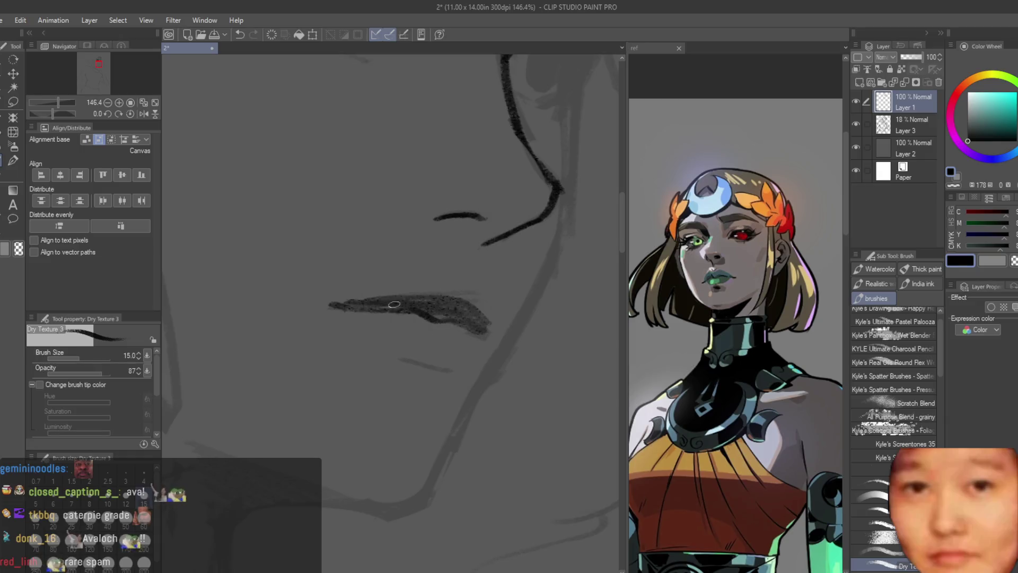
# Draw a lower lash stroke under the right eye with the Dry Texture brush
pyautogui.scroll(-5, 408, 362)
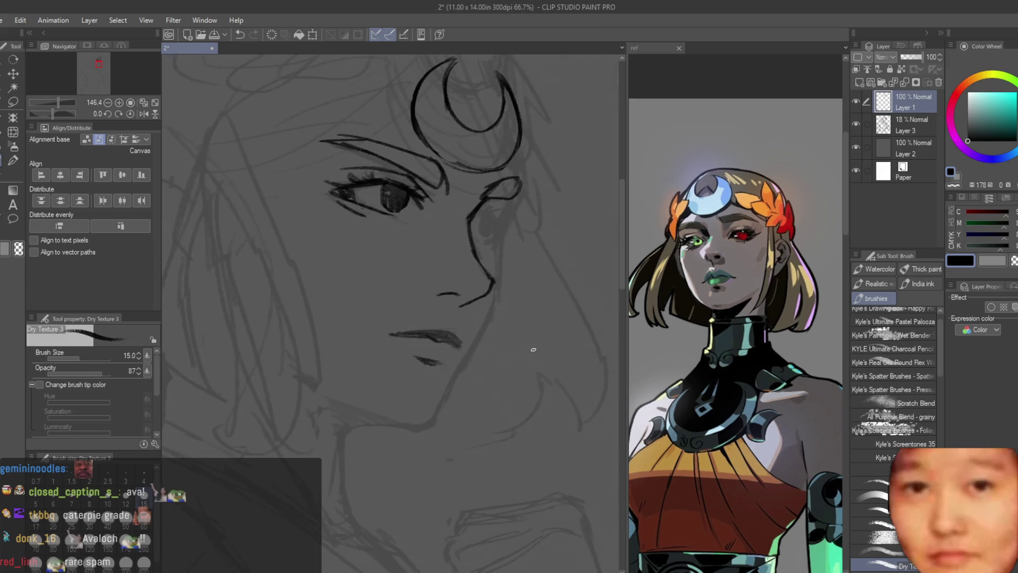
pyautogui.press('h')
pyautogui.scroll(2, 209, 283)
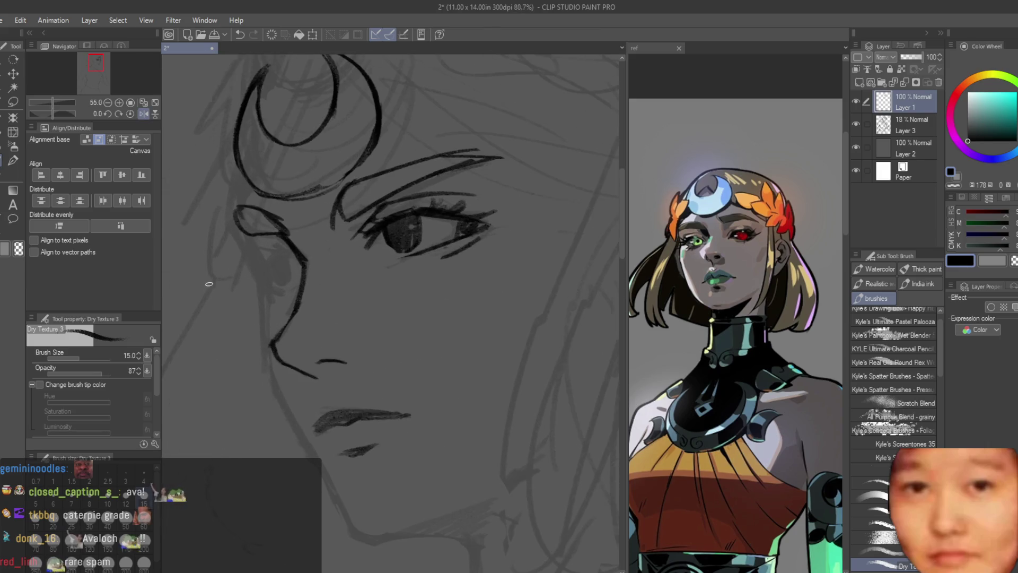
pyautogui.scroll(3, 454, 205)
pyautogui.moveTo(495, 235); pyautogui.dragTo(430, 289)
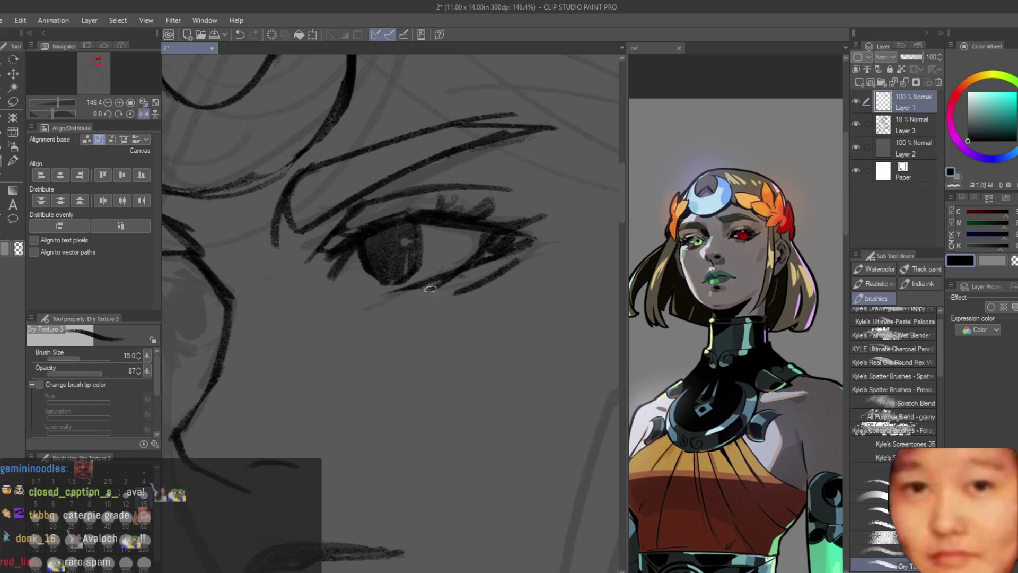
# Trim and lighten part of the lower lash line with the Snap eraser
pyautogui.press('e')
pyautogui.scroll(-2, 484, 265)
pyautogui.scroll(-1, 502, 348)
pyautogui.scroll(1, 434, 253)
pyautogui.scroll(3, 434, 253)
pyautogui.moveTo(477, 297); pyautogui.dragTo(454, 298)
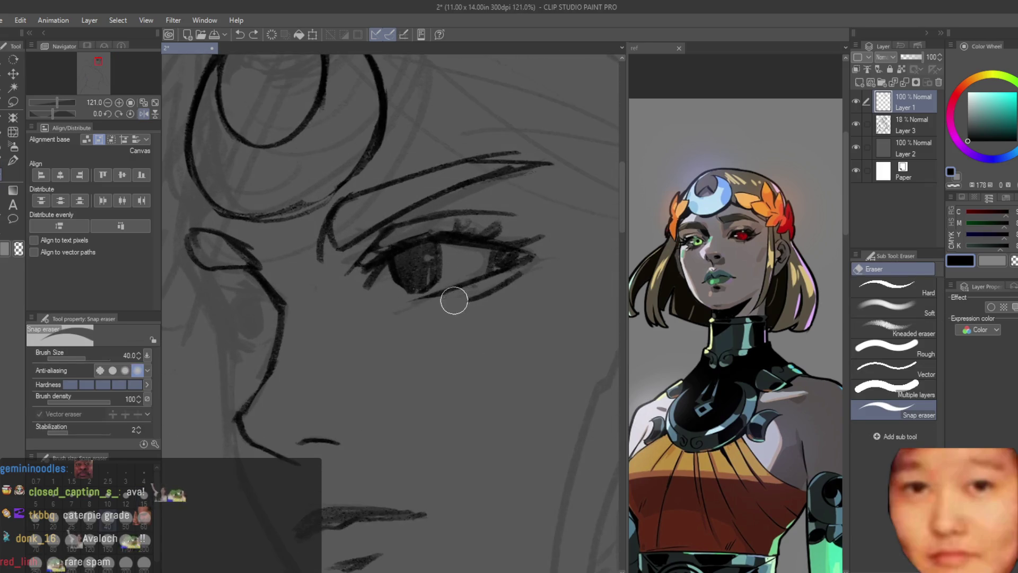
pyautogui.scroll(-3, 447, 228)
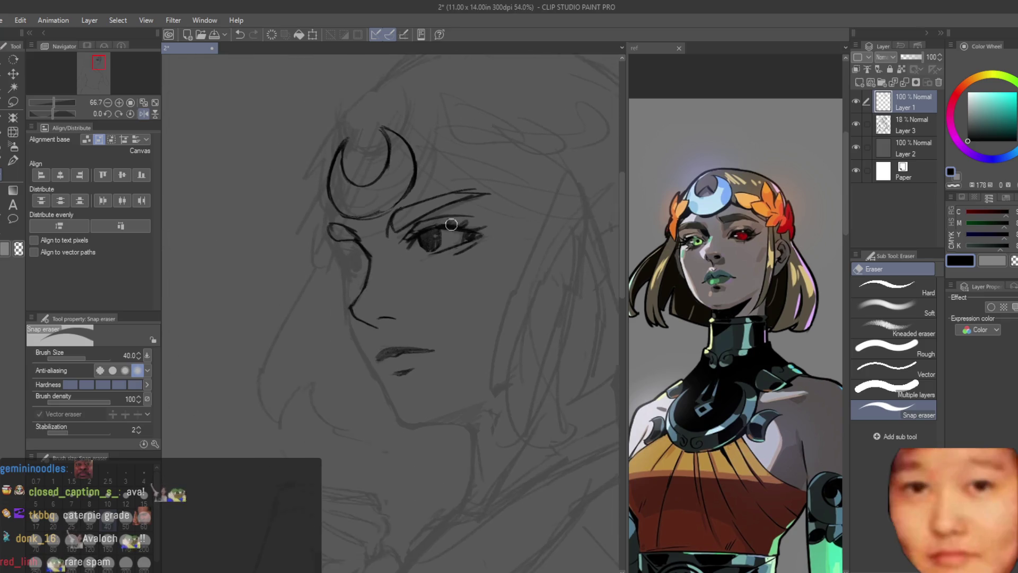
pyautogui.scroll(3, 475, 205)
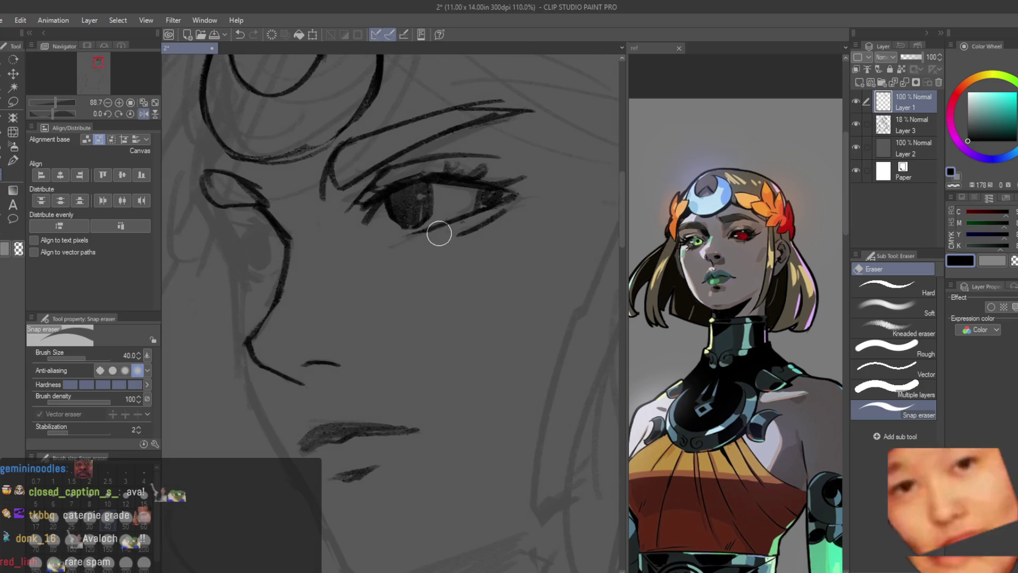
pyautogui.scroll(-1, 454, 229)
pyautogui.press('b')
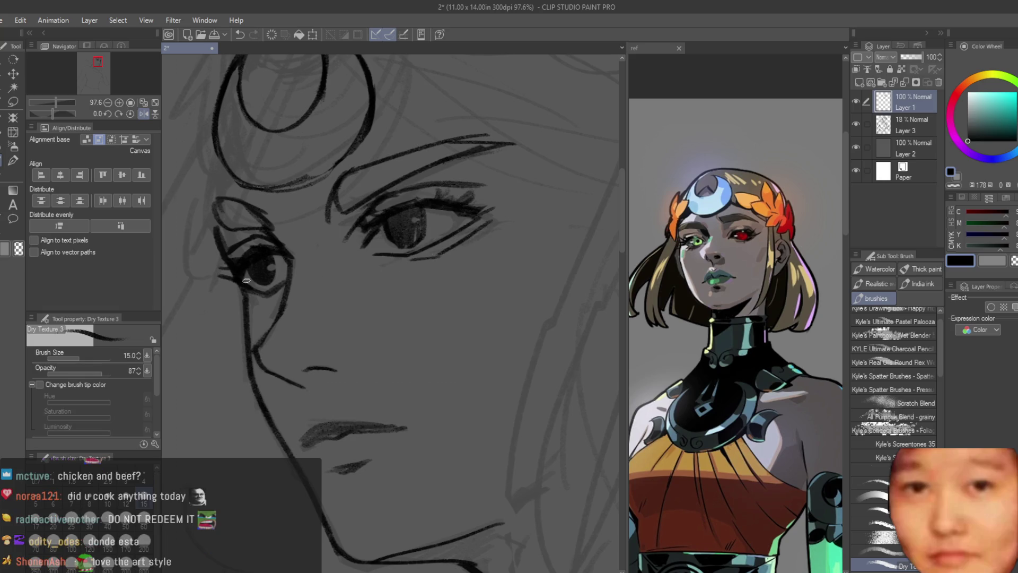
# Extend the headband line to the right and add a hairline arc beside the crescent tiara
pyautogui.scroll(-6, 263, 302)
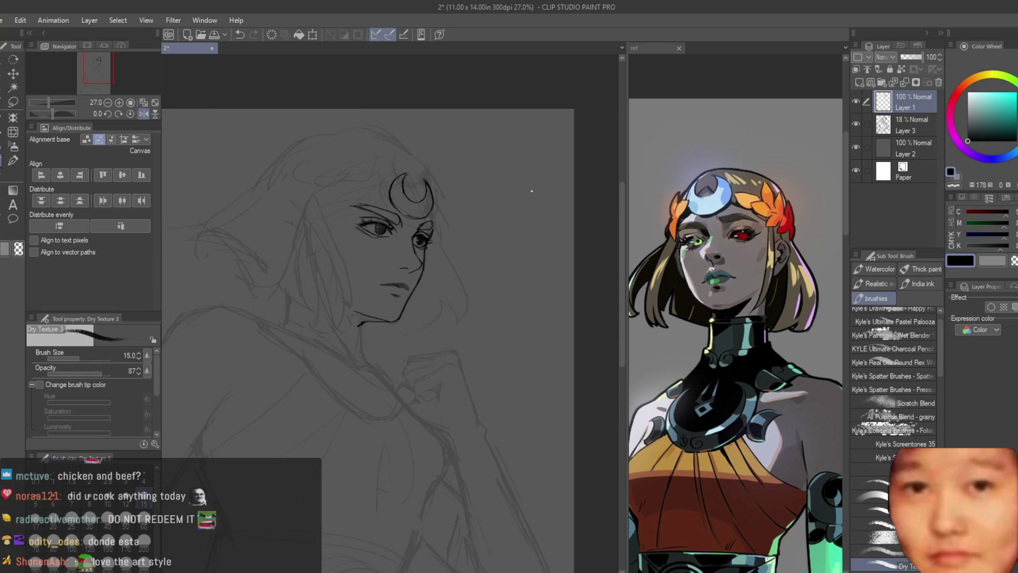
pyautogui.scroll(-2, 538, 187)
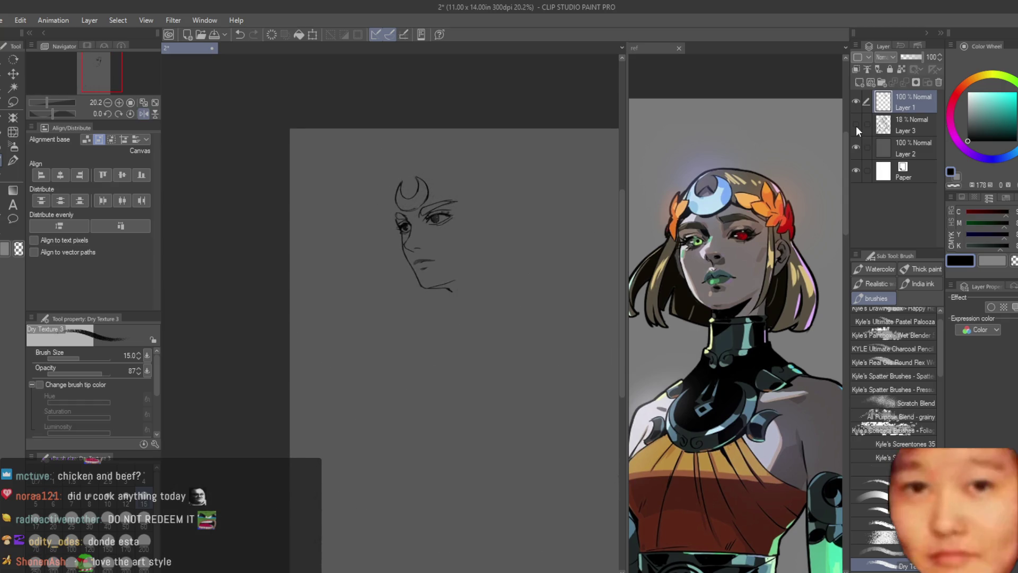
pyautogui.scroll(1, 492, 185)
pyautogui.scroll(5, 447, 302)
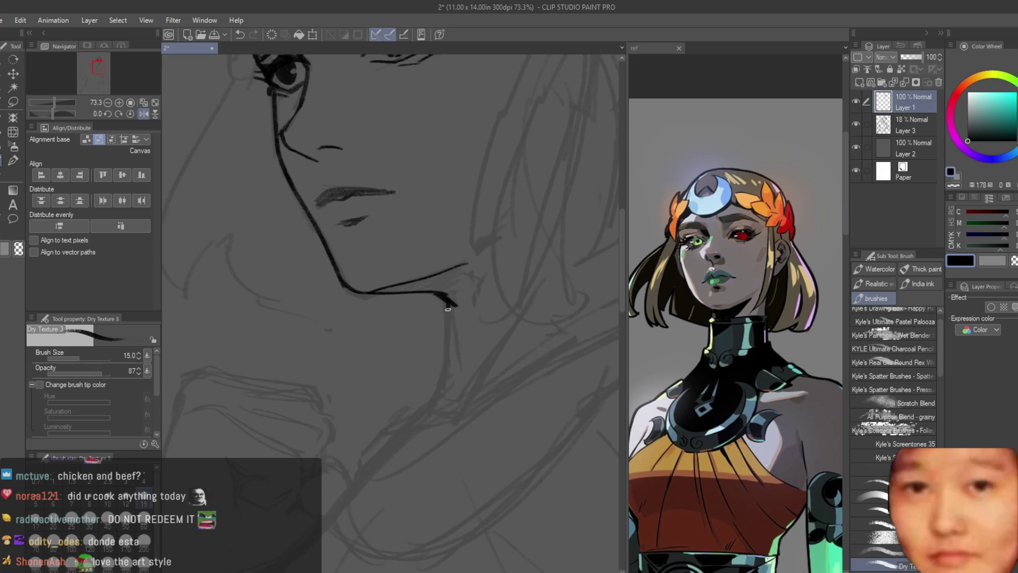
pyautogui.scroll(-3, 448, 309)
pyautogui.scroll(2, 443, 174)
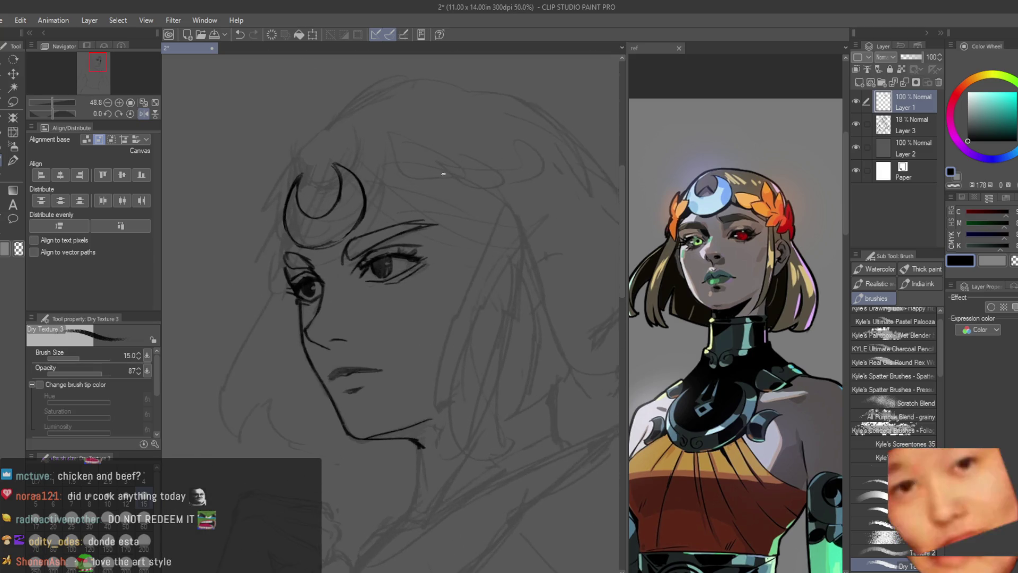
pyautogui.scroll(1, 443, 174)
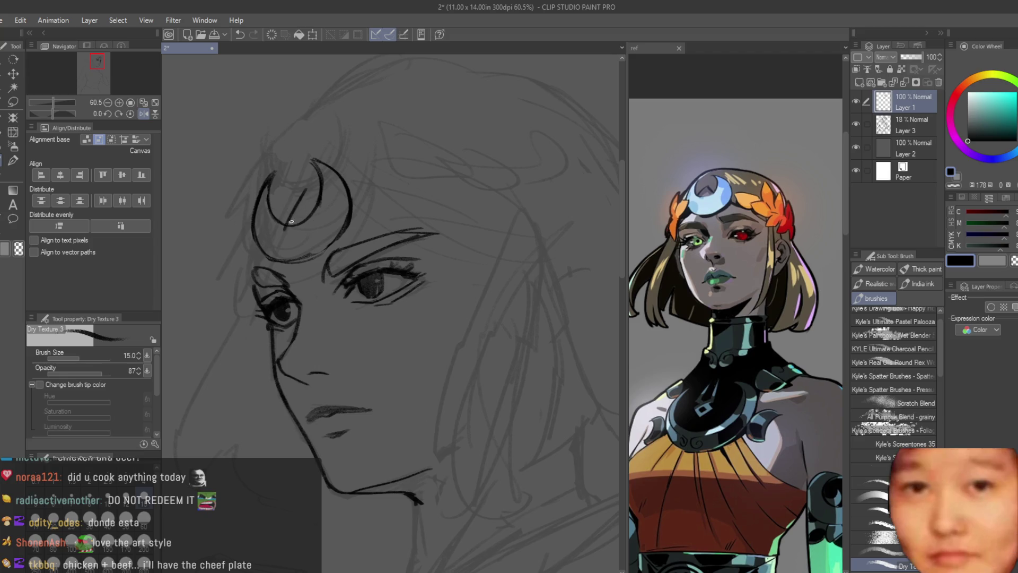
pyautogui.moveTo(294, 212); pyautogui.dragTo(302, 205)
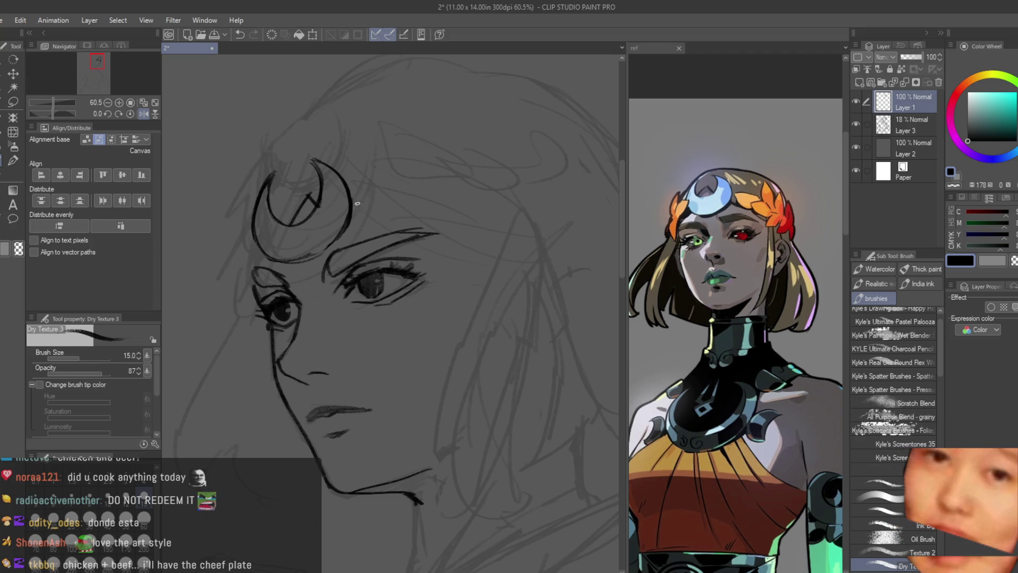
pyautogui.hotkey('ctrl', 'z')
pyautogui.moveTo(425, 237); pyautogui.dragTo(474, 247)
pyautogui.moveTo(483, 193); pyautogui.dragTo(426, 140)
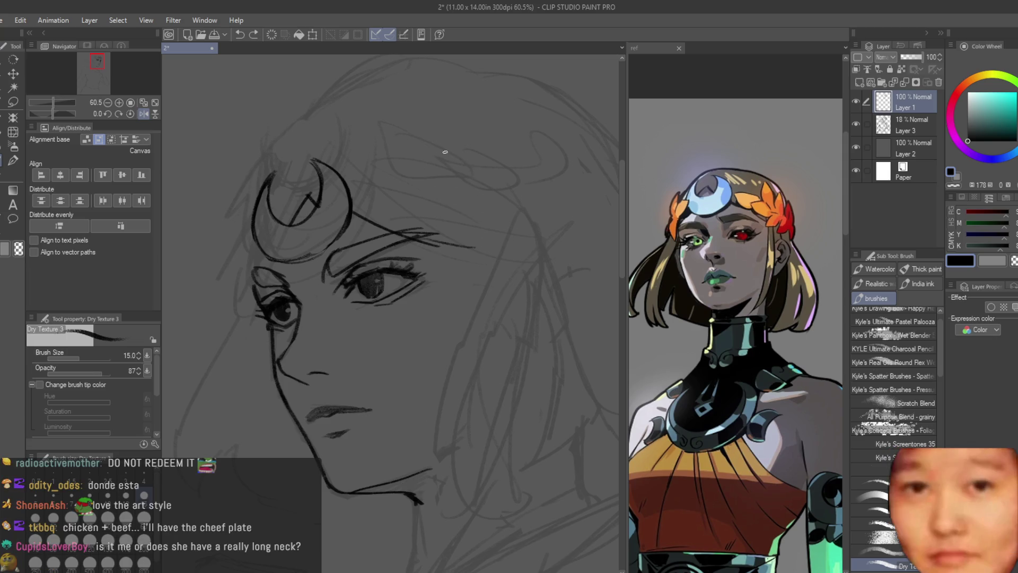
# Redraw the inner crescent stroke, undoing the faint attempts and a trial hairline from the crown
pyautogui.scroll(-2, 426, 231)
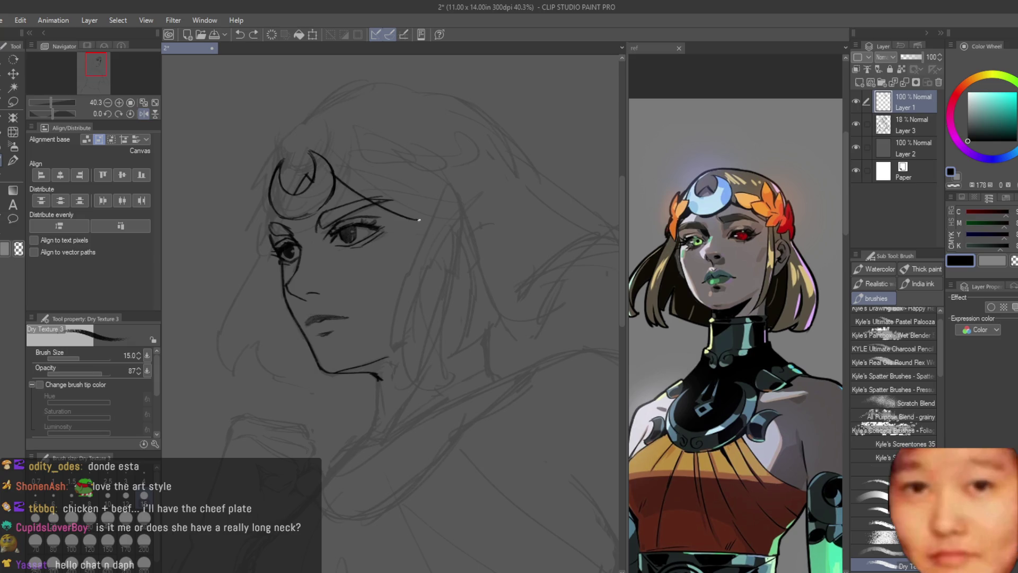
pyautogui.hotkey('ctrl', 'z')
pyautogui.moveTo(304, 160); pyautogui.dragTo(293, 198)
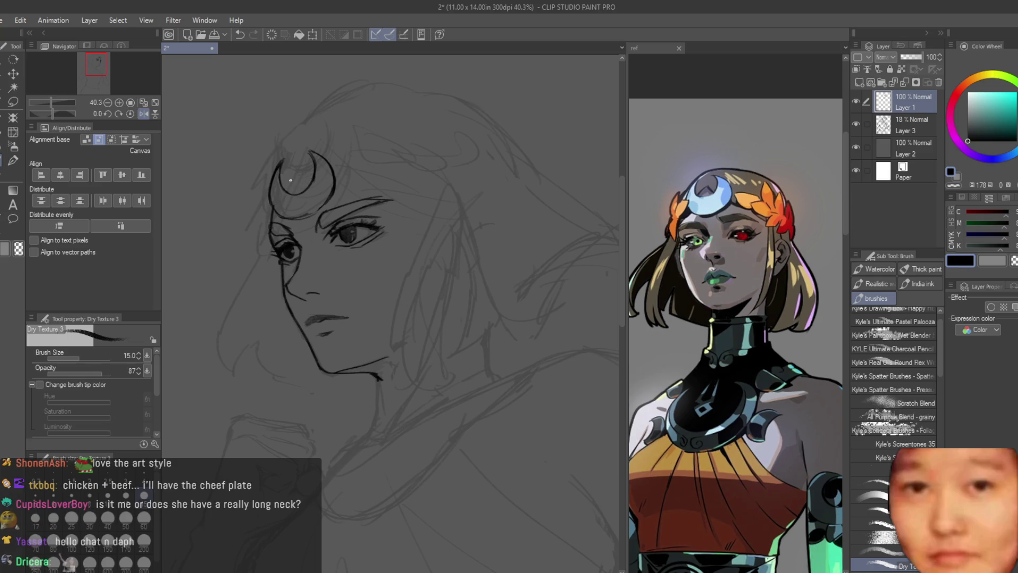
pyautogui.hotkey('ctrl', 'z')
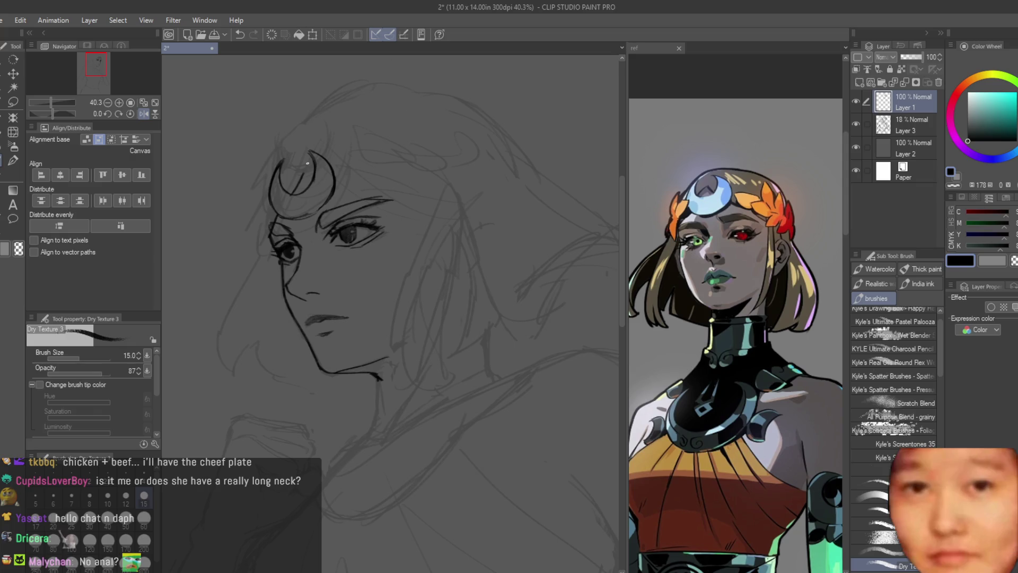
pyautogui.hotkey('ctrl', 'z')
pyautogui.moveTo(339, 176); pyautogui.dragTo(425, 207)
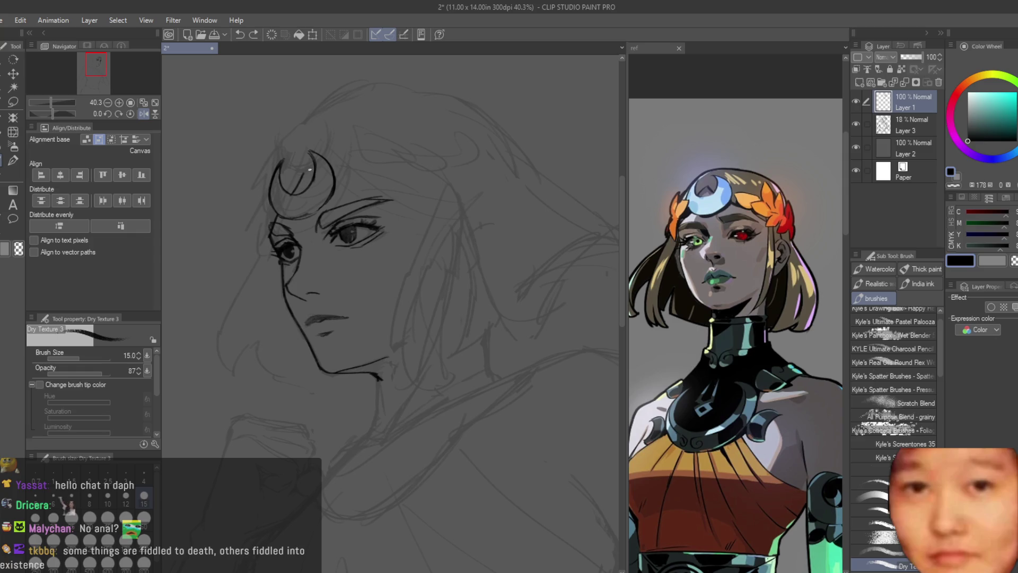
pyautogui.hotkey('ctrl', 'z')
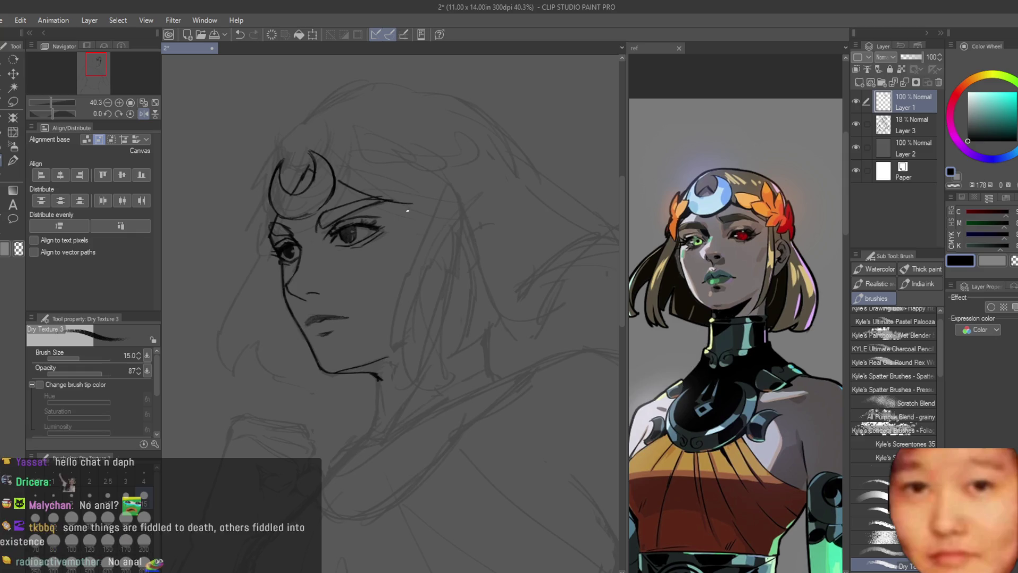
# Centre the face in view and draw a bob hair strand left of the face
pyautogui.scroll(5, 476, 169)
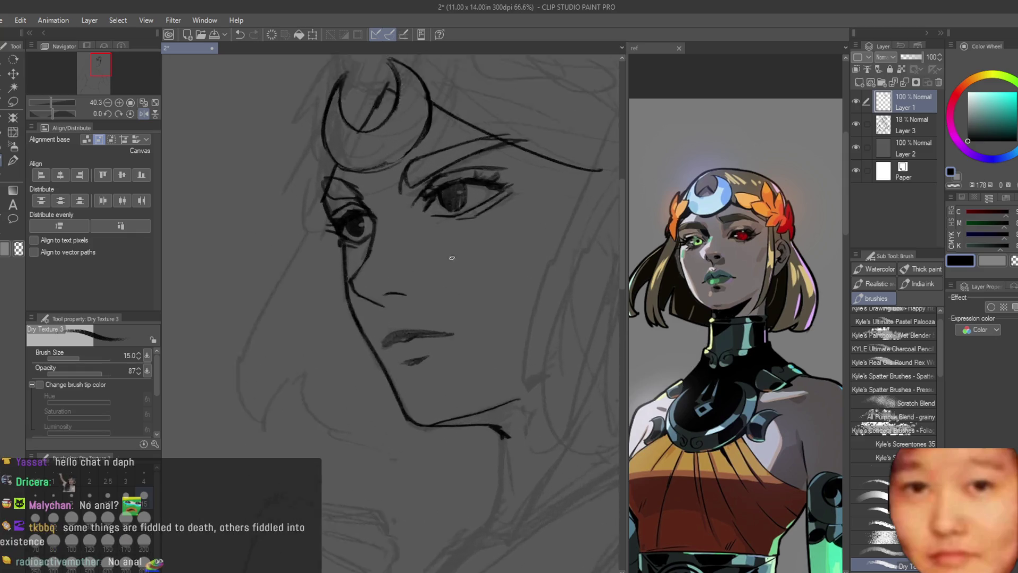
pyautogui.scroll(-5, 486, 319)
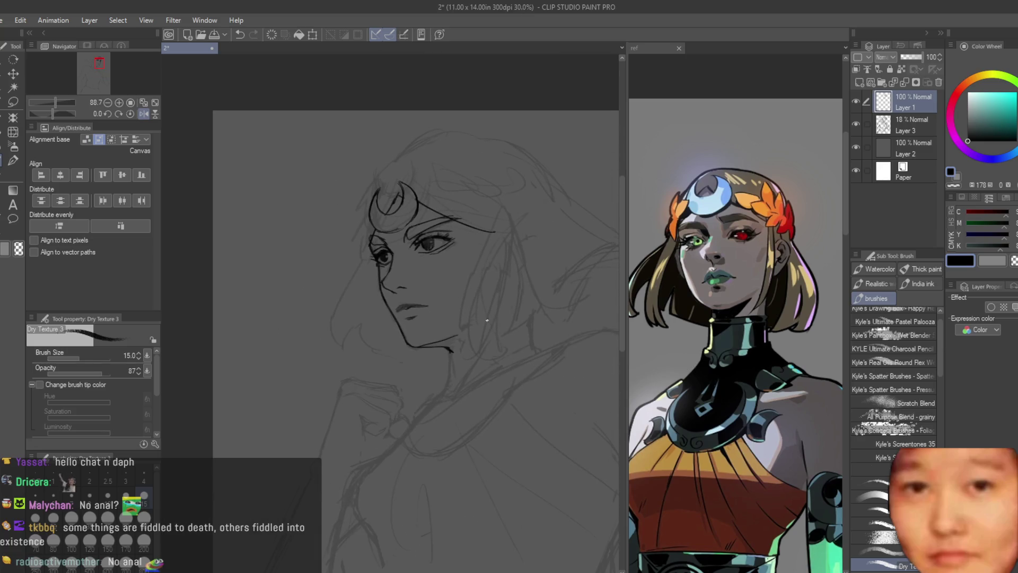
pyautogui.scroll(2, 513, 273)
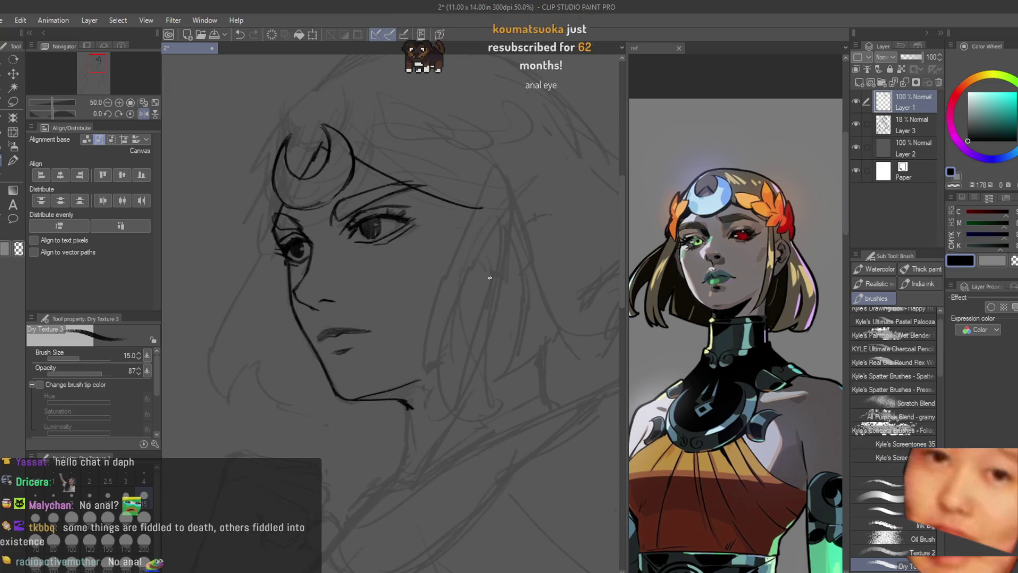
pyautogui.moveTo(411, 227); pyautogui.dragTo(480, 210)
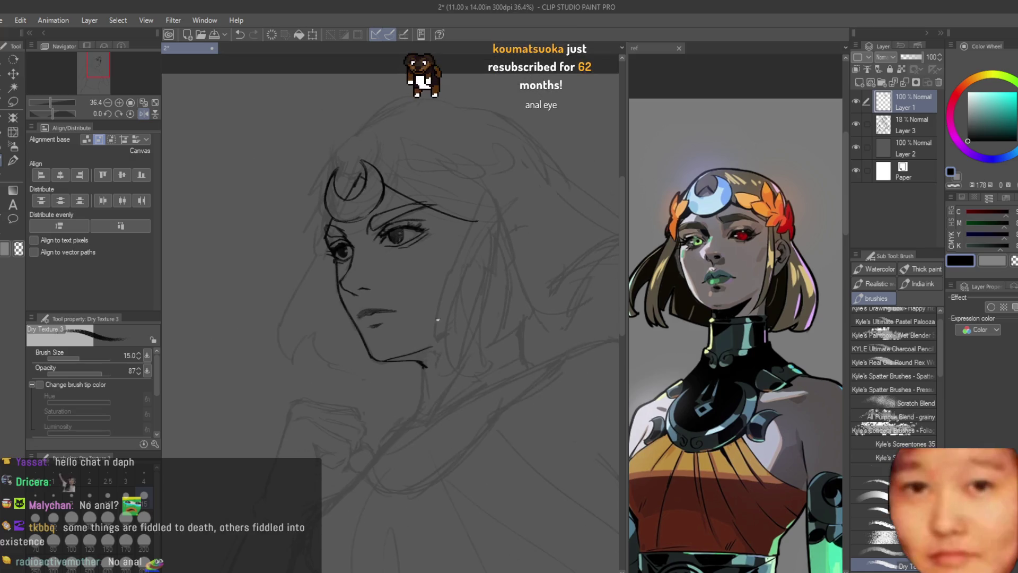
pyautogui.scroll(1, 260, 319)
pyautogui.moveTo(337, 262); pyautogui.dragTo(308, 379)
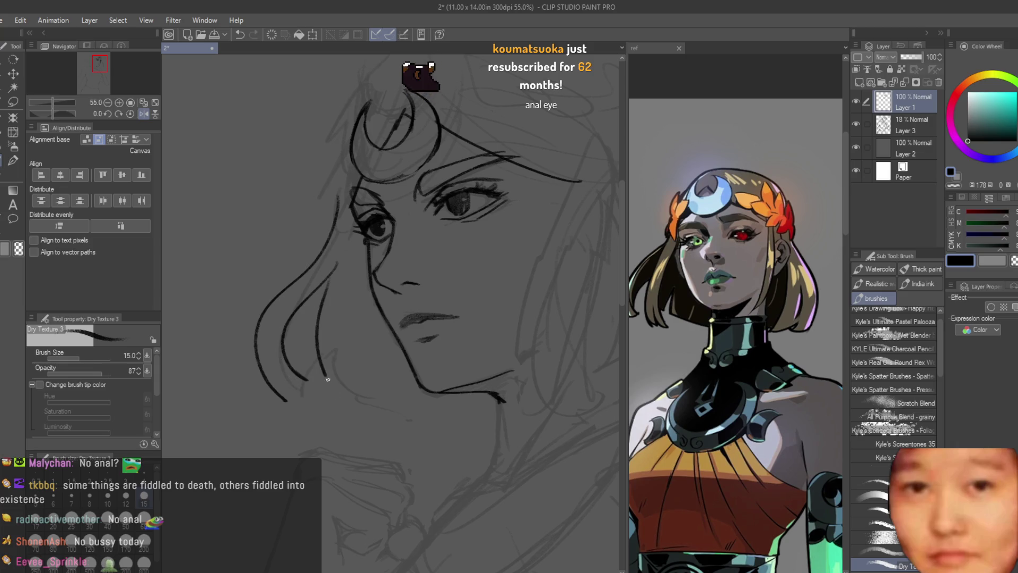
# Redraw the curved hair strand and draw the bob's lower edge under the jaw
pyautogui.hotkey('ctrl', 'z')
pyautogui.moveTo(336, 269); pyautogui.dragTo(310, 413)
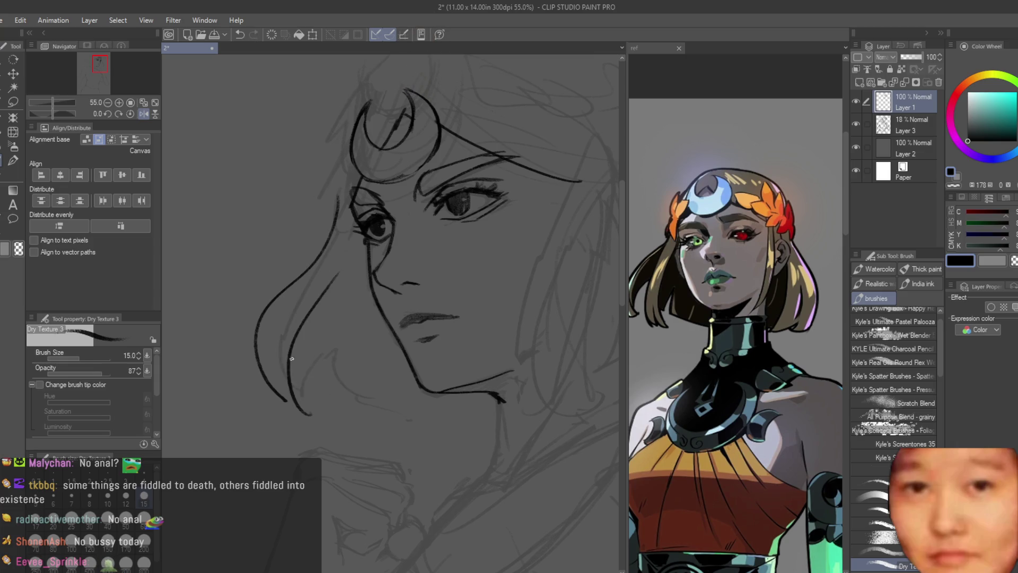
pyautogui.moveTo(324, 283); pyautogui.dragTo(300, 386)
pyautogui.hotkey('ctrl', 'z')
pyautogui.moveTo(315, 319); pyautogui.dragTo(340, 400)
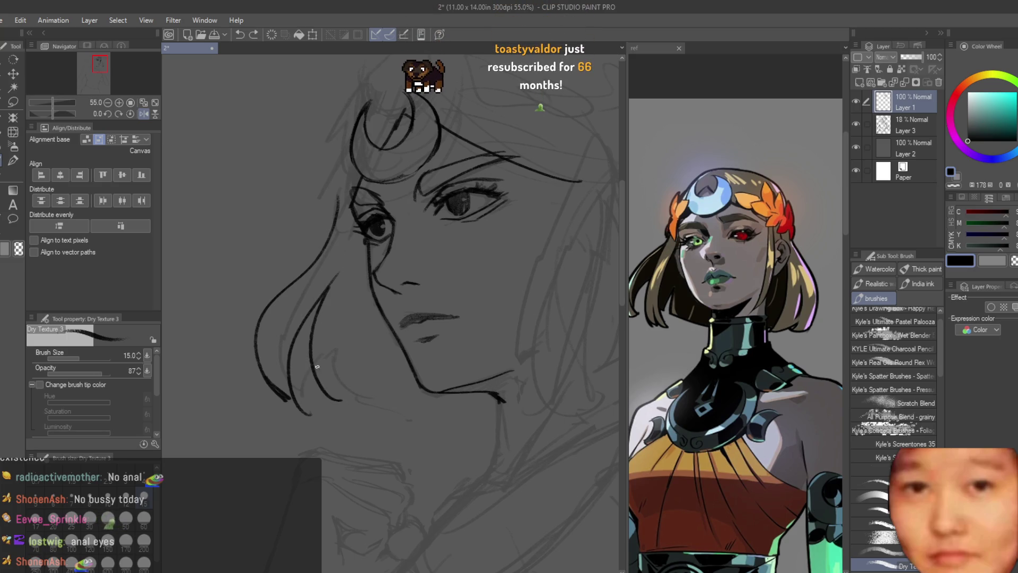
pyautogui.hotkey('ctrl', 'z')
pyautogui.moveTo(377, 366)
pyautogui.mouseDown()
pyautogui.moveTo(423, 420)
pyautogui.moveTo(496, 425)
pyautogui.mouseUp()
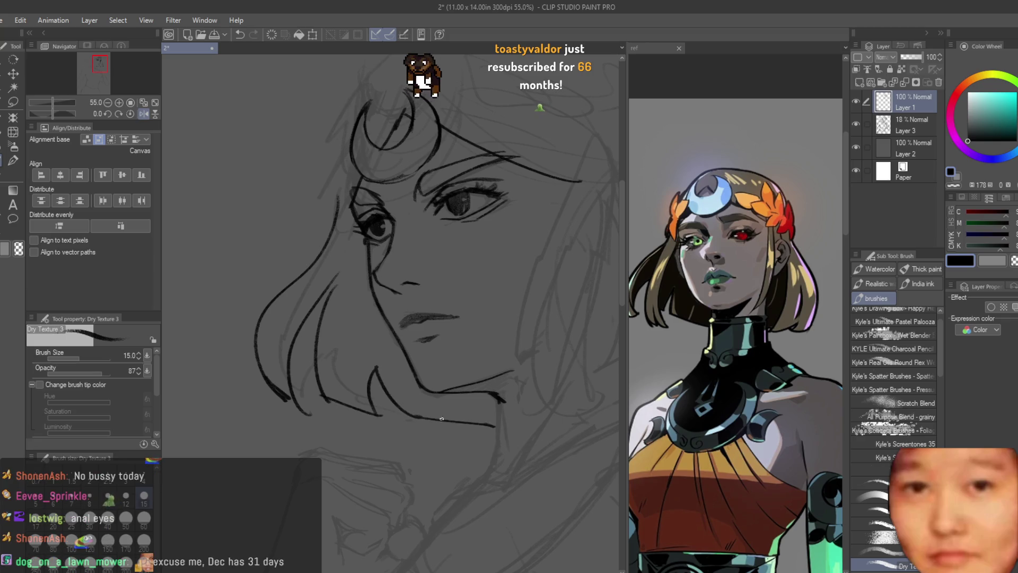
# Replace the hair strokes left of the face with a more curved strand beside the jaw
pyautogui.scroll(-5, 365, 357)
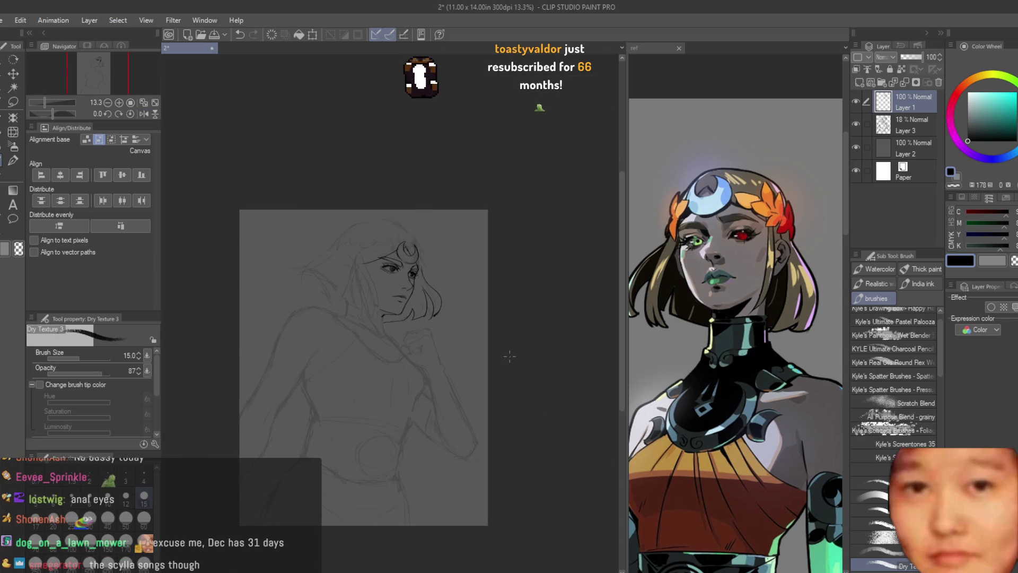
pyautogui.scroll(4, 431, 321)
pyautogui.hotkey('ctrl', 'z')
pyautogui.hotkey('ctrl', 'z')
pyautogui.hotkey('ctrl', 'z')
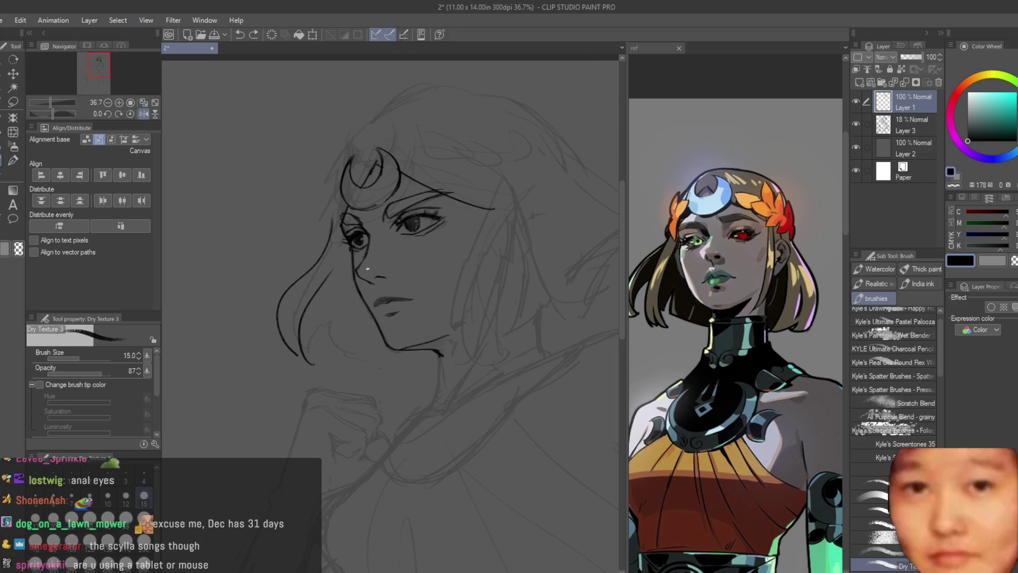
pyautogui.moveTo(334, 221); pyautogui.dragTo(295, 321)
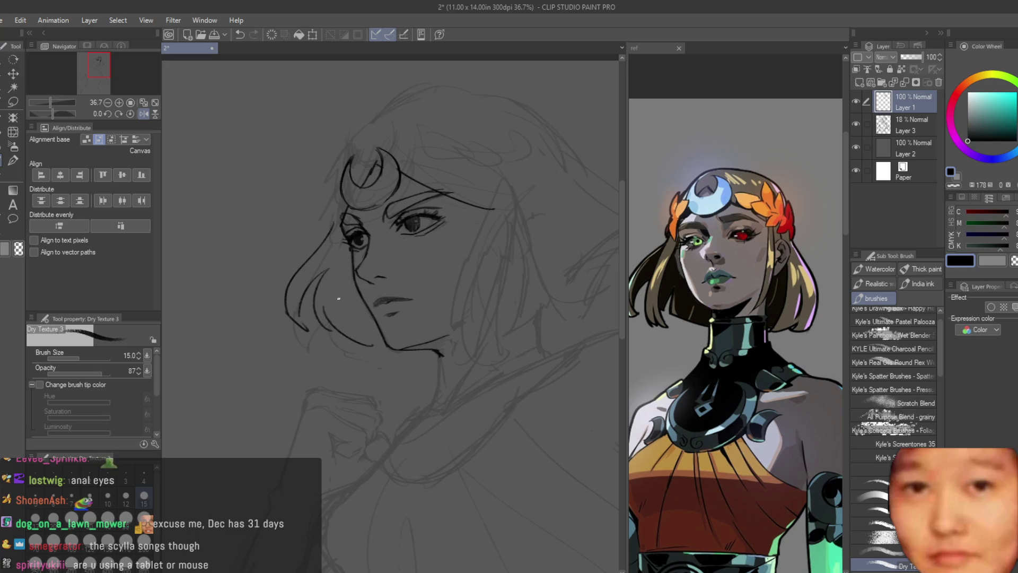
pyautogui.hotkey('ctrl', 'z')
pyautogui.moveTo(332, 264)
pyautogui.mouseDown()
pyautogui.moveTo(350, 354)
pyautogui.moveTo(371, 337)
pyautogui.mouseUp()
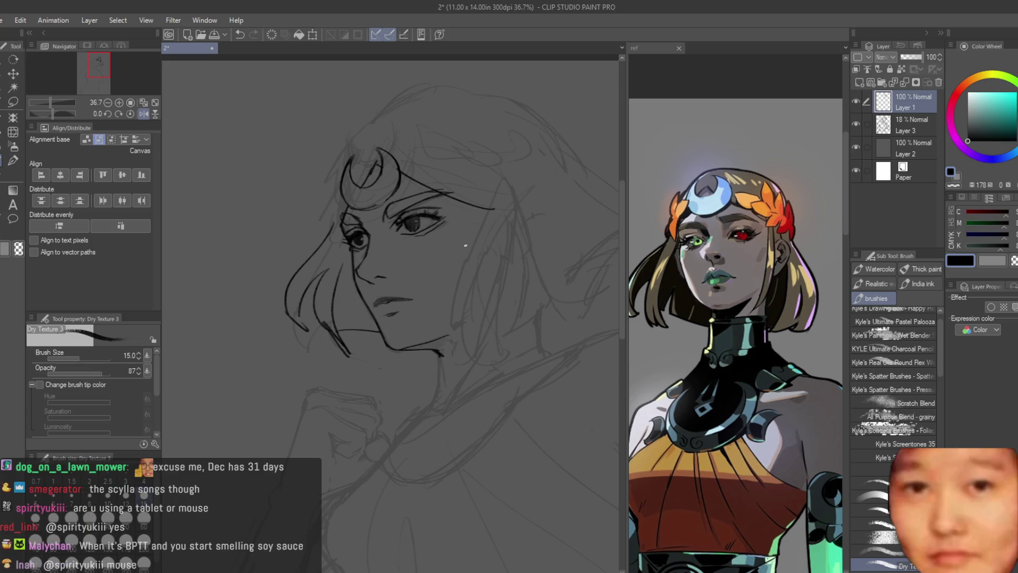
# Discard two trial lines on the face's right side and draw the ear's curved outer edge
pyautogui.moveTo(473, 208); pyautogui.dragTo(427, 370)
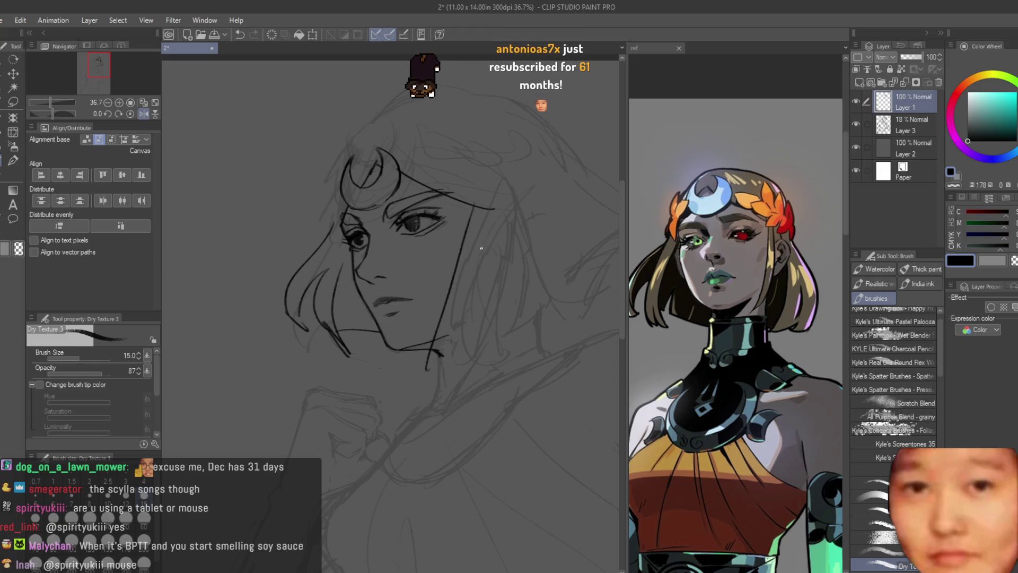
pyautogui.moveTo(459, 286); pyautogui.dragTo(423, 371)
pyautogui.scroll(-3, 423, 371)
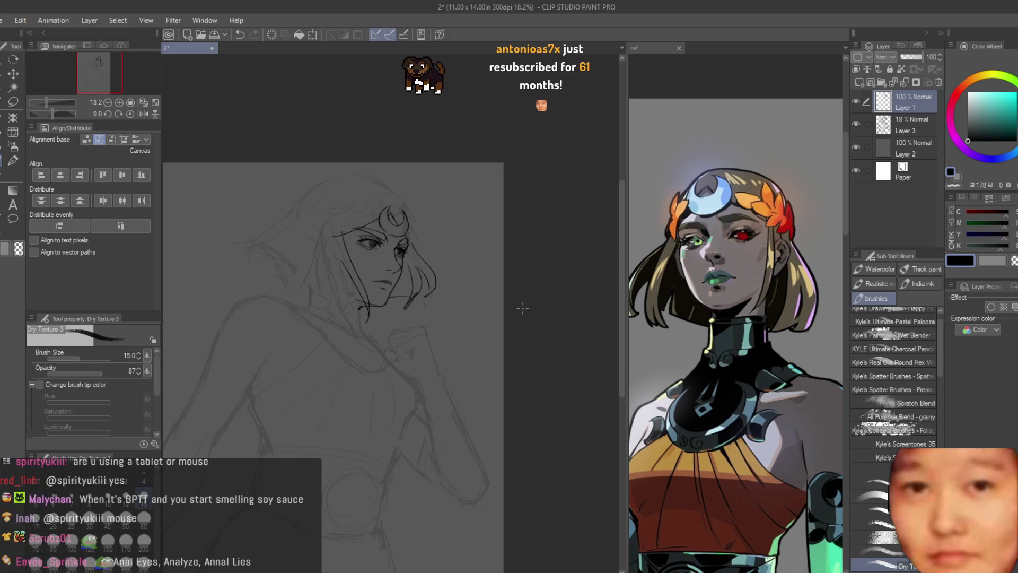
pyautogui.scroll(2, 449, 265)
pyautogui.scroll(2, 450, 266)
pyautogui.hotkey('ctrl', 'z')
pyautogui.hotkey('ctrl', 'z')
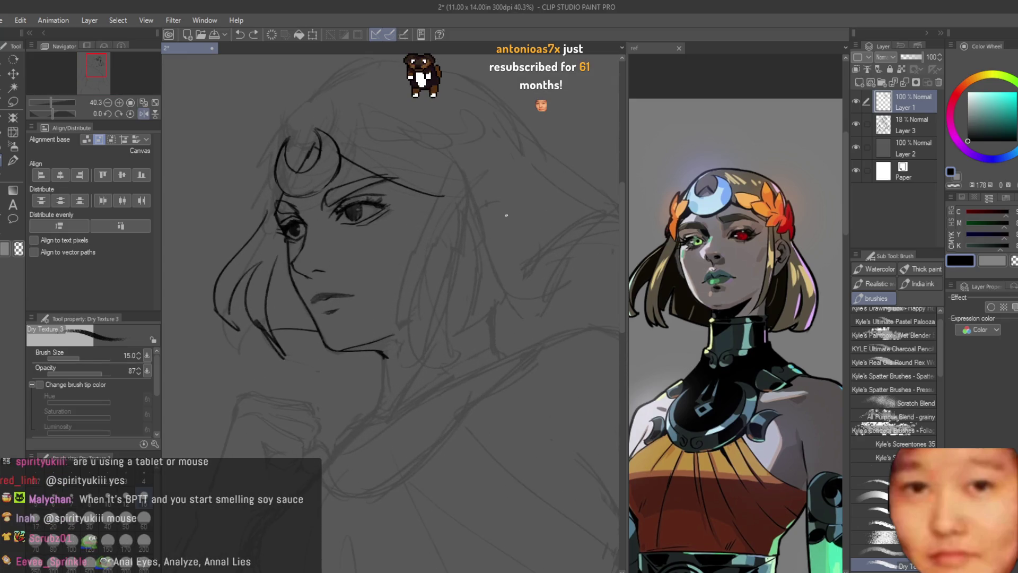
pyautogui.moveTo(431, 219); pyautogui.dragTo(470, 255)
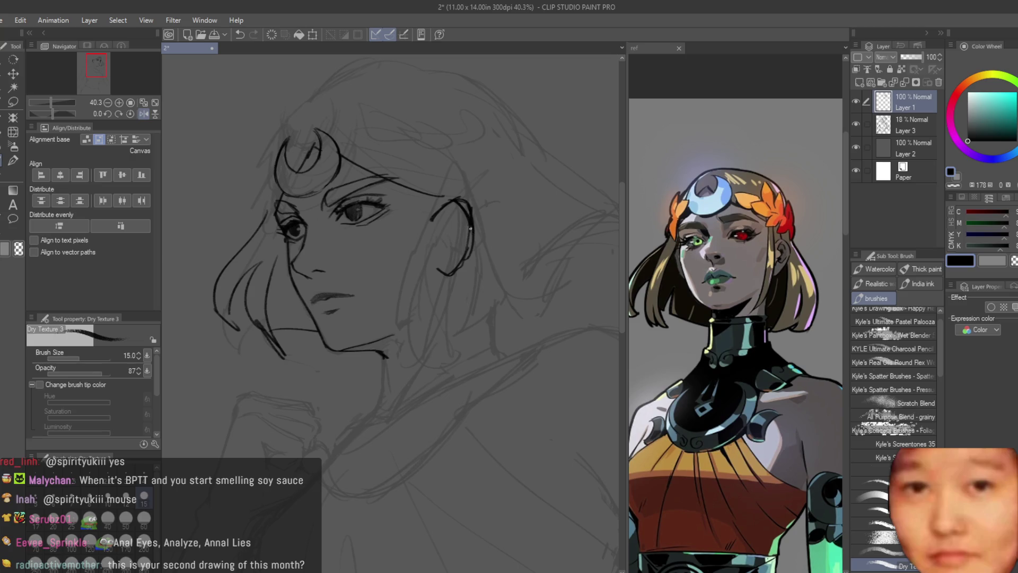
# Draw the upper and lower inner ear detail strokes with the Dry Texture 3 brush
pyautogui.press('e')
pyautogui.scroll(2, 467, 200)
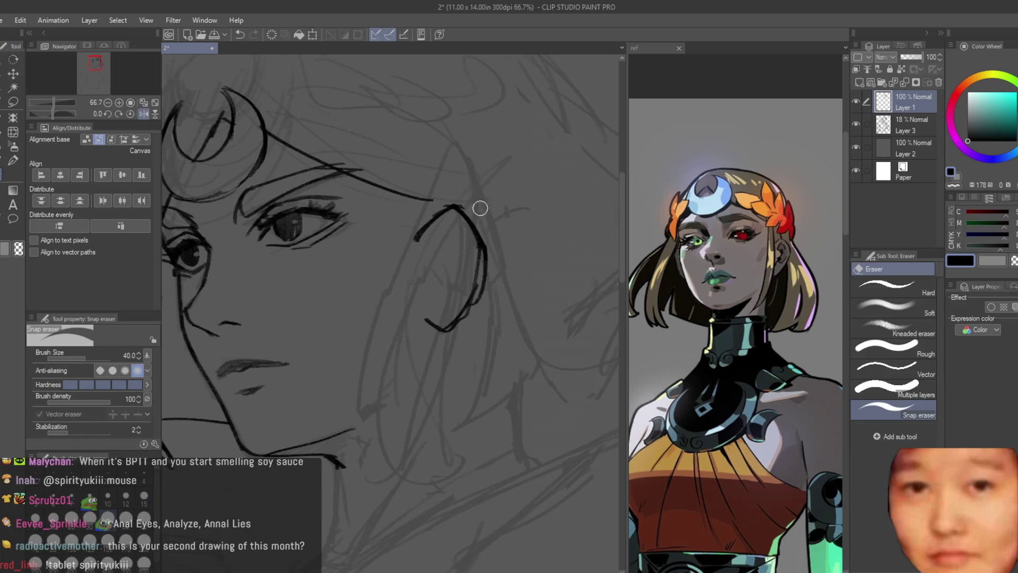
pyautogui.scroll(2, 480, 208)
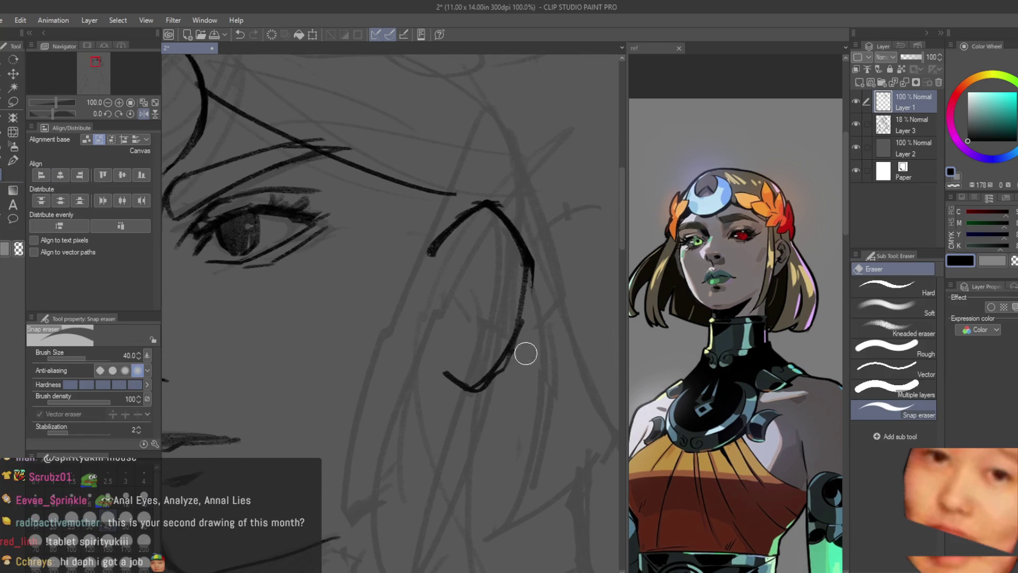
pyautogui.scroll(-2, 473, 257)
pyautogui.press('b')
pyautogui.scroll(1, 470, 231)
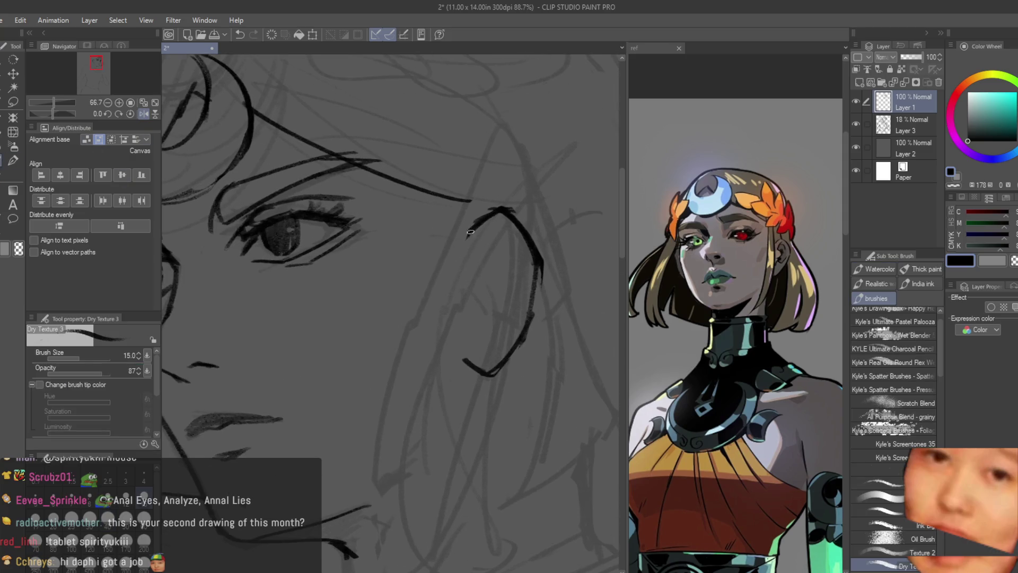
pyautogui.moveTo(514, 264); pyautogui.dragTo(508, 239)
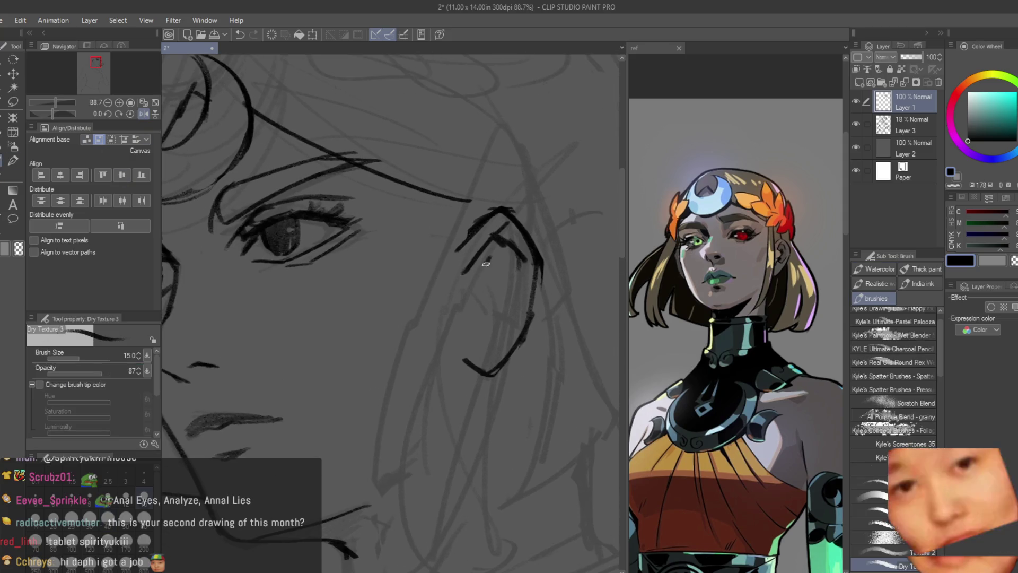
pyautogui.moveTo(470, 314); pyautogui.dragTo(477, 329)
pyautogui.scroll(-5, 507, 316)
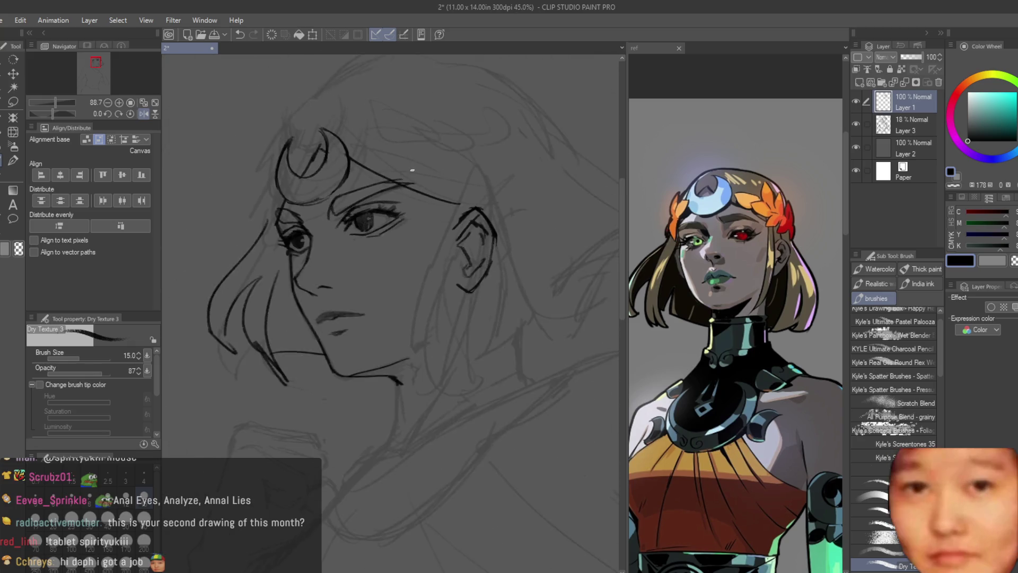
pyautogui.click(13, 105)
pyautogui.scroll(1, 458, 187)
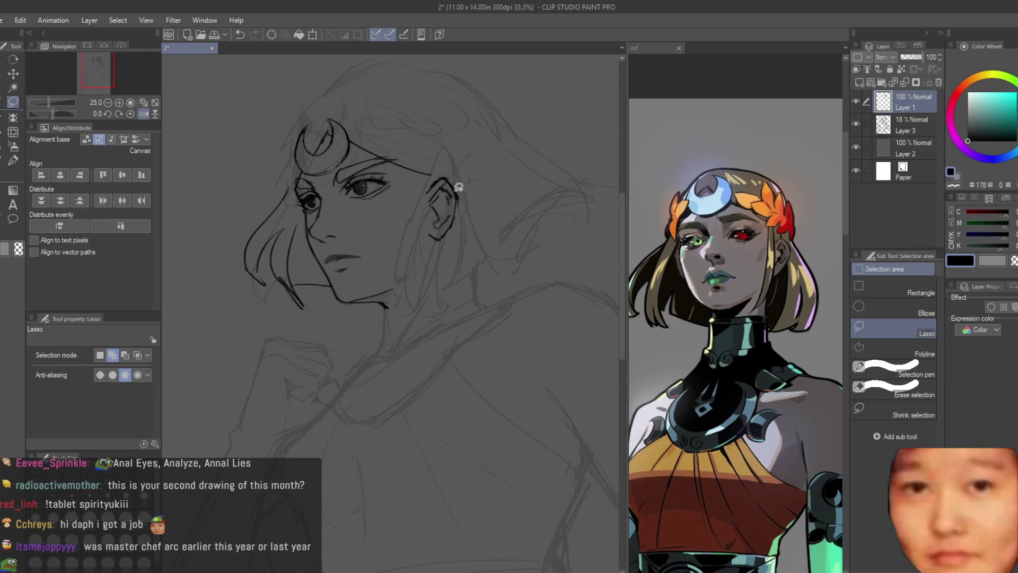
# Lasso the ear, rotate it slightly counter-clockwise and shift it into a better position
pyautogui.moveTo(478, 176); pyautogui.dragTo(432, 173)
pyautogui.press('k')
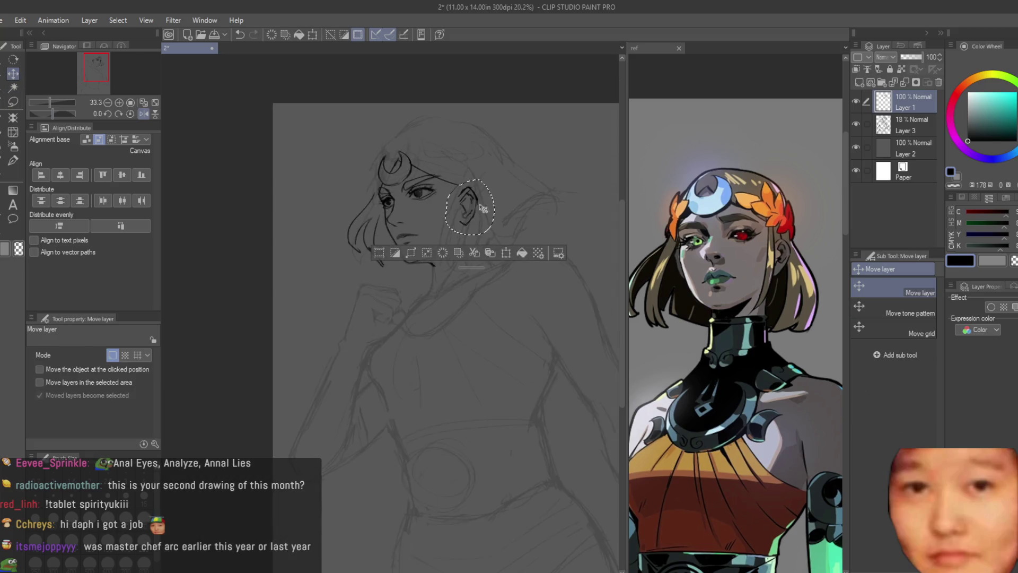
pyautogui.click(697, 223)
pyautogui.scroll(-3, 697, 222)
pyautogui.click(530, 182)
pyautogui.hotkey('ctrl', 't')
pyautogui.press('h')
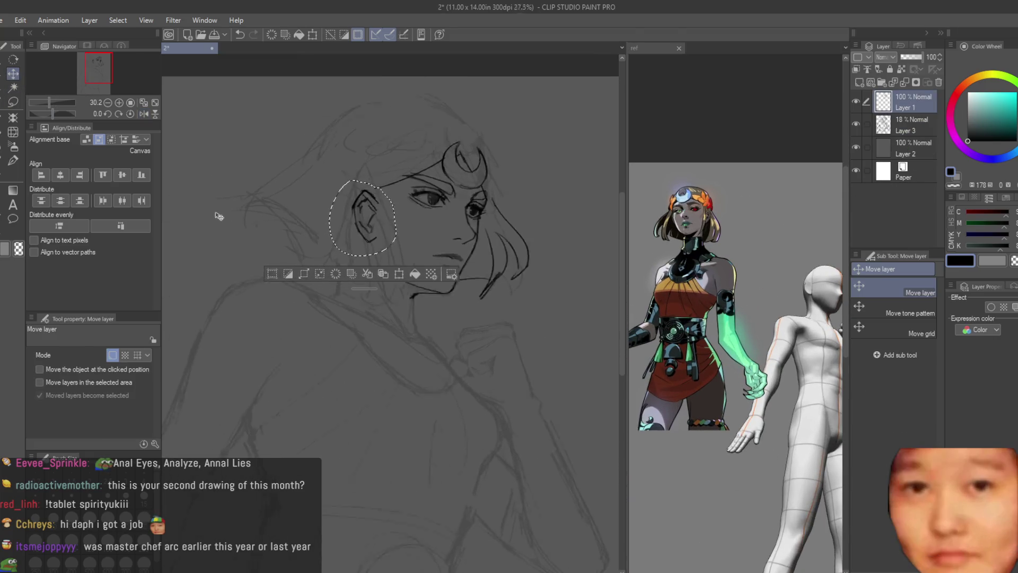
pyautogui.moveTo(492, 224); pyautogui.dragTo(484, 206)
pyautogui.moveTo(419, 230); pyautogui.dragTo(409, 221)
pyautogui.scroll(2, 408, 221)
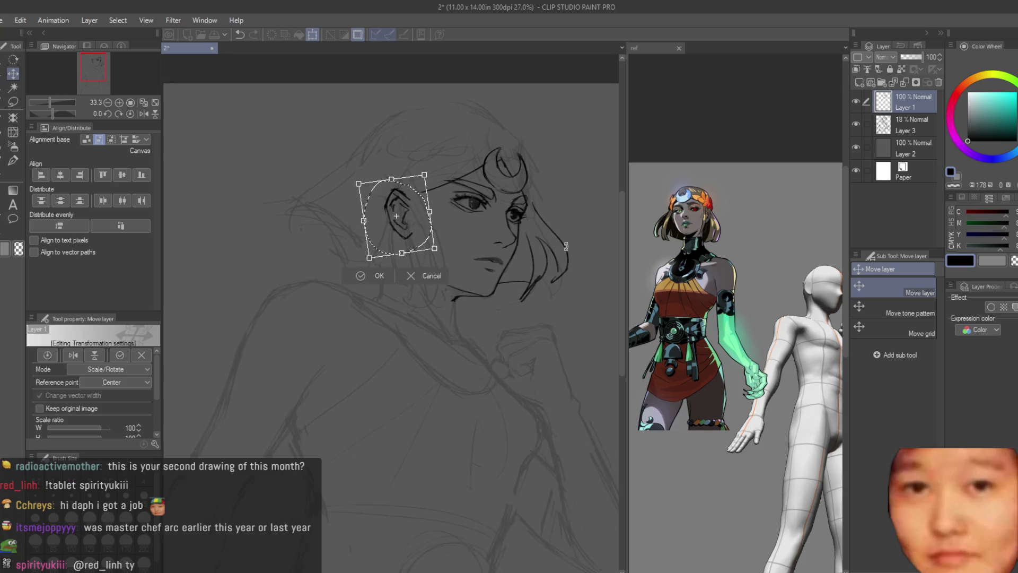
pyautogui.press('Return')
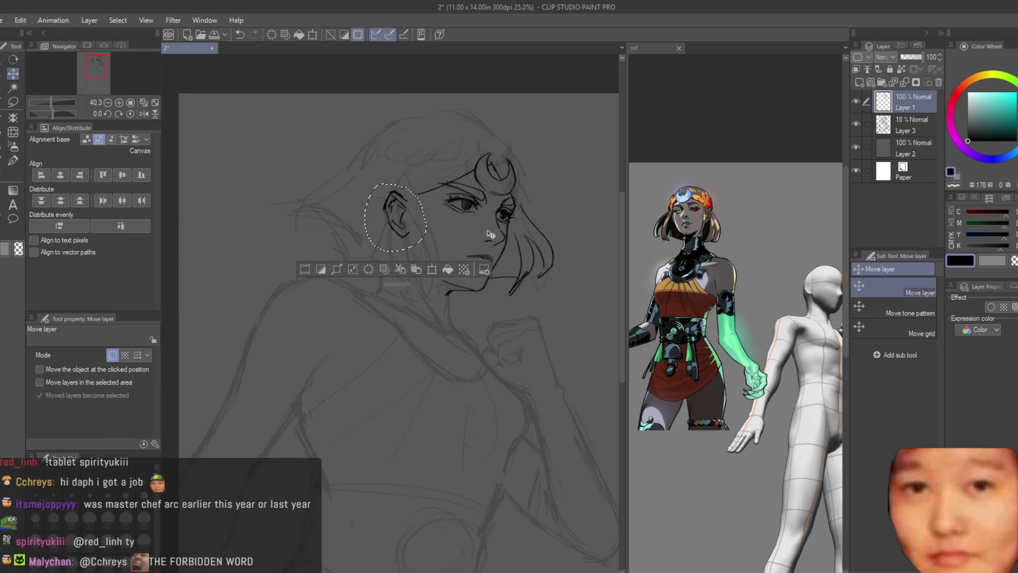
# Draw the jawline stroke toward the chin, discarding a trial line below the ear
pyautogui.scroll(-1, 326, 209)
pyautogui.press('b')
pyautogui.scroll(3, 471, 276)
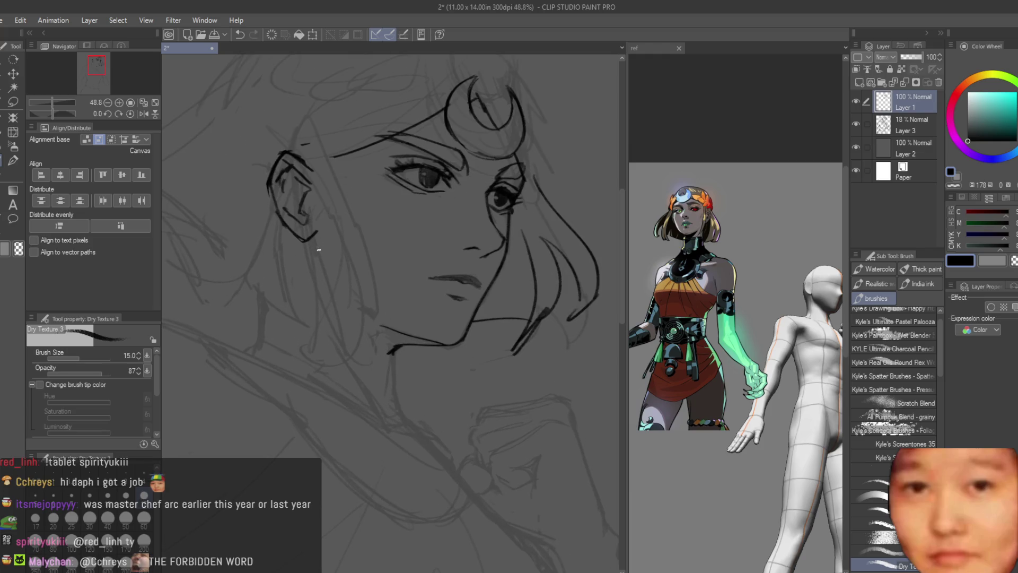
pyautogui.moveTo(310, 244); pyautogui.dragTo(319, 273)
pyautogui.hotkey('ctrl', 'z')
pyautogui.moveTo(331, 293); pyautogui.dragTo(430, 337)
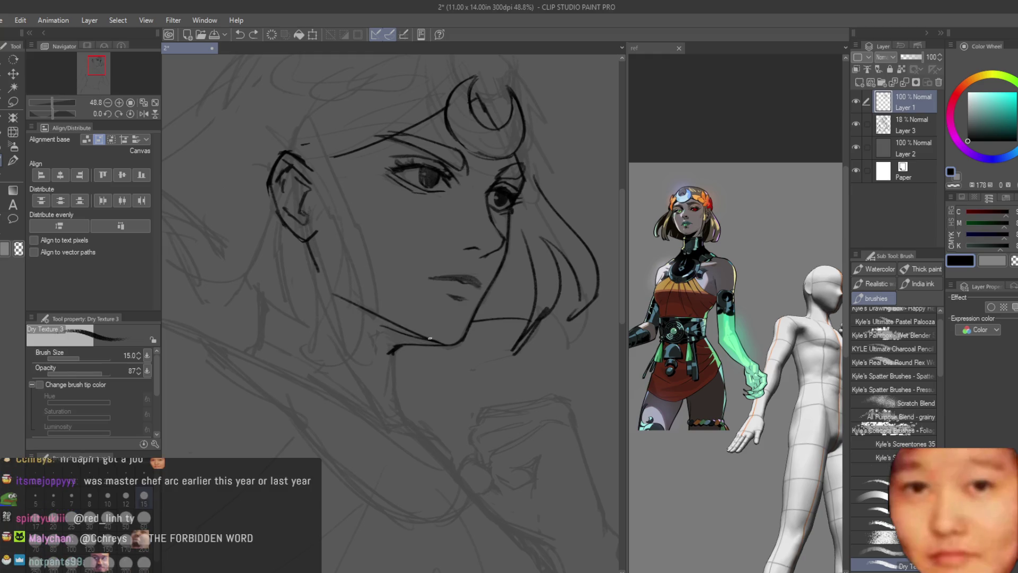
pyautogui.click(21, 197)
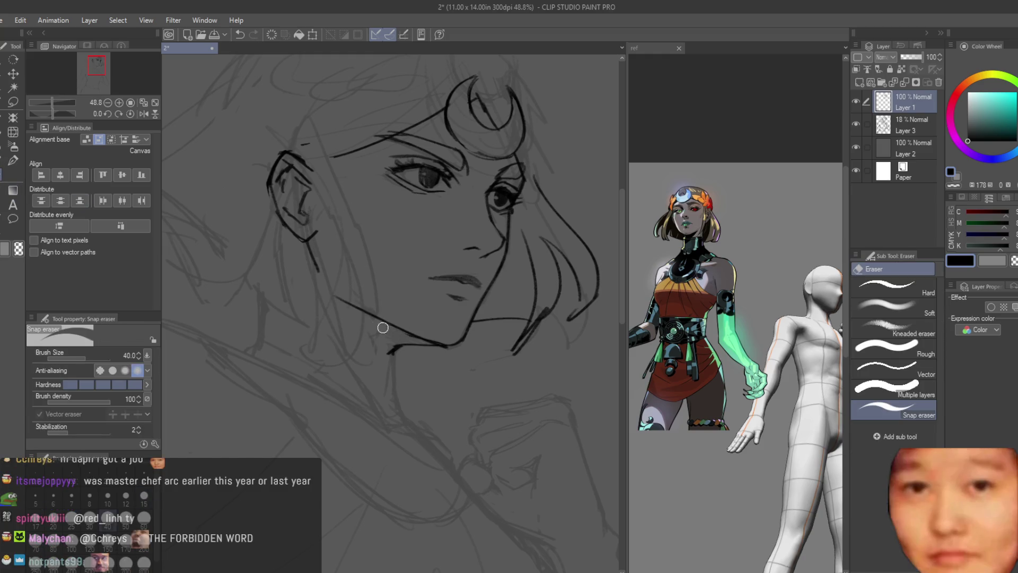
# Flip the canvas view and ink the upper eyelid and eyebrow lines above the eye
pyautogui.scroll(-3, 383, 328)
pyautogui.press('h')
pyautogui.scroll(3, 405, 281)
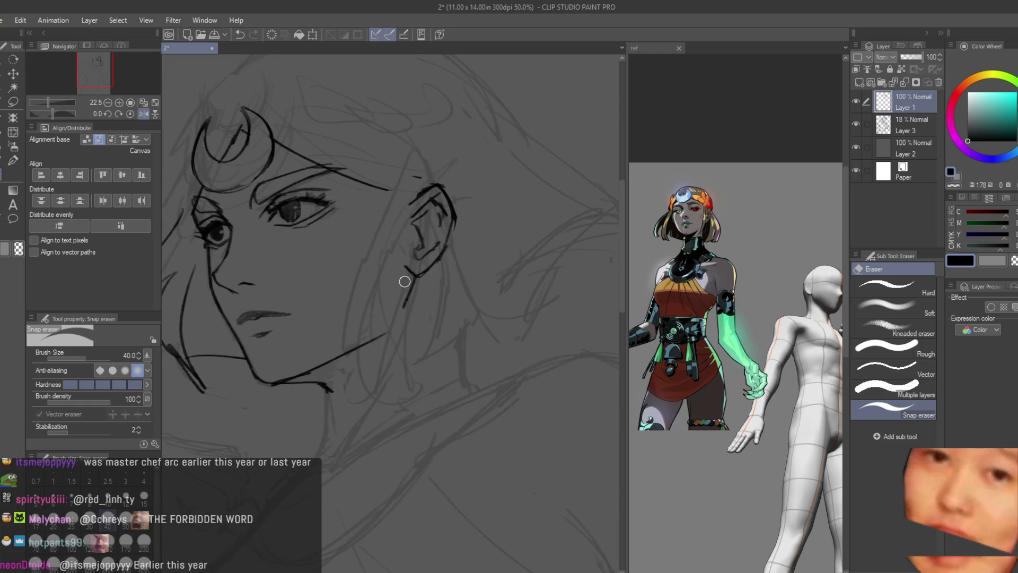
pyautogui.scroll(1, 418, 185)
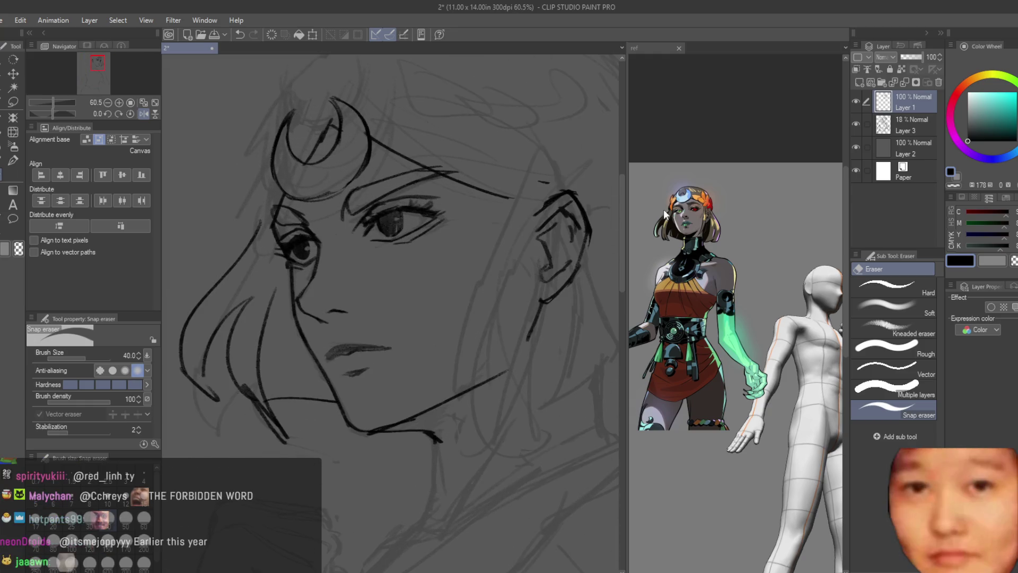
pyautogui.scroll(2, 665, 215)
pyautogui.scroll(3, 350, 196)
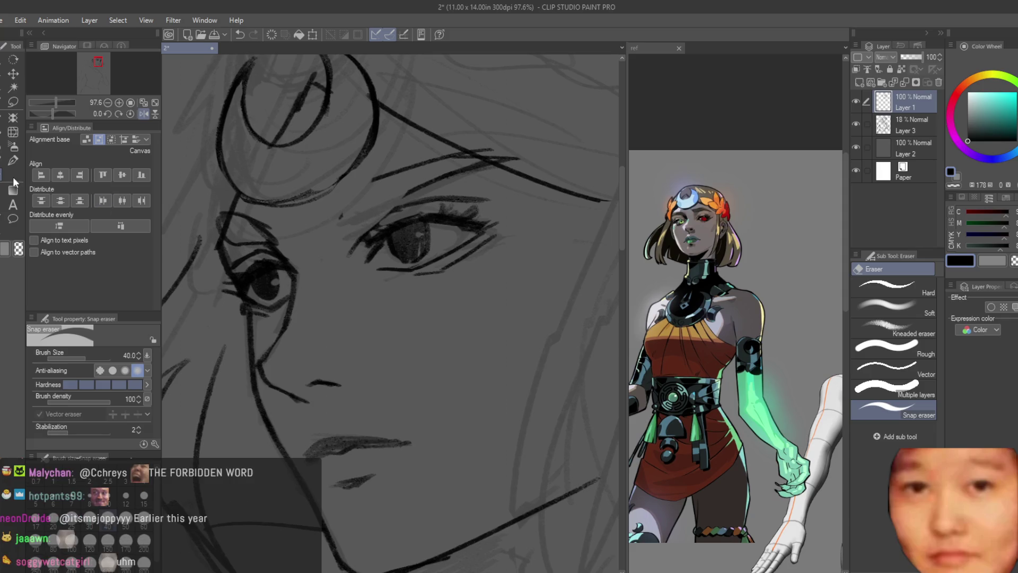
pyautogui.press('b')
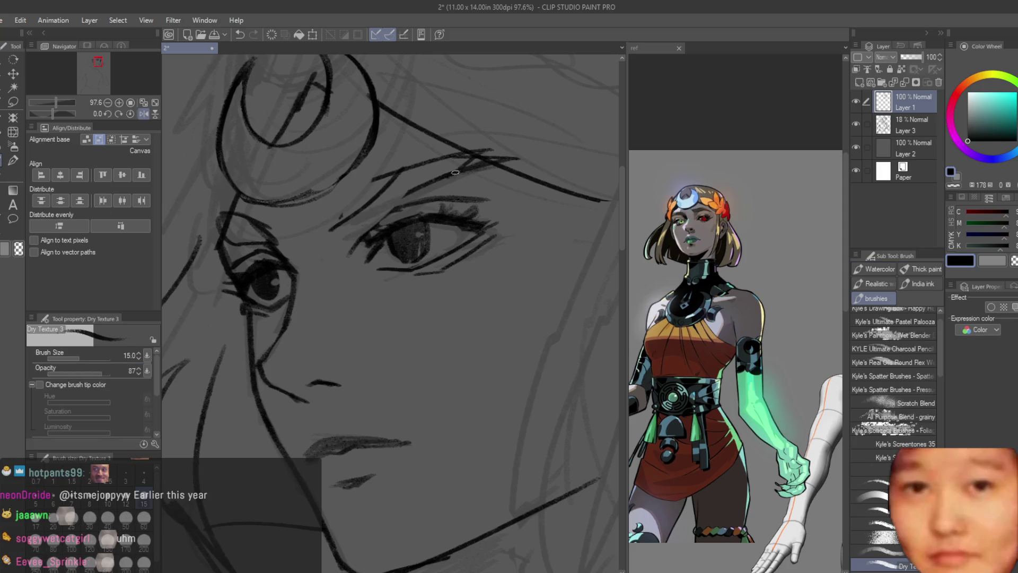
pyautogui.moveTo(454, 172); pyautogui.dragTo(342, 241)
pyautogui.moveTo(415, 163)
pyautogui.mouseDown()
pyautogui.moveTo(349, 212)
pyautogui.moveTo(385, 225)
pyautogui.mouseUp()
pyautogui.moveTo(483, 159); pyautogui.dragTo(401, 212)
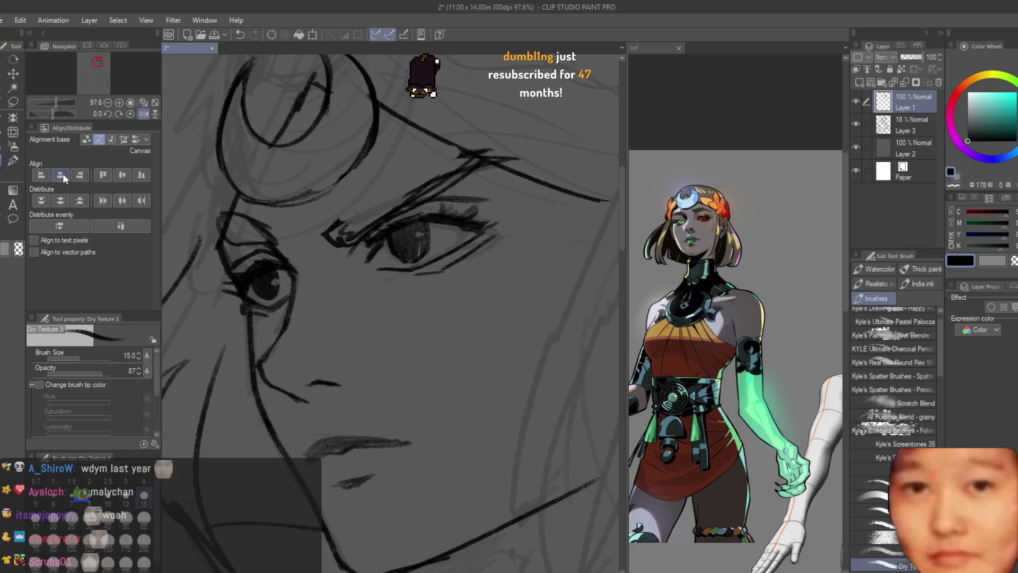
# Zoom to 100%, set the colour to dark grey and erase part of the eyelid stroke
pyautogui.hotkey('ctrl', 'alt', '0')
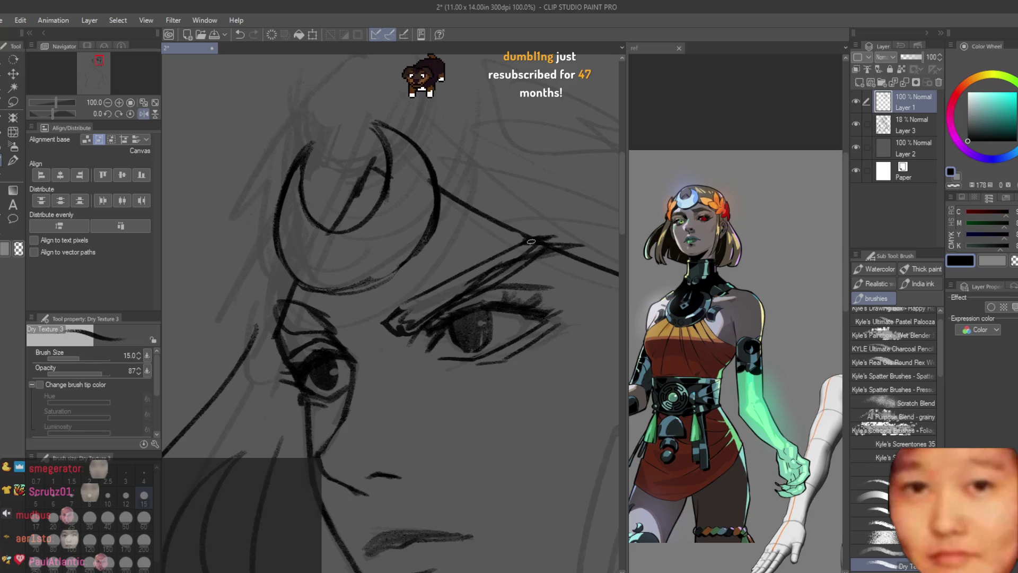
pyautogui.keyDown('alt'); pyautogui.click(531, 241); pyautogui.keyUp('alt')
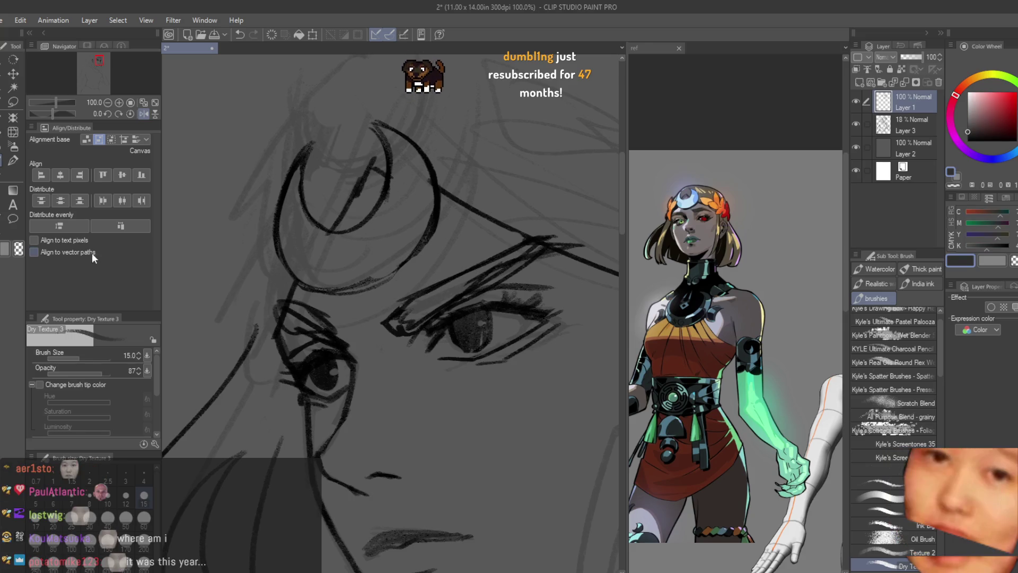
pyautogui.press('e')
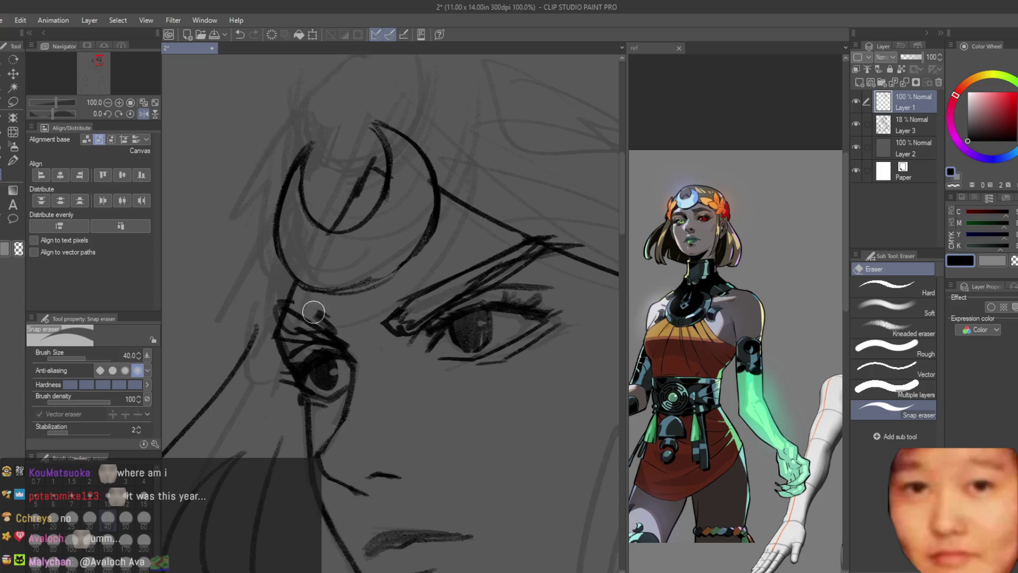
pyautogui.moveTo(374, 326); pyautogui.dragTo(370, 338)
pyautogui.scroll(-4, 473, 253)
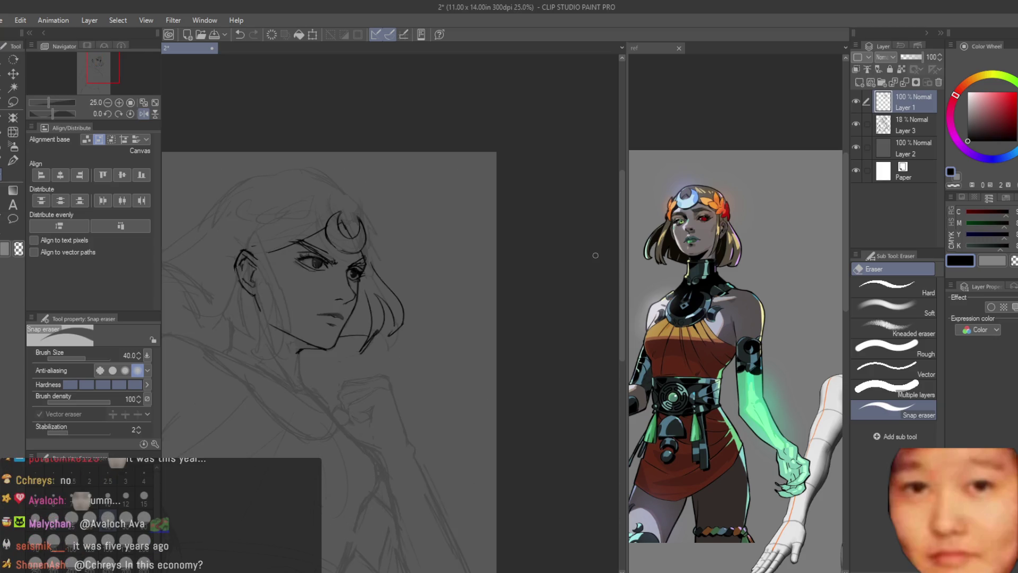
pyautogui.scroll(2, 593, 255)
pyautogui.press('b')
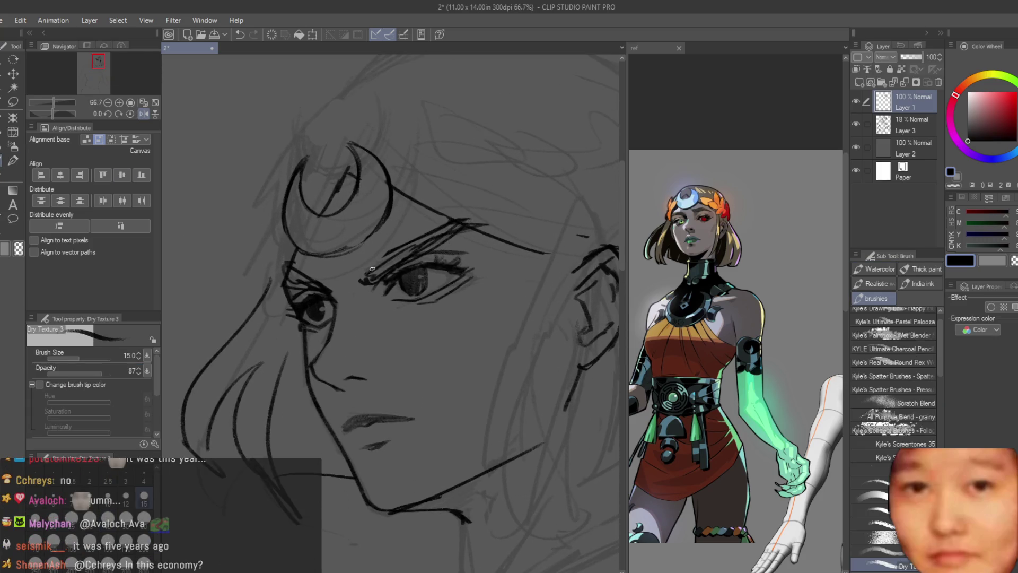
pyautogui.scroll(4, 467, 352)
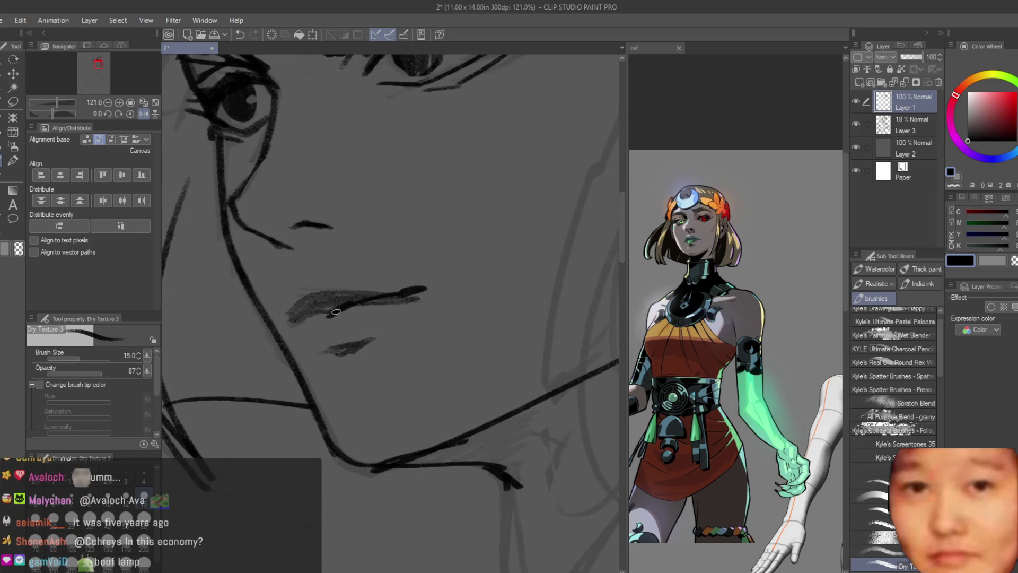
# Extend the upper eyelid line with the Dry Texture 3 brush
pyautogui.press('e')
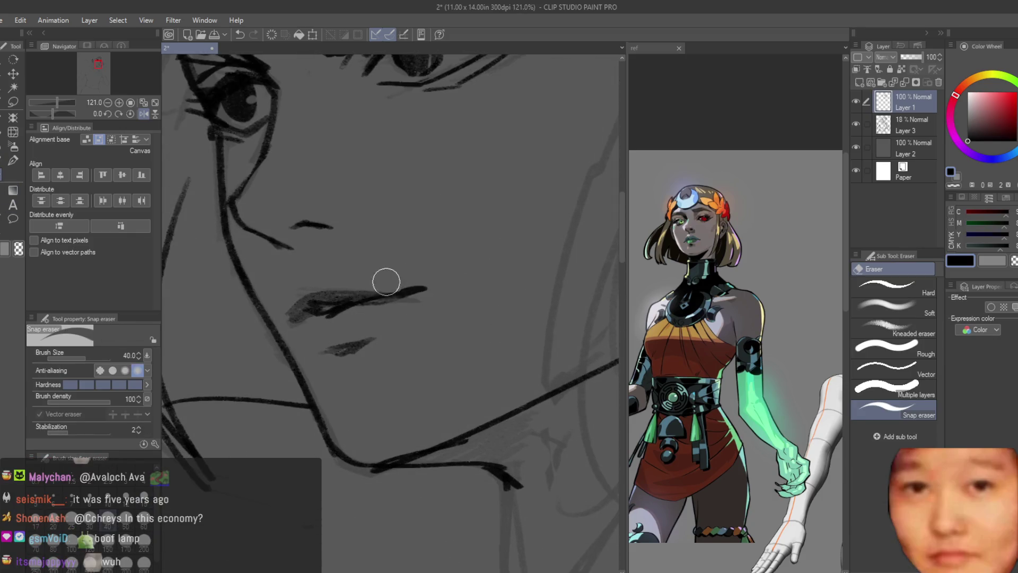
pyautogui.scroll(-8, 386, 281)
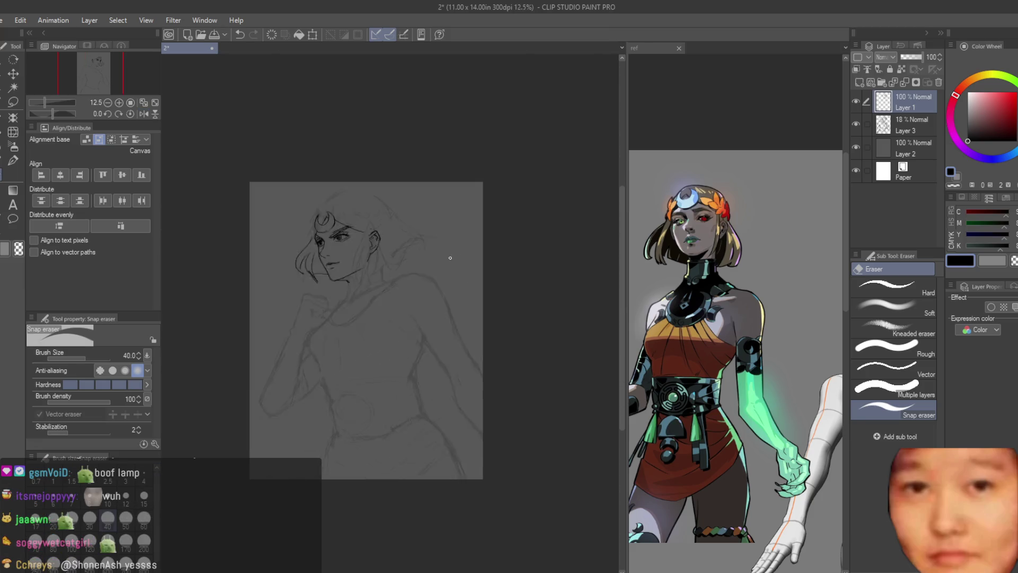
pyautogui.scroll(3, 450, 257)
pyautogui.scroll(2, 252, 271)
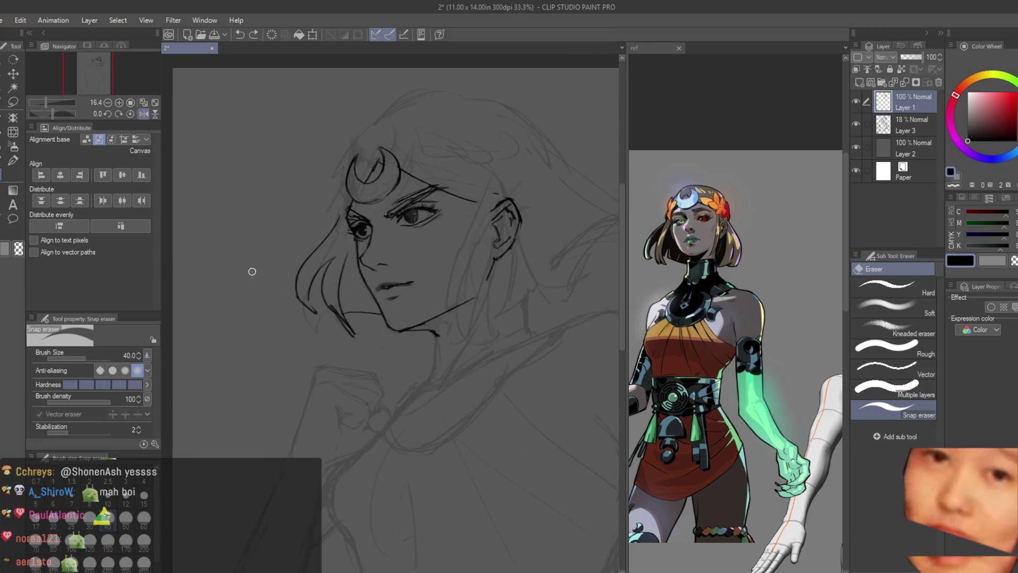
pyautogui.scroll(2, 292, 284)
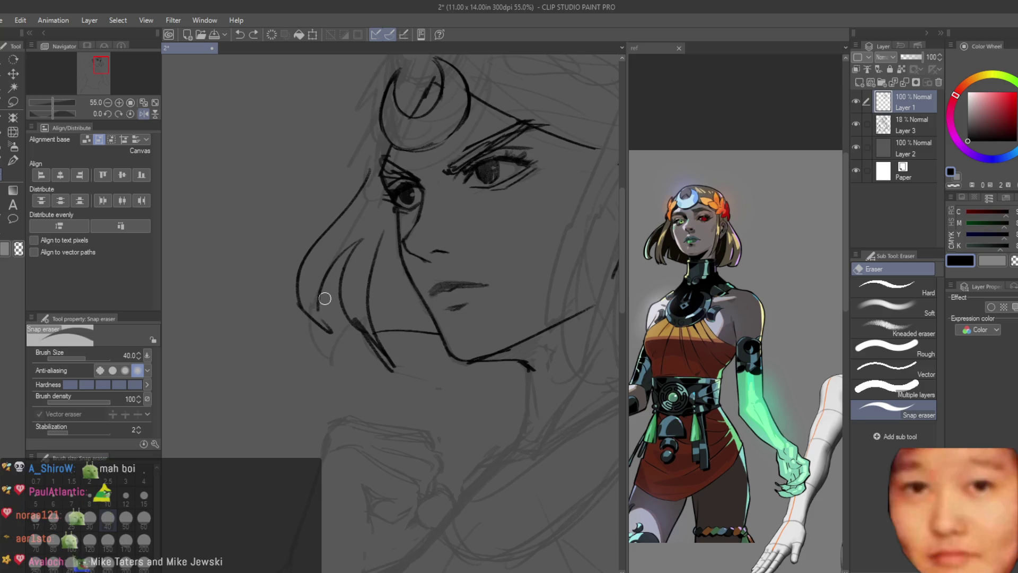
pyautogui.scroll(2, 376, 221)
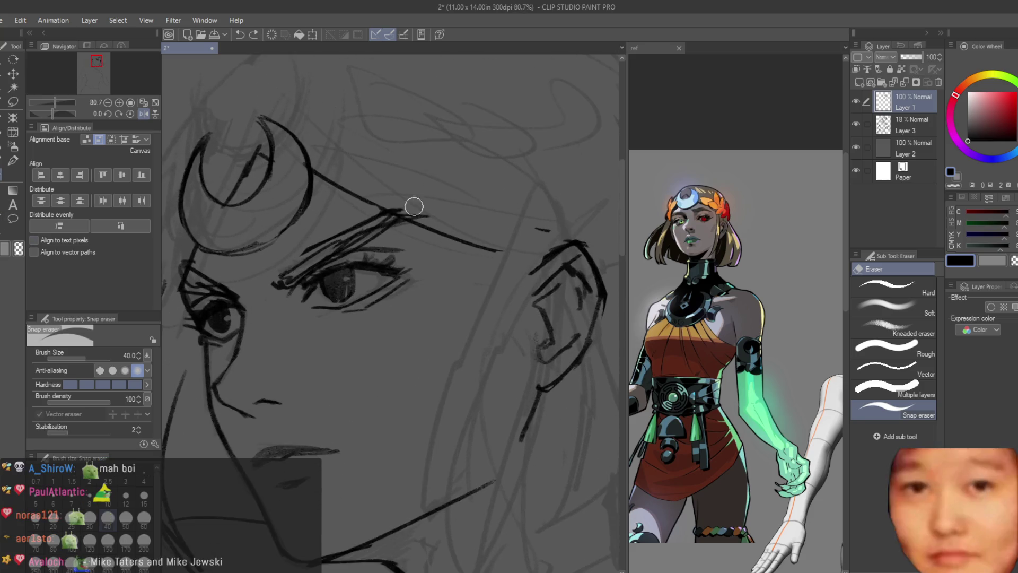
pyautogui.scroll(1, 376, 220)
pyautogui.press('p')
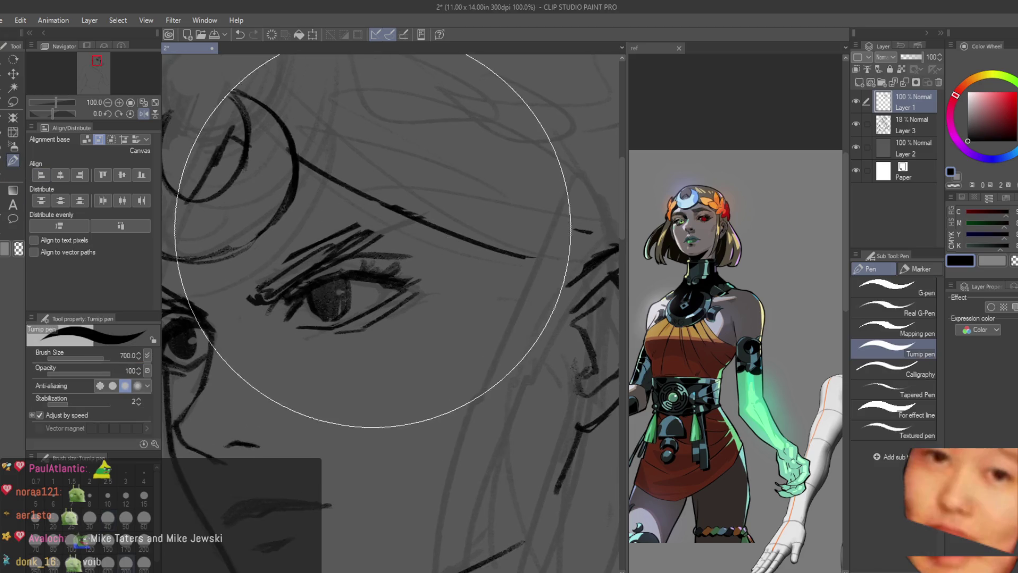
pyautogui.press('b')
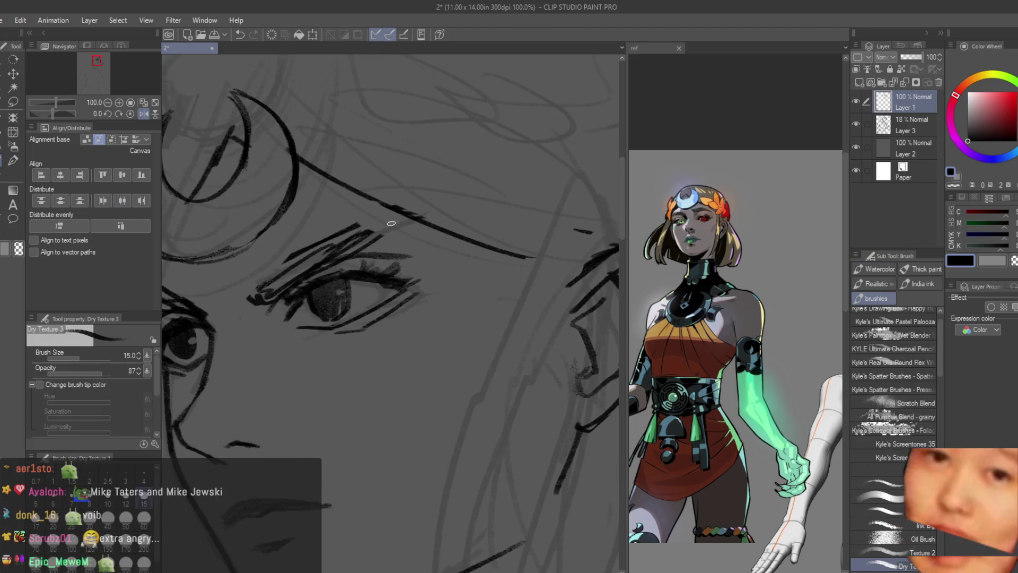
pyautogui.scroll(1, 392, 223)
pyautogui.moveTo(393, 244)
pyautogui.mouseDown()
pyautogui.moveTo(403, 241)
pyautogui.moveTo(386, 237)
pyautogui.mouseUp()
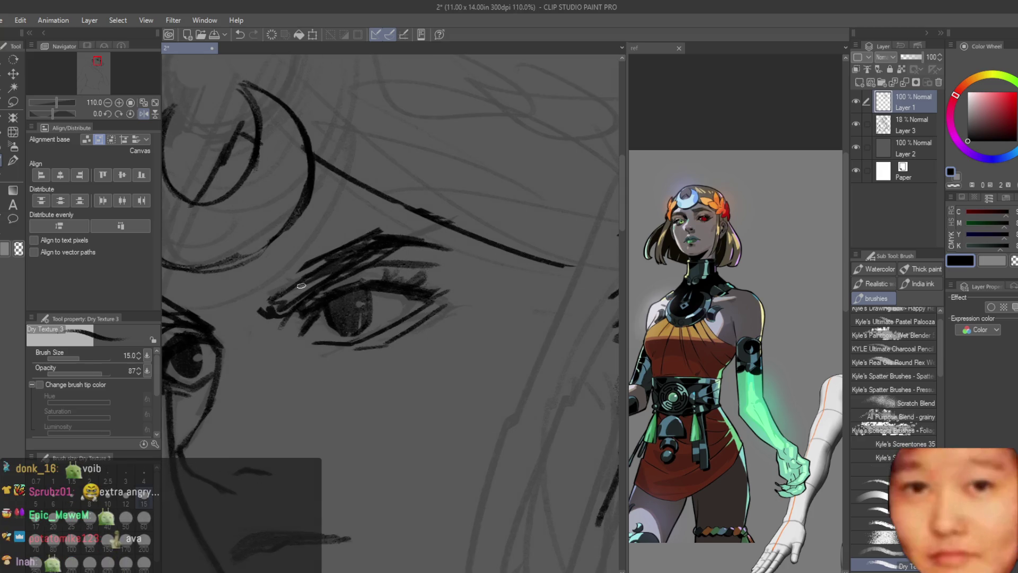
pyautogui.scroll(-5, 492, 276)
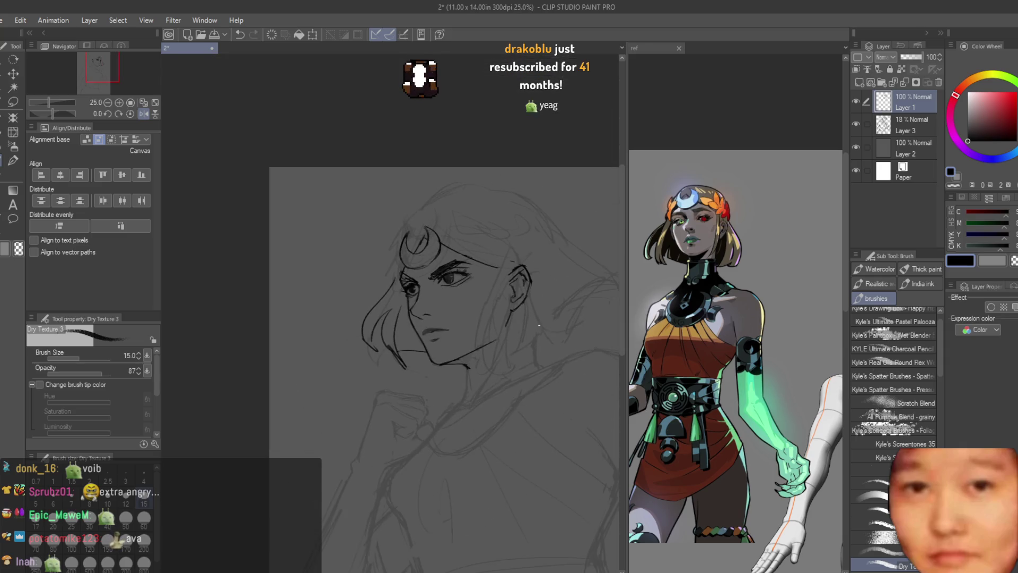
# Ink the side of the face contour down to the jaw, retrying the first attempt
pyautogui.scroll(2, 493, 281)
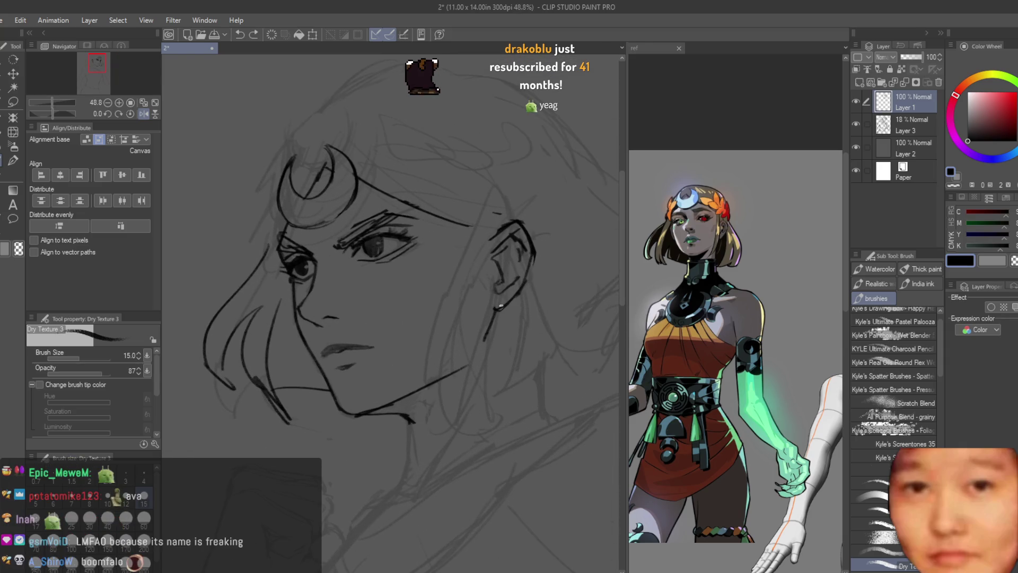
pyautogui.scroll(1, 459, 257)
pyautogui.scroll(-2, 458, 257)
pyautogui.moveTo(470, 225); pyautogui.dragTo(440, 328)
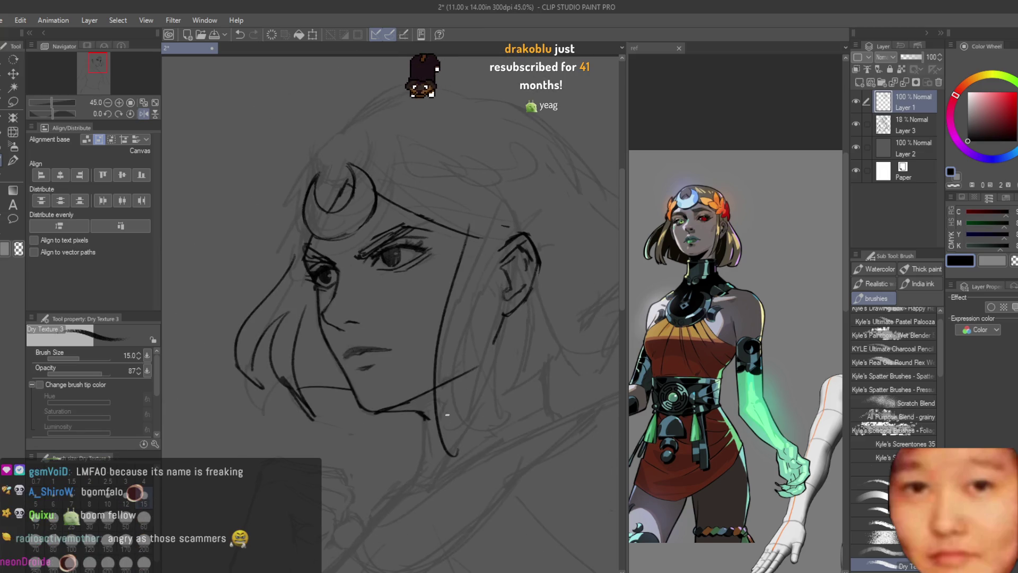
pyautogui.hotkey('ctrl', 'z')
pyautogui.moveTo(476, 232); pyautogui.dragTo(427, 432)
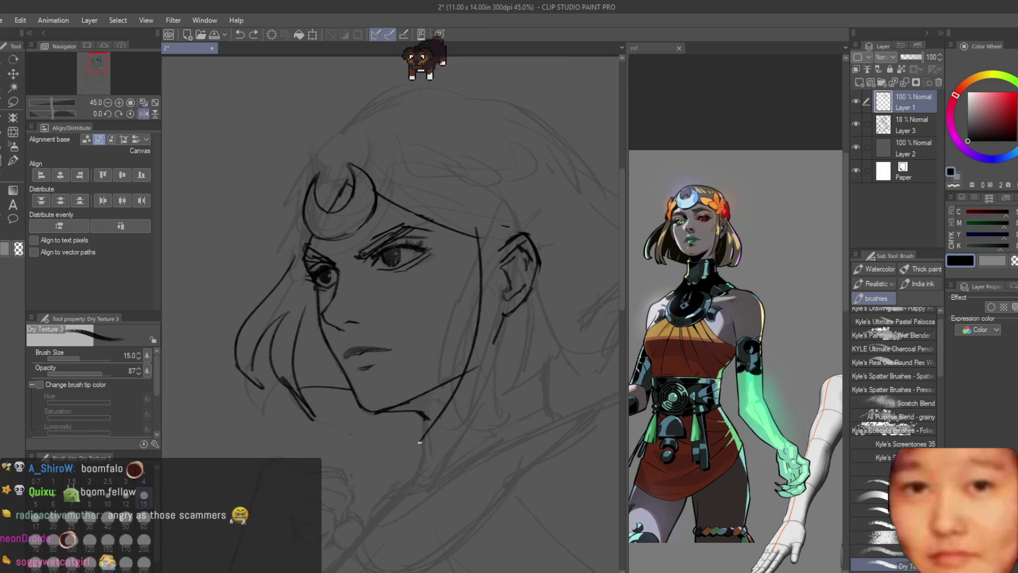
# Redraw the neck and jaw line, extend it downward, and add the line beside the ear
pyautogui.moveTo(489, 242); pyautogui.dragTo(419, 441)
pyautogui.hotkey('ctrl', 'z')
pyautogui.hotkey('ctrl', 'z')
pyautogui.moveTo(479, 226)
pyautogui.mouseDown()
pyautogui.moveTo(437, 447)
pyautogui.moveTo(438, 430)
pyautogui.mouseUp()
pyautogui.hotkey('ctrl', 'z')
pyautogui.moveTo(497, 248); pyautogui.dragTo(453, 417)
pyautogui.moveTo(483, 380); pyautogui.dragTo(444, 430)
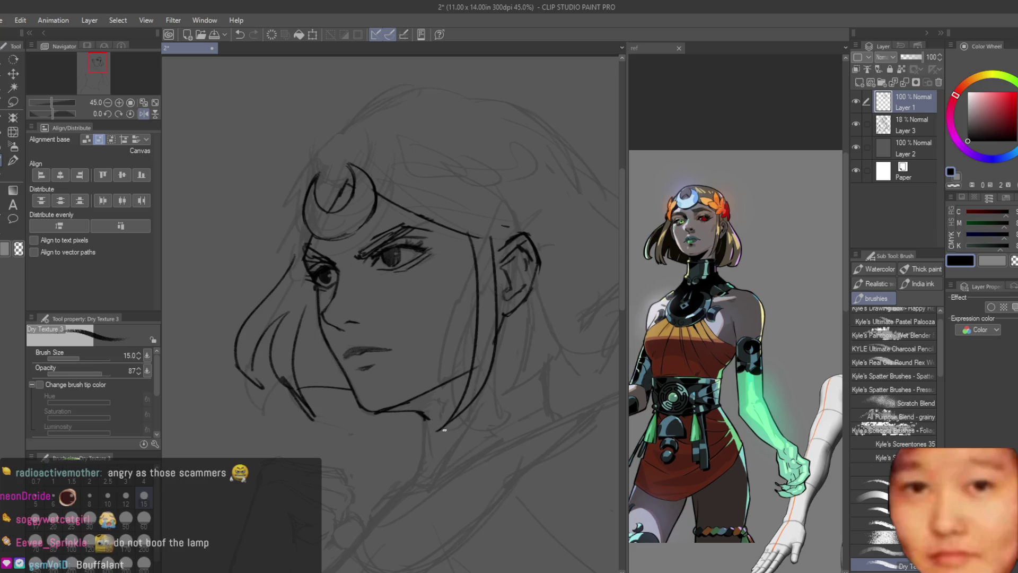
pyautogui.moveTo(487, 217)
pyautogui.mouseDown()
pyautogui.moveTo(499, 269)
pyautogui.moveTo(484, 379)
pyautogui.mouseUp()
pyautogui.hotkey('ctrl', 'z')
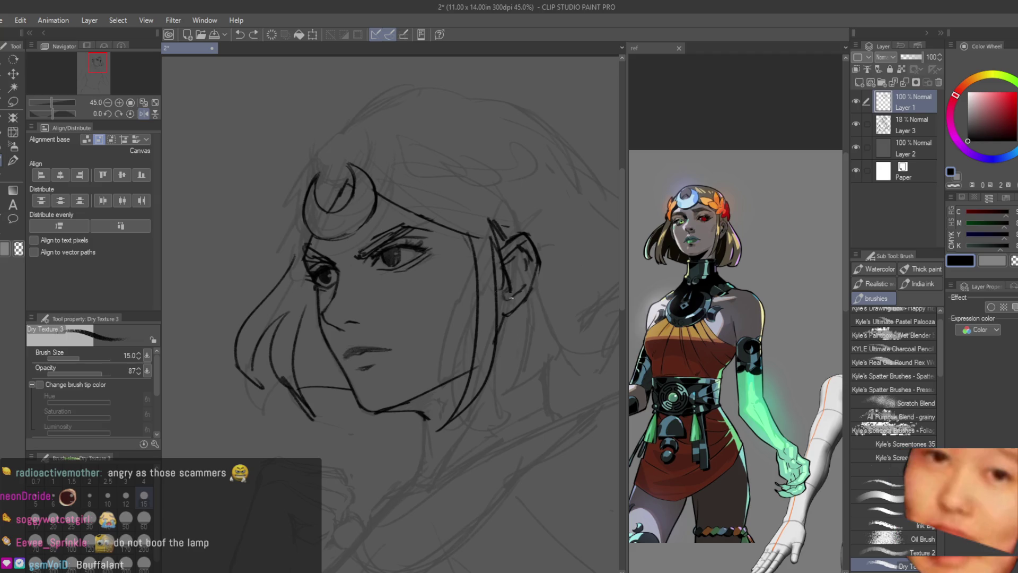
pyautogui.moveTo(500, 360); pyautogui.dragTo(487, 384)
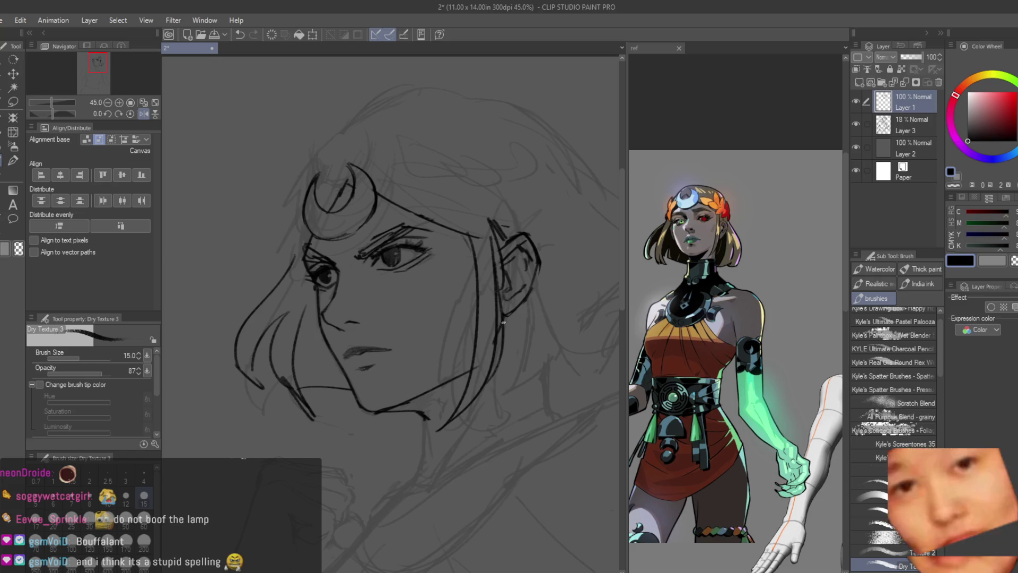
# Try a hair strand and an arc across the top of the head, undoing stray strokes
pyautogui.moveTo(317, 215)
pyautogui.mouseDown()
pyautogui.moveTo(242, 151)
pyautogui.moveTo(380, 160)
pyautogui.moveTo(315, 225)
pyautogui.mouseUp()
pyautogui.scroll(-2, 380, 160)
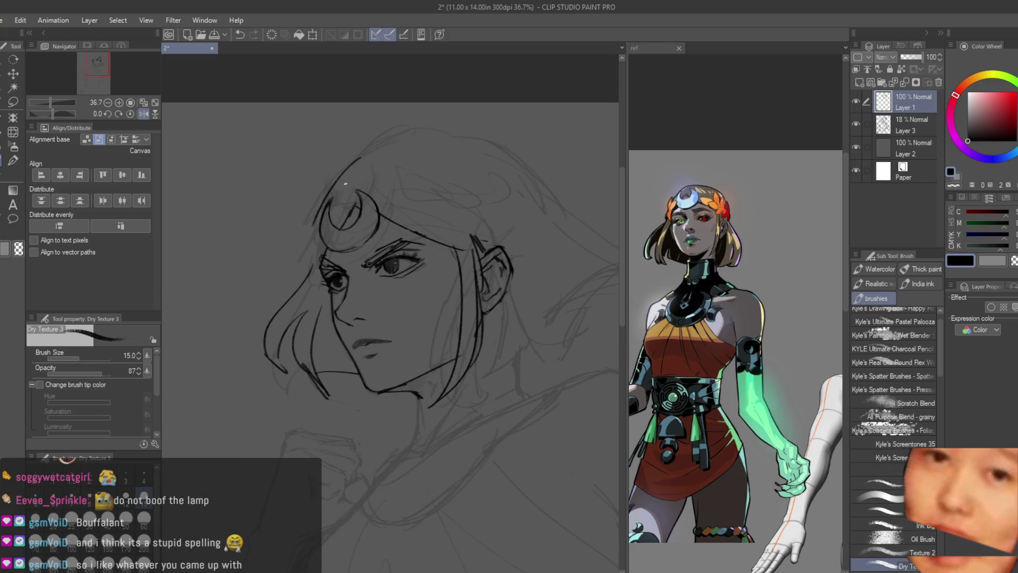
pyautogui.hotkey('ctrl', 'z')
pyautogui.moveTo(320, 229); pyautogui.dragTo(312, 269)
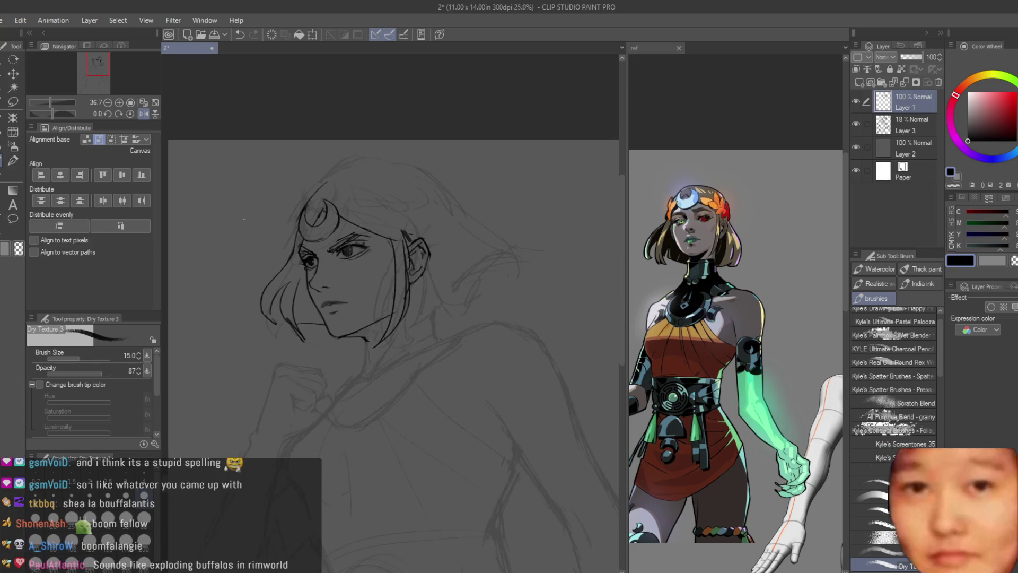
pyautogui.scroll(-2, 316, 276)
pyautogui.moveTo(430, 180)
pyautogui.mouseDown()
pyautogui.moveTo(353, 170)
pyautogui.moveTo(485, 241)
pyautogui.mouseUp()
pyautogui.hotkey('ctrl', 'z')
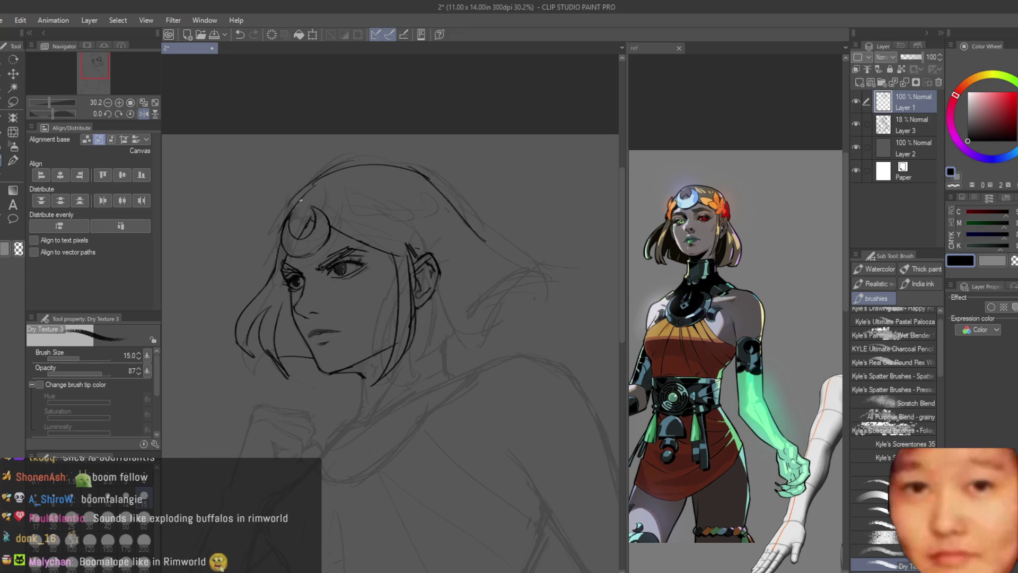
pyautogui.moveTo(298, 190)
pyautogui.mouseDown()
pyautogui.moveTo(327, 173)
pyautogui.moveTo(408, 169)
pyautogui.moveTo(482, 238)
pyautogui.mouseUp()
pyautogui.hotkey('ctrl', 'z')
pyautogui.hotkey('ctrl', 'z')
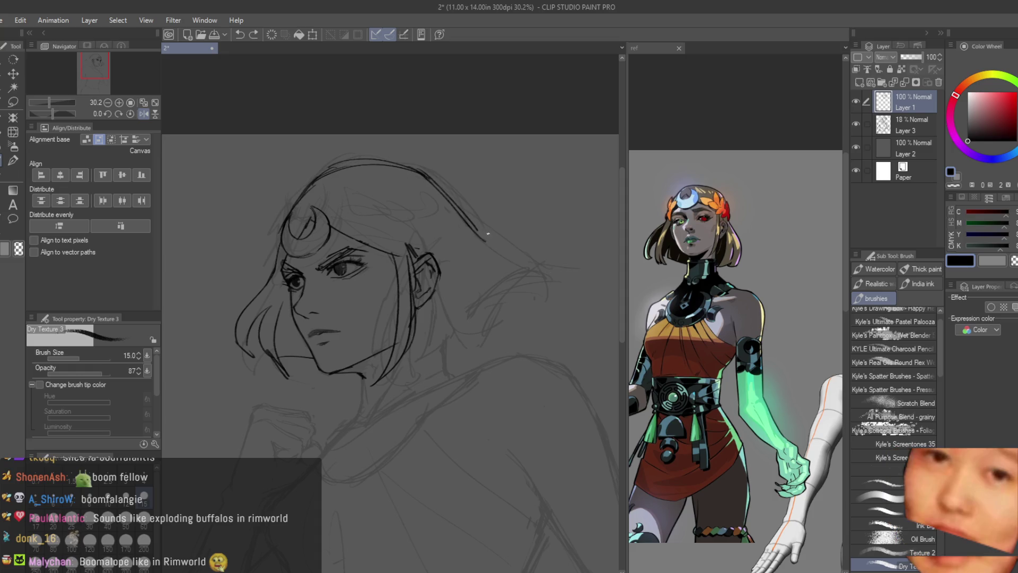
# Redraw the hair strand beside the face
pyautogui.scroll(1, 297, 254)
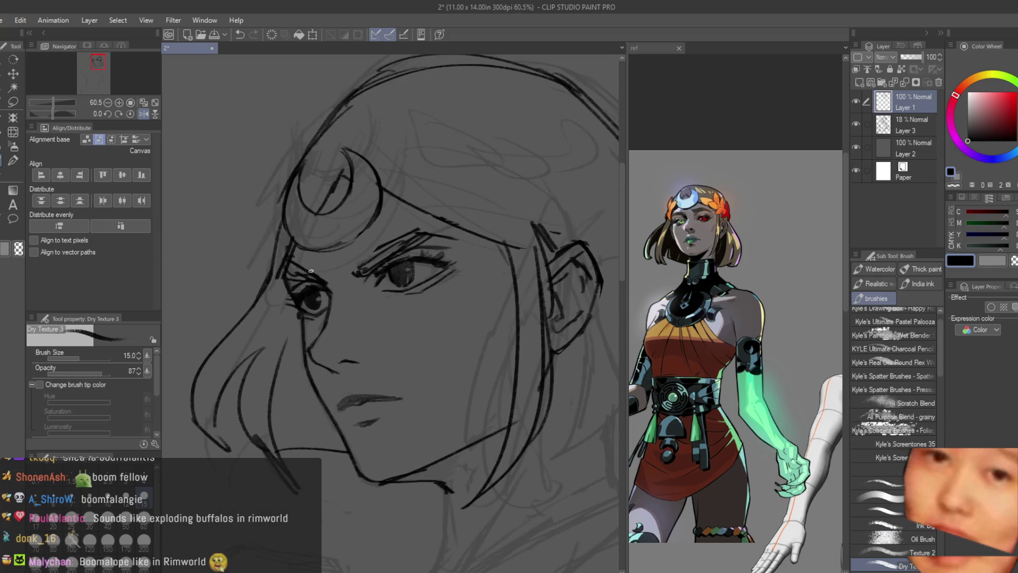
pyautogui.scroll(1, 304, 263)
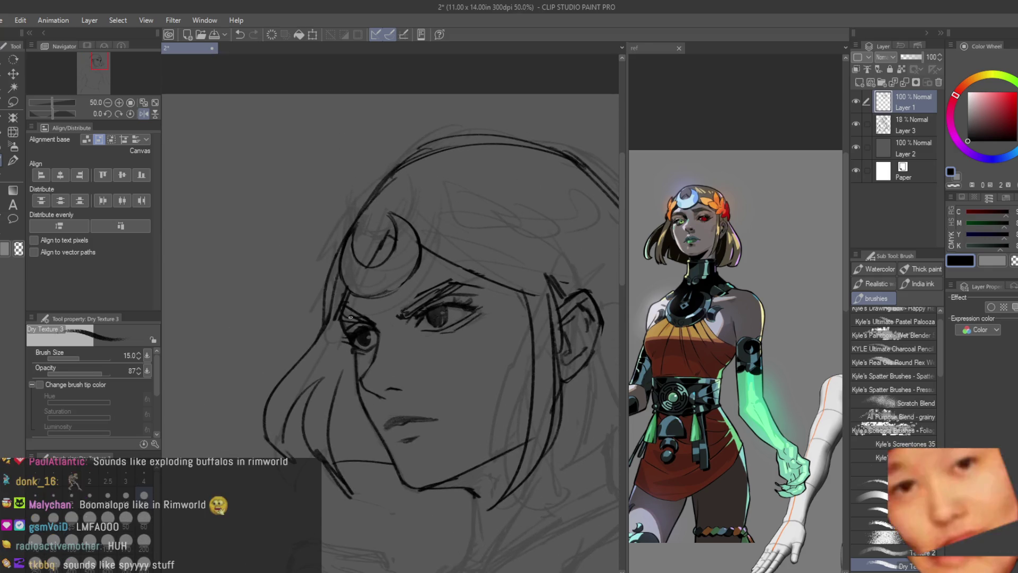
pyautogui.hotkey('ctrl', 'z')
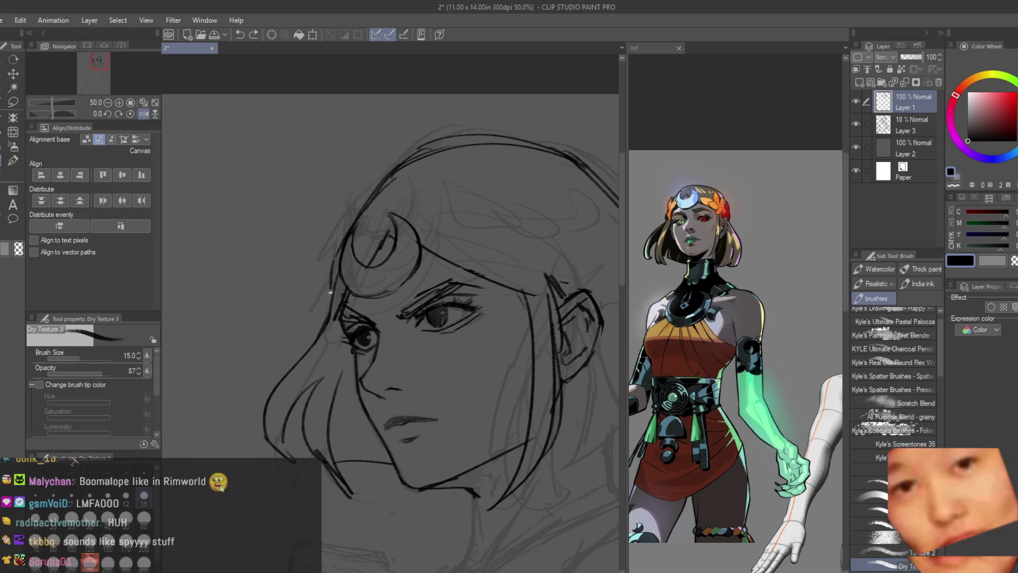
pyautogui.moveTo(335, 260); pyautogui.dragTo(324, 310)
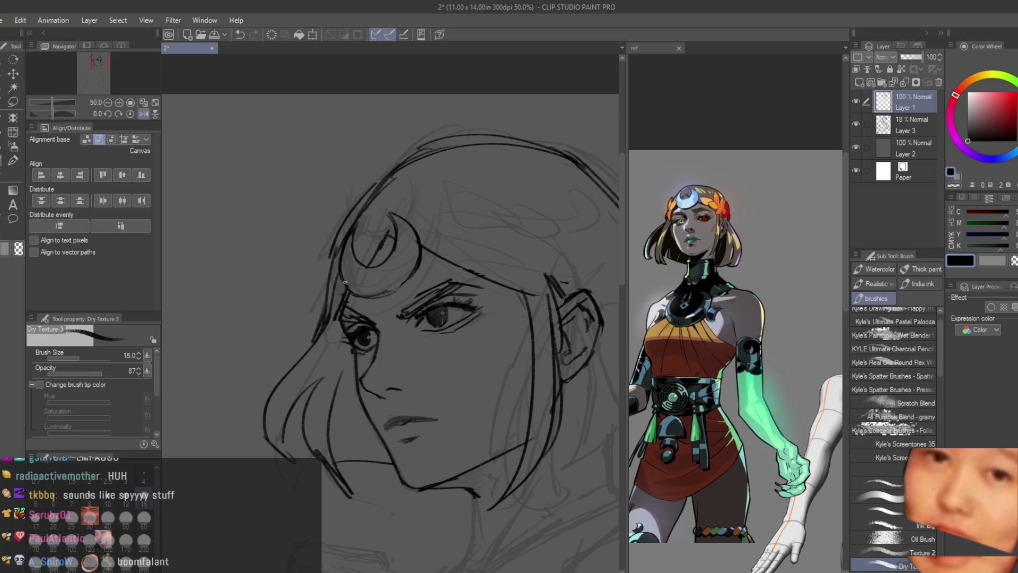
pyautogui.scroll(-5, 476, 235)
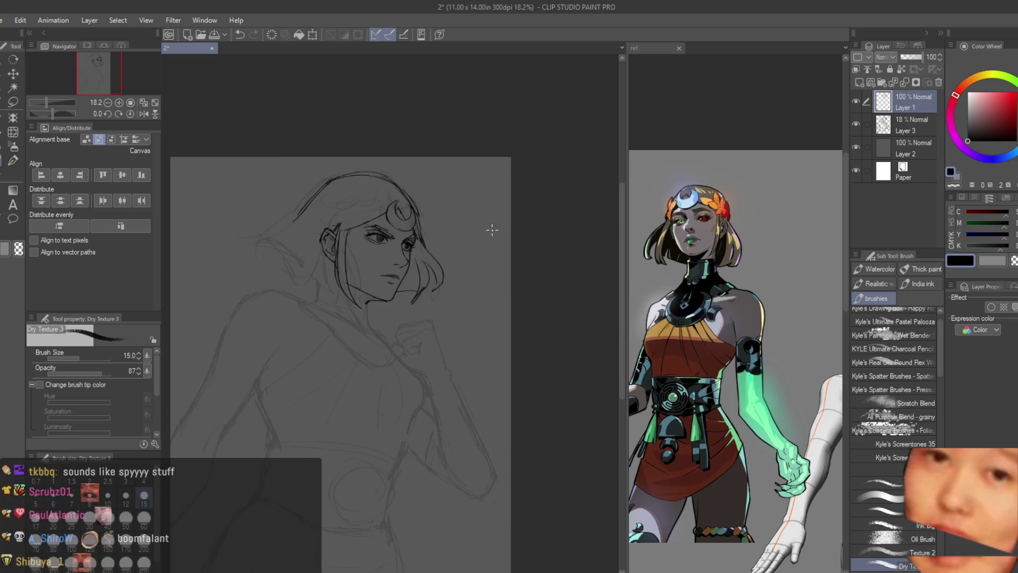
# Ink the flared ends of the bob and a strand behind the ear, undoing faint attempts
pyautogui.scroll(1, 476, 235)
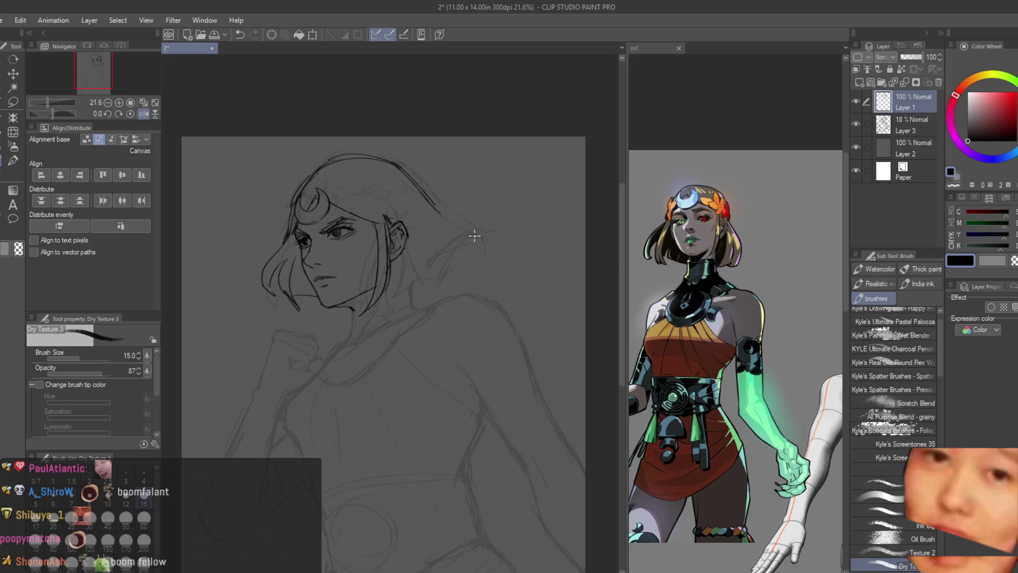
pyautogui.scroll(-2, 356, 214)
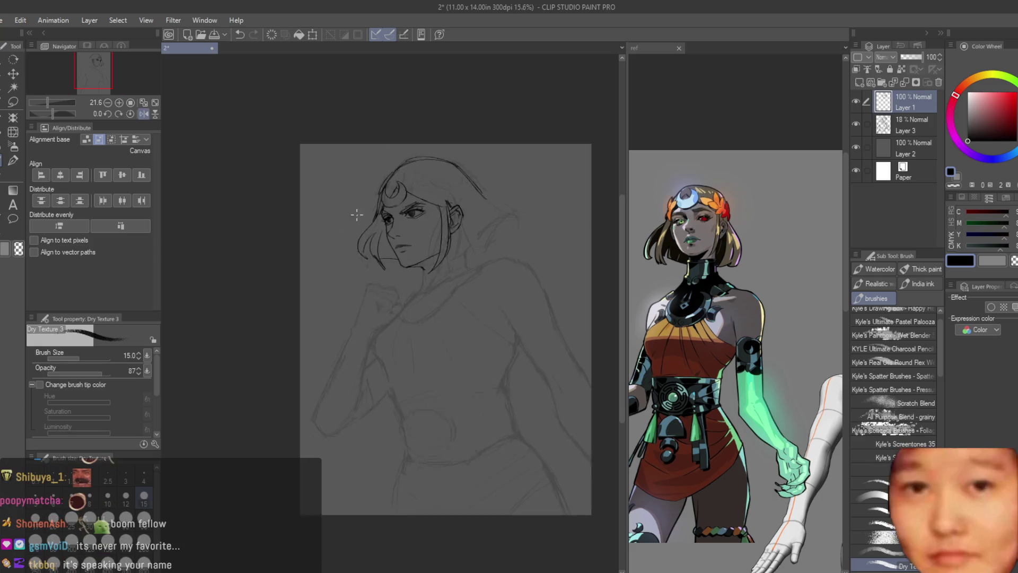
pyautogui.scroll(6, 356, 214)
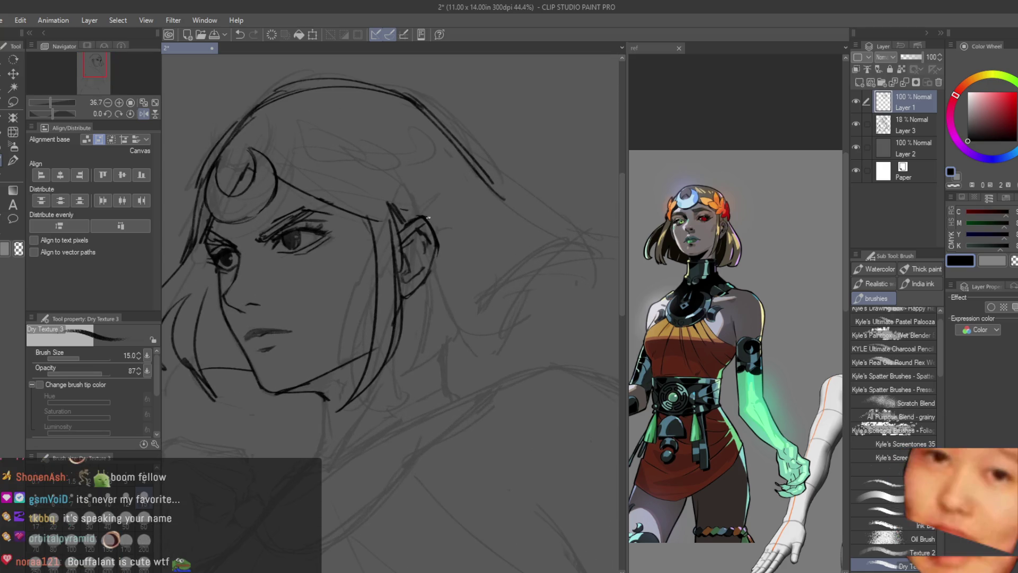
pyautogui.moveTo(501, 197); pyautogui.dragTo(455, 313)
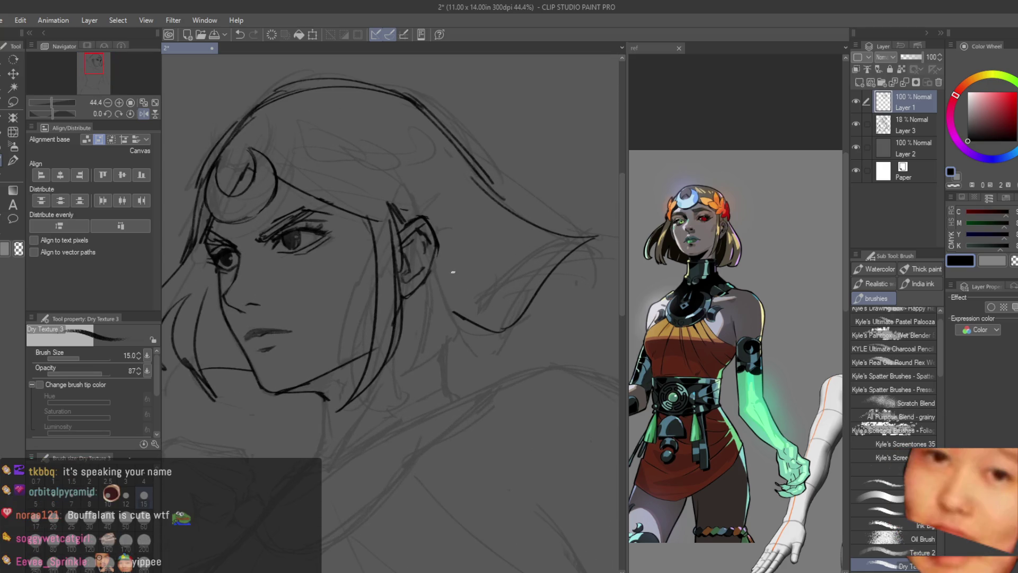
pyautogui.hotkey('ctrl', 'z')
pyautogui.hotkey('ctrl', 'z')
pyautogui.moveTo(422, 215)
pyautogui.mouseDown()
pyautogui.moveTo(490, 308)
pyautogui.moveTo(487, 353)
pyautogui.moveTo(446, 190)
pyautogui.moveTo(596, 224)
pyautogui.mouseUp()
pyautogui.hotkey('ctrl', 'z')
pyautogui.hotkey('ctrl', 'z')
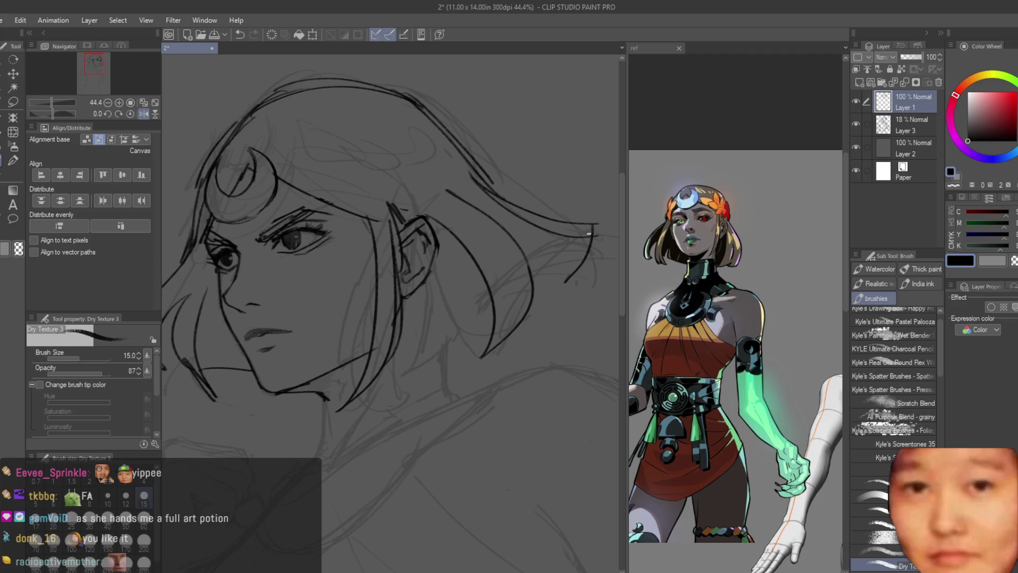
pyautogui.hotkey('ctrl', 'z')
# Add strands at the bob's outer edge and inside, redoing the long strand as shorter strokes
pyautogui.moveTo(539, 241); pyautogui.dragTo(556, 305)
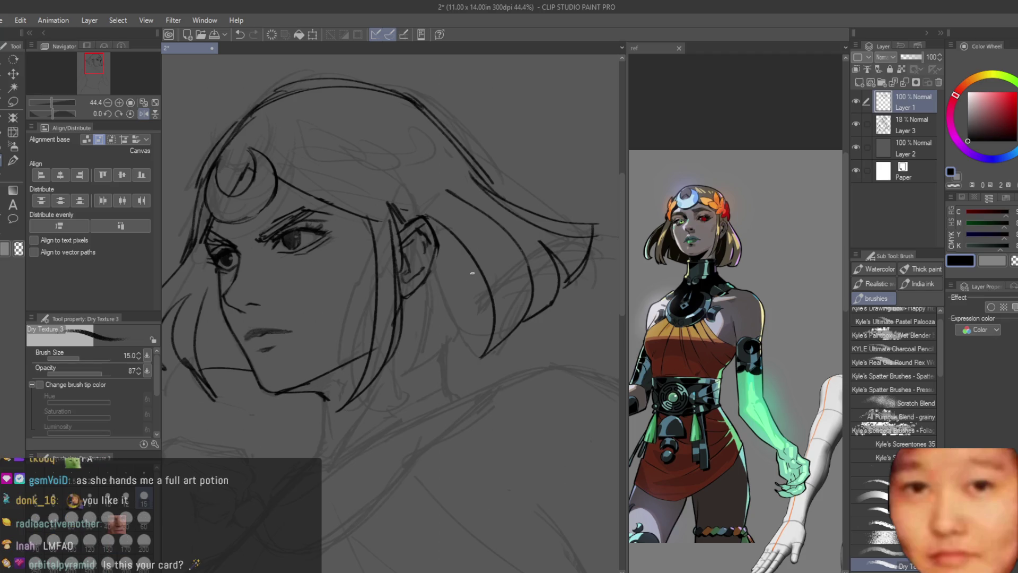
pyautogui.moveTo(448, 244); pyautogui.dragTo(481, 348)
pyautogui.moveTo(431, 278); pyautogui.dragTo(443, 397)
pyautogui.hotkey('ctrl', 'z')
pyautogui.hotkey('ctrl', 'z')
pyautogui.moveTo(435, 318); pyautogui.dragTo(443, 400)
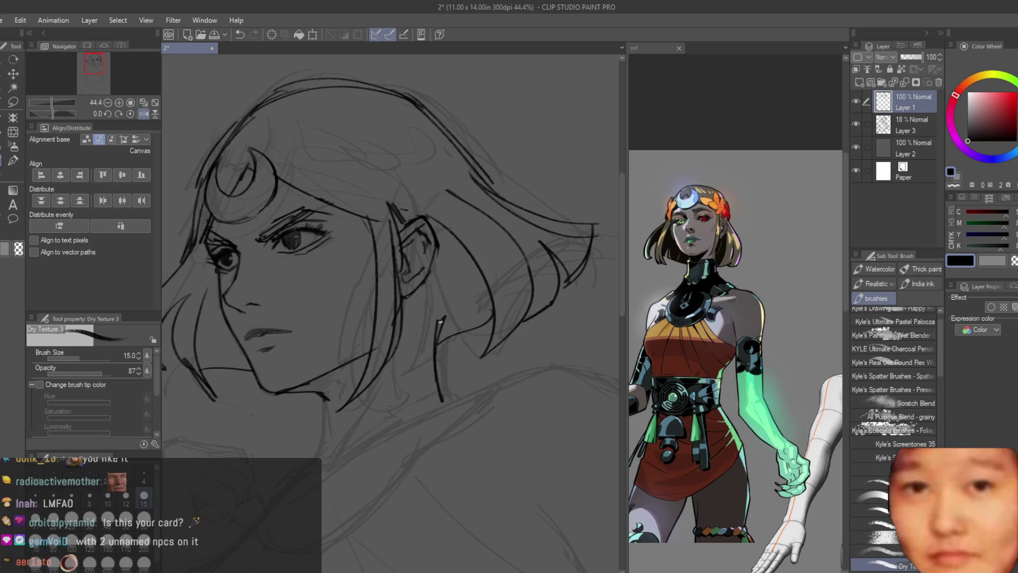
pyautogui.moveTo(447, 263); pyautogui.dragTo(446, 301)
# Ink four more hanging hair strands, then zoom out to see more of the sketch
pyautogui.moveTo(438, 233); pyautogui.dragTo(466, 362)
pyautogui.moveTo(469, 220); pyautogui.dragTo(439, 324)
pyautogui.moveTo(455, 249); pyautogui.dragTo(482, 352)
pyautogui.moveTo(448, 245); pyautogui.dragTo(430, 306)
pyautogui.hotkey('ctrl', '-')
pyautogui.hotkey('ctrl', '-')
pyautogui.hotkey('ctrl', '-')
pyautogui.hotkey('ctrl', '-')
pyautogui.hotkey('ctrl', '-')
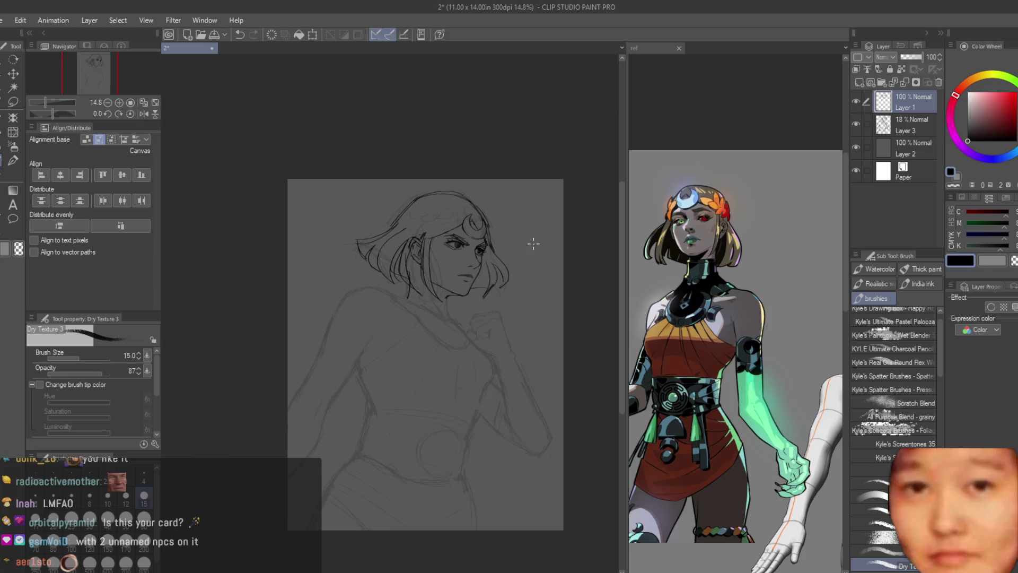
# Undo and redo the recent hair strokes, flip the canvas back, and fit the page
pyautogui.scroll(3, 417, 249)
pyautogui.hotkey('ctrl', 'z')
pyautogui.hotkey('ctrl', 'z')
pyautogui.hotkey('ctrl', 'z')
pyautogui.hotkey('ctrl', 'y')
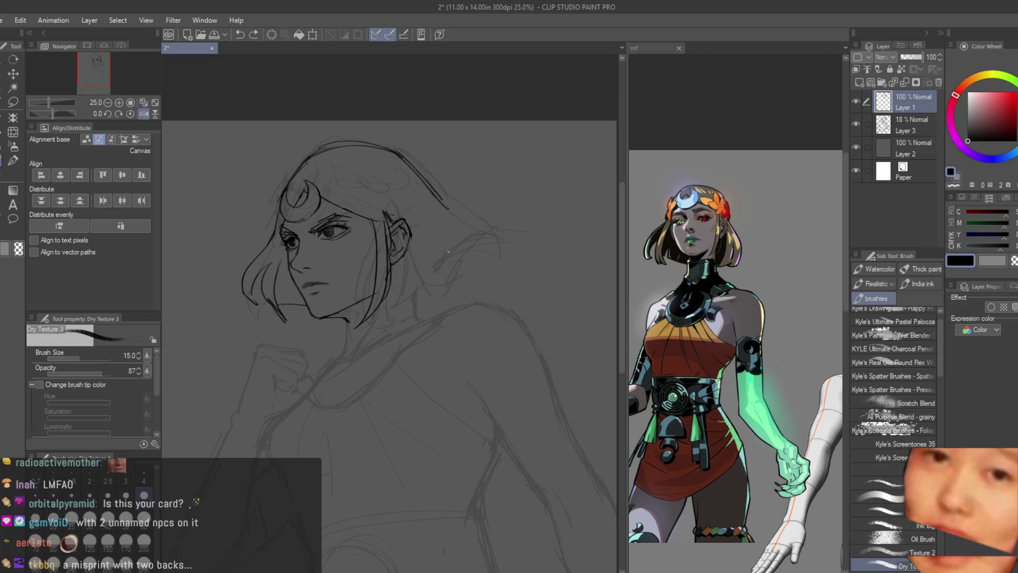
pyautogui.press('h')
pyautogui.hotkey('ctrl', '0')
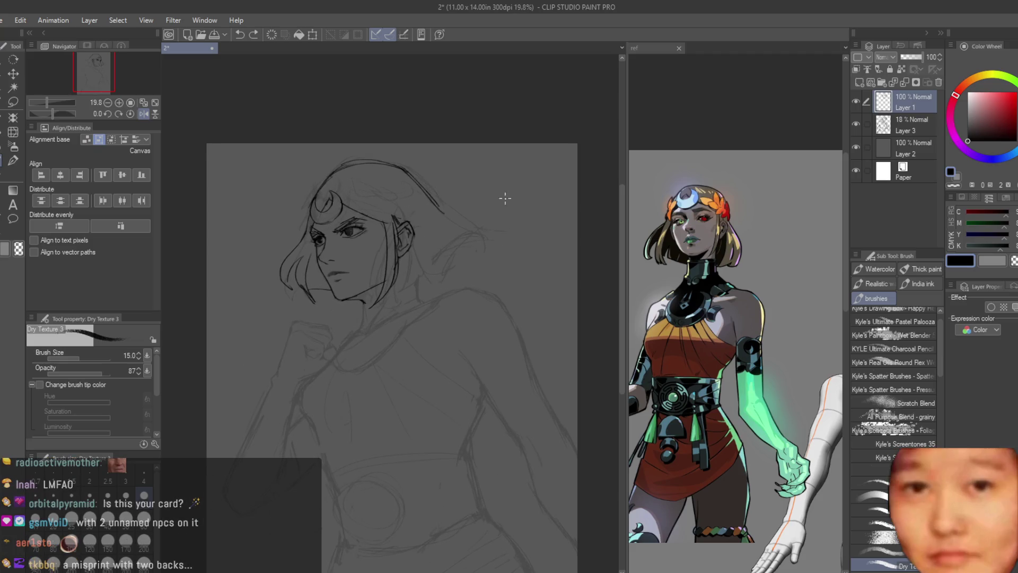
# Erase the hair line to the right of the eye with the eraser
pyautogui.scroll(2, 444, 183)
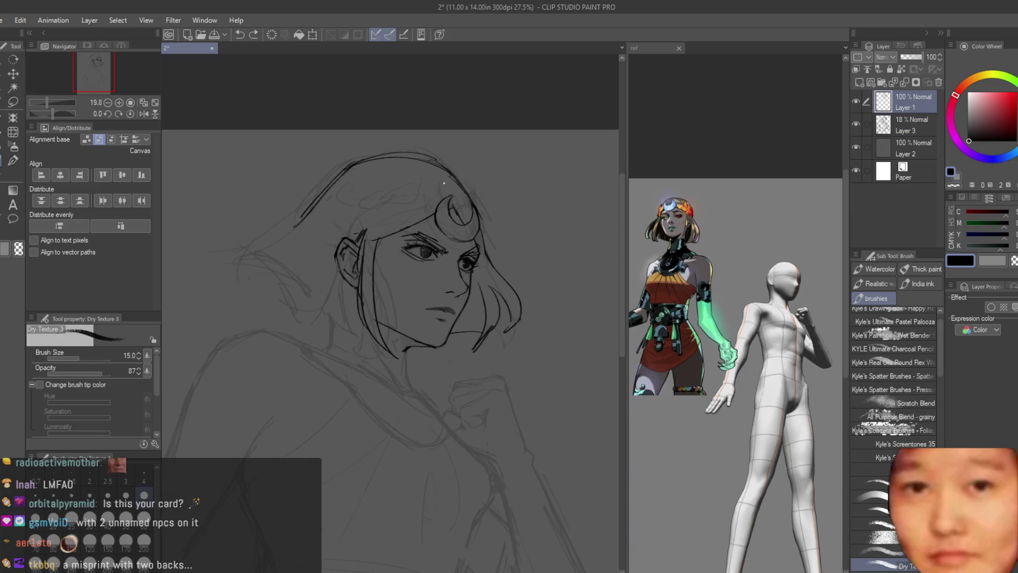
pyautogui.press('e')
pyautogui.scroll(4, 462, 200)
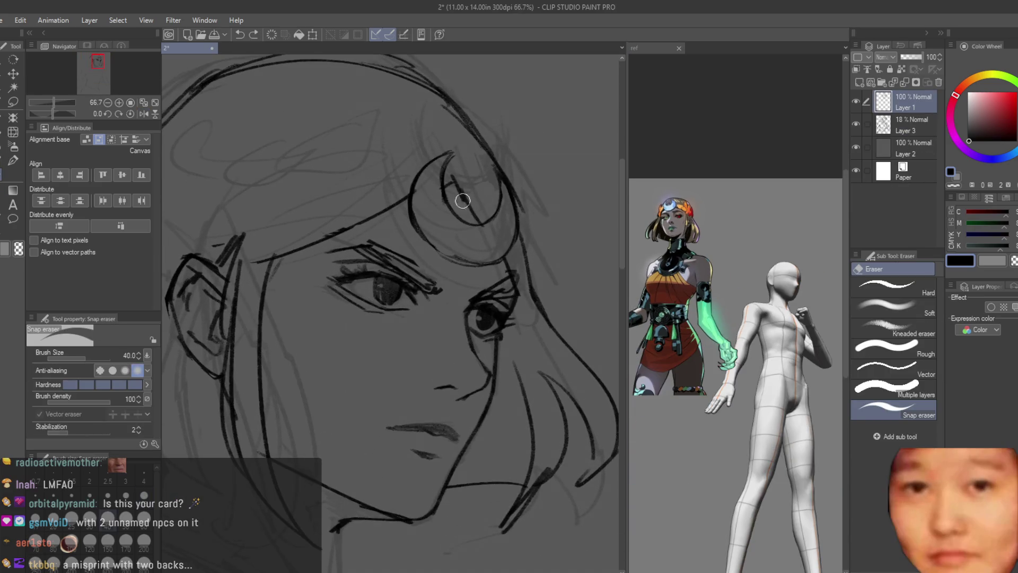
pyautogui.moveTo(514, 263)
pyautogui.mouseDown()
pyautogui.moveTo(523, 237)
pyautogui.moveTo(551, 314)
pyautogui.moveTo(495, 185)
pyautogui.mouseUp()
pyautogui.press('b')
pyautogui.scroll(-2, 492, 188)
# Try a curve inside the crescent tiara and strokes beside the hair and ear, undoing them
pyautogui.moveTo(523, 251); pyautogui.dragTo(504, 257)
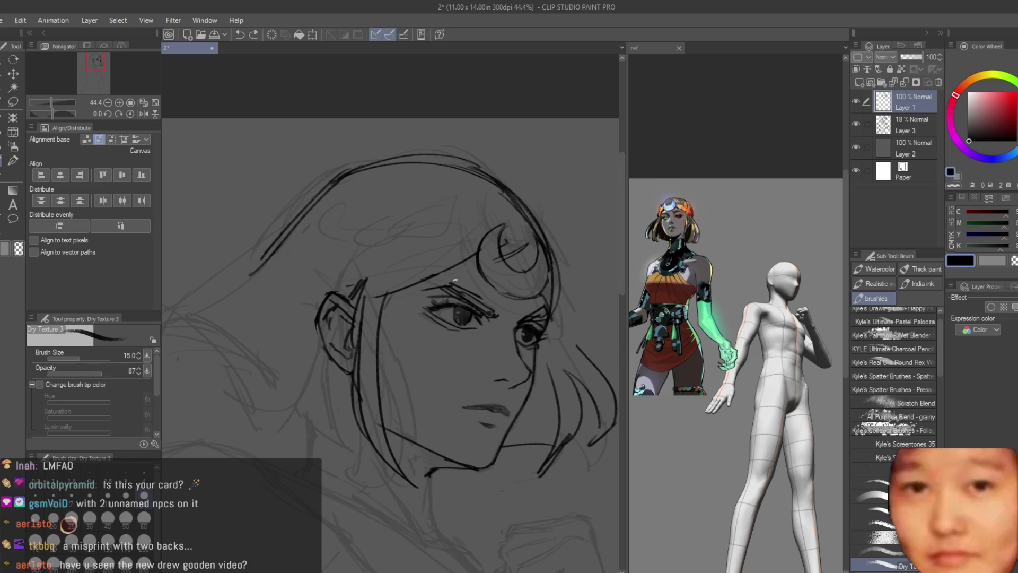
pyautogui.hotkey('ctrl', 'z')
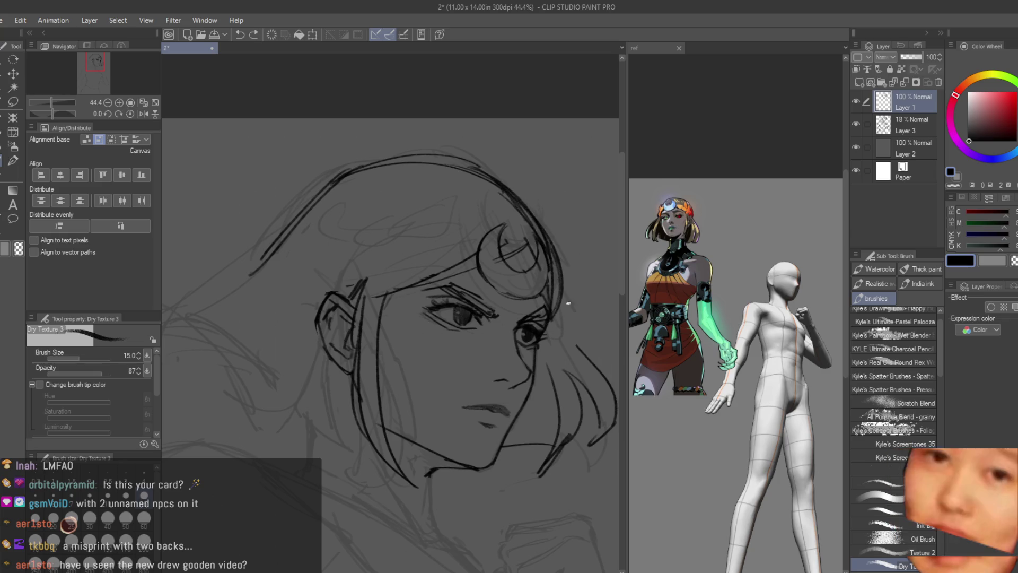
pyautogui.click(13, 101)
pyautogui.hotkey('ctrl', '-')
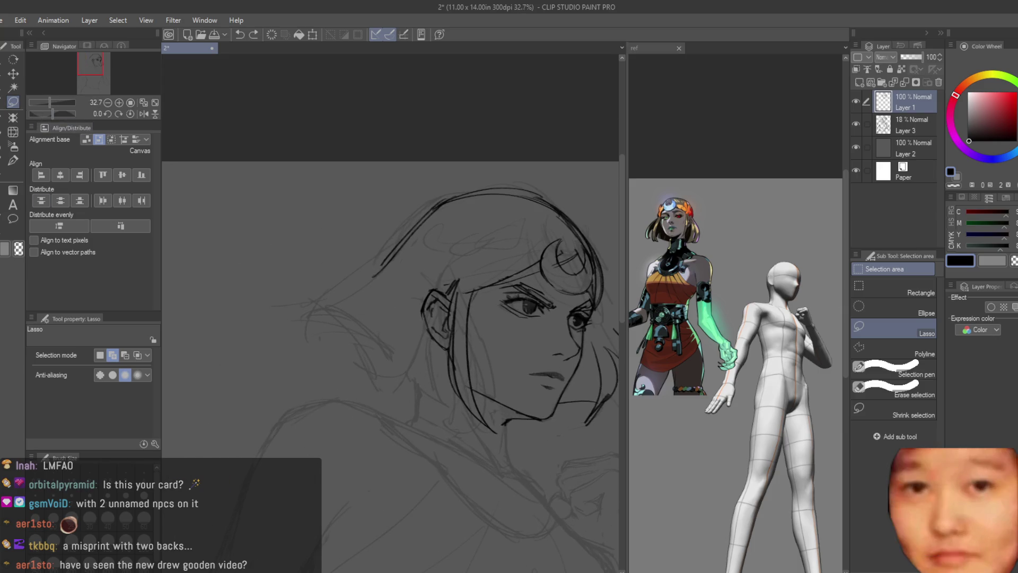
pyautogui.press('b')
pyautogui.moveTo(280, 311)
pyautogui.mouseDown()
pyautogui.moveTo(329, 315)
pyautogui.moveTo(430, 397)
pyautogui.mouseUp()
pyautogui.hotkey('ctrl', 'z')
pyautogui.moveTo(443, 340)
pyautogui.mouseDown()
pyautogui.moveTo(452, 420)
pyautogui.moveTo(378, 345)
pyautogui.mouseUp()
pyautogui.hotkey('ctrl', 'z')
pyautogui.hotkey('ctrl', 'z')
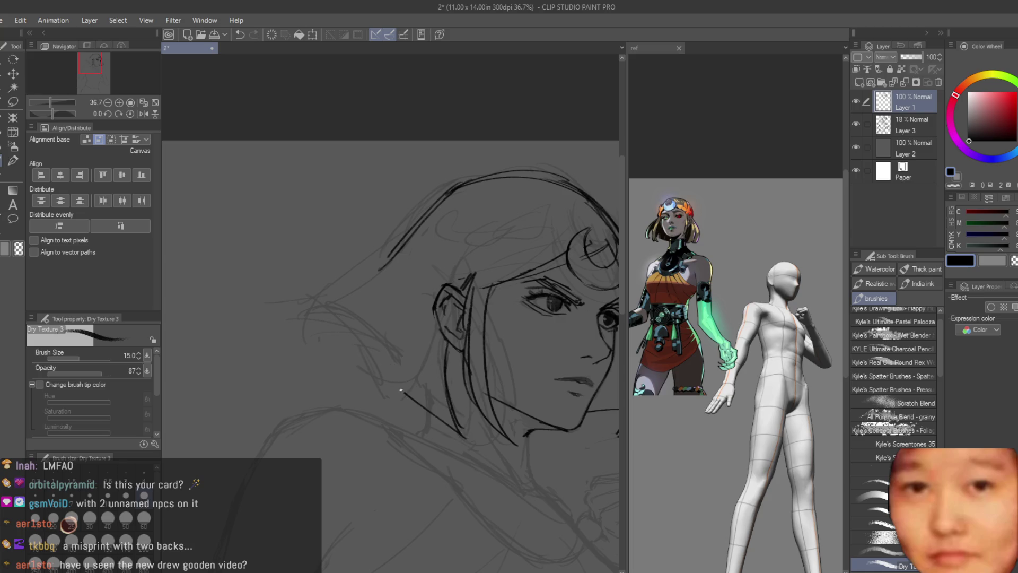
# Ink a stroke along the hair and rework the upper-left hair stroke several times
pyautogui.moveTo(406, 239); pyautogui.dragTo(378, 379)
pyautogui.scroll(-3, 498, 296)
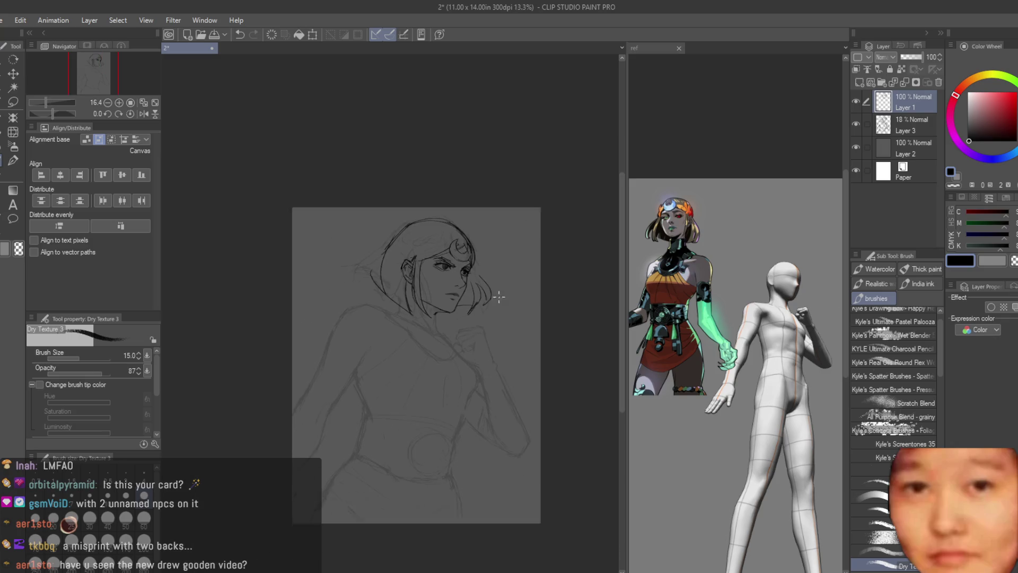
pyautogui.scroll(3, 403, 282)
pyautogui.moveTo(326, 268); pyautogui.dragTo(386, 185)
pyautogui.hotkey('ctrl', 'z')
pyautogui.moveTo(290, 230); pyautogui.dragTo(306, 224)
pyautogui.hotkey('ctrl', 'z')
pyautogui.moveTo(366, 294); pyautogui.dragTo(418, 151)
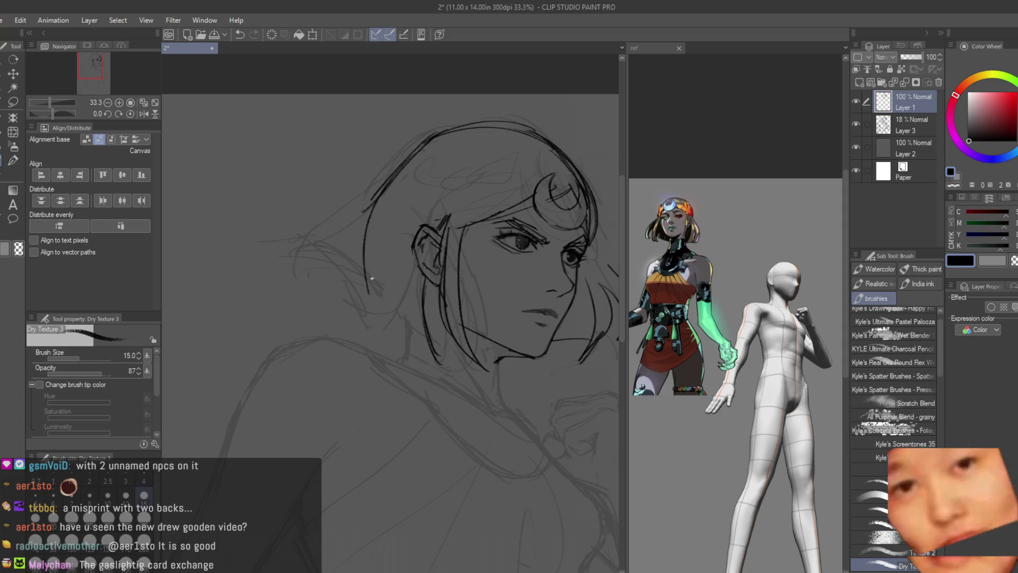
pyautogui.hotkey('ctrl', 'z')
# Ink hair strands near the ear, at the upper left of the head, and down by the jaw
pyautogui.moveTo(365, 295); pyautogui.dragTo(409, 163)
pyautogui.scroll(1, 390, 239)
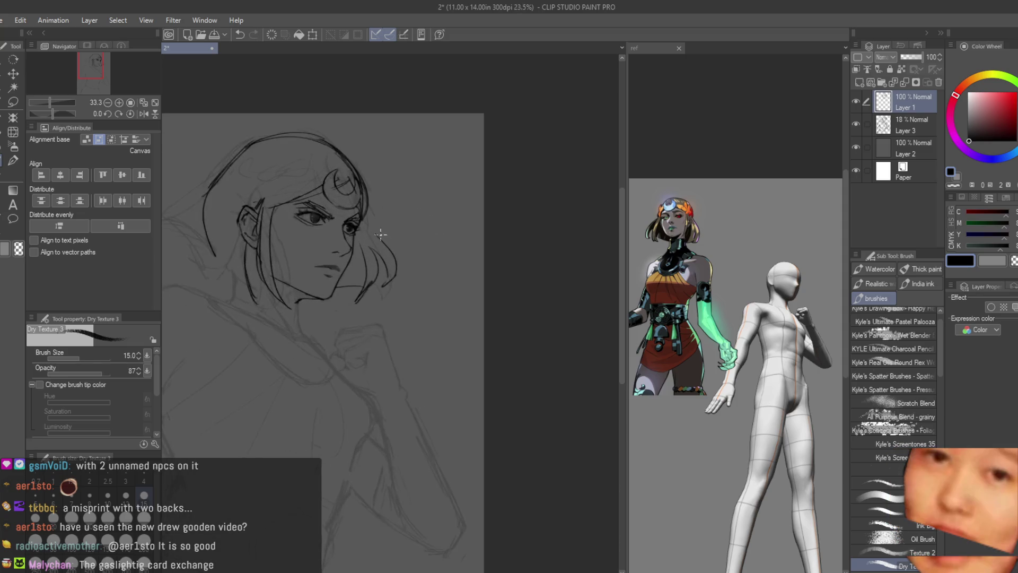
pyautogui.moveTo(365, 318); pyautogui.dragTo(424, 207)
pyautogui.scroll(-1, 465, 284)
pyautogui.moveTo(324, 286); pyautogui.dragTo(303, 200)
pyautogui.moveTo(335, 325); pyautogui.dragTo(324, 259)
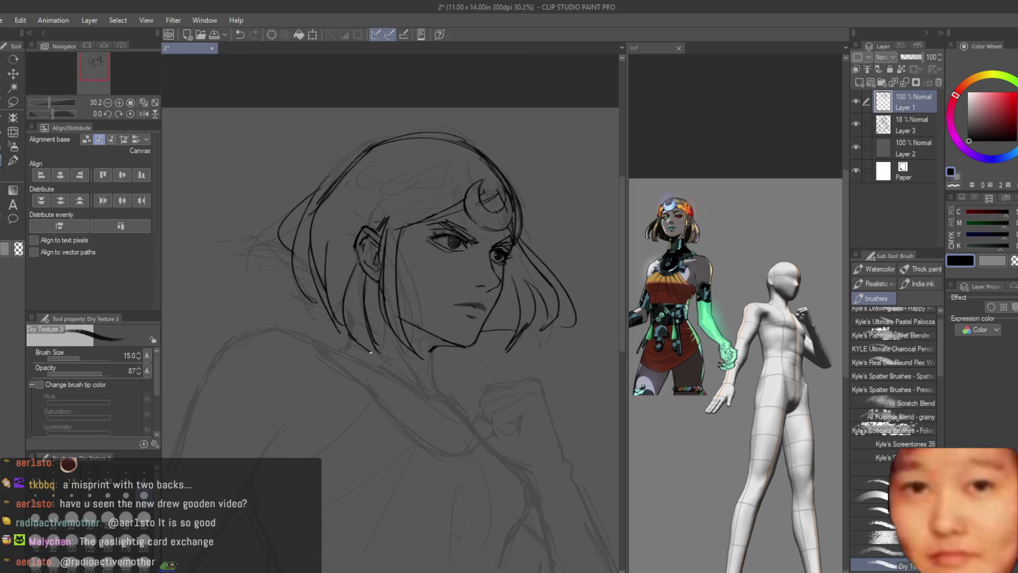
pyautogui.scroll(-4, 494, 237)
pyautogui.scroll(6, 488, 244)
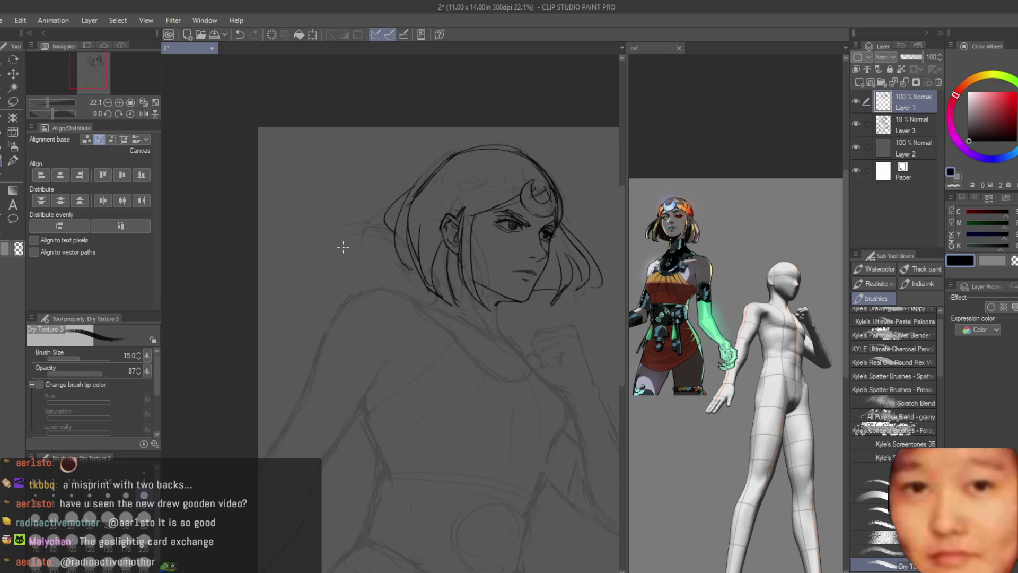
# Ink the front line of the neck below the jaw
pyautogui.moveTo(496, 296); pyautogui.dragTo(502, 390)
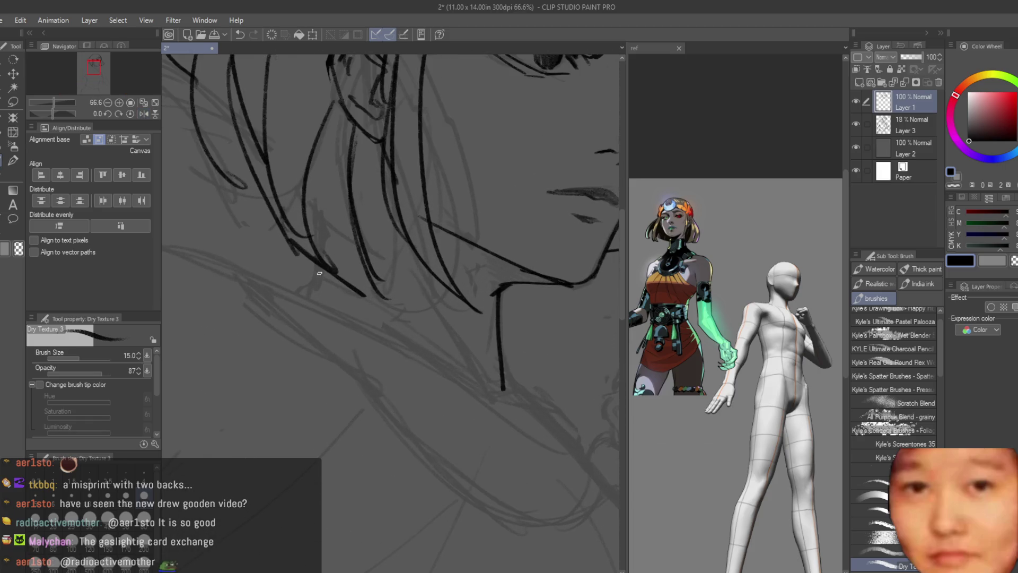
pyautogui.scroll(-4, 324, 191)
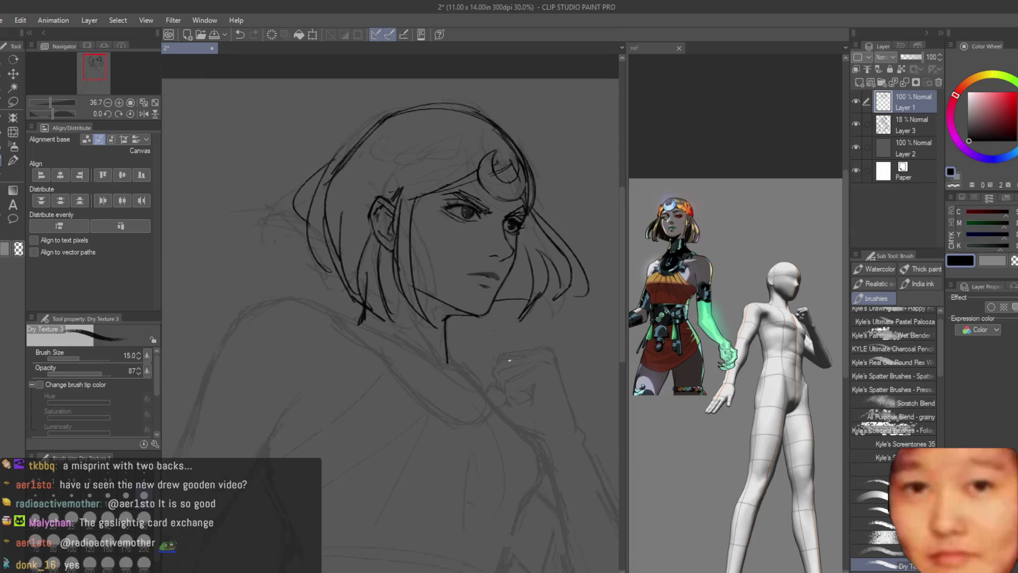
pyautogui.scroll(2, 394, 146)
pyautogui.scroll(1, 293, 296)
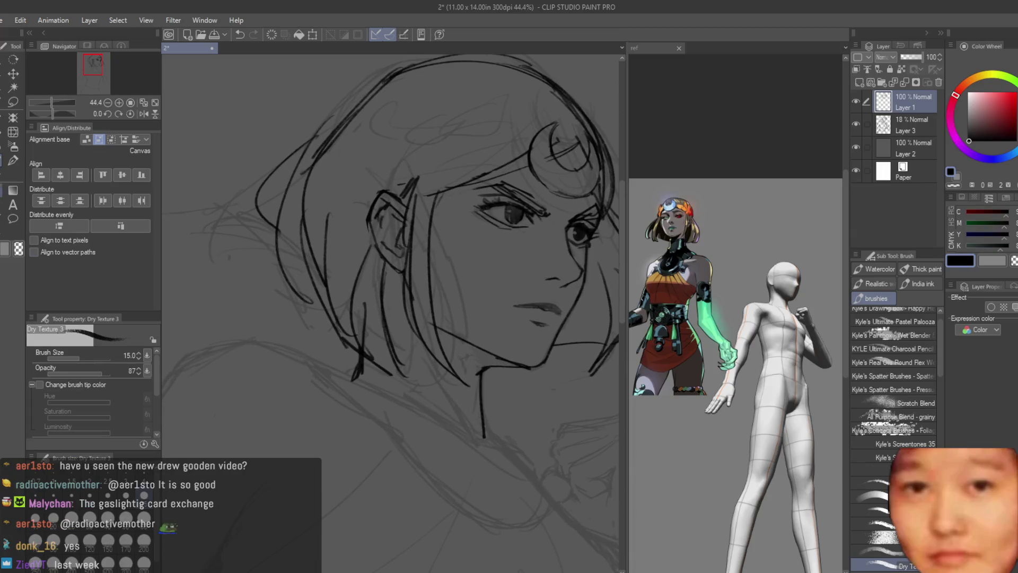
pyautogui.press('e')
pyautogui.scroll(-1, 316, 291)
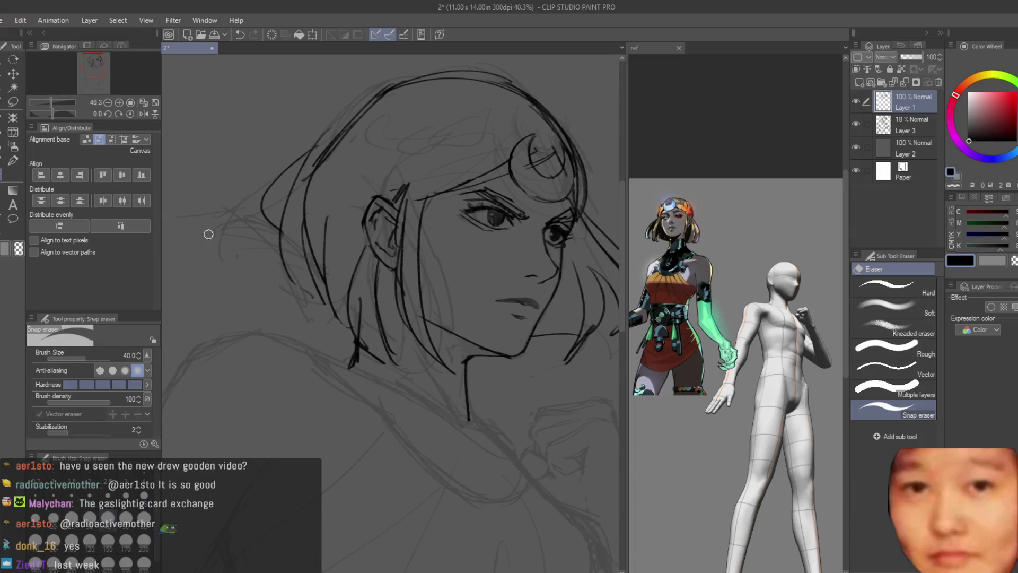
pyautogui.press('b')
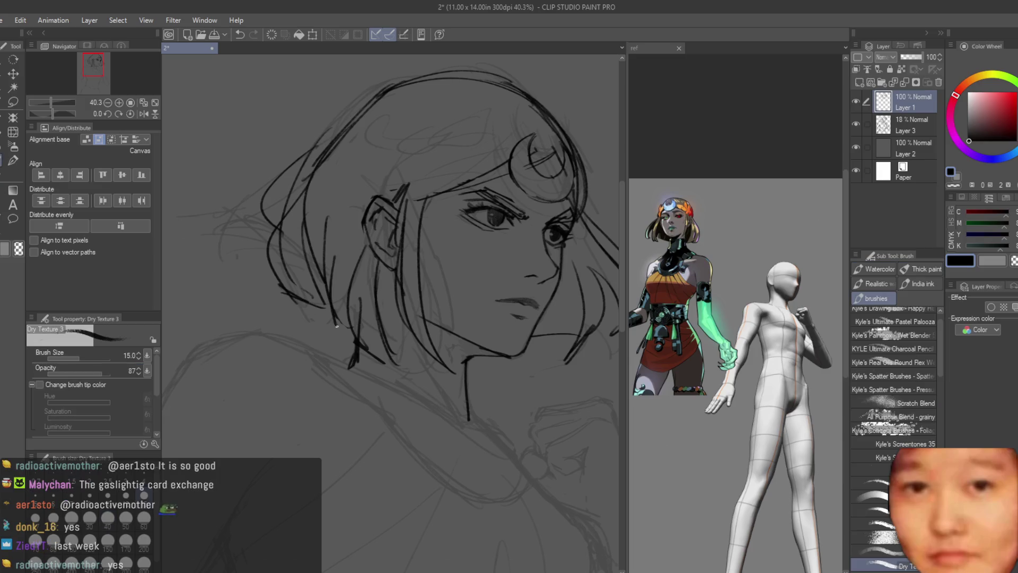
# Flip the canvas horizontally and back to check the head's proportions
pyautogui.scroll(-5, 336, 325)
pyautogui.scroll(4, 402, 241)
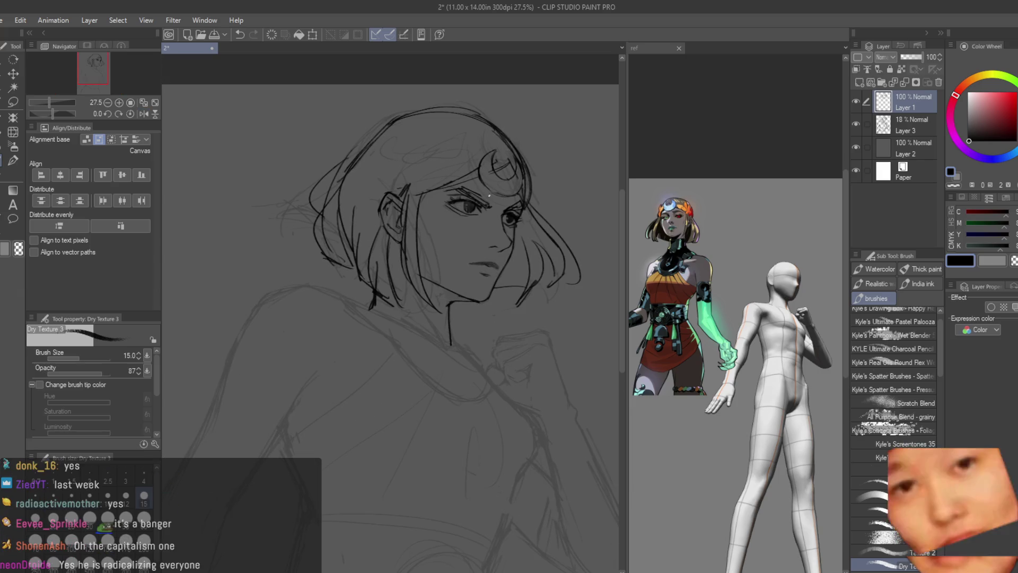
pyautogui.scroll(1, 432, 411)
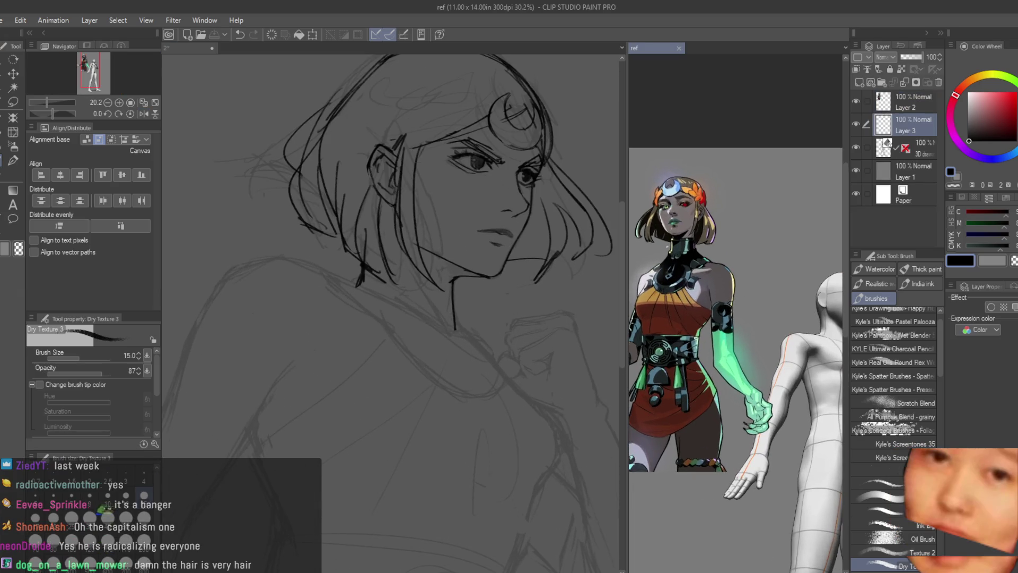
pyautogui.scroll(2, 716, 339)
pyautogui.scroll(2, 506, 235)
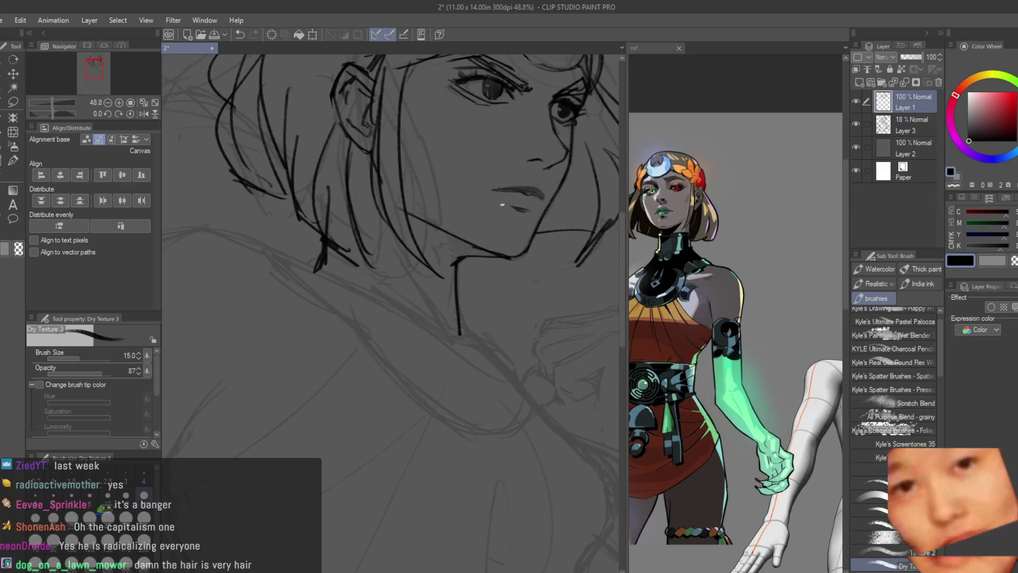
pyautogui.scroll(-1, 737, 339)
pyautogui.press('h')
pyautogui.scroll(-1, 493, 172)
pyautogui.press('h')
pyautogui.scroll(-1, 493, 173)
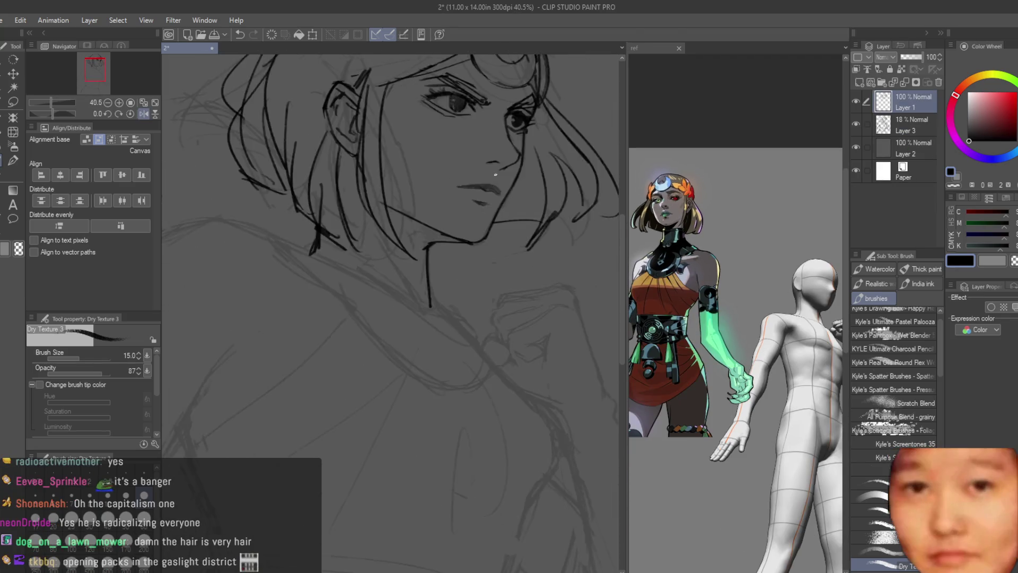
pyautogui.scroll(-1, 472, 178)
pyautogui.scroll(1, 466, 179)
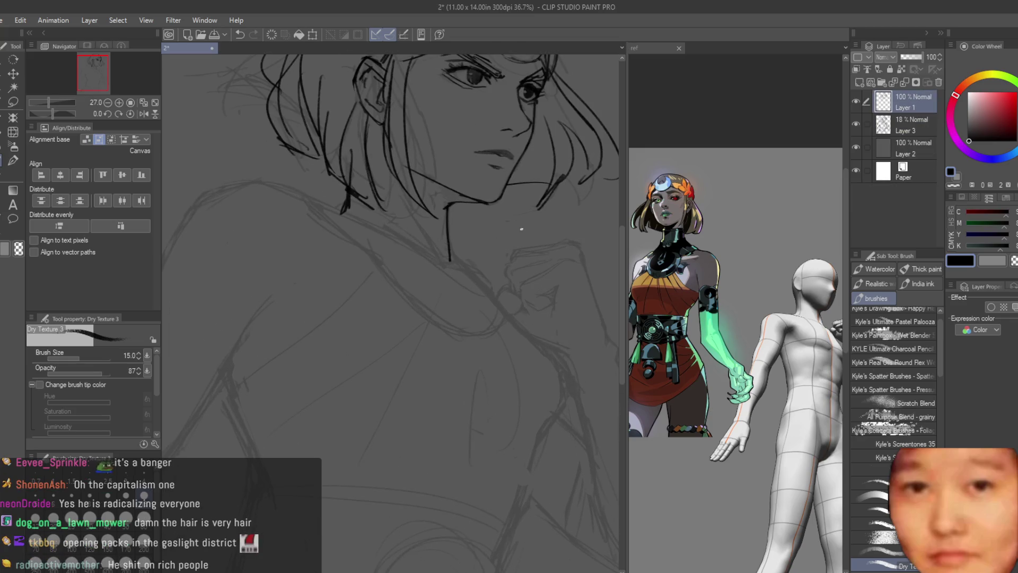
# Try a curve below the chin and closing the chest ornament into an oval, undoing both
pyautogui.moveTo(368, 299)
pyautogui.mouseDown()
pyautogui.moveTo(494, 291)
pyautogui.moveTo(447, 337)
pyautogui.moveTo(369, 268)
pyautogui.mouseUp()
pyautogui.hotkey('ctrl', 'z')
pyautogui.hotkey('ctrl', 'y')
pyautogui.hotkey('ctrl', 'z')
pyautogui.moveTo(461, 318)
pyautogui.mouseDown()
pyautogui.moveTo(498, 297)
pyautogui.moveTo(379, 285)
pyautogui.moveTo(449, 265)
pyautogui.moveTo(389, 318)
pyautogui.moveTo(376, 257)
pyautogui.moveTo(499, 329)
pyautogui.mouseUp()
pyautogui.hotkey('ctrl', 'z')
pyautogui.hotkey('ctrl', 'z')
pyautogui.hotkey('ctrl', 'z')
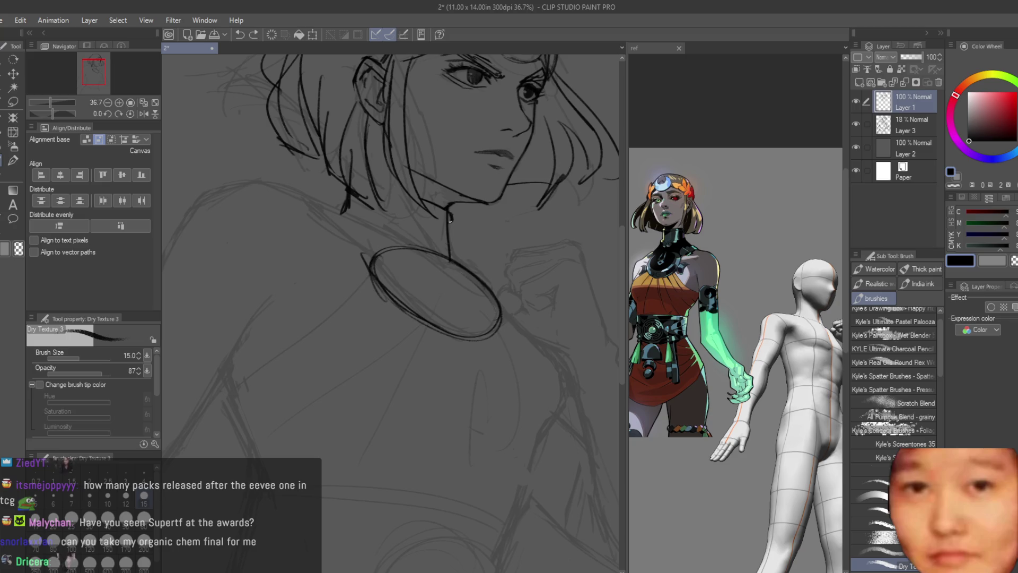
# Erase some lines, then undo the erasures and return to the inking brush
pyautogui.press('e')
pyautogui.scroll(3, 447, 215)
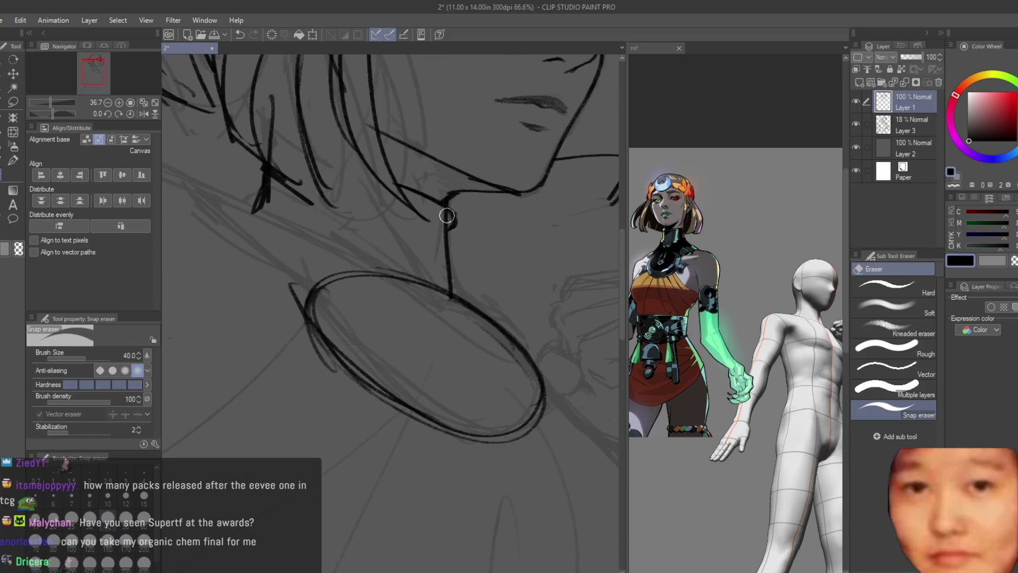
pyautogui.hotkey('ctrl', 'z')
pyautogui.press('b')
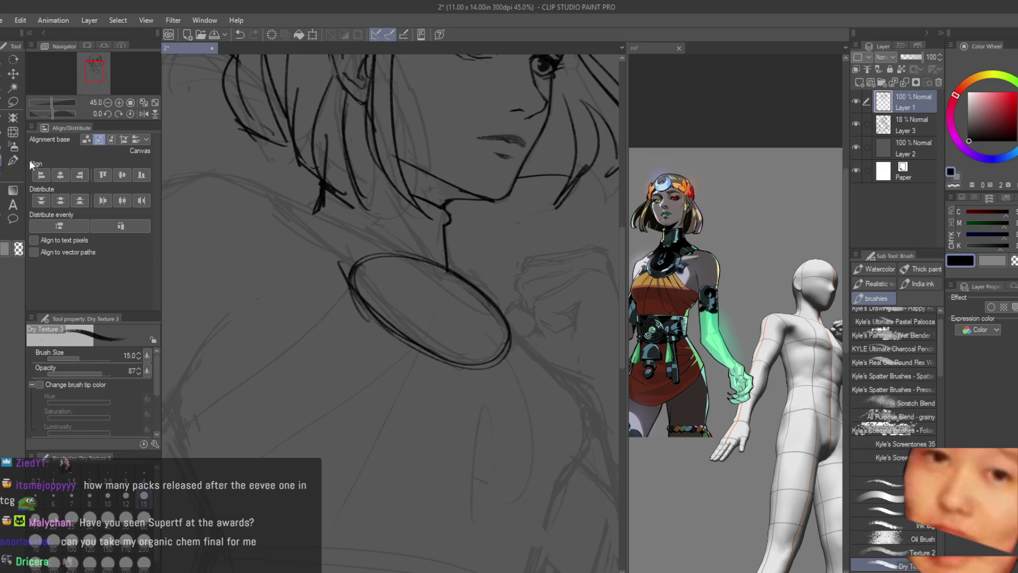
pyautogui.hotkey('ctrl', 'z')
# Briefly flip the canvas to check the drawing, then select the Liquify tool
pyautogui.scroll(-3, 494, 316)
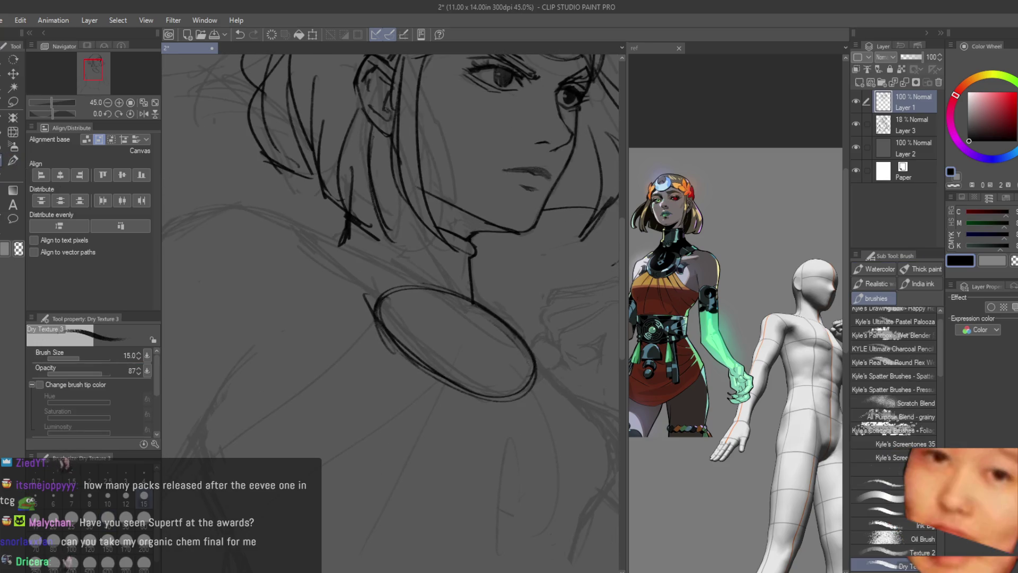
pyautogui.scroll(-1, 487, 223)
pyautogui.scroll(-2, 504, 212)
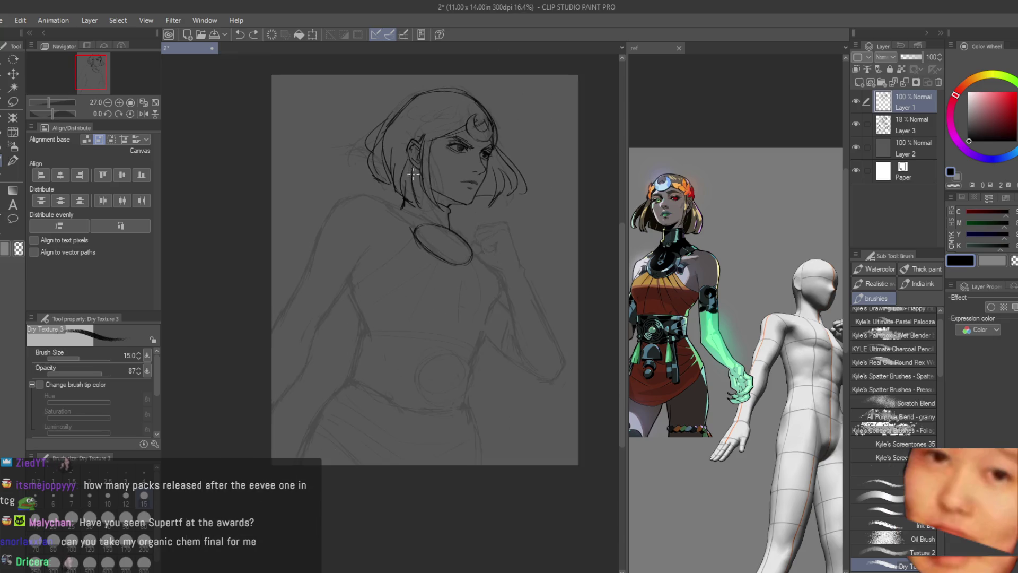
pyautogui.scroll(1, 504, 208)
pyautogui.press('h')
pyautogui.press('h')
pyautogui.scroll(3, 487, 167)
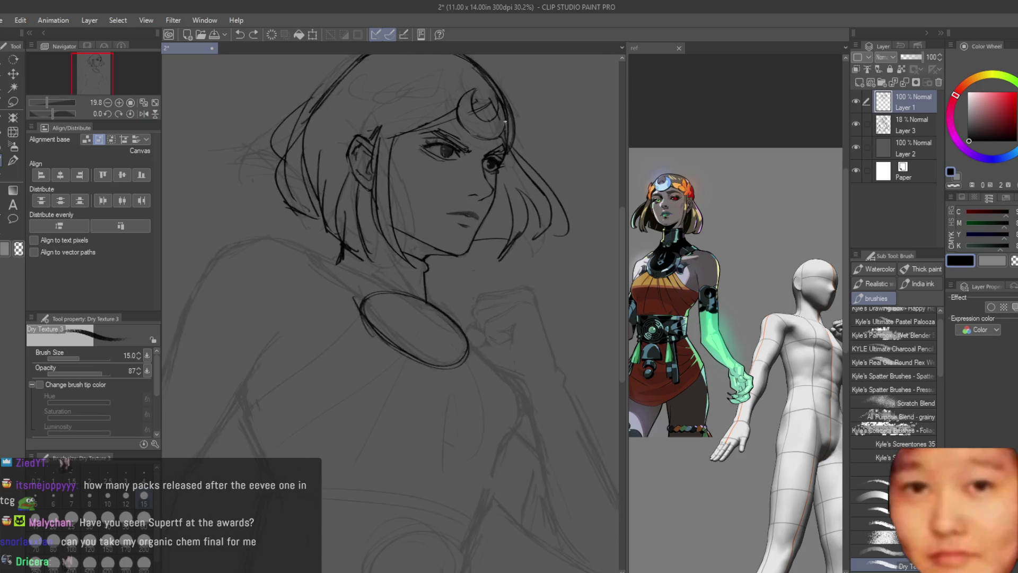
pyautogui.click(13, 133)
pyautogui.scroll(2, 499, 167)
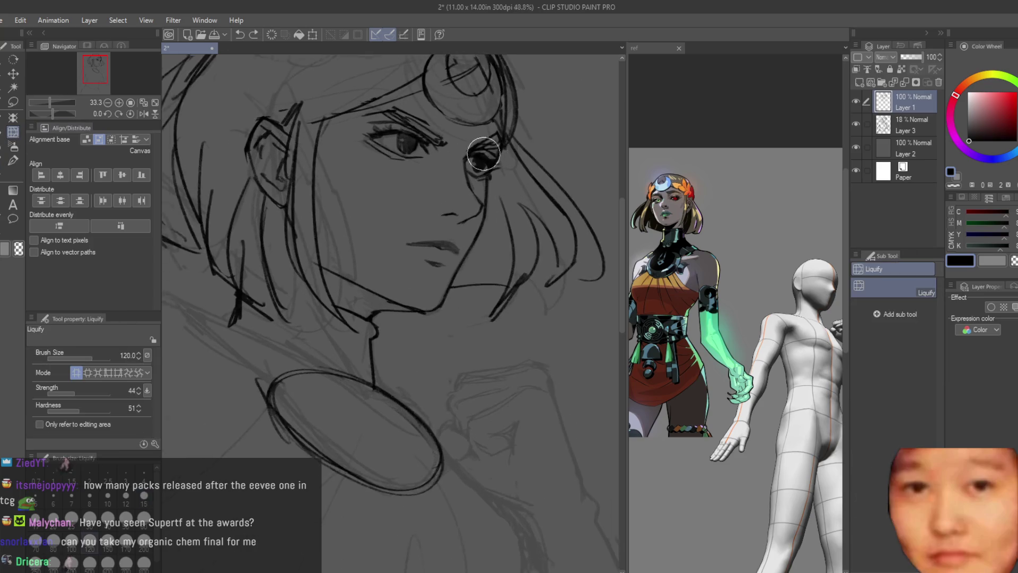
# Nudge the eye lines with Liquify, shrink its brush, and mirror the view to check the face
pyautogui.moveTo(375, 164); pyautogui.dragTo(378, 161)
pyautogui.press('[')
pyautogui.press('[')
pyautogui.press('[')
pyautogui.scroll(-5, 516, 180)
pyautogui.press('h')
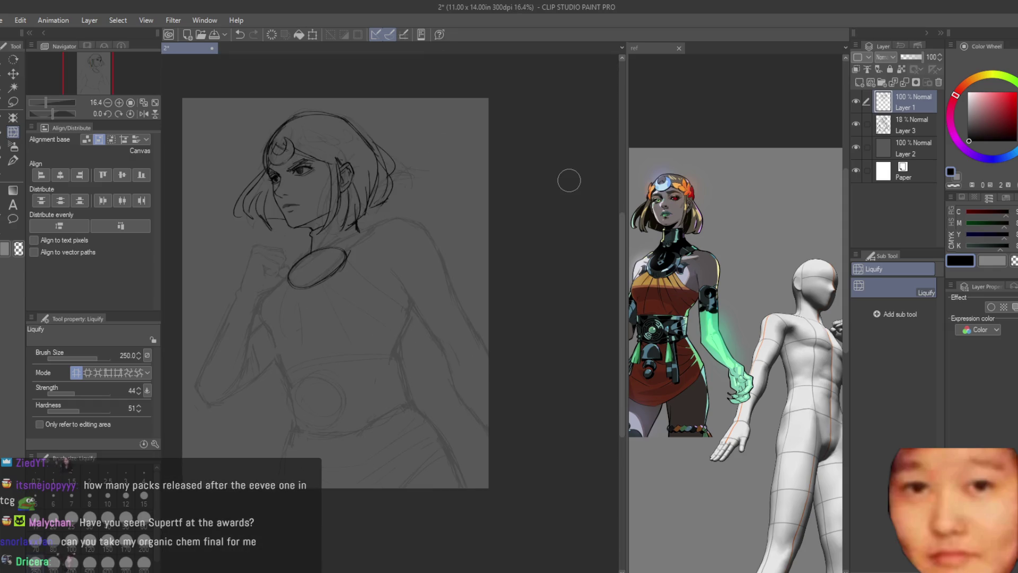
pyautogui.press('h')
pyautogui.scroll(5, 568, 179)
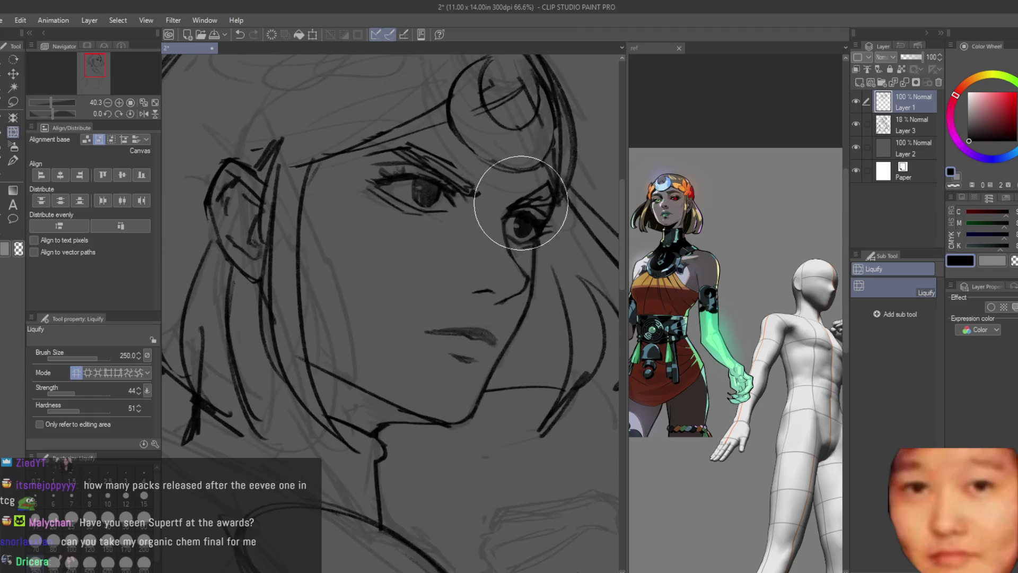
pyautogui.scroll(-1, 562, 256)
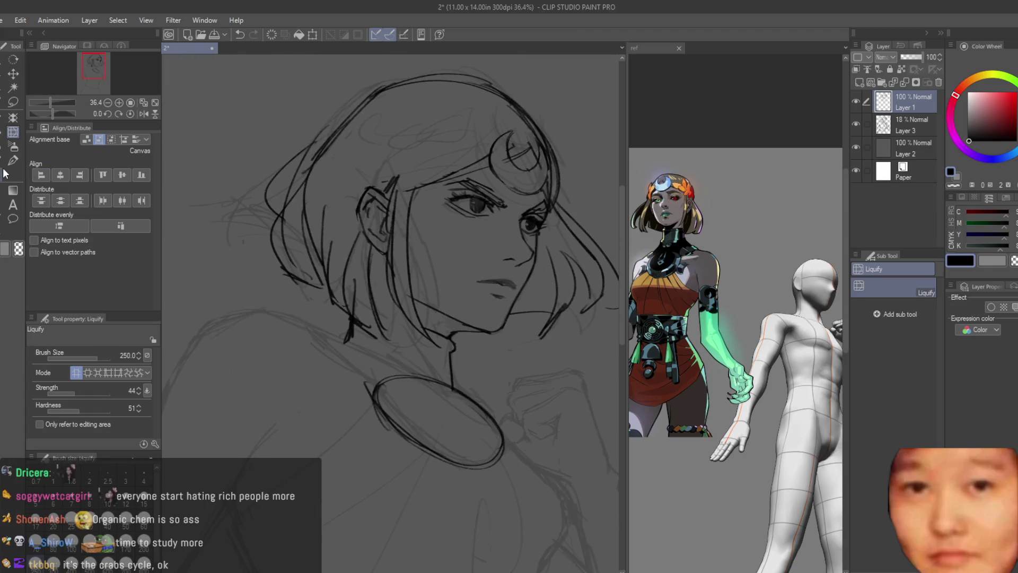
# Switch to the Dry Texture 3 brush, enlarge the reference around the collar, and select the sketch layer
pyautogui.press('b')
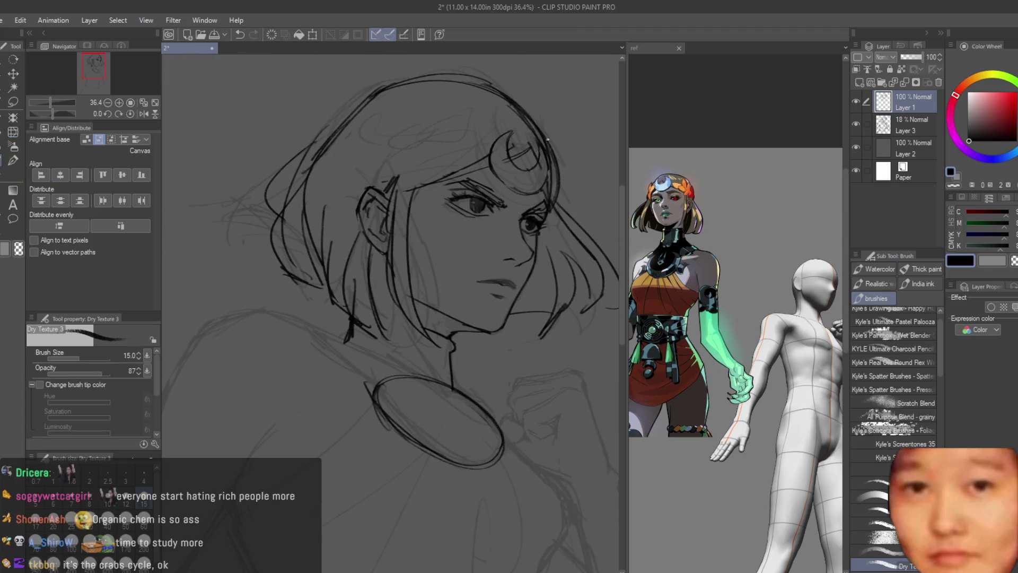
pyautogui.scroll(-1, 523, 371)
pyautogui.scroll(3, 454, 246)
pyautogui.scroll(-2, 422, 268)
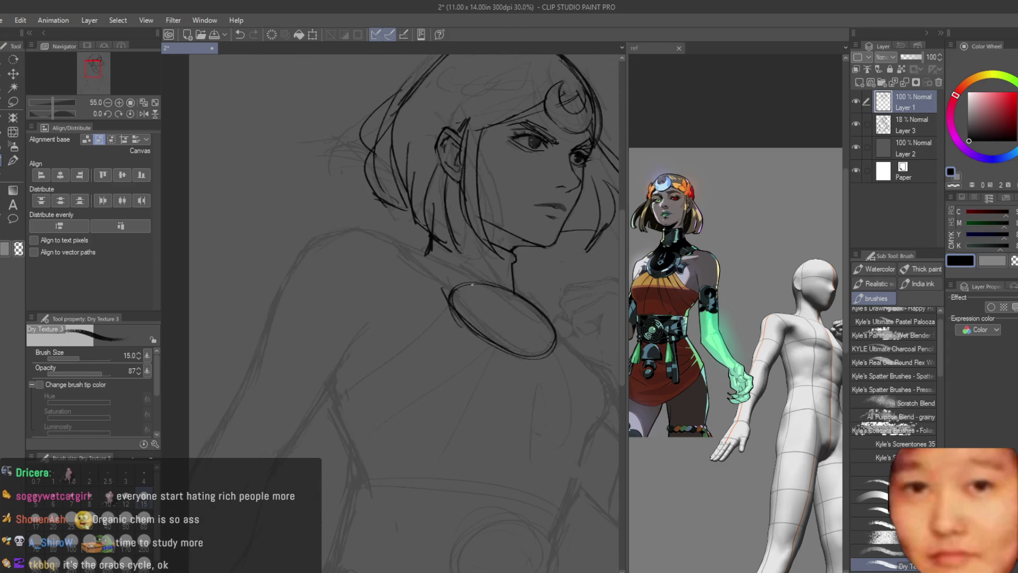
pyautogui.scroll(1, 421, 250)
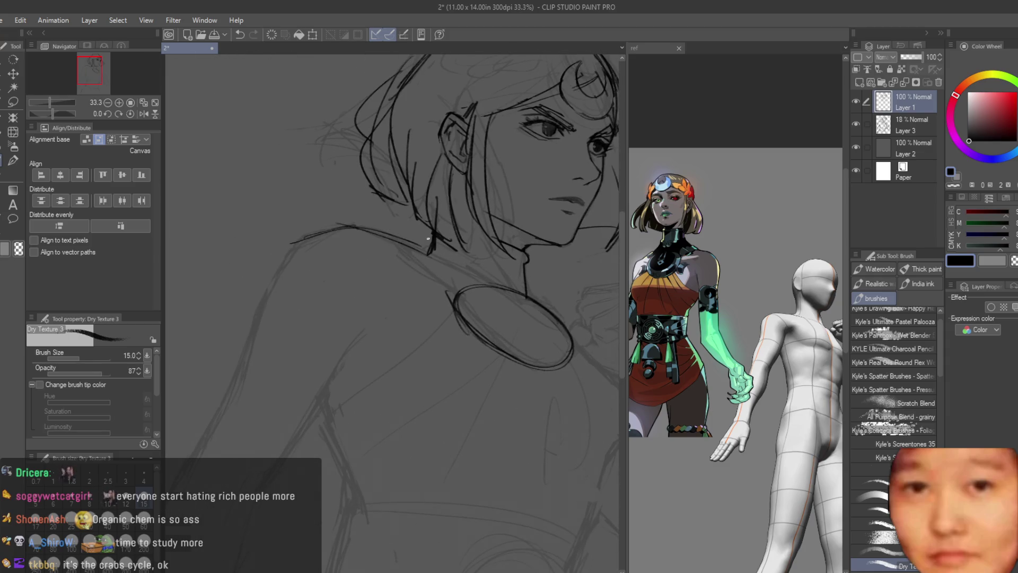
pyautogui.scroll(-2, 428, 239)
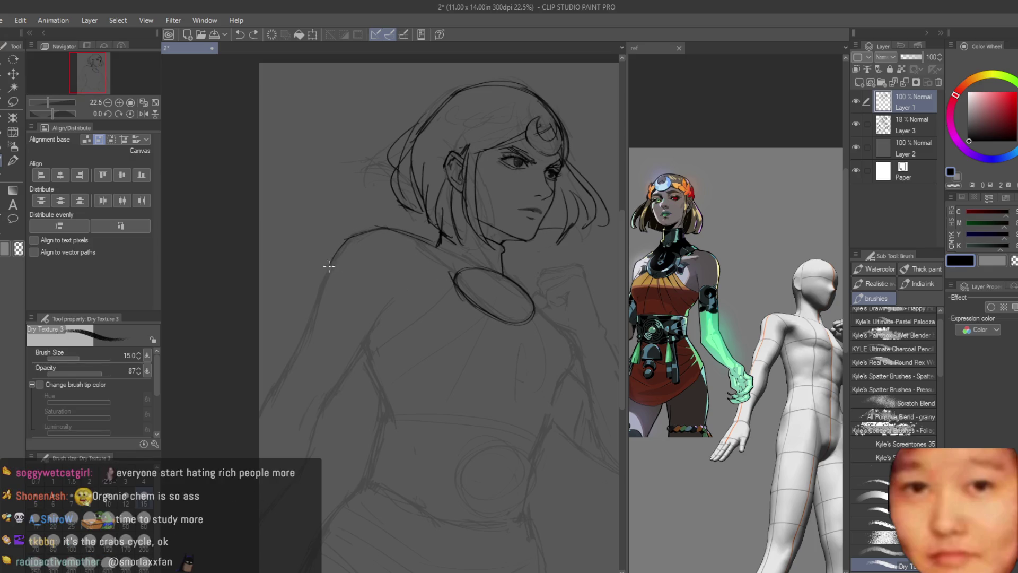
pyautogui.scroll(-1, 333, 262)
pyautogui.scroll(2, 731, 276)
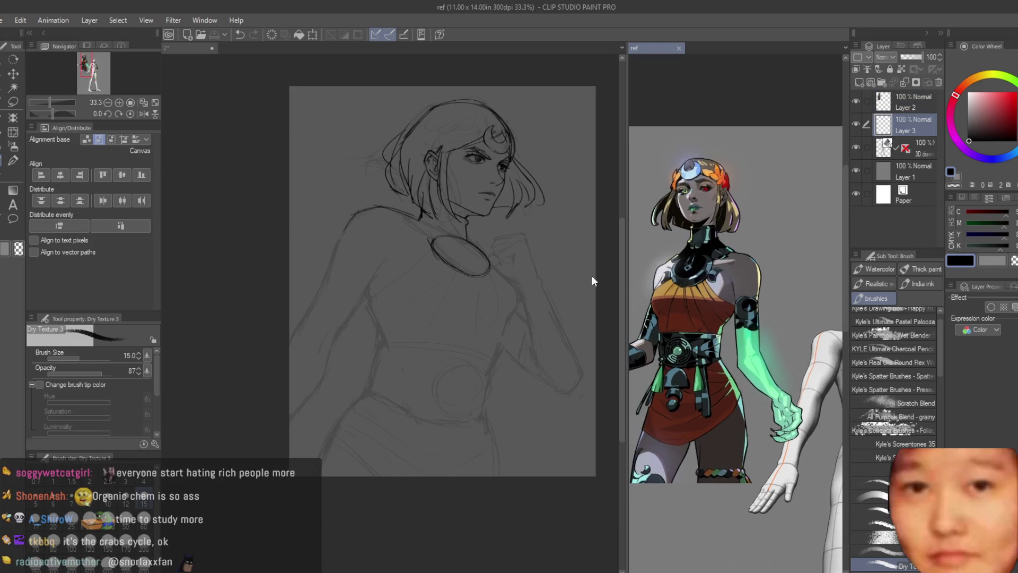
pyautogui.scroll(-1, 591, 280)
pyautogui.scroll(2, 518, 315)
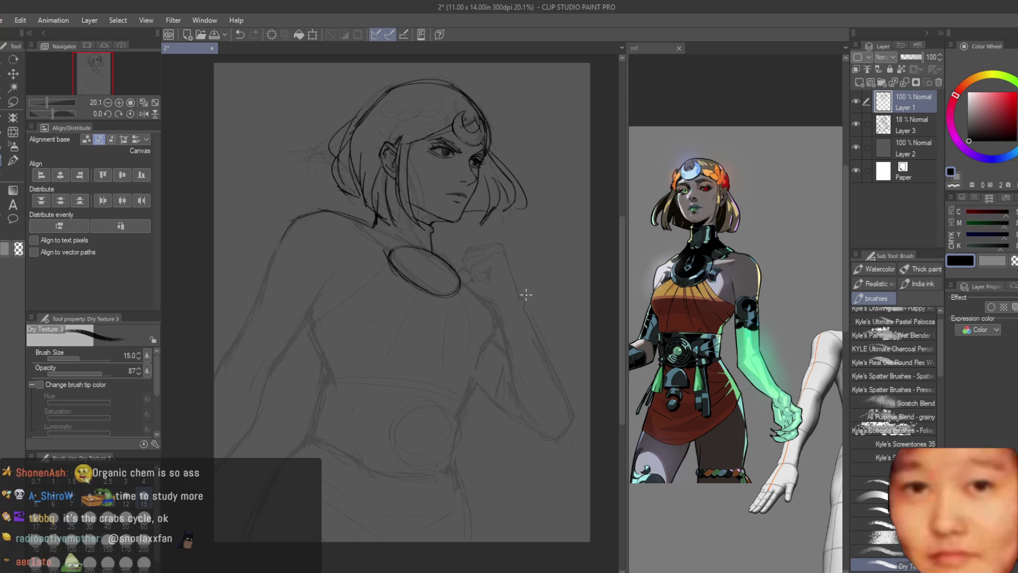
pyautogui.scroll(1, 286, 320)
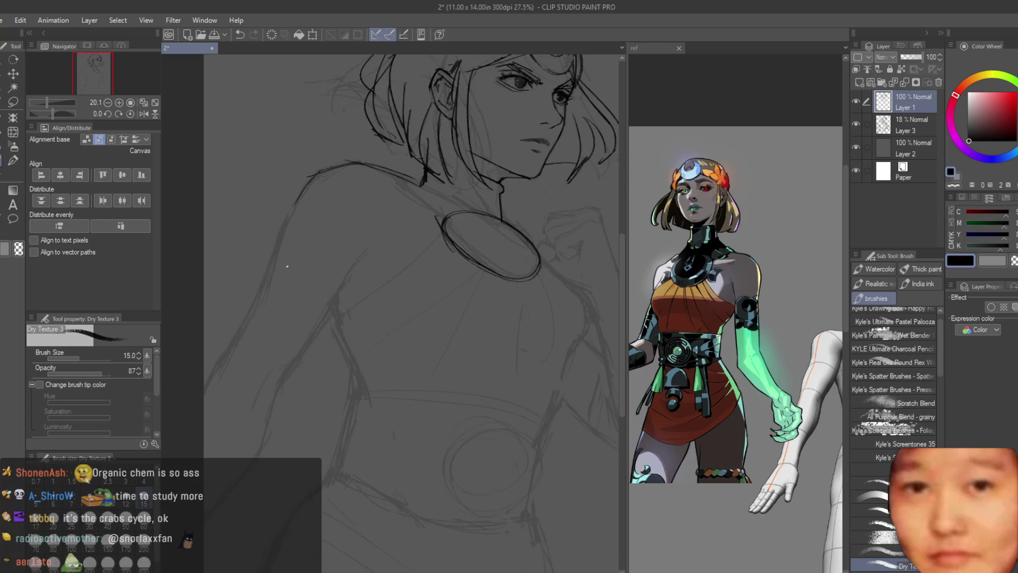
pyautogui.scroll(-1, 523, 181)
pyautogui.scroll(-2, 556, 170)
pyautogui.scroll(2, 302, 166)
pyautogui.scroll(4, 341, 242)
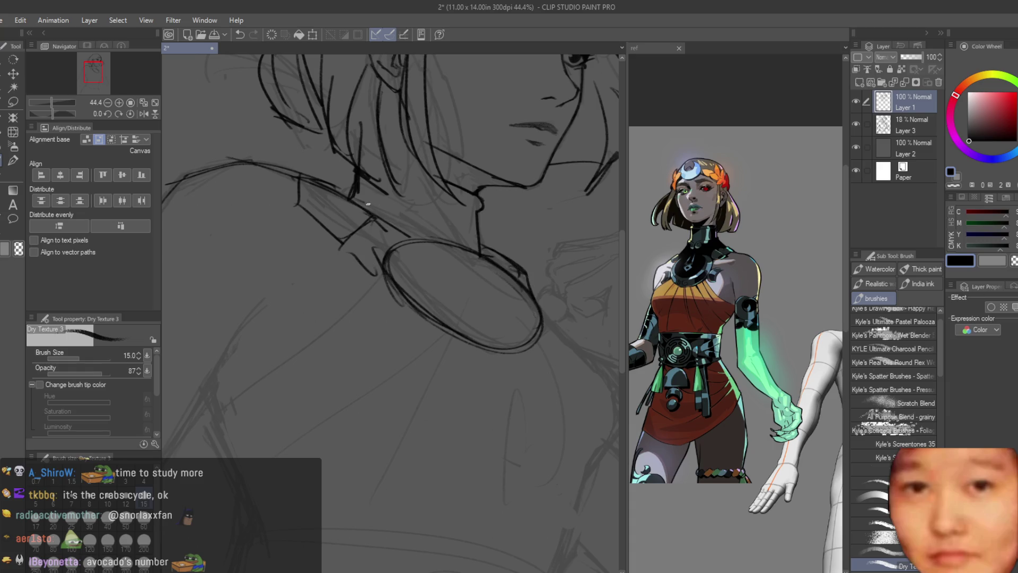
pyautogui.scroll(-3, 468, 277)
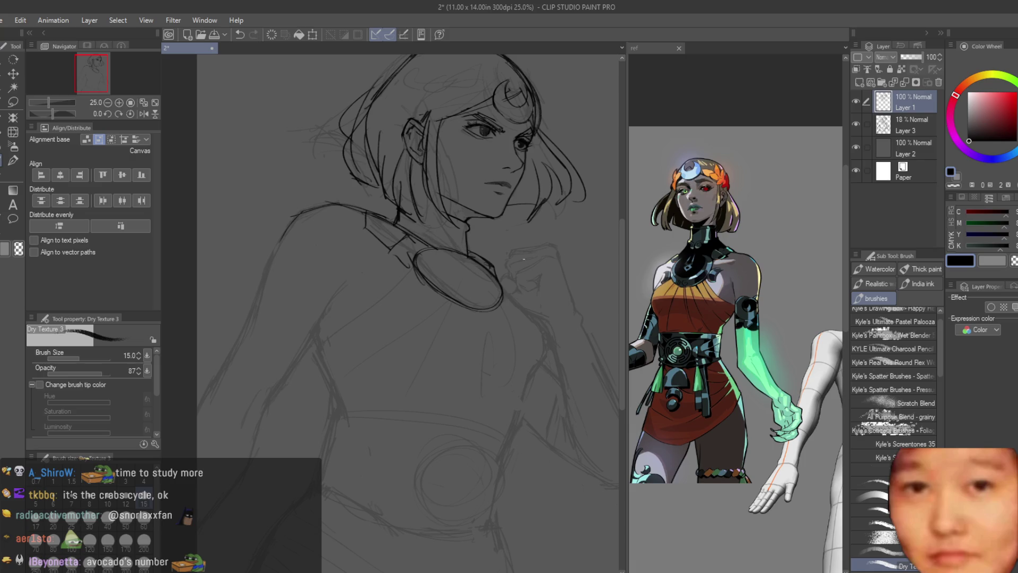
pyautogui.click(897, 137)
# Lasso the head and collar area on Layer 3, delete those sketch lines, and deselect
pyautogui.press('m')
pyautogui.scroll(1, 345, 204)
pyautogui.moveTo(334, 191); pyautogui.dragTo(380, 258)
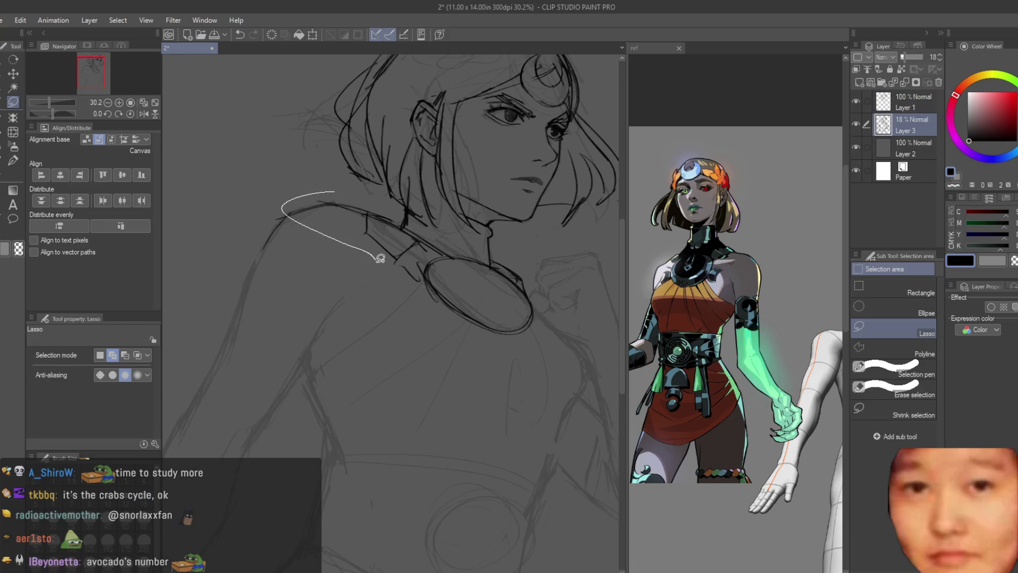
pyautogui.moveTo(521, 283); pyautogui.dragTo(468, 229)
pyautogui.moveTo(368, 194); pyautogui.dragTo(363, 194)
pyautogui.scroll(-3, 288, 145)
pyautogui.moveTo(288, 145); pyautogui.dragTo(276, 158)
pyautogui.hotkey('ctrl', 'd')
pyautogui.press('h')
pyautogui.press('h')
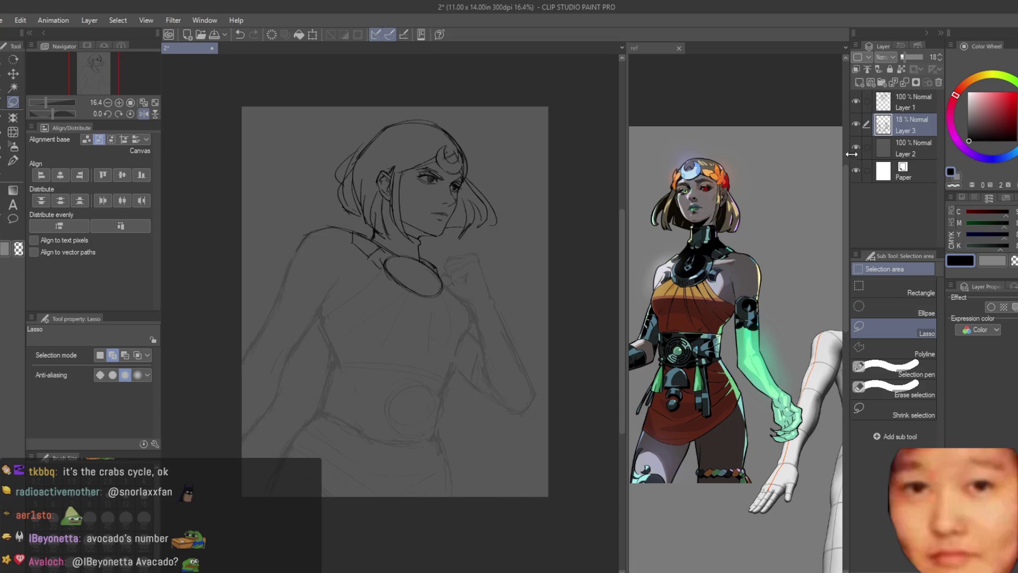
# Set Layer 3 opacity to 100% and merge Layer 1 down into it
pyautogui.moveTo(904, 57); pyautogui.dragTo(954, 50)
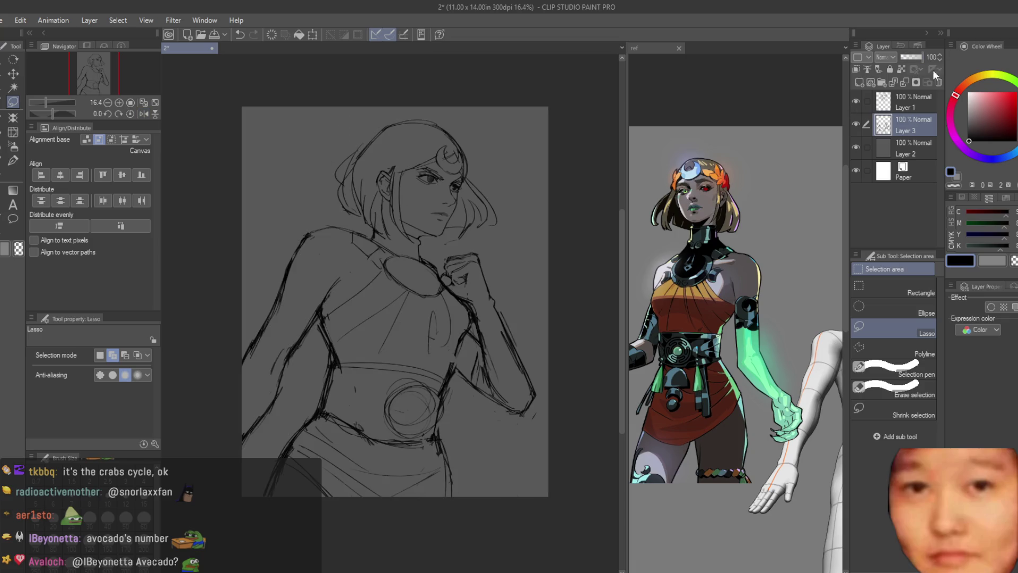
pyautogui.click(921, 109)
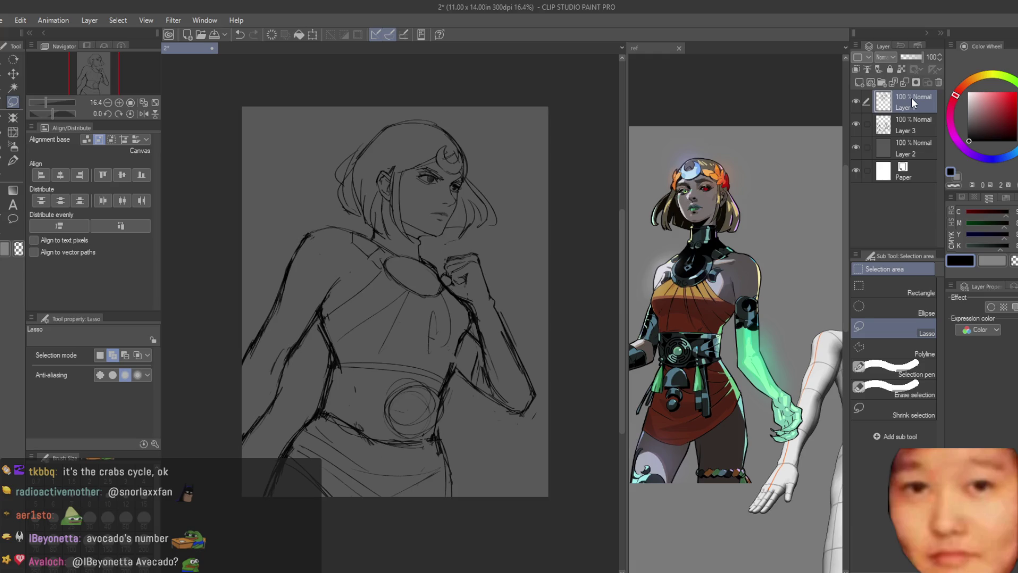
pyautogui.hotkey('ctrl', 'e')
# Erase stray sketch lines along the arm and waist side, thinning the doubled arm contour
pyautogui.press('e')
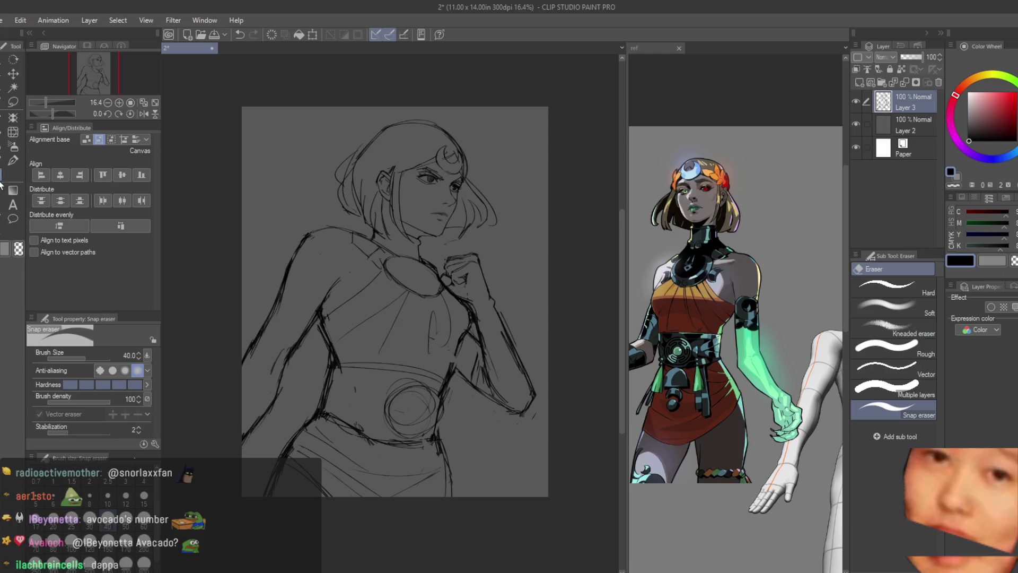
pyautogui.scroll(2, 309, 300)
pyautogui.moveTo(318, 334); pyautogui.dragTo(281, 373)
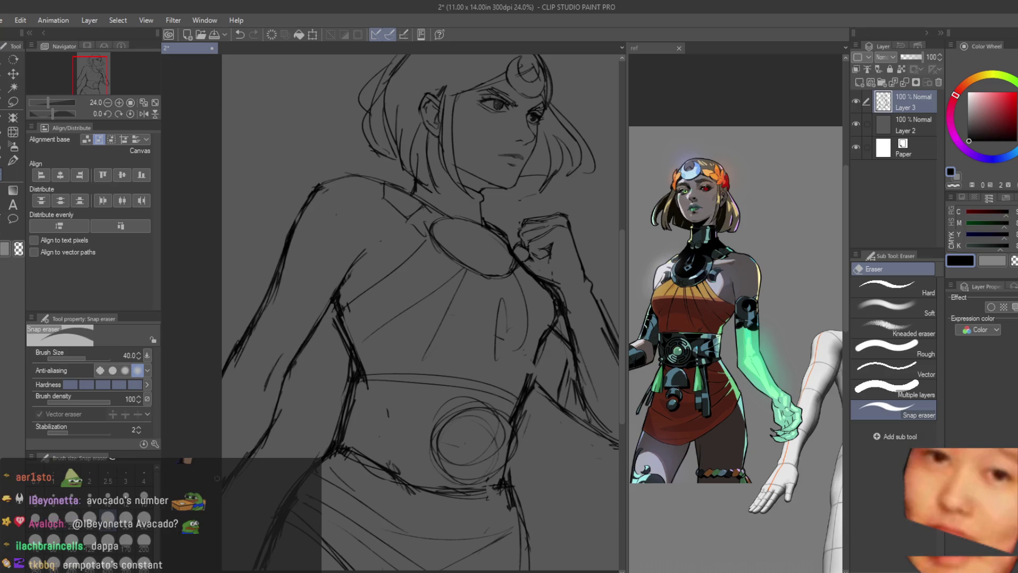
pyautogui.moveTo(267, 419); pyautogui.dragTo(249, 450)
pyautogui.click(1, 165)
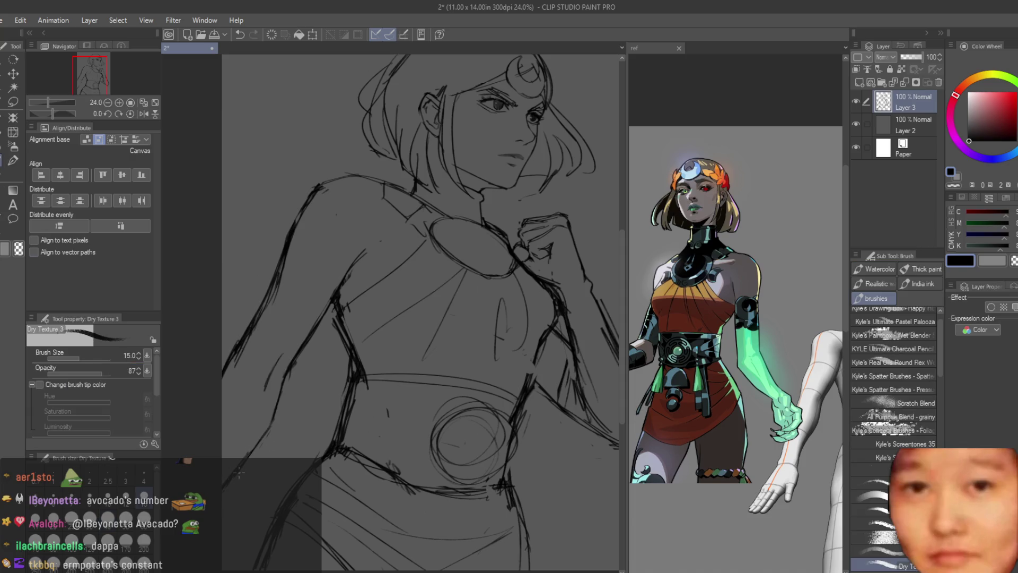
pyautogui.click(2, 176)
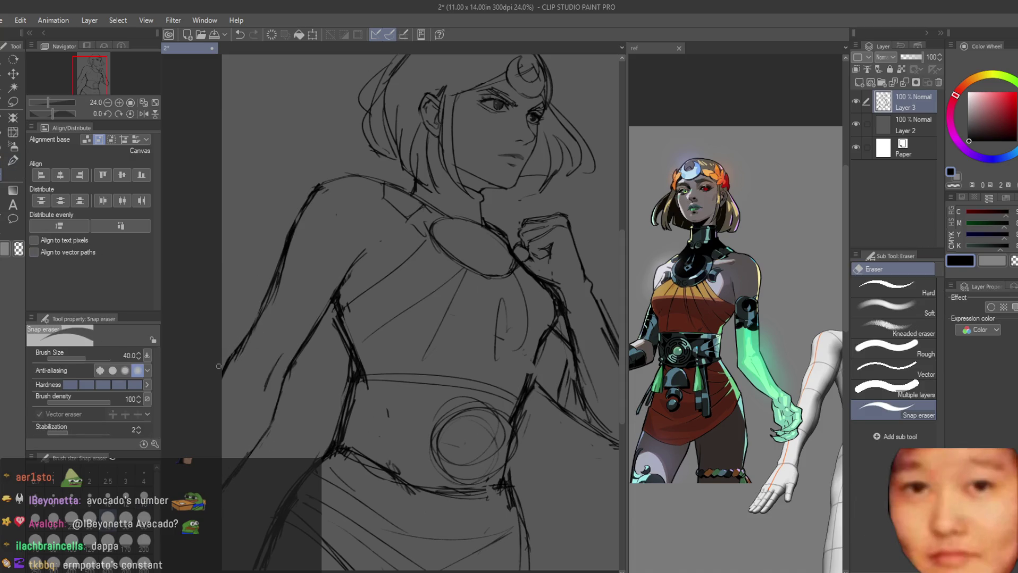
pyautogui.moveTo(293, 239); pyautogui.dragTo(287, 263)
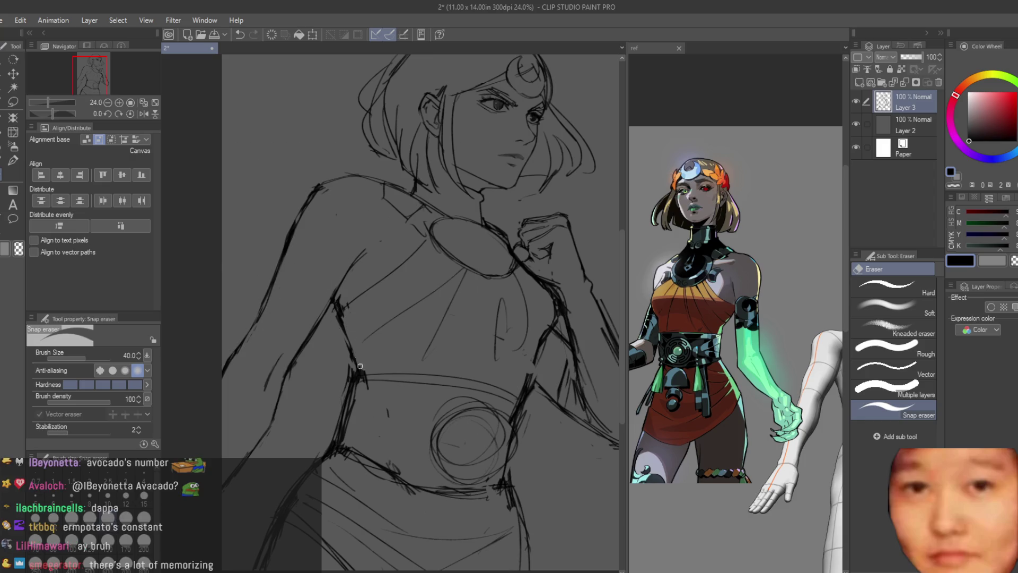
pyautogui.scroll(-1, 393, 429)
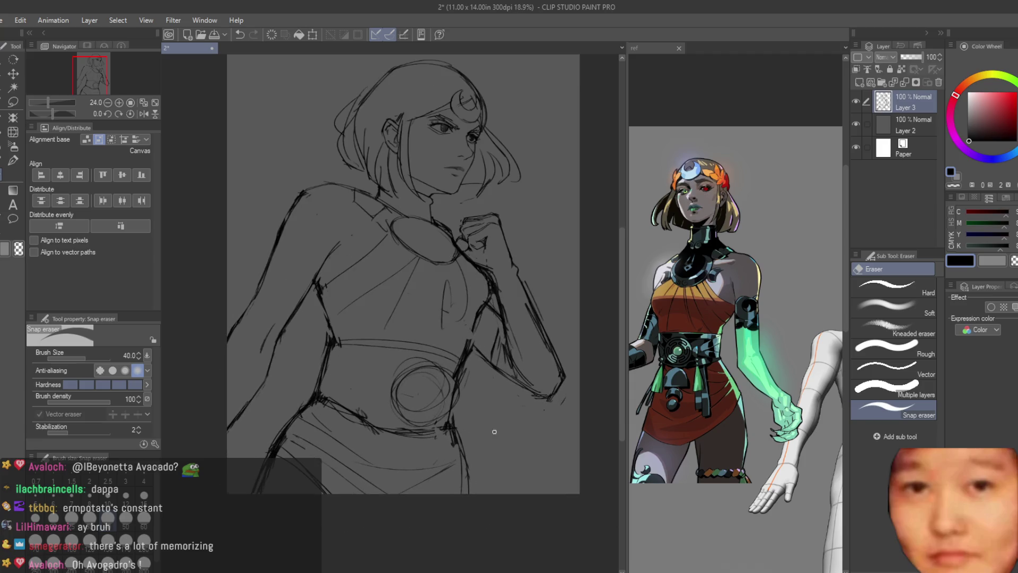
pyautogui.scroll(1, 439, 400)
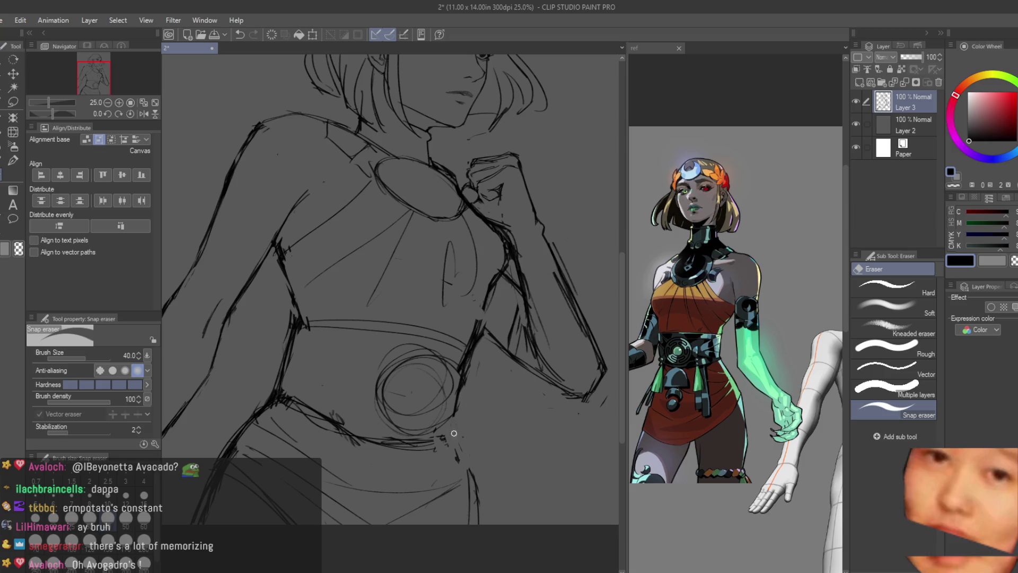
# Erase part of the upper waistband line
pyautogui.click(17, 171)
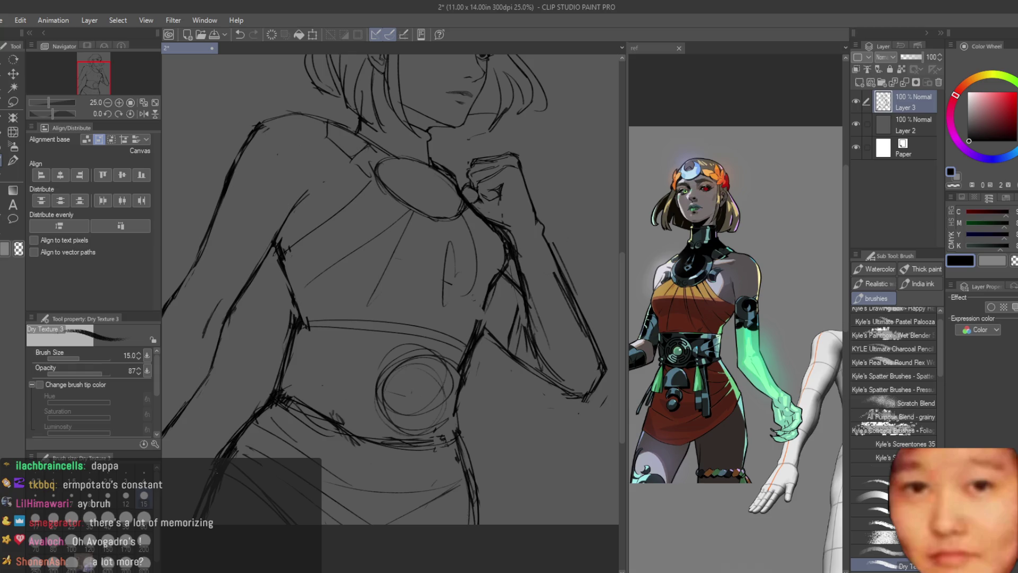
pyautogui.scroll(-2, 461, 466)
pyautogui.scroll(3, 461, 467)
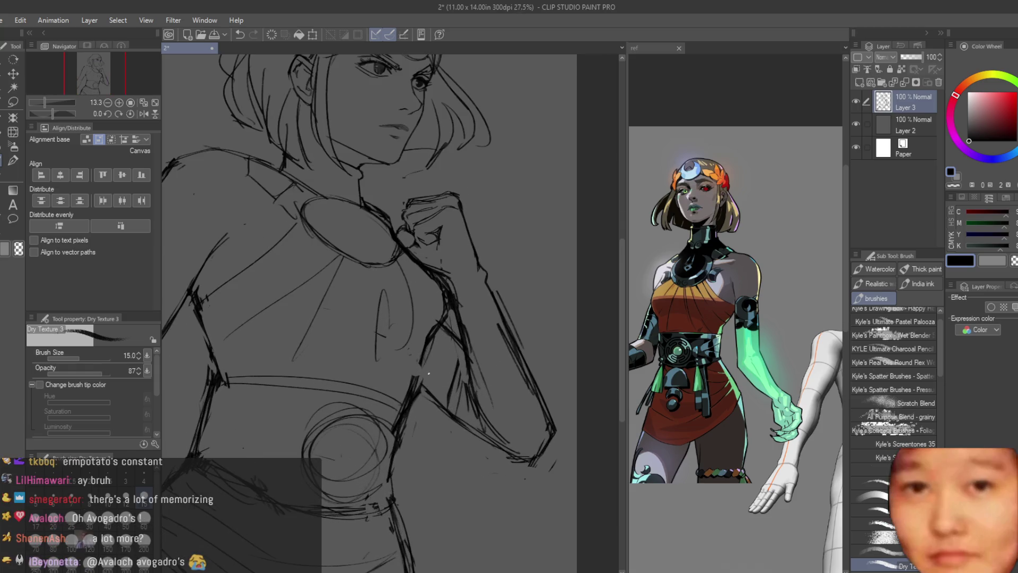
pyautogui.press('e')
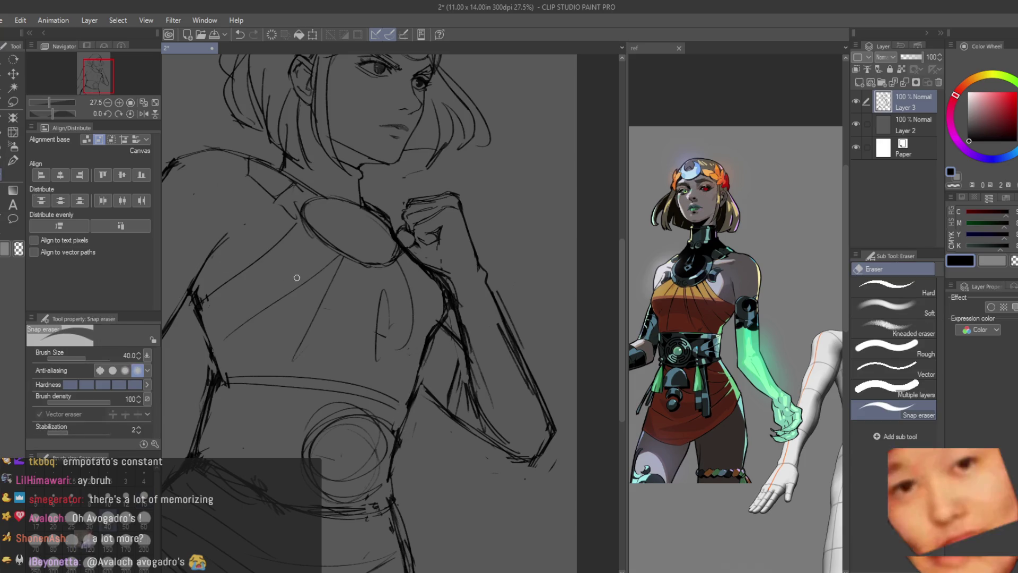
pyautogui.moveTo(235, 380); pyautogui.dragTo(350, 383)
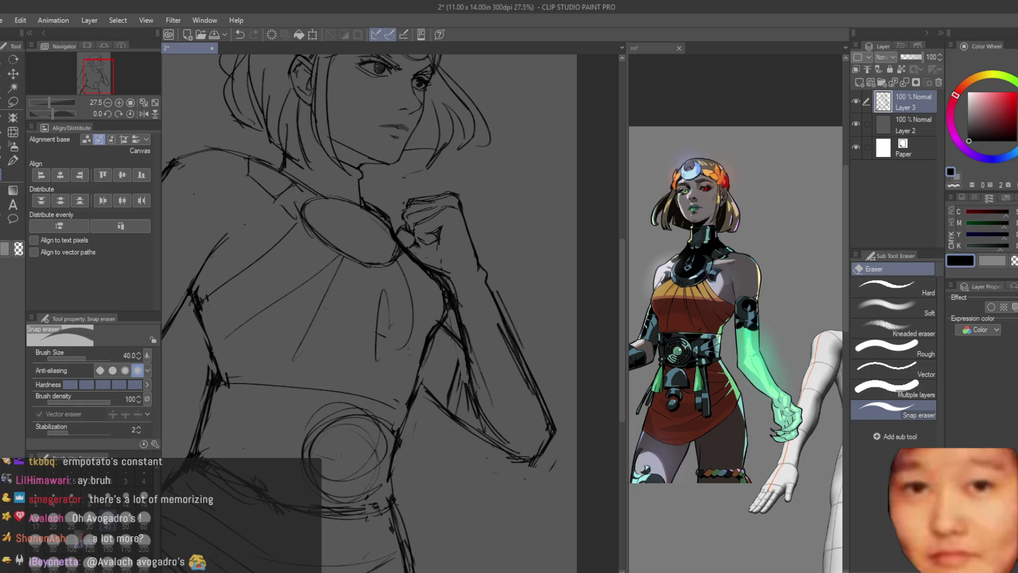
# Ink a line along the outstretched arm with the Dry Texture 3 brush
pyautogui.press('b')
pyautogui.scroll(-1, 336, 391)
pyautogui.scroll(-1, 336, 391)
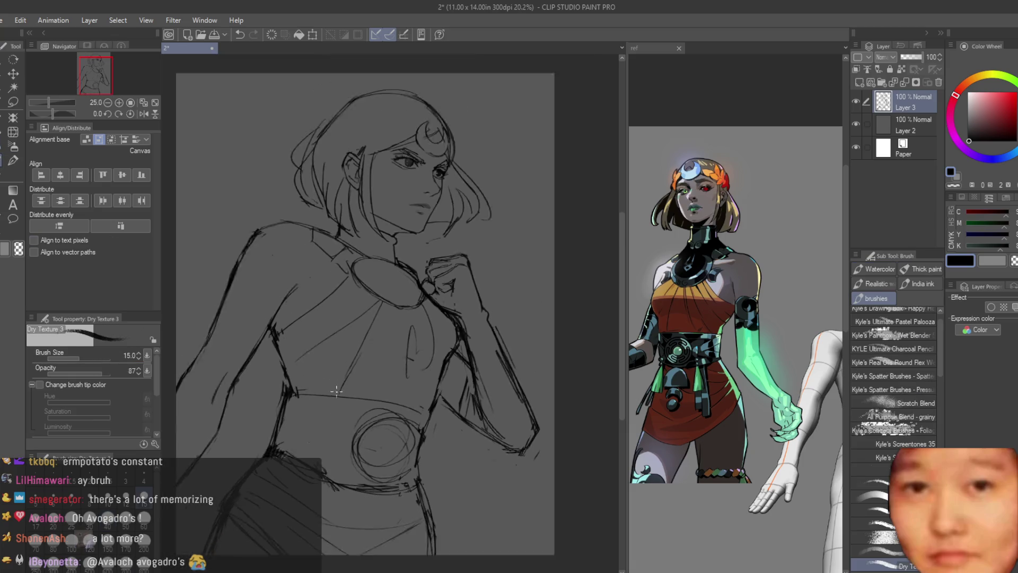
pyautogui.scroll(2, 336, 391)
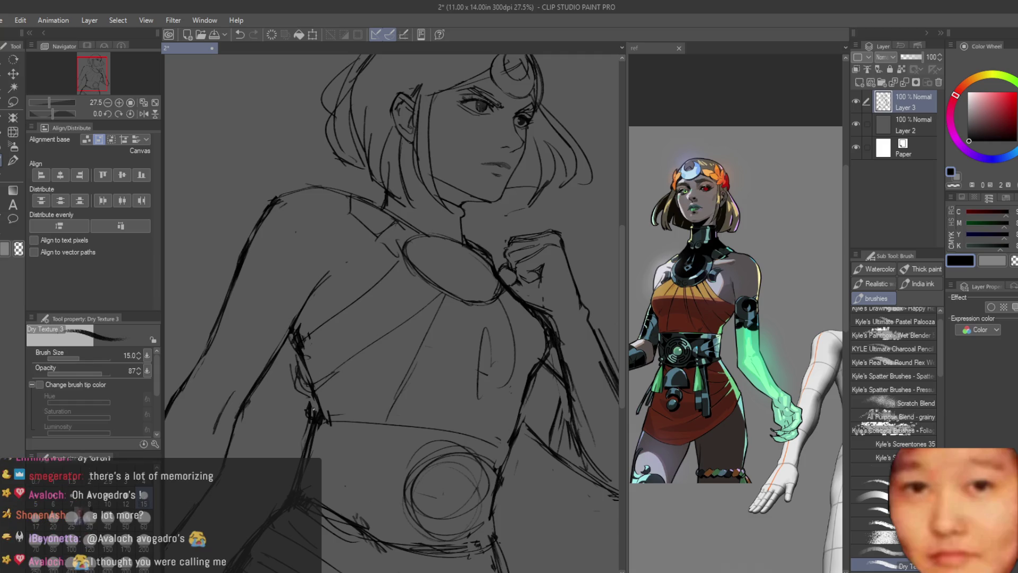
pyautogui.press('e')
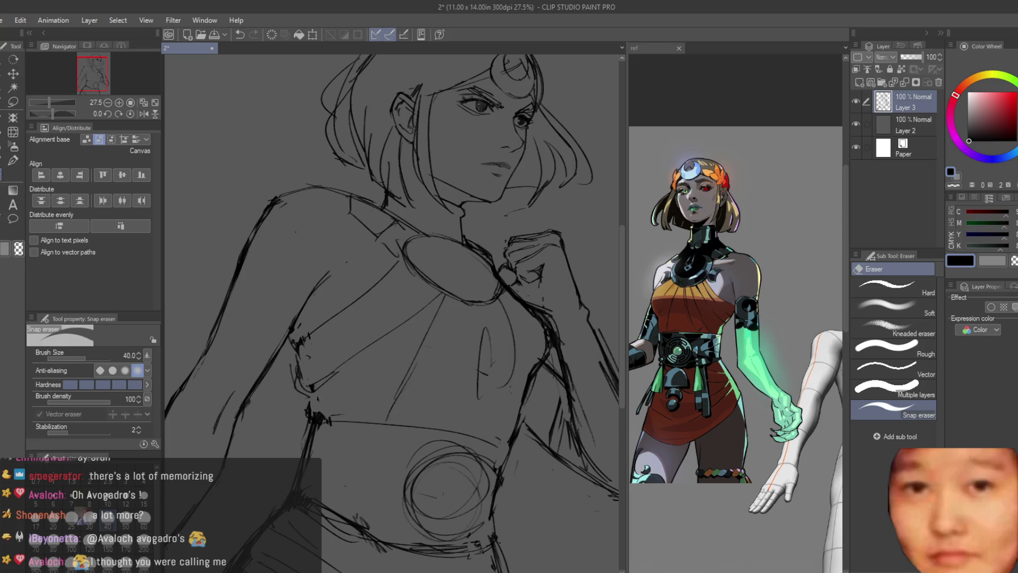
pyautogui.press('b')
pyautogui.scroll(1, 247, 247)
pyautogui.moveTo(453, 295); pyautogui.dragTo(342, 377)
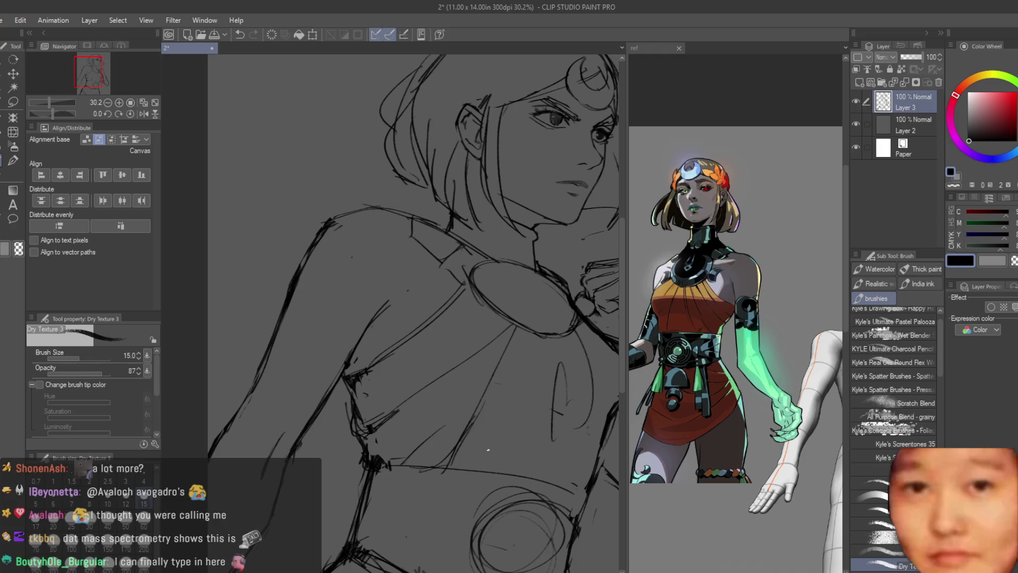
pyautogui.scroll(-5, 484, 313)
pyautogui.scroll(4, 484, 313)
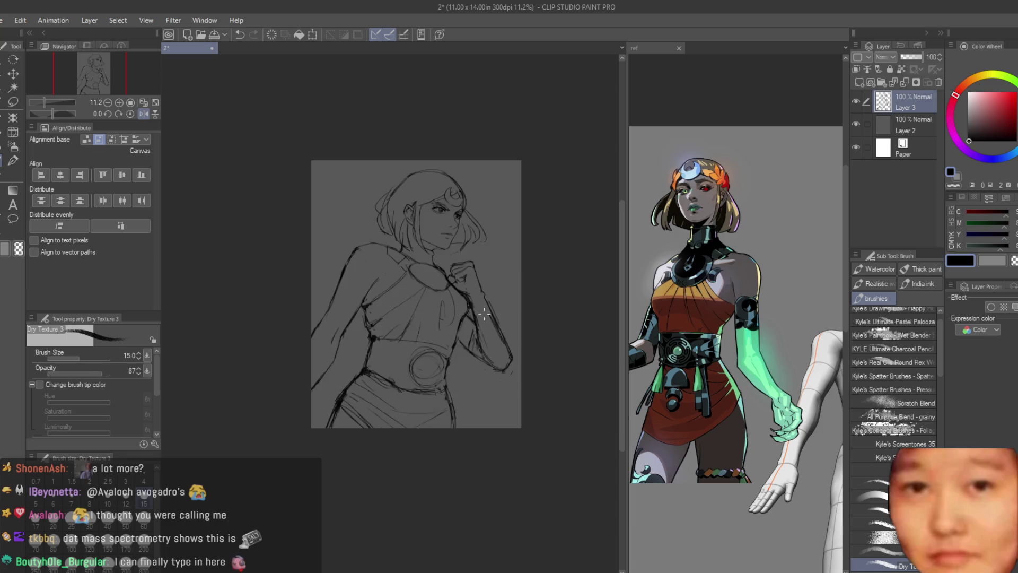
# Ink the shoulder and chest contours, switching to the eraser to clean stray lines
pyautogui.scroll(3, 469, 298)
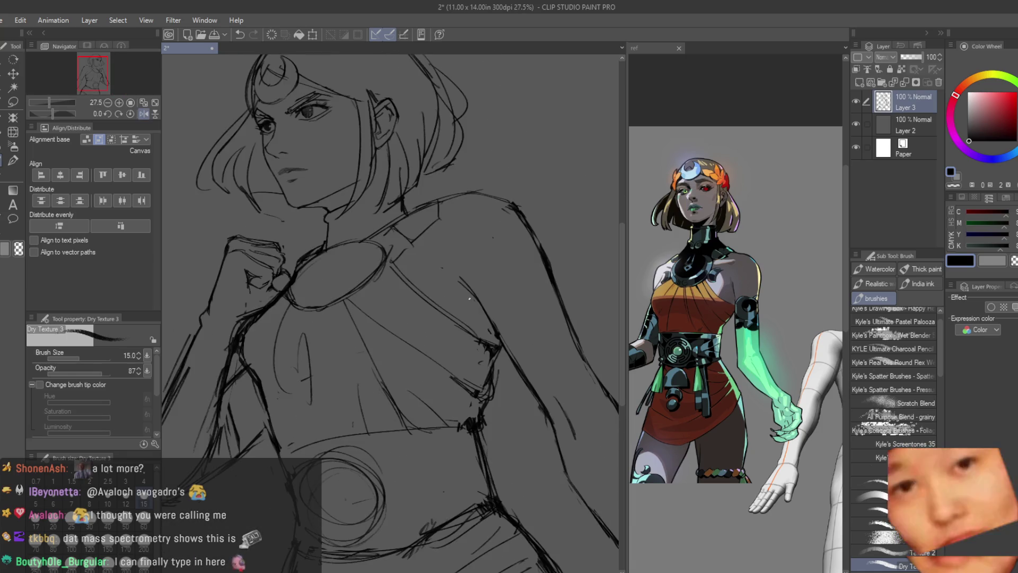
pyautogui.scroll(1, 394, 284)
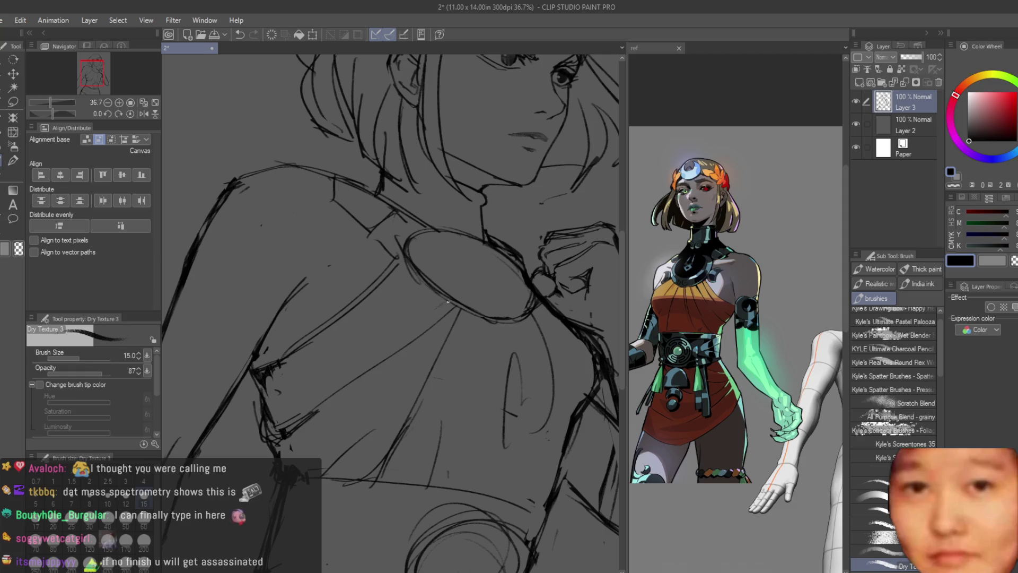
pyautogui.moveTo(448, 301)
pyautogui.mouseDown()
pyautogui.moveTo(267, 385)
pyautogui.moveTo(380, 342)
pyautogui.mouseUp()
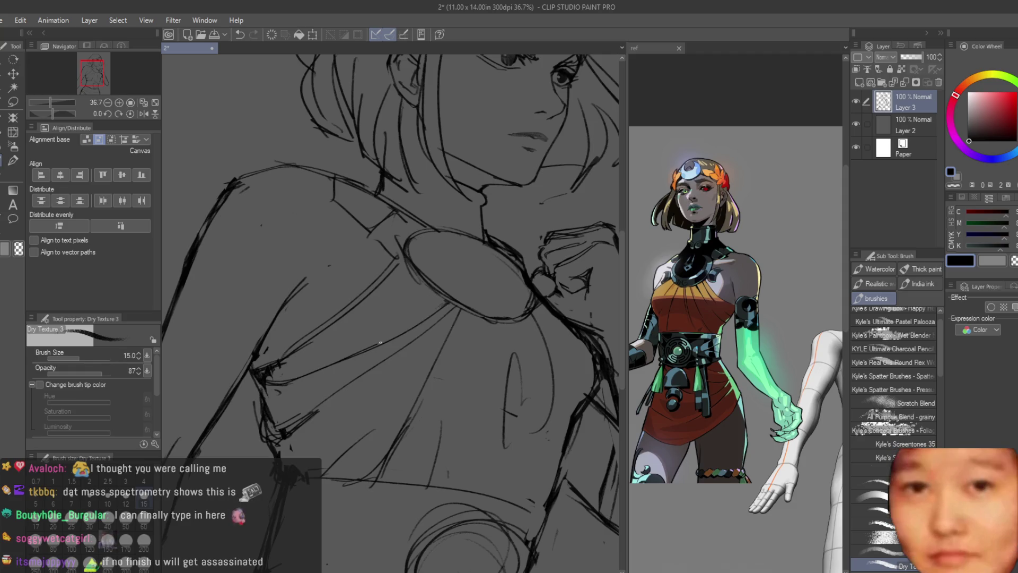
pyautogui.press('e')
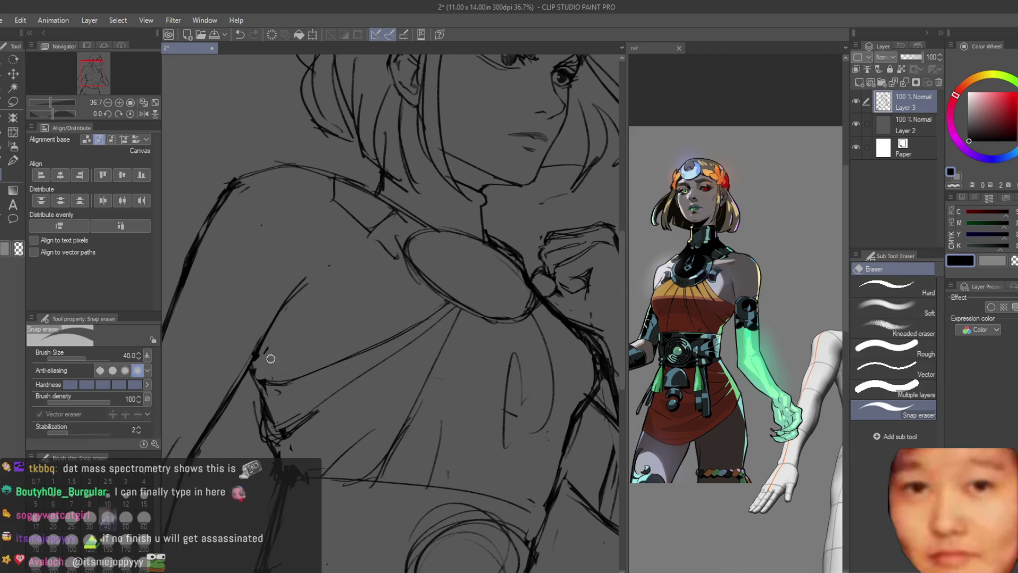
pyautogui.press('b')
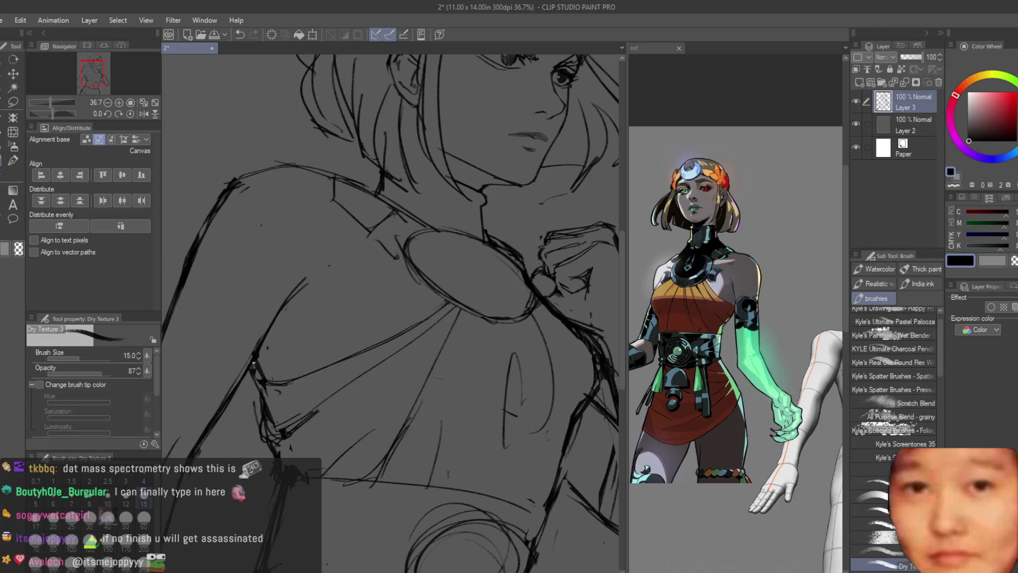
pyautogui.press('e')
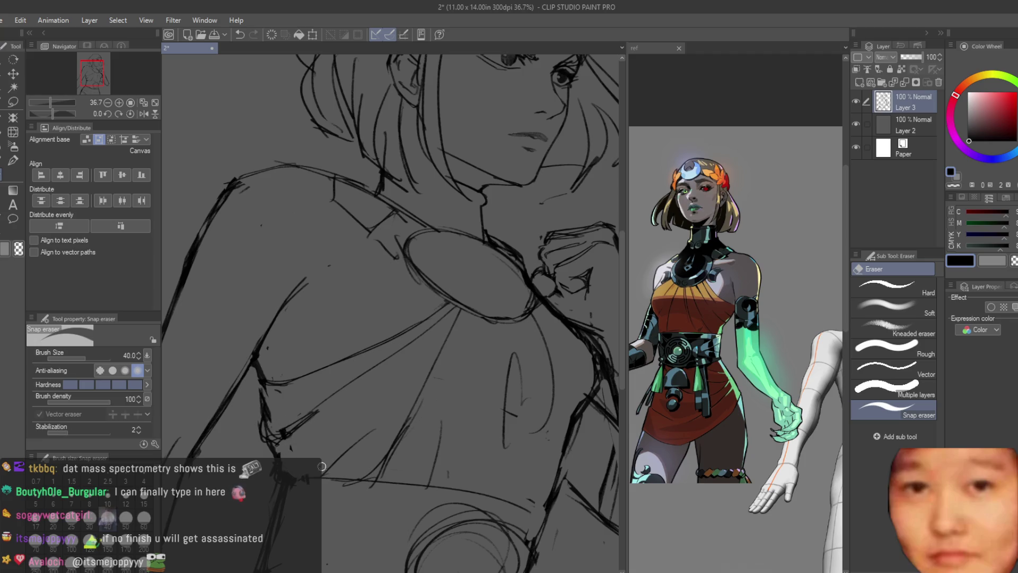
pyautogui.scroll(-5, 414, 334)
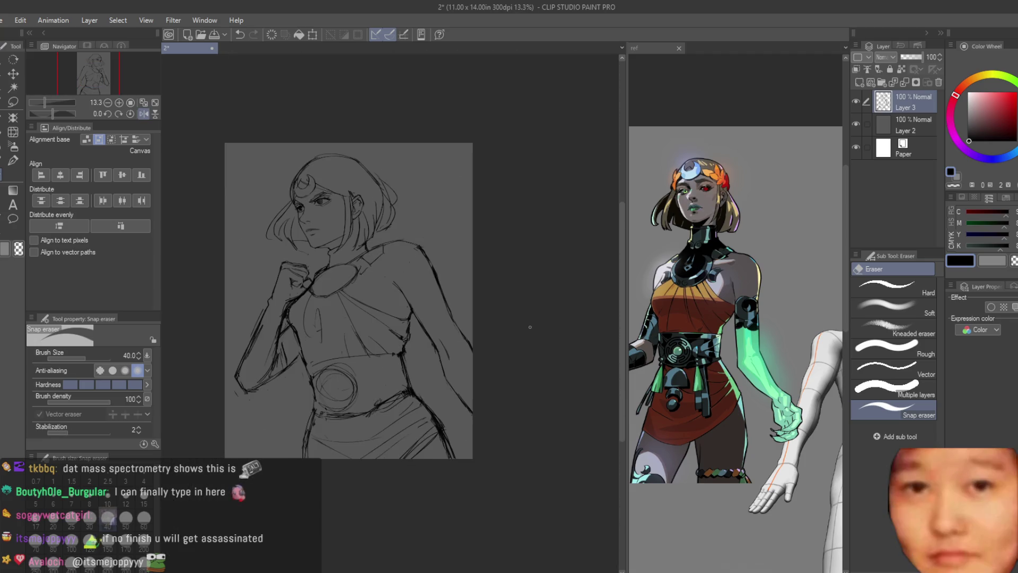
pyautogui.scroll(1, 529, 327)
pyautogui.press('b')
pyautogui.scroll(3, 320, 300)
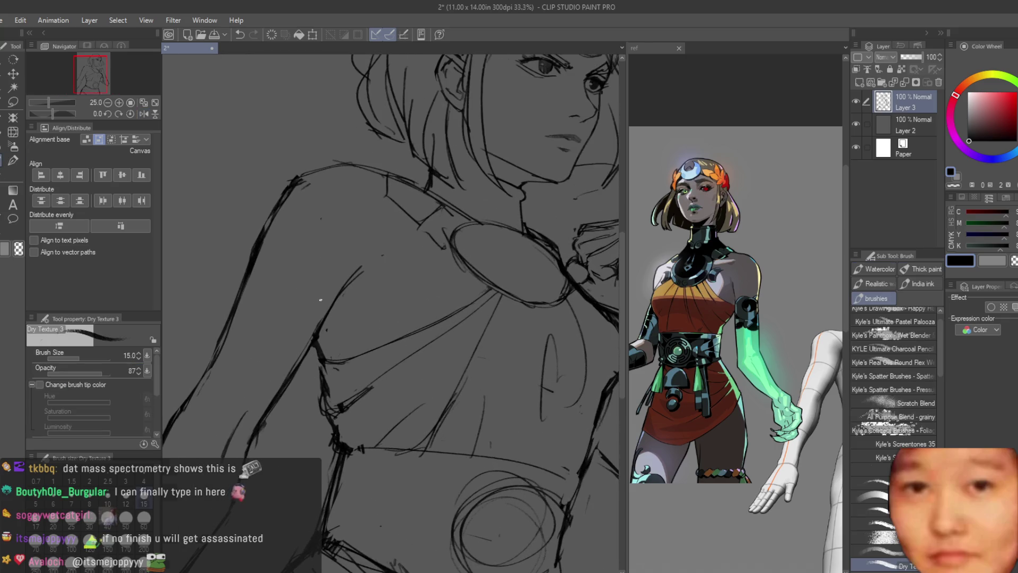
pyautogui.scroll(-3, 359, 286)
pyautogui.scroll(3, 371, 307)
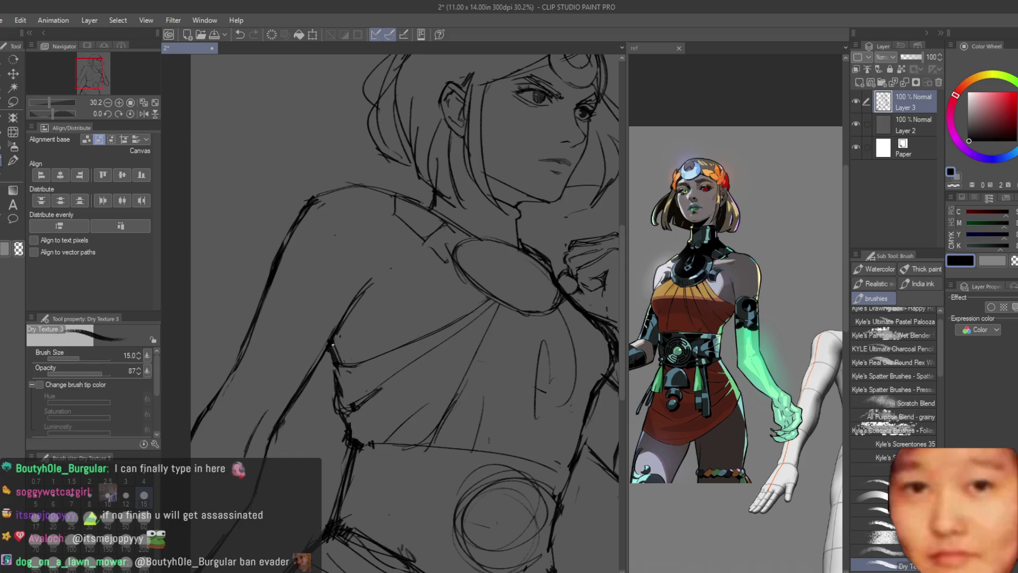
# Draw the curled crescent ornament on the chest, undoing and redrawing the arc several times
pyautogui.moveTo(331, 341)
pyautogui.mouseDown()
pyautogui.moveTo(343, 365)
pyautogui.moveTo(334, 367)
pyautogui.mouseUp()
pyautogui.hotkey('ctrl', 'z')
pyautogui.scroll(3, 460, 246)
pyautogui.moveTo(406, 274)
pyautogui.mouseDown()
pyautogui.moveTo(469, 294)
pyautogui.moveTo(418, 329)
pyautogui.mouseUp()
pyautogui.hotkey('ctrl', 'z')
pyautogui.moveTo(407, 265)
pyautogui.mouseDown()
pyautogui.moveTo(479, 308)
pyautogui.moveTo(424, 332)
pyautogui.mouseUp()
pyautogui.hotkey('ctrl', 'z')
pyautogui.moveTo(395, 263); pyautogui.dragTo(421, 320)
pyautogui.hotkey('ctrl', 'z')
pyautogui.moveTo(403, 276)
pyautogui.mouseDown()
pyautogui.moveTo(437, 305)
pyautogui.moveTo(409, 300)
pyautogui.moveTo(396, 281)
pyautogui.mouseUp()
pyautogui.hotkey('ctrl', 'z')
pyautogui.scroll(-6, 415, 277)
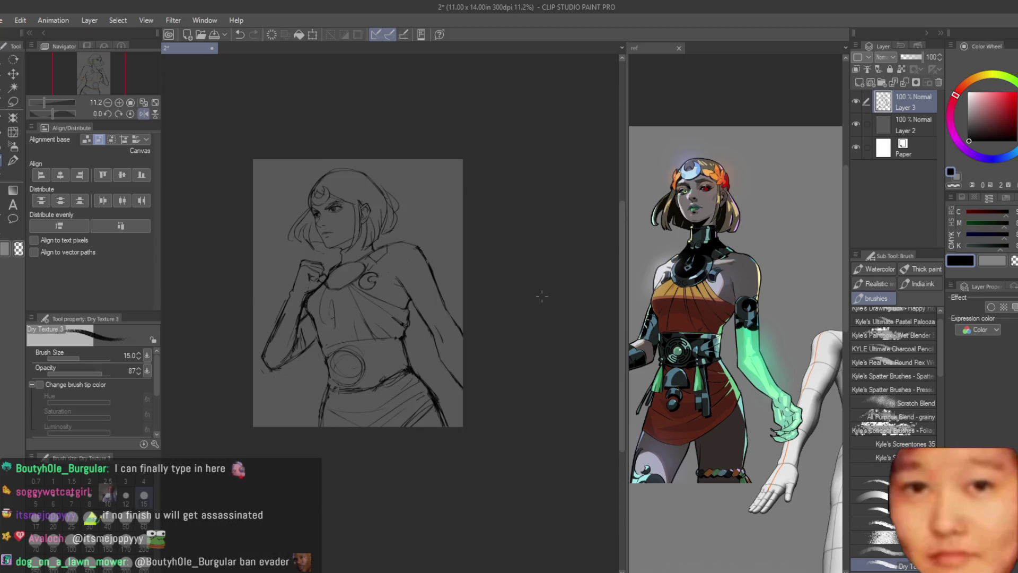
pyautogui.scroll(5, 502, 237)
pyautogui.scroll(4, 502, 236)
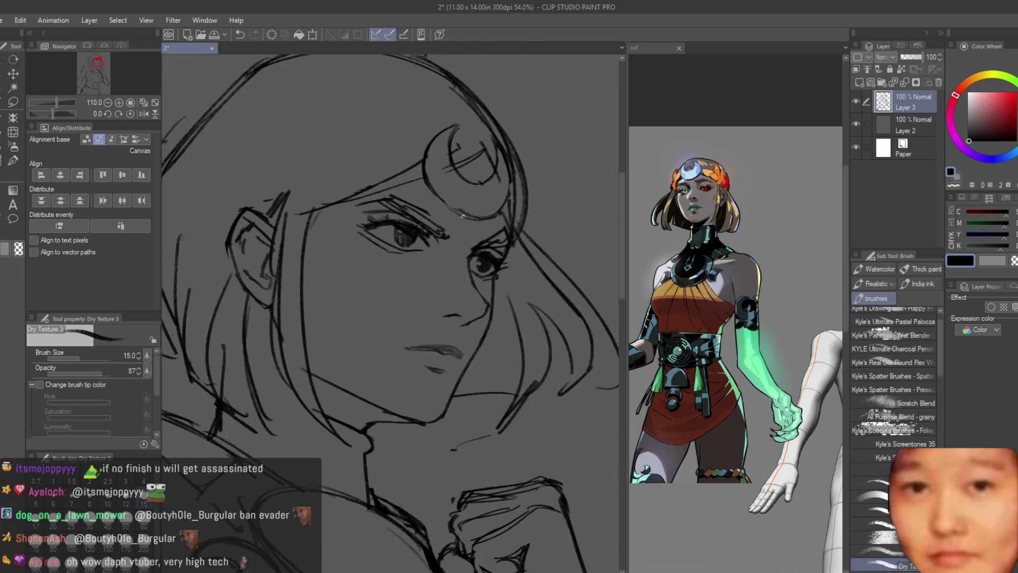
pyautogui.scroll(-5, 464, 218)
pyautogui.scroll(1, 478, 228)
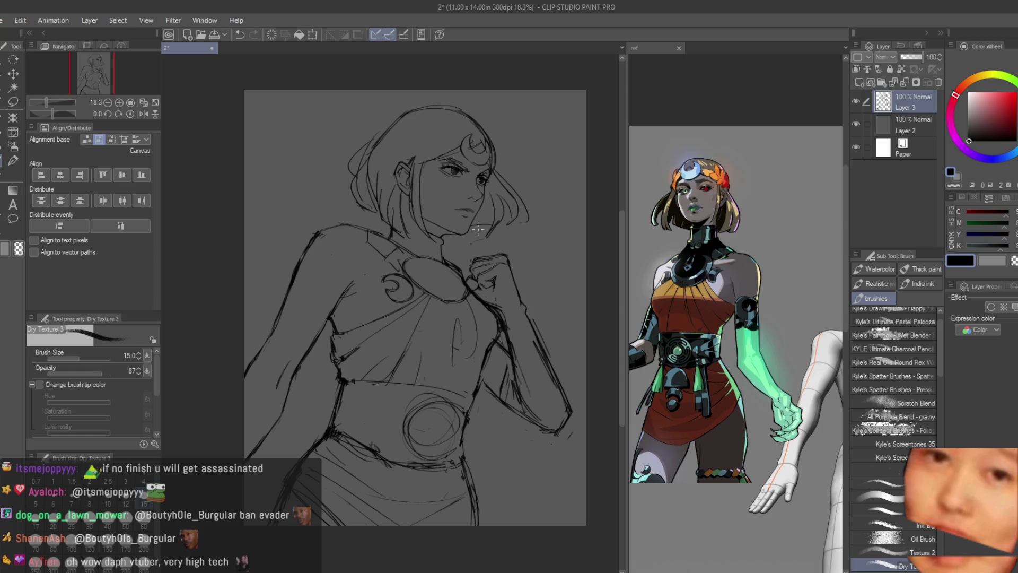
pyautogui.scroll(-1, 479, 229)
pyautogui.scroll(3, 360, 397)
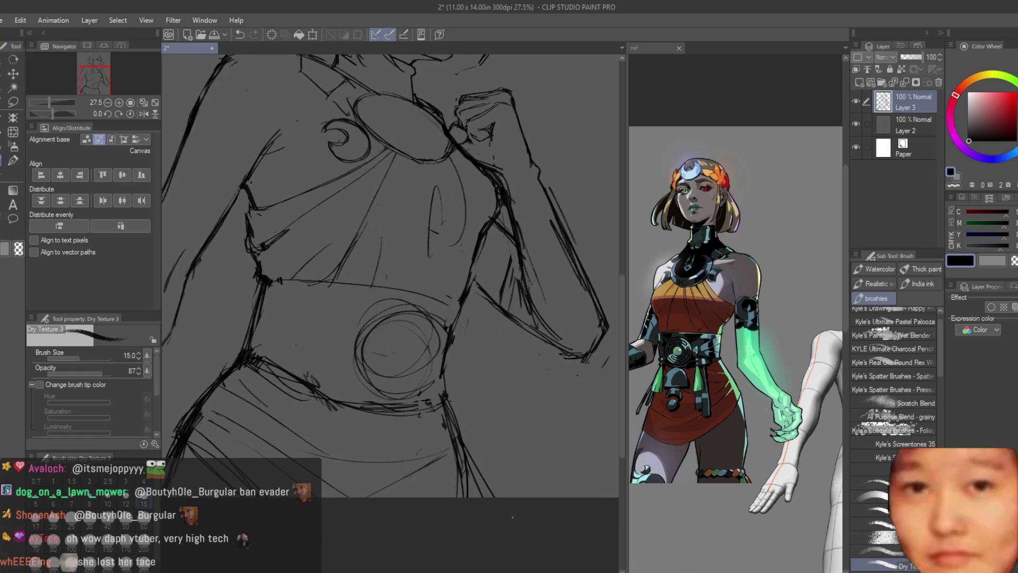
pyautogui.press('e')
pyautogui.scroll(-3, 492, 315)
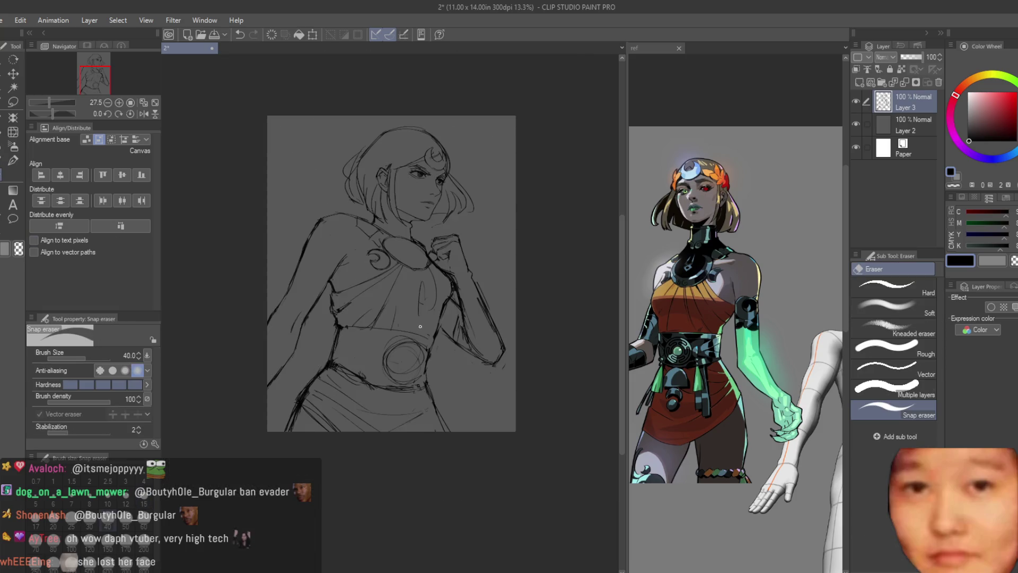
pyautogui.press('h')
pyautogui.press('h')
pyautogui.scroll(3, 553, 332)
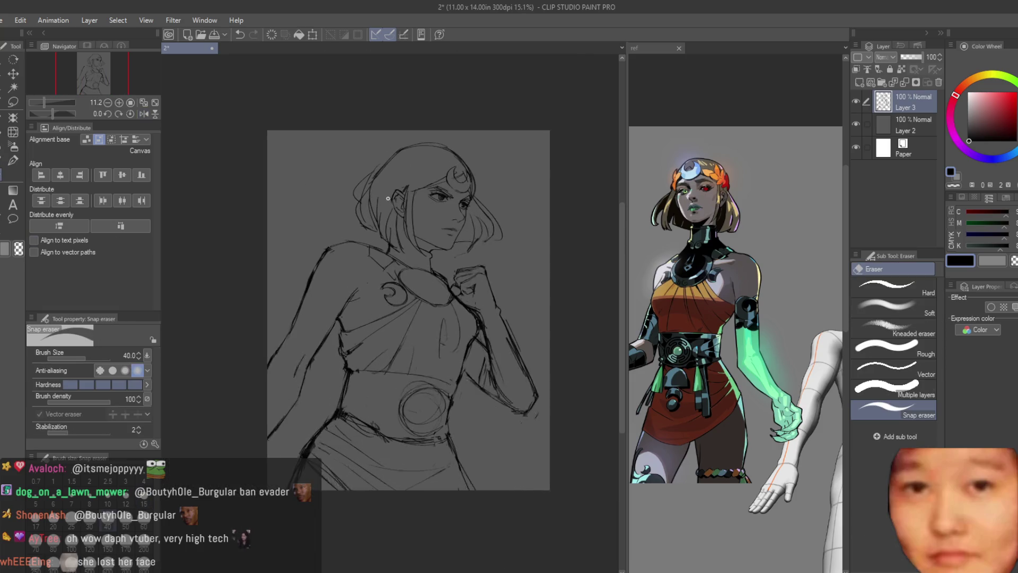
pyautogui.scroll(-3, 720, 323)
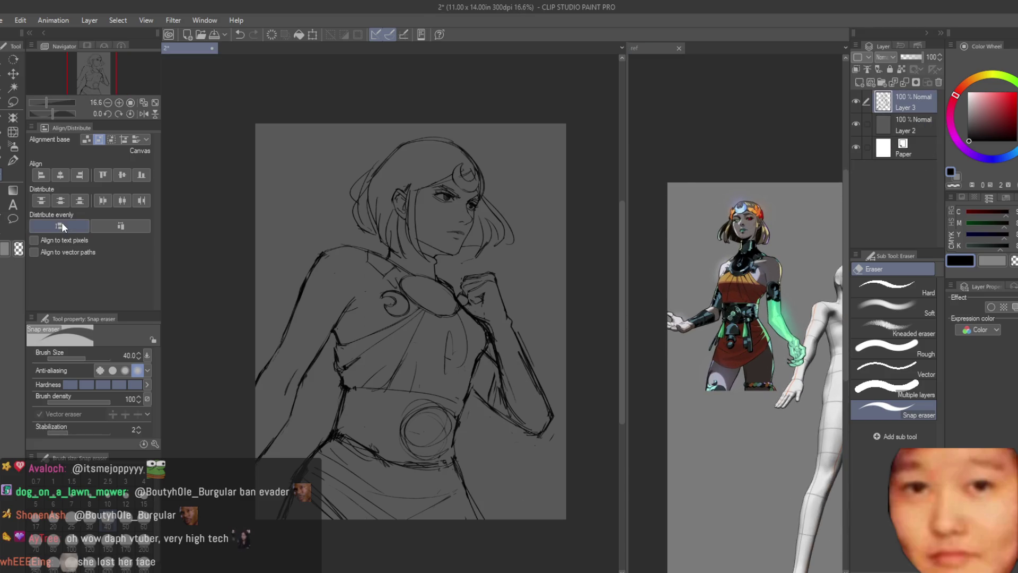
pyautogui.press('b')
pyautogui.scroll(3, 720, 323)
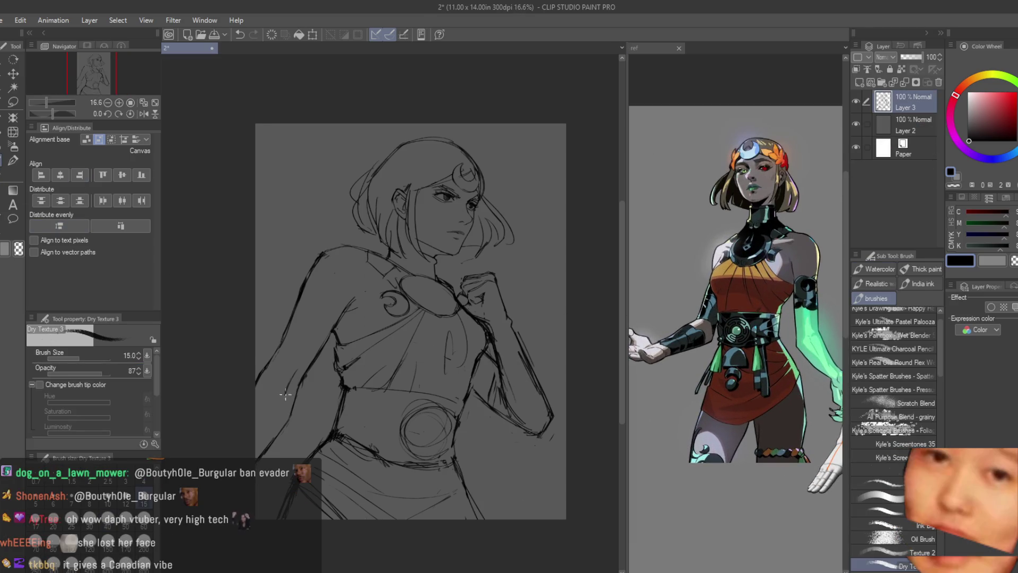
# Redraw the curved shoulder stroke until it sits right
pyautogui.scroll(3, 321, 240)
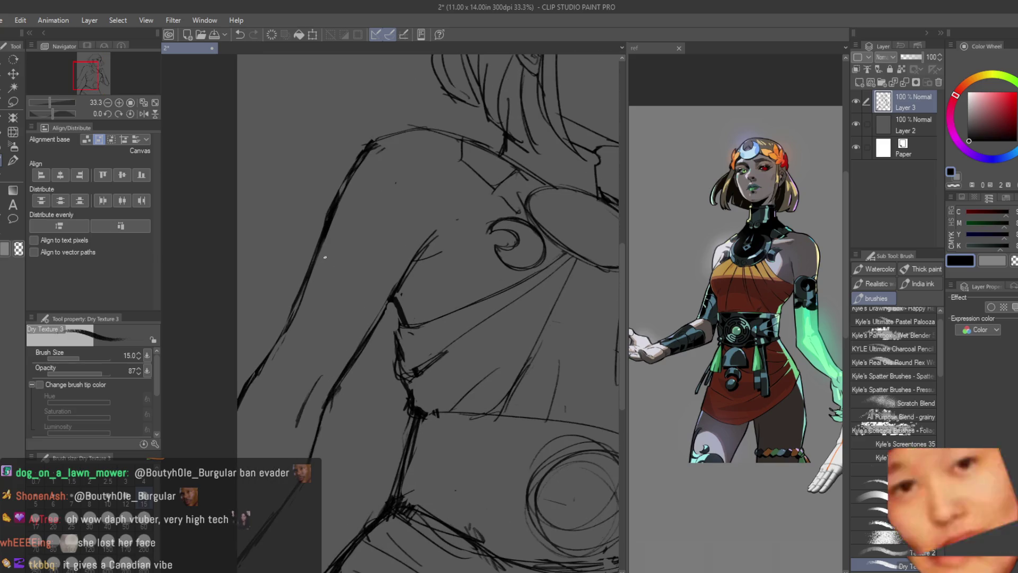
pyautogui.moveTo(320, 249); pyautogui.dragTo(385, 290)
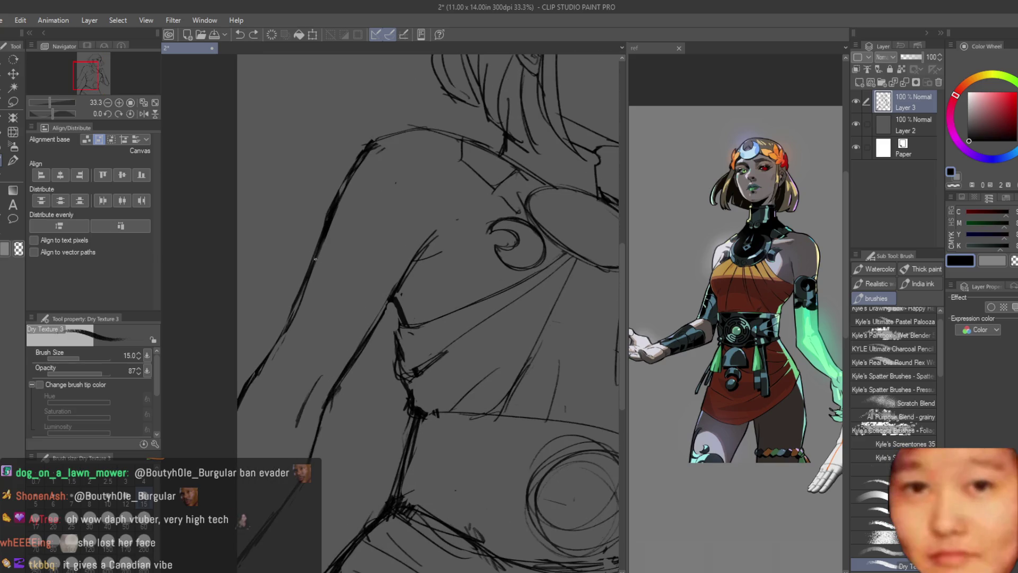
pyautogui.hotkey('ctrl', 'z')
pyautogui.moveTo(305, 264)
pyautogui.mouseDown()
pyautogui.moveTo(371, 295)
pyautogui.moveTo(368, 324)
pyautogui.mouseUp()
pyautogui.hotkey('ctrl', 'z')
# Draw the armband curves across the upper and lower arm, retrying strokes with undo
pyautogui.moveTo(357, 290); pyautogui.dragTo(400, 275)
pyautogui.moveTo(259, 370)
pyautogui.mouseDown()
pyautogui.moveTo(318, 407)
pyautogui.moveTo(320, 418)
pyautogui.mouseUp()
pyautogui.hotkey('ctrl', 'z')
pyautogui.moveTo(258, 371); pyautogui.dragTo(318, 426)
pyautogui.hotkey('ctrl', 'z')
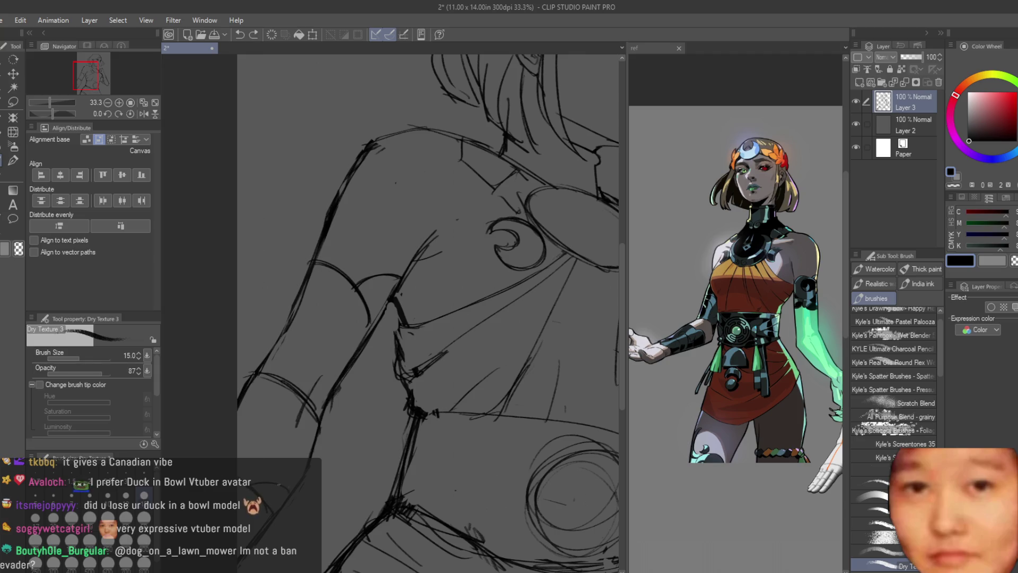
pyautogui.hotkey('ctrl', '0')
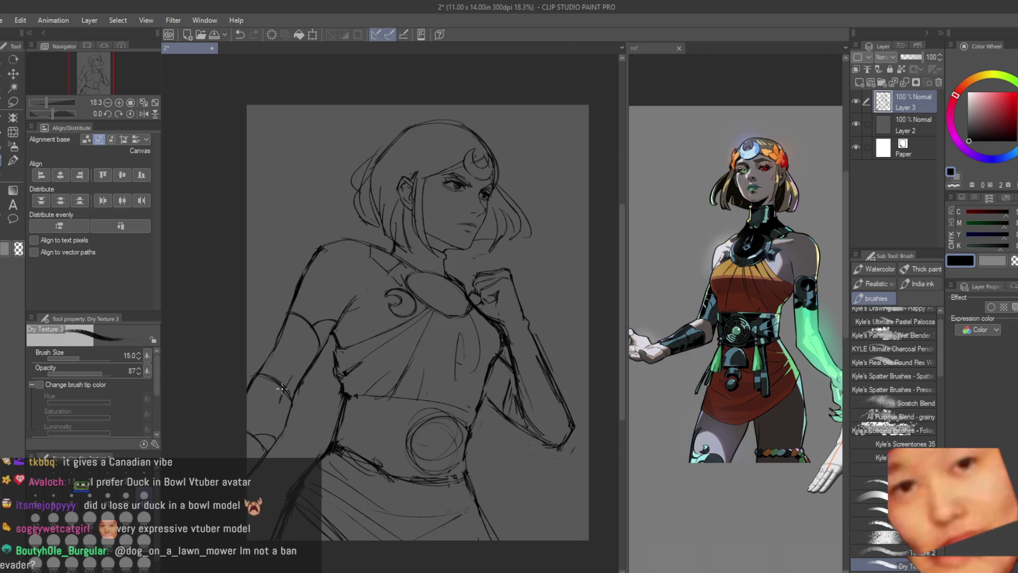
pyautogui.scroll(4, 466, 211)
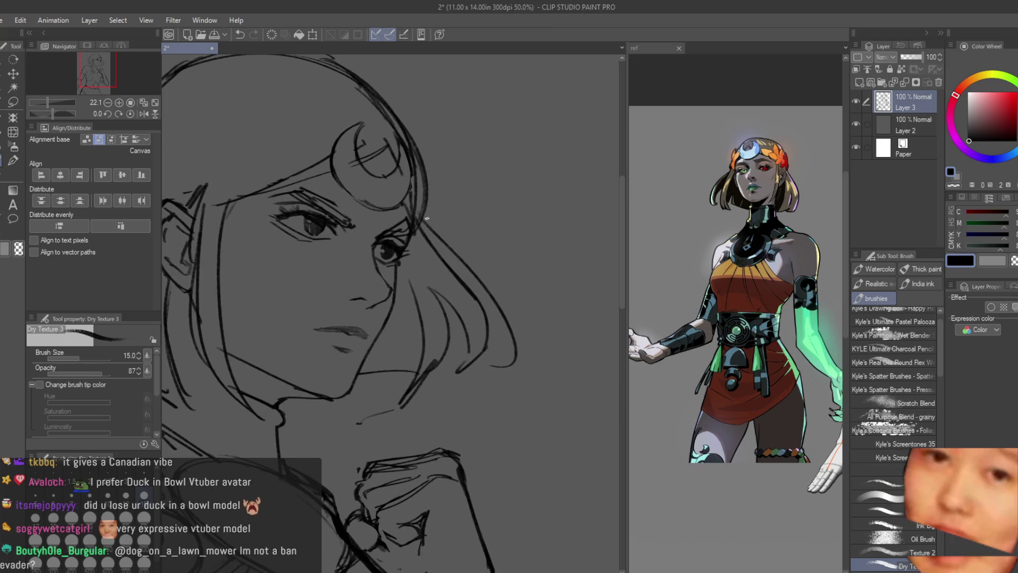
# Redraw the mouth line and increase the brush size to 20
pyautogui.scroll(3, 445, 269)
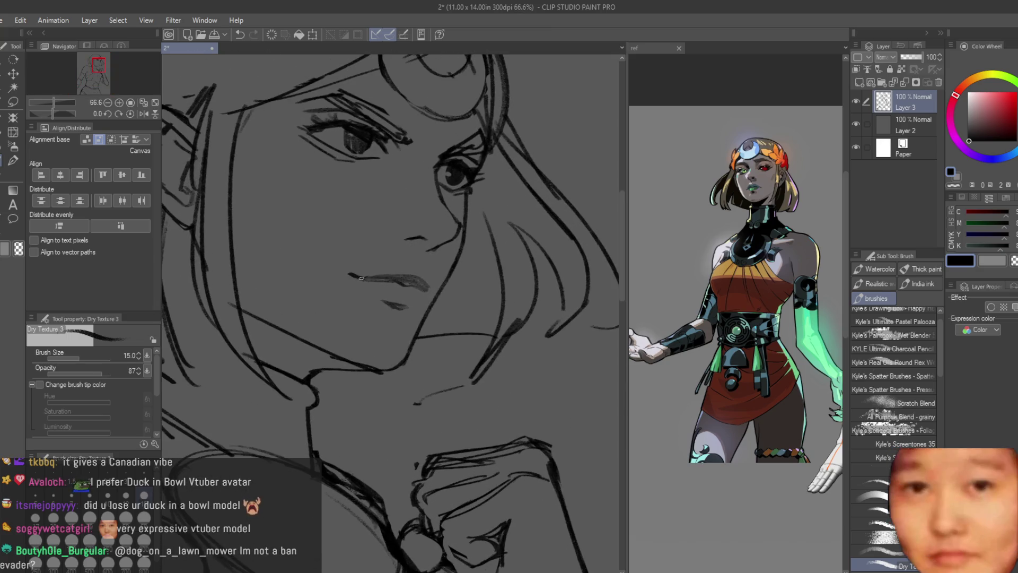
pyautogui.hotkey('ctrl', 'z')
pyautogui.moveTo(411, 269); pyautogui.dragTo(357, 279)
pyautogui.press(']')
# Restroke the cheek line with the larger brush, then switch to the Snap eraser
pyautogui.scroll(-5, 512, 238)
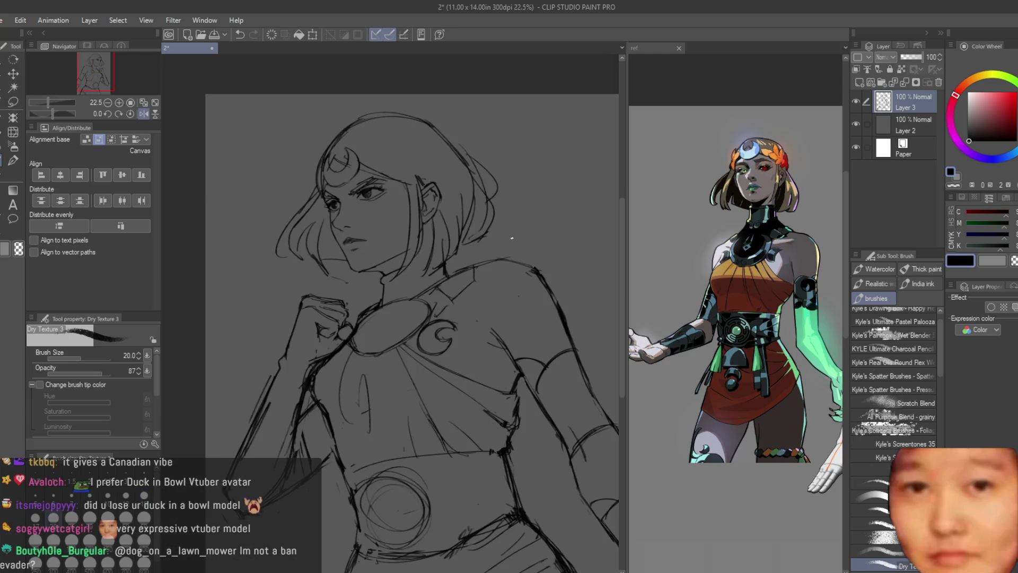
pyautogui.scroll(1, 511, 238)
pyautogui.scroll(4, 441, 203)
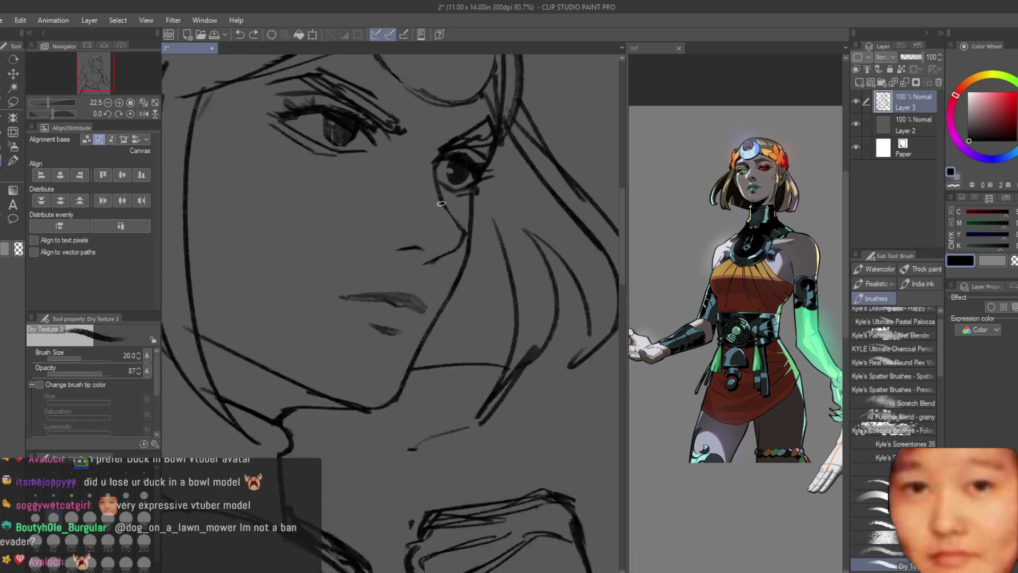
pyautogui.scroll(1, 441, 204)
pyautogui.moveTo(440, 207); pyautogui.dragTo(464, 242)
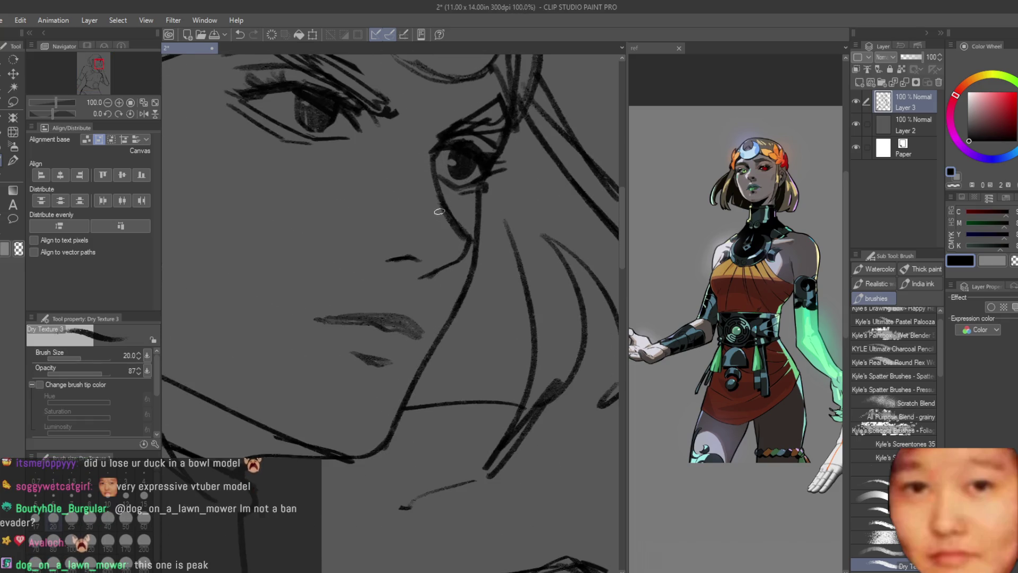
pyautogui.scroll(-6, 439, 211)
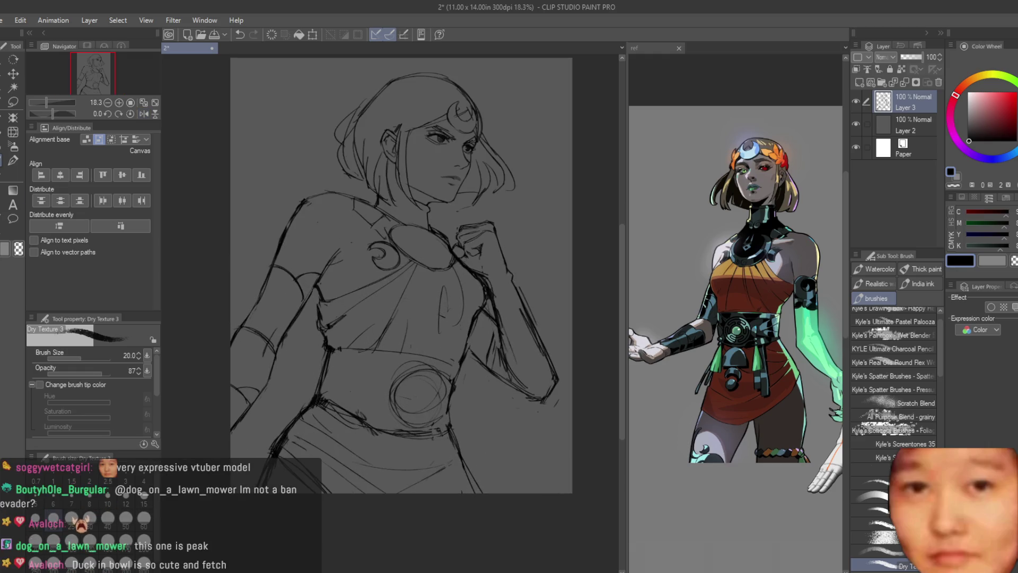
pyautogui.press('e')
pyautogui.scroll(2, 538, 313)
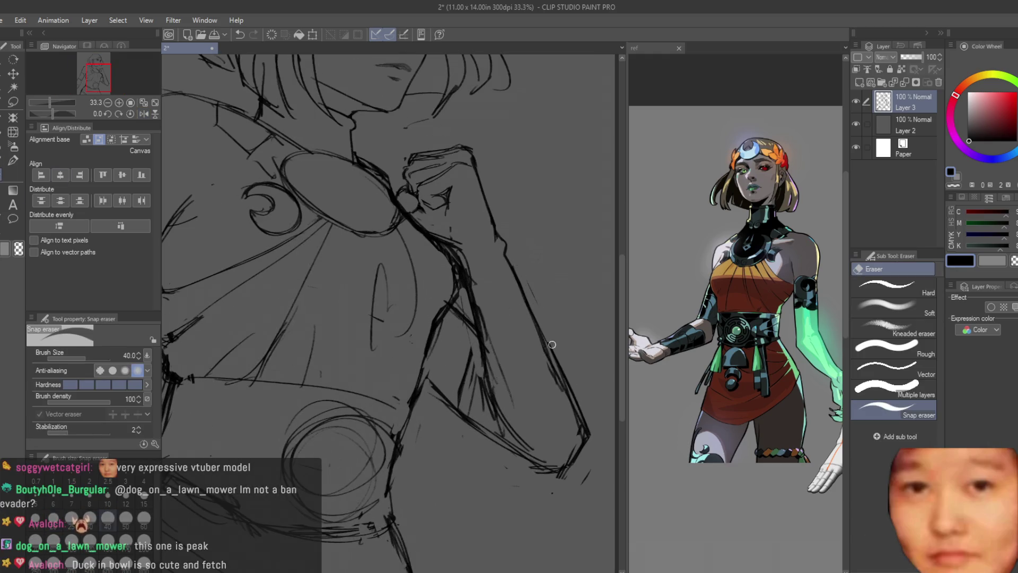
# Erase a stretch of the raised arm's outer contour and the stray sketch lines along the forearm
pyautogui.moveTo(552, 345); pyautogui.dragTo(599, 437)
pyautogui.scroll(-2, 718, 330)
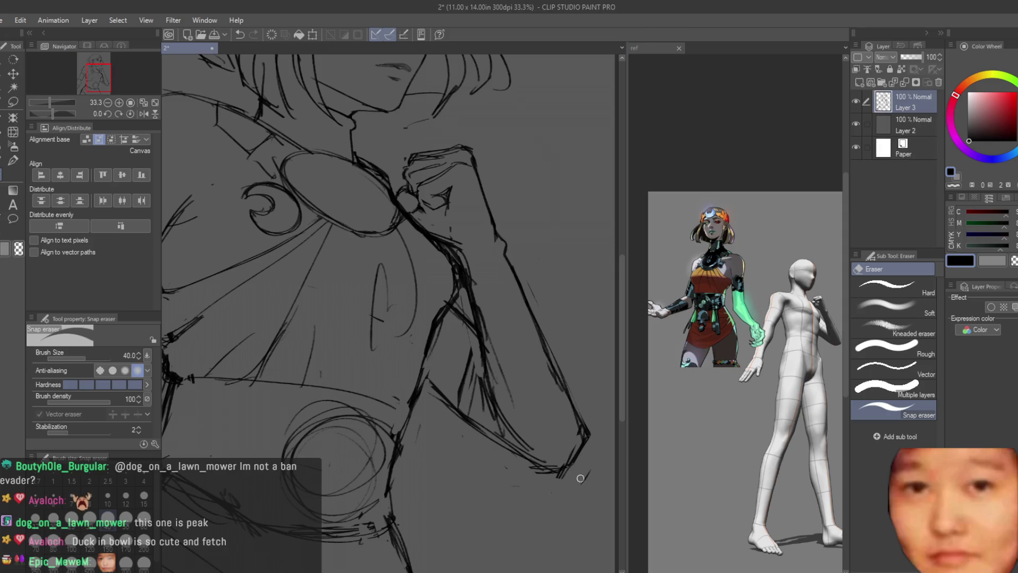
pyautogui.moveTo(572, 468)
pyautogui.mouseDown()
pyautogui.moveTo(546, 482)
pyautogui.moveTo(479, 323)
pyautogui.moveTo(456, 232)
pyautogui.mouseUp()
pyautogui.moveTo(475, 373); pyautogui.dragTo(483, 402)
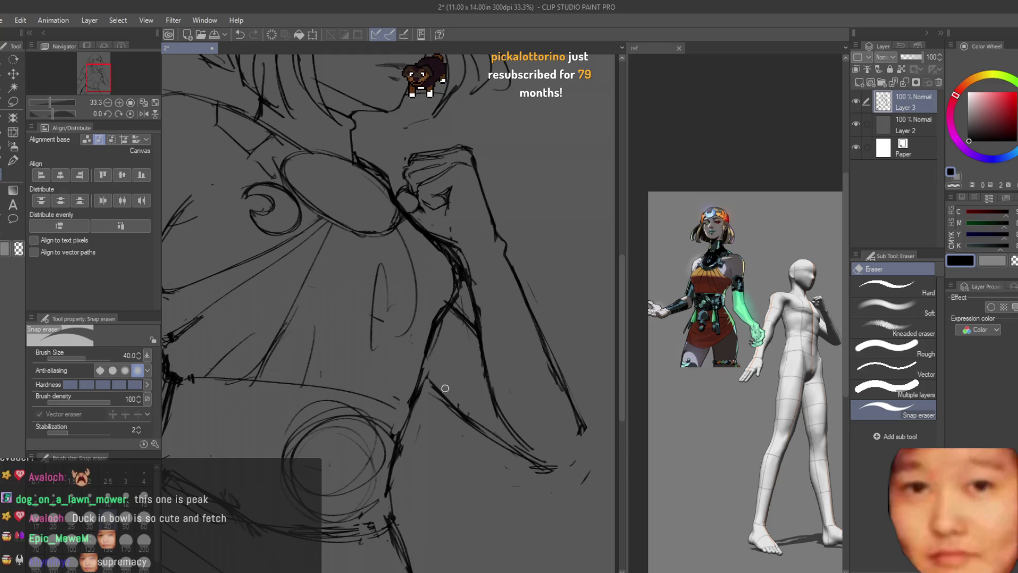
pyautogui.scroll(-4, 504, 344)
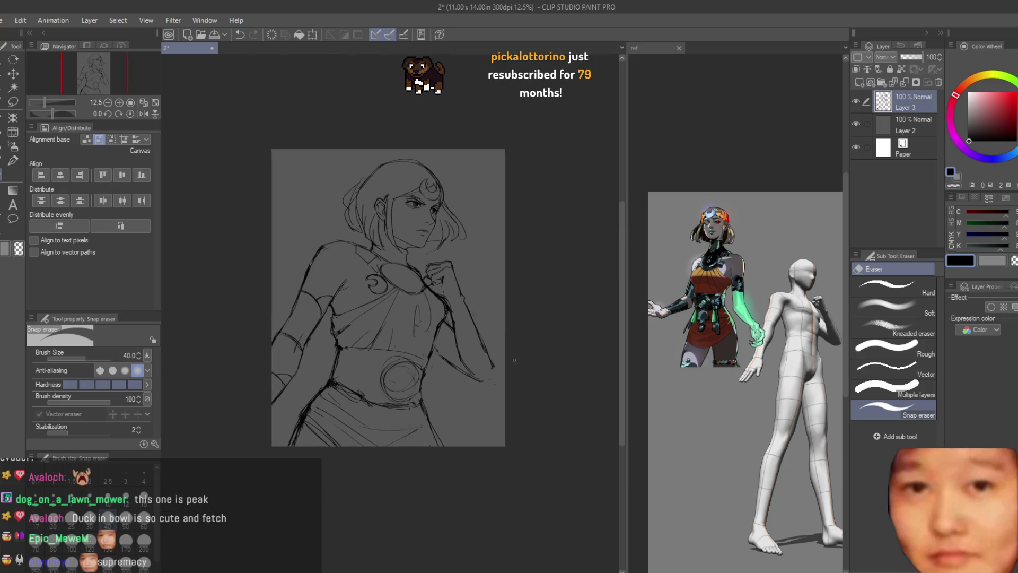
pyautogui.scroll(3, 508, 355)
# Ink a curve closing the arm's lower end and redraw the inner arm line with Dry Texture 3
pyautogui.press('b')
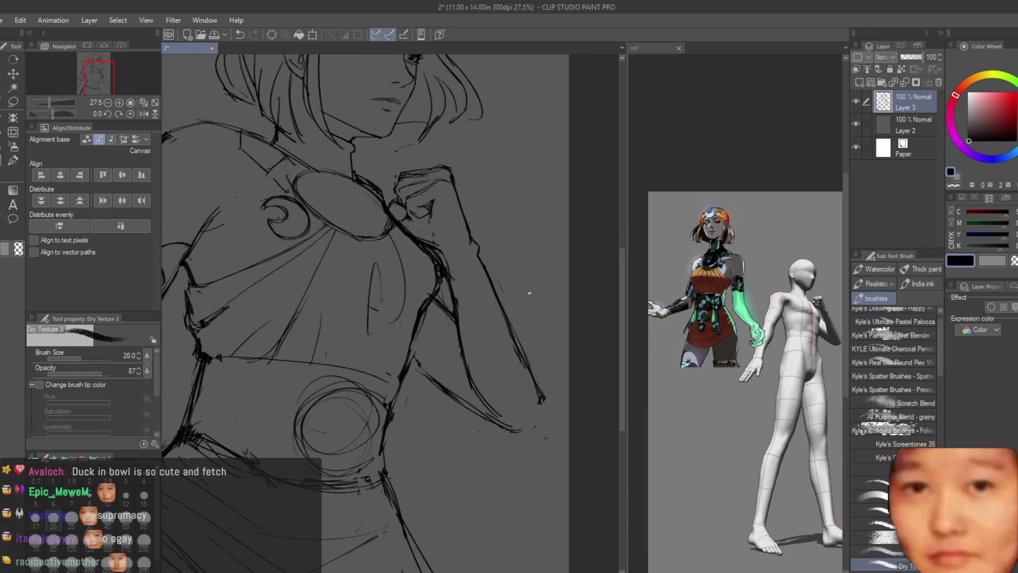
pyautogui.moveTo(447, 311)
pyautogui.mouseDown()
pyautogui.moveTo(440, 344)
pyautogui.moveTo(398, 254)
pyautogui.mouseUp()
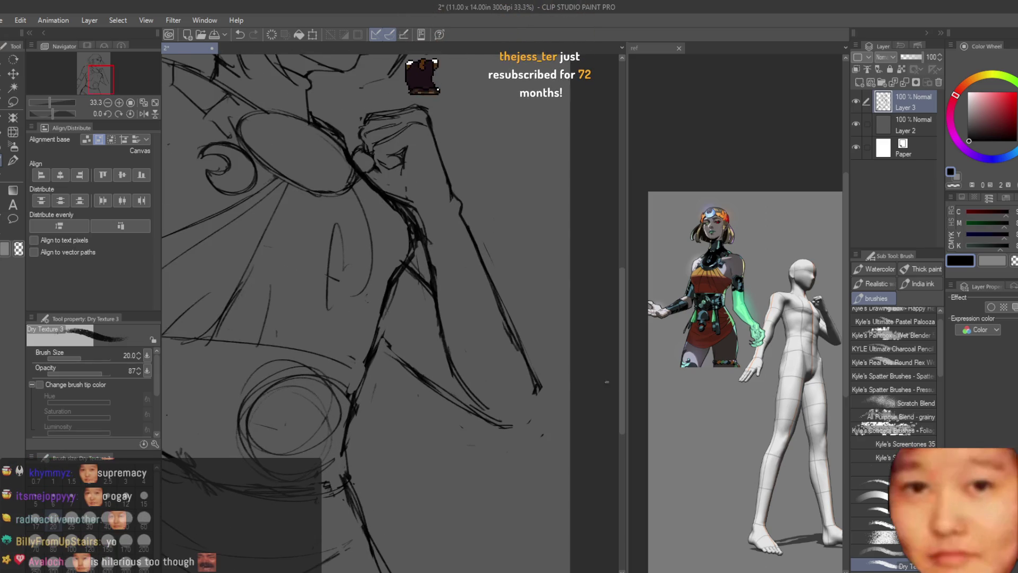
pyautogui.scroll(-2, 752, 344)
pyautogui.scroll(3, 822, 342)
pyautogui.scroll(1, 566, 300)
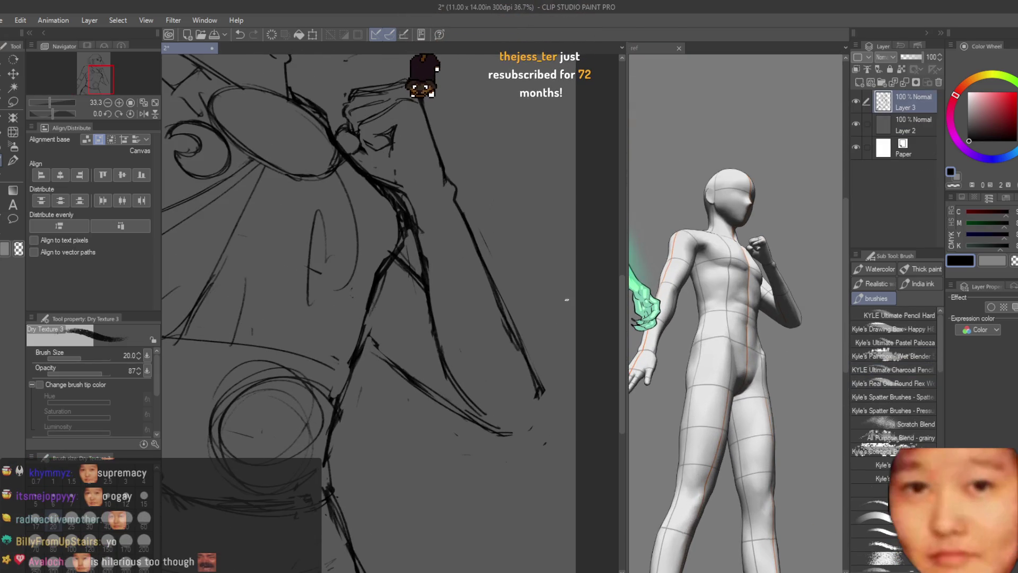
pyautogui.moveTo(517, 380); pyautogui.dragTo(535, 422)
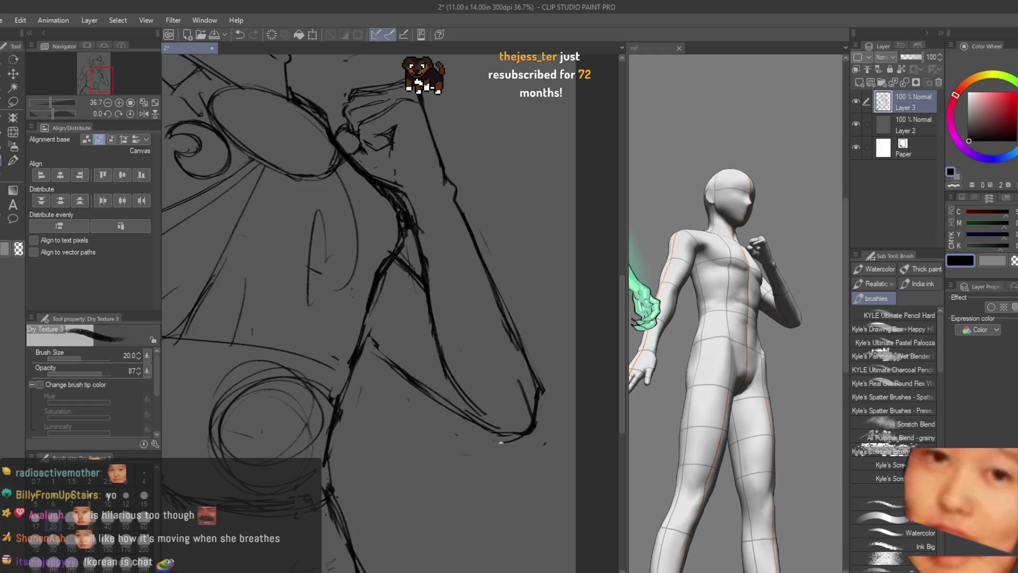
pyautogui.moveTo(440, 324); pyautogui.dragTo(455, 396)
pyautogui.hotkey('ctrl', 'z')
pyautogui.moveTo(432, 333); pyautogui.dragTo(445, 392)
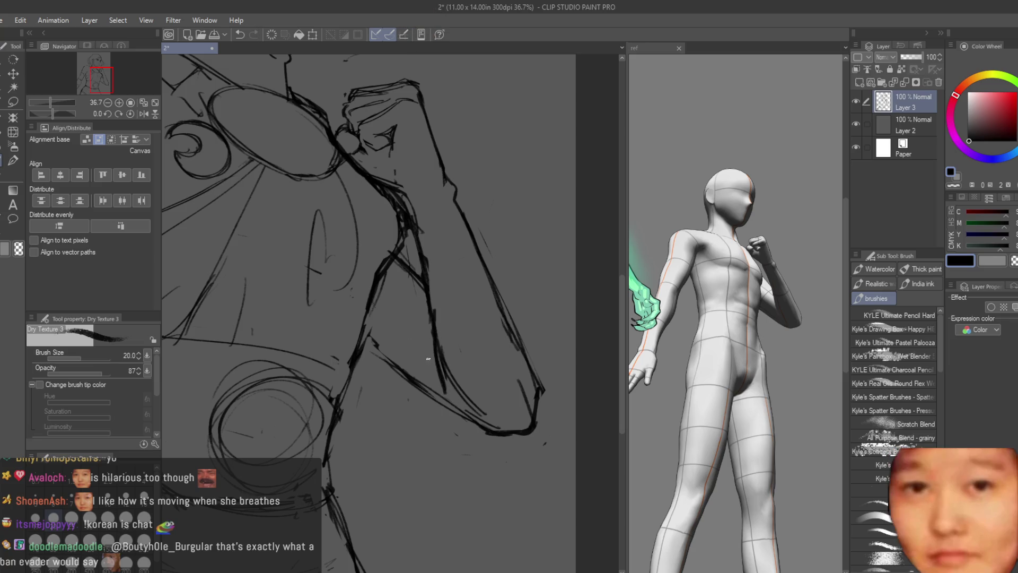
# Erase part of the arm curve and a thin stray stroke, then re-ink the arm's contour
pyautogui.click(1, 176)
pyautogui.moveTo(450, 356); pyautogui.dragTo(482, 408)
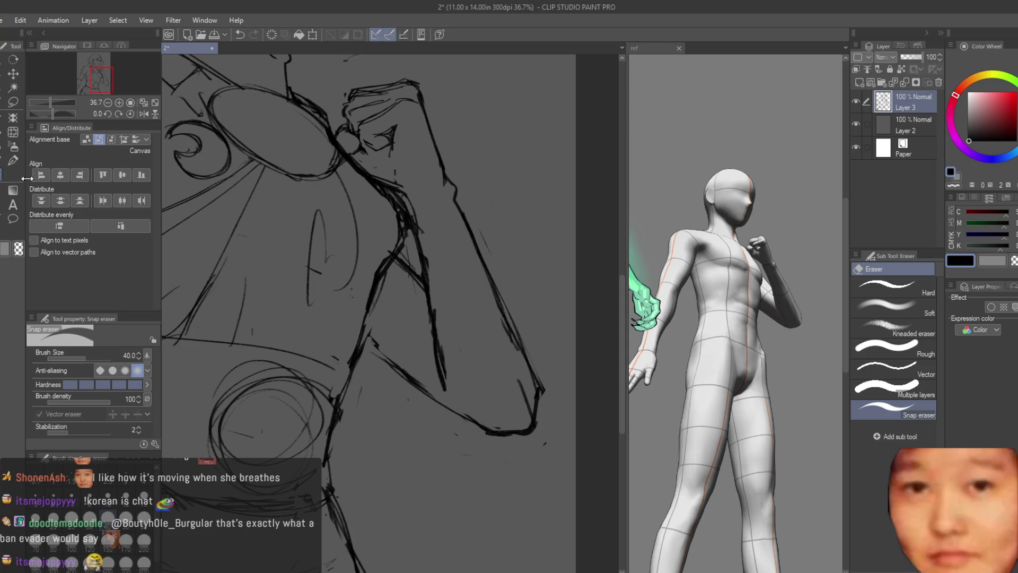
pyautogui.press('b')
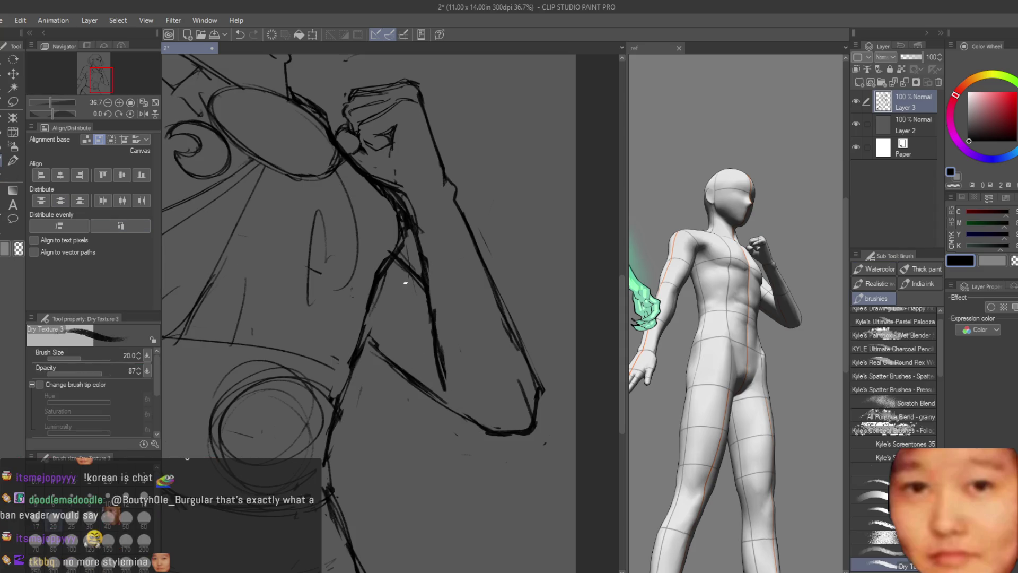
pyautogui.click(9, 178)
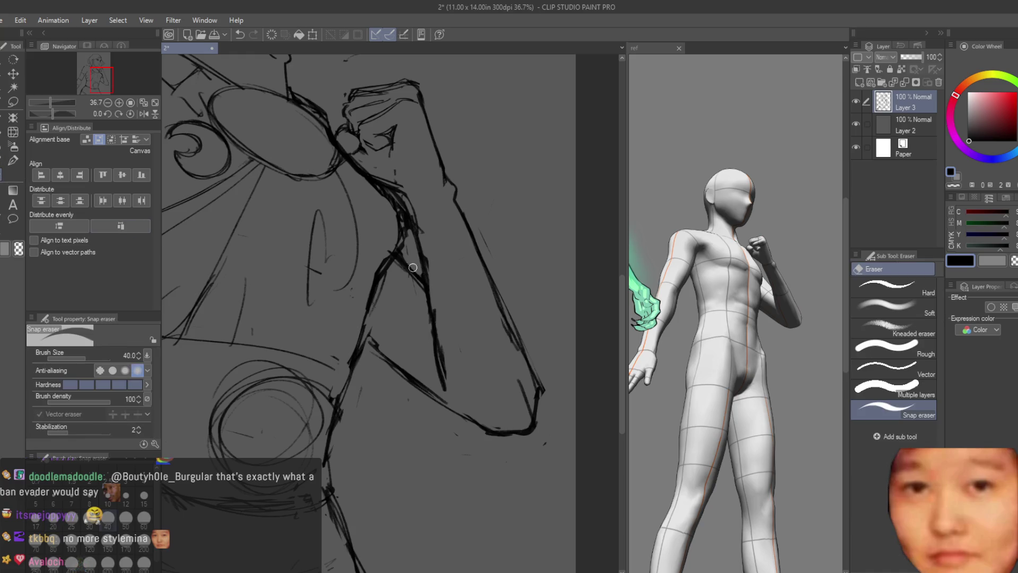
pyautogui.scroll(-2, 410, 241)
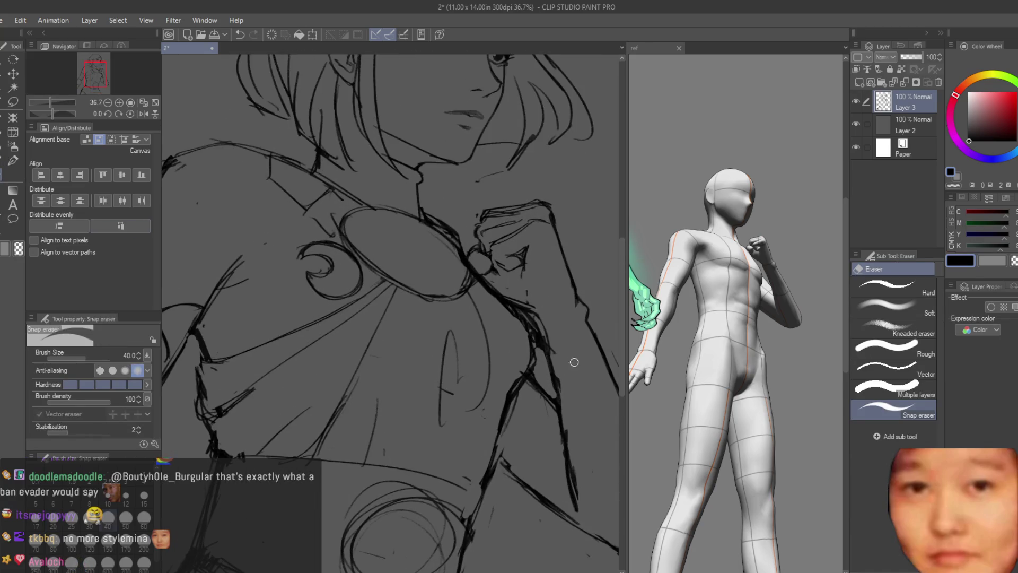
pyautogui.scroll(3, 573, 359)
pyautogui.moveTo(557, 389); pyautogui.dragTo(529, 392)
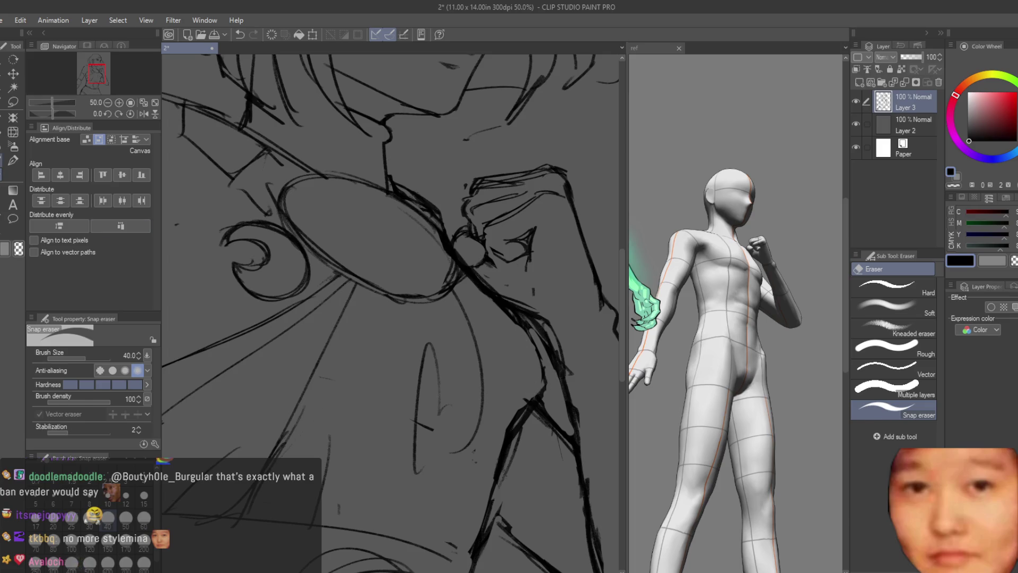
pyautogui.press('b')
pyautogui.moveTo(538, 326)
pyautogui.mouseDown()
pyautogui.moveTo(523, 419)
pyautogui.moveTo(497, 457)
pyautogui.mouseUp()
# Fit the reference image to its view, then return to the sketch document
pyautogui.click(643, 258)
pyautogui.hotkey('ctrl', '0')
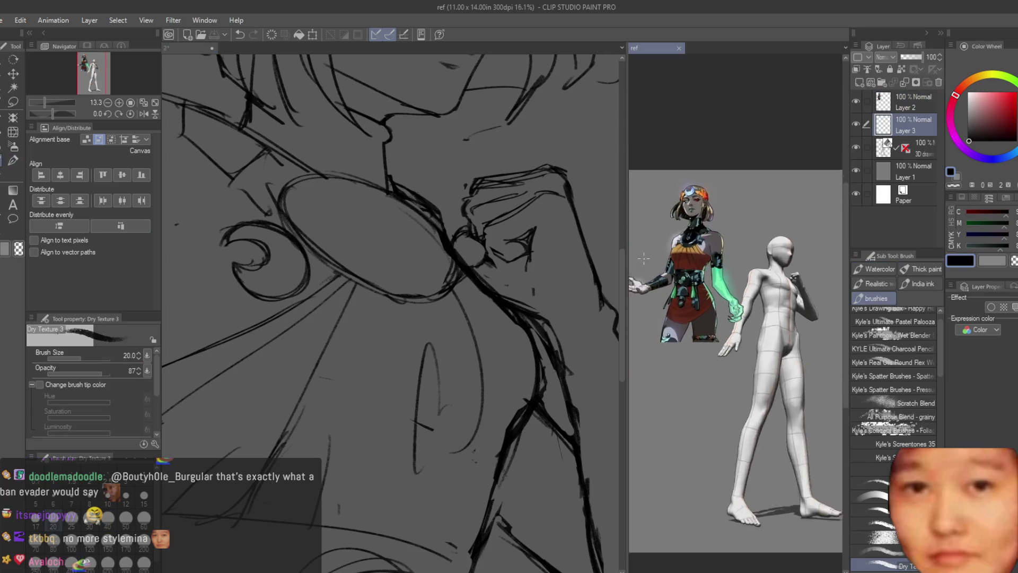
pyautogui.scroll(2, 644, 258)
pyautogui.click(503, 349)
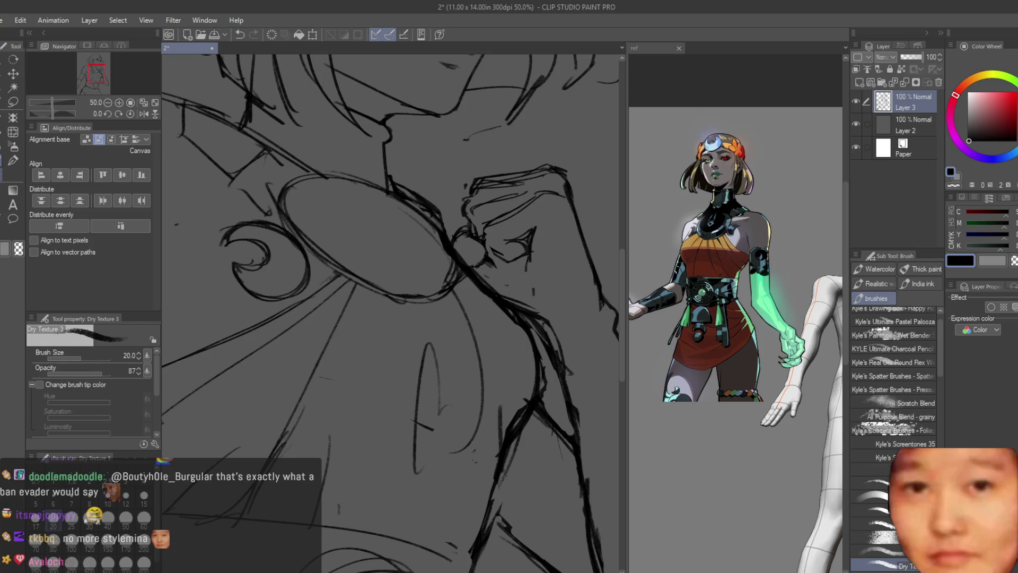
# Draw another stroke along the arm and flip the canvas horizontally to check proportions
pyautogui.press('e')
pyautogui.scroll(-1, 522, 395)
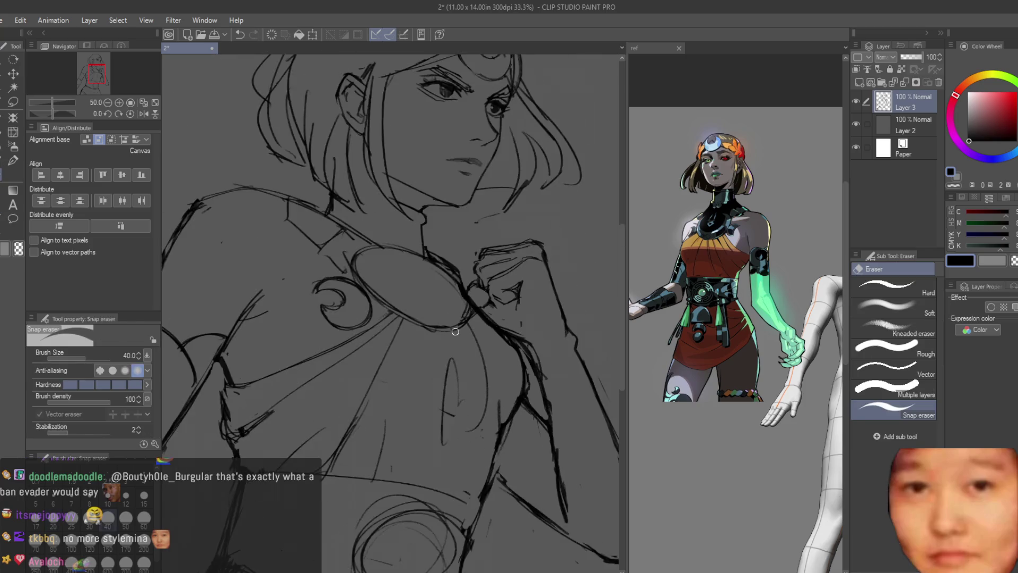
pyautogui.scroll(-4, 455, 332)
pyautogui.scroll(3, 481, 292)
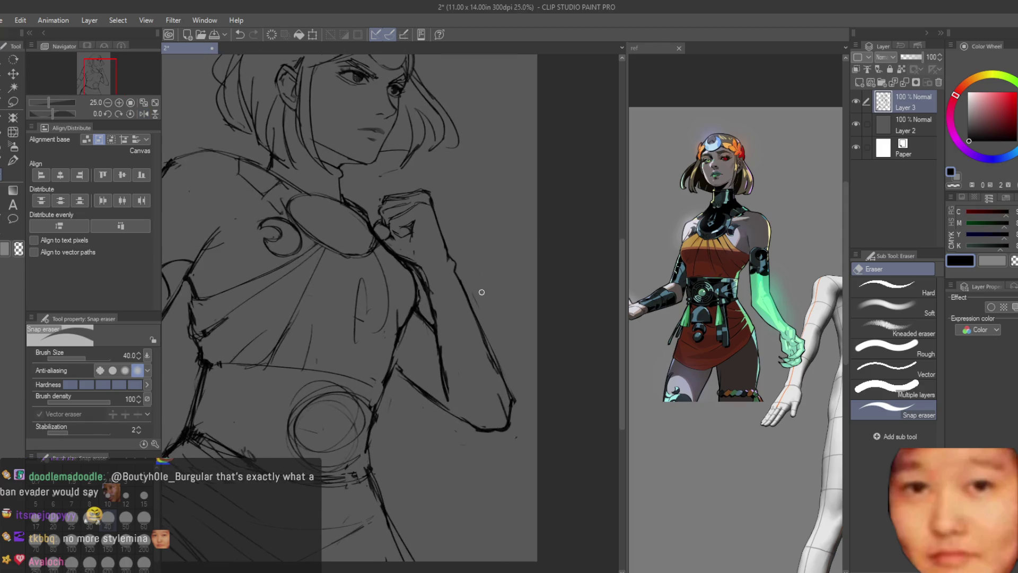
pyautogui.scroll(2, 466, 296)
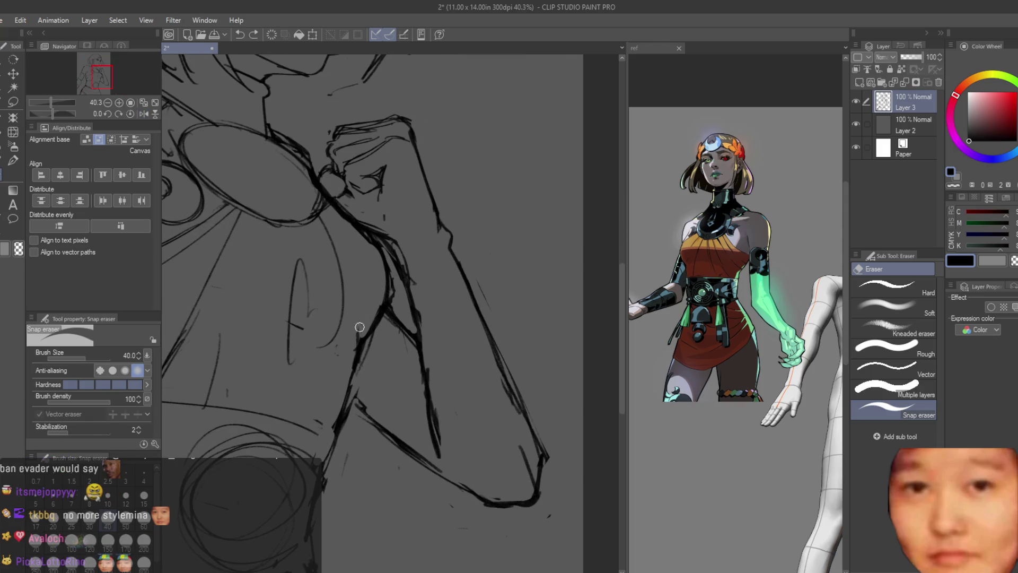
pyautogui.scroll(-2, 359, 327)
pyautogui.press('b')
pyautogui.scroll(-1, 449, 366)
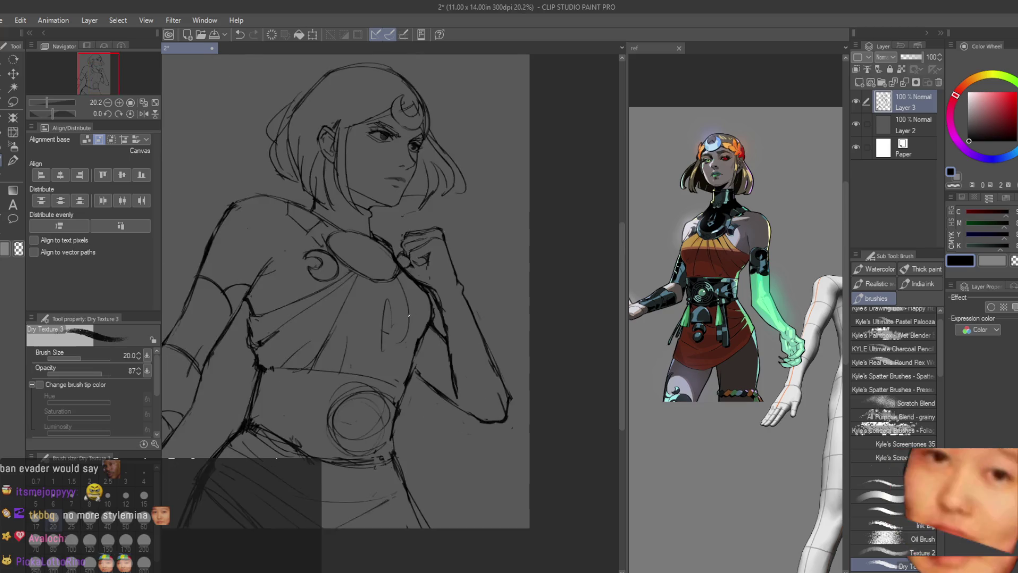
pyautogui.scroll(2, 445, 350)
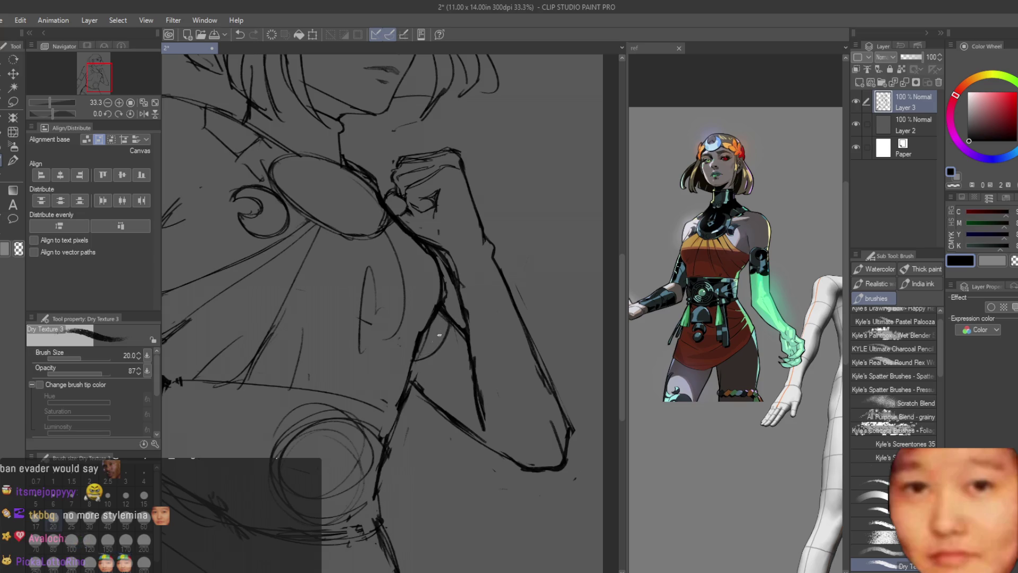
pyautogui.moveTo(447, 314); pyautogui.dragTo(414, 350)
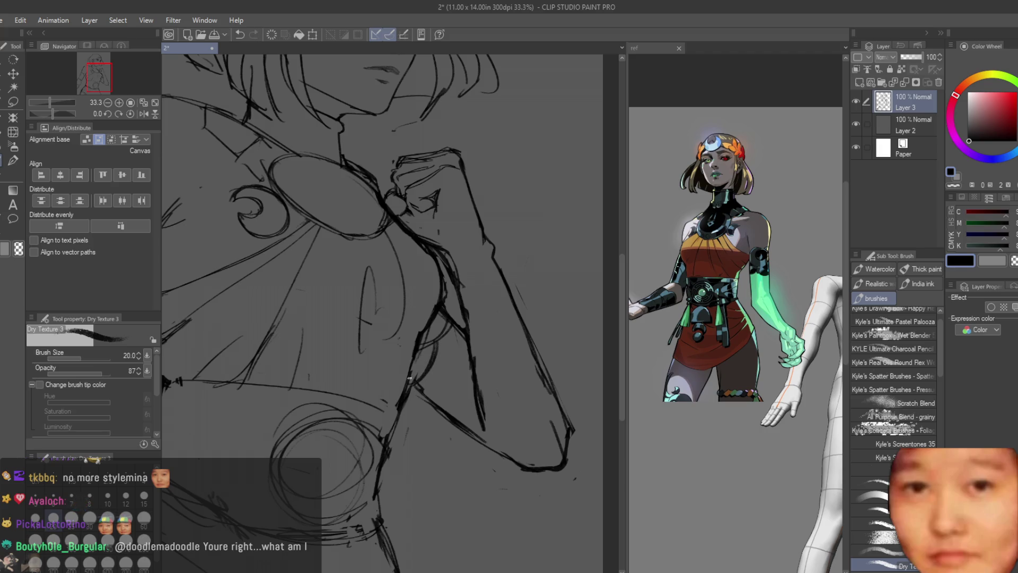
pyautogui.press('h')
pyautogui.scroll(-4, 450, 328)
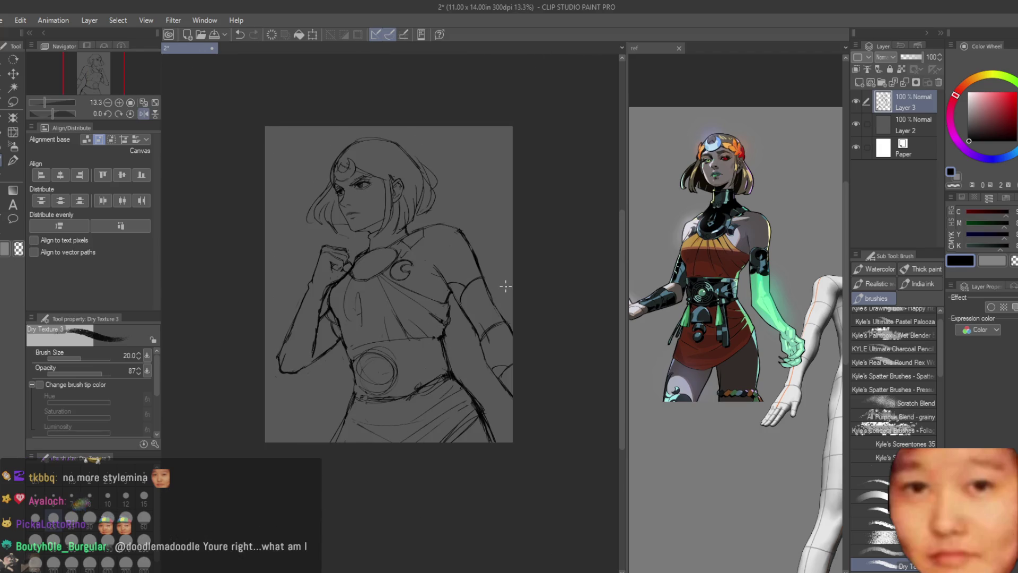
# Restore the unmirrored canvas view and move to the face, switching between selection, eraser and brush
pyautogui.press('h')
pyautogui.scroll(5, 334, 225)
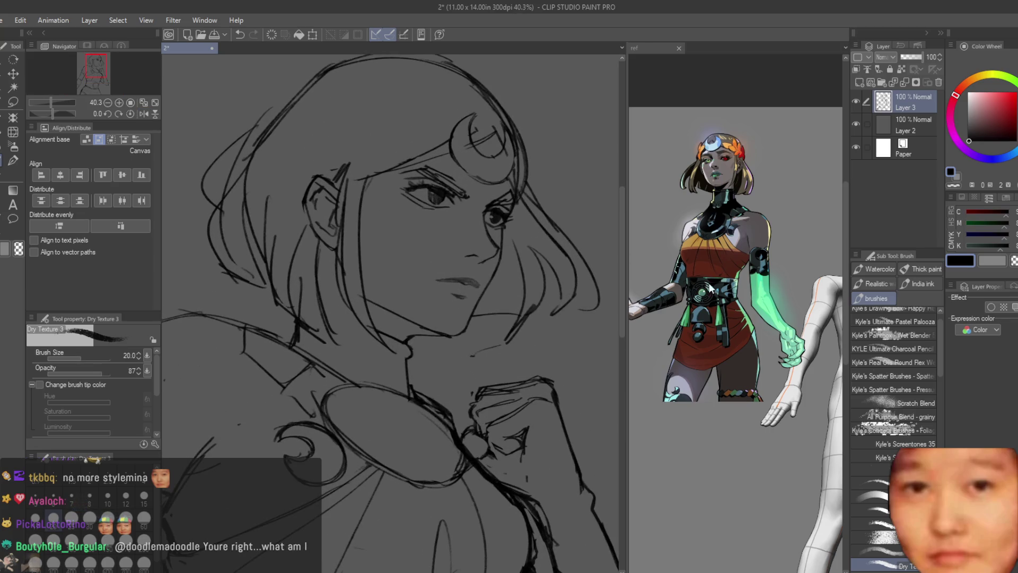
pyautogui.scroll(2, 710, 289)
pyautogui.scroll(-2, 389, 230)
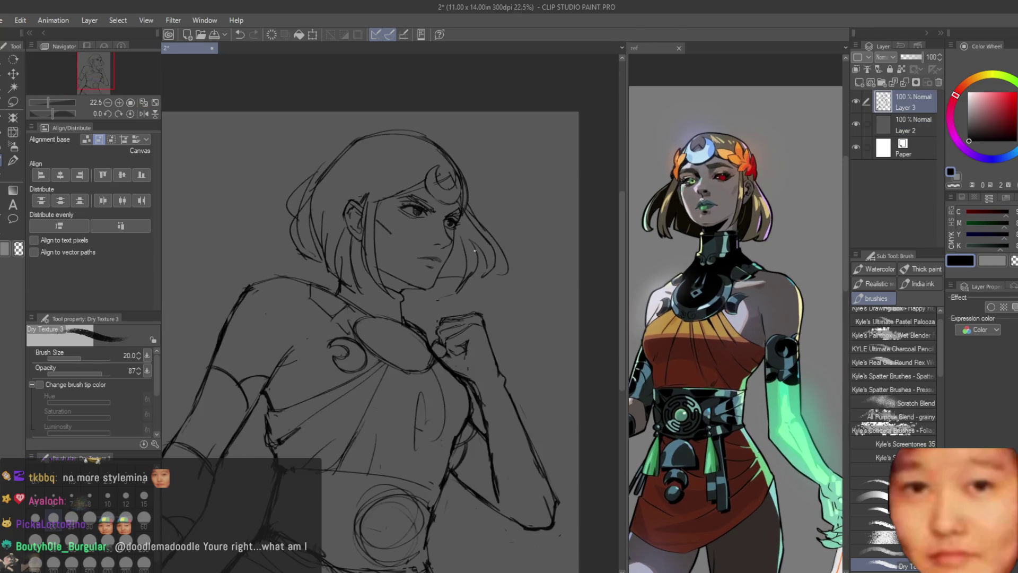
pyautogui.scroll(-3, 737, 329)
pyautogui.scroll(3, 737, 329)
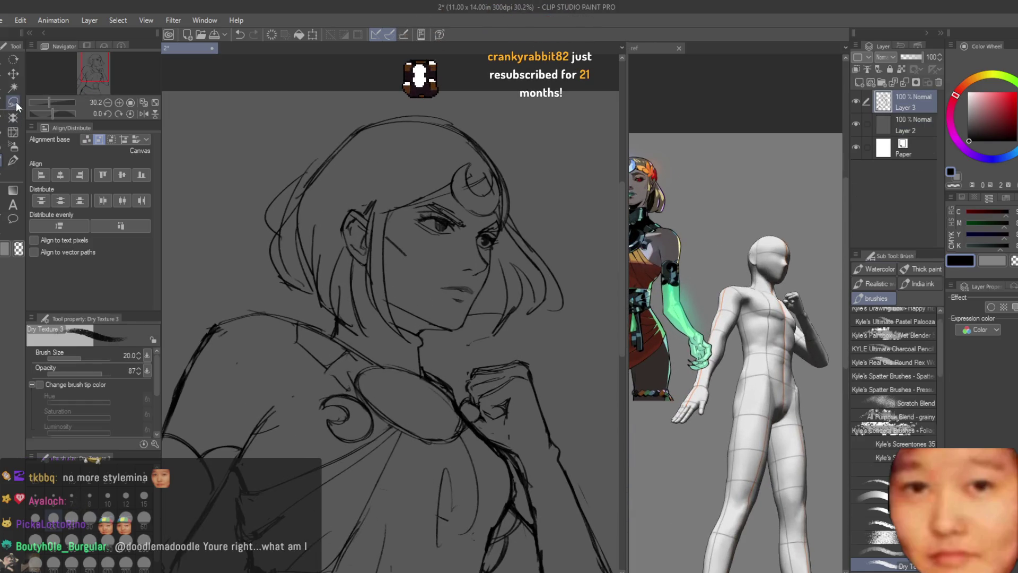
pyautogui.press('m')
pyautogui.scroll(1, 376, 205)
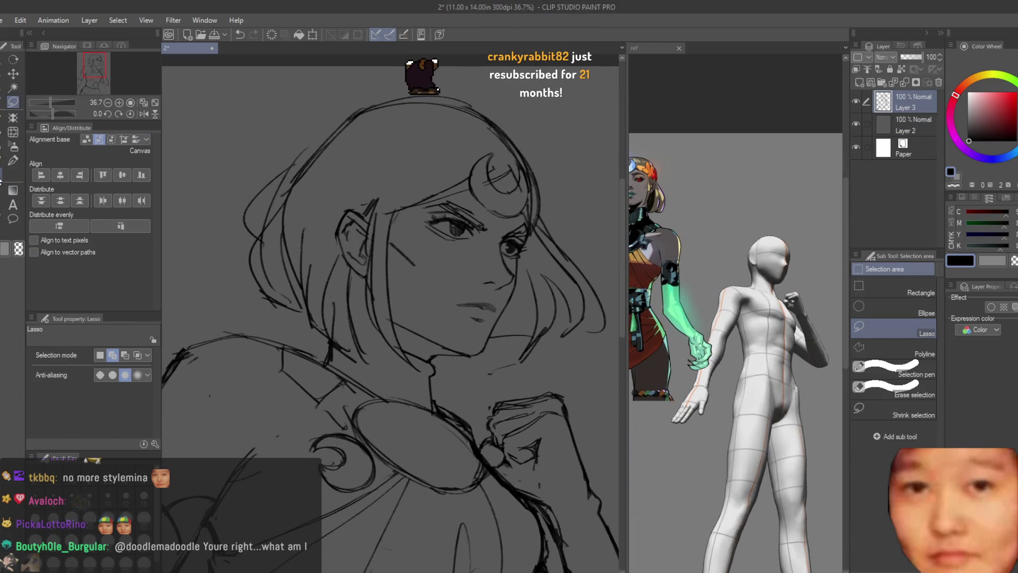
pyautogui.click(20, 178)
pyautogui.scroll(2, 402, 308)
pyautogui.press('b')
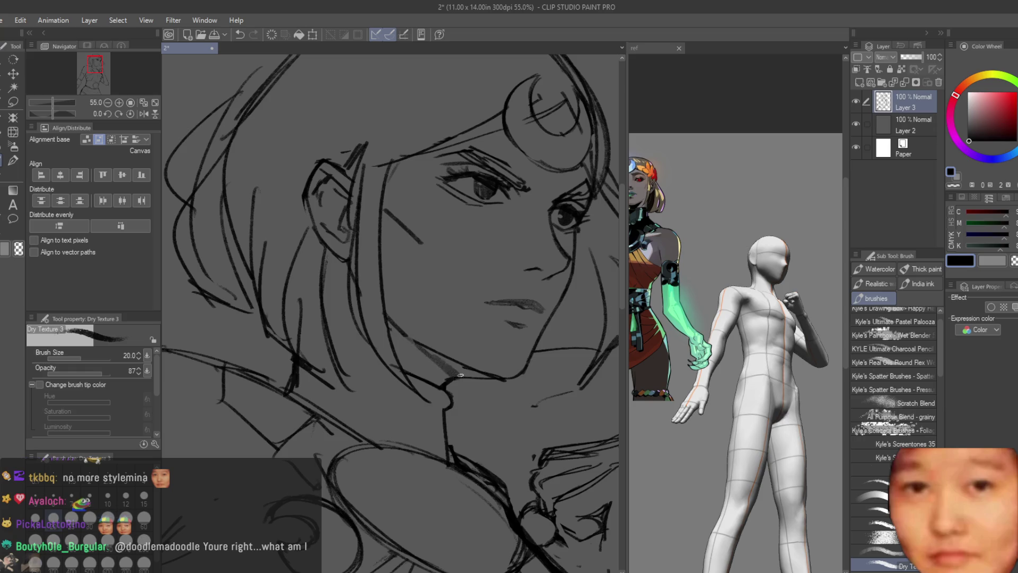
# Erase the short stray line near the eyebrow with the Snap eraser, then return to Dry Texture 3
pyautogui.scroll(-6, 479, 374)
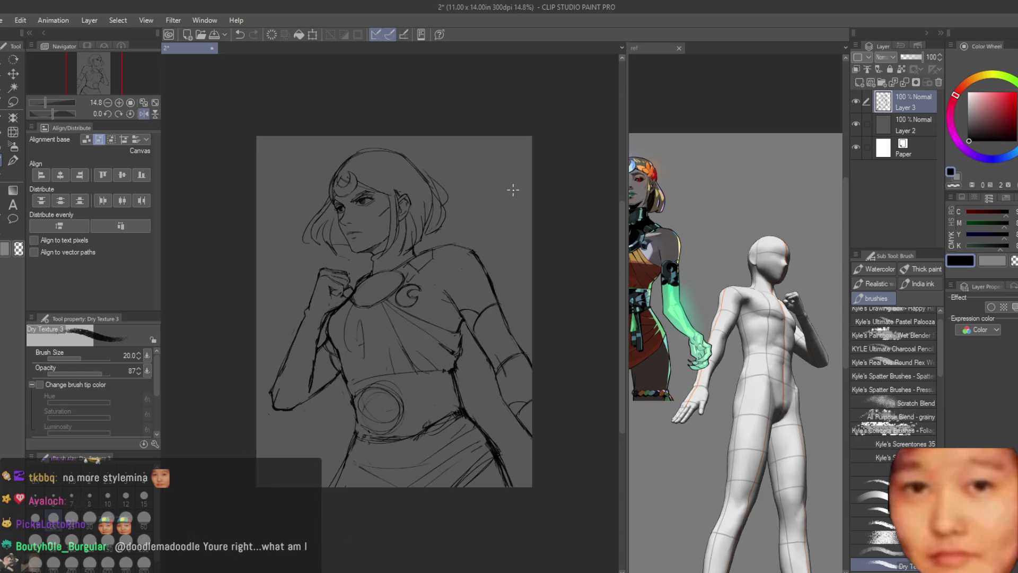
pyautogui.scroll(2, 513, 186)
pyautogui.press('e')
pyautogui.scroll(2, 348, 155)
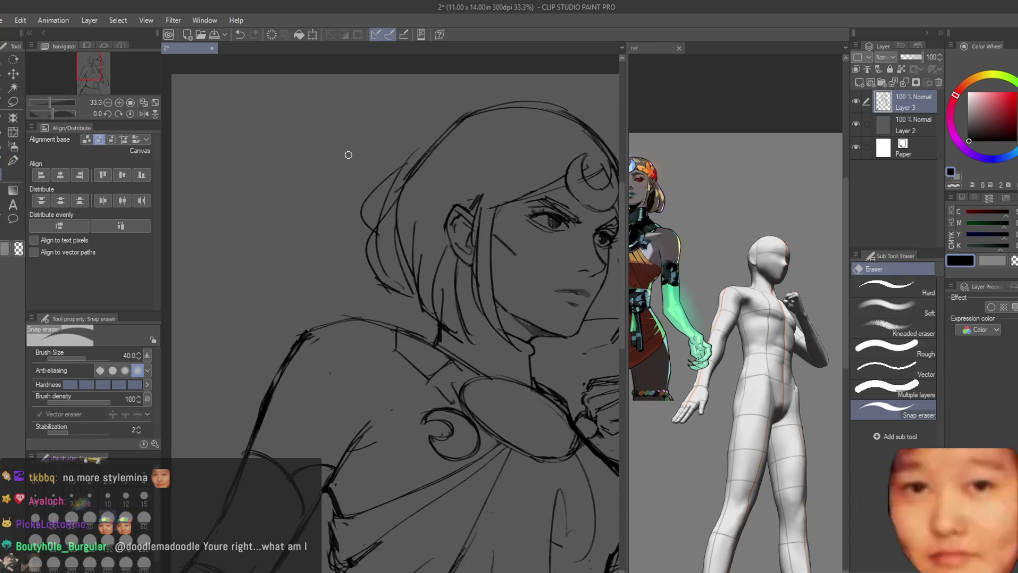
pyautogui.scroll(1, 348, 155)
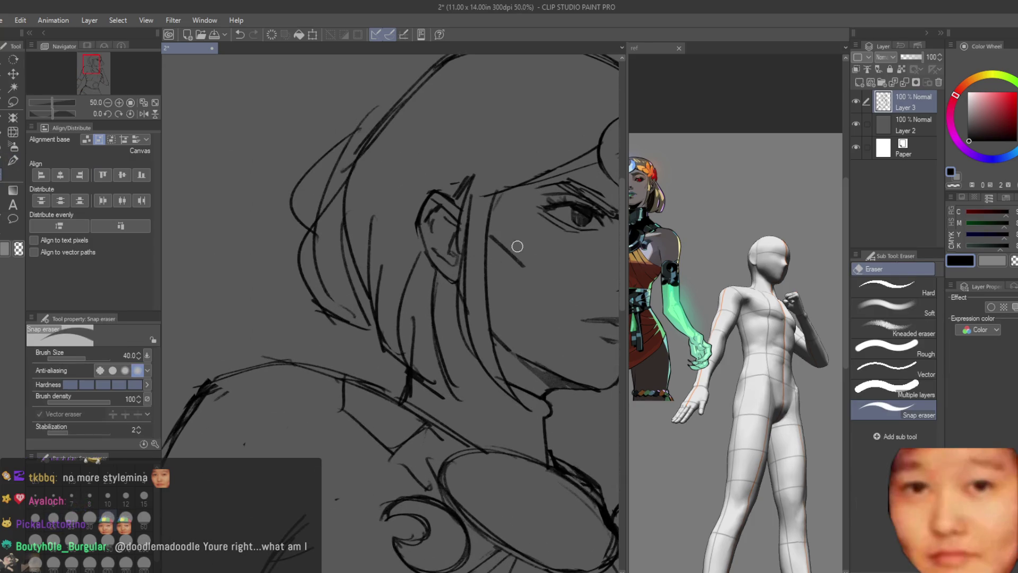
pyautogui.hscroll(3, 366, 222)
pyautogui.hscroll(3, 371, 224)
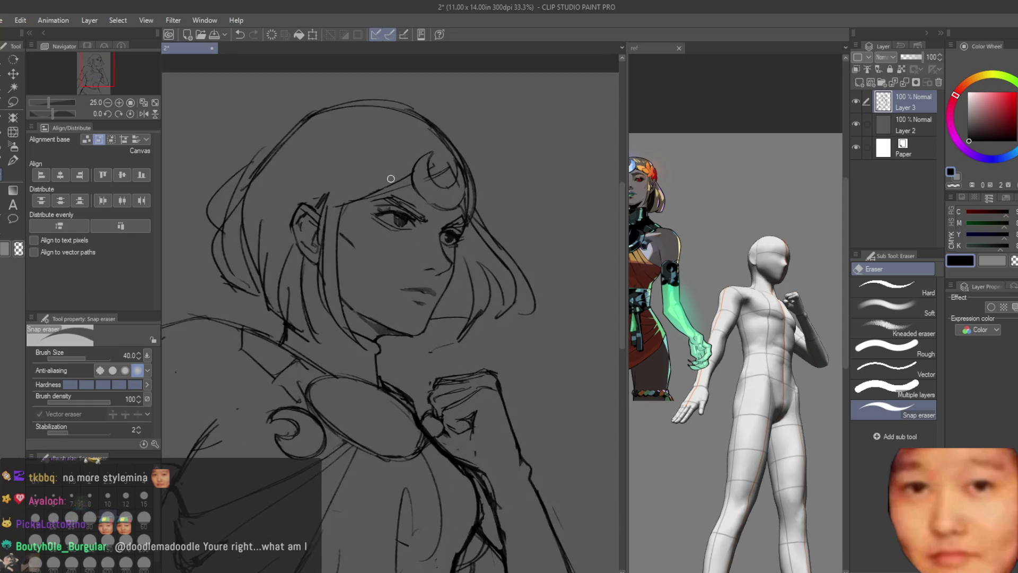
pyautogui.scroll(3, 387, 201)
pyautogui.moveTo(365, 195)
pyautogui.mouseDown()
pyautogui.moveTo(355, 186)
pyautogui.moveTo(445, 250)
pyautogui.moveTo(436, 236)
pyautogui.mouseUp()
pyautogui.press('b')
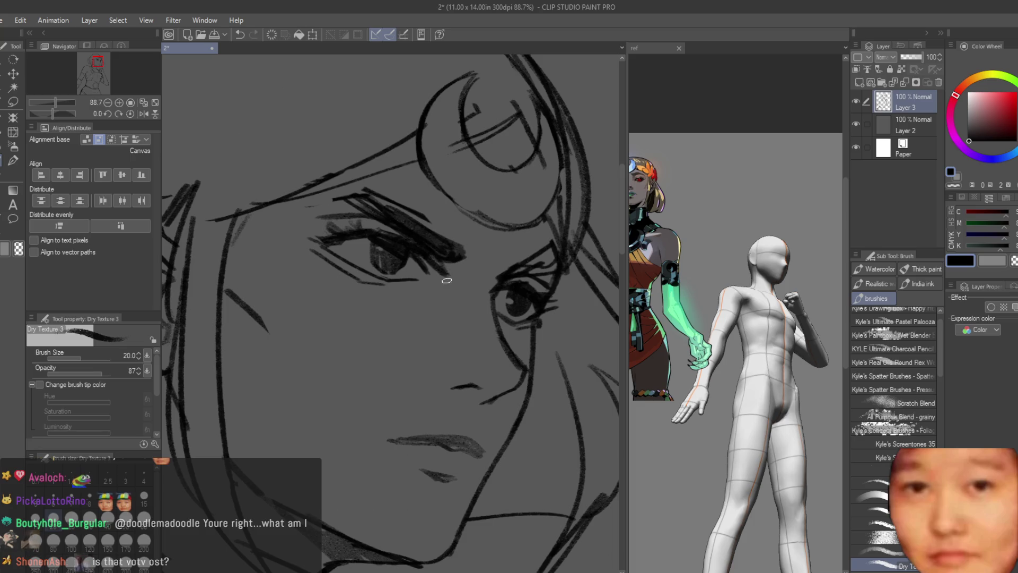
# Undo the extra eyebrow stroke after briefly restoring it to compare
pyautogui.scroll(-2, 447, 280)
pyautogui.scroll(5, 403, 268)
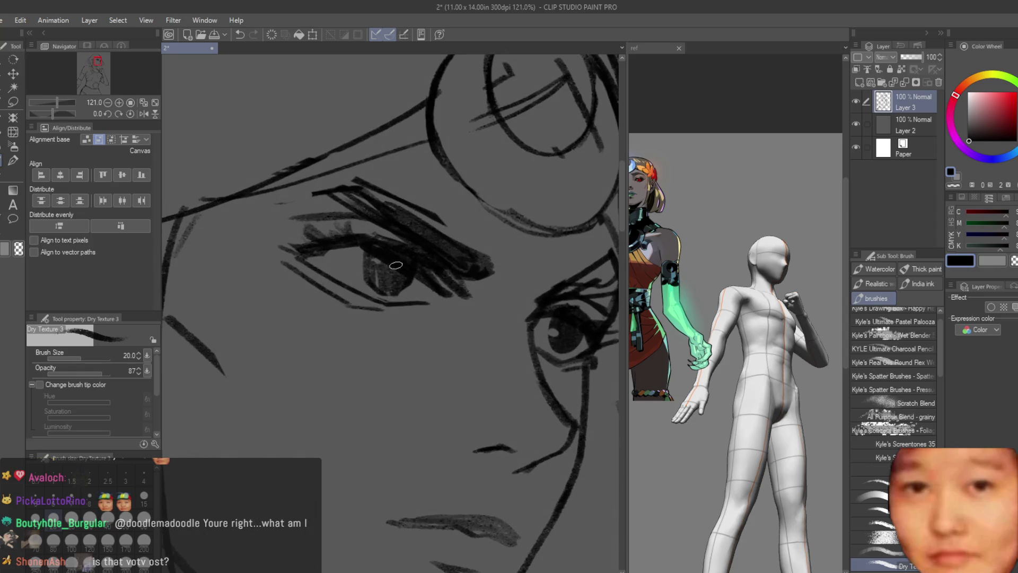
pyautogui.scroll(-5, 353, 247)
pyautogui.scroll(2, 455, 284)
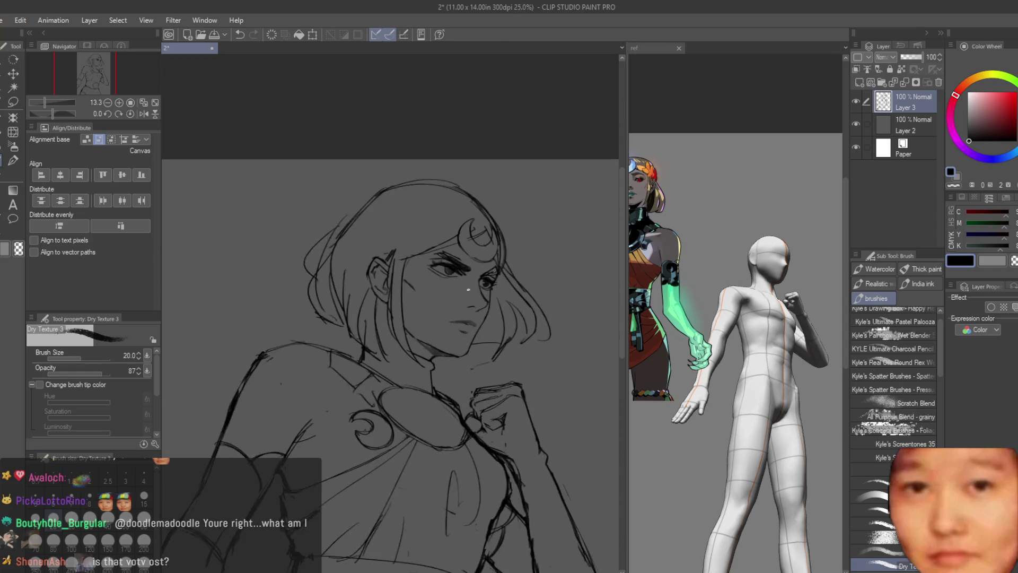
pyautogui.hotkey('ctrl', 'z')
pyautogui.hotkey('ctrl', 'y')
pyautogui.hotkey('ctrl', 'z')
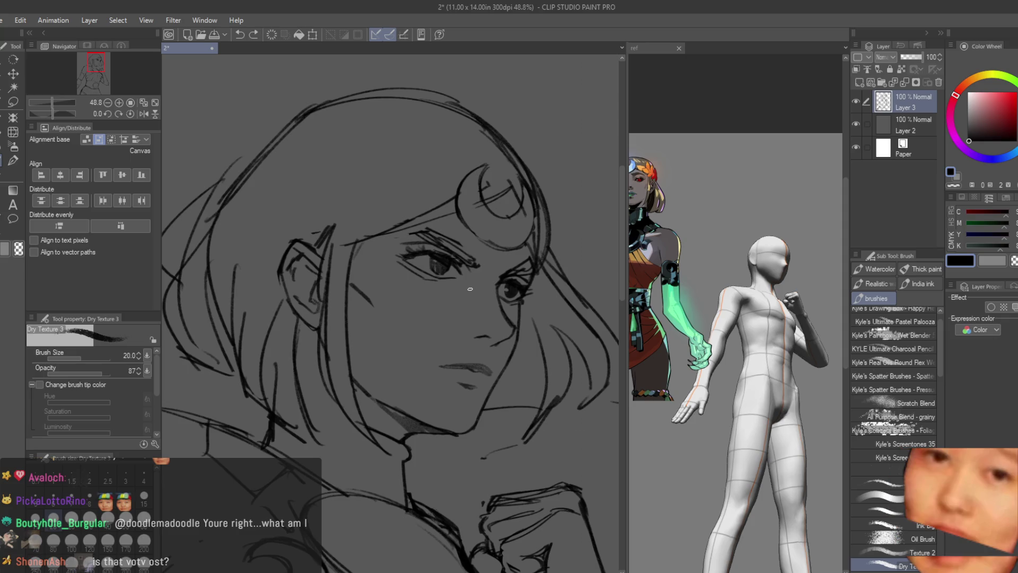
pyautogui.scroll(2, 419, 240)
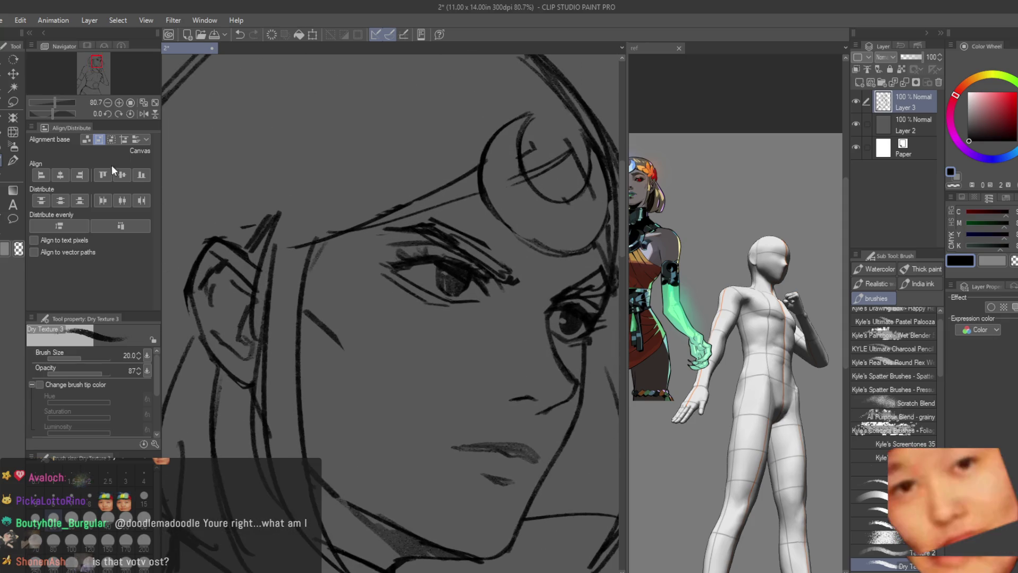
# Draw an oval leaf and a looping leaf to the left of the crescent tiara
pyautogui.press('e')
pyautogui.scroll(-2, 446, 220)
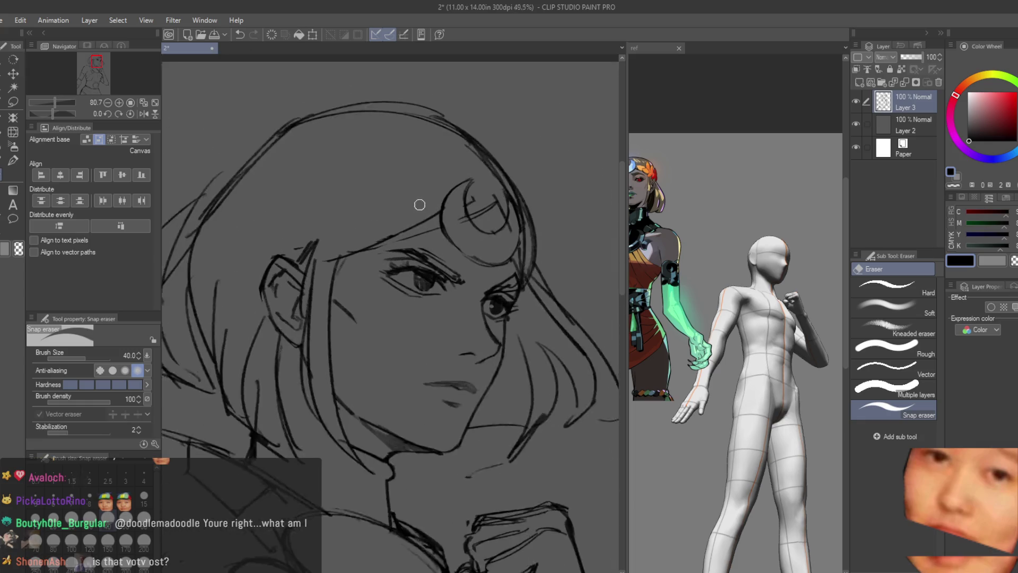
pyautogui.scroll(-1, 440, 218)
pyautogui.scroll(-2, 419, 234)
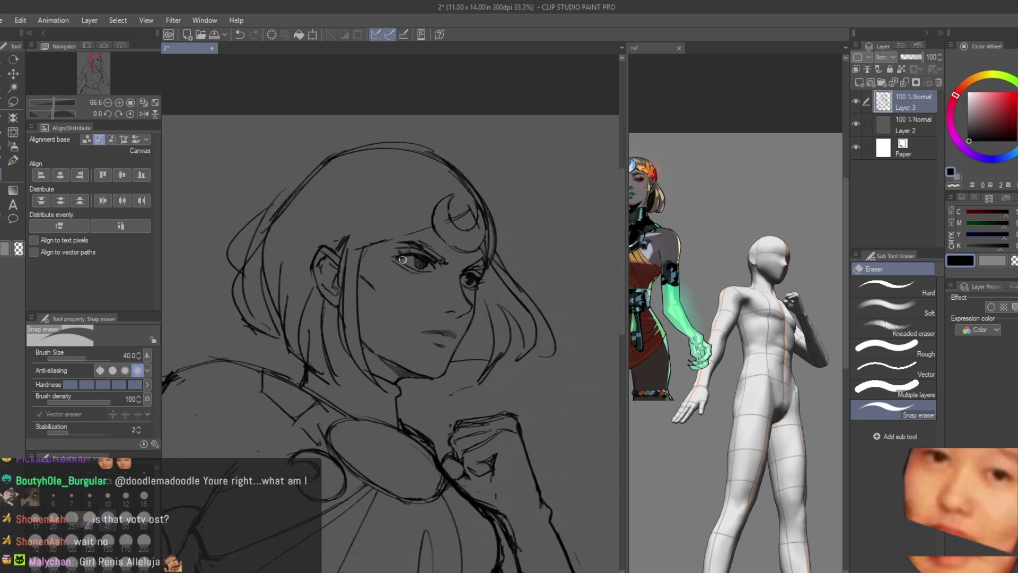
pyautogui.scroll(2, 418, 235)
pyautogui.scroll(1, 486, 218)
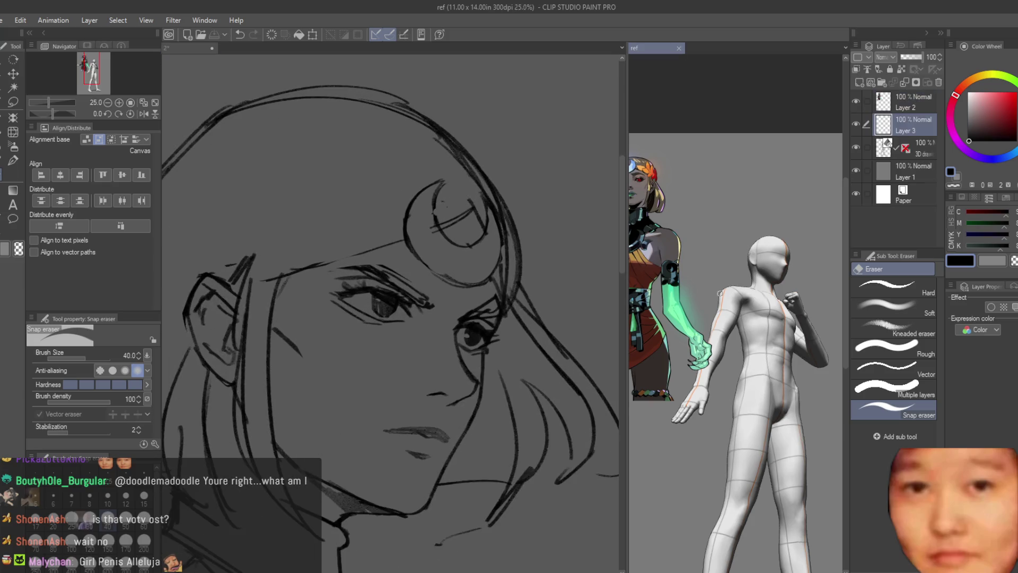
pyautogui.press('b')
pyautogui.moveTo(325, 177)
pyautogui.mouseDown()
pyautogui.moveTo(391, 227)
pyautogui.moveTo(406, 265)
pyautogui.mouseUp()
pyautogui.moveTo(344, 261); pyautogui.dragTo(303, 287)
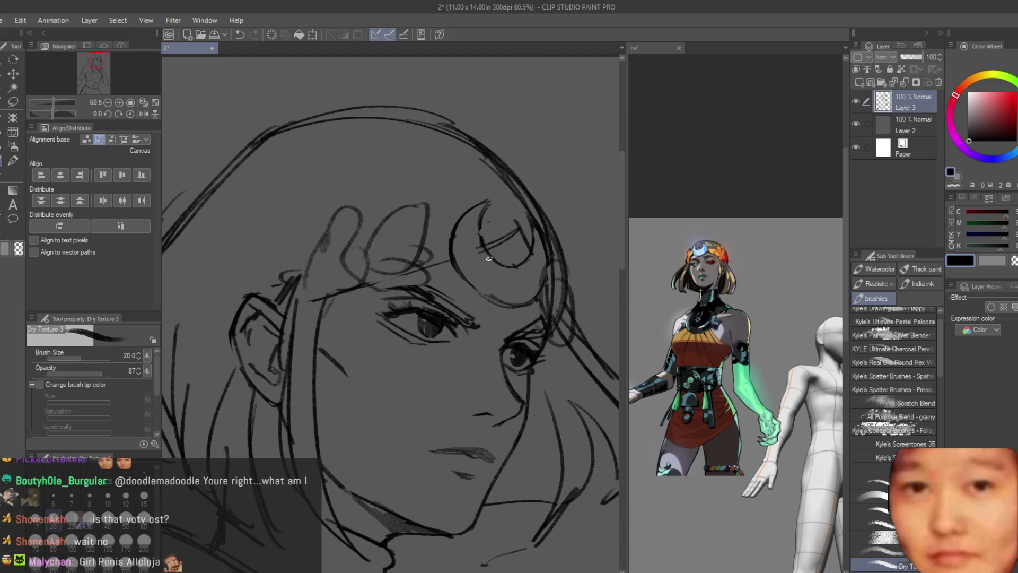
pyautogui.scroll(-8, 502, 212)
pyautogui.scroll(5, 505, 215)
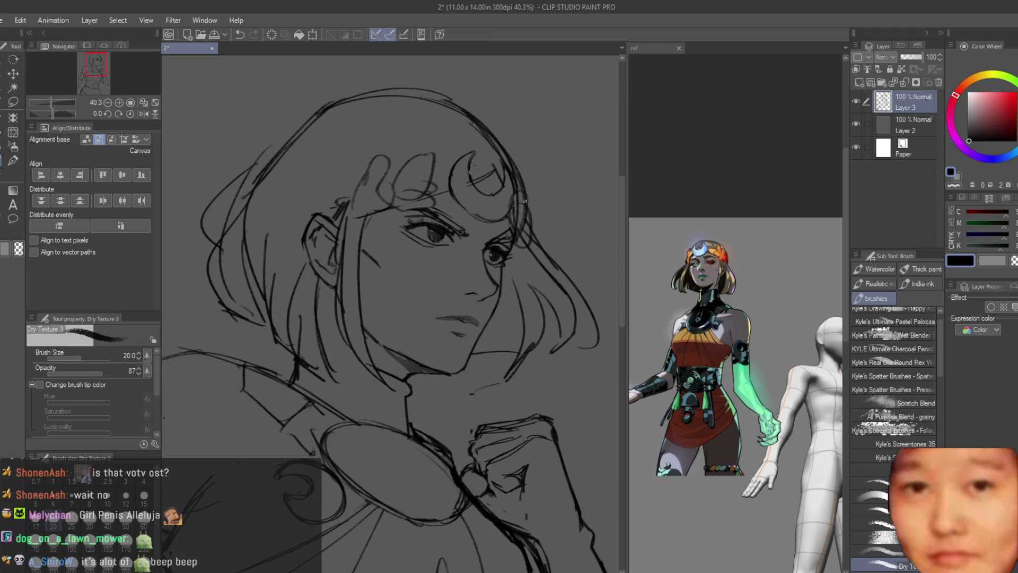
pyautogui.scroll(1, 523, 201)
pyautogui.scroll(3, 652, 289)
pyautogui.scroll(3, 412, 184)
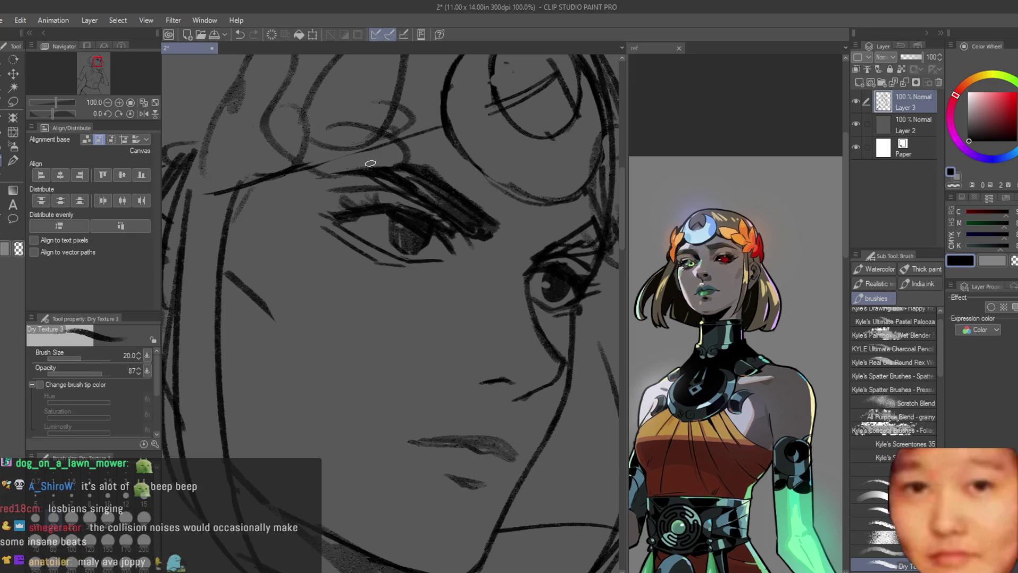
# Thicken the right eye's upper eyelid line with a Dry Texture 3 stroke
pyautogui.scroll(-3, 493, 213)
pyautogui.scroll(1, 493, 214)
pyautogui.scroll(3, 453, 249)
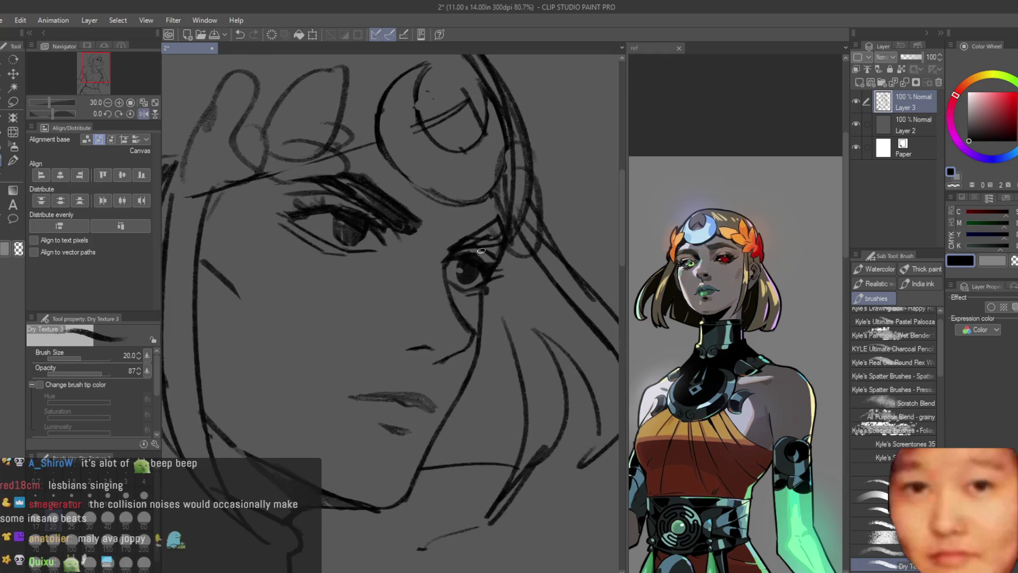
pyautogui.moveTo(489, 220); pyautogui.dragTo(466, 230)
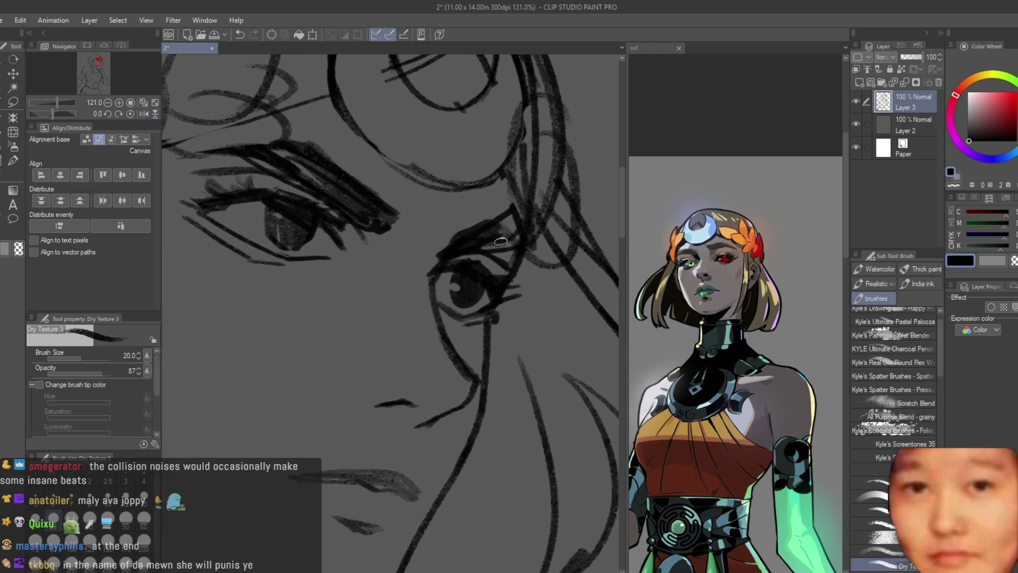
pyautogui.press('e')
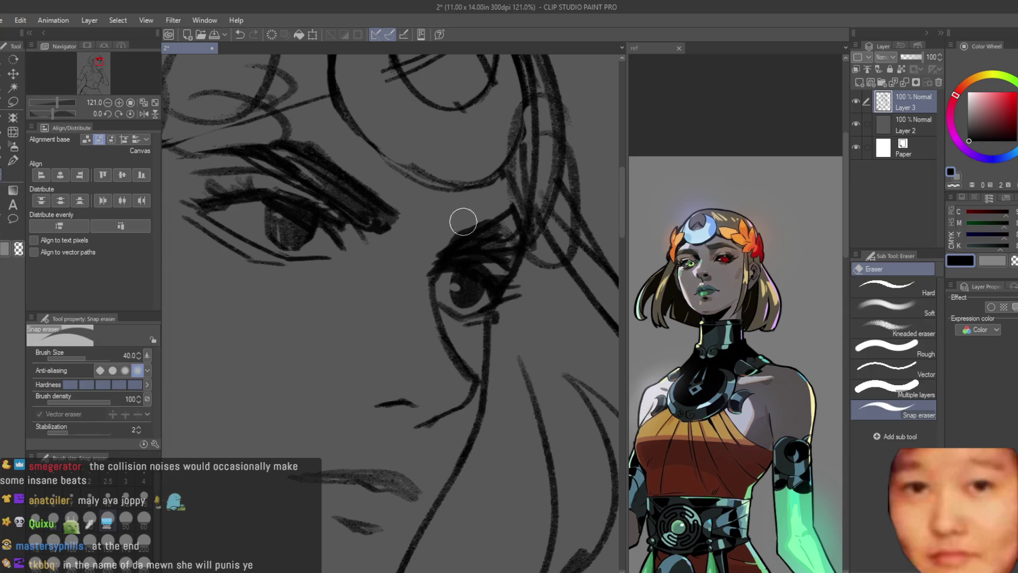
pyautogui.scroll(-7, 507, 216)
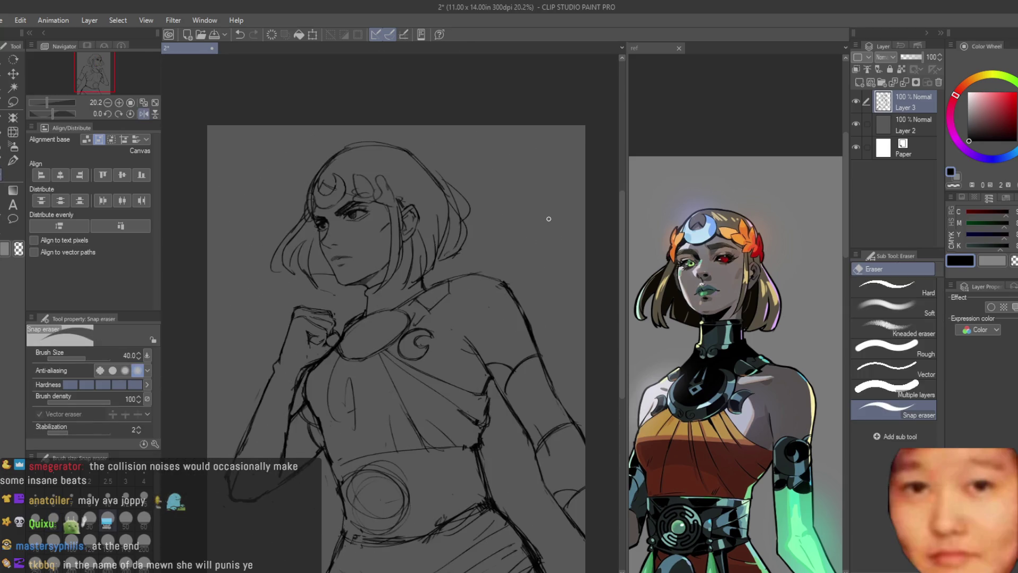
pyautogui.scroll(7, 342, 220)
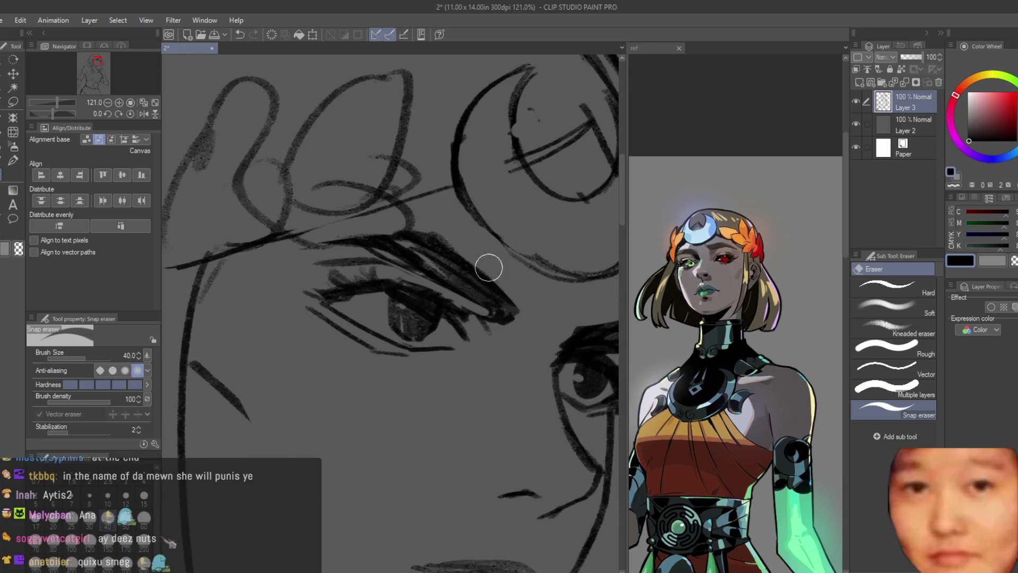
pyautogui.scroll(-8, 486, 272)
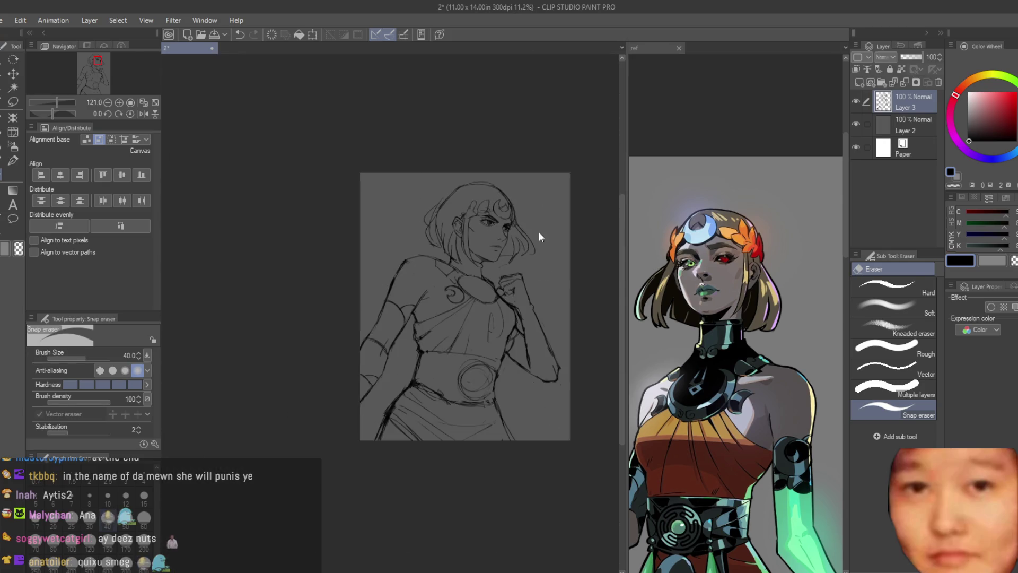
# Save the drawing, mirror the canvas to check proportions, and erase a stray mark on the cheek
pyautogui.hotkey('ctrl', 's')
pyautogui.scroll(2, 538, 234)
pyautogui.scroll(-1, 538, 249)
pyautogui.press('h')
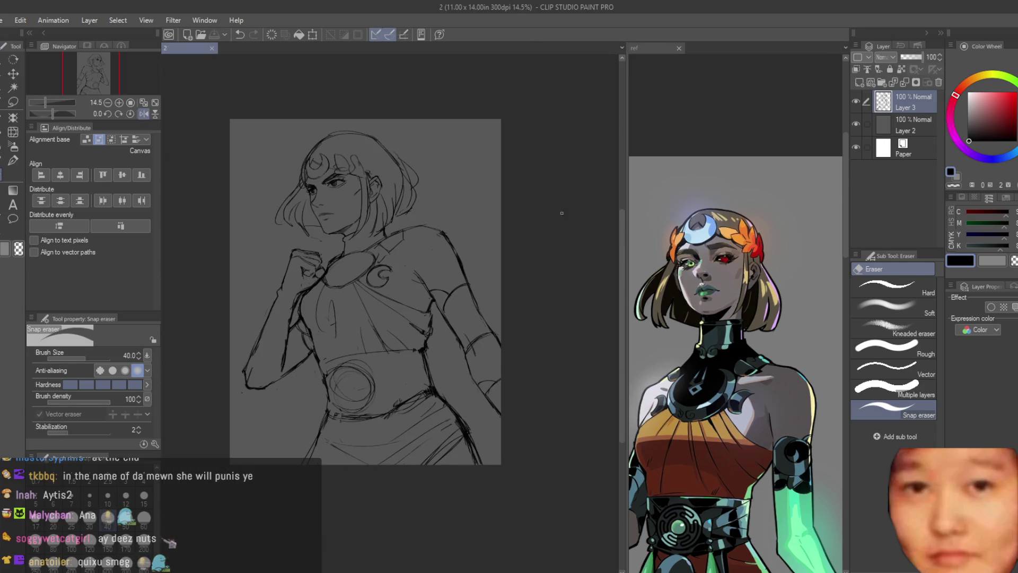
pyautogui.scroll(10, 483, 260)
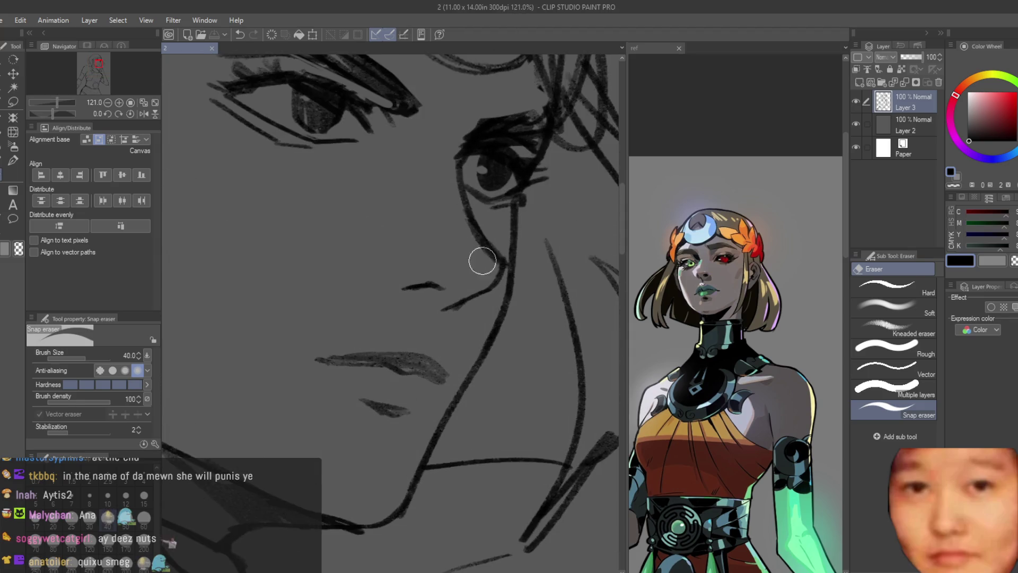
pyautogui.click(482, 260)
pyautogui.scroll(-10, 504, 255)
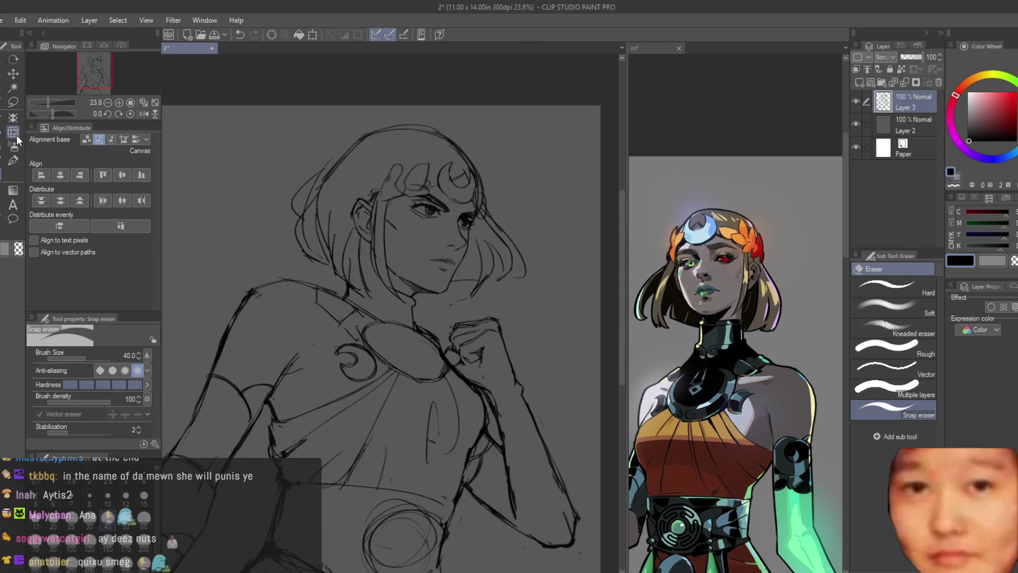
# Push the lines around the eyes with Liquify at brush size 500, then return to Dry Texture 3
pyautogui.click(16, 135)
pyautogui.scroll(2, 520, 151)
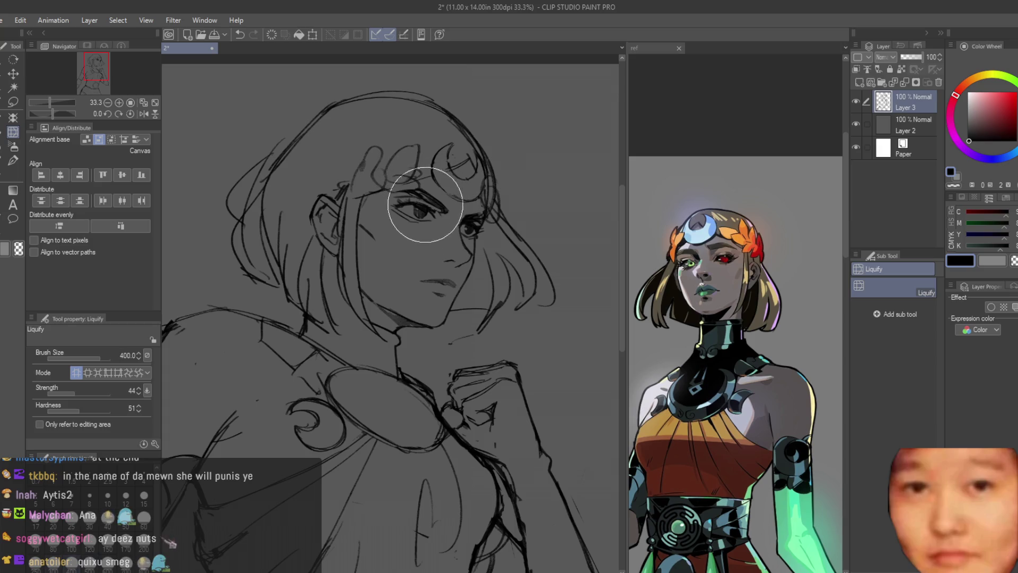
pyautogui.press(']')
pyautogui.press(']')
pyautogui.press(']')
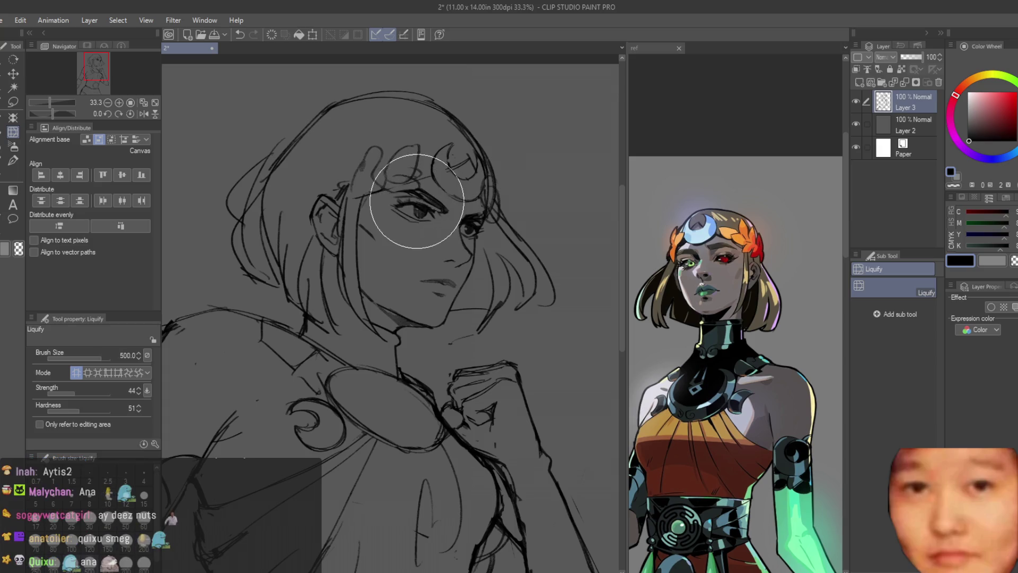
pyautogui.moveTo(417, 198)
pyautogui.mouseDown()
pyautogui.moveTo(405, 205)
pyautogui.moveTo(477, 221)
pyautogui.moveTo(456, 212)
pyautogui.mouseUp()
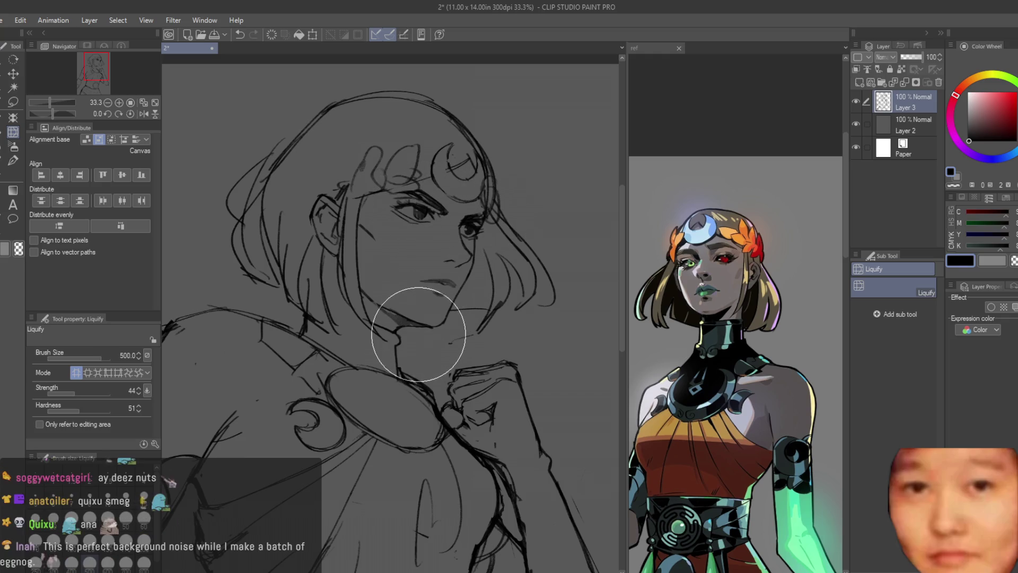
pyautogui.press(']')
pyautogui.press(']')
pyautogui.press(']')
pyautogui.press('[')
pyautogui.press('[')
pyautogui.press('[')
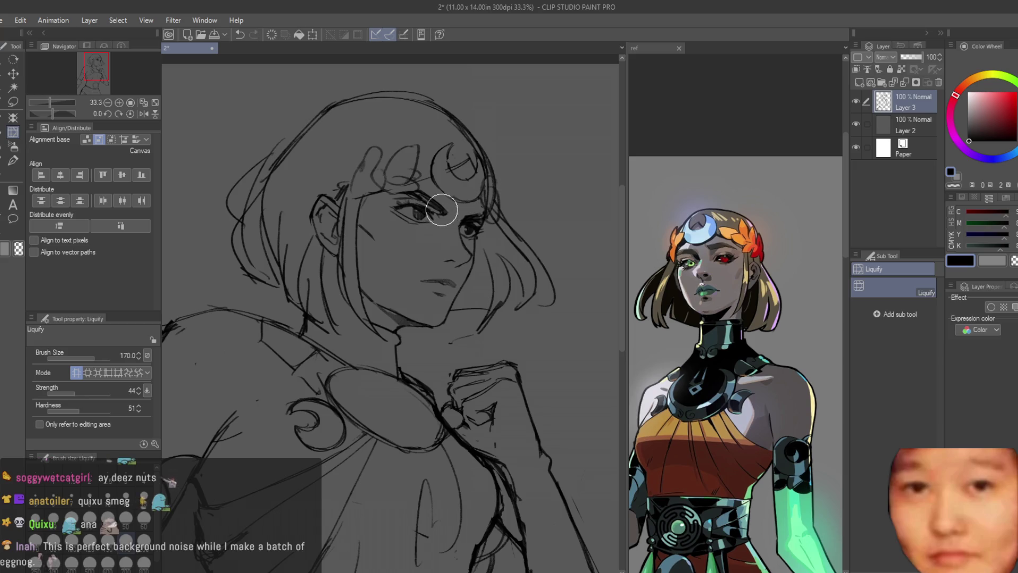
pyautogui.scroll(-3, 491, 182)
pyautogui.scroll(-2, 491, 183)
pyautogui.scroll(5, 529, 191)
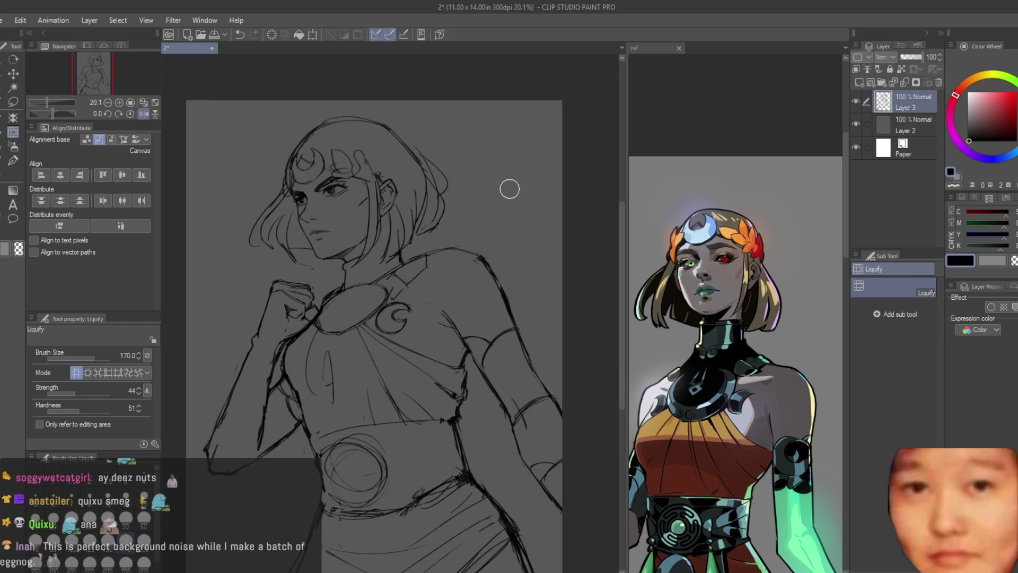
pyautogui.press('b')
pyautogui.scroll(6, 496, 193)
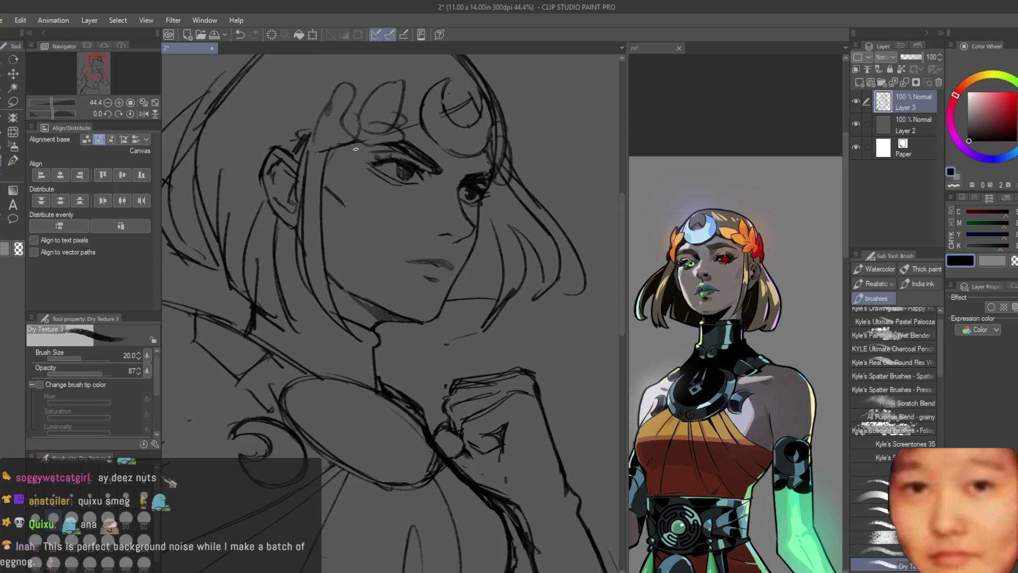
pyautogui.scroll(-1, 481, 328)
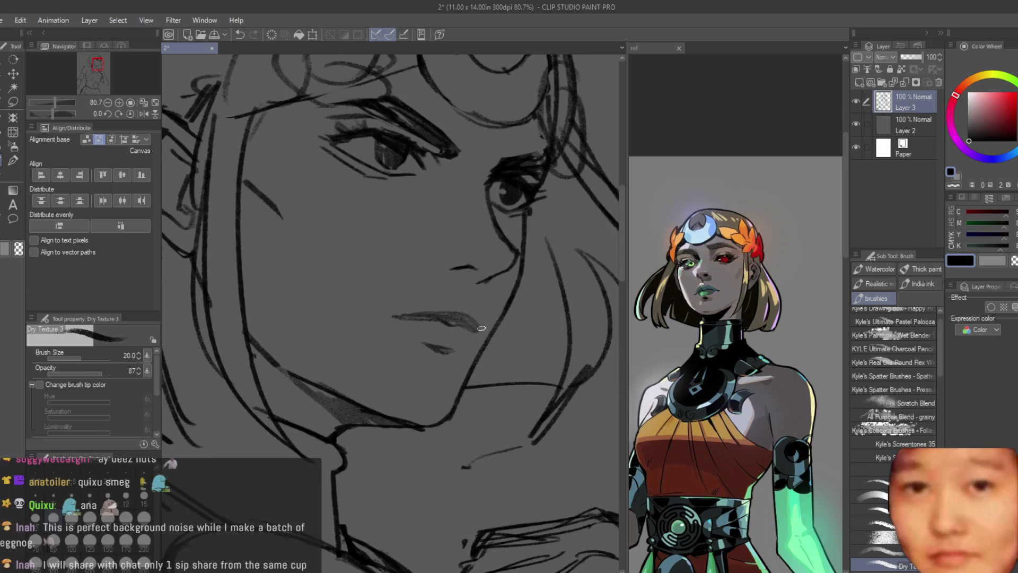
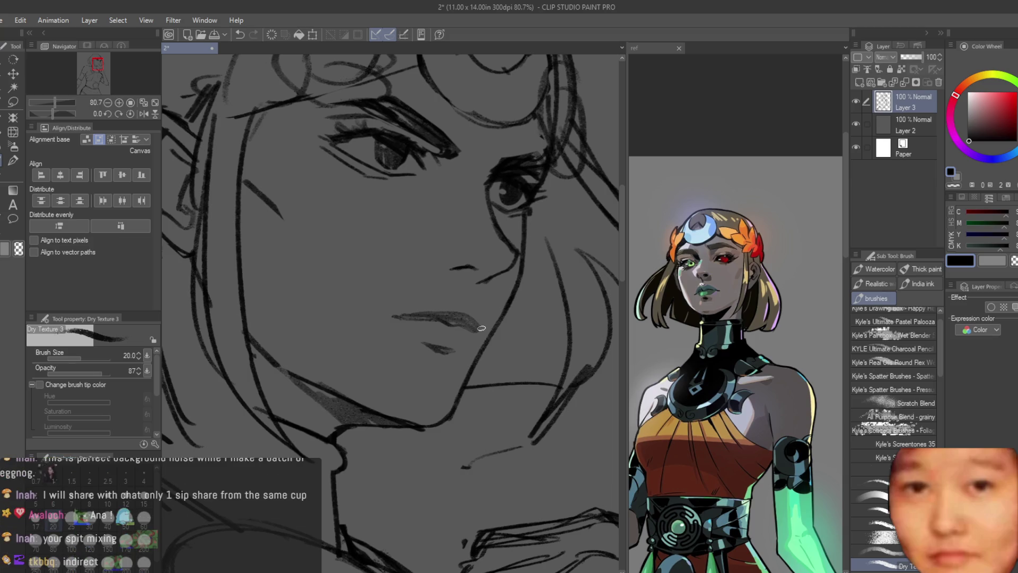
# Try redrawing the diagonal shoulder line, then undo it to keep the original
pyautogui.scroll(-5, 328, 240)
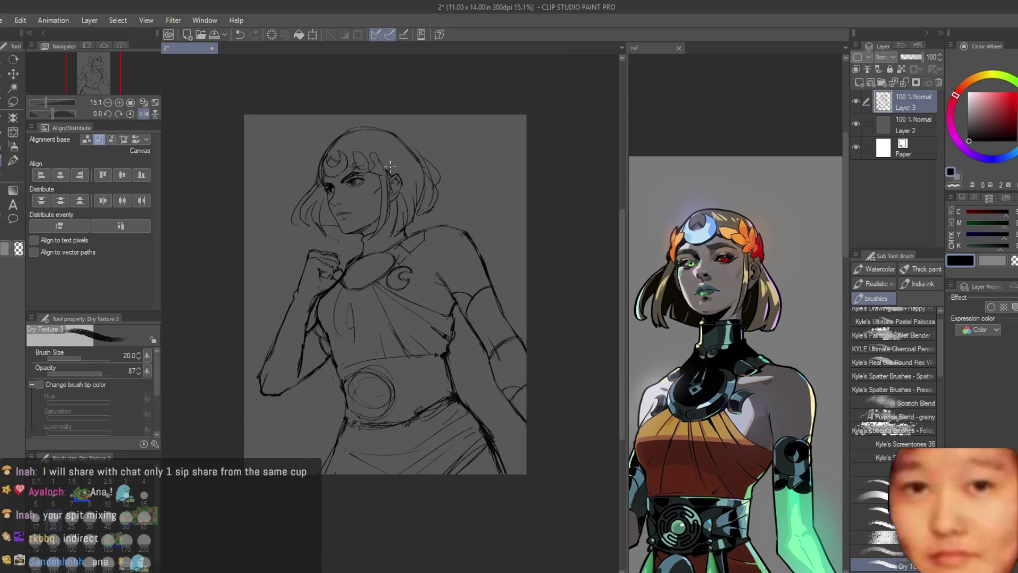
pyautogui.scroll(3, 389, 166)
pyautogui.scroll(4, 312, 302)
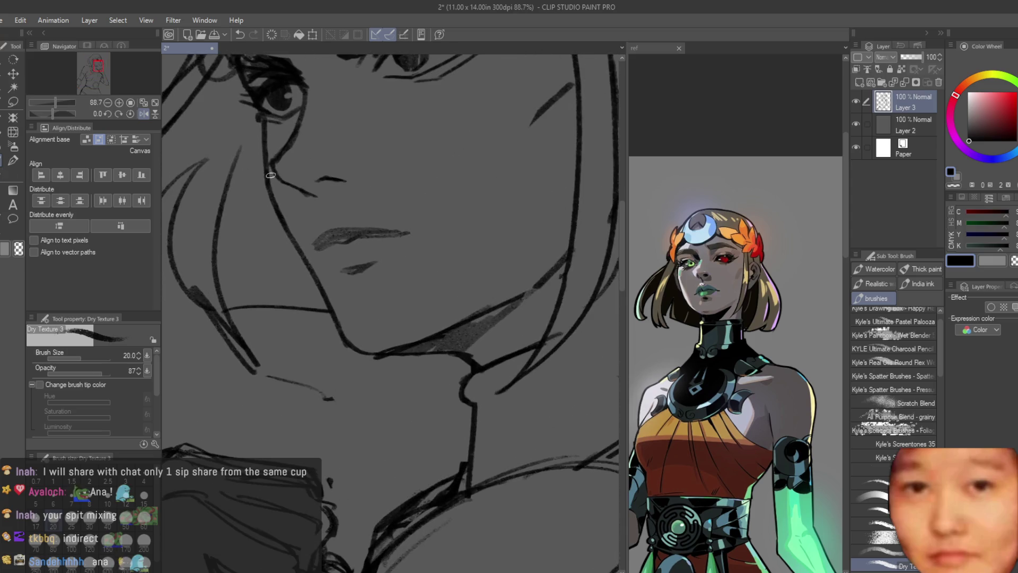
pyautogui.scroll(-5, 470, 298)
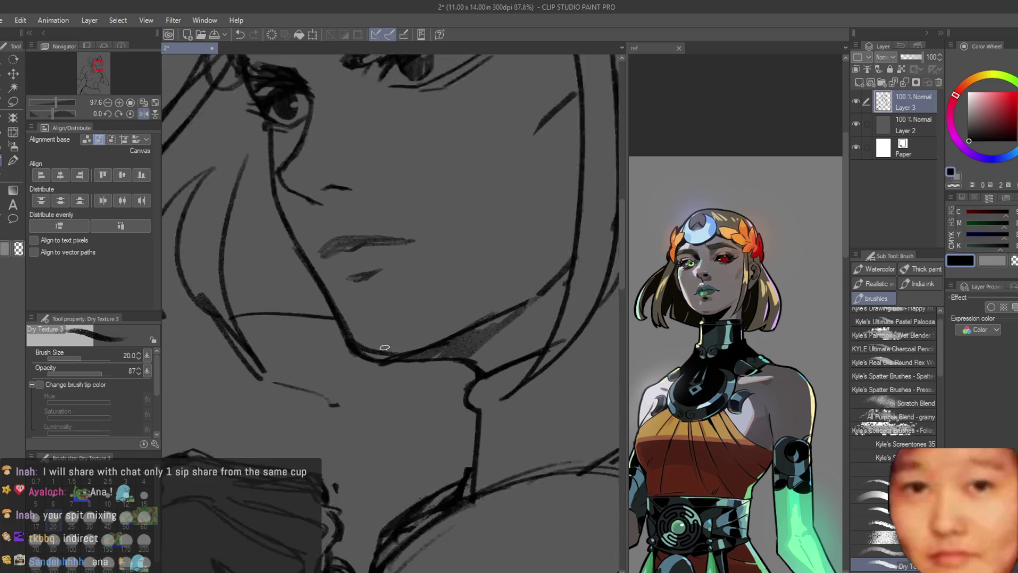
pyautogui.scroll(3, 456, 306)
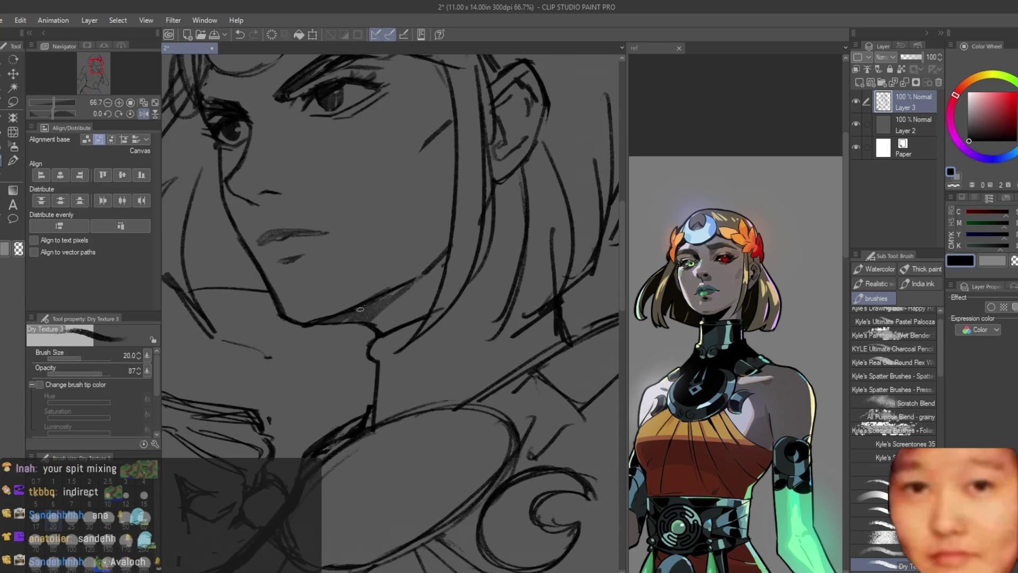
pyautogui.scroll(-3, 360, 309)
pyautogui.scroll(-4, 379, 302)
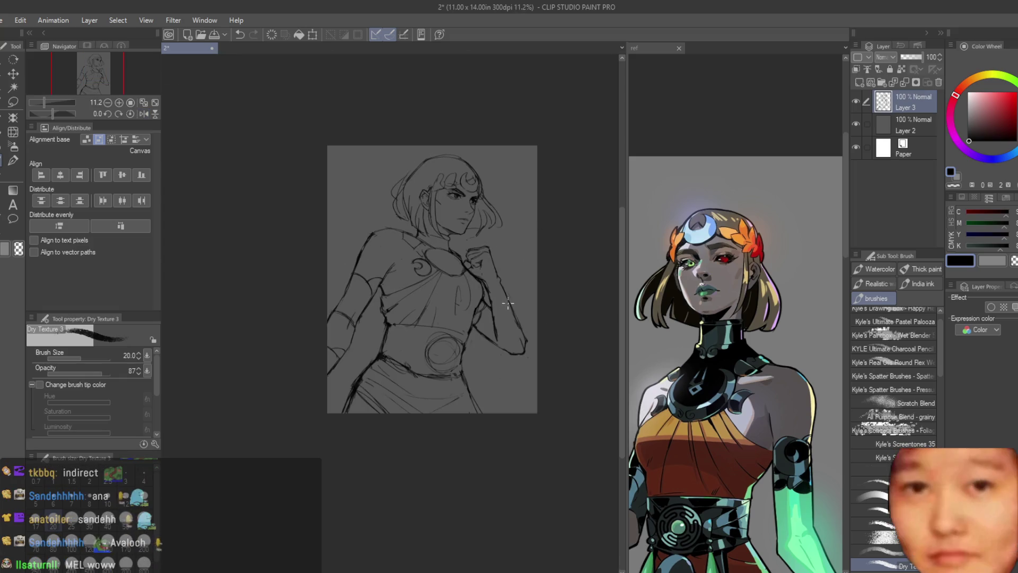
pyautogui.scroll(4, 486, 274)
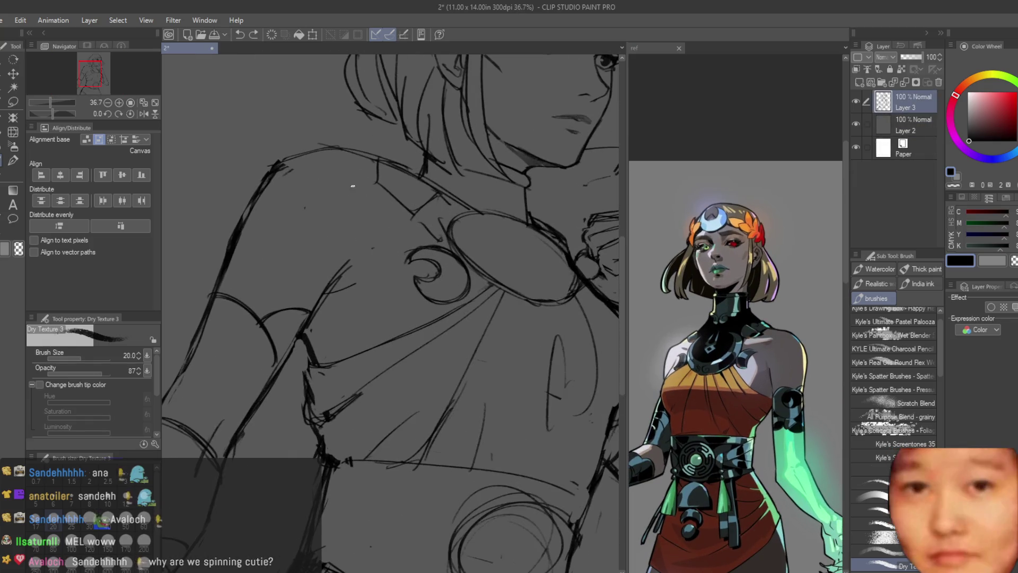
pyautogui.hotkey('ctrl', 'z')
pyautogui.moveTo(339, 163); pyautogui.dragTo(450, 220)
pyautogui.hotkey('ctrl', 'z')
# Look at the 3D figure in the reference, then return to the sketch
pyautogui.moveTo(742, 344); pyautogui.dragTo(636, 339)
pyautogui.scroll(-3, 737, 345)
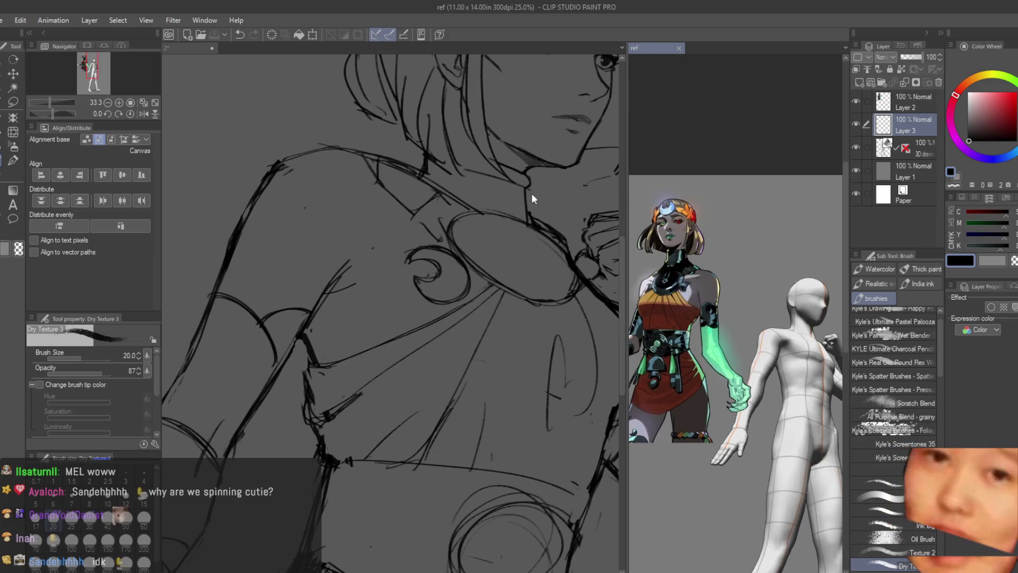
pyautogui.click(502, 274)
pyautogui.scroll(-3, 502, 275)
pyautogui.scroll(2, 426, 264)
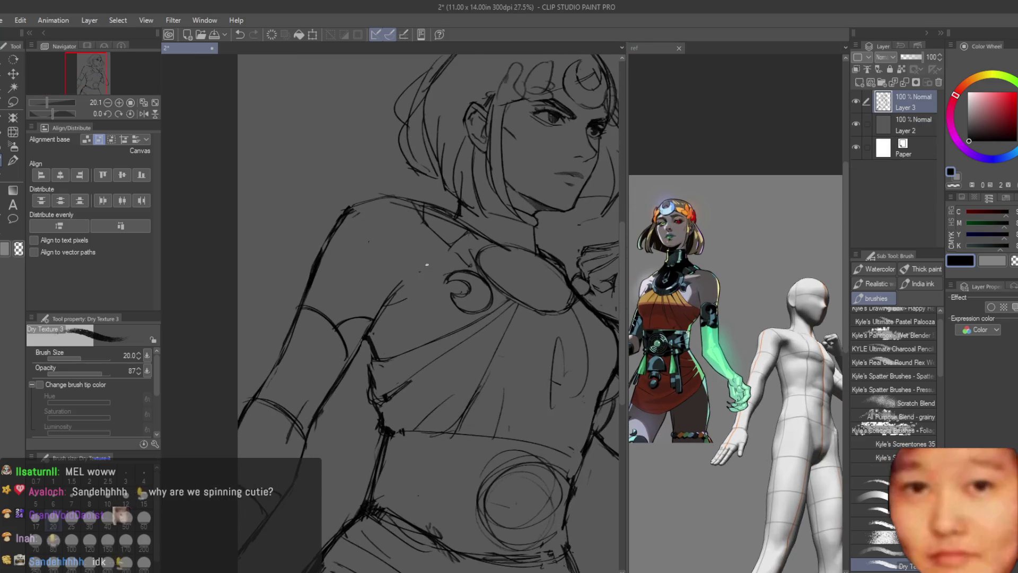
pyautogui.scroll(-3, 421, 279)
pyautogui.scroll(4, 345, 248)
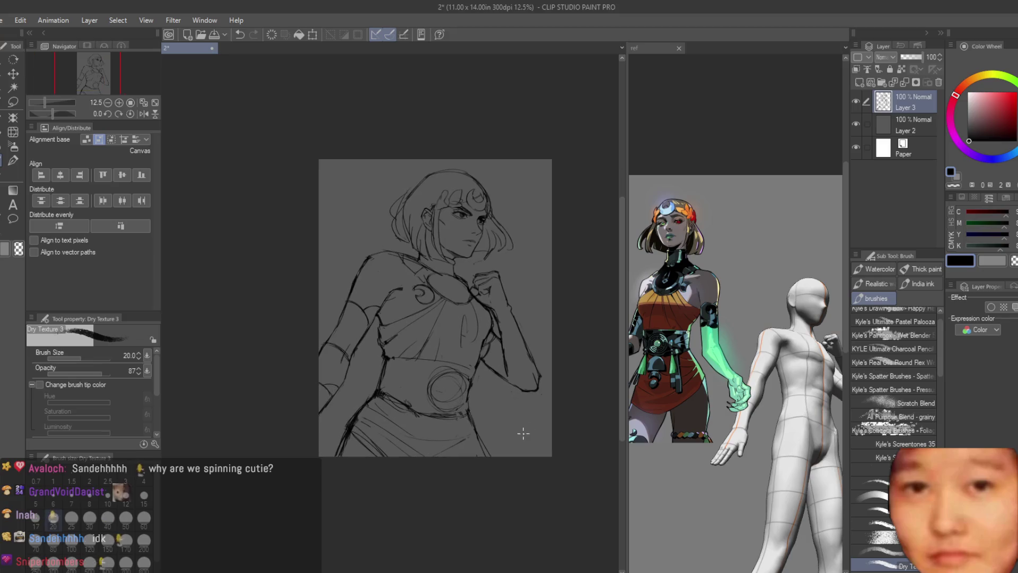
pyautogui.scroll(-1, 424, 312)
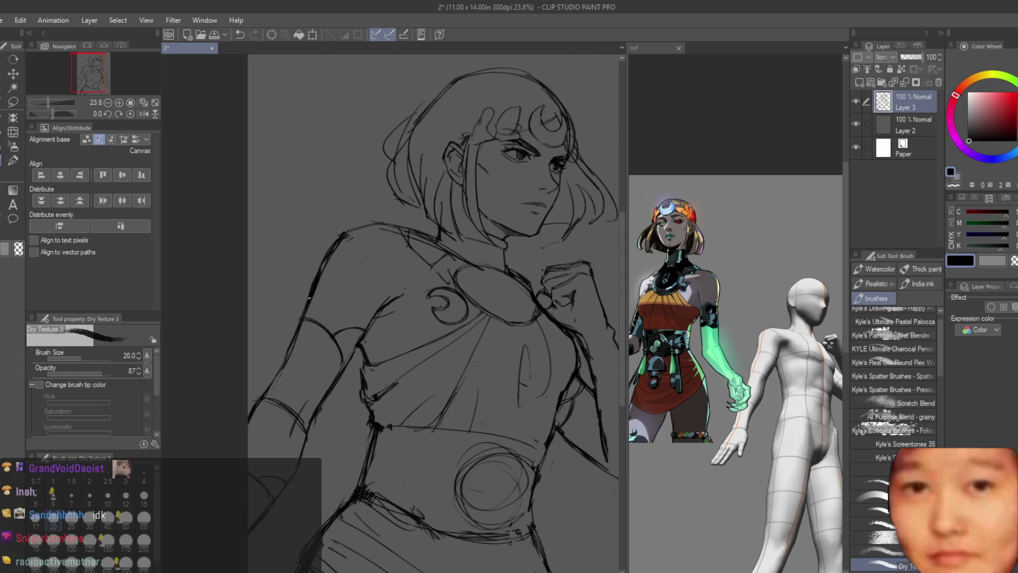
pyautogui.scroll(-1, 338, 276)
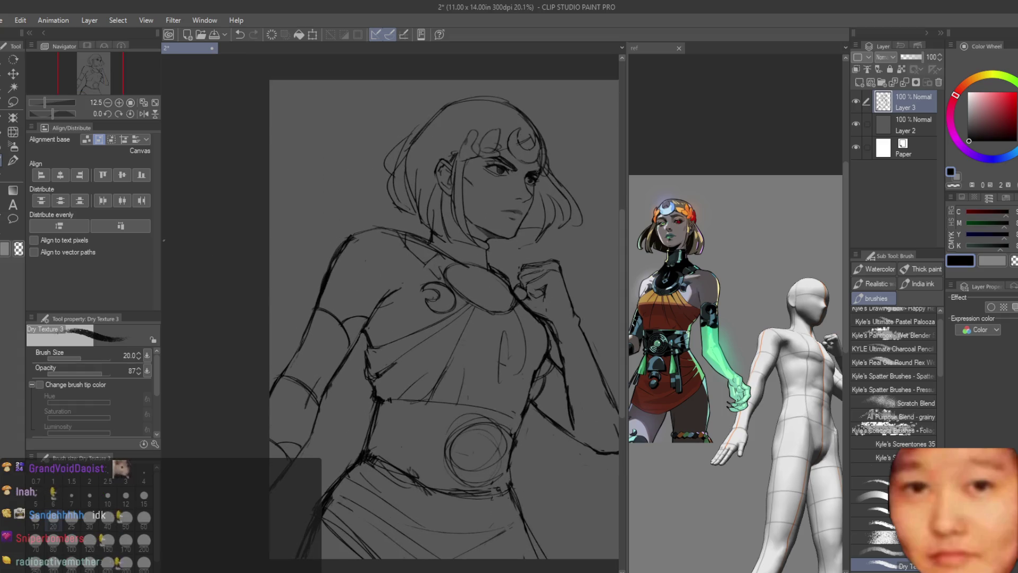
# Mirror the view to check the sketch, flip it back, and save
pyautogui.press('e')
pyautogui.scroll(-3, 311, 309)
pyautogui.press('h')
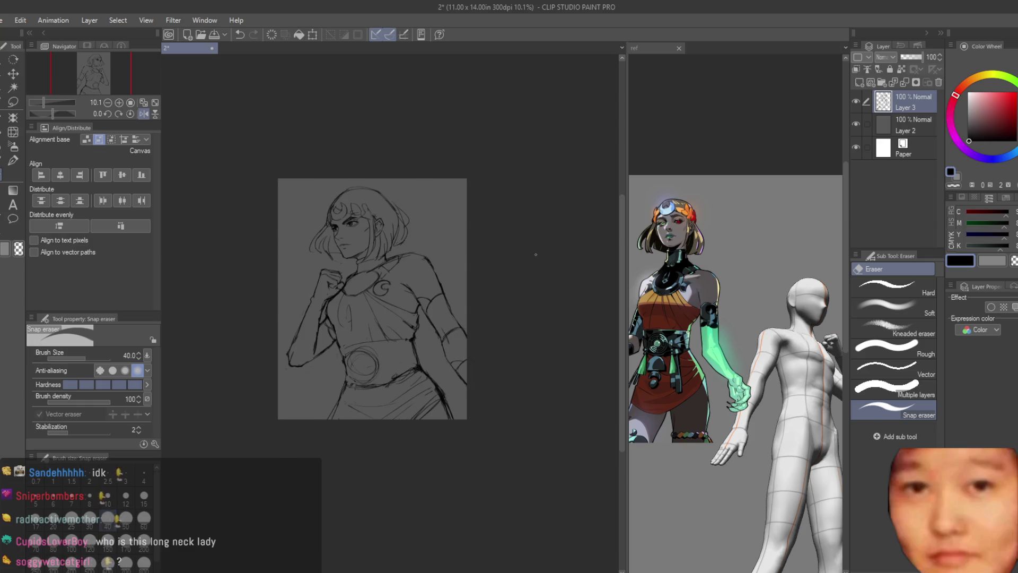
pyautogui.scroll(-2, 536, 254)
pyautogui.press('h')
pyautogui.scroll(5, 538, 269)
pyautogui.hotkey('ctrl', 's')
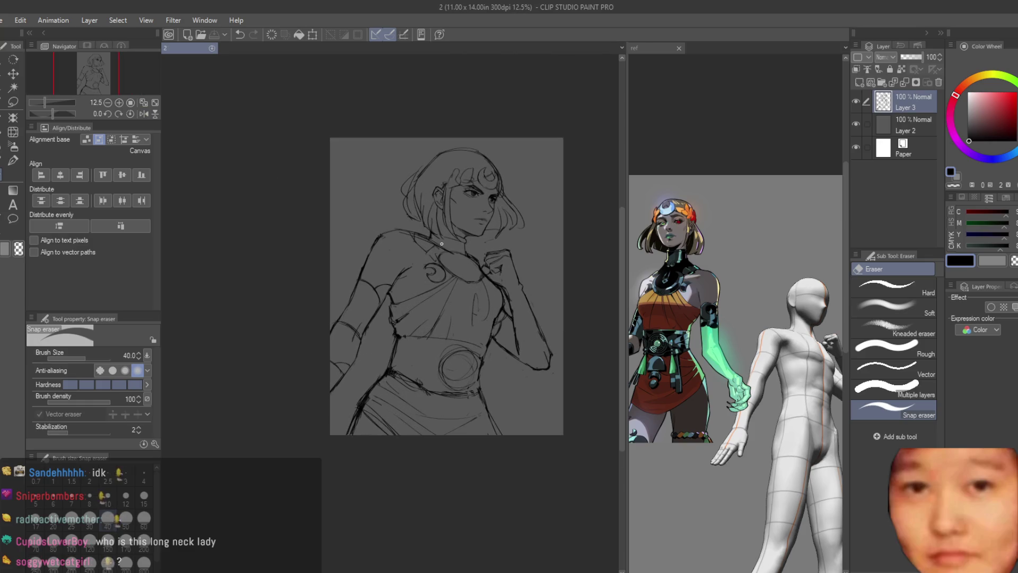
# Try Liquify with a much larger brush, check proportions mirrored, and save again
pyautogui.scroll(-2, 340, 223)
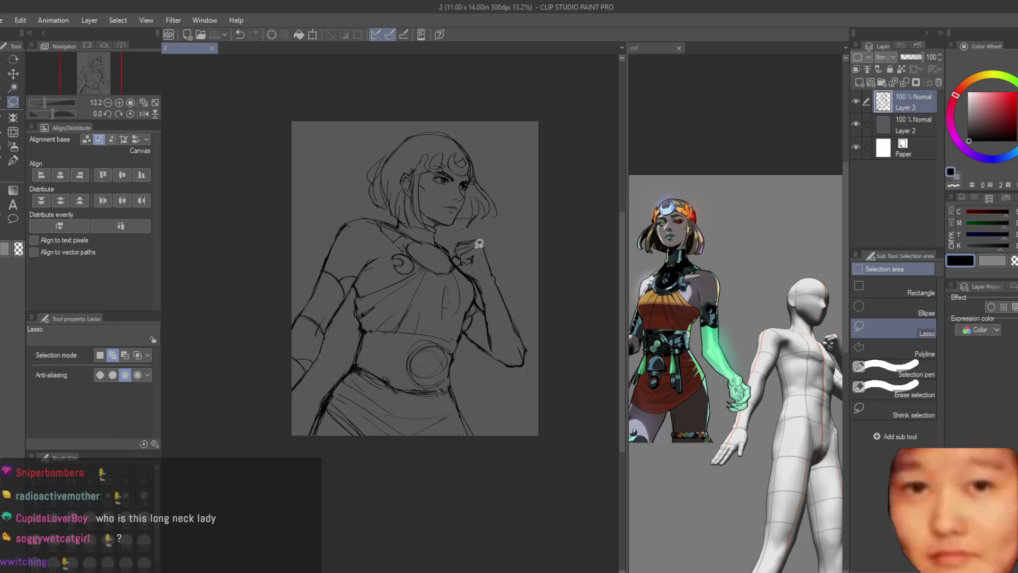
pyautogui.scroll(1, 480, 270)
pyautogui.click(12, 132)
pyautogui.moveTo(316, 241)
pyautogui.mouseDown()
pyautogui.moveTo(277, 291)
pyautogui.moveTo(258, 417)
pyautogui.mouseUp()
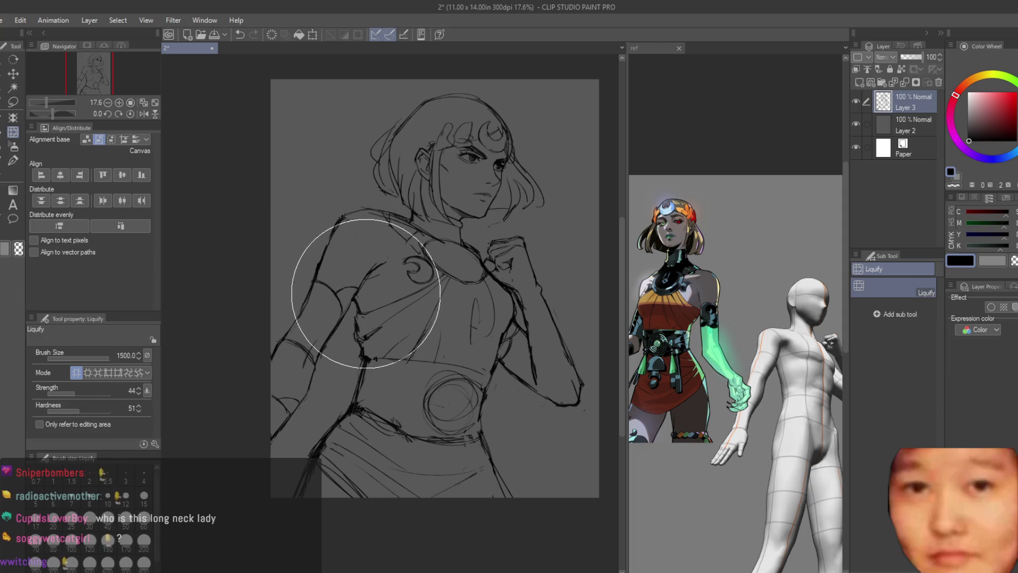
pyautogui.scroll(-2, 350, 273)
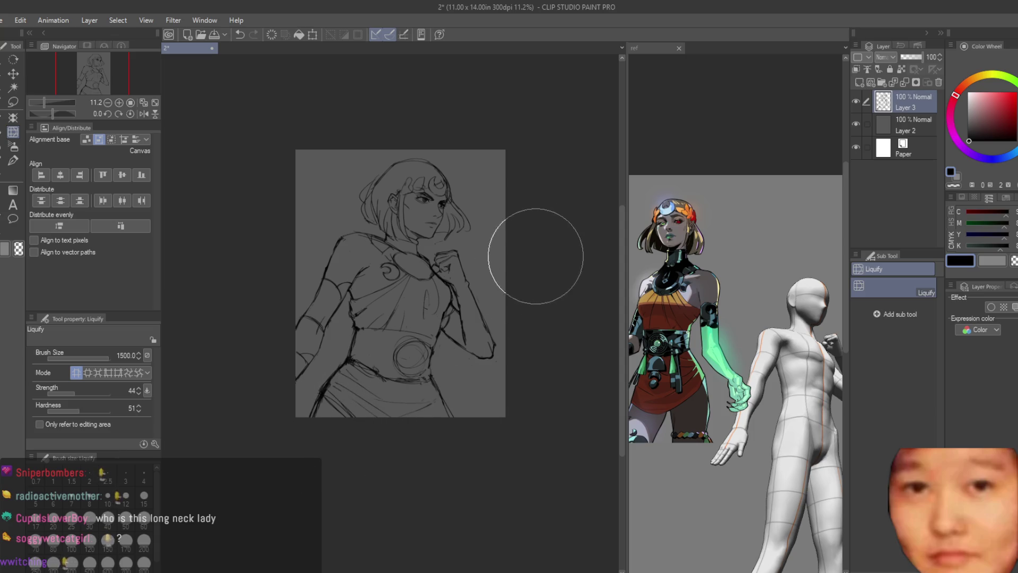
pyautogui.press('h')
pyautogui.press('h')
pyautogui.scroll(1, 398, 273)
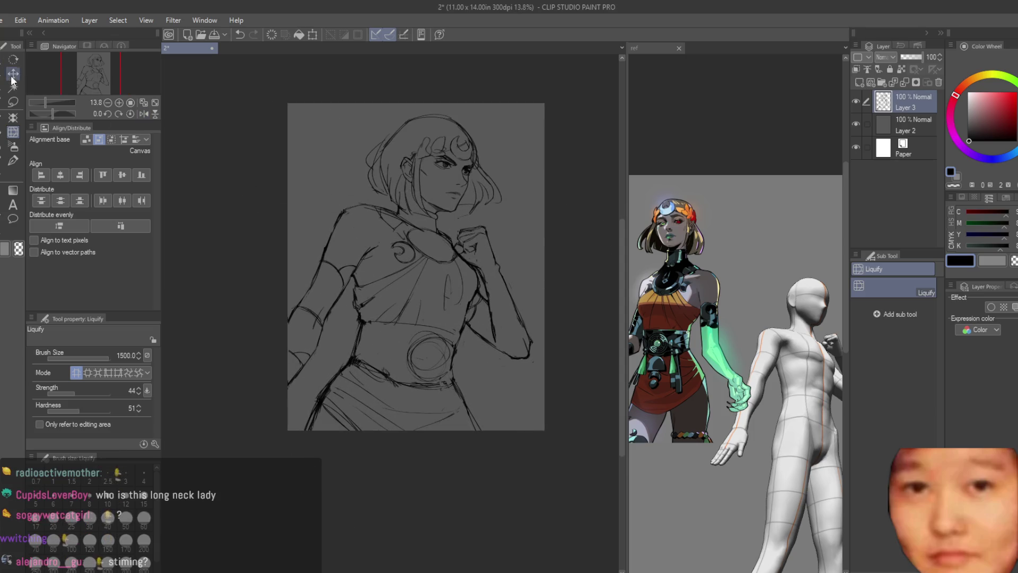
pyautogui.hotkey('ctrl', 's')
# Nudge the whole sketch slightly left with Move layer and select Layer 2
pyautogui.click(13, 73)
pyautogui.moveTo(425, 213); pyautogui.dragTo(428, 214)
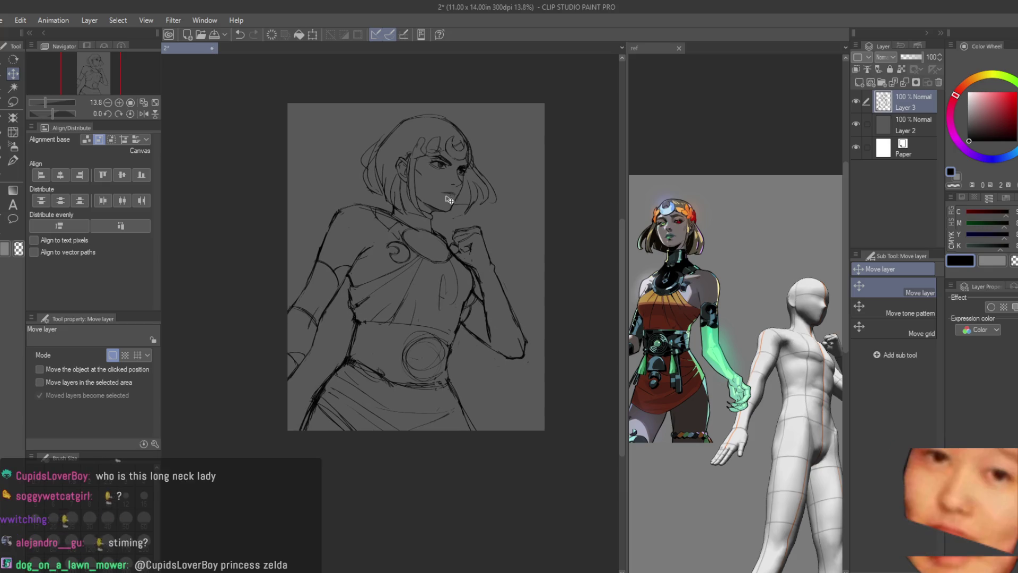
pyautogui.scroll(1, 482, 175)
pyautogui.click(907, 125)
# Pick a muted blue for the dry-texture brush and bring the ref document forward
pyautogui.scroll(1, 422, 183)
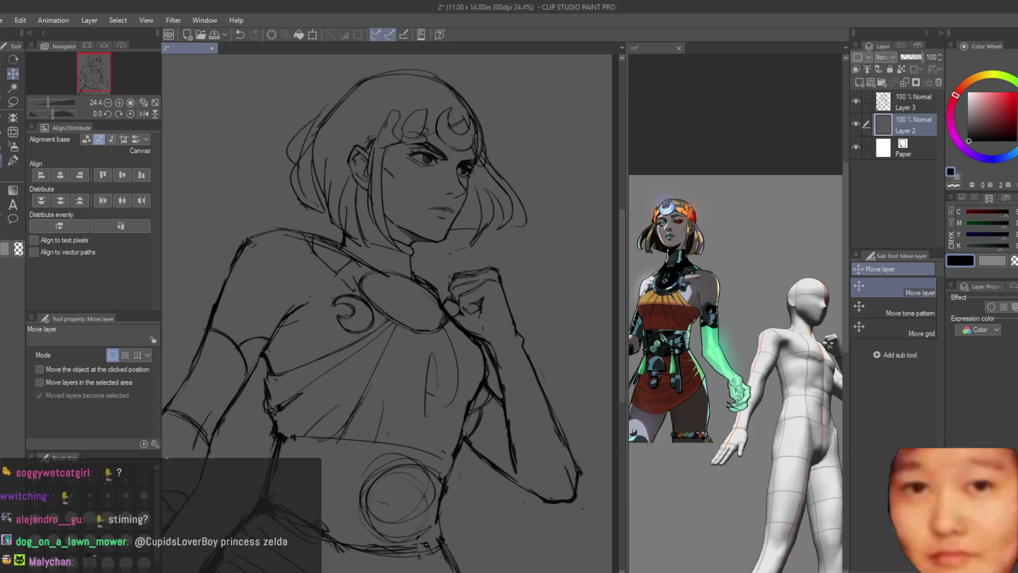
pyautogui.press('b')
pyautogui.click(1014, 153)
pyautogui.click(1008, 122)
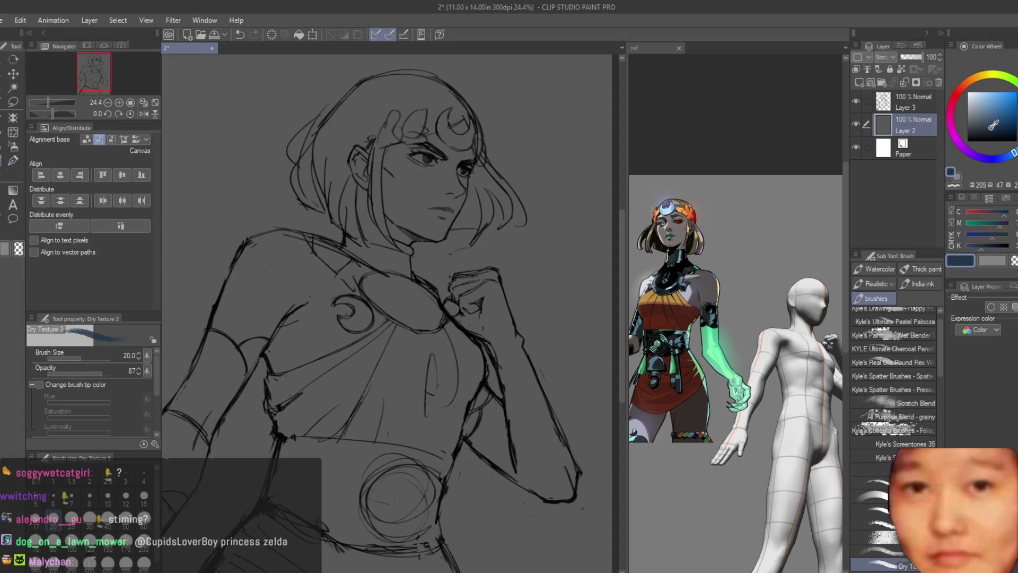
pyautogui.click(652, 48)
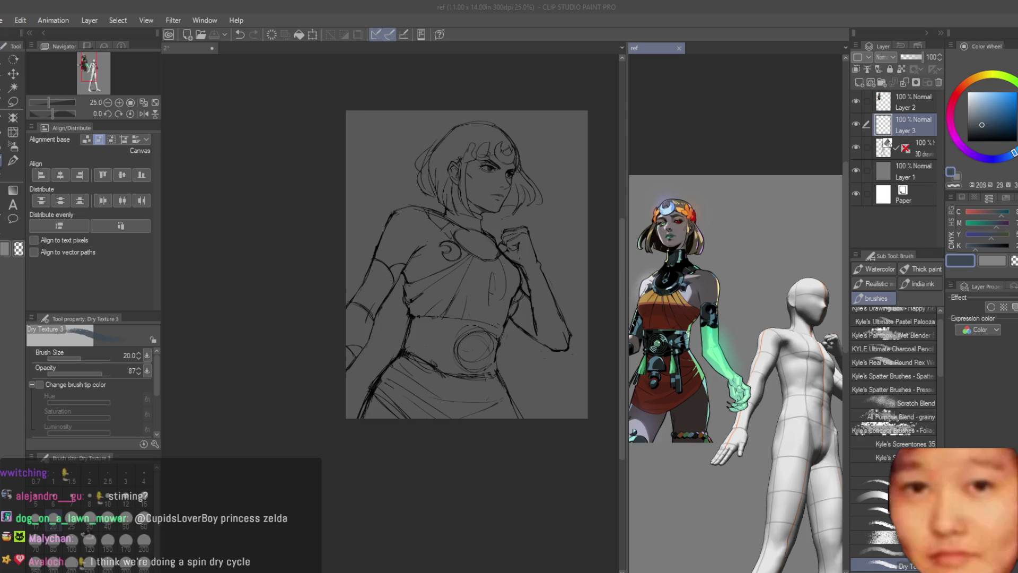
# Brush blue texture over the head and torso, then delete that layer
pyautogui.click(623, 7)
pyautogui.click(348, 255)
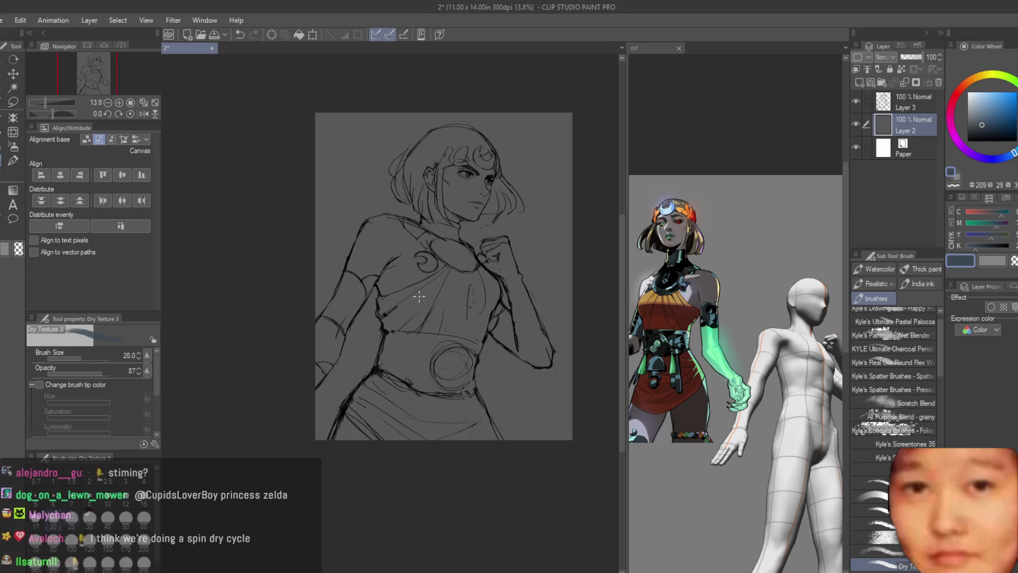
pyautogui.moveTo(399, 210)
pyautogui.mouseDown()
pyautogui.moveTo(440, 250)
pyautogui.moveTo(488, 375)
pyautogui.mouseUp()
pyautogui.moveTo(475, 293)
pyautogui.mouseDown()
pyautogui.moveTo(454, 200)
pyautogui.moveTo(435, 231)
pyautogui.moveTo(459, 291)
pyautogui.moveTo(534, 370)
pyautogui.moveTo(432, 90)
pyautogui.mouseUp()
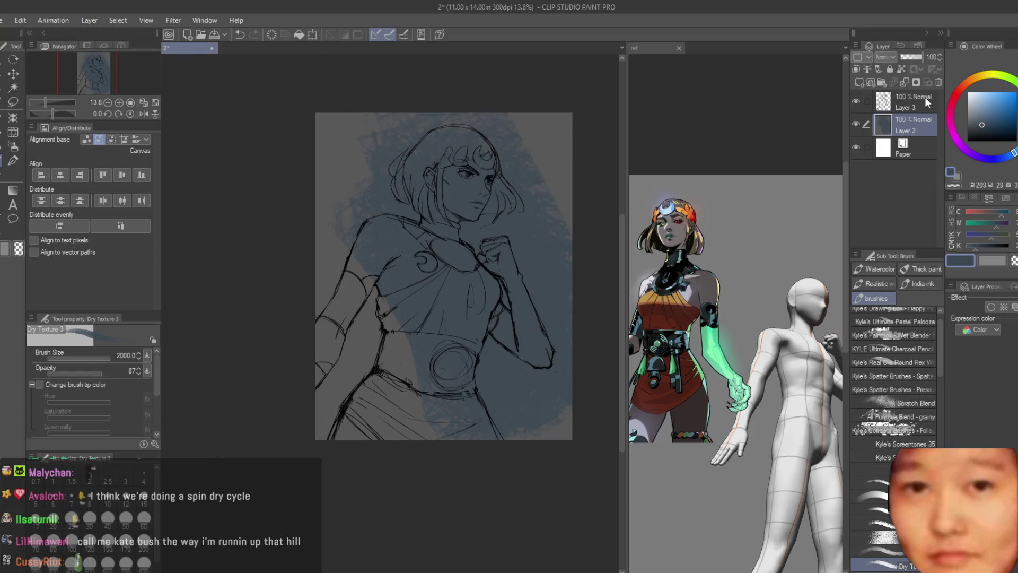
pyautogui.click(927, 82)
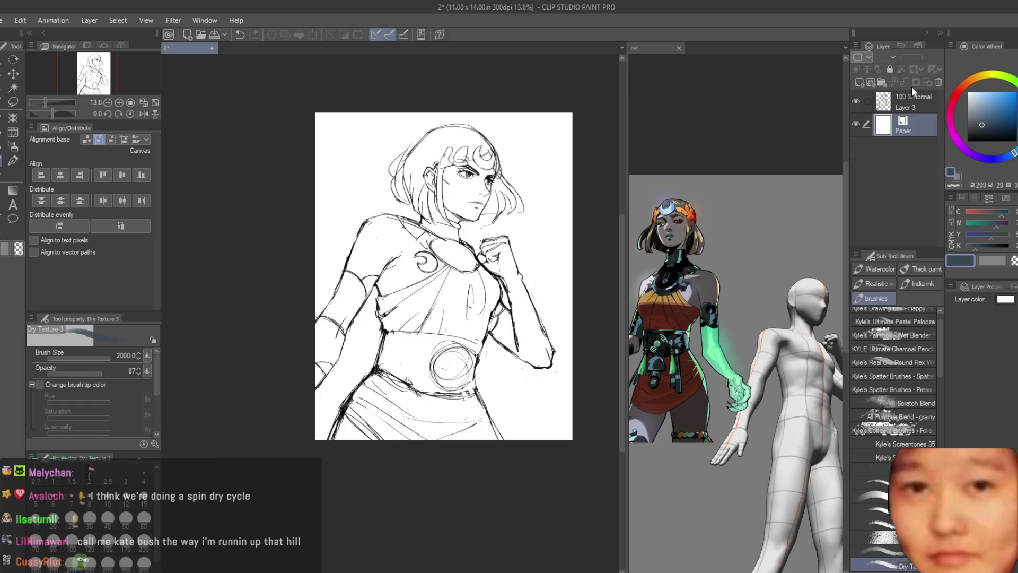
pyautogui.hotkey('ctrl', 'z')
pyautogui.click(936, 82)
# Add a new background layer and fill it with dark navy
pyautogui.click(859, 82)
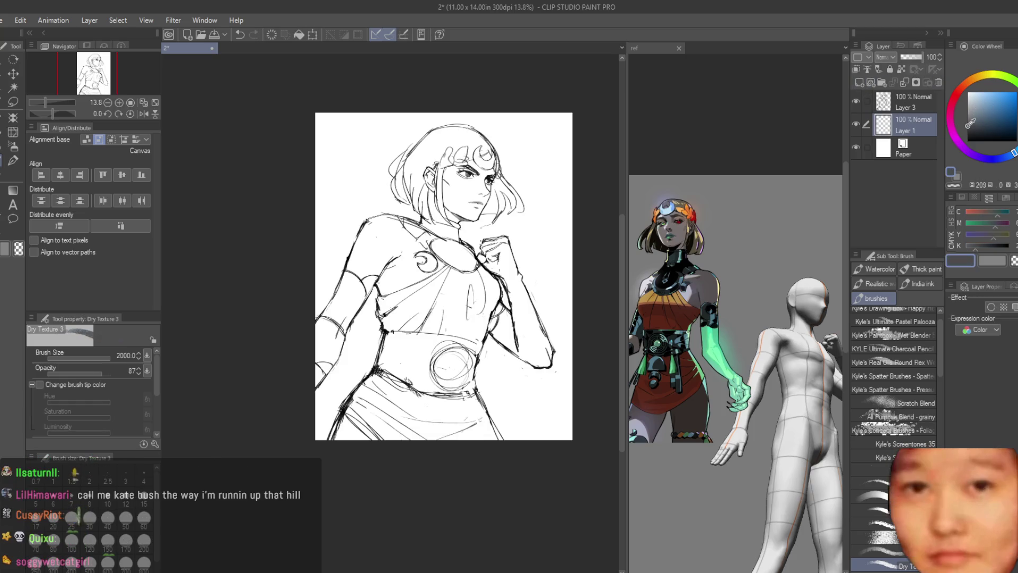
pyautogui.click(14, 146)
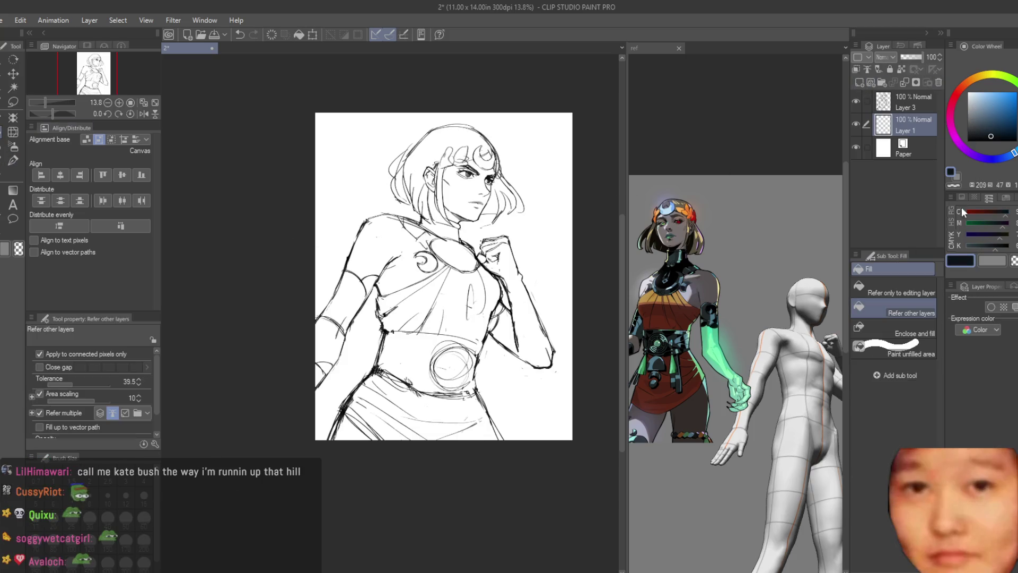
pyautogui.click(891, 289)
pyautogui.click(541, 239)
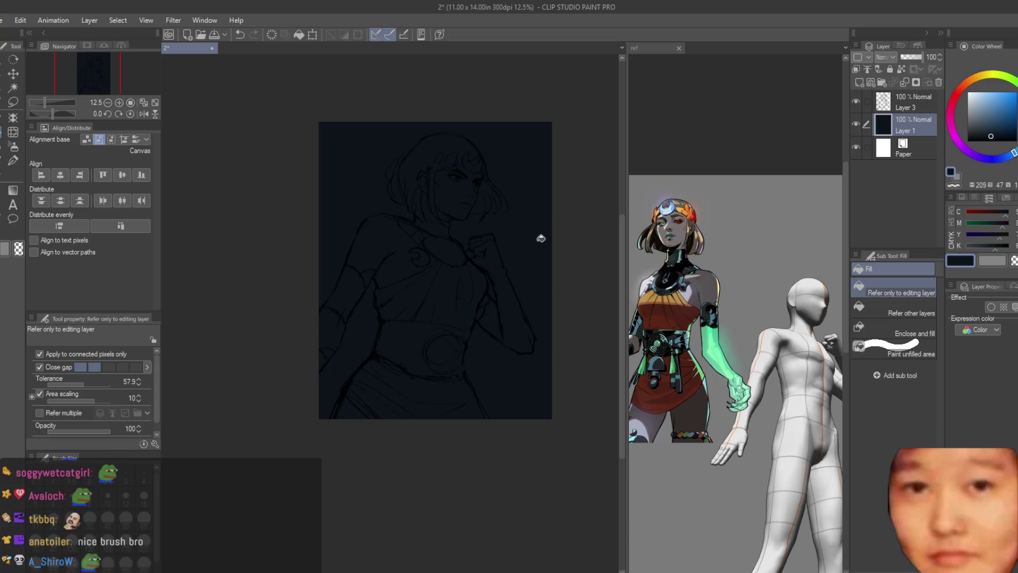
pyautogui.scroll(2, 541, 239)
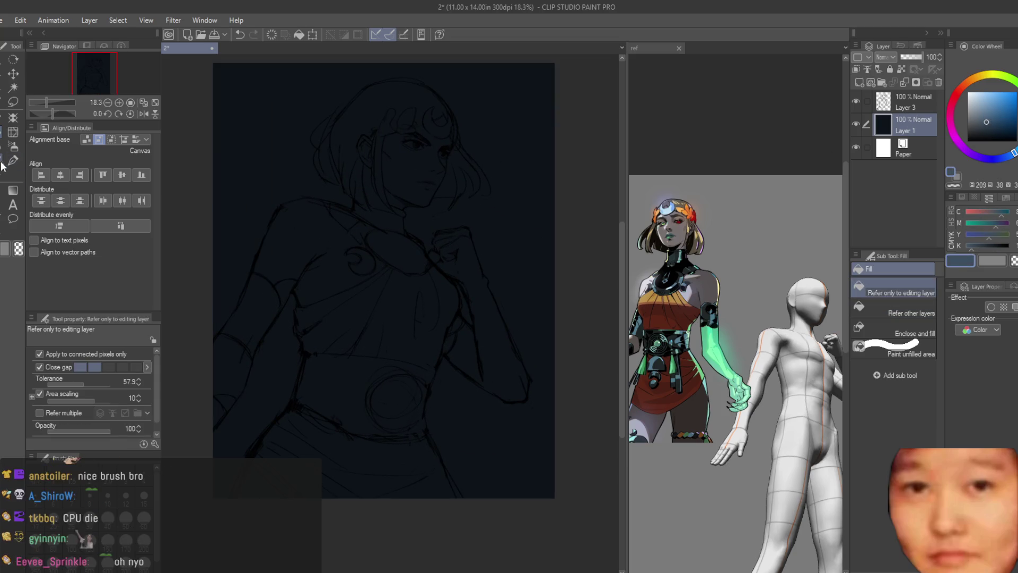
# Airbrush a soft blue glow and a blue-to-purple gradient over the background
pyautogui.click(14, 146)
pyautogui.moveTo(401, 187)
pyautogui.mouseDown()
pyautogui.moveTo(382, 109)
pyautogui.moveTo(284, 405)
pyautogui.moveTo(438, 74)
pyautogui.moveTo(473, 366)
pyautogui.mouseUp()
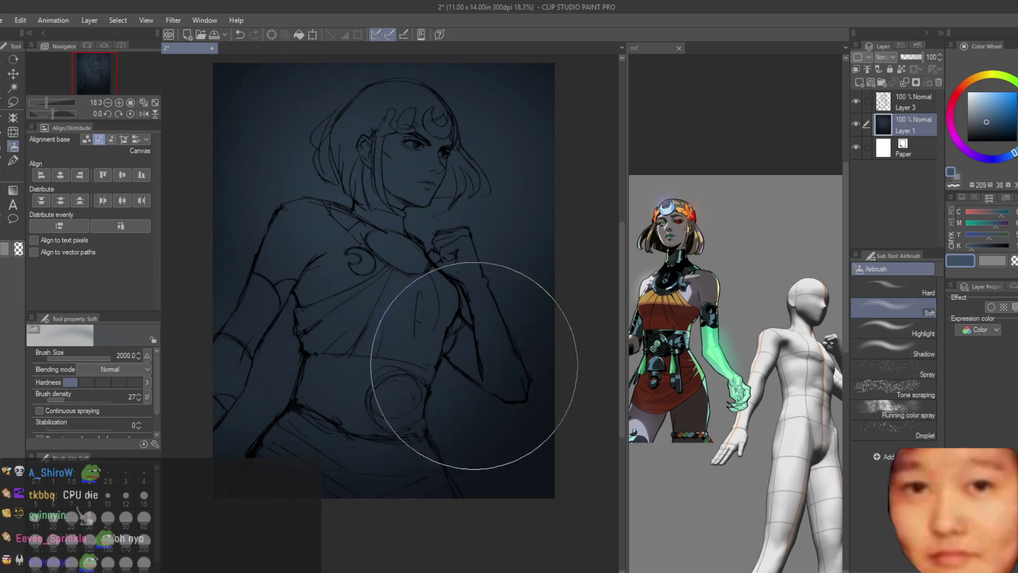
pyautogui.scroll(-2, 482, 350)
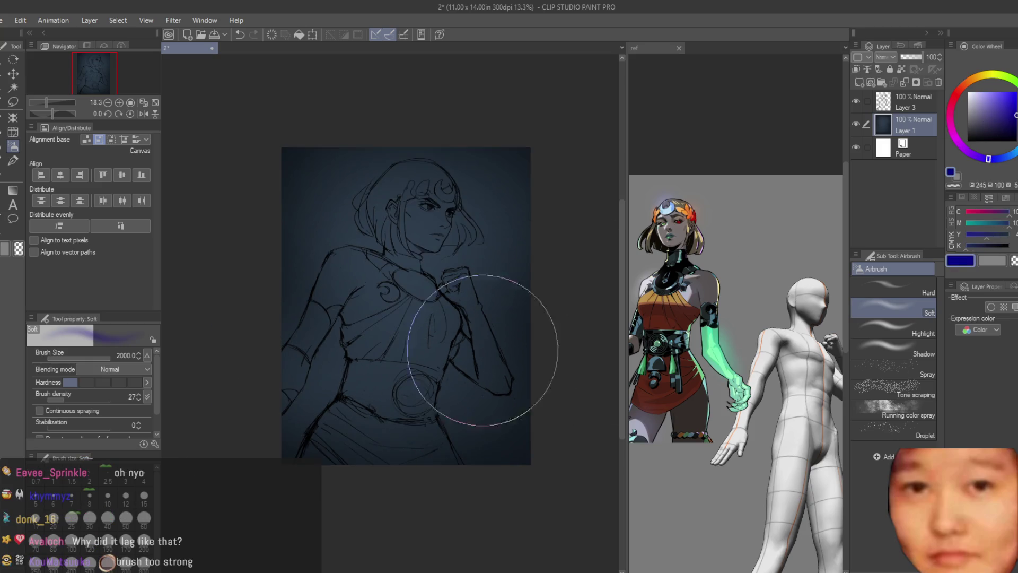
pyautogui.moveTo(421, 45)
pyautogui.mouseDown()
pyautogui.moveTo(295, 272)
pyautogui.moveTo(341, 409)
pyautogui.mouseUp()
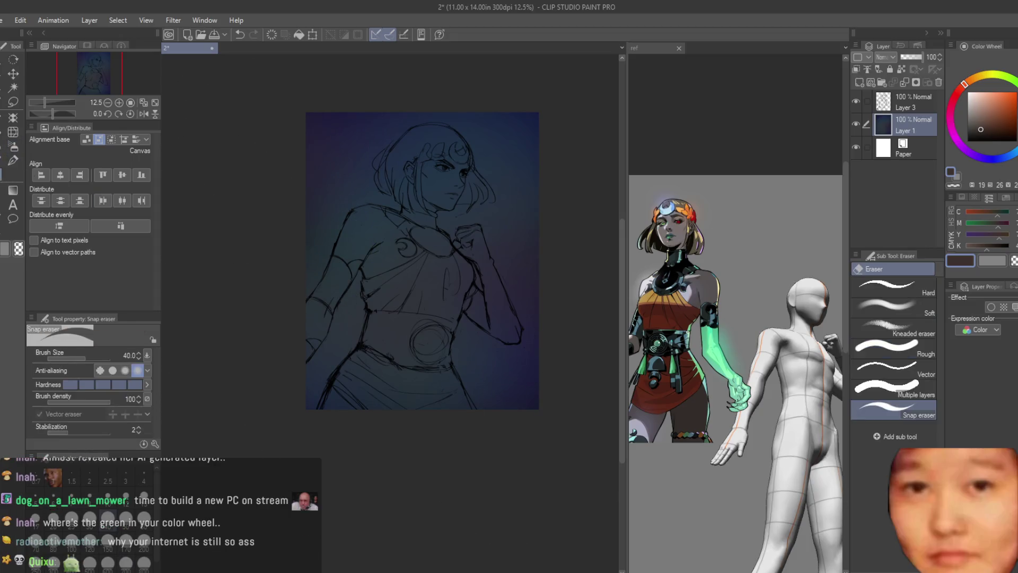
# On a new layer, paint a dark branch stroke at the top-left with the dry brush
pyautogui.click(13, 159)
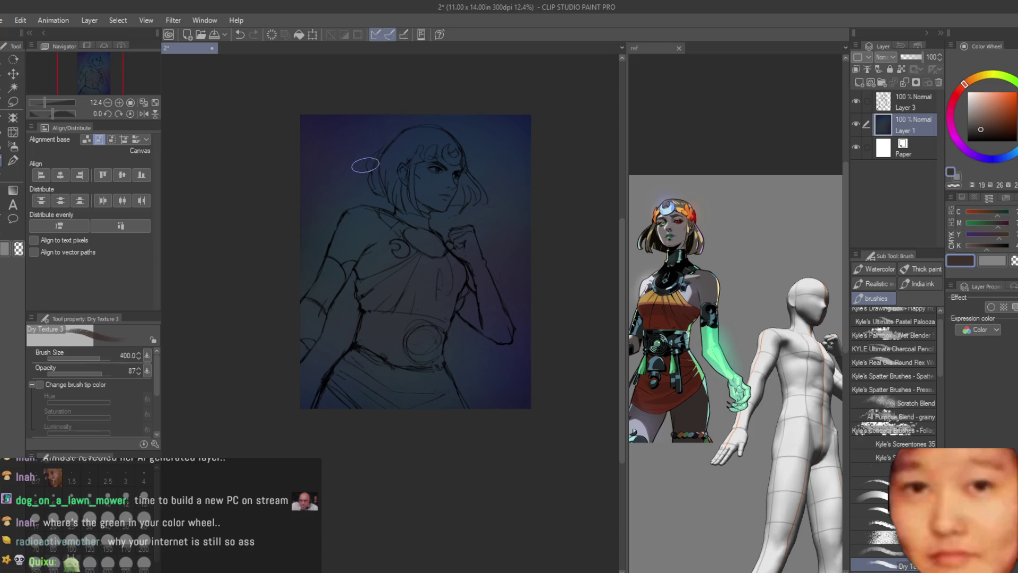
pyautogui.scroll(1, 390, 161)
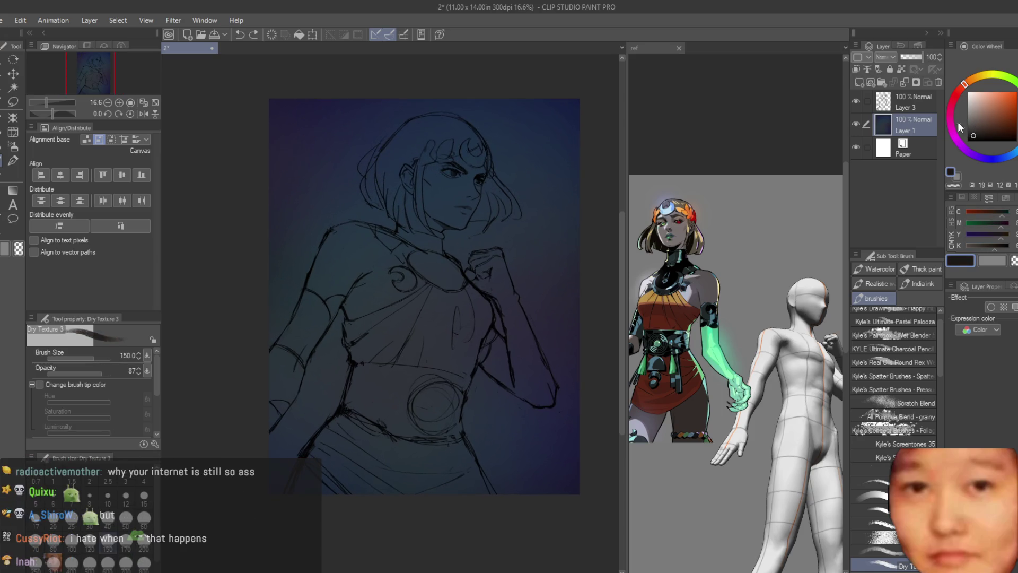
pyautogui.click(860, 83)
pyautogui.moveTo(273, 142)
pyautogui.mouseDown()
pyautogui.moveTo(316, 107)
pyautogui.moveTo(338, 105)
pyautogui.moveTo(294, 146)
pyautogui.mouseUp()
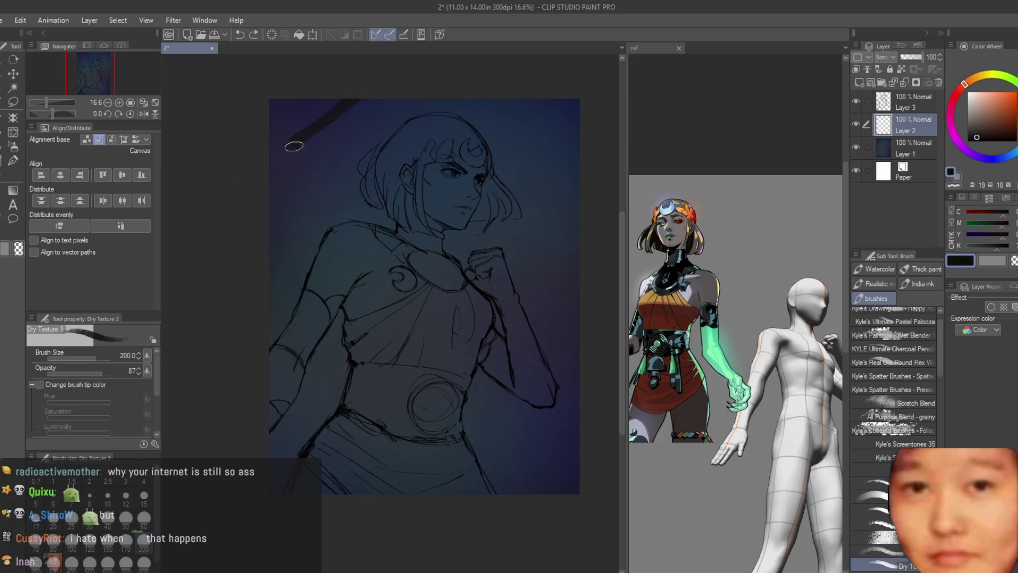
# Paint dark branch shadows along the left edge, across the face, hair and neck
pyautogui.press('[')
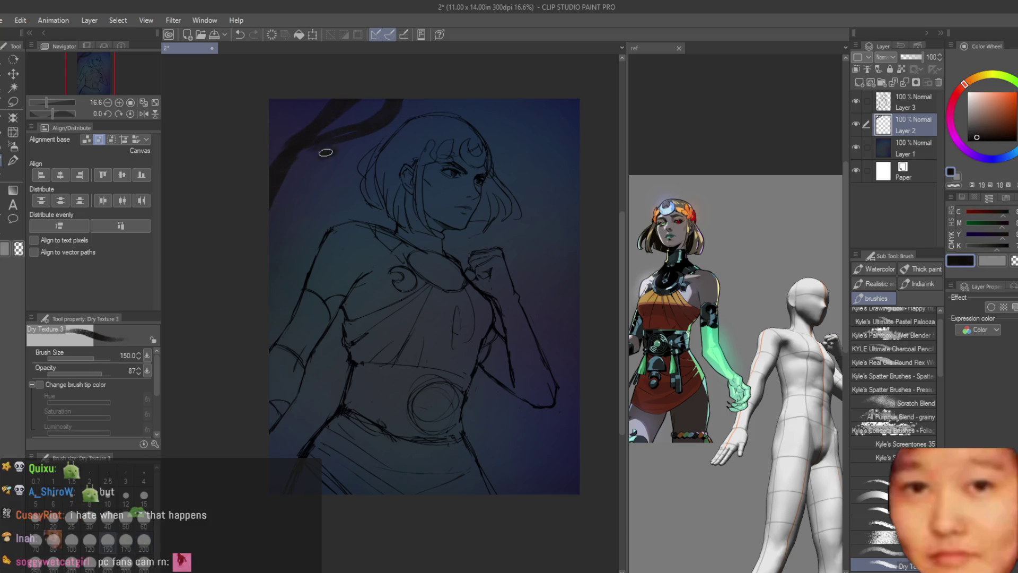
pyautogui.press(']')
pyautogui.moveTo(248, 265); pyautogui.dragTo(289, 200)
pyautogui.moveTo(487, 103)
pyautogui.mouseDown()
pyautogui.moveTo(557, 170)
pyautogui.moveTo(580, 233)
pyautogui.mouseUp()
pyautogui.hotkey('ctrl', 'z')
pyautogui.hotkey('ctrl', 'z')
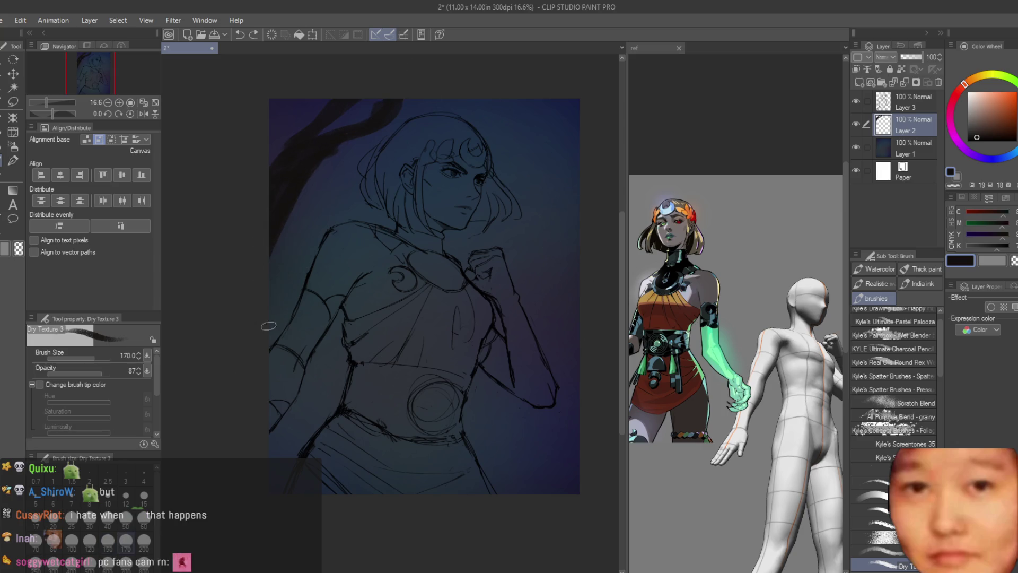
pyautogui.moveTo(269, 325); pyautogui.dragTo(374, 226)
pyautogui.moveTo(320, 259)
pyautogui.mouseDown()
pyautogui.moveTo(357, 209)
pyautogui.moveTo(448, 167)
pyautogui.mouseUp()
pyautogui.moveTo(345, 228); pyautogui.dragTo(389, 164)
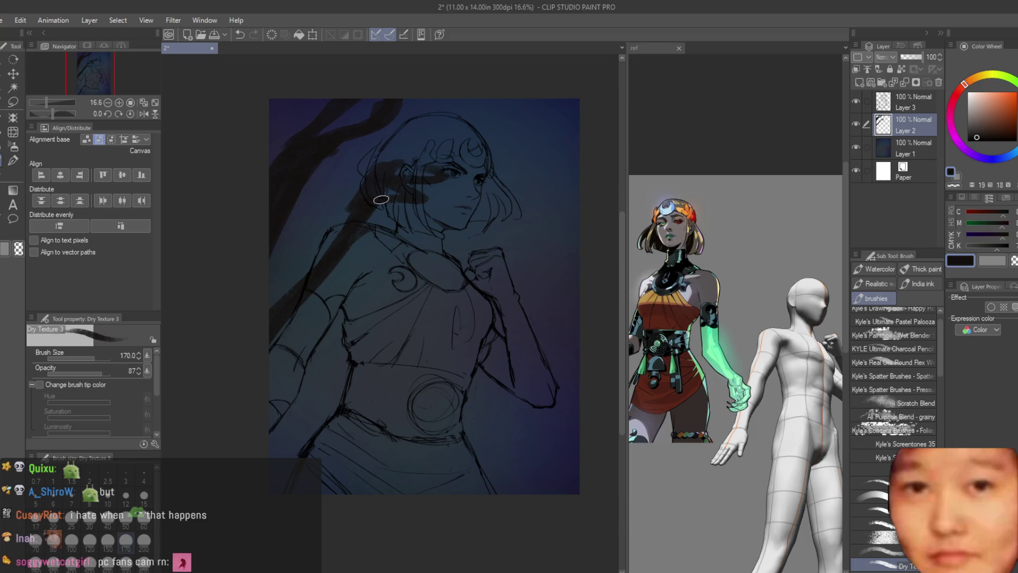
pyautogui.moveTo(320, 261); pyautogui.dragTo(333, 166)
pyautogui.moveTo(329, 238)
pyautogui.mouseDown()
pyautogui.moveTo(403, 249)
pyautogui.moveTo(435, 233)
pyautogui.mouseUp()
# Paint branch shadows over the chest, left arm and the figure's right side
pyautogui.moveTo(398, 318); pyautogui.dragTo(297, 450)
pyautogui.hotkey('ctrl', 'z')
pyautogui.moveTo(351, 304); pyautogui.dragTo(310, 472)
pyautogui.hotkey('ctrl', 'z')
pyautogui.moveTo(371, 313)
pyautogui.mouseDown()
pyautogui.moveTo(297, 451)
pyautogui.moveTo(313, 467)
pyautogui.mouseUp()
pyautogui.hotkey('ctrl', 'z')
pyautogui.hotkey('ctrl', 'z')
pyautogui.moveTo(374, 333); pyautogui.dragTo(286, 424)
pyautogui.hotkey('ctrl', 'z')
pyautogui.moveTo(339, 339); pyautogui.dragTo(353, 353)
pyautogui.moveTo(371, 308)
pyautogui.mouseDown()
pyautogui.moveTo(339, 366)
pyautogui.moveTo(387, 363)
pyautogui.moveTo(366, 456)
pyautogui.mouseUp()
pyautogui.moveTo(509, 355); pyautogui.dragTo(466, 429)
pyautogui.hotkey('ctrl', 'z')
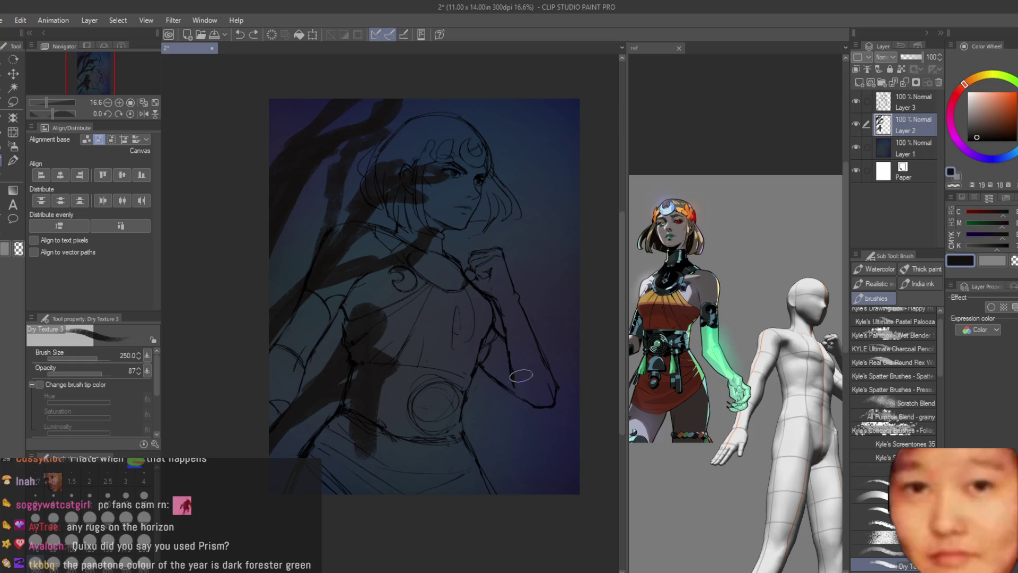
pyautogui.moveTo(535, 376); pyautogui.dragTo(472, 493)
pyautogui.moveTo(504, 342); pyautogui.dragTo(487, 414)
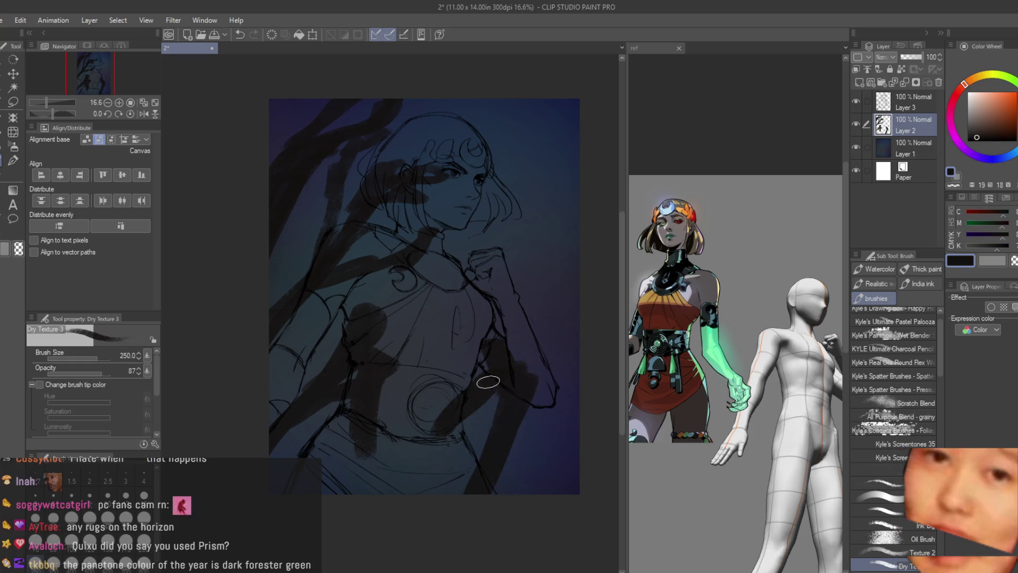
# Add thinner right-side strokes, then dark branch and texture strokes near the top and left
pyautogui.moveTo(545, 270); pyautogui.dragTo(522, 363)
pyautogui.hotkey('ctrl', 'z')
pyautogui.press('[')
pyautogui.press('[')
pyautogui.press('[')
pyautogui.moveTo(540, 258); pyautogui.dragTo(514, 358)
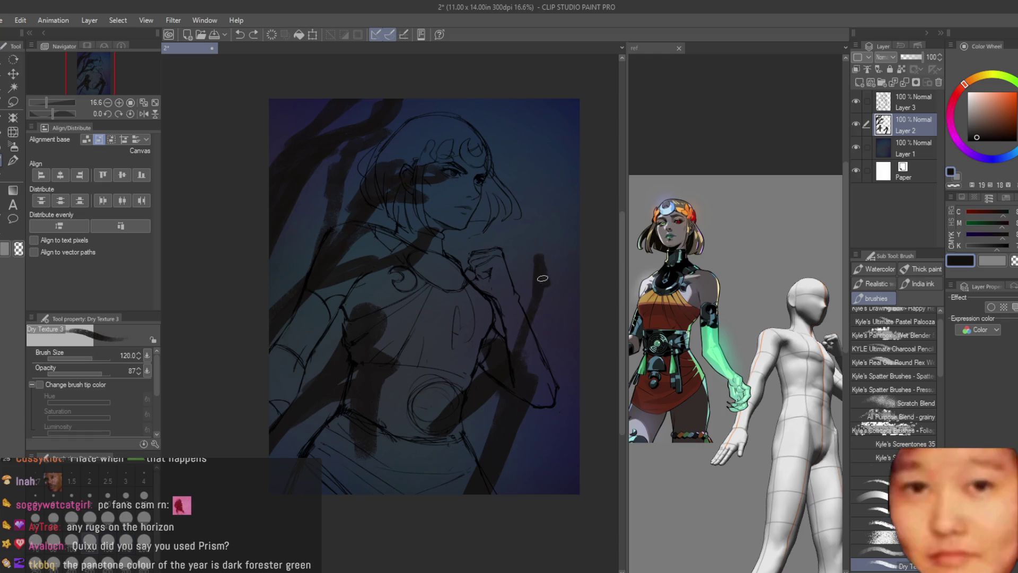
pyautogui.moveTo(529, 305); pyautogui.dragTo(533, 234)
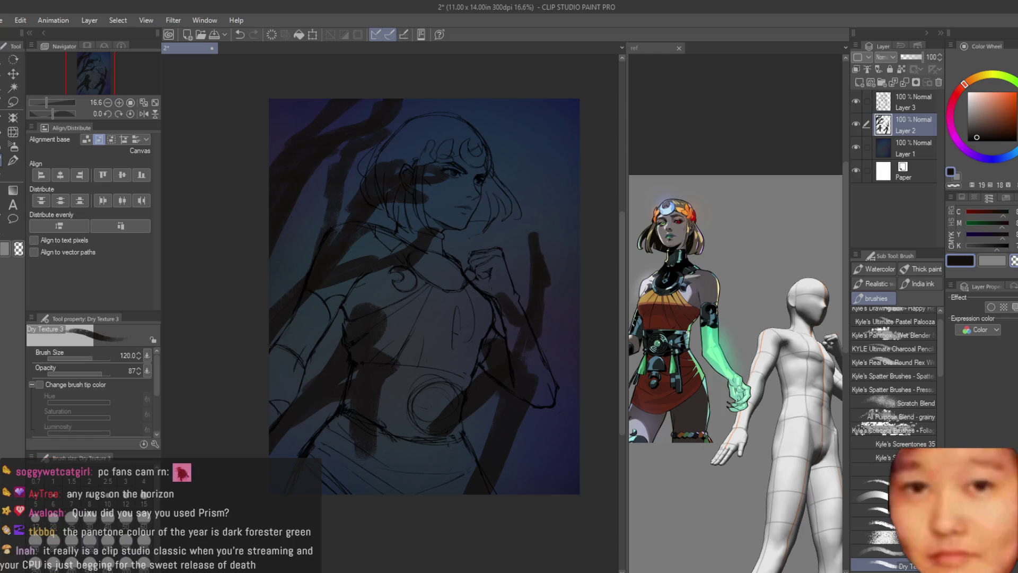
pyautogui.scroll(1, 563, 293)
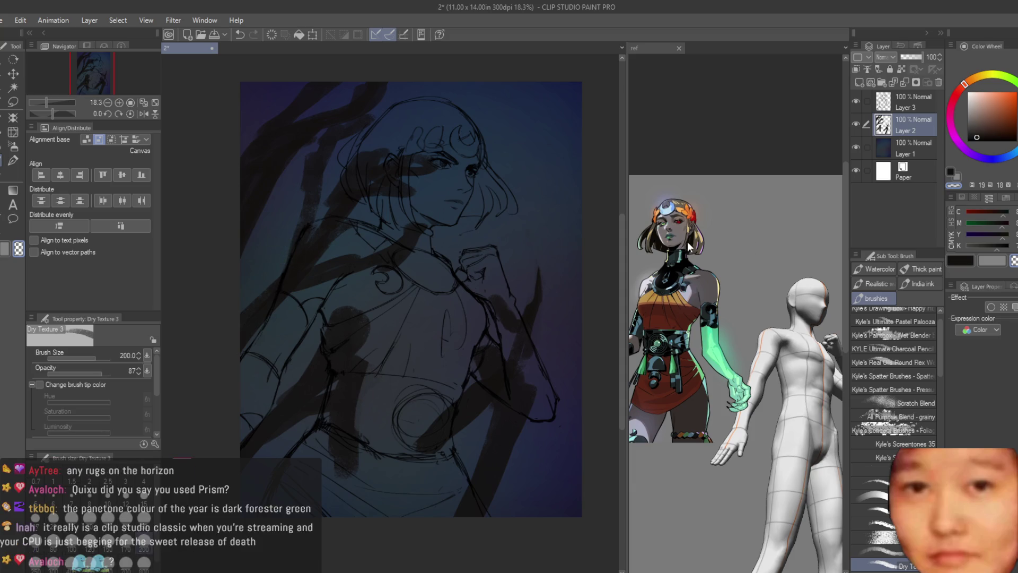
pyautogui.click(965, 261)
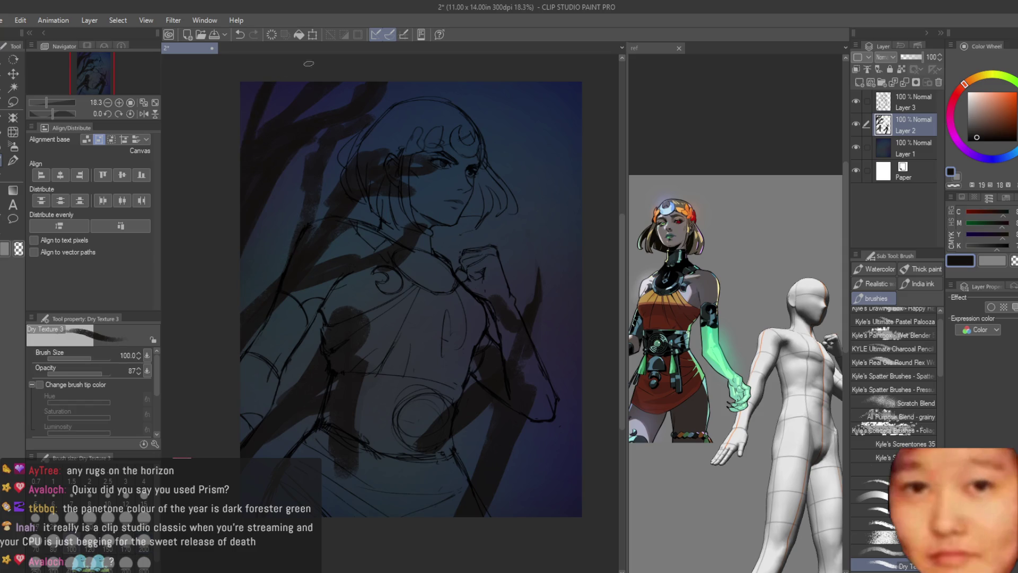
pyautogui.moveTo(462, 103); pyautogui.dragTo(478, 78)
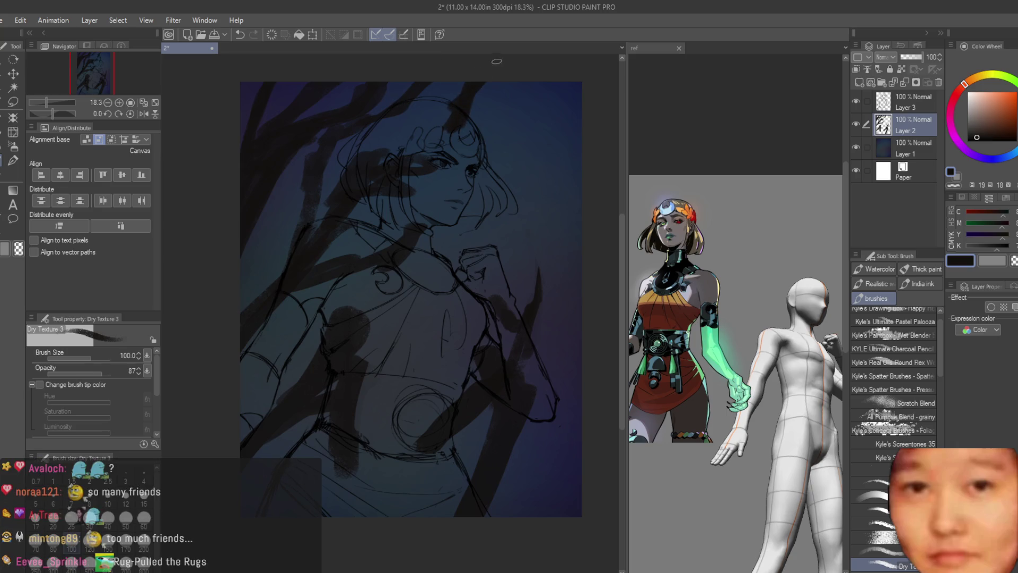
pyautogui.moveTo(243, 318)
pyautogui.mouseDown()
pyautogui.moveTo(293, 200)
pyautogui.moveTo(256, 262)
pyautogui.mouseUp()
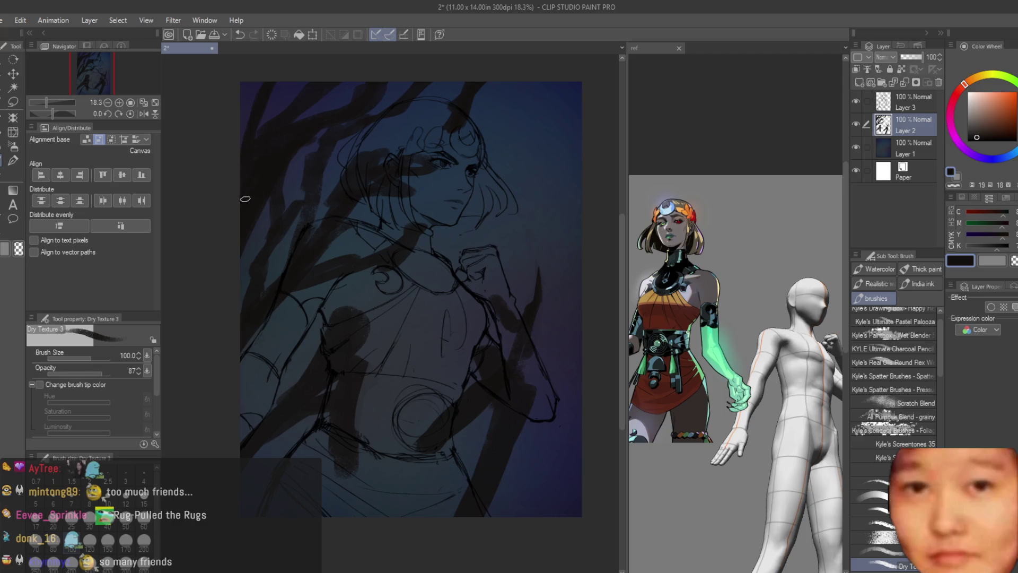
# Zoom out and mirror the canvas to check the composition, then zoom back in
pyautogui.hotkey('ctrl', '-')
pyautogui.press('h')
pyautogui.press('h')
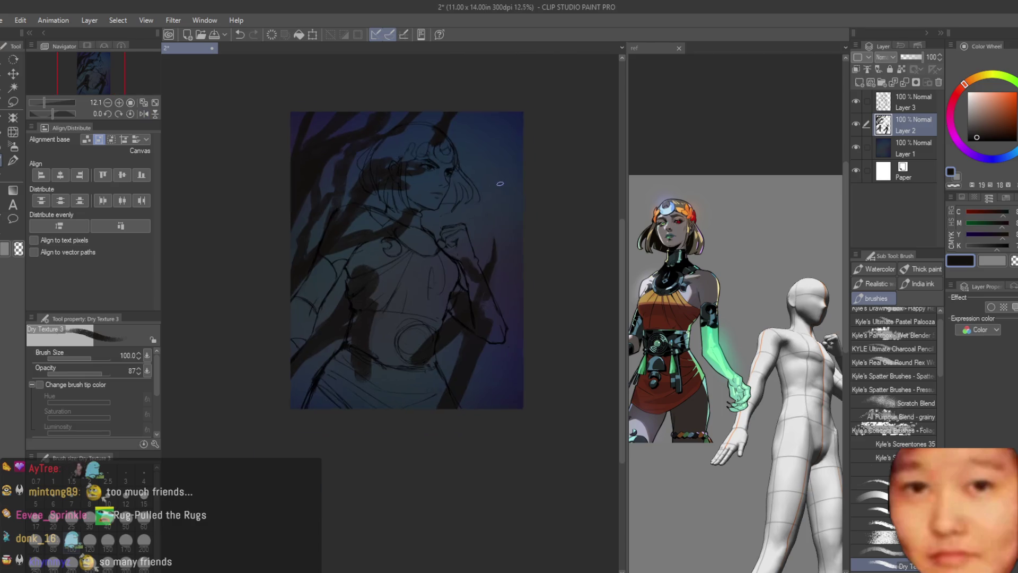
pyautogui.hotkey('ctrl', '+')
pyautogui.hotkey('ctrl', '+')
pyautogui.moveTo(484, 414)
pyautogui.mouseDown()
pyautogui.moveTo(571, 421)
pyautogui.moveTo(544, 424)
pyautogui.mouseUp()
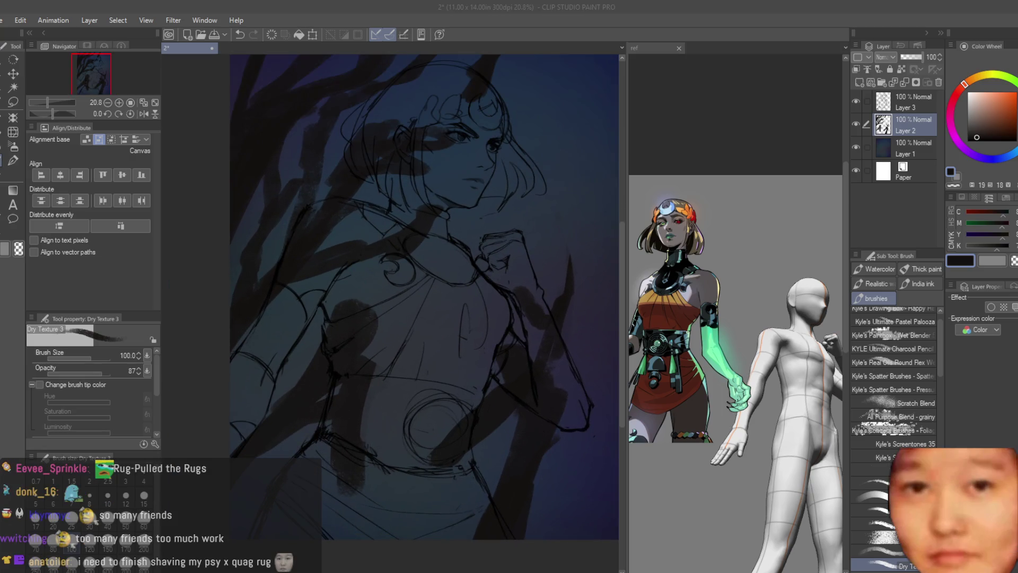
# Paste the forest game screenshot into the ref canvas as a new layer
pyautogui.click(736, 211)
pyautogui.press('k')
pyautogui.scroll(-3, 736, 211)
pyautogui.hotkey('ctrl', 'v')
pyautogui.scroll(6, 735, 211)
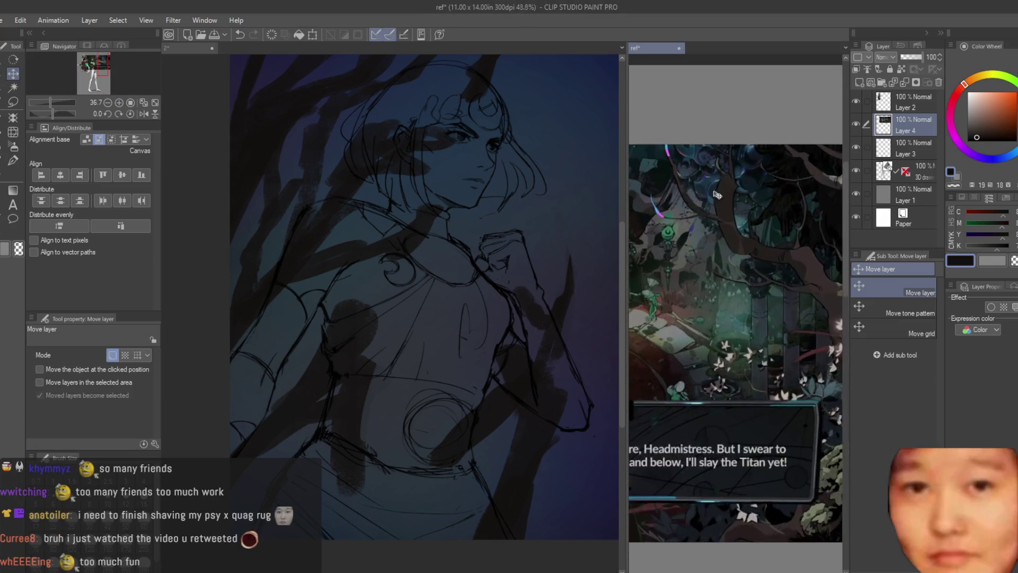
pyautogui.scroll(-1, 717, 194)
# Return to the main painting and select the soft airbrush
pyautogui.click(523, 170)
pyautogui.scroll(-3, 382, 291)
pyautogui.scroll(1, 473, 284)
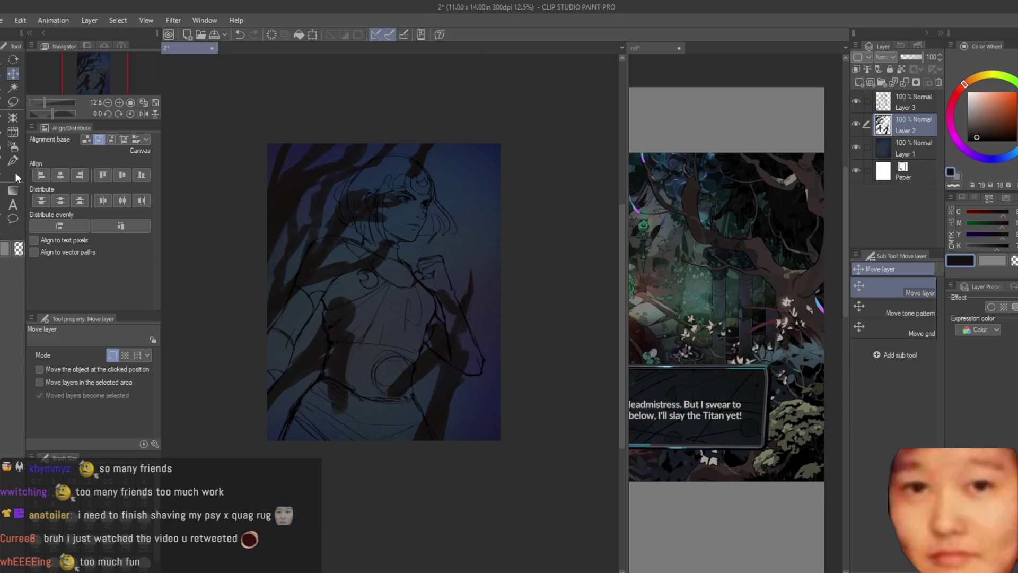
pyautogui.click(16, 177)
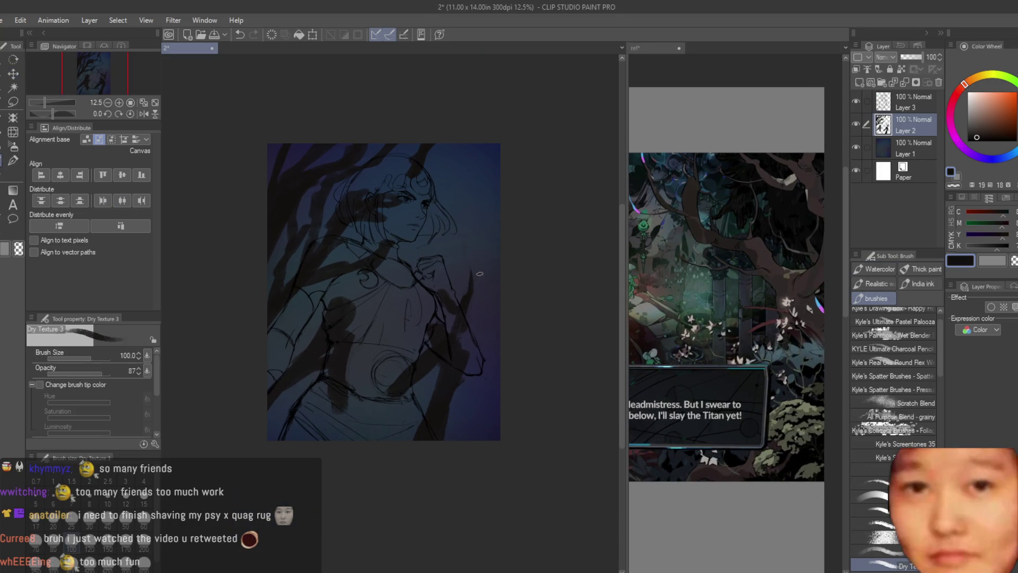
pyautogui.scroll(1, 466, 345)
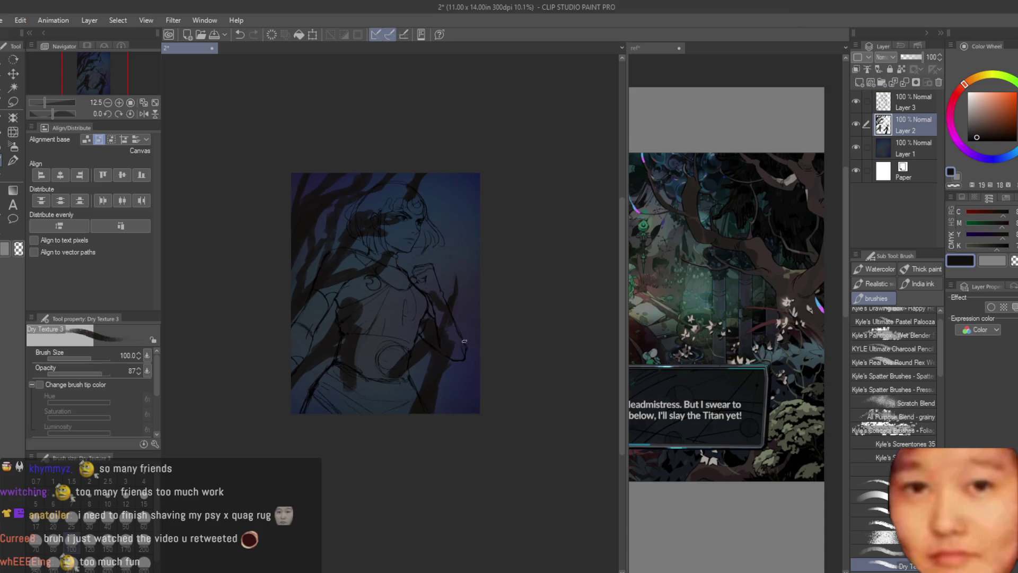
pyautogui.click(13, 147)
pyautogui.scroll(1, 296, 193)
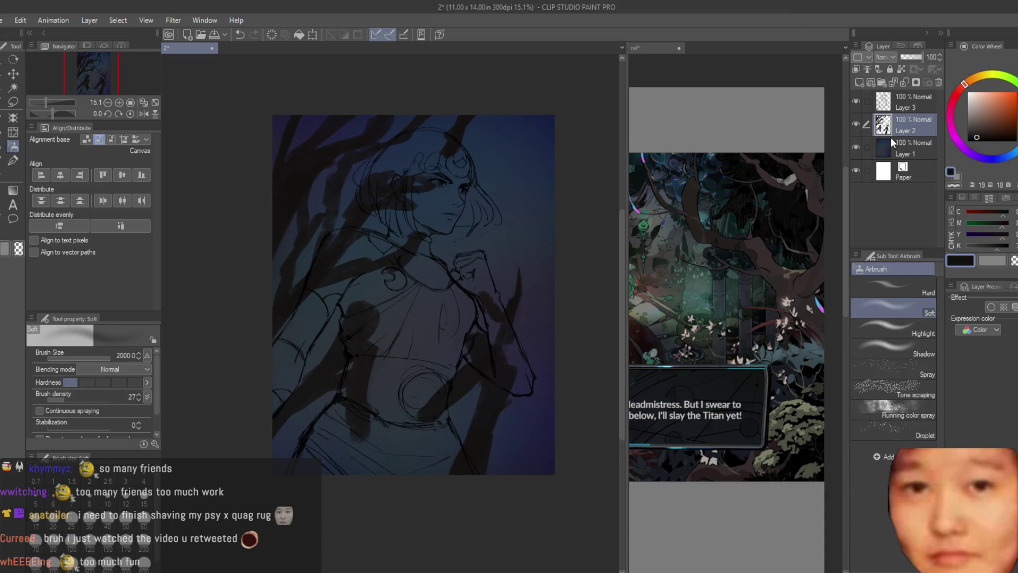
# On Layer 1, airbrush a soft cyan glow around the face
pyautogui.click(907, 149)
pyautogui.click(1005, 91)
pyautogui.scroll(2, 477, 231)
pyautogui.moveTo(504, 88)
pyautogui.mouseDown()
pyautogui.moveTo(455, 132)
pyautogui.moveTo(531, 207)
pyautogui.mouseUp()
# Darken the lower-left background with a smaller dark purple airbrush
pyautogui.click(999, 158)
pyautogui.click(1014, 123)
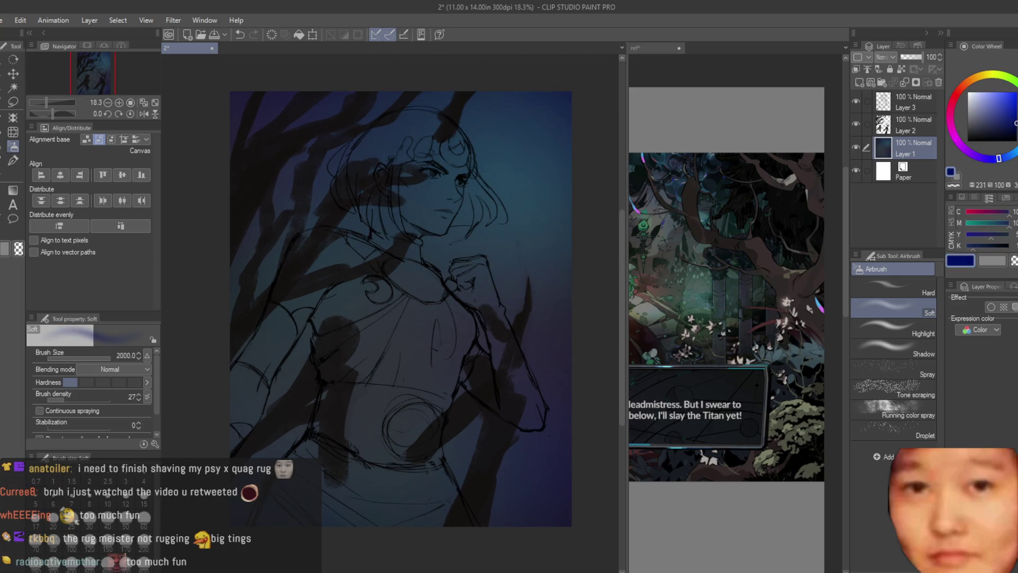
pyautogui.click(985, 158)
pyautogui.press('[')
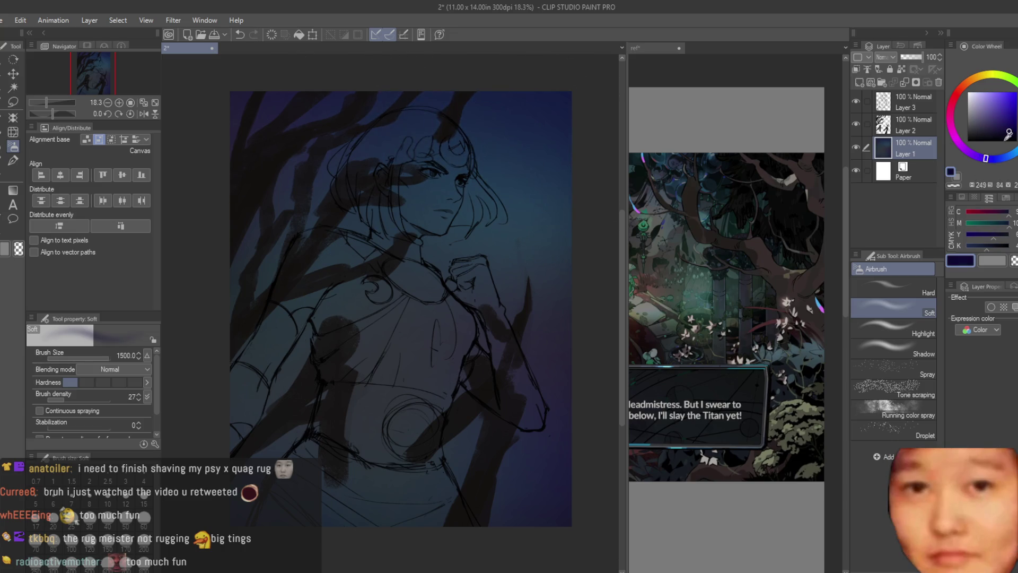
pyautogui.click(989, 139)
pyautogui.scroll(-1, 352, 79)
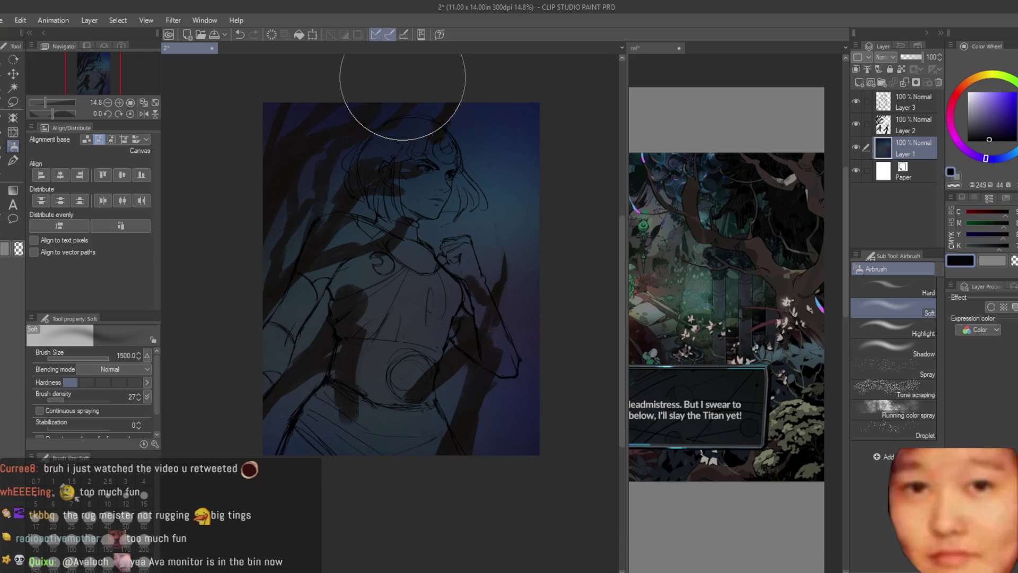
pyautogui.moveTo(306, 207); pyautogui.dragTo(408, 425)
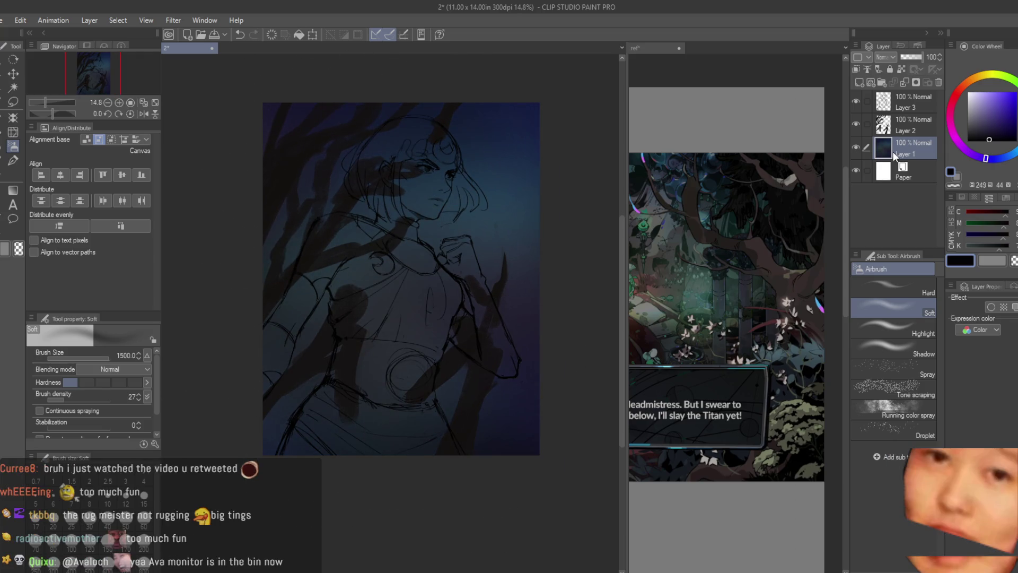
# Clip the branch-shadow layer to the layer below and add a new layer for the moon
pyautogui.click(901, 69)
pyautogui.click(983, 139)
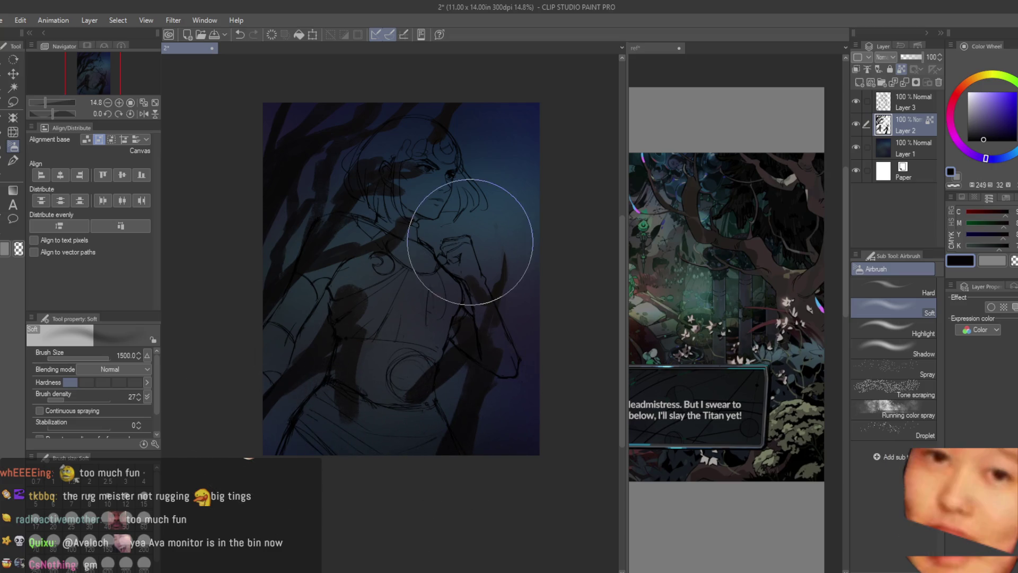
pyautogui.scroll(-1, 552, 183)
pyautogui.scroll(3, 537, 177)
pyautogui.scroll(1, 537, 177)
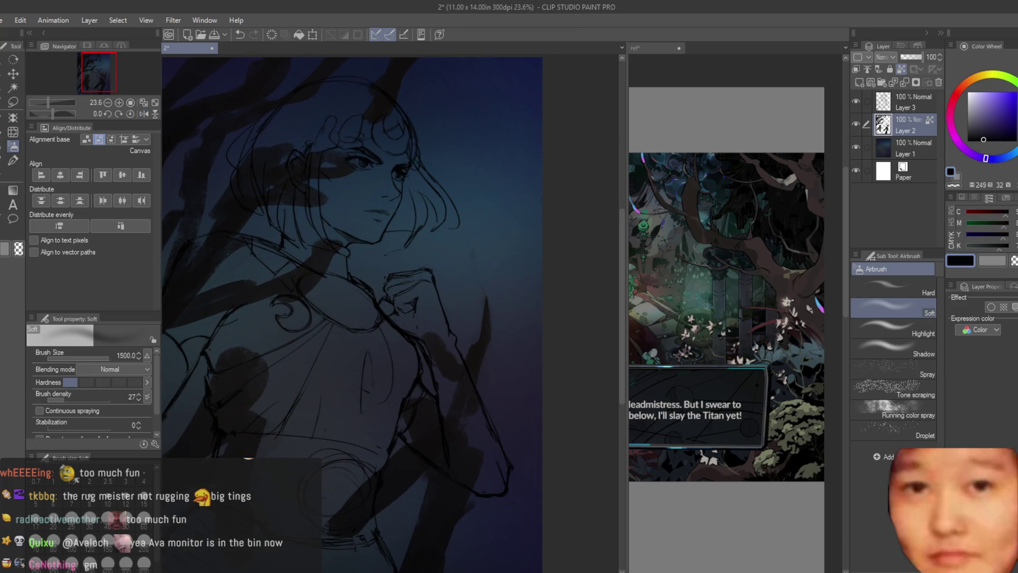
pyautogui.scroll(1, 509, 181)
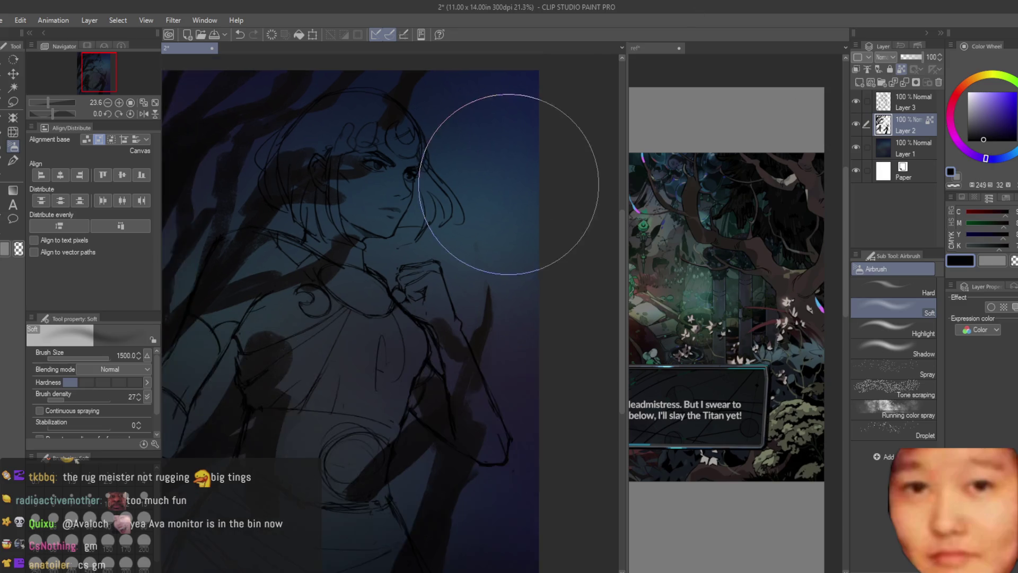
pyautogui.click(862, 84)
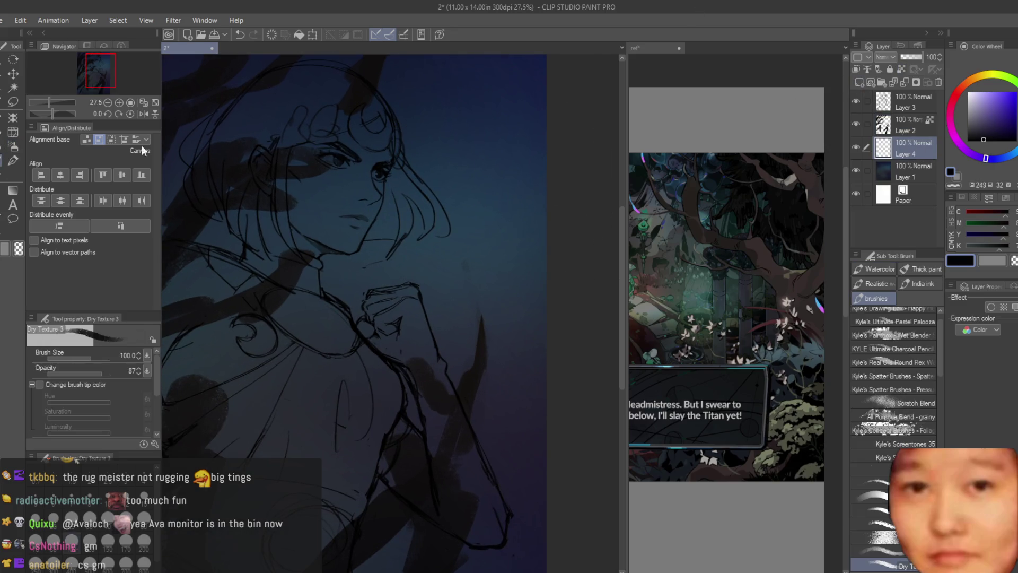
# Paint a pale textured moon disc behind the character's head with the Dry Texture brush
pyautogui.press('b')
pyautogui.moveTo(449, 132)
pyautogui.mouseDown()
pyautogui.moveTo(477, 106)
pyautogui.moveTo(438, 172)
pyautogui.mouseUp()
pyautogui.hotkey('ctrl', 'z')
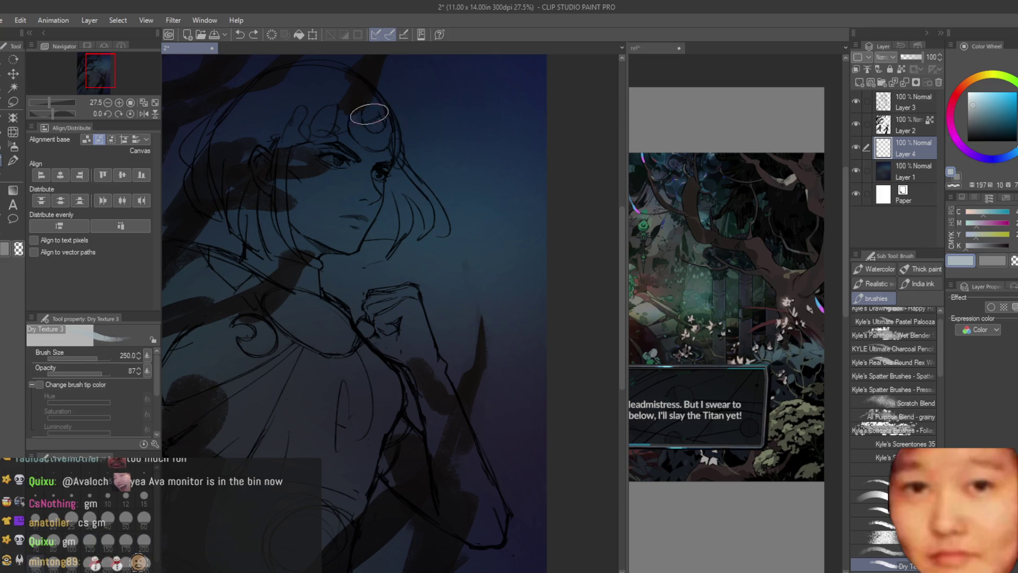
pyautogui.moveTo(363, 102); pyautogui.dragTo(366, 175)
pyautogui.hotkey('ctrl', 'z')
pyautogui.moveTo(362, 120); pyautogui.dragTo(390, 97)
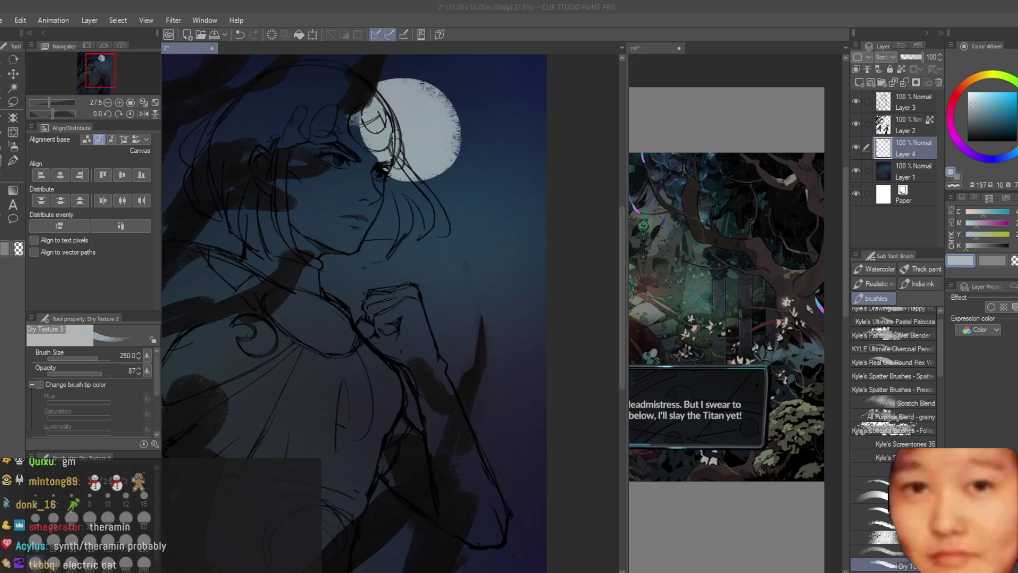
pyautogui.scroll(-2, 488, 159)
pyautogui.moveTo(424, 132)
pyautogui.mouseDown()
pyautogui.moveTo(440, 149)
pyautogui.moveTo(456, 122)
pyautogui.moveTo(447, 157)
pyautogui.moveTo(461, 122)
pyautogui.moveTo(456, 159)
pyautogui.mouseUp()
pyautogui.scroll(-3, 541, 196)
pyautogui.scroll(1, 530, 168)
pyautogui.scroll(3, 529, 168)
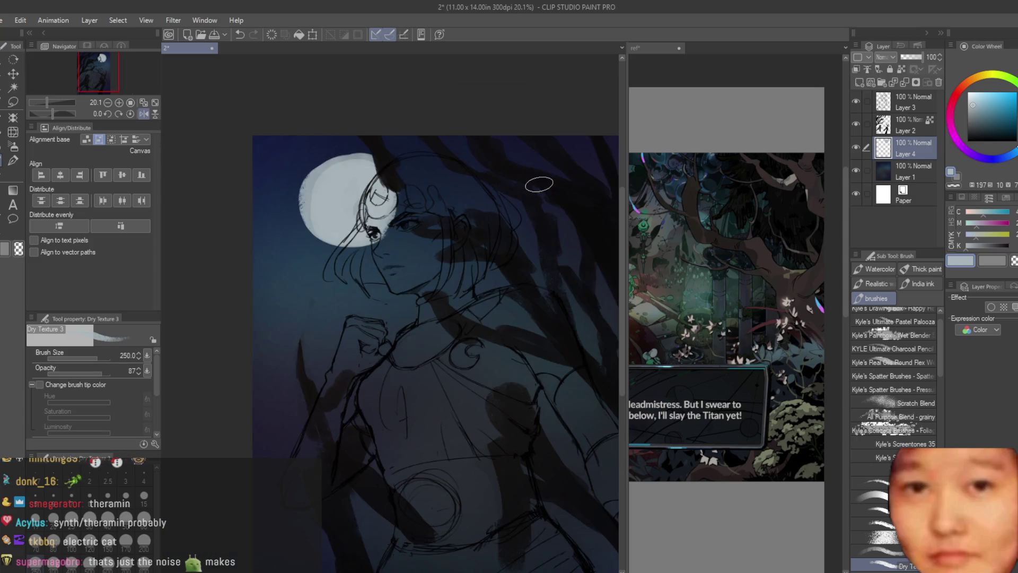
# Erase part of the disc with transparent colour to leave a crescent moon
pyautogui.click(1014, 261)
pyautogui.scroll(1, 466, 200)
pyautogui.moveTo(466, 200)
pyautogui.mouseDown()
pyautogui.moveTo(477, 182)
pyautogui.moveTo(485, 231)
pyautogui.moveTo(505, 143)
pyautogui.mouseUp()
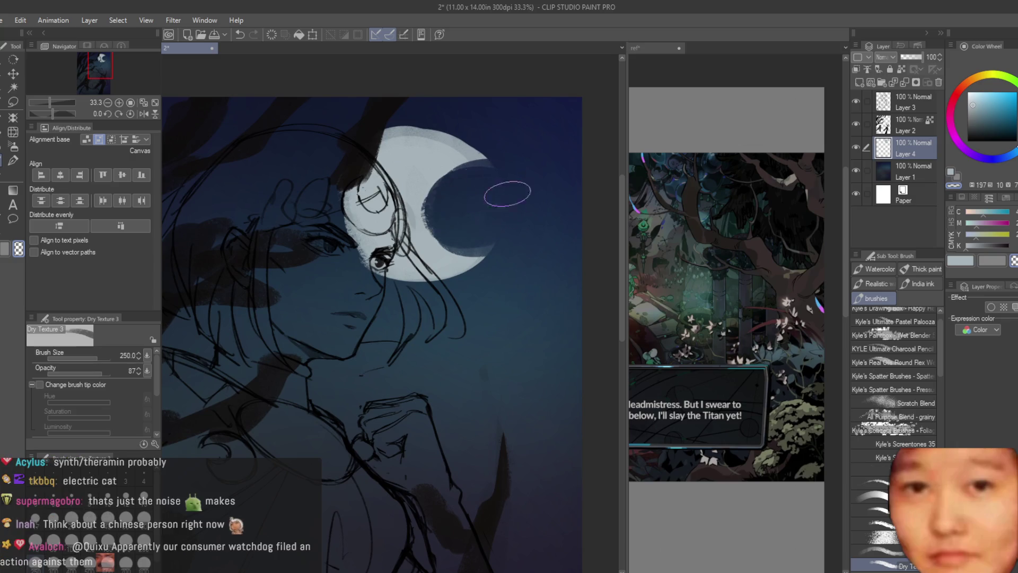
pyautogui.scroll(-5, 534, 196)
pyautogui.scroll(5, 567, 220)
pyautogui.scroll(-1, 507, 215)
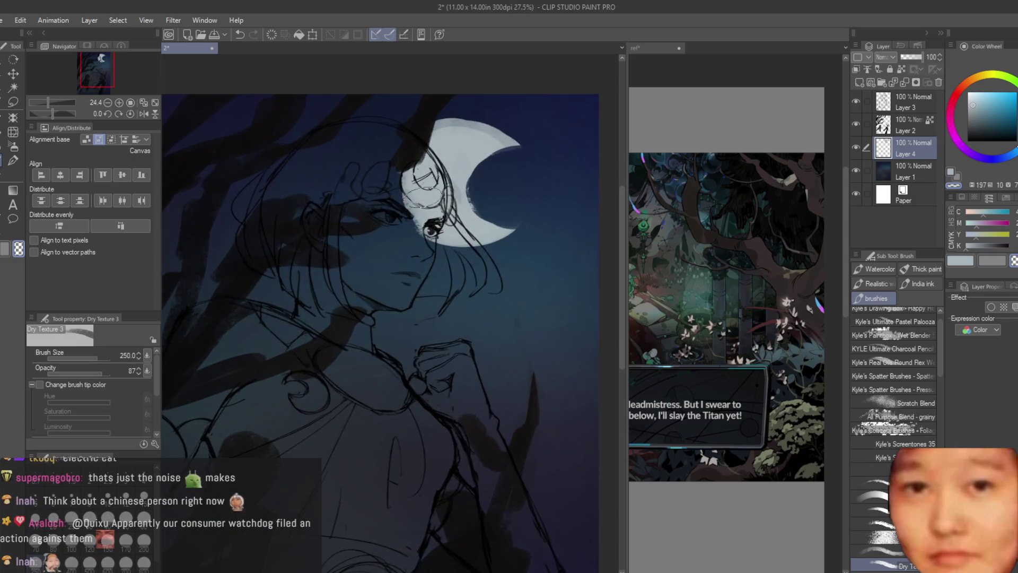
pyautogui.scroll(-1, 503, 216)
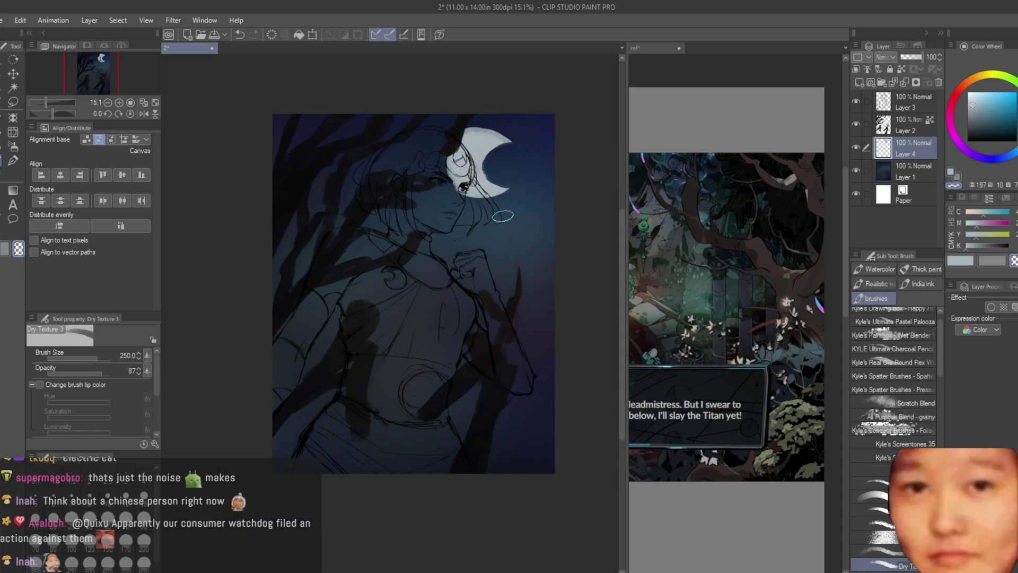
pyautogui.scroll(-2, 503, 217)
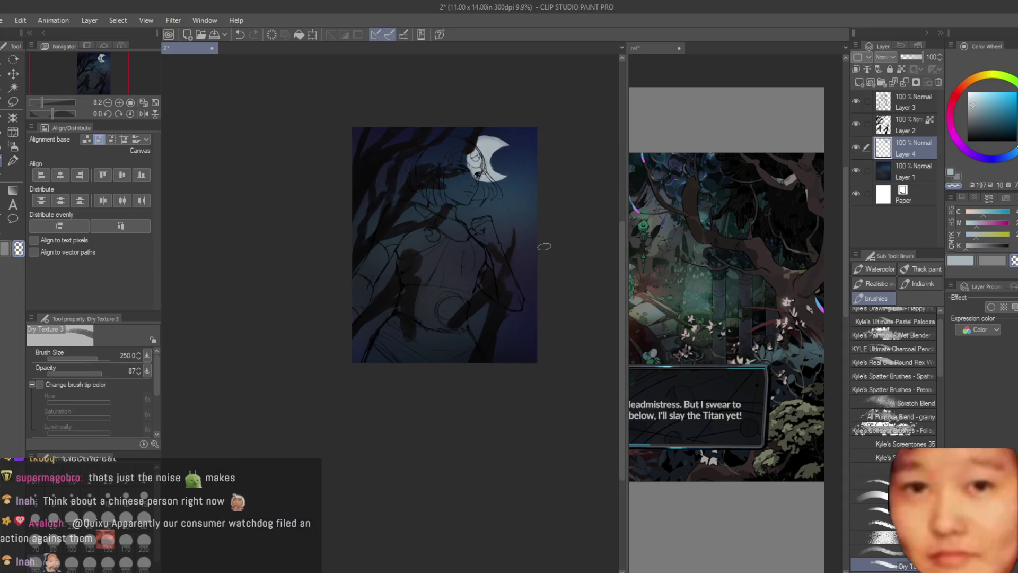
pyautogui.scroll(1, 532, 122)
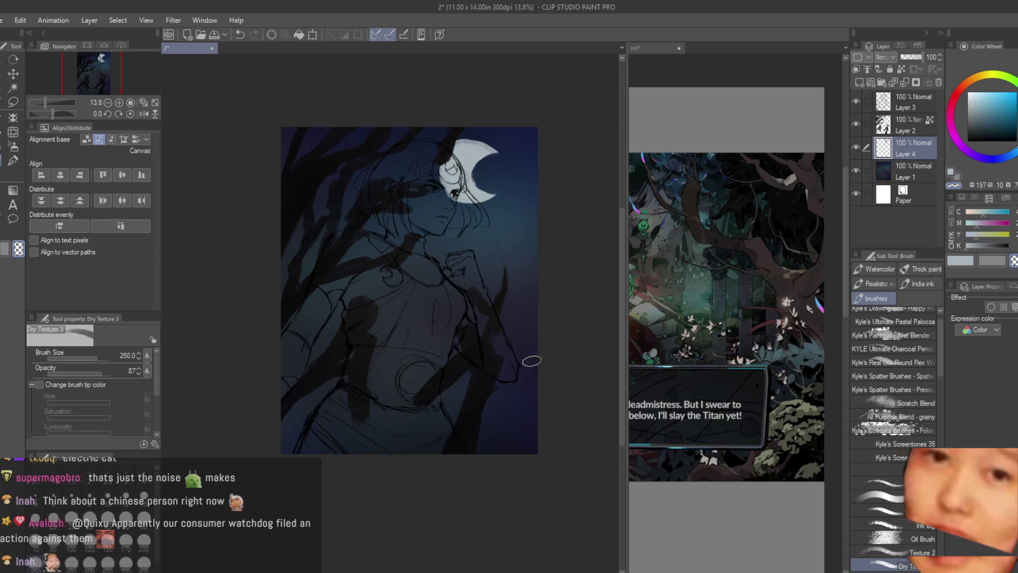
pyautogui.scroll(1, 527, 357)
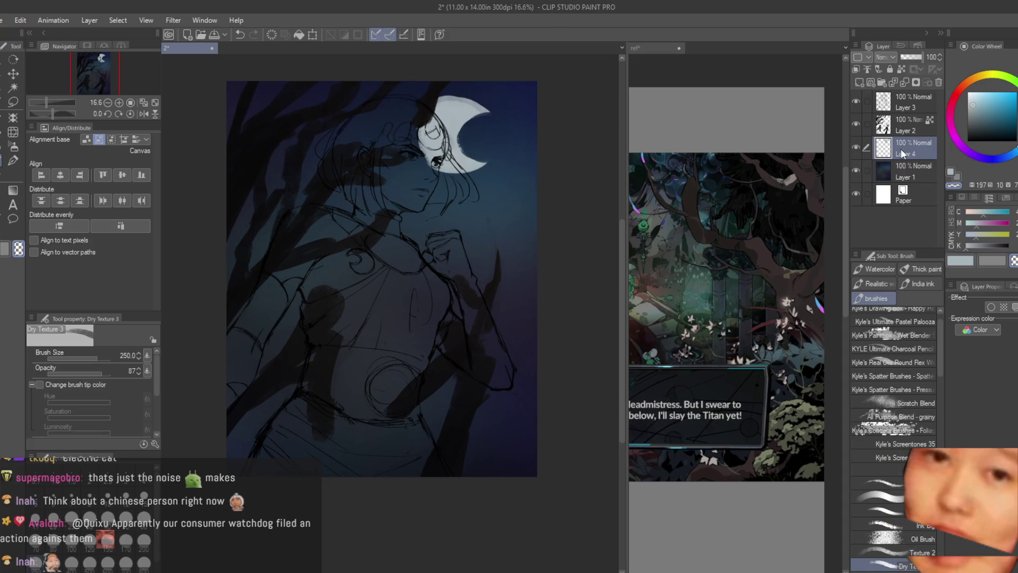
pyautogui.scroll(1, 530, 321)
pyautogui.keyDown('alt'); pyautogui.click(532, 257); pyautogui.keyUp('alt')
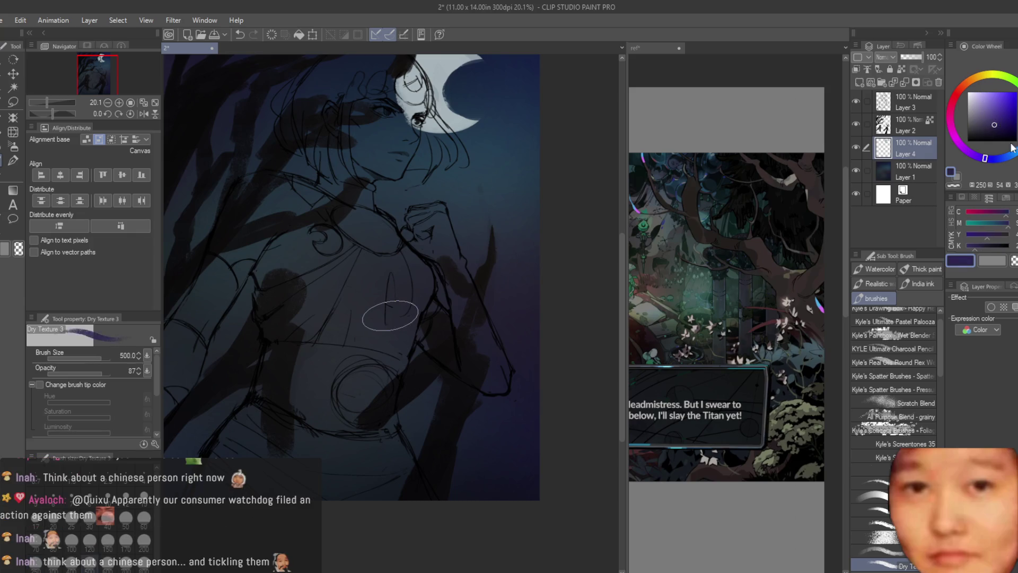
# With a larger brush, paint medium and dark blue strokes around the raised arm and thigh
pyautogui.press(']')
pyautogui.click(1010, 123)
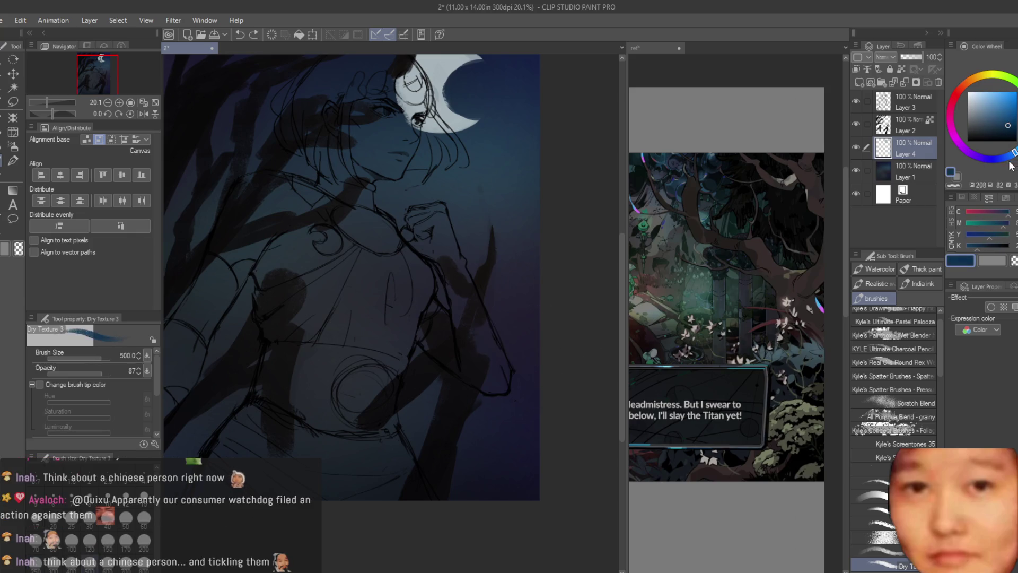
pyautogui.moveTo(534, 358); pyautogui.dragTo(518, 359)
pyautogui.keyDown('alt'); pyautogui.click(510, 355); pyautogui.keyUp('alt')
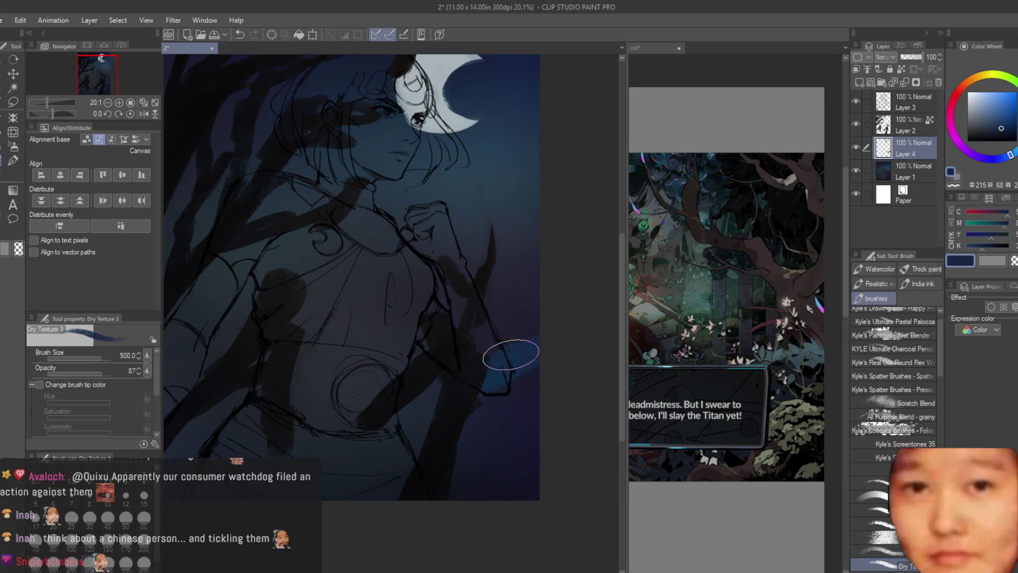
pyautogui.click(989, 137)
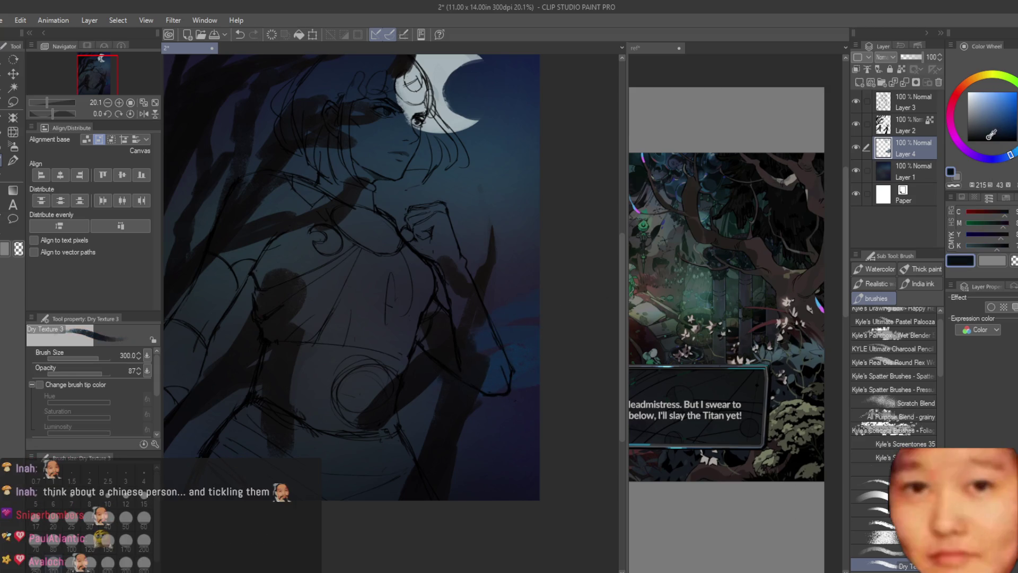
pyautogui.moveTo(460, 427); pyautogui.dragTo(490, 405)
pyautogui.moveTo(519, 364); pyautogui.dragTo(495, 374)
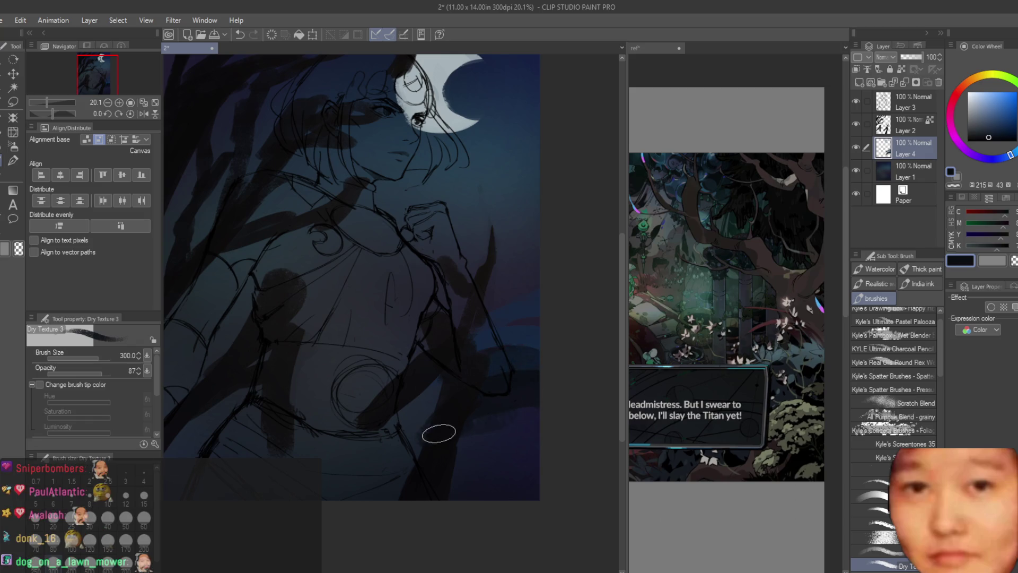
pyautogui.moveTo(393, 418); pyautogui.dragTo(387, 419)
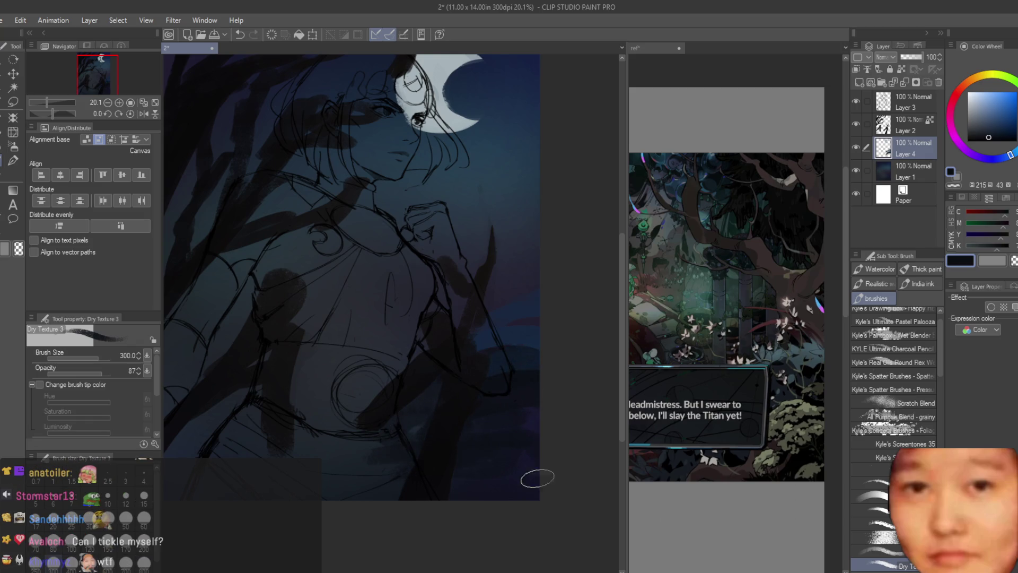
pyautogui.scroll(1, 292, 444)
pyautogui.scroll(-3, 291, 444)
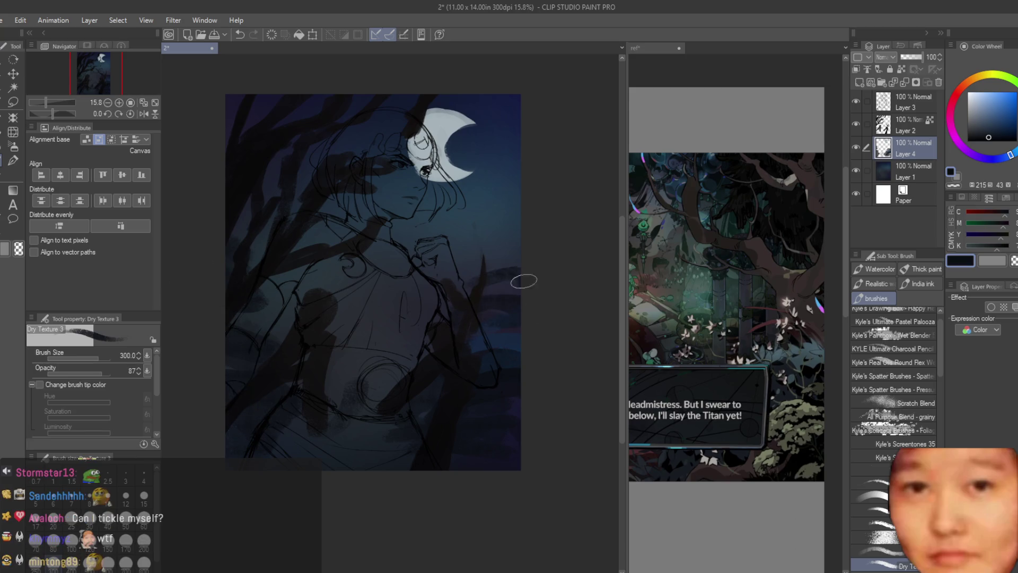
# Sample blues from the canvas and refine them toward a deeper, duller blue on the colour wheel
pyautogui.keyDown('alt'); pyautogui.click(477, 310); pyautogui.keyUp('alt')
pyautogui.scroll(1, 416, 332)
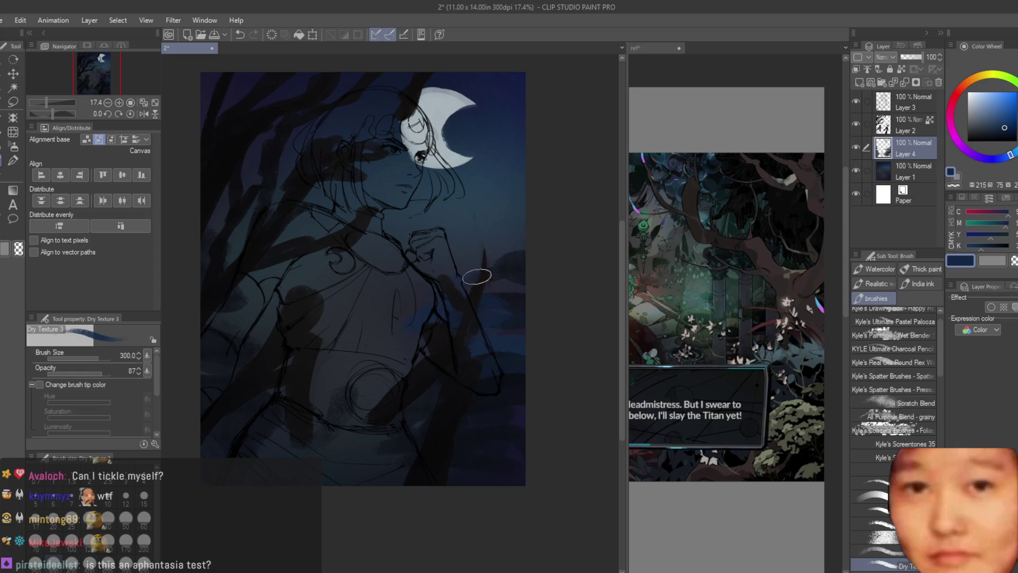
pyautogui.keyDown('alt'); pyautogui.click(463, 398); pyautogui.keyUp('alt')
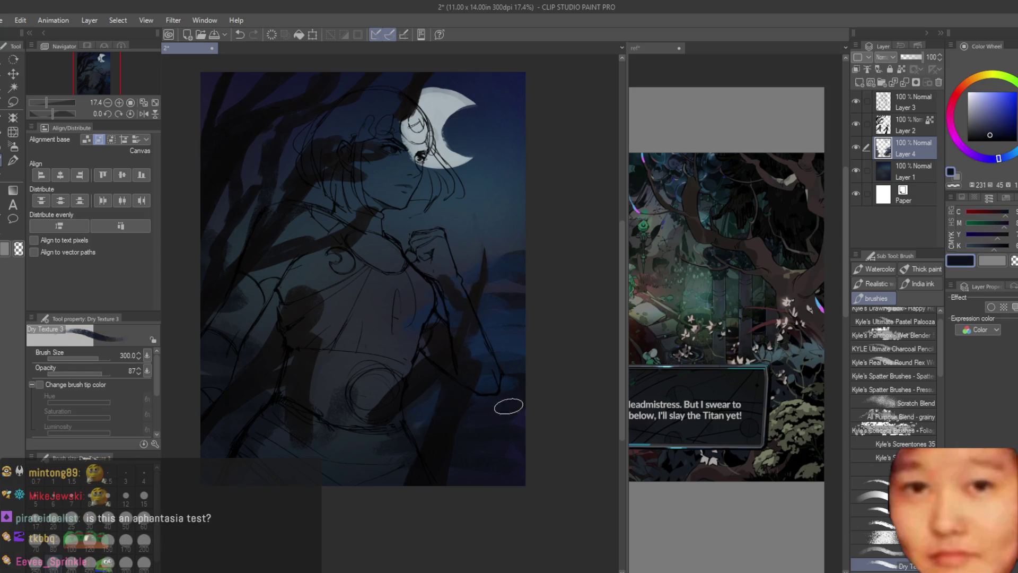
pyautogui.keyDown('alt'); pyautogui.click(480, 403); pyautogui.keyUp('alt')
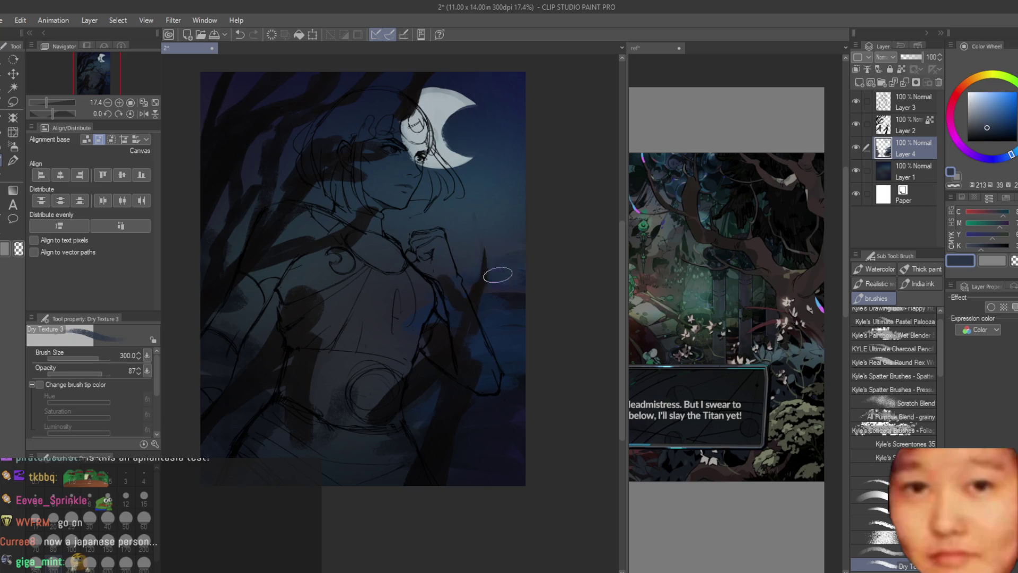
pyautogui.keyDown('alt'); pyautogui.click(486, 321); pyautogui.keyUp('alt')
pyautogui.keyDown('alt'); pyautogui.click(489, 233); pyautogui.keyUp('alt')
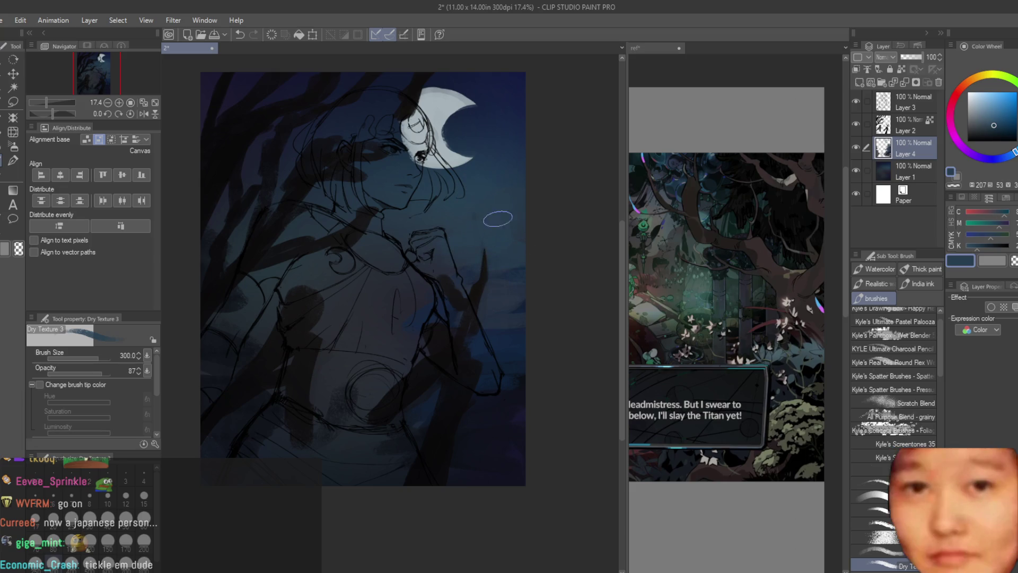
pyautogui.keyDown('alt'); pyautogui.click(481, 227); pyautogui.keyUp('alt')
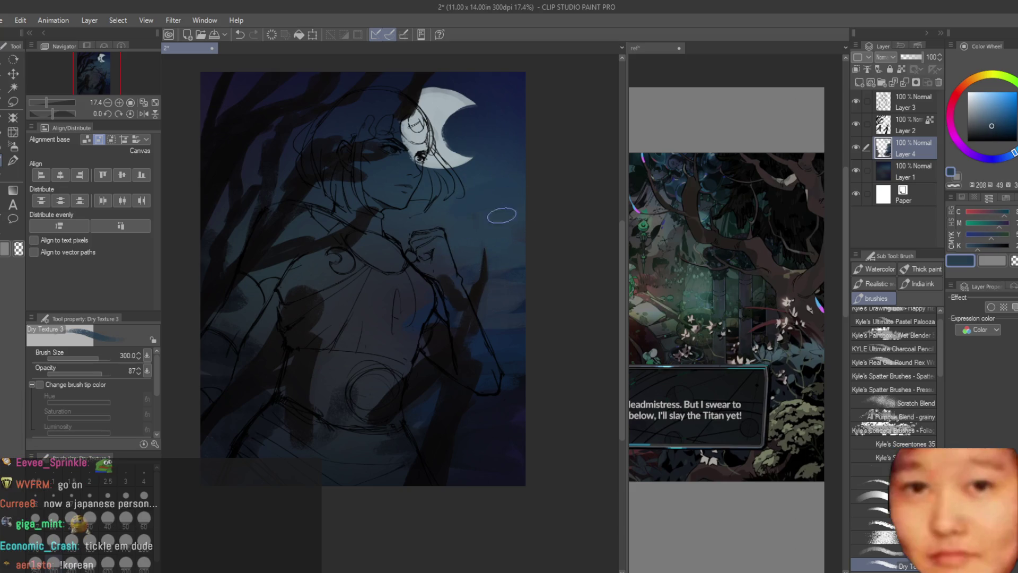
pyautogui.keyDown('alt'); pyautogui.click(292, 229); pyautogui.keyUp('alt')
pyautogui.keyDown('alt'); pyautogui.click(295, 155); pyautogui.keyUp('alt')
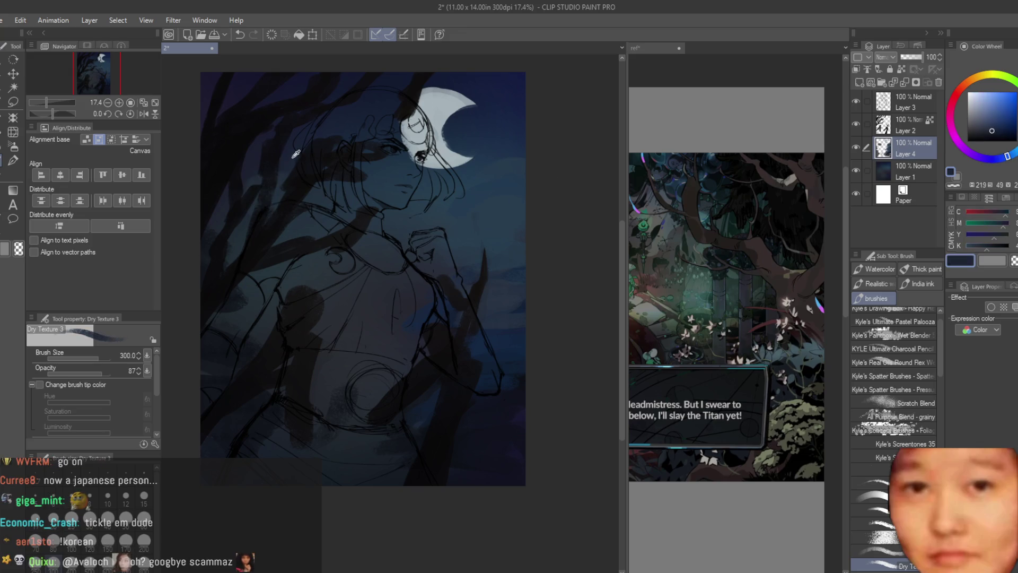
pyautogui.scroll(-3, 511, 221)
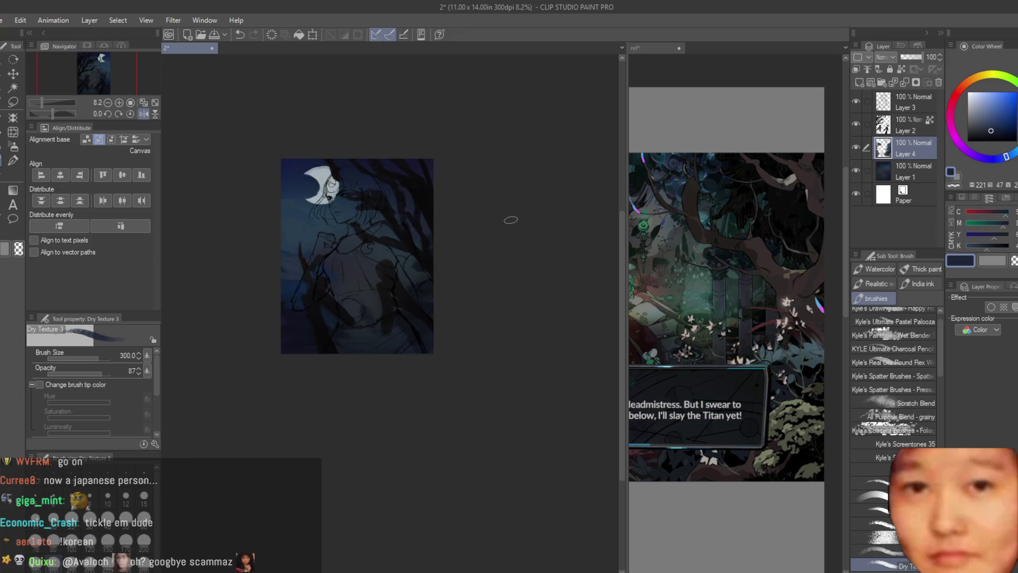
pyautogui.scroll(2, 608, 176)
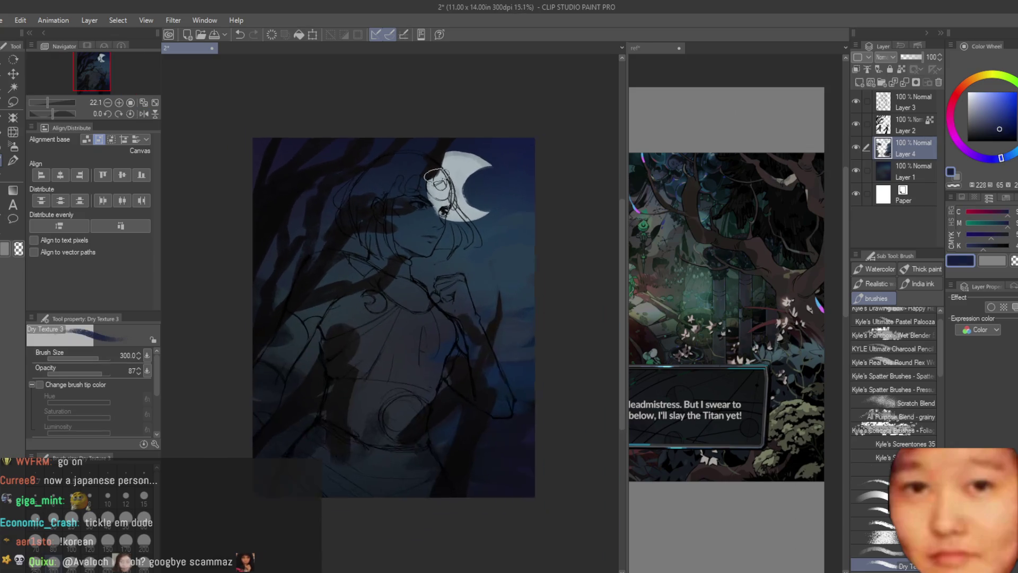
pyautogui.click(982, 150)
pyautogui.scroll(-2, 506, 275)
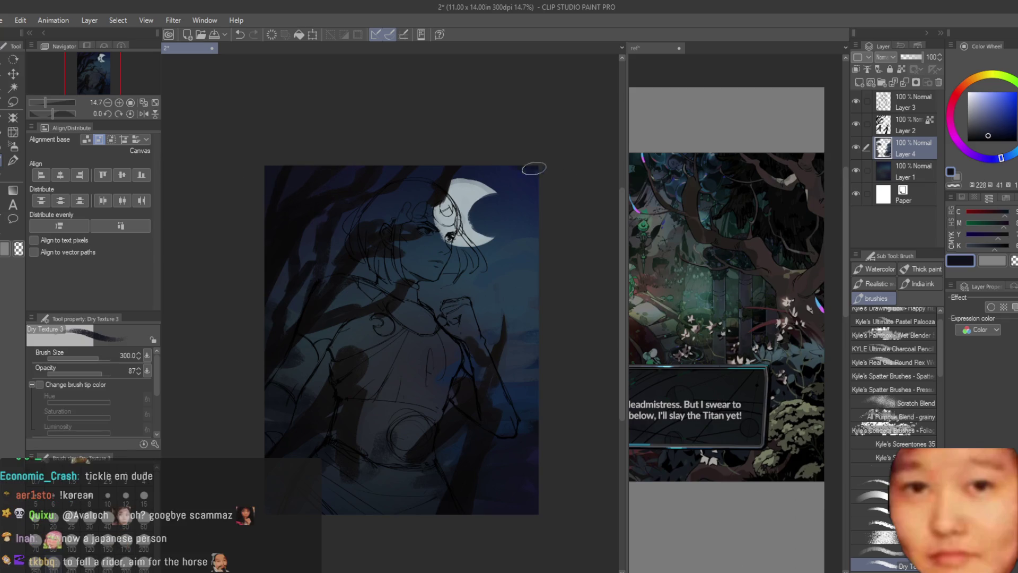
pyautogui.scroll(2, 569, 197)
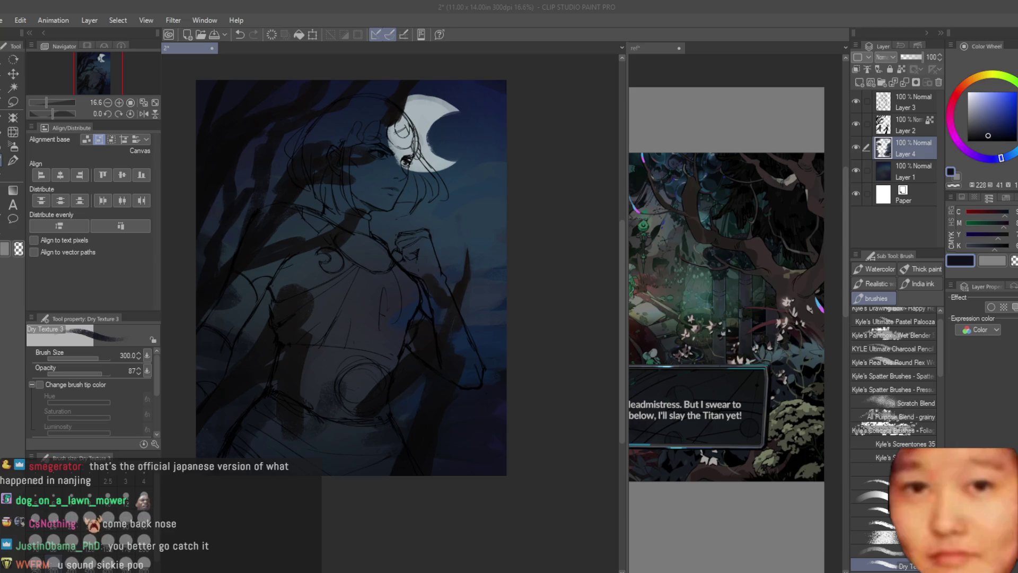
pyautogui.scroll(-1, 433, 260)
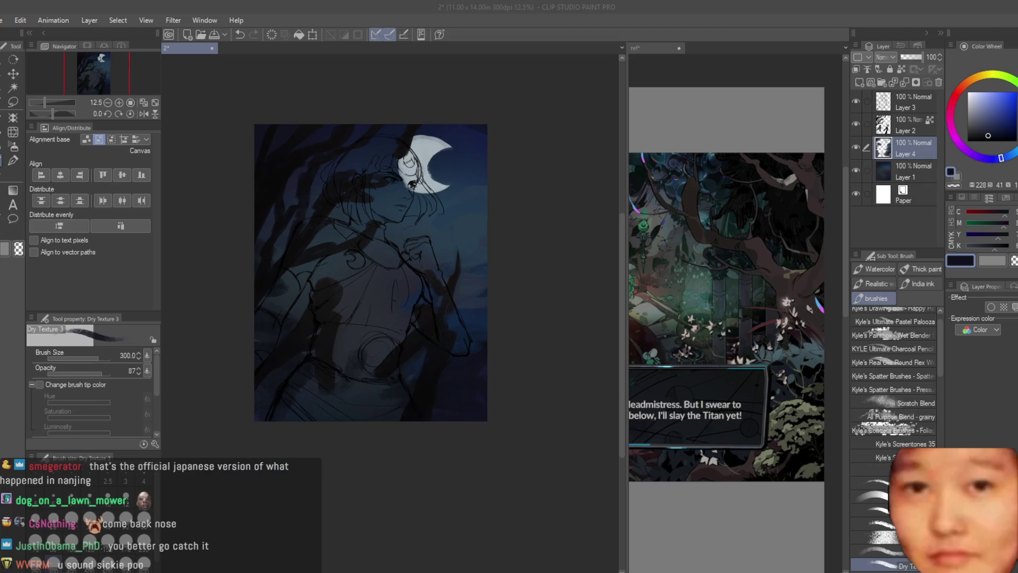
# In the reference file, move Layer 4 below the 3D layer
pyautogui.press('h')
pyautogui.scroll(2, 493, 207)
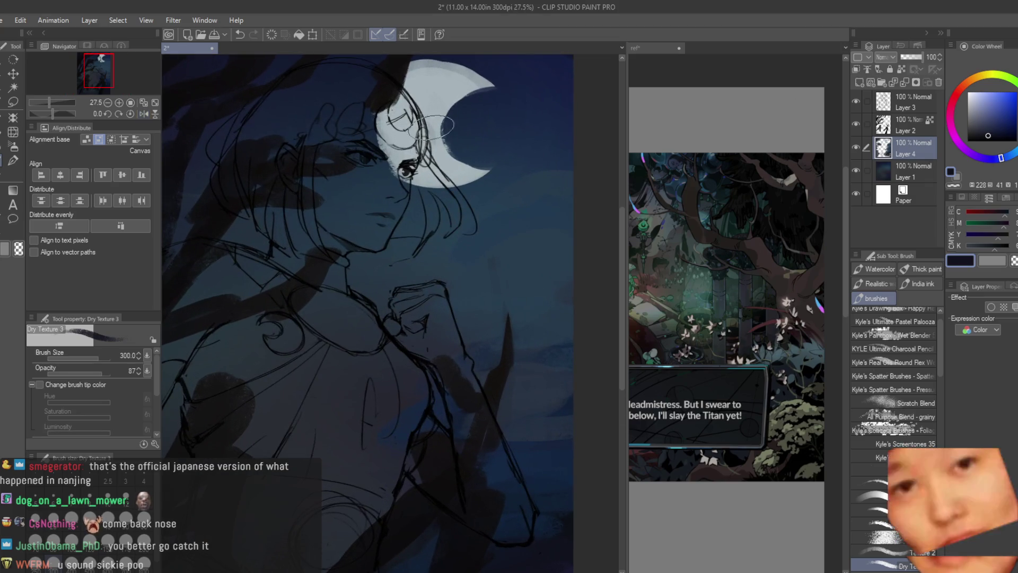
pyautogui.scroll(-1, 604, 179)
pyautogui.scroll(-3, 801, 249)
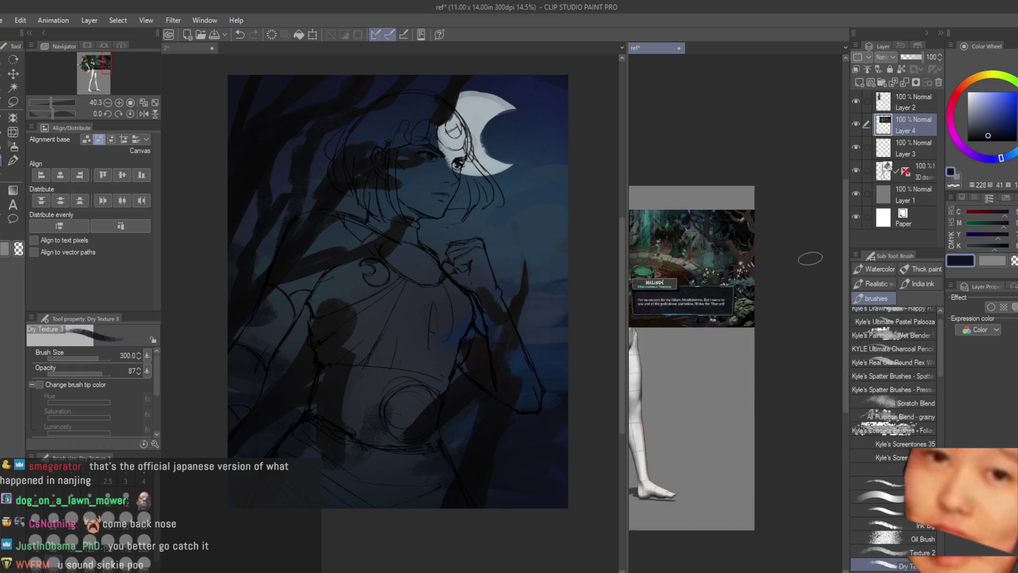
pyautogui.scroll(-1, 672, 225)
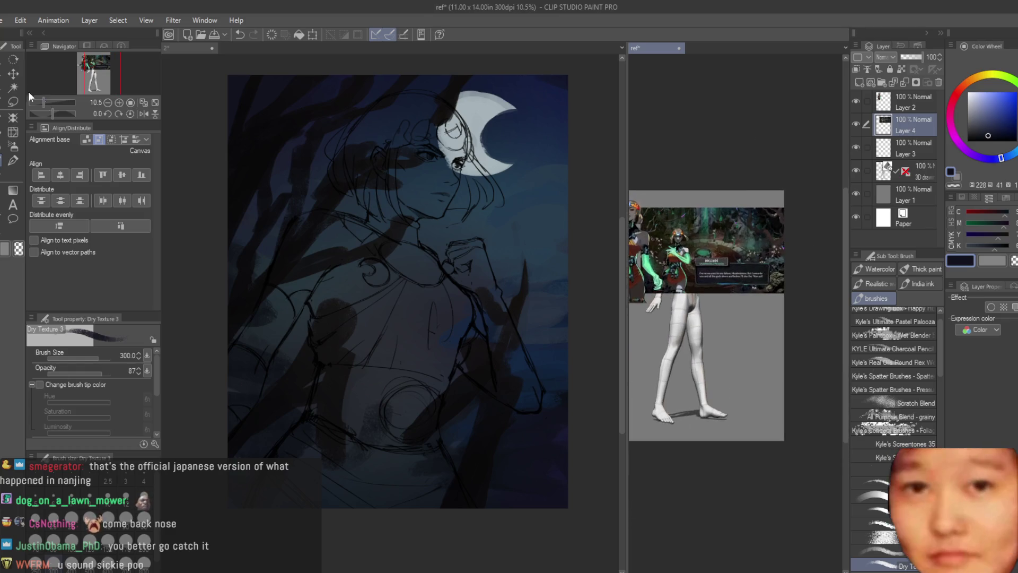
pyautogui.press('k')
pyautogui.moveTo(923, 131); pyautogui.dragTo(912, 182)
pyautogui.scroll(1, 634, 281)
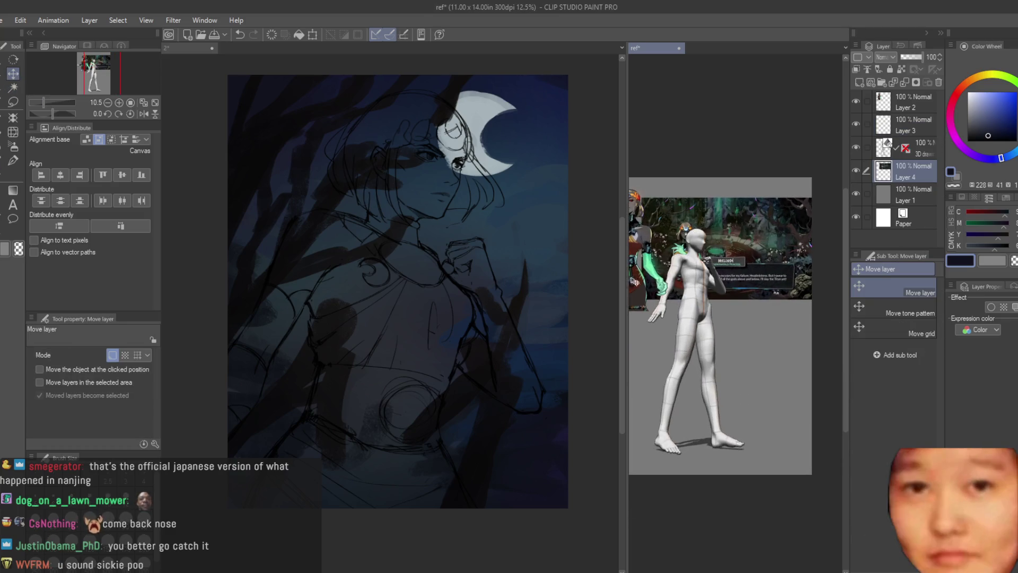
# In the main illustration, add a new raster layer above Layer 2 and pick a brown colour
pyautogui.click(459, 186)
pyautogui.scroll(1, 504, 204)
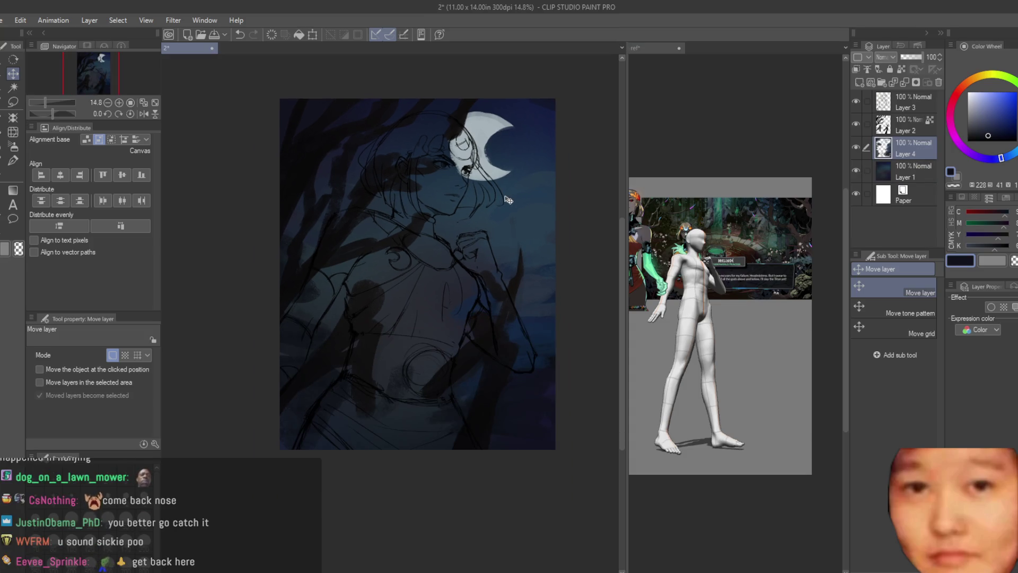
pyautogui.scroll(1, 508, 200)
pyautogui.click(901, 125)
pyautogui.click(859, 82)
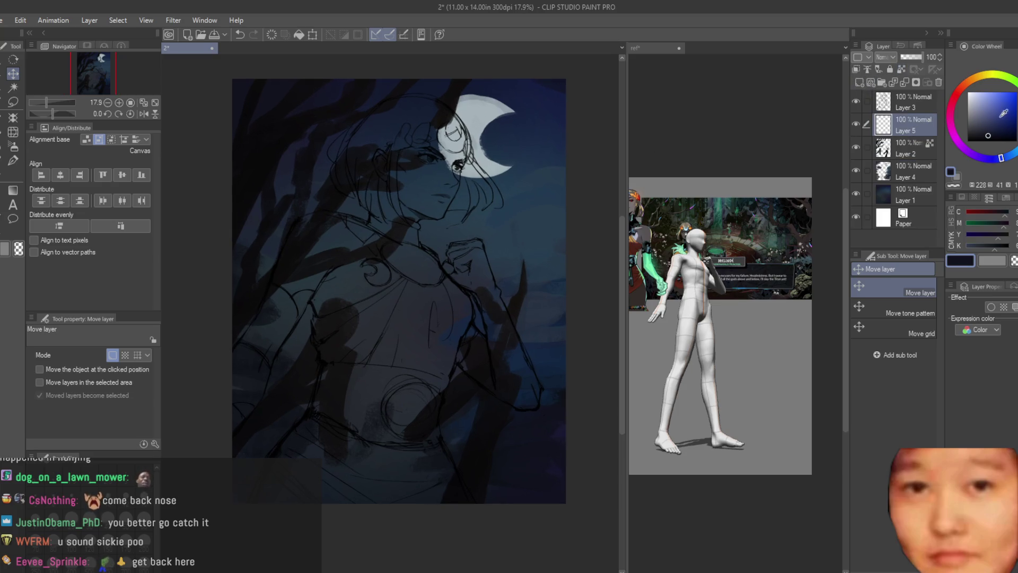
pyautogui.click(975, 77)
pyautogui.click(984, 120)
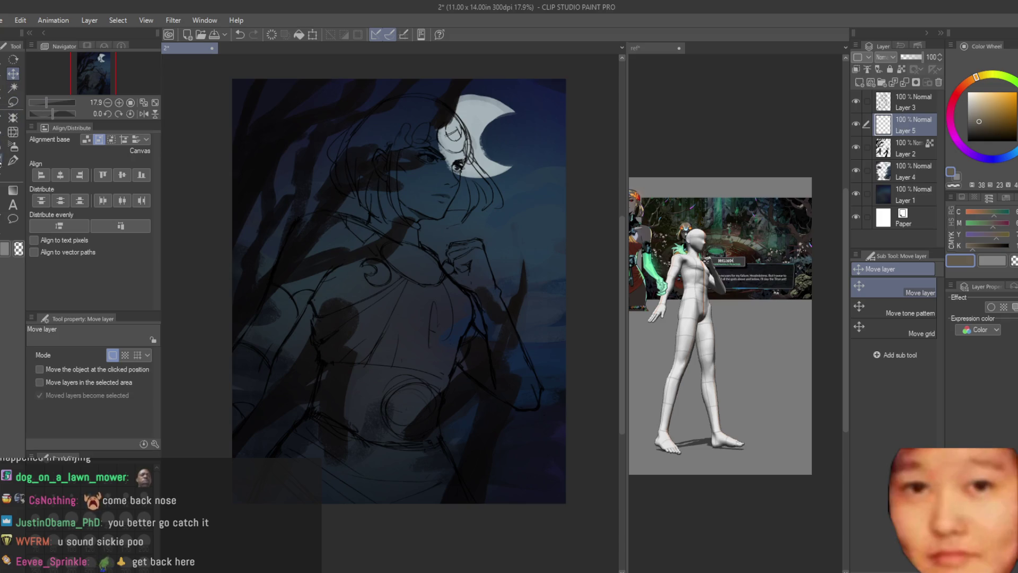
# Switch to the textured brush and hide Layers 2 and 4
pyautogui.click(12, 162)
pyautogui.scroll(3, 429, 138)
pyautogui.click(856, 147)
pyautogui.click(856, 170)
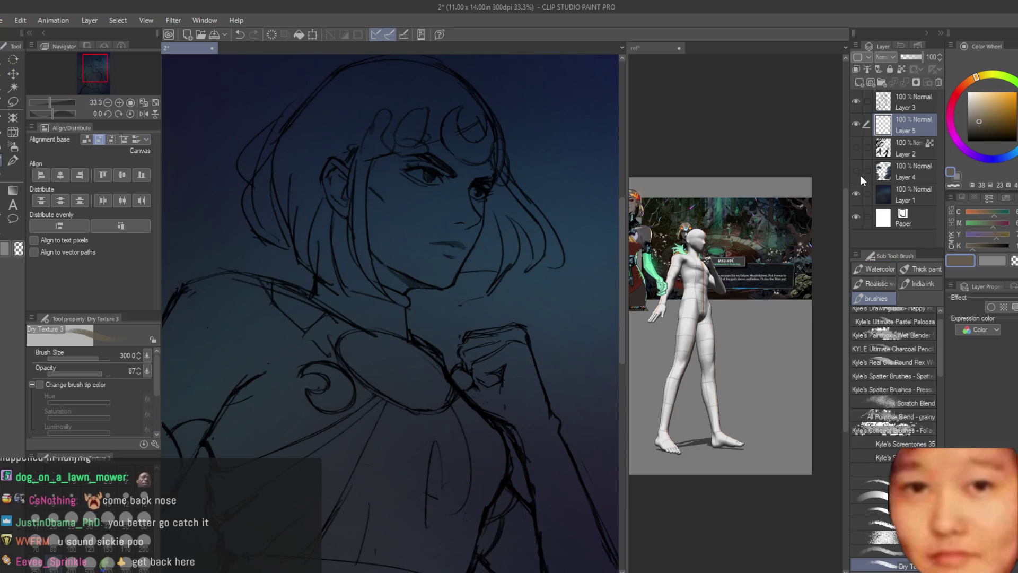
# Paint tan base over the face, hair, chest, right arm and left shoulder on Layer 5
pyautogui.scroll(2, 392, 148)
pyautogui.moveTo(382, 127)
pyautogui.mouseDown()
pyautogui.moveTo(509, 106)
pyautogui.moveTo(474, 252)
pyautogui.moveTo(336, 193)
pyautogui.moveTo(358, 277)
pyautogui.mouseUp()
pyautogui.scroll(-1, 411, 133)
pyautogui.moveTo(493, 182)
pyautogui.mouseDown()
pyautogui.moveTo(455, 164)
pyautogui.moveTo(381, 232)
pyautogui.moveTo(355, 333)
pyautogui.moveTo(365, 387)
pyautogui.moveTo(439, 489)
pyautogui.moveTo(464, 414)
pyautogui.moveTo(511, 395)
pyautogui.moveTo(454, 362)
pyautogui.mouseUp()
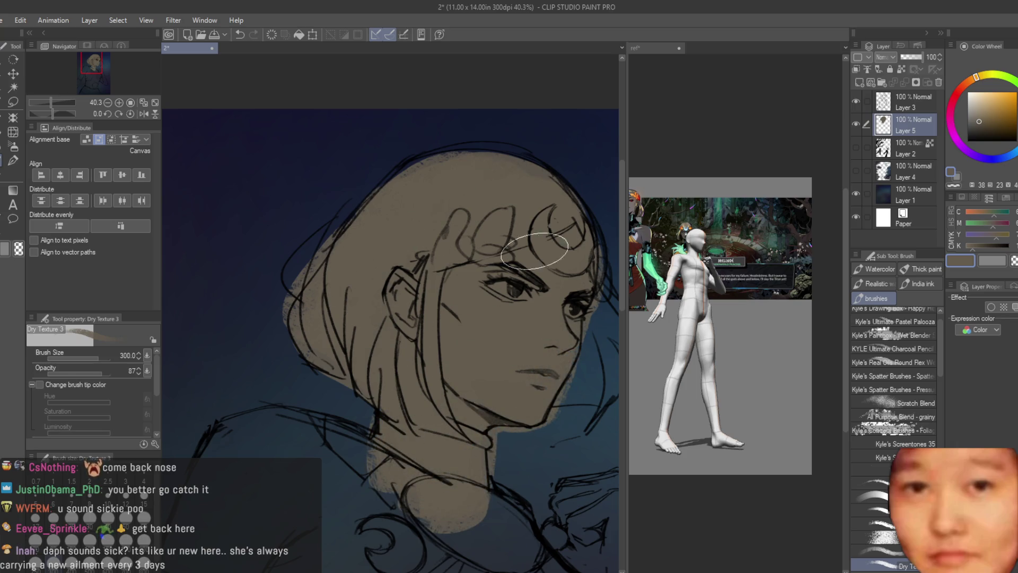
pyautogui.scroll(-1, 534, 250)
pyautogui.moveTo(530, 265)
pyautogui.mouseDown()
pyautogui.moveTo(573, 297)
pyautogui.moveTo(484, 321)
pyautogui.mouseUp()
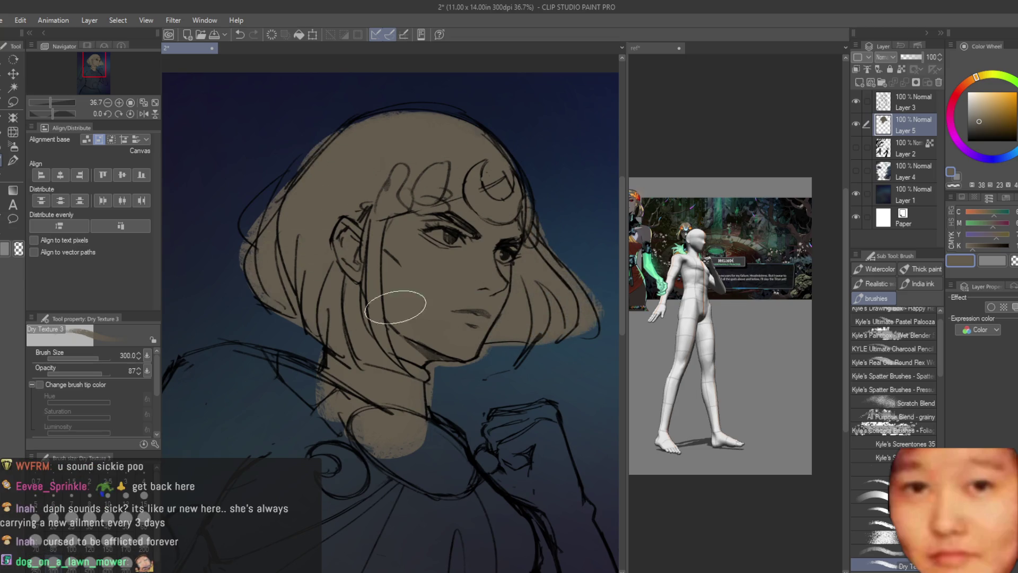
pyautogui.scroll(-1, 394, 306)
pyautogui.moveTo(409, 341)
pyautogui.mouseDown()
pyautogui.moveTo(489, 382)
pyautogui.moveTo(477, 352)
pyautogui.moveTo(551, 467)
pyautogui.moveTo(440, 493)
pyautogui.moveTo(434, 509)
pyautogui.mouseUp()
pyautogui.scroll(-1, 462, 460)
pyautogui.scroll(1, 461, 460)
pyautogui.moveTo(462, 460)
pyautogui.mouseDown()
pyautogui.moveTo(523, 432)
pyautogui.moveTo(484, 327)
pyautogui.mouseUp()
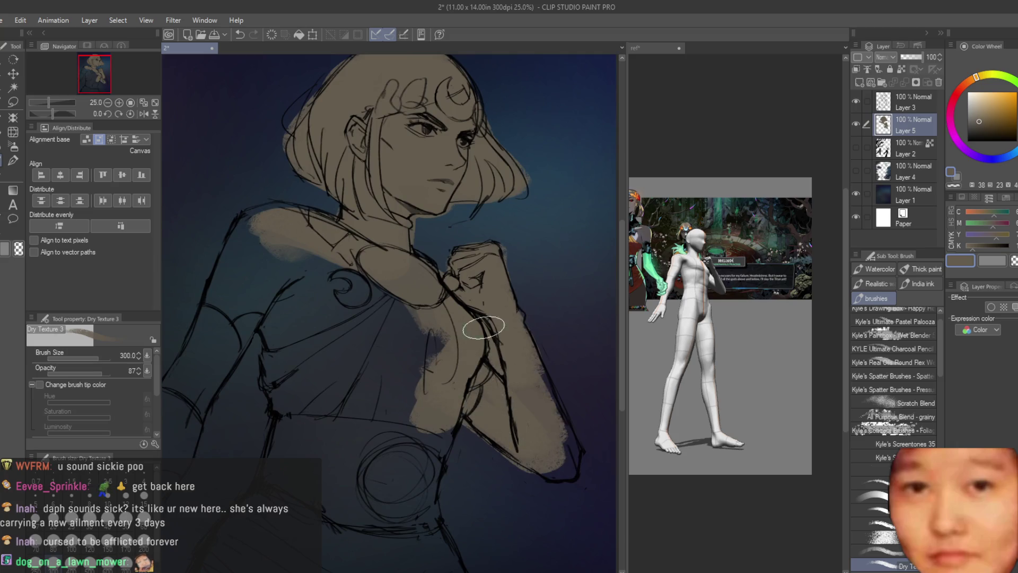
pyautogui.moveTo(483, 418)
pyautogui.mouseDown()
pyautogui.moveTo(380, 302)
pyautogui.moveTo(420, 375)
pyautogui.moveTo(361, 253)
pyautogui.moveTo(297, 276)
pyautogui.mouseUp()
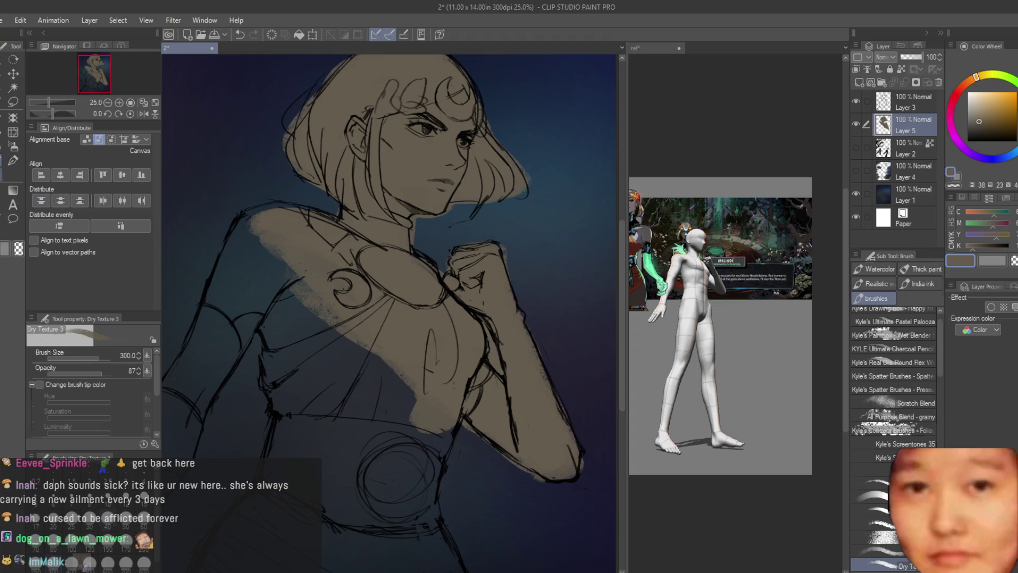
# Erase overflowing paint and flip the canvas view to check the drawing
pyautogui.press('e')
pyautogui.scroll(3, 456, 215)
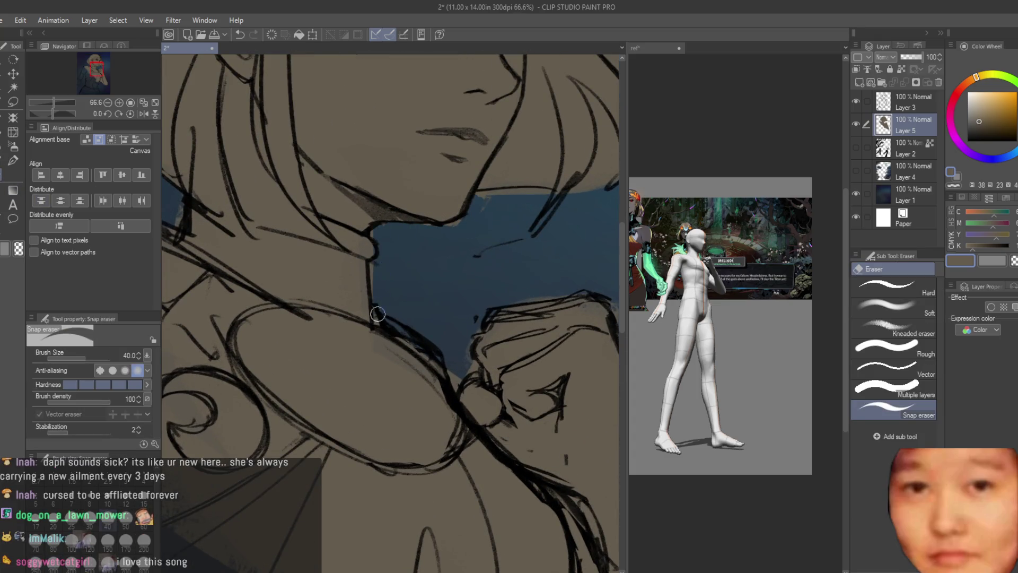
pyautogui.scroll(-3, 491, 201)
pyautogui.scroll(2, 531, 318)
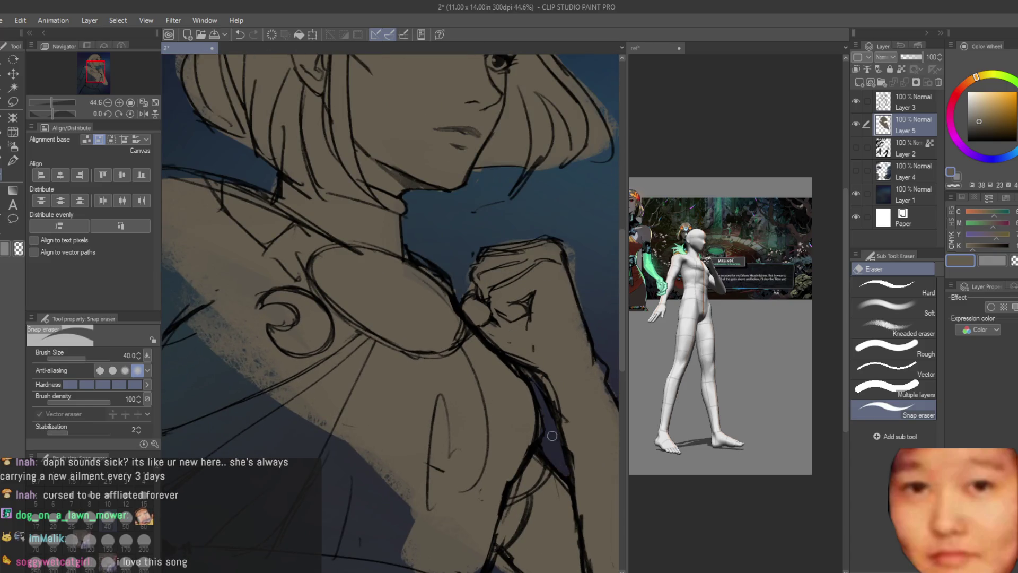
pyautogui.scroll(-3, 552, 435)
pyautogui.scroll(1, 478, 318)
pyautogui.press('b')
pyautogui.press('h')
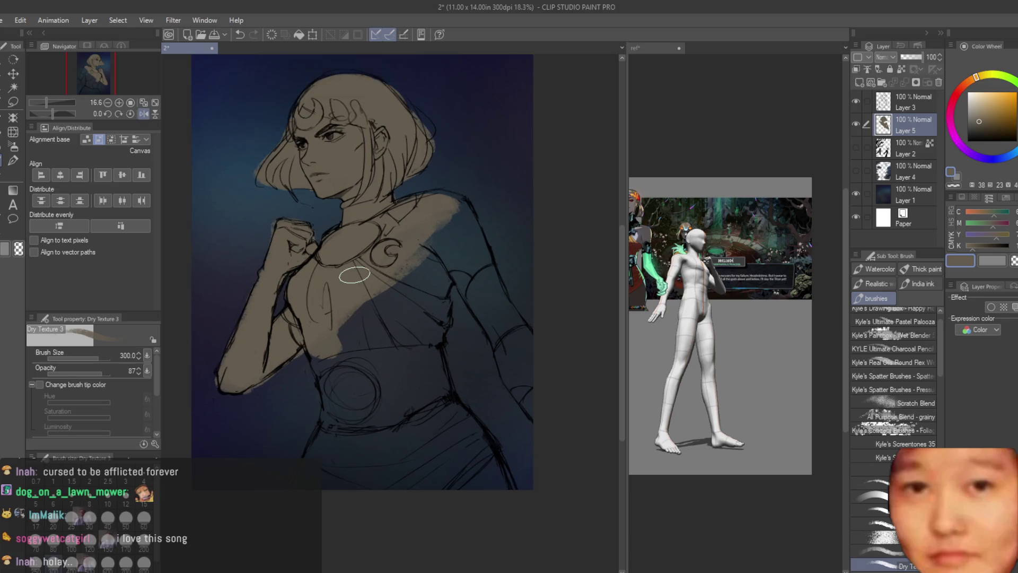
pyautogui.scroll(2, 421, 227)
# Fill the shoulder, forearm, chest, waist, hip and belt with tan base colour
pyautogui.moveTo(421, 227)
pyautogui.mouseDown()
pyautogui.moveTo(465, 186)
pyautogui.moveTo(403, 159)
pyautogui.moveTo(431, 192)
pyautogui.moveTo(484, 216)
pyautogui.moveTo(564, 431)
pyautogui.moveTo(545, 379)
pyautogui.mouseUp()
pyautogui.moveTo(544, 343); pyautogui.dragTo(596, 449)
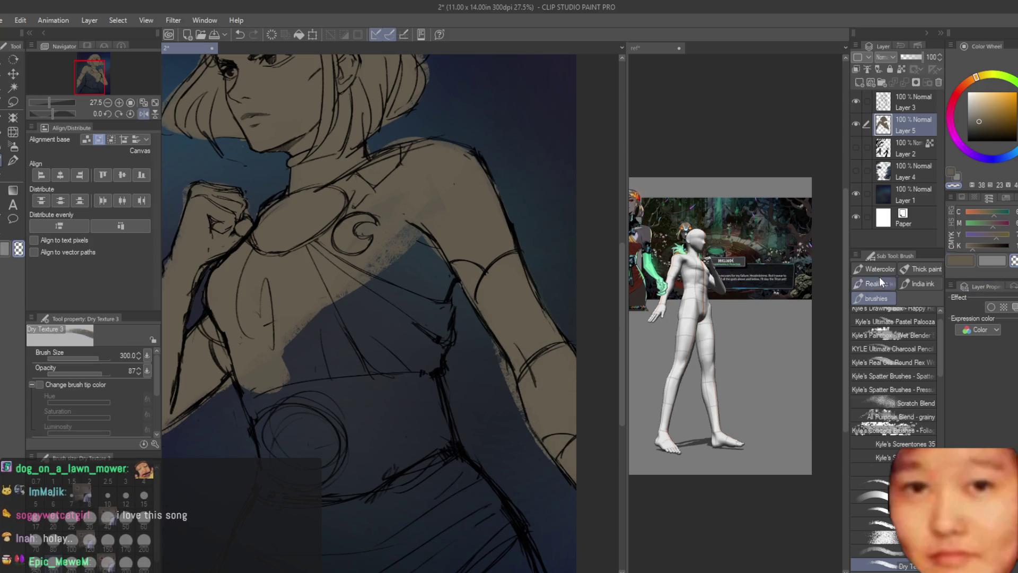
pyautogui.moveTo(403, 339)
pyautogui.mouseDown()
pyautogui.moveTo(421, 216)
pyautogui.moveTo(415, 323)
pyautogui.moveTo(347, 221)
pyautogui.moveTo(287, 436)
pyautogui.moveTo(295, 458)
pyautogui.moveTo(363, 477)
pyautogui.moveTo(326, 423)
pyautogui.mouseUp()
pyautogui.moveTo(427, 304)
pyautogui.mouseDown()
pyautogui.moveTo(411, 388)
pyautogui.moveTo(423, 546)
pyautogui.moveTo(356, 447)
pyautogui.mouseUp()
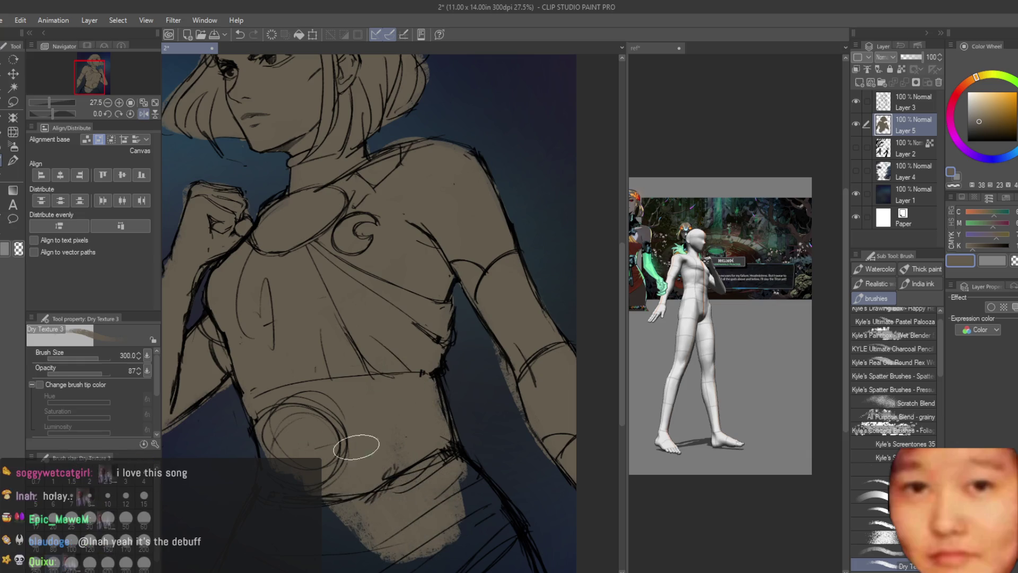
pyautogui.scroll(-3, 420, 358)
pyautogui.scroll(3, 334, 322)
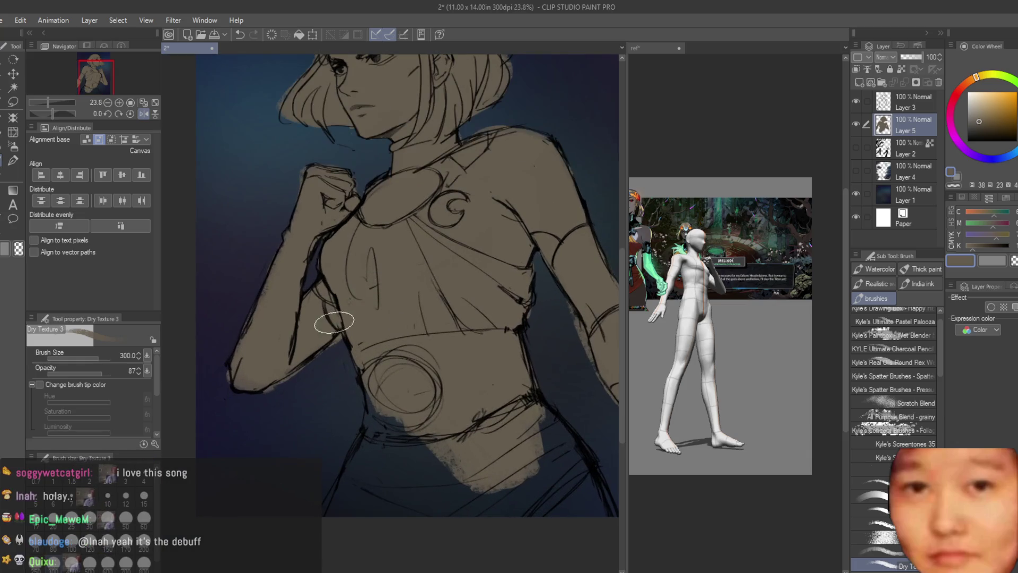
pyautogui.moveTo(333, 356)
pyautogui.mouseDown()
pyautogui.moveTo(386, 366)
pyautogui.moveTo(389, 427)
pyautogui.moveTo(535, 417)
pyautogui.mouseUp()
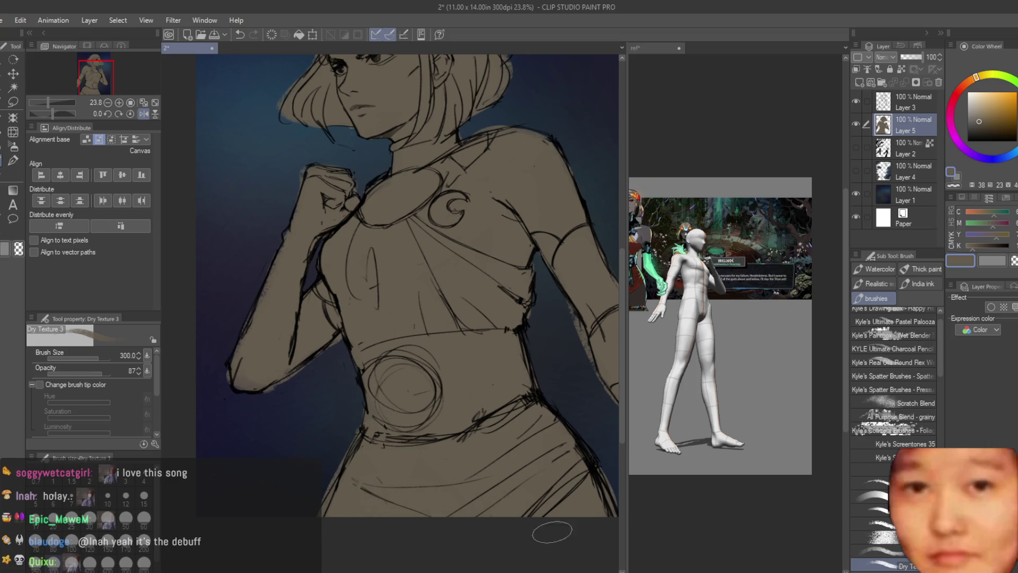
# Flip the view back and clean stray paint from the base edges with the eraser
pyautogui.scroll(-1, 361, 377)
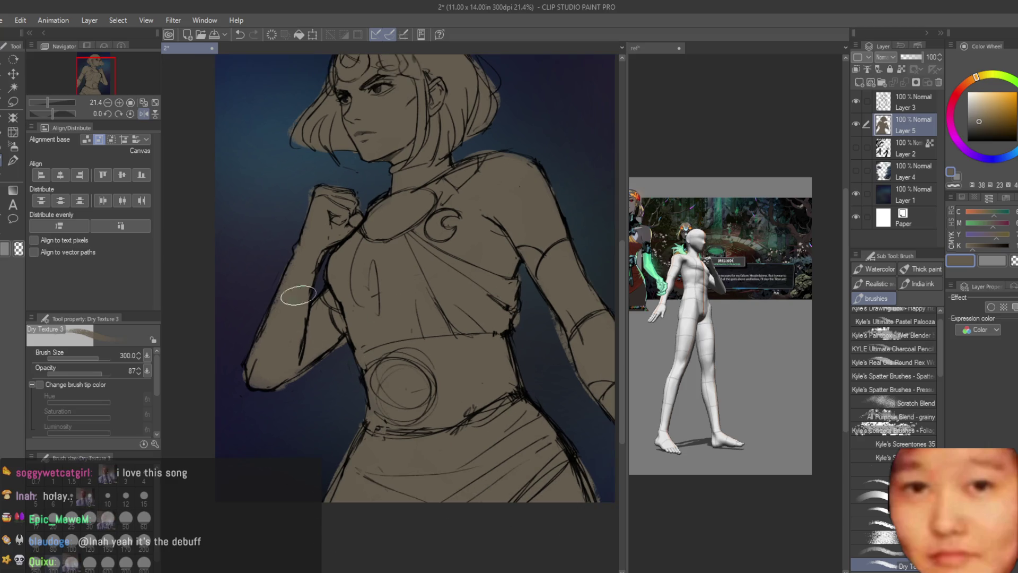
pyautogui.scroll(-2, 375, 295)
pyautogui.press('h')
pyautogui.scroll(3, 545, 256)
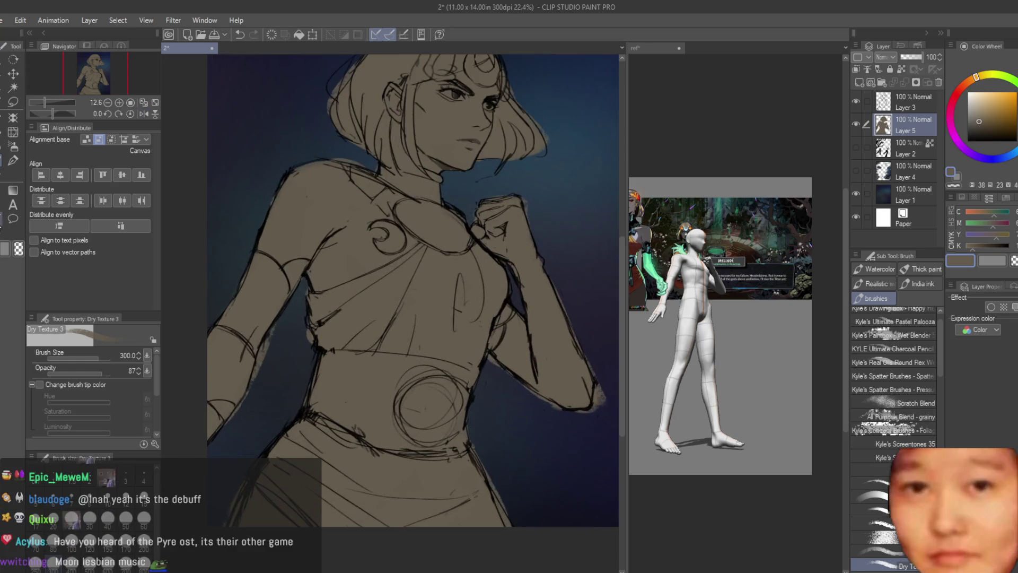
pyautogui.press('e')
pyautogui.scroll(2, 466, 373)
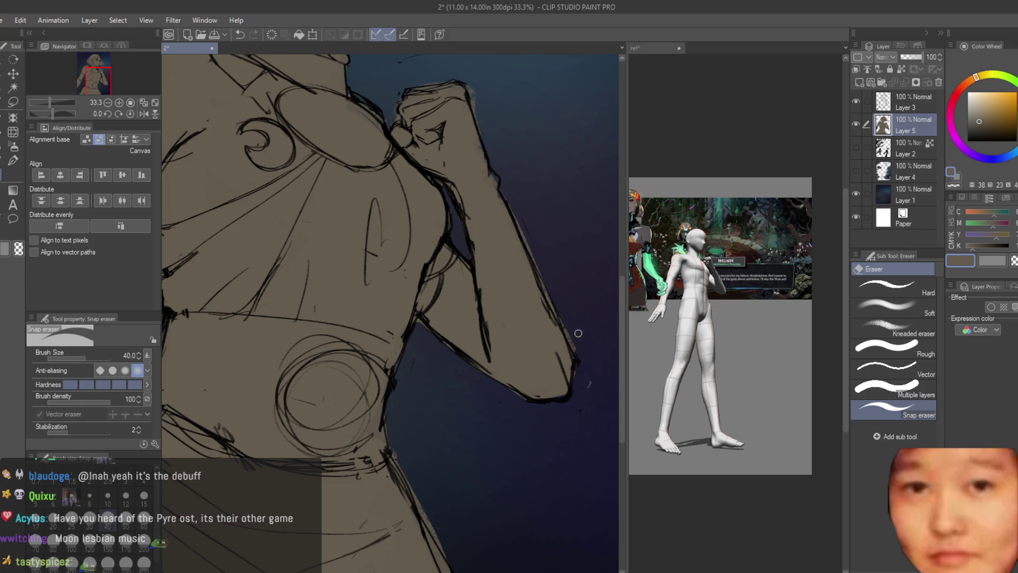
pyautogui.scroll(-3, 585, 348)
pyautogui.scroll(2, 530, 292)
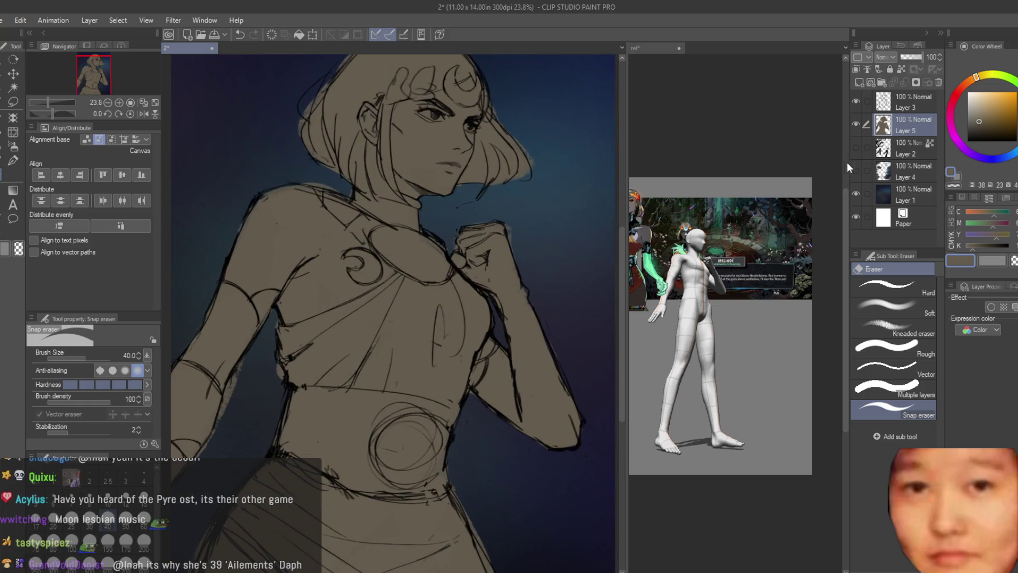
pyautogui.scroll(-3, 494, 231)
pyautogui.scroll(3, 494, 231)
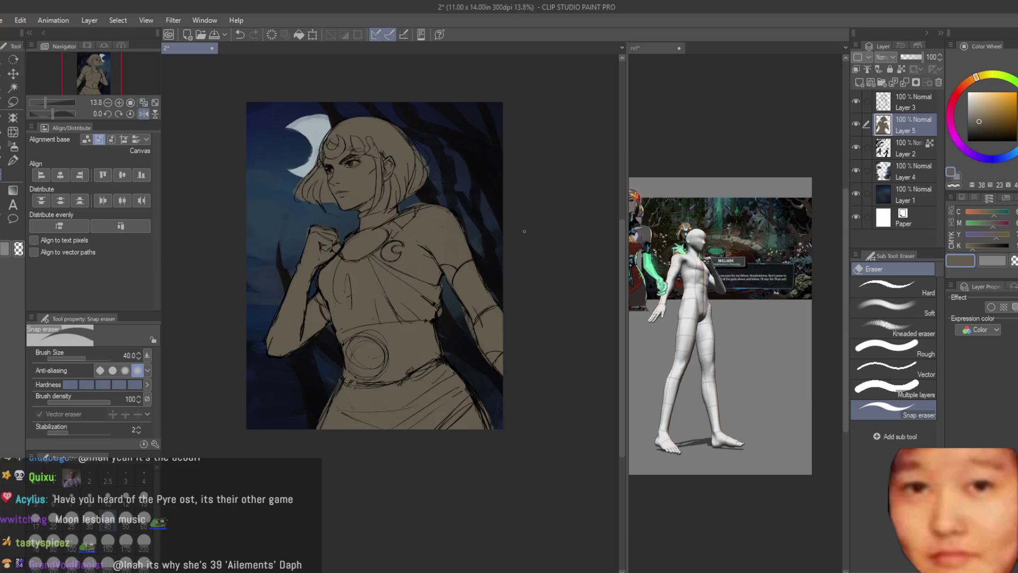
# With the Soft Airbrush at size 500, brighten the top of the hair with a light tan
pyautogui.press('b')
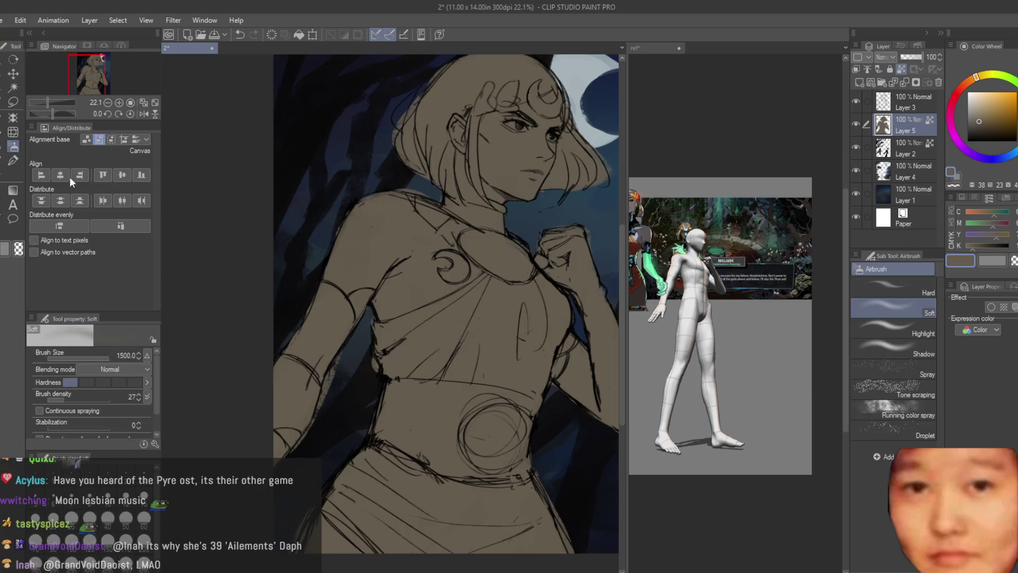
pyautogui.scroll(2, 720, 233)
pyautogui.scroll(2, 719, 234)
pyautogui.scroll(2, 379, 135)
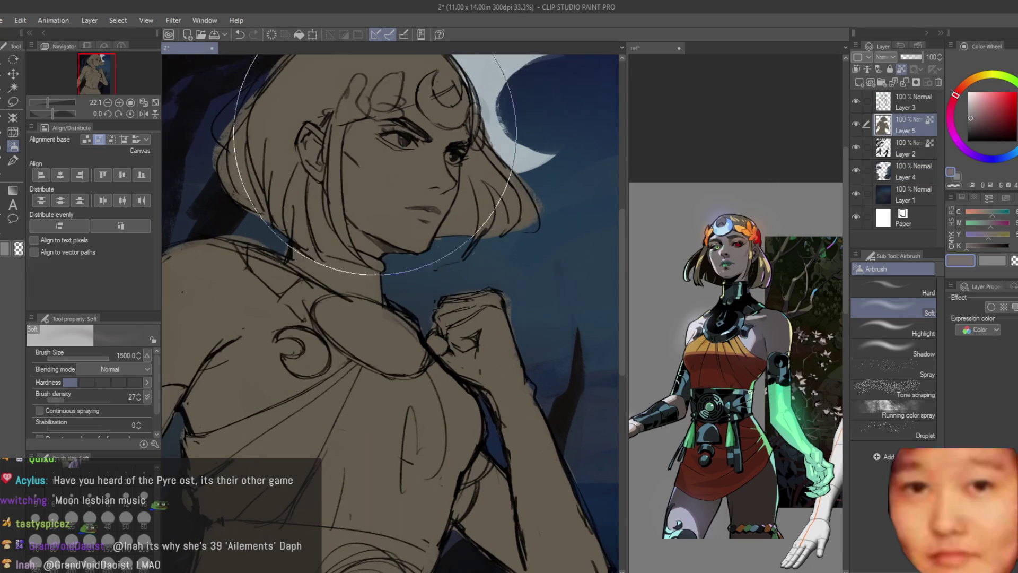
pyautogui.keyDown('alt'); pyautogui.click(731, 222); pyautogui.keyUp('alt')
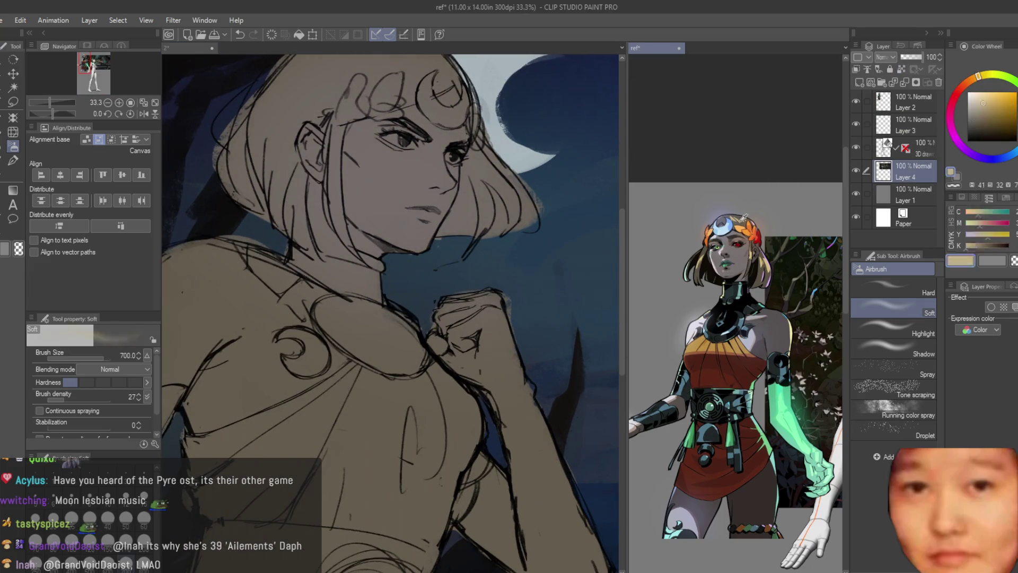
pyautogui.scroll(1, 382, 117)
pyautogui.scroll(-1, 382, 116)
pyautogui.press('[')
pyautogui.press('[')
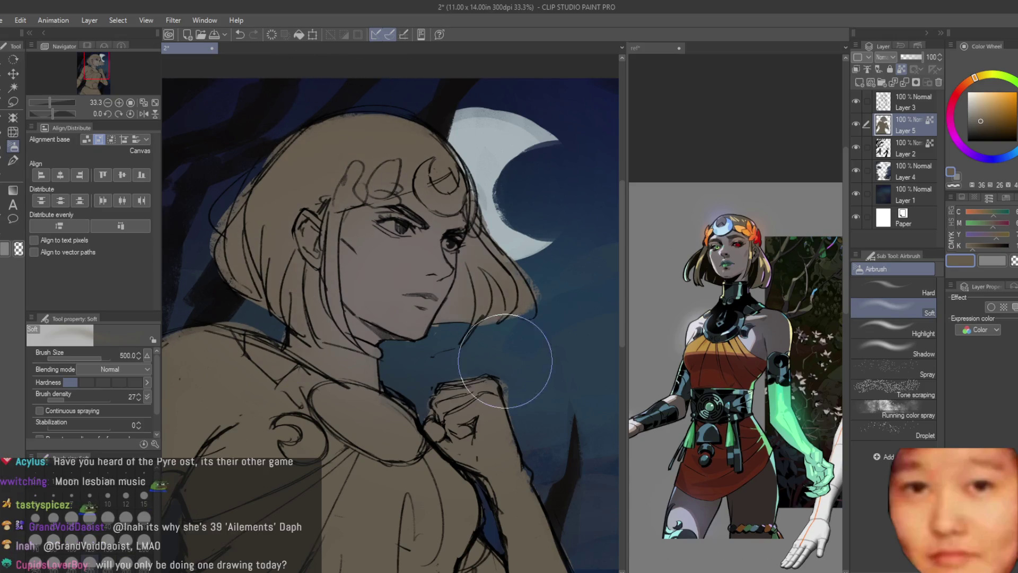
pyautogui.keyDown('alt'); pyautogui.click(517, 371); pyautogui.keyUp('alt')
pyautogui.scroll(4, 753, 273)
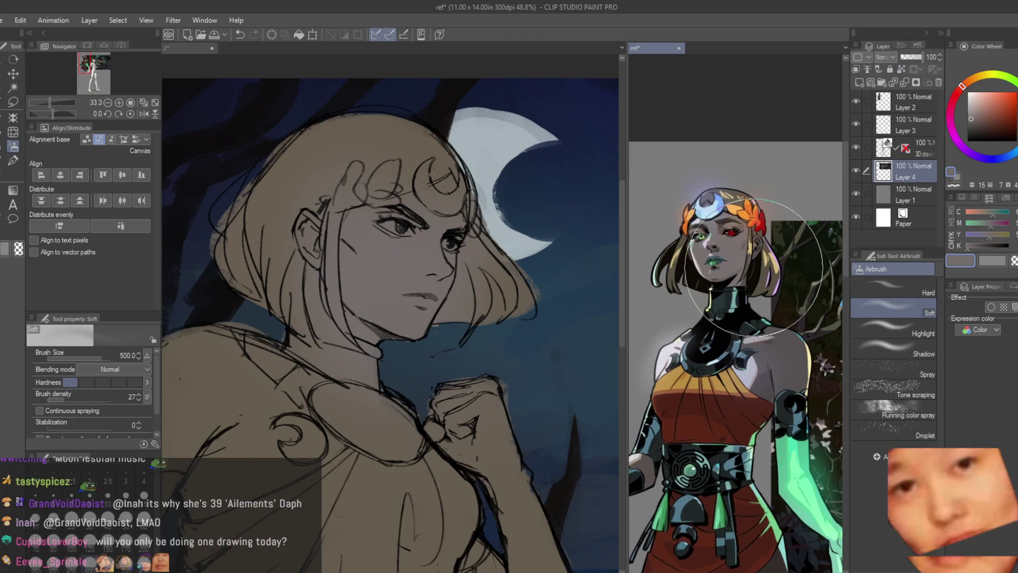
pyautogui.keyDown('alt'); pyautogui.click(766, 265); pyautogui.keyUp('alt')
pyautogui.moveTo(365, 159)
pyautogui.mouseDown()
pyautogui.moveTo(243, 154)
pyautogui.moveTo(201, 289)
pyautogui.mouseUp()
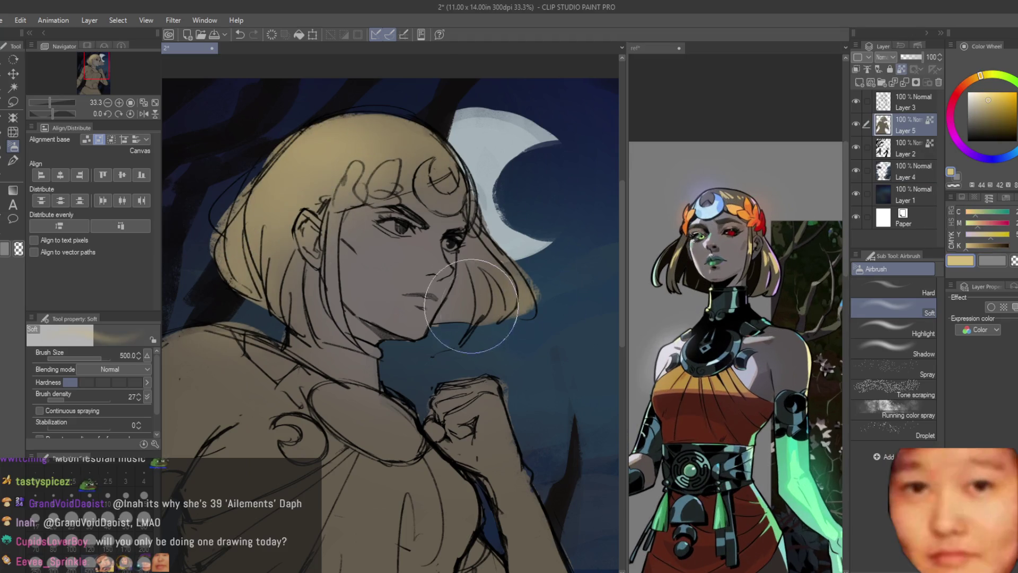
# Airbrush soft brown shading over the hair and face
pyautogui.keyDown('alt'); pyautogui.click(757, 233); pyautogui.keyUp('alt')
pyautogui.keyDown('alt'); pyautogui.click(767, 274); pyautogui.keyUp('alt')
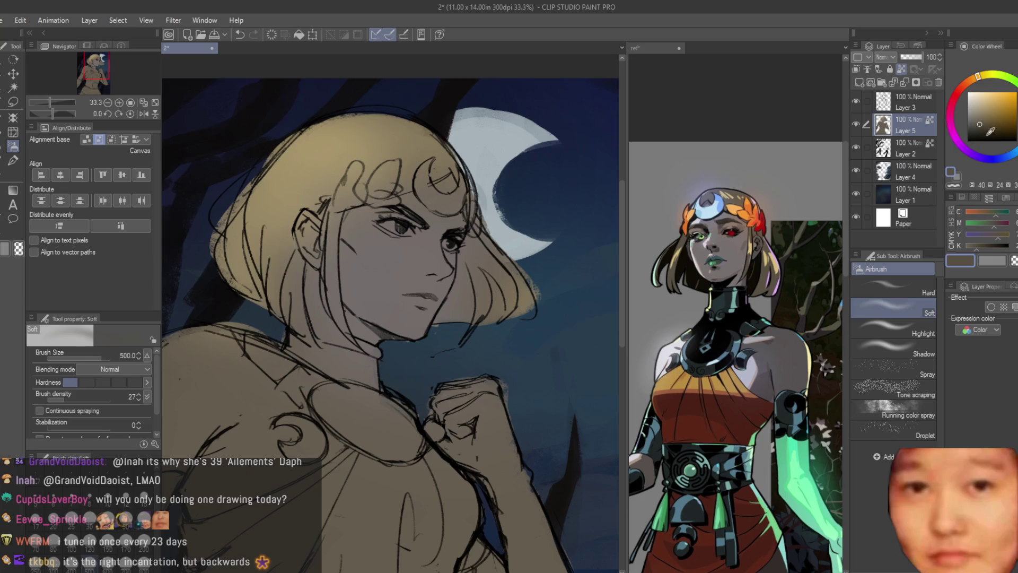
pyautogui.moveTo(467, 138)
pyautogui.mouseDown()
pyautogui.moveTo(297, 212)
pyautogui.moveTo(339, 281)
pyautogui.moveTo(353, 275)
pyautogui.mouseUp()
pyautogui.scroll(-3, 455, 295)
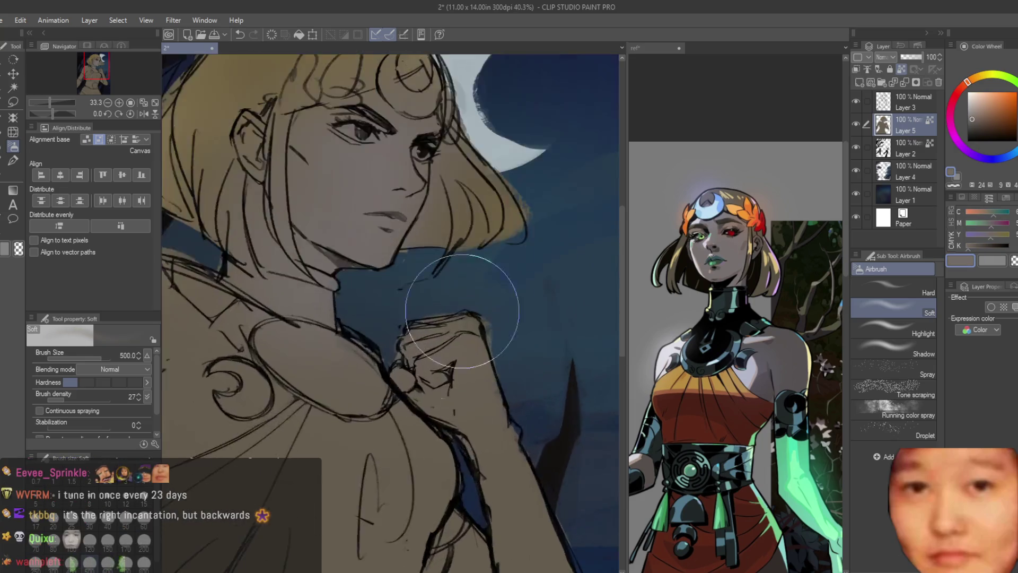
# Sample the reference arm's green and airbrush it over the character's arm
pyautogui.keyDown('alt'); pyautogui.click(777, 451); pyautogui.keyUp('alt')
pyautogui.keyDown('alt'); pyautogui.click(798, 456); pyautogui.keyUp('alt')
pyautogui.click(329, 145)
pyautogui.moveTo(466, 287)
pyautogui.mouseDown()
pyautogui.moveTo(525, 403)
pyautogui.moveTo(480, 408)
pyautogui.mouseUp()
# Airbrush a golden ochre glow over the chest
pyautogui.keyDown('alt'); pyautogui.click(710, 372); pyautogui.keyUp('alt')
pyautogui.scroll(1, 481, 259)
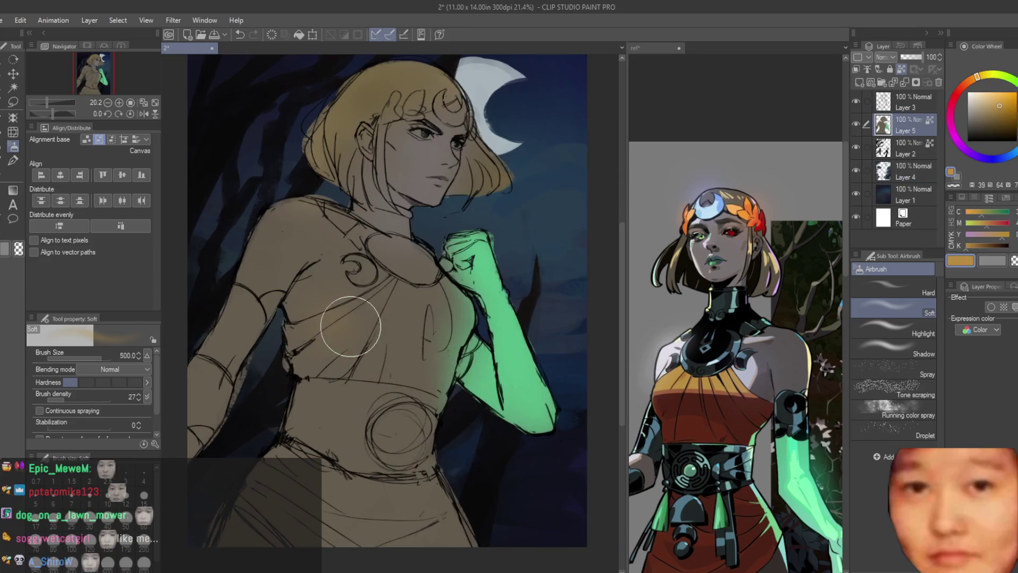
pyautogui.moveTo(424, 297); pyautogui.dragTo(386, 326)
pyautogui.keyDown('alt'); pyautogui.click(694, 407); pyautogui.keyUp('alt')
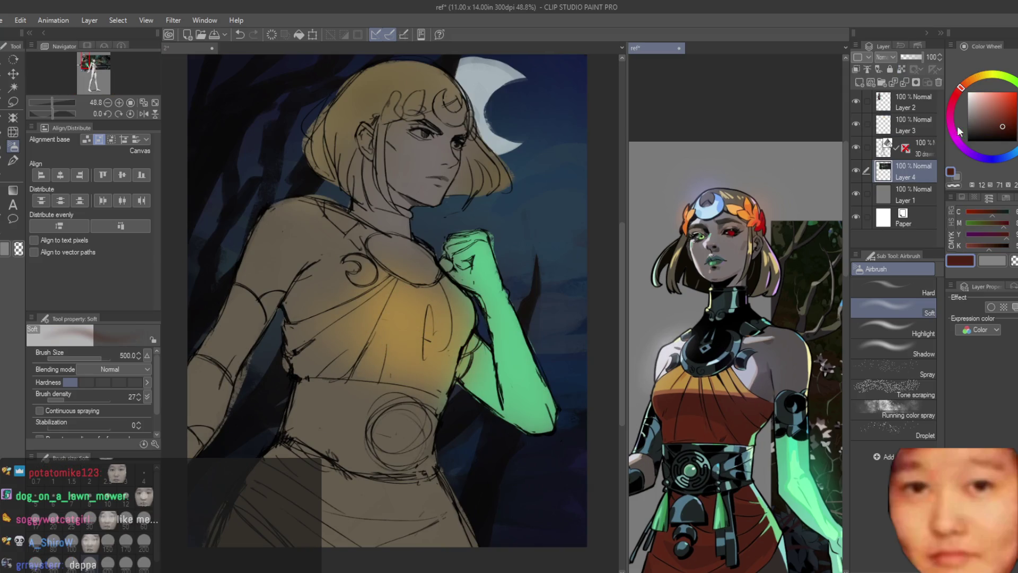
# Airbrush a brighter orange-red over the chest, waist and skirt of the dress
pyautogui.click(1005, 113)
pyautogui.click(413, 302)
pyautogui.moveTo(414, 313)
pyautogui.mouseDown()
pyautogui.moveTo(403, 318)
pyautogui.moveTo(434, 360)
pyautogui.mouseUp()
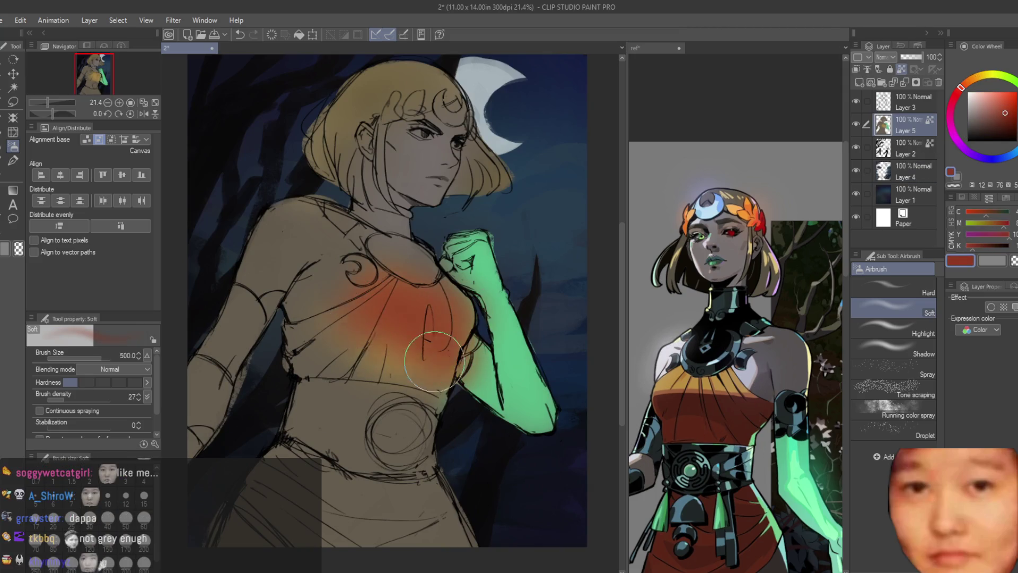
pyautogui.scroll(-2, 750, 188)
pyautogui.scroll(-1, 402, 467)
pyautogui.moveTo(386, 471)
pyautogui.mouseDown()
pyautogui.moveTo(362, 415)
pyautogui.moveTo(383, 486)
pyautogui.mouseUp()
# Shade the waist band and the neck, collar and upper chest with dark tones
pyautogui.keyDown('alt'); pyautogui.click(228, 371); pyautogui.keyUp('alt')
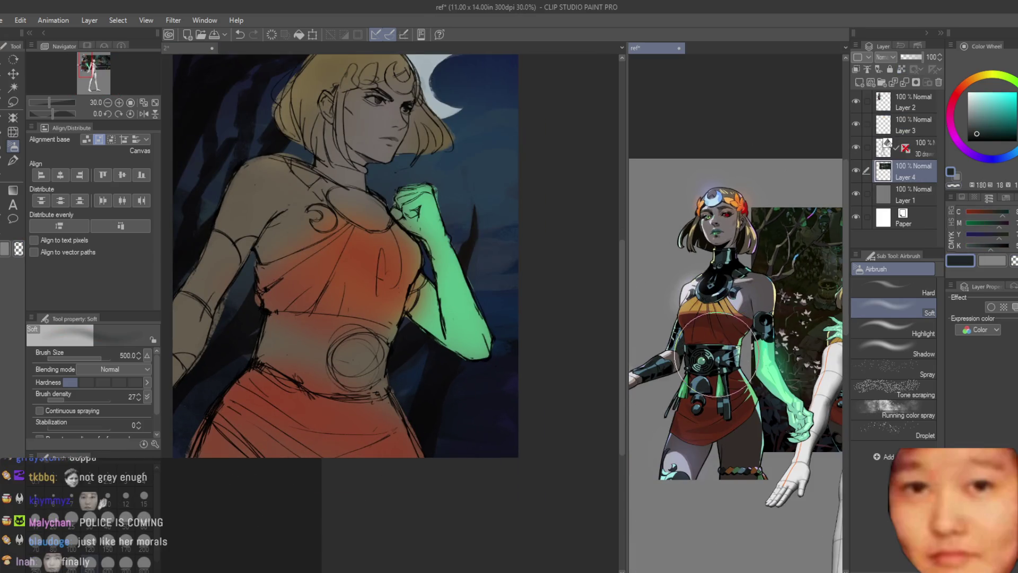
pyautogui.moveTo(318, 334)
pyautogui.mouseDown()
pyautogui.moveTo(352, 341)
pyautogui.moveTo(352, 375)
pyautogui.moveTo(239, 325)
pyautogui.mouseUp()
pyautogui.keyDown('alt'); pyautogui.click(239, 325); pyautogui.keyUp('alt')
pyautogui.scroll(1, 361, 116)
pyautogui.moveTo(300, 176)
pyautogui.mouseDown()
pyautogui.moveTo(371, 222)
pyautogui.moveTo(350, 159)
pyautogui.moveTo(259, 163)
pyautogui.mouseUp()
pyautogui.scroll(-1, 445, 391)
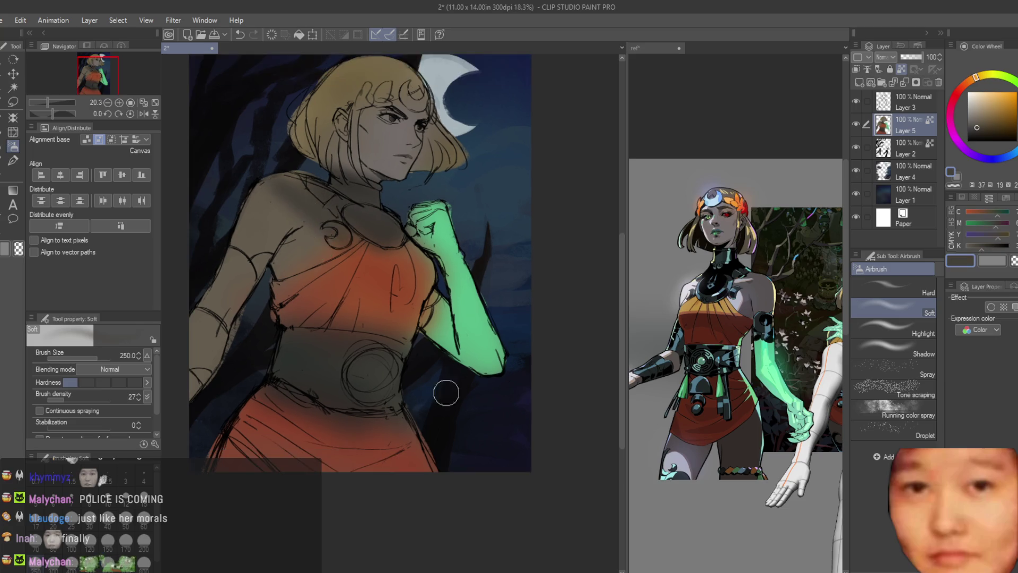
# Try near-black shading on the left upper arm, then undo it
pyautogui.keyDown('alt'); pyautogui.click(698, 351); pyautogui.keyUp('alt')
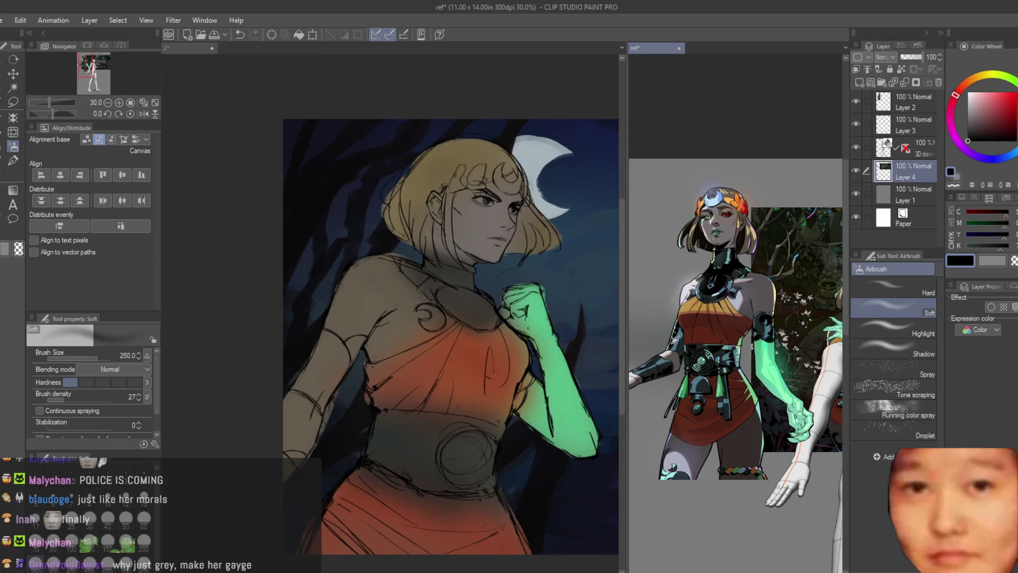
pyautogui.moveTo(320, 357)
pyautogui.mouseDown()
pyautogui.moveTo(333, 364)
pyautogui.moveTo(336, 416)
pyautogui.mouseUp()
pyautogui.press(']')
pyautogui.hotkey('ctrl', 'z')
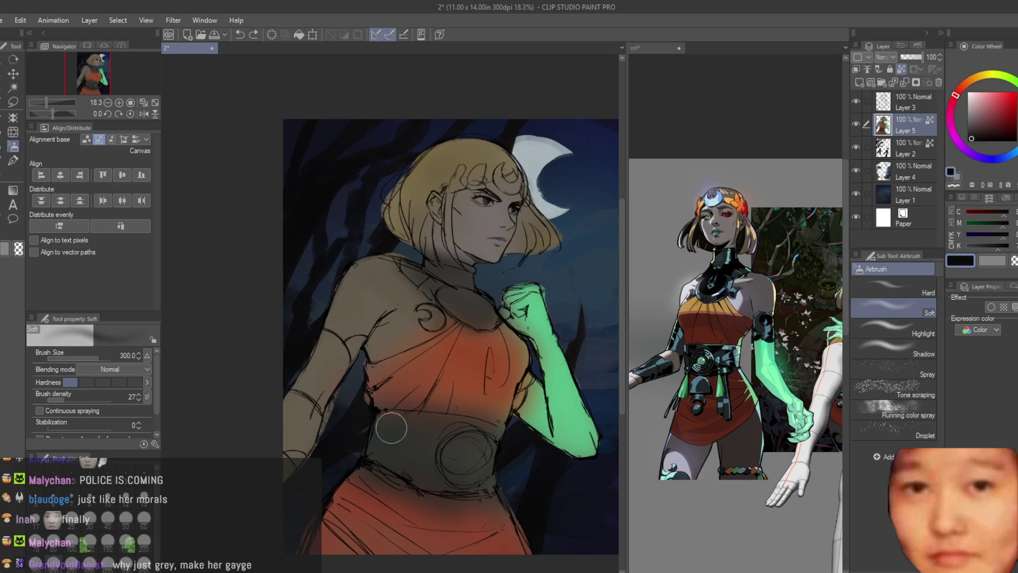
# With a dark blue, darken the collar, the left arm and the shoulder pad
pyautogui.click(1014, 152)
pyautogui.click(984, 125)
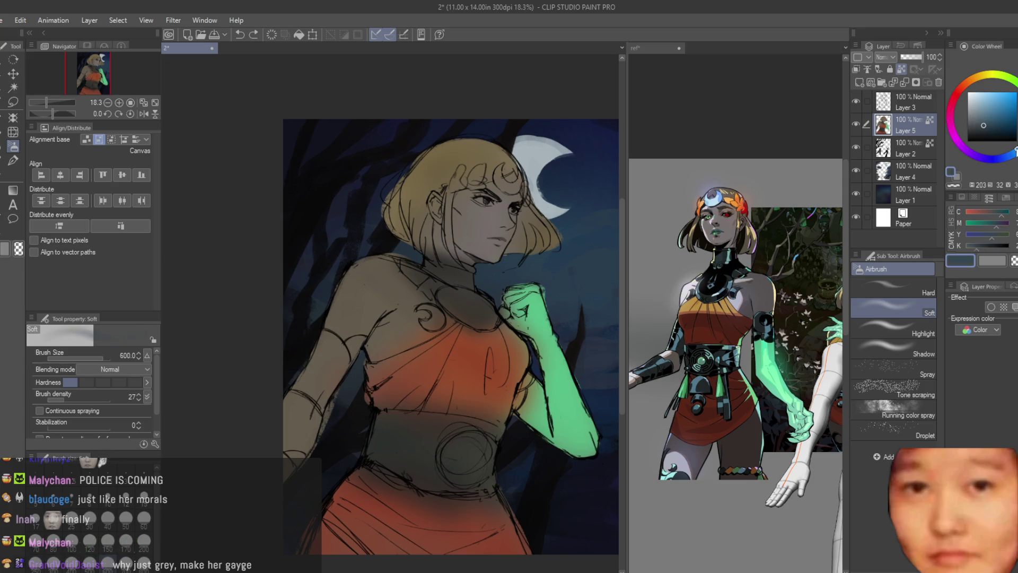
pyautogui.click(982, 131)
pyautogui.scroll(2, 491, 359)
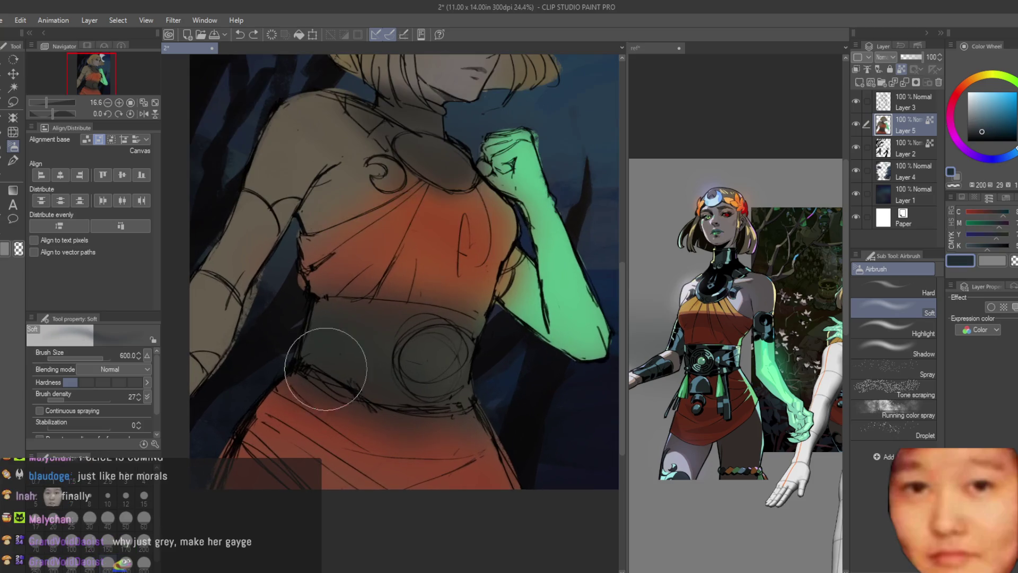
pyautogui.scroll(-3, 491, 359)
pyautogui.scroll(3, 397, 356)
pyautogui.moveTo(451, 180); pyautogui.dragTo(381, 190)
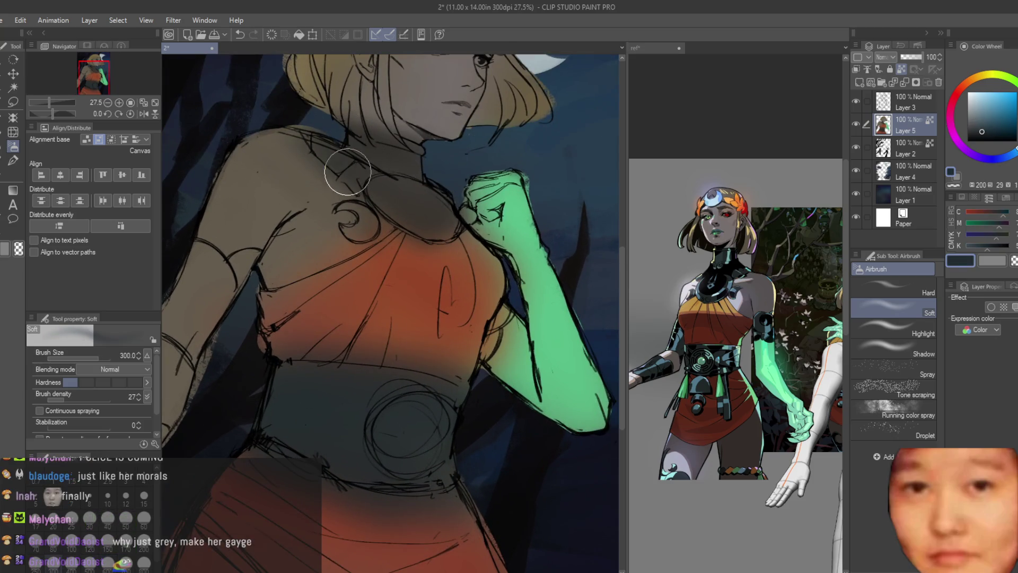
pyautogui.scroll(-3, 380, 149)
pyautogui.scroll(5, 364, 302)
pyautogui.moveTo(363, 303)
pyautogui.mouseDown()
pyautogui.moveTo(394, 260)
pyautogui.moveTo(412, 277)
pyautogui.mouseUp()
pyautogui.press('[')
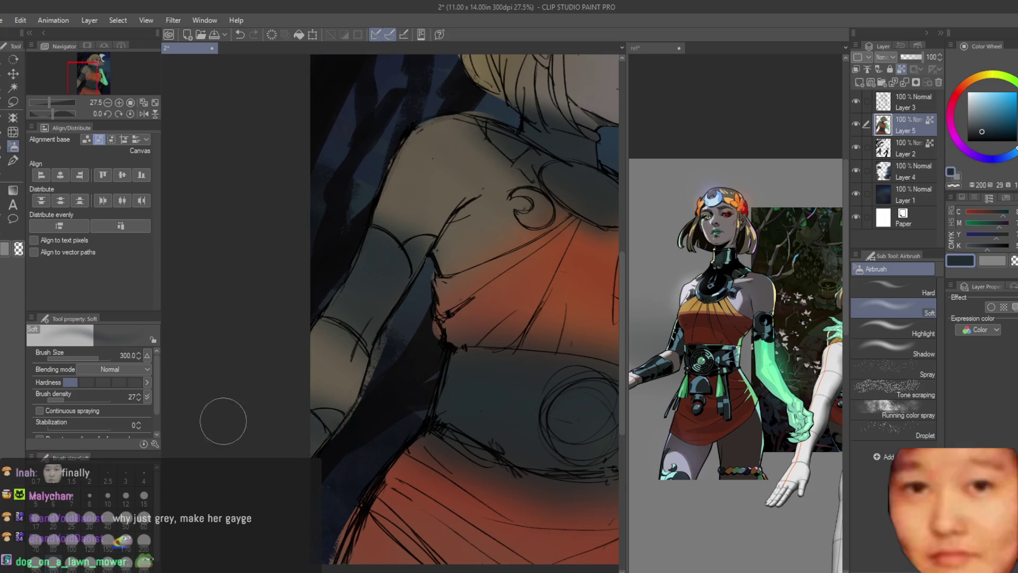
pyautogui.scroll(-3, 359, 291)
pyautogui.scroll(4, 371, 292)
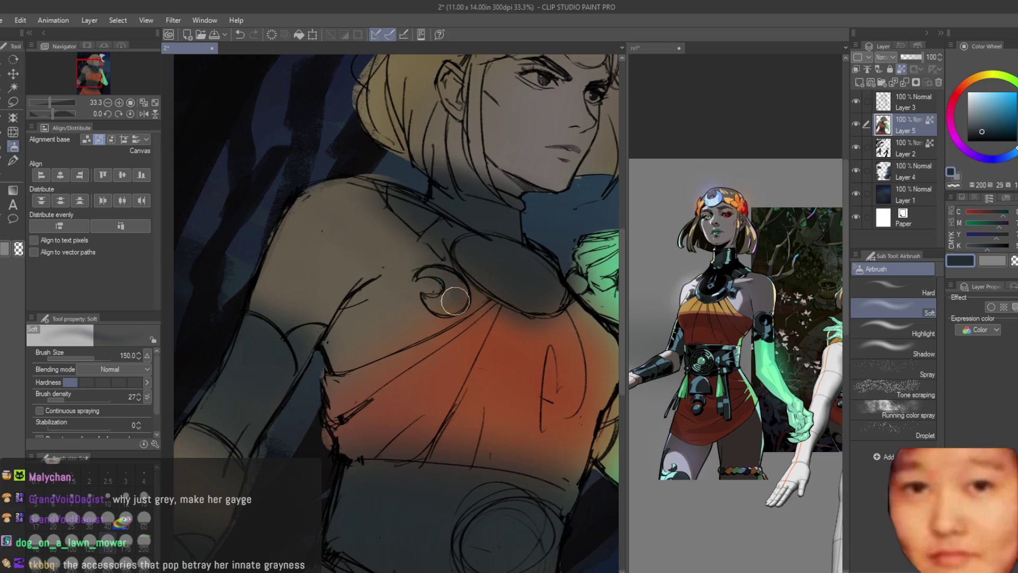
pyautogui.moveTo(455, 301); pyautogui.dragTo(424, 294)
# Lighten the shoulder and upper arm with a warm grey-brown
pyautogui.keyDown('alt'); pyautogui.click(398, 300); pyautogui.keyUp('alt')
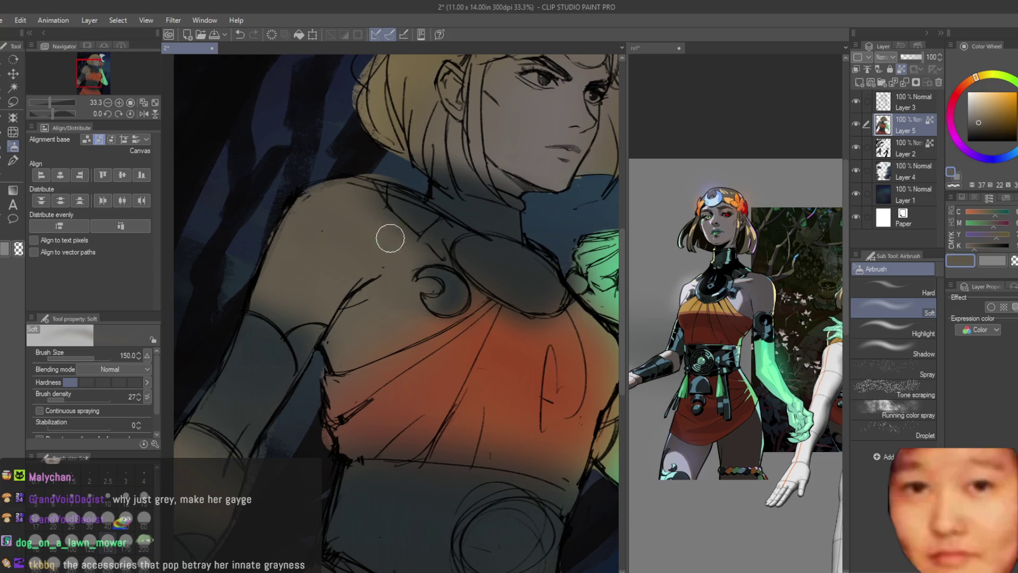
pyautogui.scroll(-3, 375, 259)
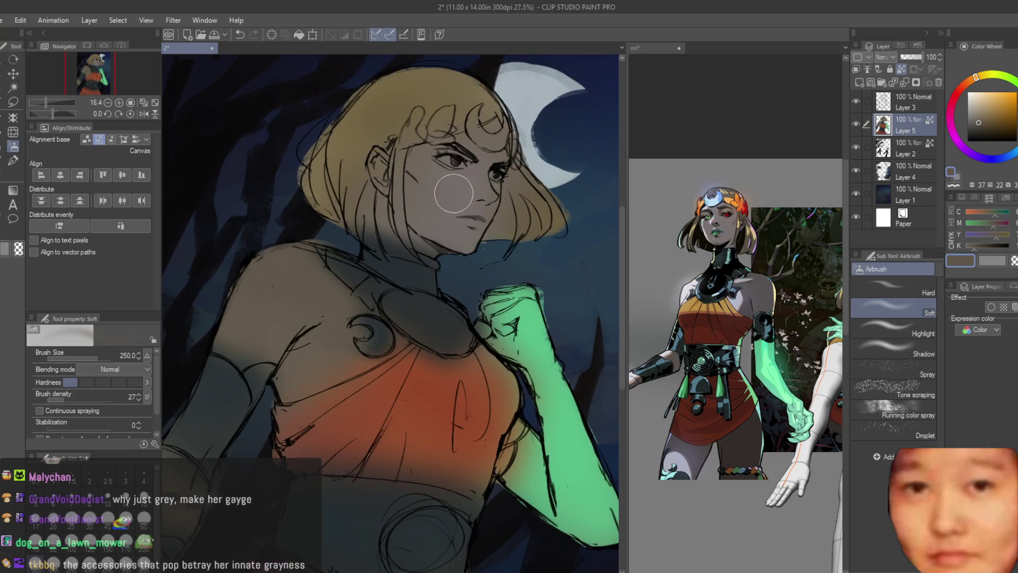
pyautogui.scroll(2, 445, 185)
pyautogui.moveTo(255, 282)
pyautogui.mouseDown()
pyautogui.moveTo(216, 302)
pyautogui.moveTo(267, 357)
pyautogui.mouseUp()
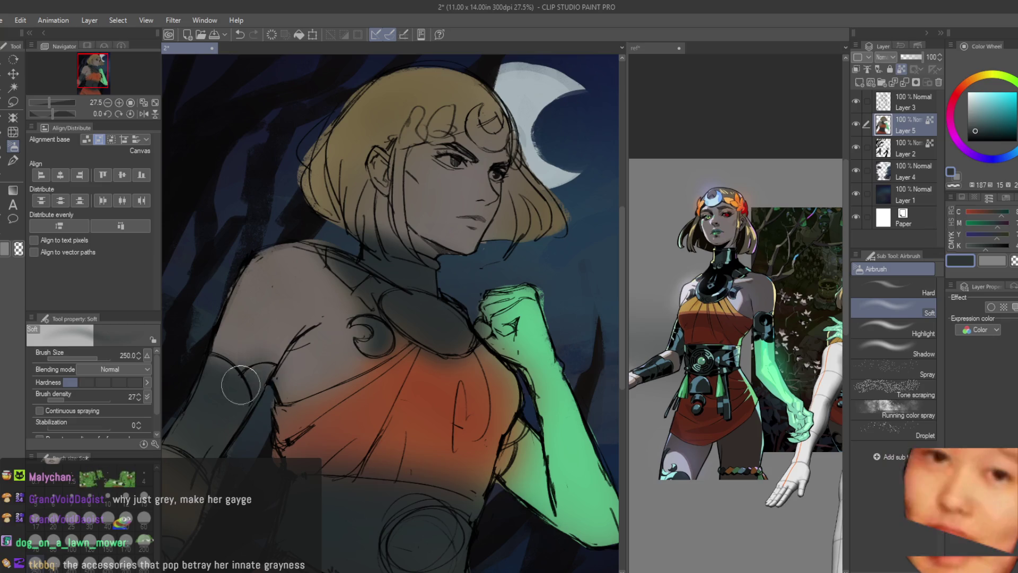
pyautogui.scroll(-1, 255, 377)
pyautogui.scroll(2, 374, 197)
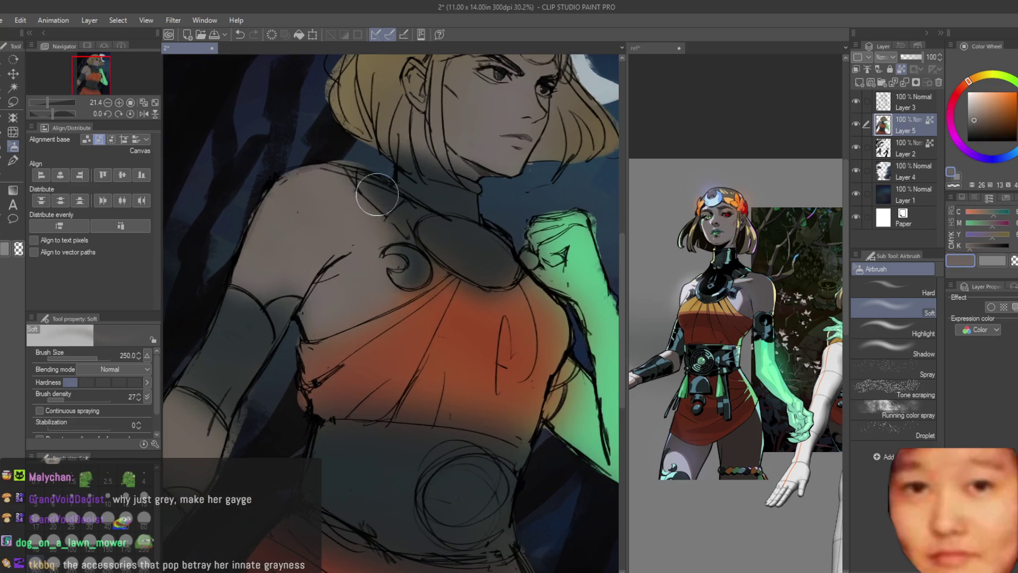
pyautogui.press(']')
pyautogui.press(']')
pyautogui.scroll(-3, 477, 318)
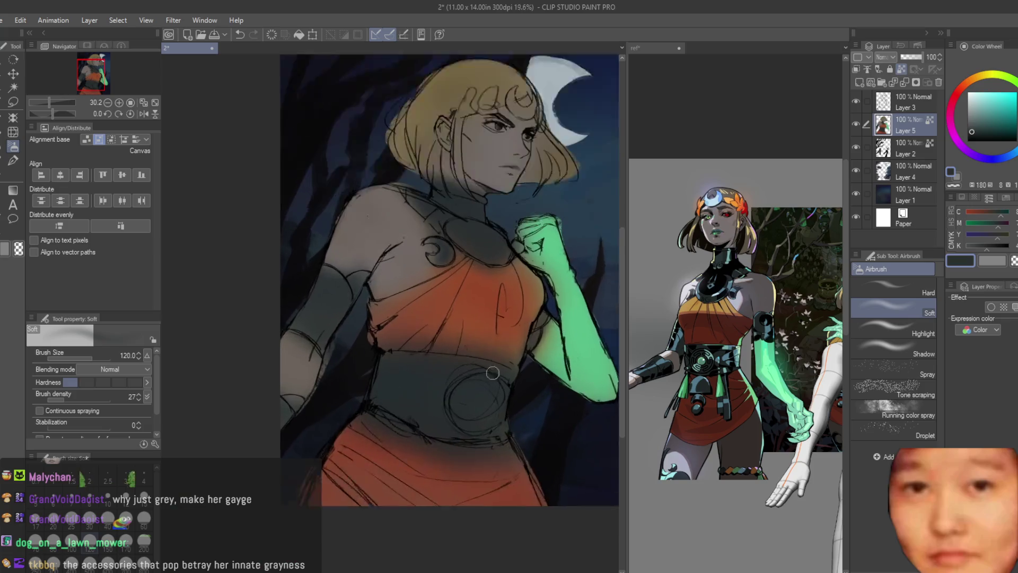
pyautogui.scroll(2, 456, 303)
# Resample the chest orange-red and collar teal, removing the dark shadow under the collar
pyautogui.keyDown('alt'); pyautogui.click(455, 303); pyautogui.keyUp('alt')
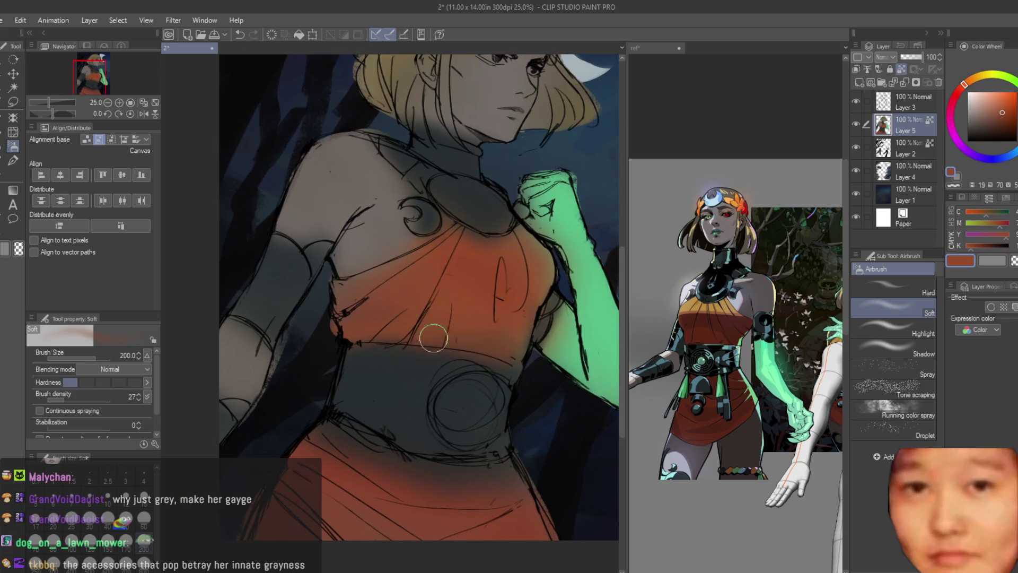
pyautogui.scroll(1, 461, 206)
pyautogui.keyDown('alt'); pyautogui.click(462, 207); pyautogui.keyUp('alt')
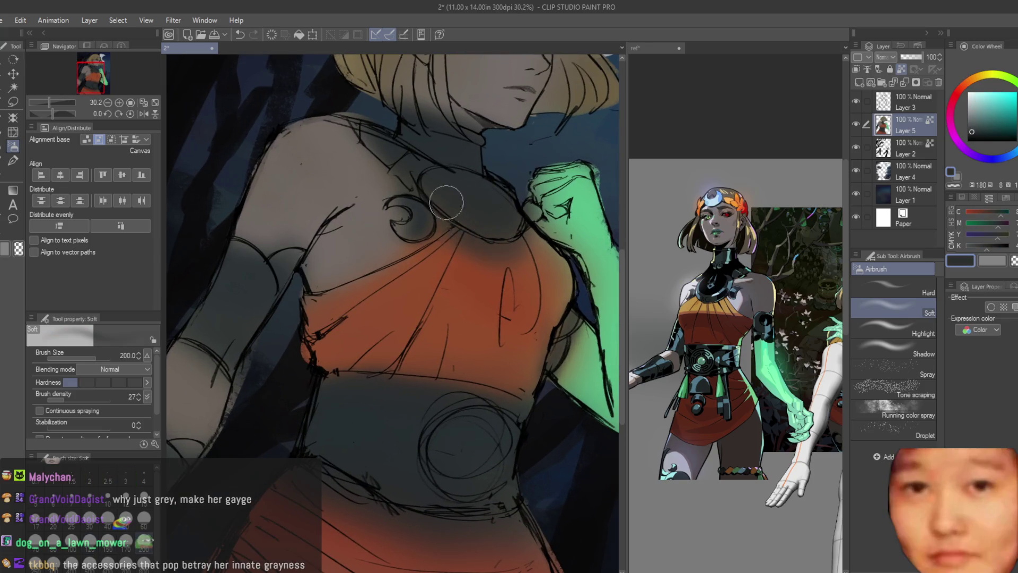
pyautogui.hotkey('ctrl', 'z')
pyautogui.press('[')
pyautogui.keyDown('alt'); pyautogui.click(487, 281); pyautogui.keyUp('alt')
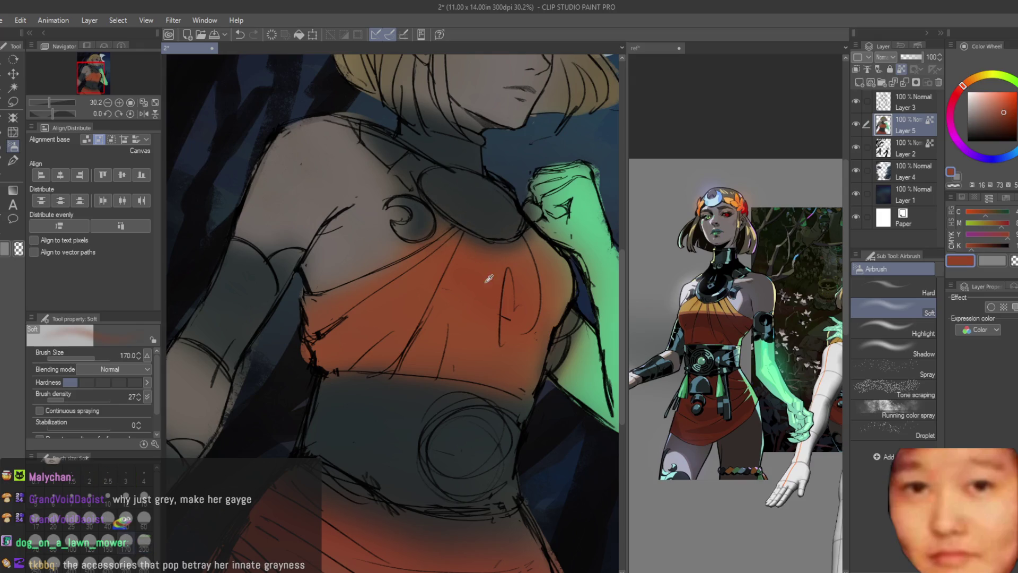
pyautogui.scroll(-5, 440, 274)
pyautogui.press('h')
pyautogui.press('h')
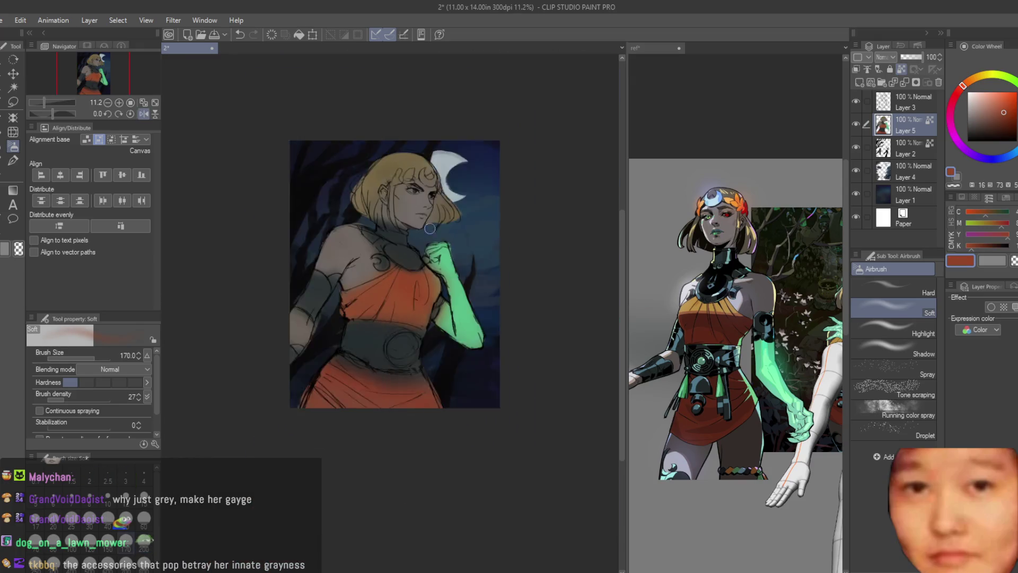
pyautogui.scroll(5, 459, 184)
pyautogui.scroll(2, 452, 259)
# Airbrush light tan sampled from the hair onto the neck and hair
pyautogui.keyDown('alt'); pyautogui.click(422, 256); pyautogui.keyUp('alt')
pyautogui.scroll(-3, 429, 307)
pyautogui.scroll(3, 423, 300)
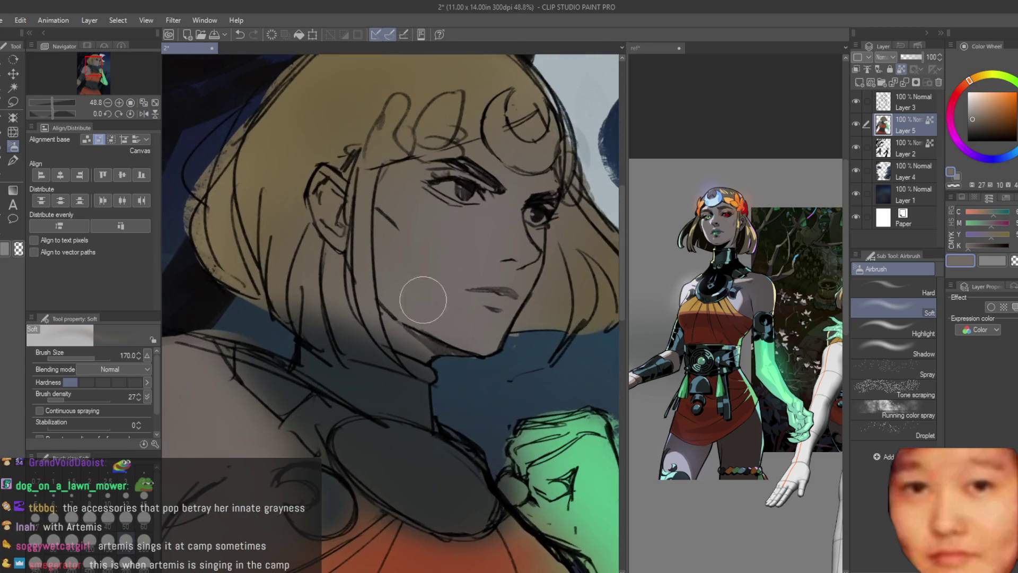
pyautogui.press('[')
pyautogui.keyDown('alt'); pyautogui.click(328, 275); pyautogui.keyUp('alt')
pyautogui.keyDown('alt'); pyautogui.click(327, 275); pyautogui.keyUp('alt')
pyautogui.scroll(-1, 327, 275)
pyautogui.moveTo(329, 337); pyautogui.dragTo(356, 246)
pyautogui.moveTo(297, 318); pyautogui.dragTo(329, 344)
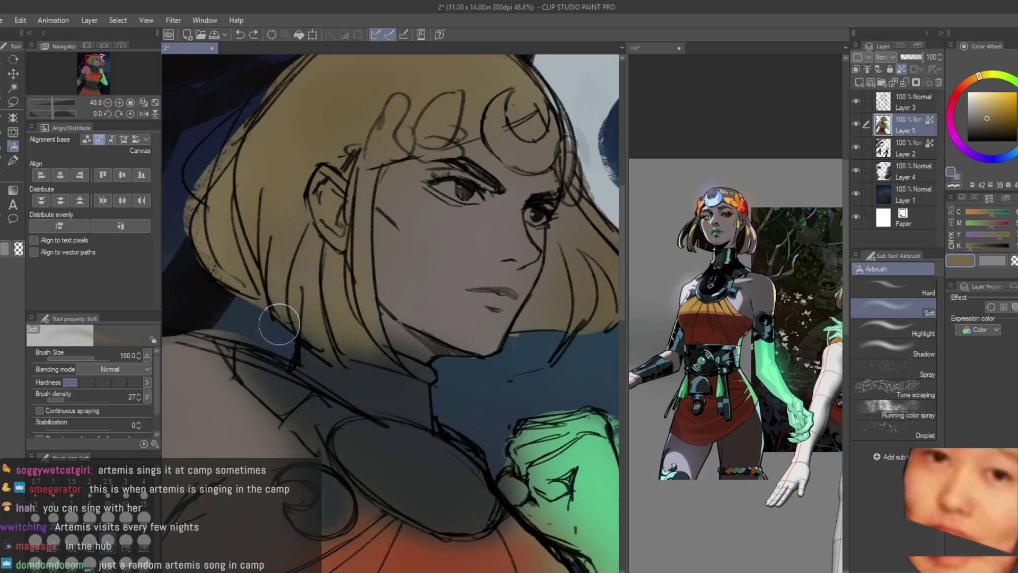
pyautogui.scroll(-2, 321, 181)
pyautogui.scroll(2, 359, 277)
# Check the mirrored view, set Layer 3 with the eraser, and save the illustration
pyautogui.keyDown('alt'); pyautogui.click(287, 212); pyautogui.keyUp('alt')
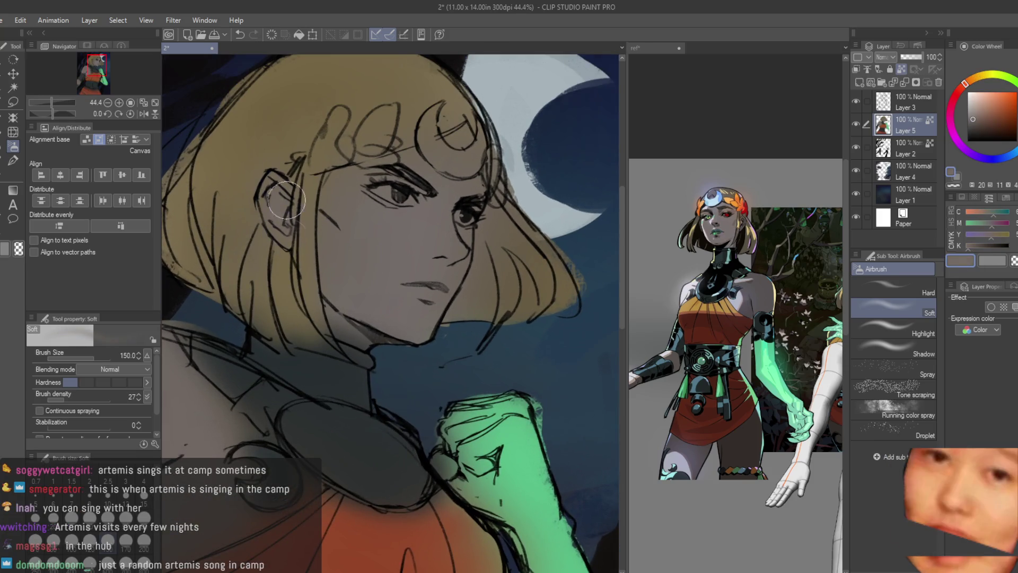
pyautogui.scroll(-3, 451, 167)
pyautogui.scroll(-2, 450, 168)
pyautogui.press('h')
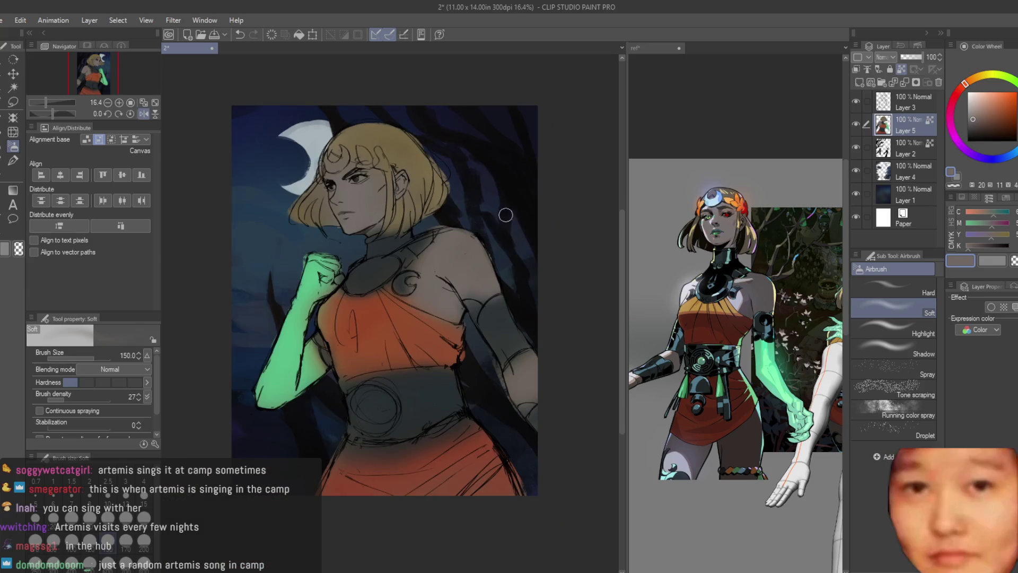
pyautogui.scroll(2, 405, 130)
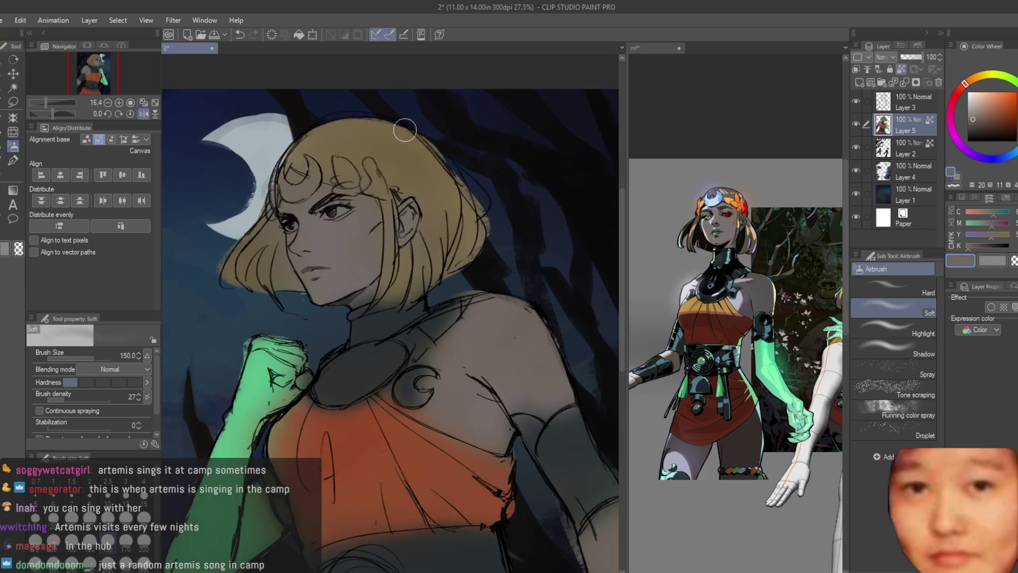
pyautogui.click(899, 98)
pyautogui.press('e')
pyautogui.scroll(2, 386, 171)
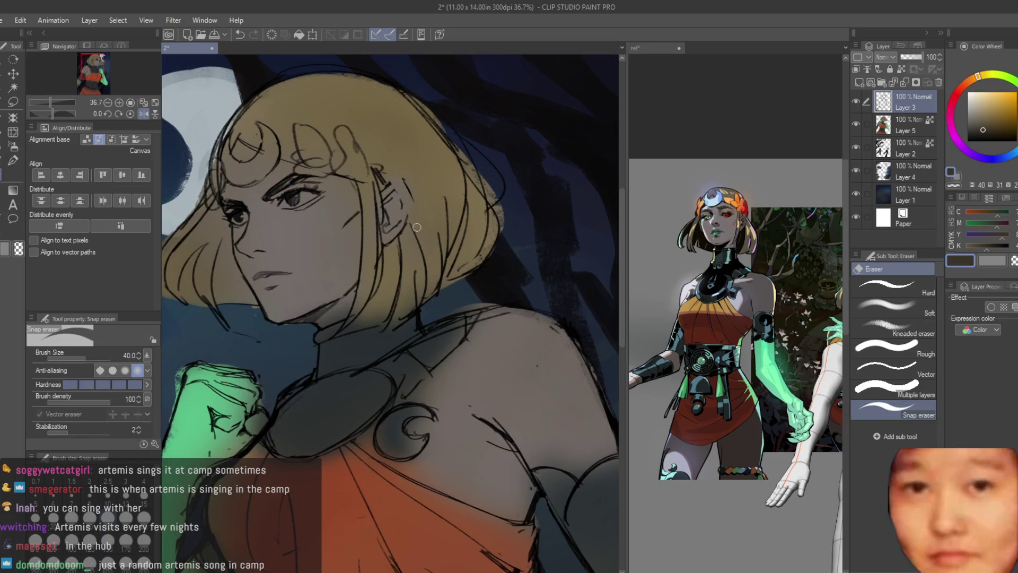
pyautogui.scroll(-3, 422, 216)
pyautogui.press('h')
pyautogui.scroll(3, 492, 181)
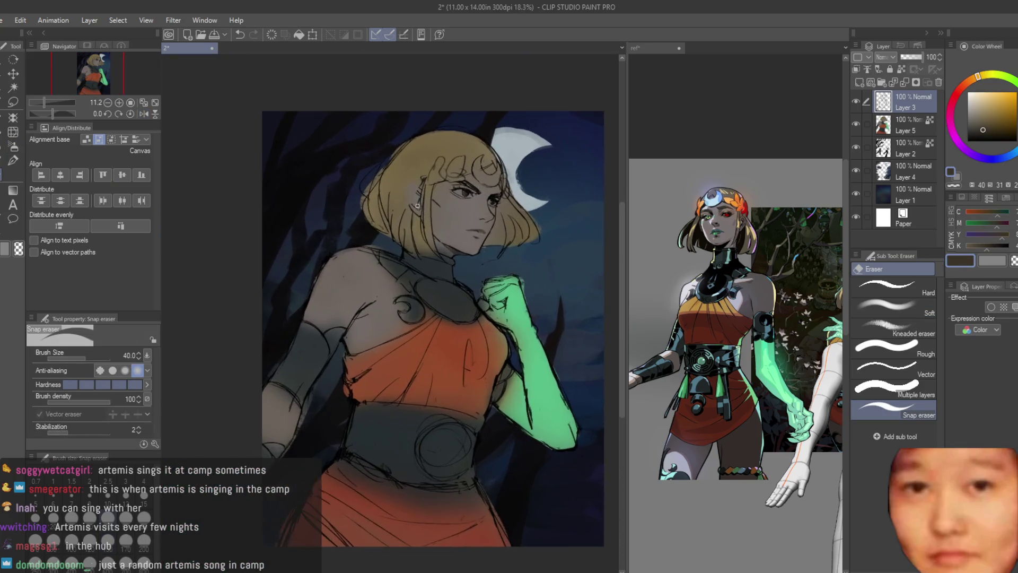
pyautogui.scroll(-4, 492, 181)
pyautogui.hotkey('ctrl', 's')
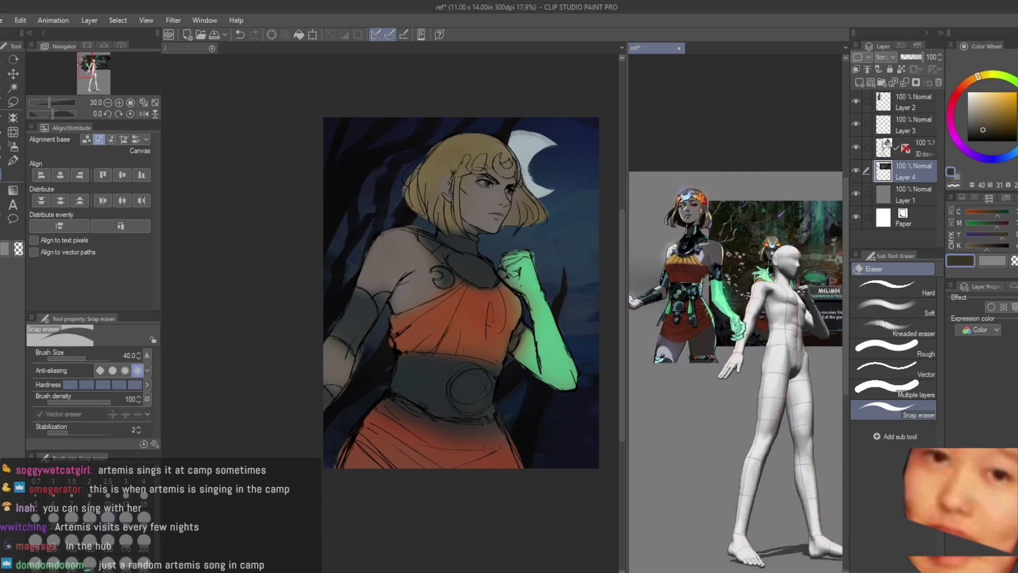
pyautogui.scroll(3, 507, 167)
# Try orange airbrush strokes on the hair with the soft airbrush, then undo them
pyautogui.press('b')
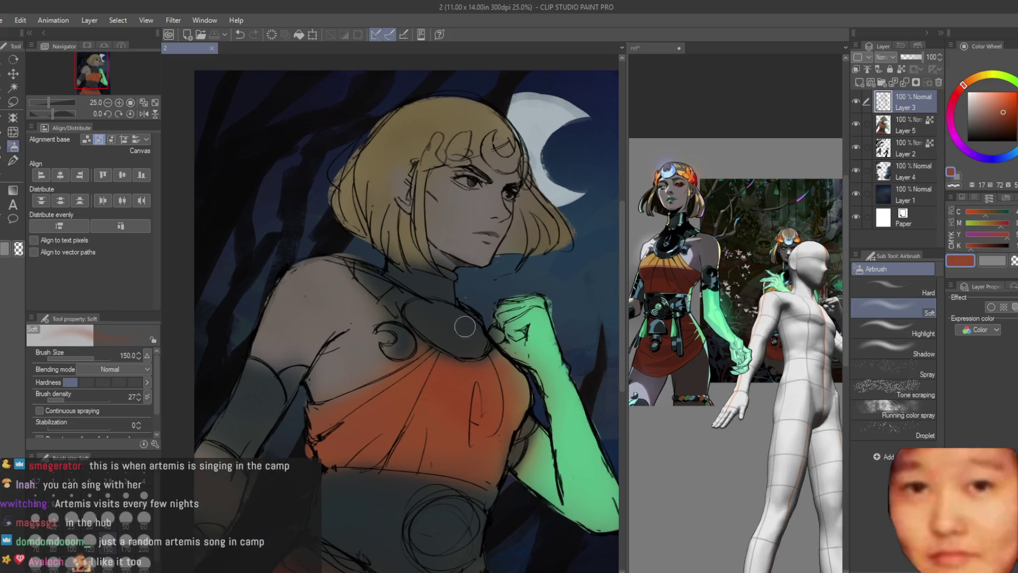
pyautogui.click(654, 138)
pyautogui.scroll(2, 392, 212)
pyautogui.moveTo(424, 175)
pyautogui.mouseDown()
pyautogui.moveTo(456, 143)
pyautogui.moveTo(477, 154)
pyautogui.mouseUp()
pyautogui.moveTo(593, 164); pyautogui.dragTo(567, 212)
pyautogui.hotkey('ctrl', 'z')
pyautogui.hotkey('ctrl', 'z')
pyautogui.hotkey('ctrl', 'z')
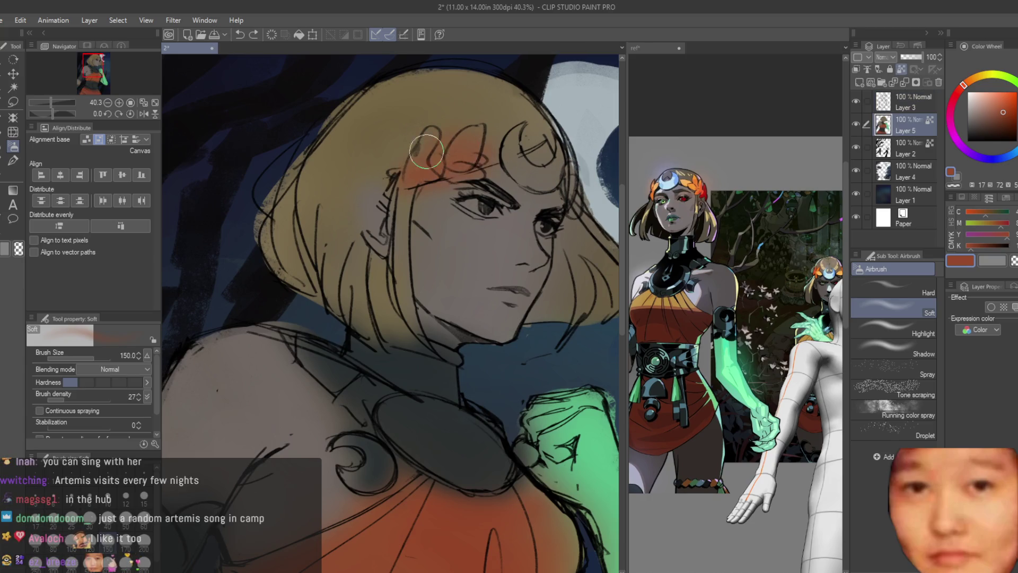
# Airbrush a soft white glow over the crescent tiara
pyautogui.keyDown('alt'); pyautogui.click(557, 157); pyautogui.keyUp('alt')
pyautogui.moveTo(525, 159)
pyautogui.mouseDown()
pyautogui.moveTo(540, 148)
pyautogui.moveTo(551, 159)
pyautogui.mouseUp()
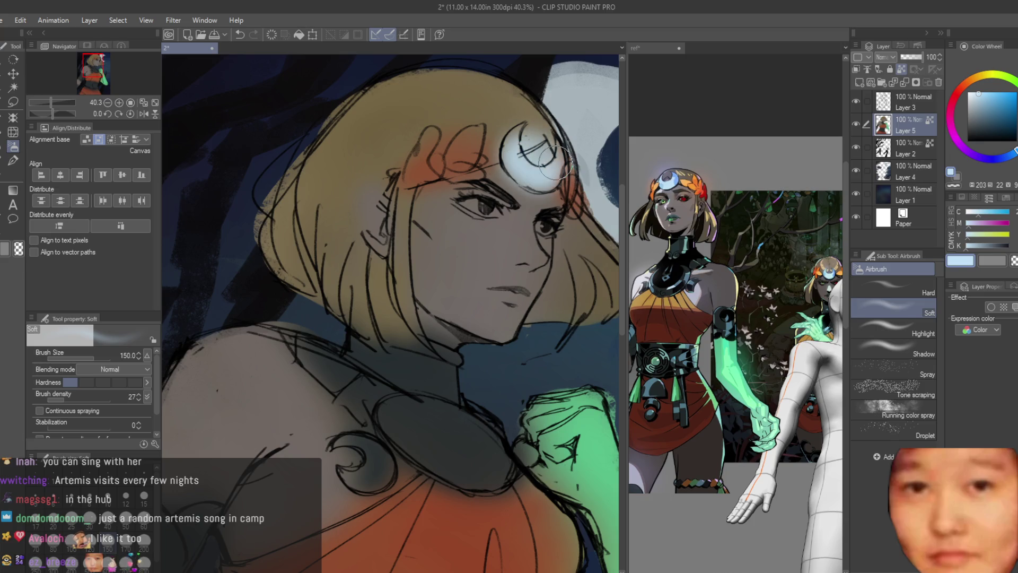
pyautogui.keyDown('alt'); pyautogui.click(511, 219); pyautogui.keyUp('alt')
pyautogui.scroll(-3, 493, 215)
pyautogui.scroll(4, 449, 210)
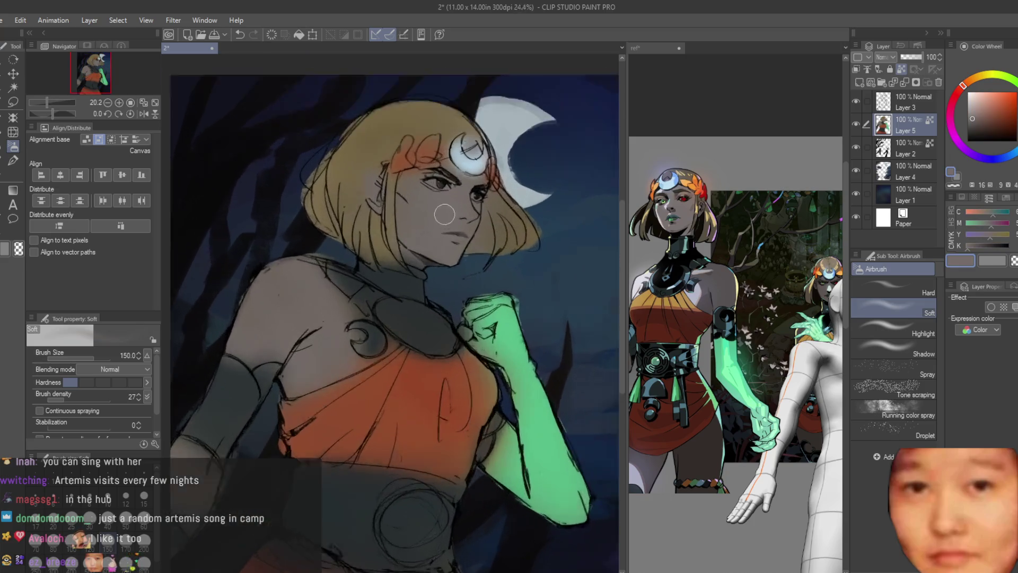
pyautogui.scroll(-3, 583, 229)
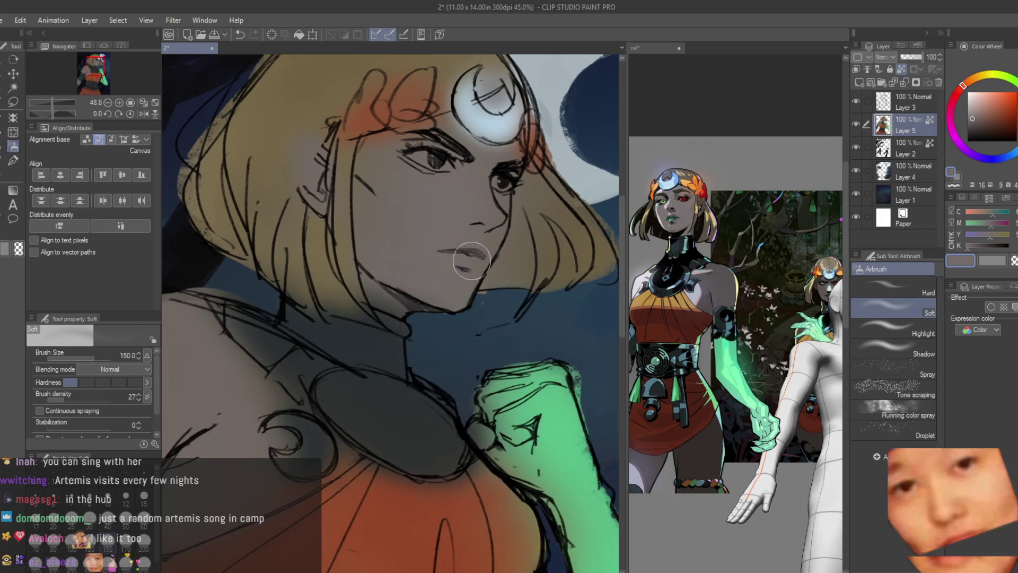
pyautogui.scroll(2, 461, 366)
# Brighten the green arm near the elbow and add green glow near the fist
pyautogui.keyDown('alt'); pyautogui.click(464, 365); pyautogui.keyUp('alt')
pyautogui.moveTo(442, 439); pyautogui.dragTo(497, 393)
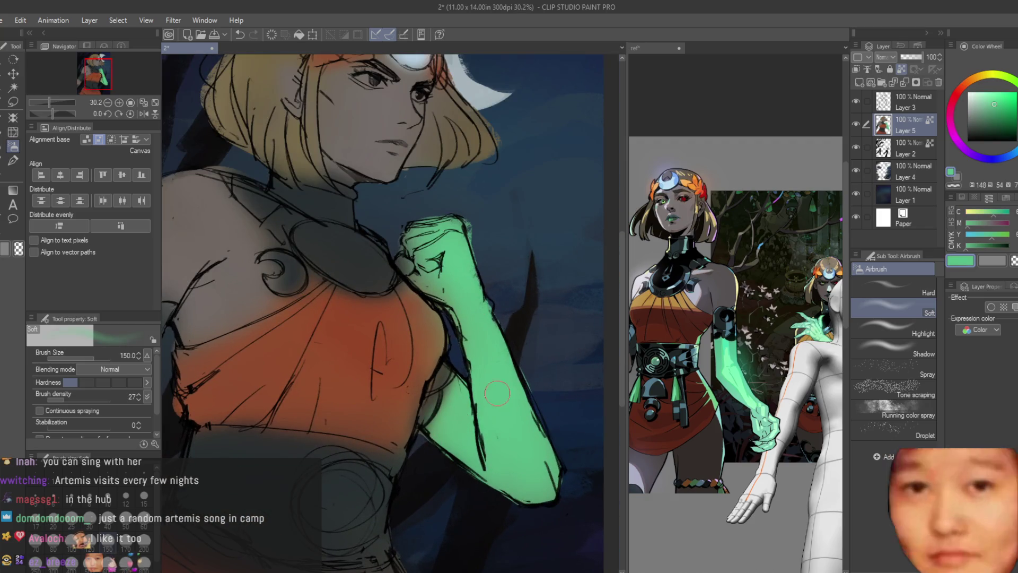
pyautogui.moveTo(453, 295); pyautogui.dragTo(418, 254)
pyautogui.scroll(-4, 549, 248)
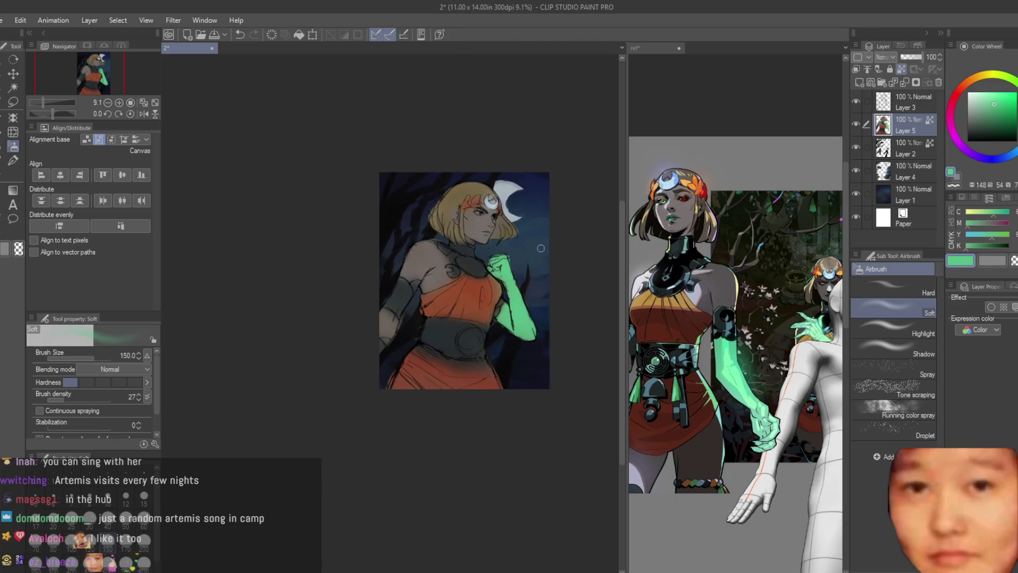
pyautogui.press('h')
pyautogui.press('h')
pyautogui.scroll(6, 530, 202)
# Paint a dark green stroke near the lips, then undo it and shrink the brush
pyautogui.keyDown('alt'); pyautogui.click(371, 278); pyautogui.keyUp('alt')
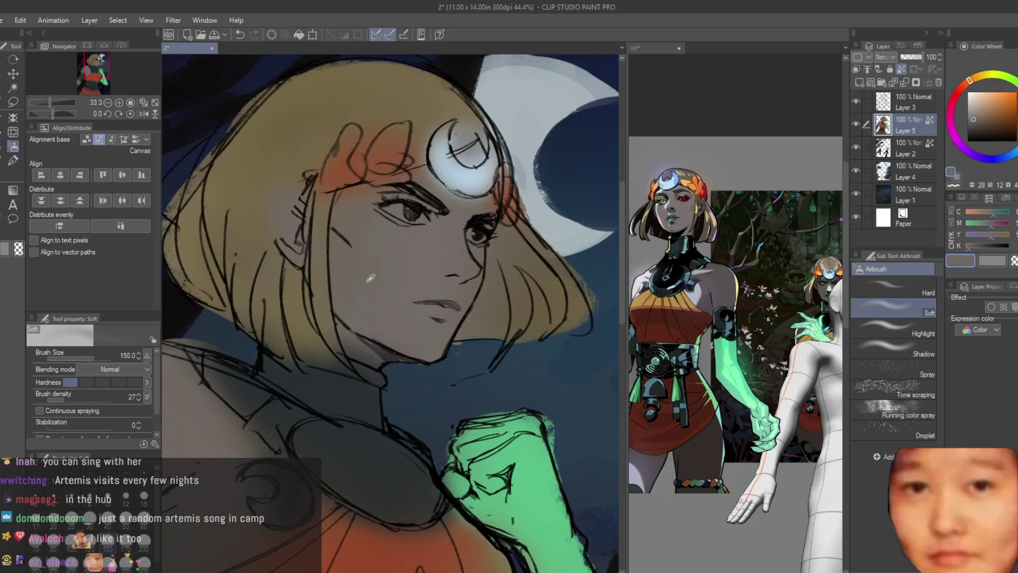
pyautogui.scroll(-2, 436, 238)
pyautogui.scroll(2, 424, 249)
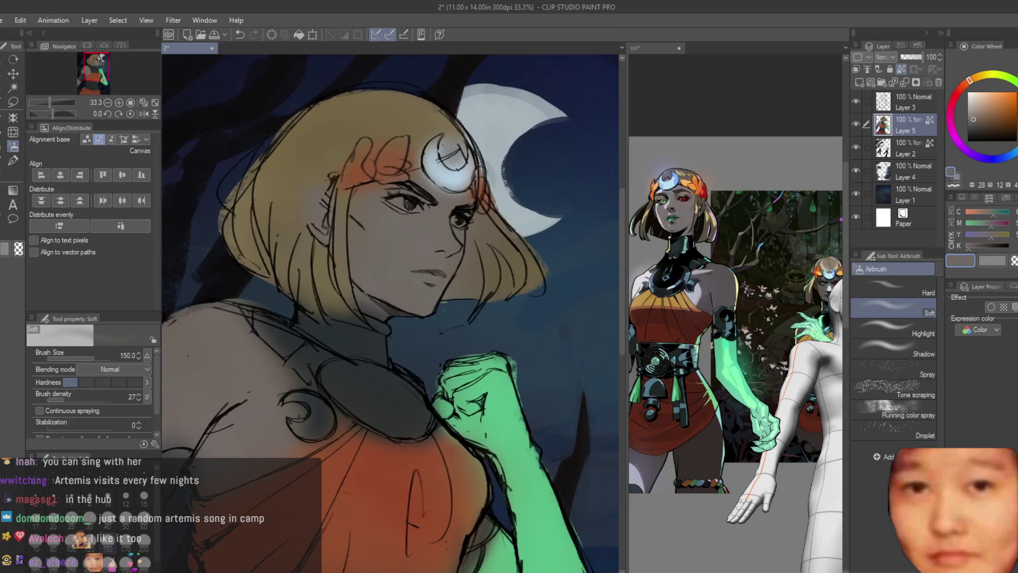
pyautogui.scroll(3, 689, 265)
pyautogui.keyDown('alt'); pyautogui.click(671, 222); pyautogui.keyUp('alt')
pyautogui.scroll(2, 419, 259)
pyautogui.moveTo(423, 273); pyautogui.dragTo(437, 275)
pyautogui.hotkey('ctrl', 'z')
pyautogui.press('[')
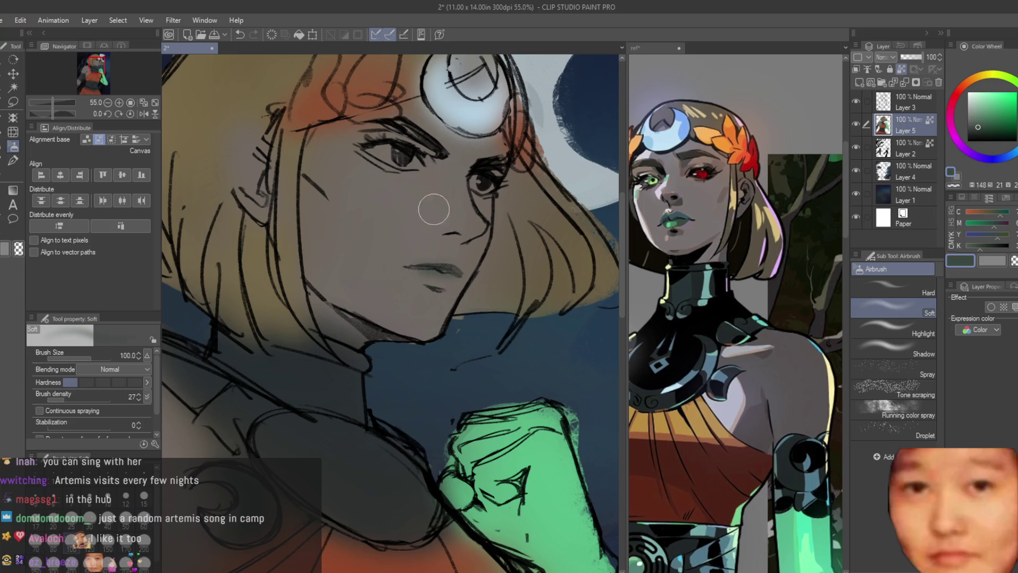
# Check the drawing in the mirrored view and switch to the eraser
pyautogui.scroll(-4, 434, 209)
pyautogui.press('h')
pyautogui.scroll(-2, 506, 157)
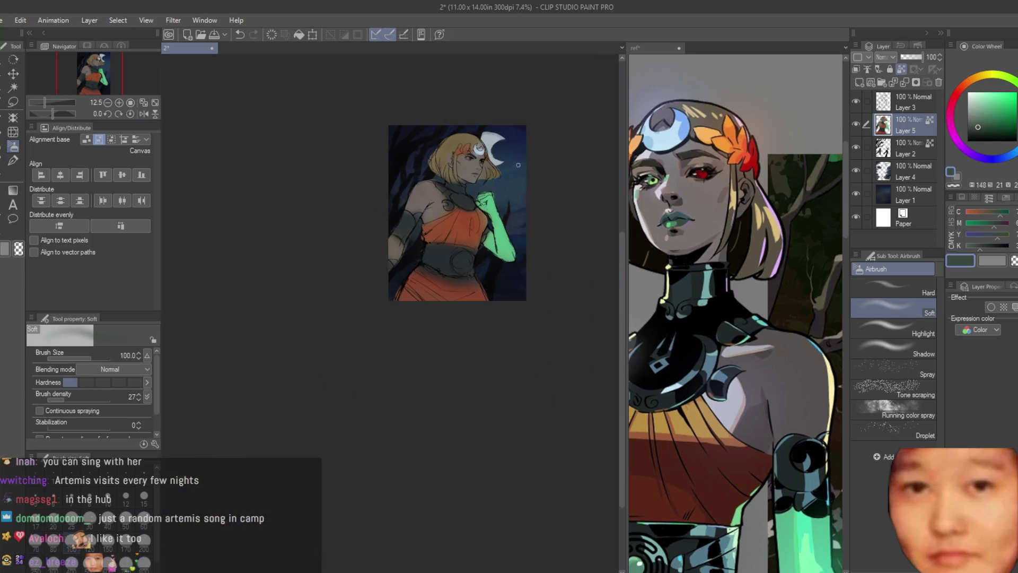
pyautogui.press('h')
pyautogui.press('h')
pyautogui.scroll(4, 375, 289)
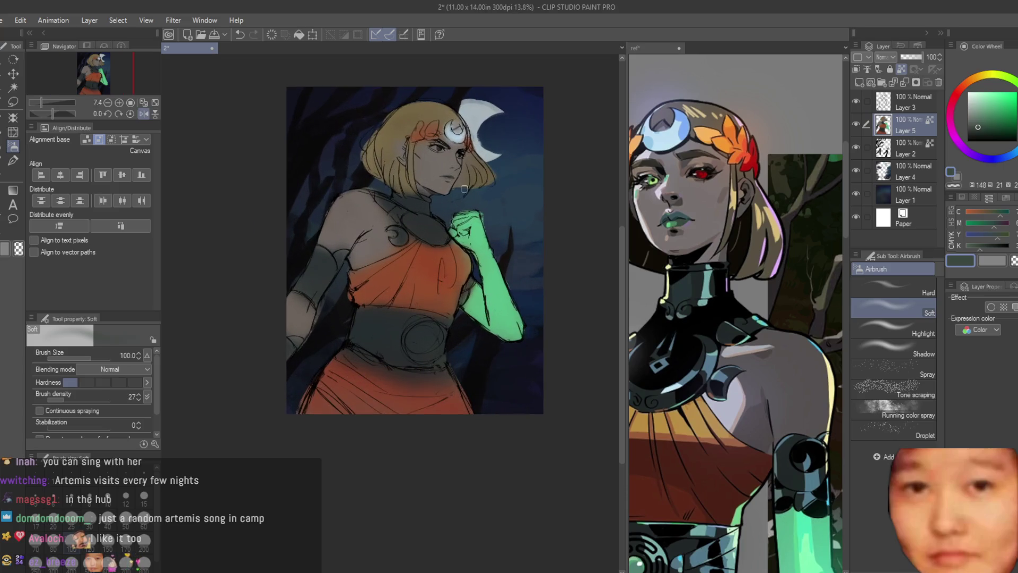
pyautogui.scroll(-2, 403, 265)
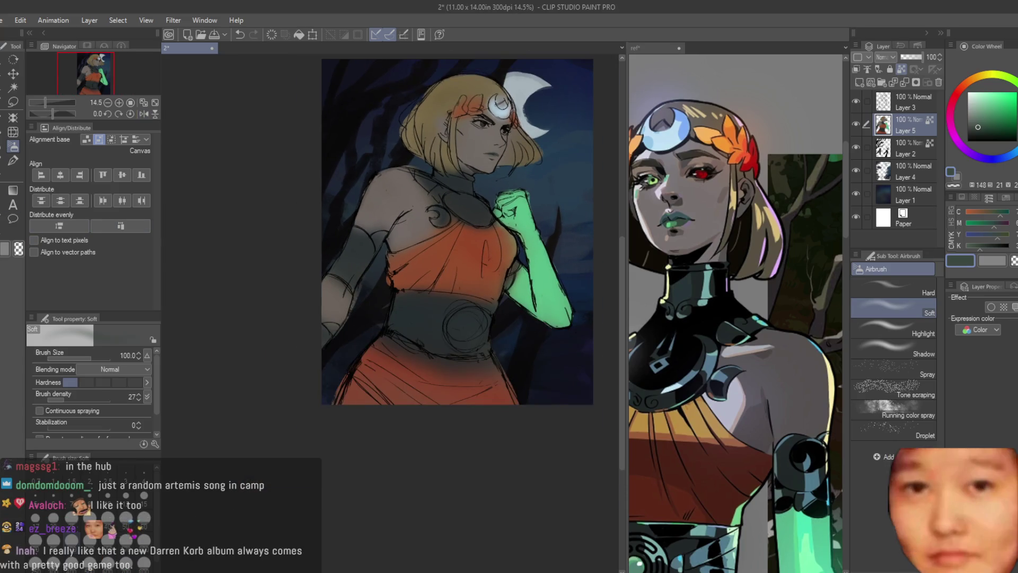
pyautogui.press('e')
pyautogui.scroll(3, 384, 292)
pyautogui.scroll(2, 385, 292)
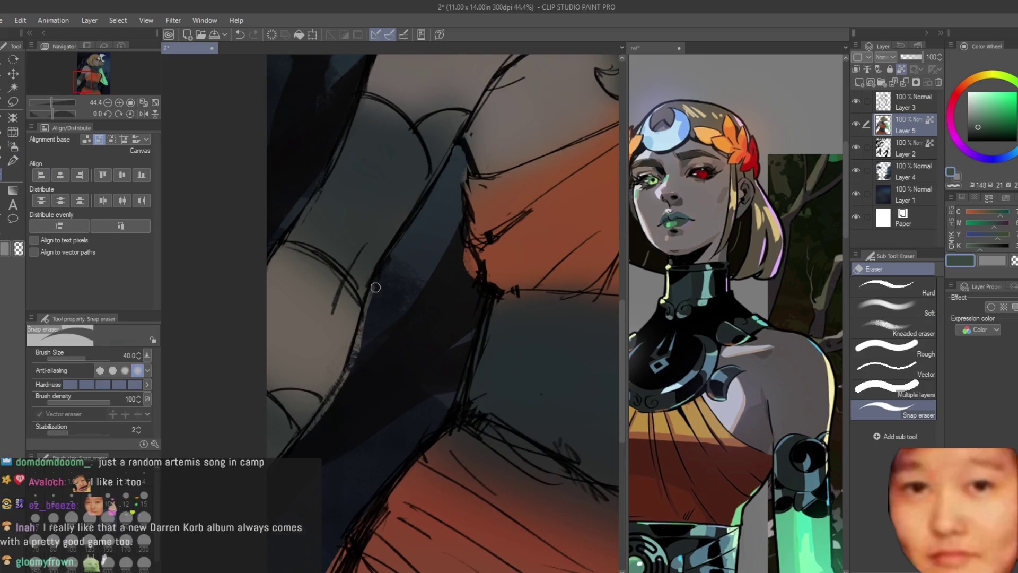
pyautogui.scroll(-1, 278, 319)
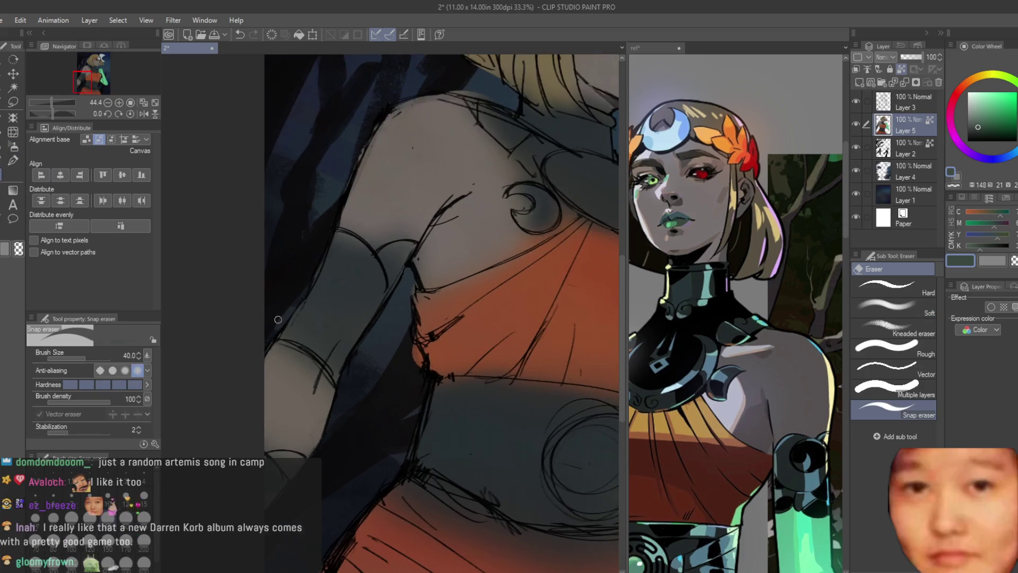
pyautogui.scroll(-5, 310, 260)
# Compare against the reference document, recheck the mirror, and return to the textured brush
pyautogui.click(770, 284)
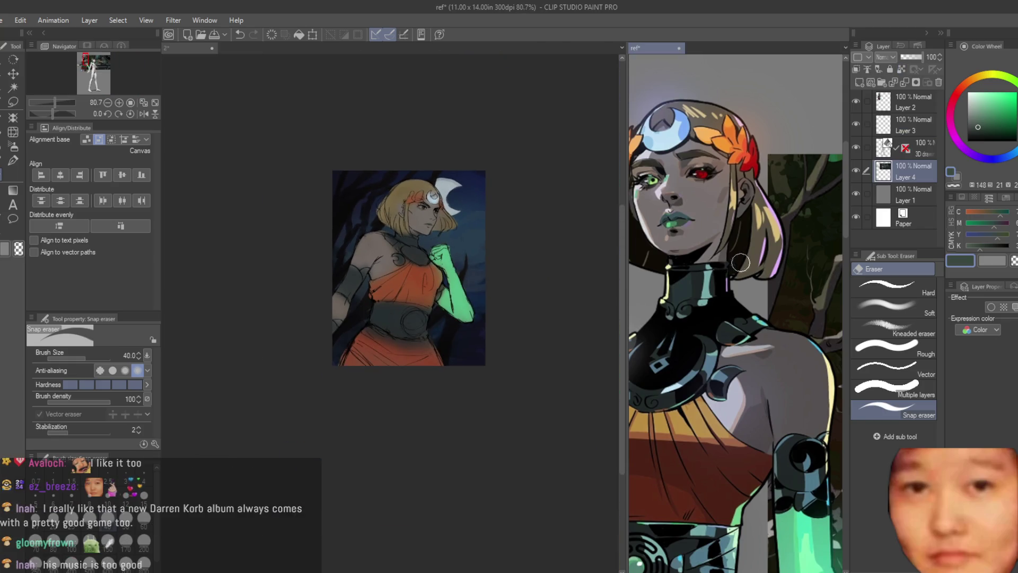
pyautogui.scroll(-3, 770, 285)
pyautogui.scroll(2, 770, 285)
pyautogui.click(513, 243)
pyautogui.scroll(2, 514, 243)
pyautogui.press('h')
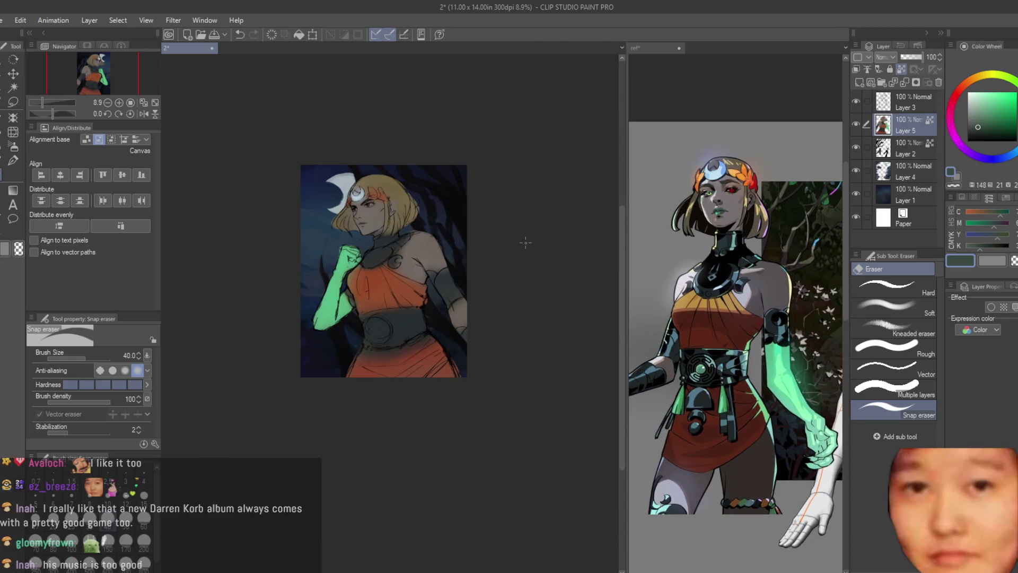
pyautogui.scroll(2, 526, 242)
pyautogui.press('h')
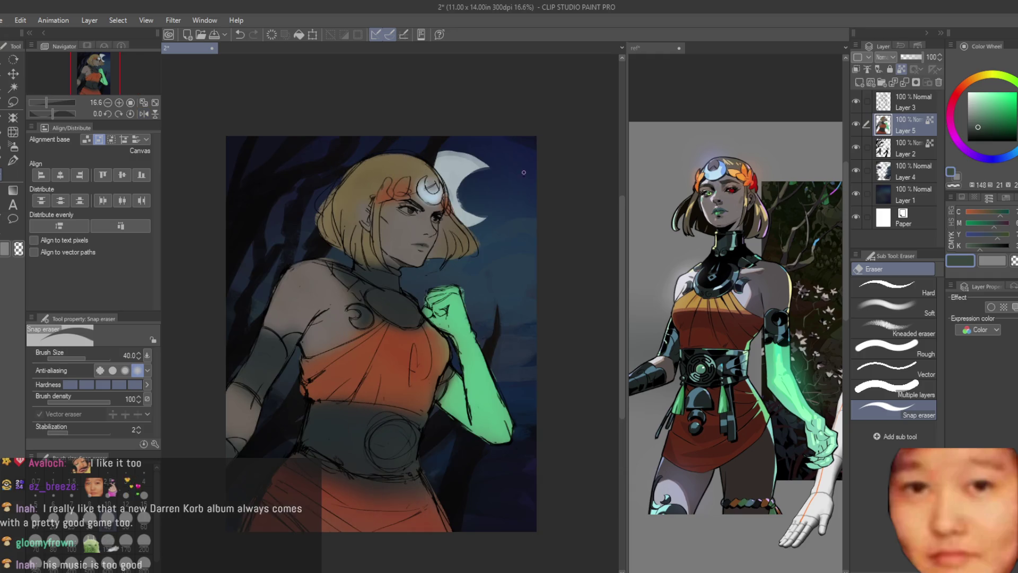
pyautogui.scroll(2, 461, 220)
pyautogui.scroll(3, 695, 214)
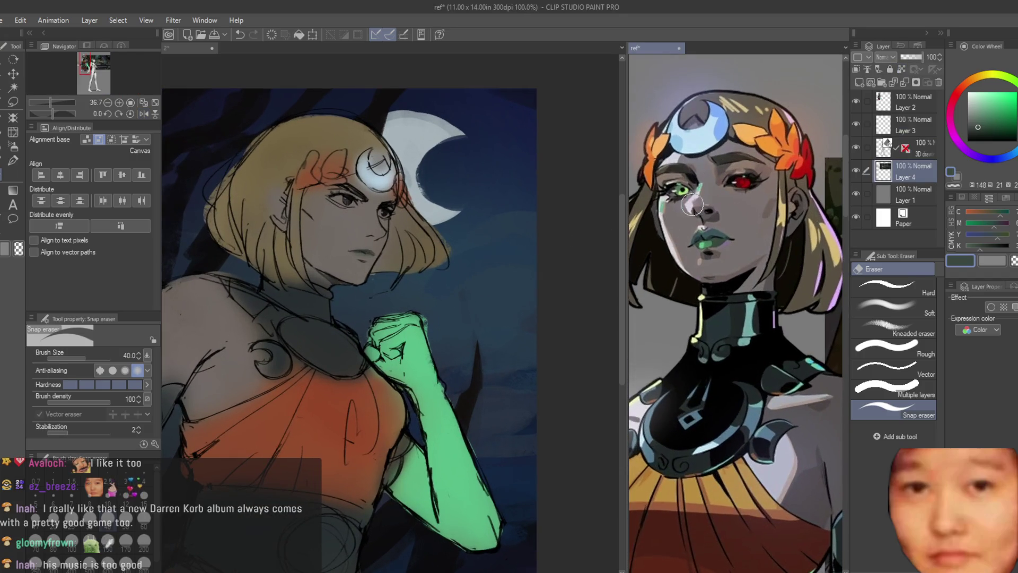
pyautogui.scroll(1, 251, 195)
pyautogui.press('b')
pyautogui.scroll(4, 355, 218)
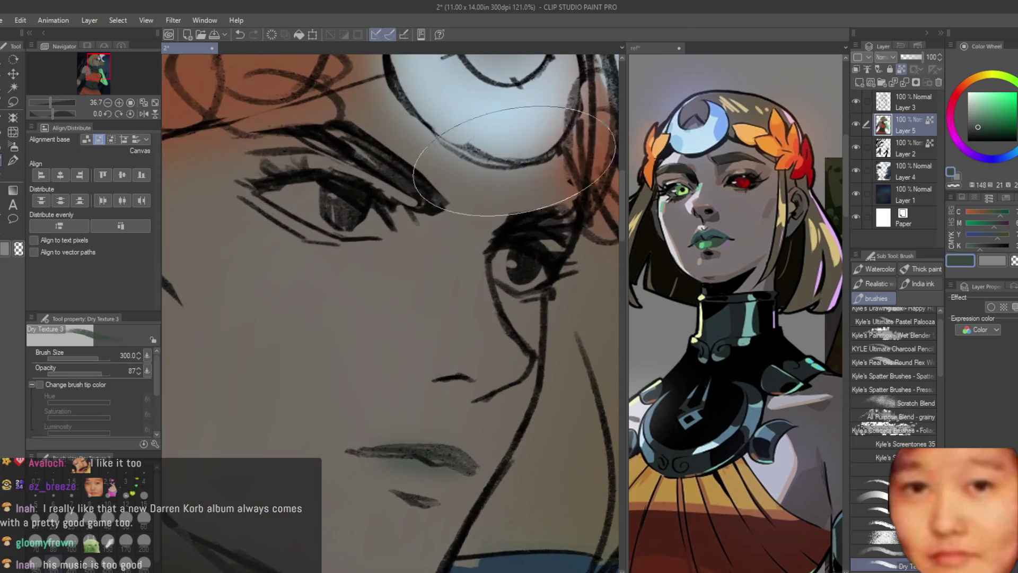
# Pick a near-black colour and set the brush size to 30 for line work on the eye
pyautogui.click(967, 139)
pyautogui.moveTo(390, 316)
pyautogui.mouseDown()
pyautogui.moveTo(466, 255)
pyautogui.moveTo(519, 271)
pyautogui.mouseUp()
pyautogui.scroll(-5, 470, 214)
pyautogui.scroll(1, 469, 214)
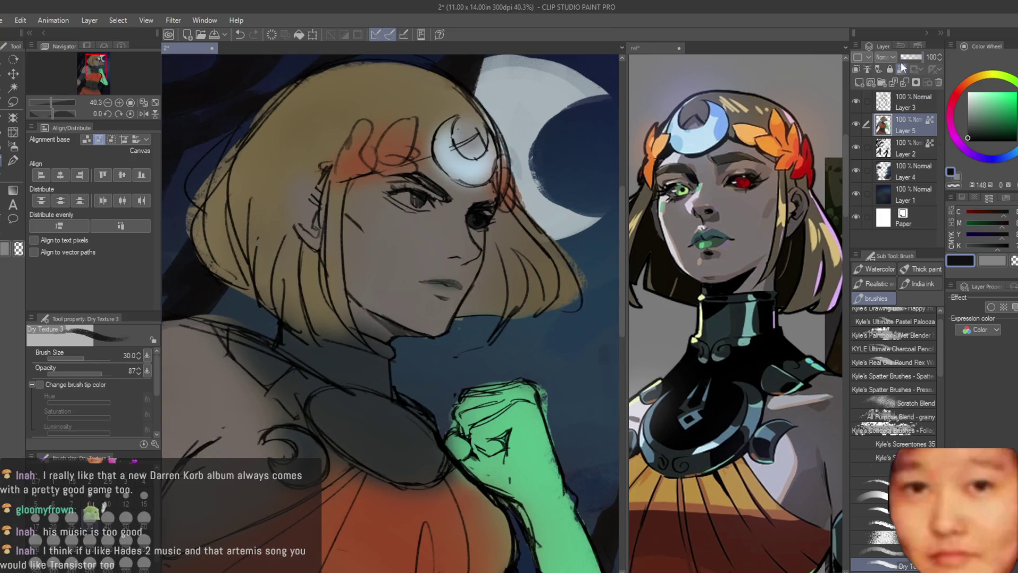
pyautogui.hotkey('ctrl', 'alt', '0')
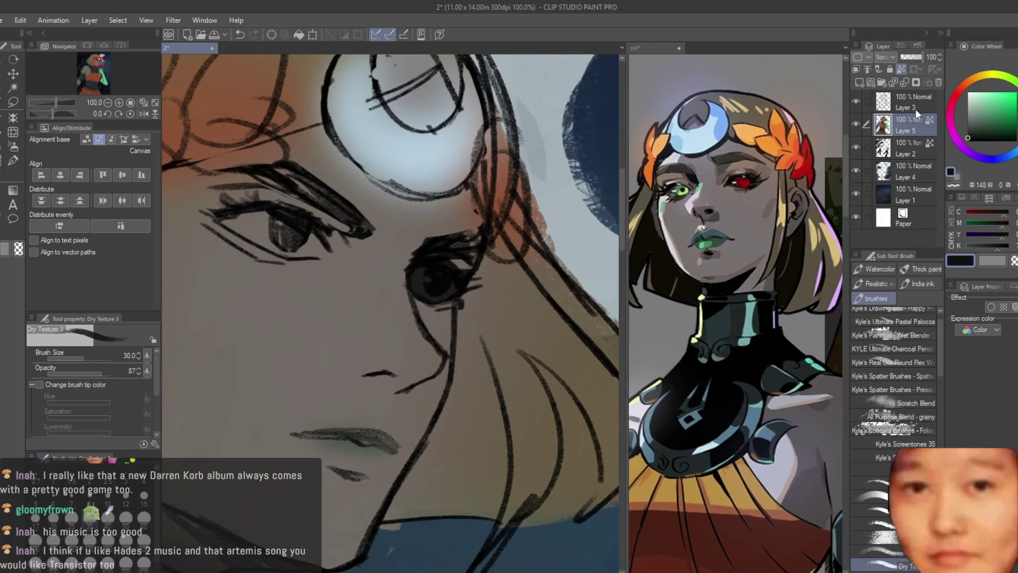
pyautogui.hotkey('ctrl', 'z')
pyautogui.hotkey('ctrl', 'y')
# On Layer 3, clipped to the layer below, paint the iris dark red, then brighter red
pyautogui.click(913, 104)
pyautogui.click(954, 95)
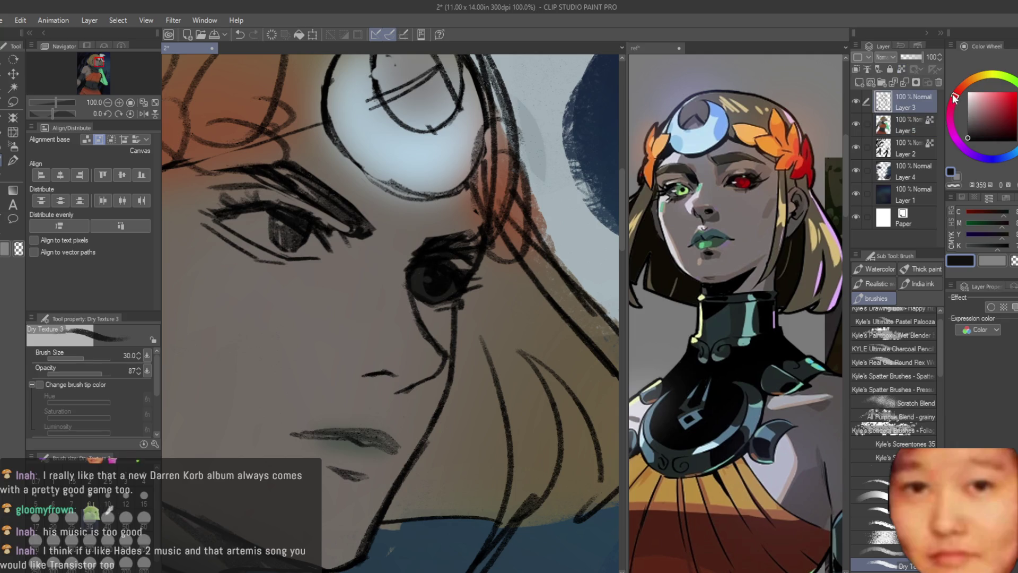
pyautogui.click(1013, 122)
pyautogui.scroll(5, 439, 261)
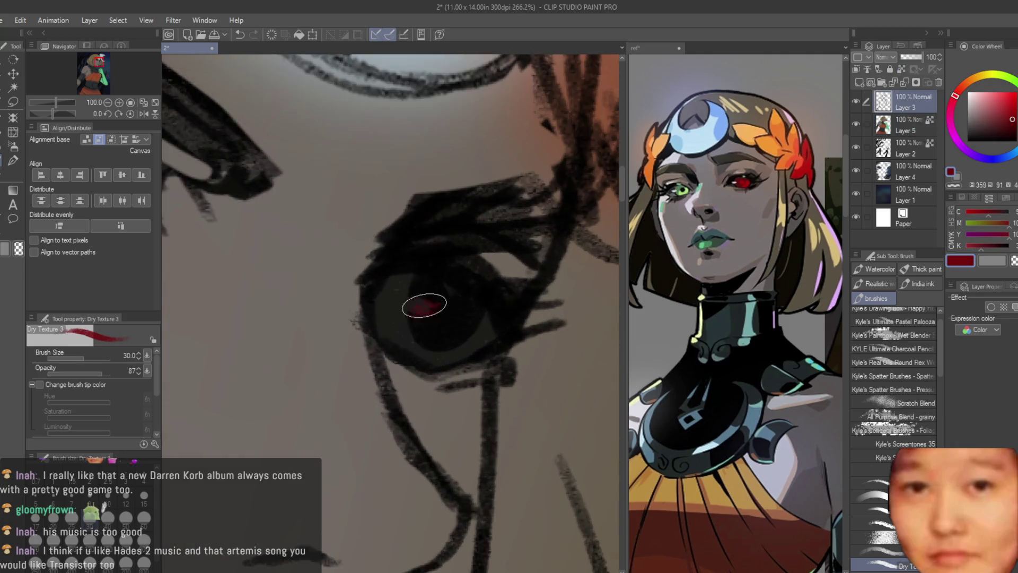
pyautogui.moveTo(420, 303); pyautogui.dragTo(464, 332)
pyautogui.click(901, 69)
pyautogui.moveTo(408, 281)
pyautogui.mouseDown()
pyautogui.moveTo(420, 288)
pyautogui.moveTo(432, 345)
pyautogui.mouseUp()
# Mirror the canvas view horizontally to check the face and overall drawing
pyautogui.scroll(-3, 435, 239)
pyautogui.scroll(-5, 435, 239)
pyautogui.press('h')
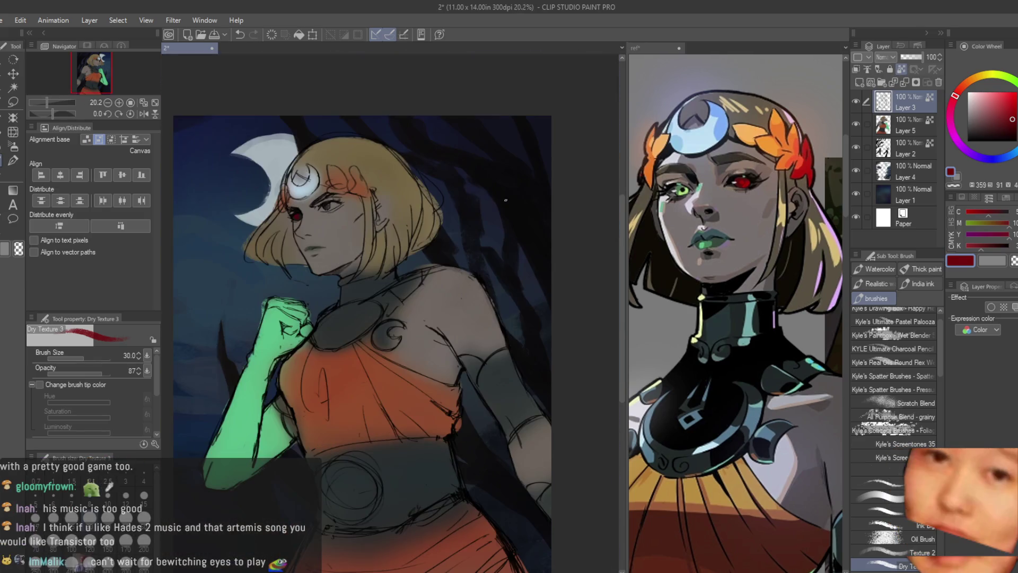
pyautogui.press('h')
pyautogui.scroll(4, 476, 217)
pyautogui.scroll(4, 476, 217)
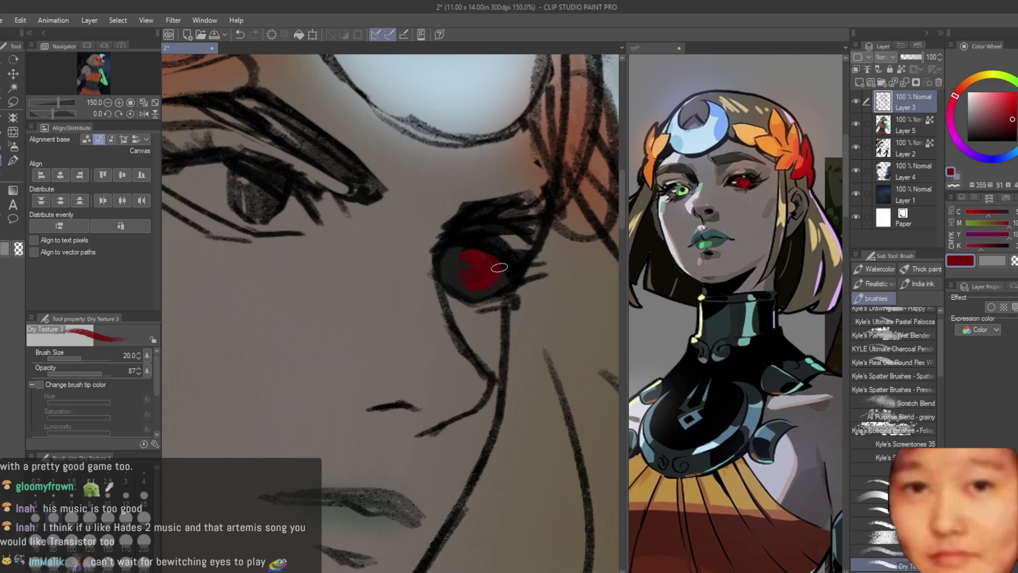
pyautogui.scroll(-8, 480, 252)
pyautogui.scroll(2, 503, 212)
pyautogui.scroll(-3, 518, 185)
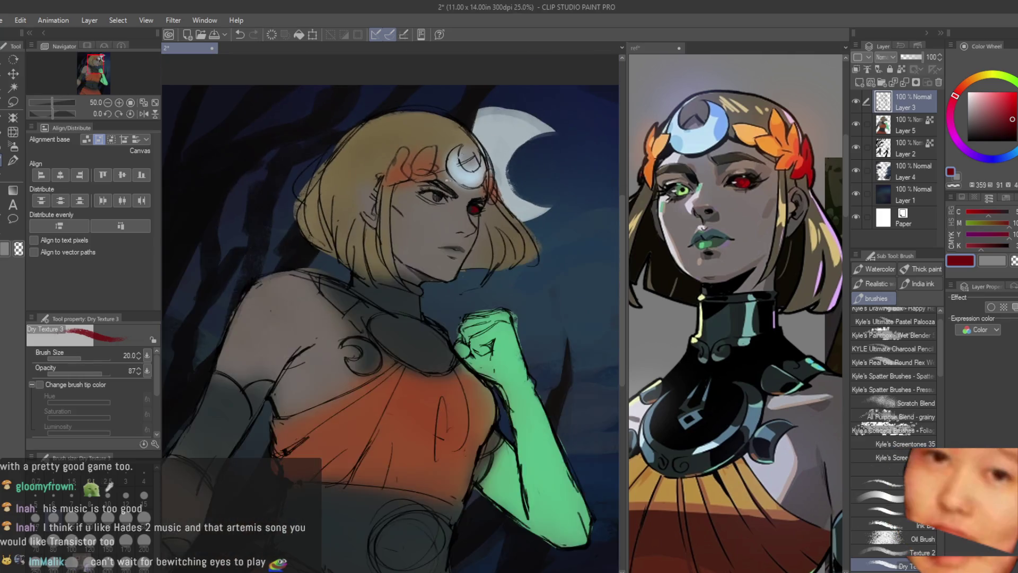
pyautogui.press('h')
pyautogui.press('h')
pyautogui.scroll(-2, 519, 185)
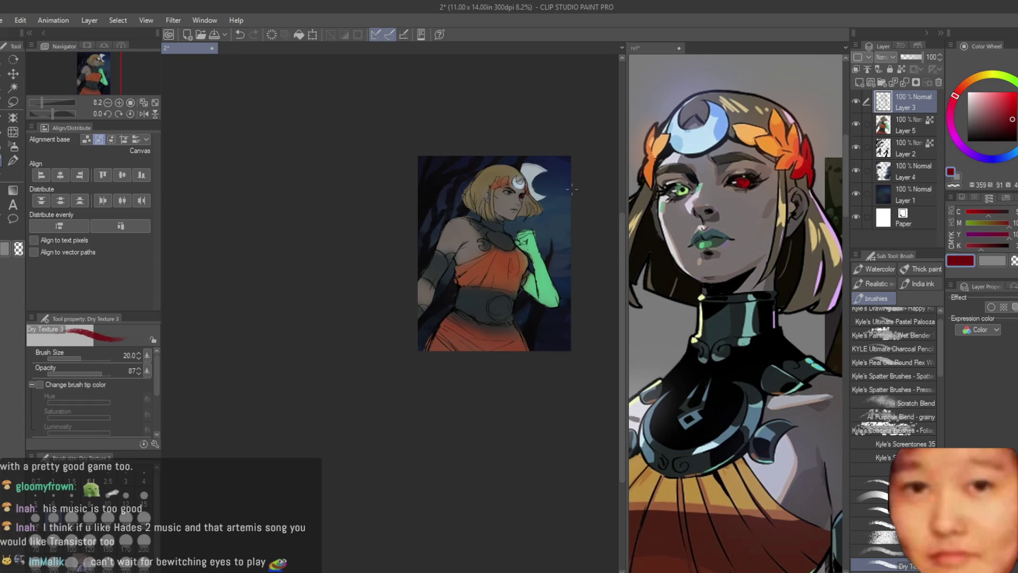
pyautogui.scroll(3, 517, 190)
pyautogui.scroll(-2, 472, 195)
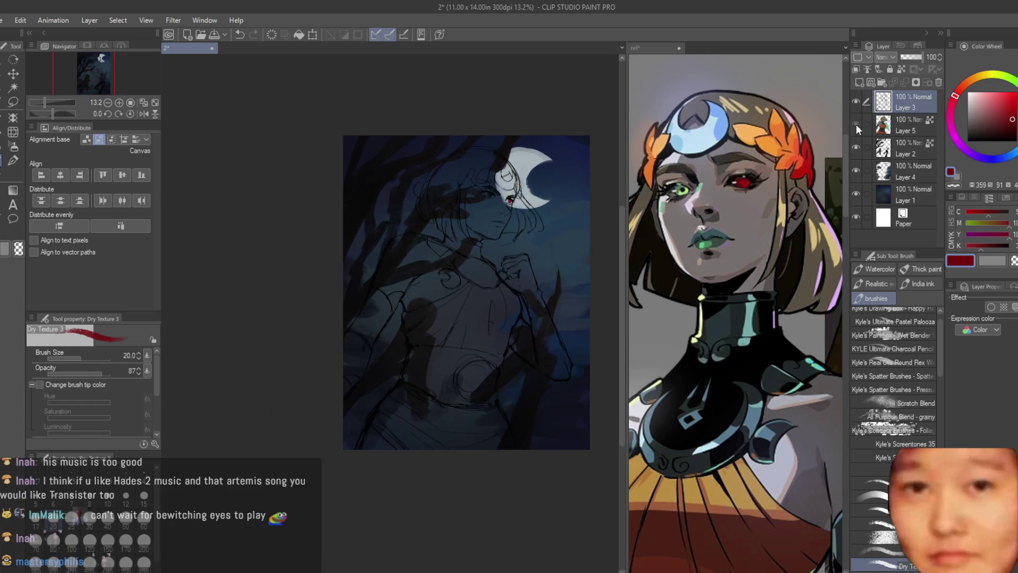
# Select Layer 5 and toggle the colour layer's visibility to compare
pyautogui.click(856, 124)
pyautogui.scroll(2, 442, 208)
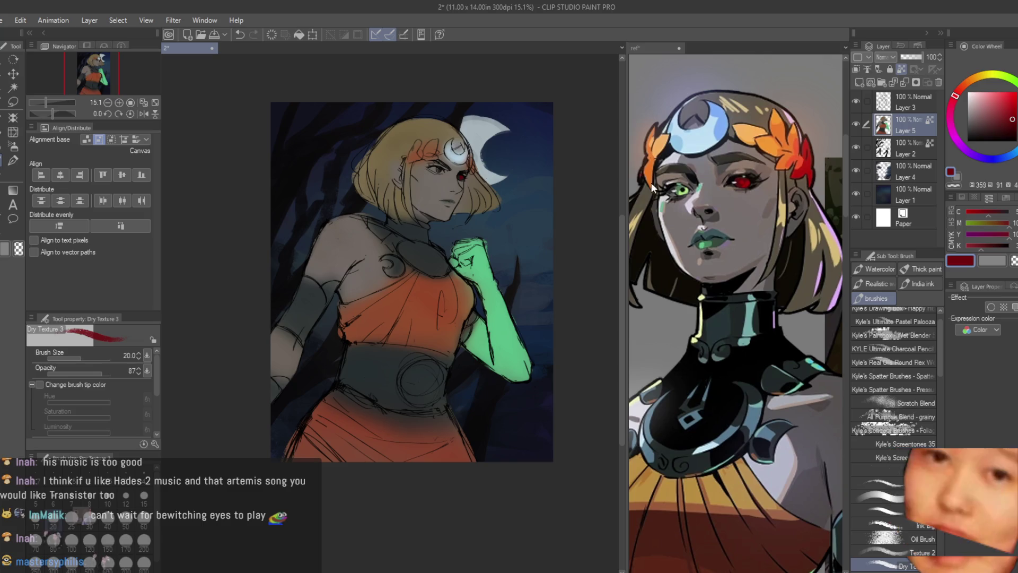
pyautogui.scroll(-3, 733, 201)
pyautogui.scroll(-1, 523, 183)
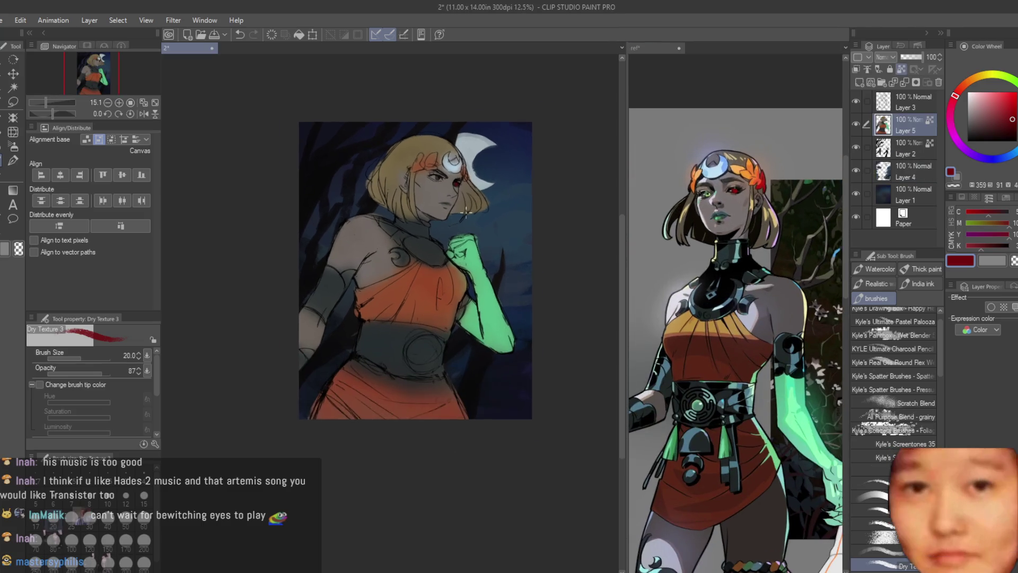
pyautogui.click(855, 123)
pyautogui.click(855, 124)
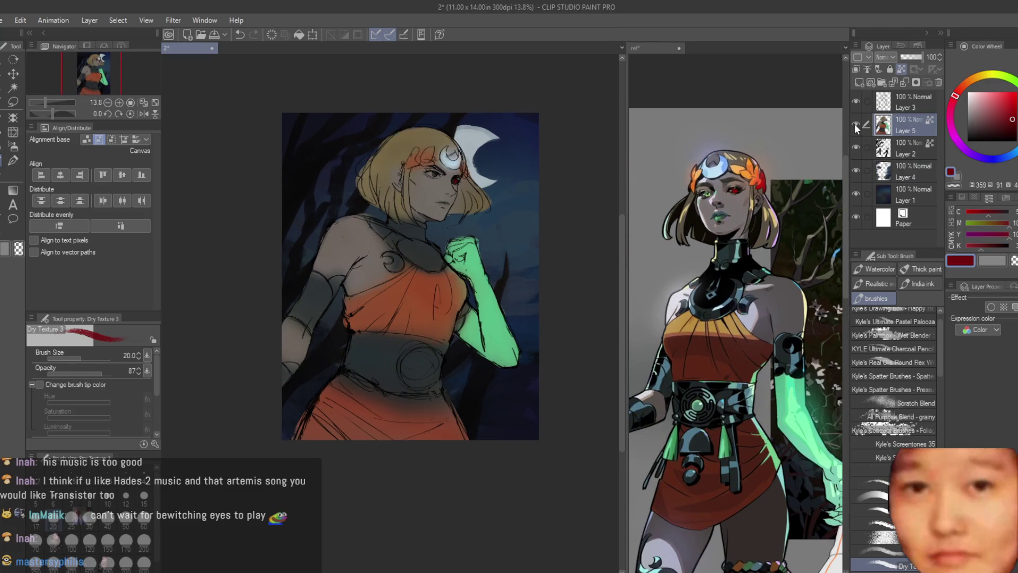
pyautogui.scroll(3, 406, 186)
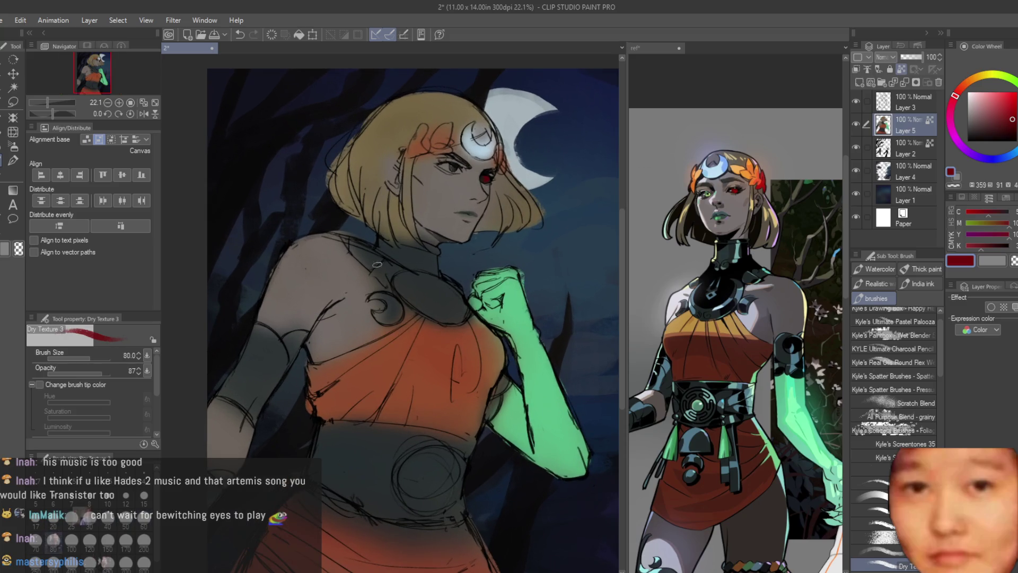
pyautogui.scroll(2, 377, 264)
# Sample skin, line and shadow tones from the canvas, then paint dress red onto the skirt below the belt
pyautogui.keyDown('alt'); pyautogui.click(380, 291); pyautogui.keyUp('alt')
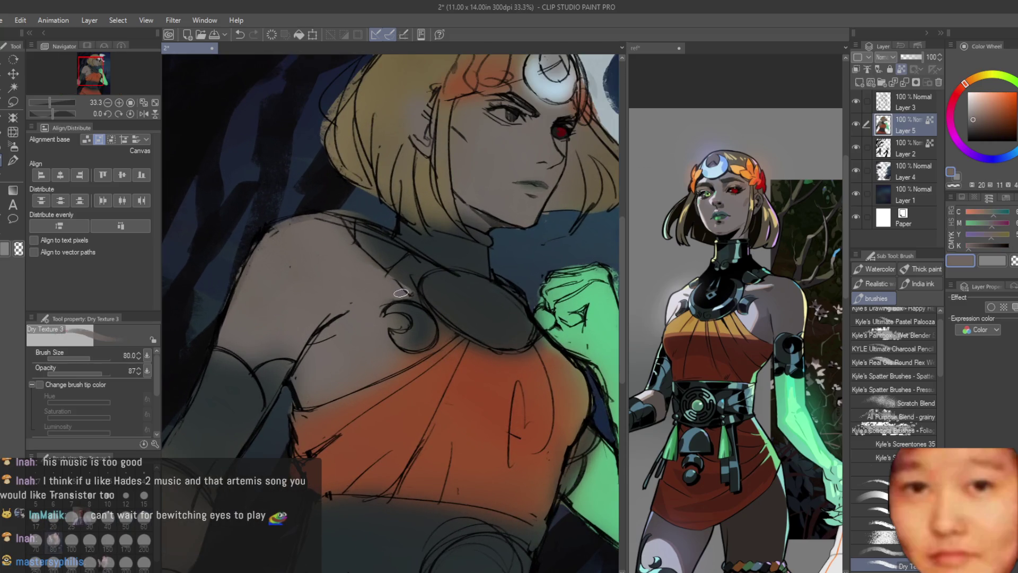
pyautogui.keyDown('alt'); pyautogui.click(414, 316); pyautogui.keyUp('alt')
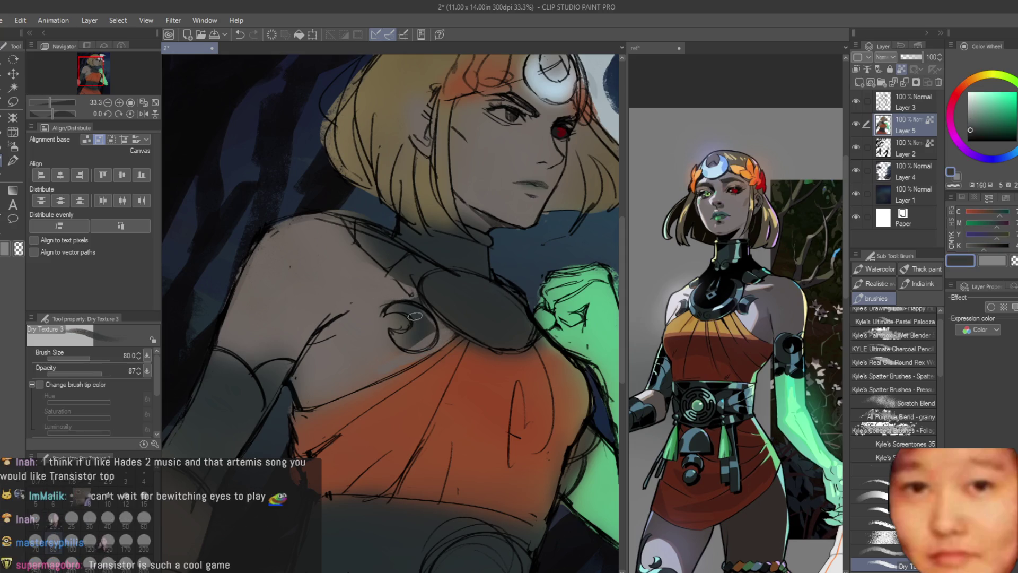
pyautogui.keyDown('alt'); pyautogui.click(398, 322); pyautogui.keyUp('alt')
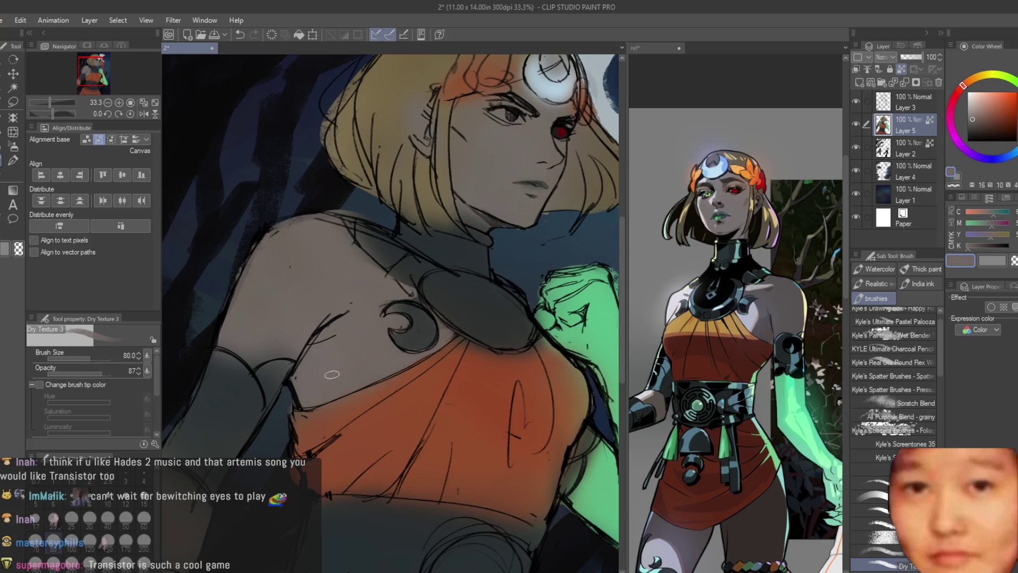
pyautogui.keyDown('alt'); pyautogui.click(250, 361); pyautogui.keyUp('alt')
pyautogui.scroll(-5, 326, 327)
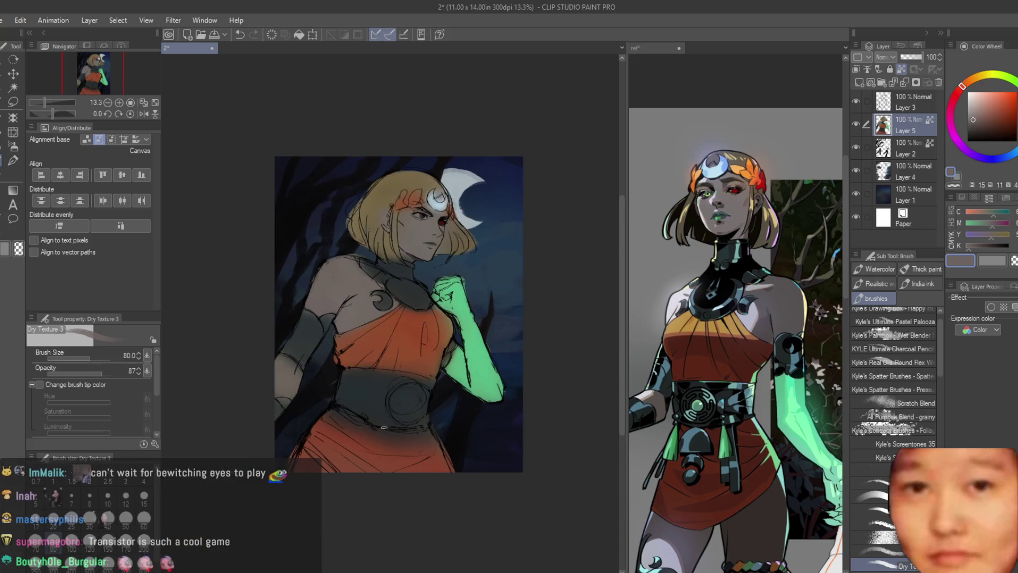
pyautogui.scroll(5, 304, 346)
pyautogui.keyDown('alt'); pyautogui.click(265, 377); pyautogui.keyUp('alt')
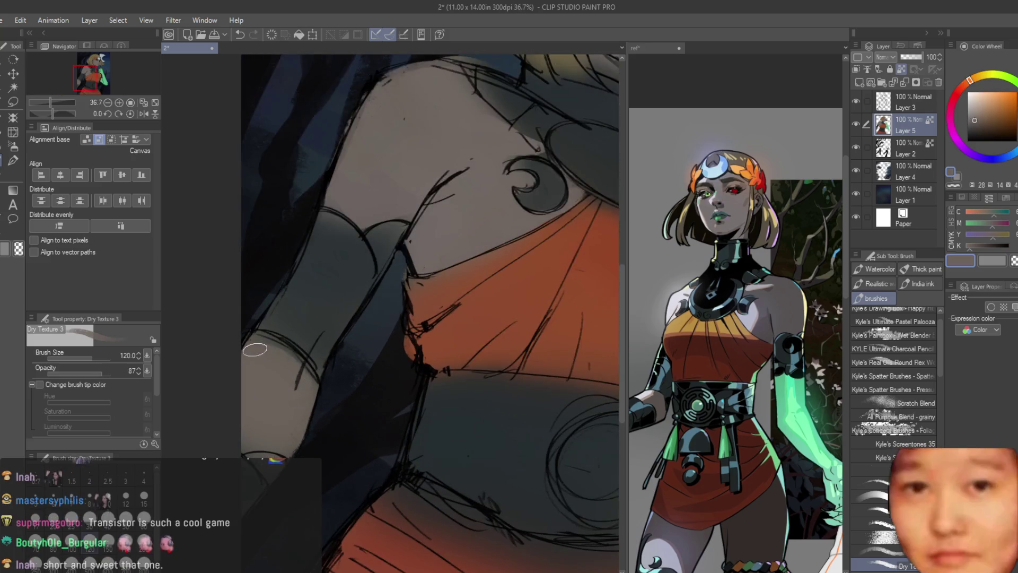
pyautogui.scroll(-1, 269, 449)
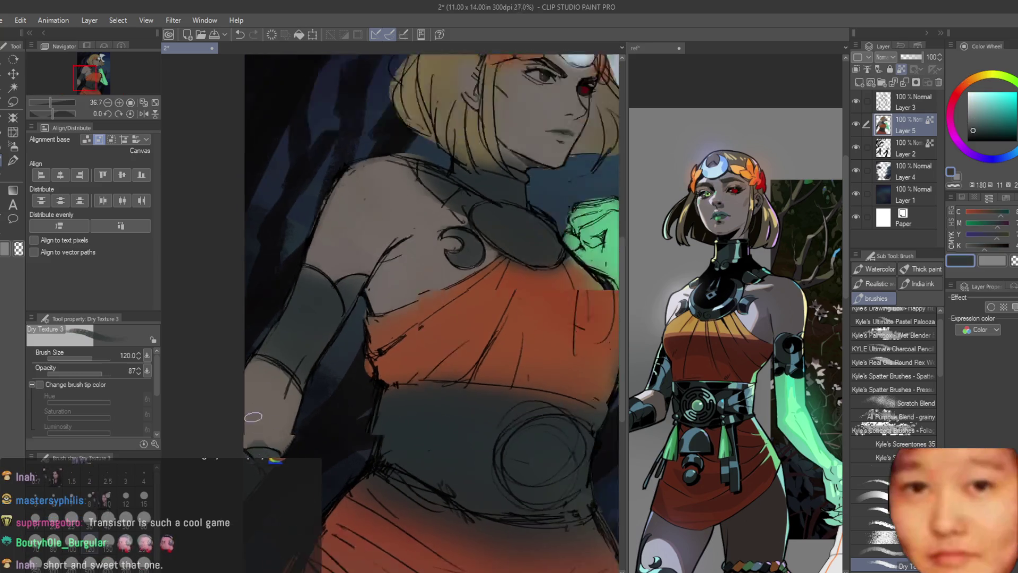
pyautogui.keyDown('alt'); pyautogui.click(308, 438); pyautogui.keyUp('alt')
pyautogui.moveTo(308, 438)
pyautogui.mouseDown()
pyautogui.moveTo(409, 503)
pyautogui.moveTo(424, 482)
pyautogui.moveTo(409, 479)
pyautogui.moveTo(503, 477)
pyautogui.moveTo(478, 486)
pyautogui.mouseUp()
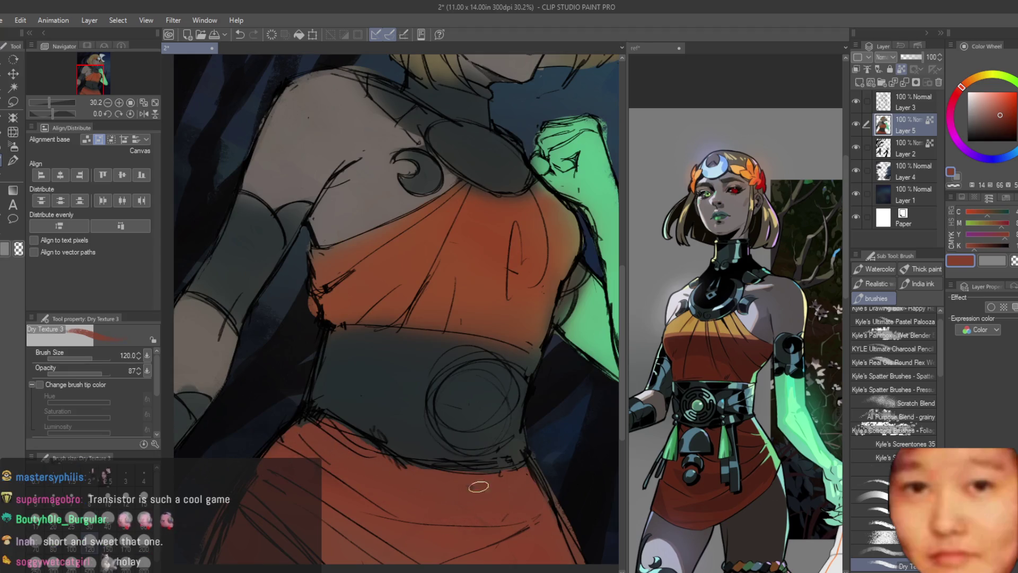
# Sample the dress orange and the belt's dark blue-grey from the canvas
pyautogui.scroll(3, 478, 486)
pyautogui.keyDown('alt'); pyautogui.click(381, 456); pyautogui.keyUp('alt')
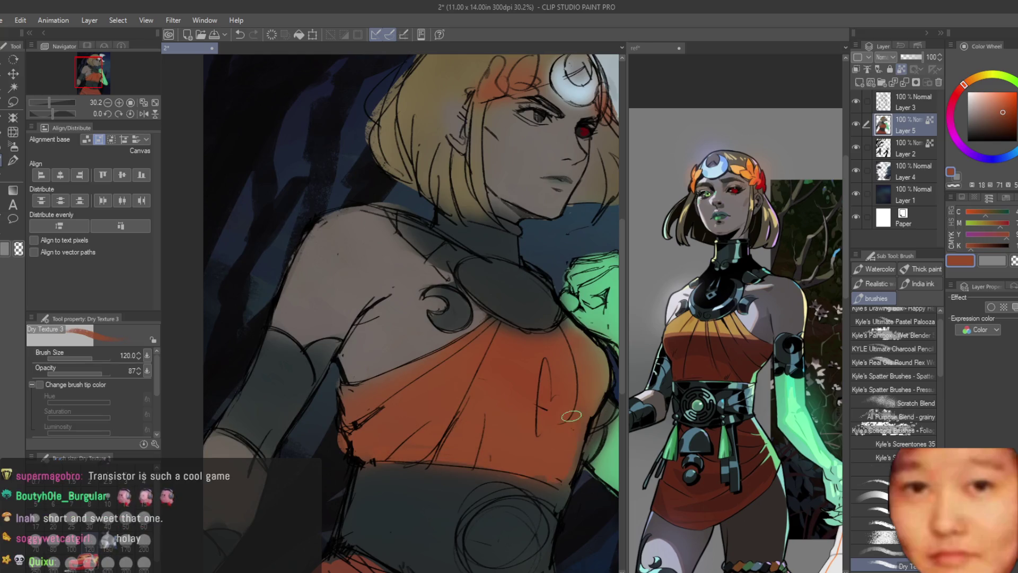
pyautogui.hscroll(3, 526, 453)
pyautogui.scroll(1, 517, 362)
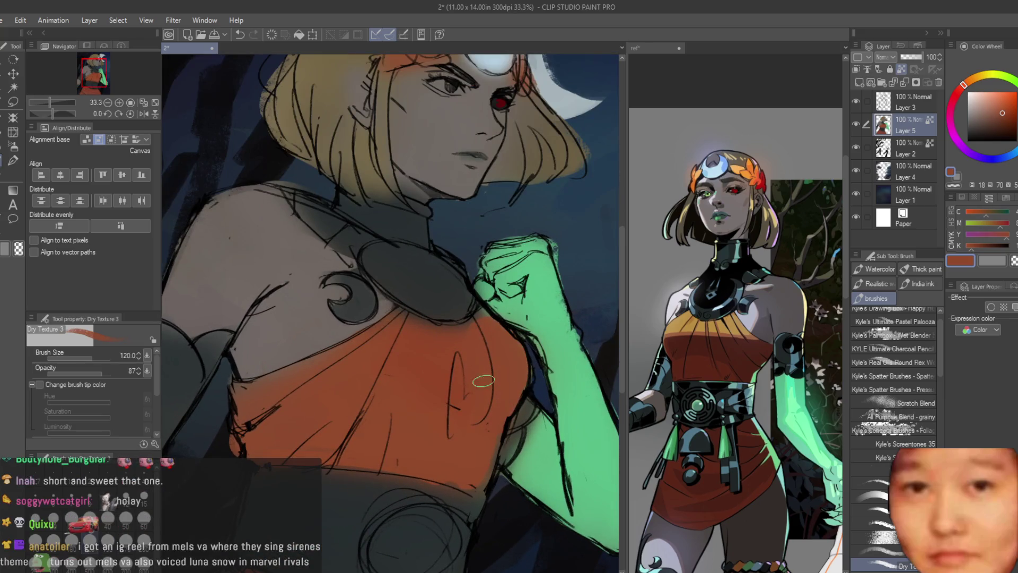
pyautogui.scroll(-2, 477, 340)
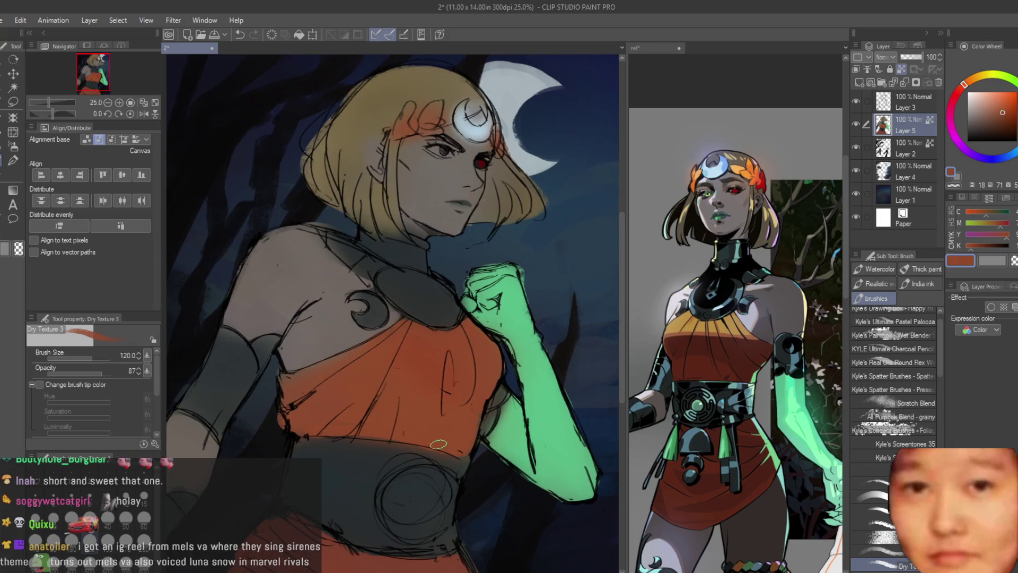
pyautogui.scroll(-2, 371, 406)
pyautogui.keyDown('alt'); pyautogui.click(450, 431); pyautogui.keyUp('alt')
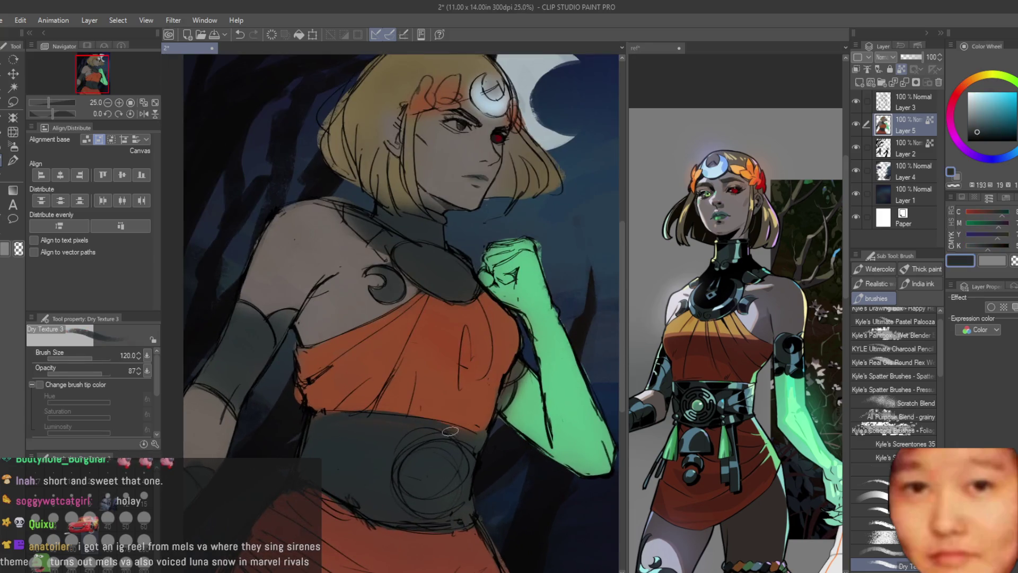
pyautogui.scroll(-2, 469, 448)
pyautogui.scroll(3, 435, 371)
pyautogui.scroll(-2, 418, 339)
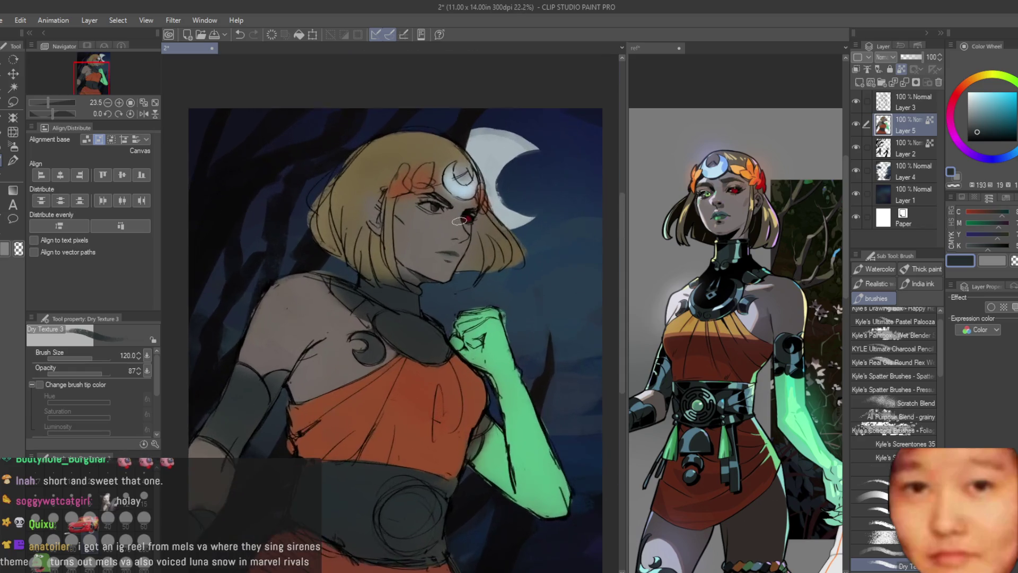
pyautogui.scroll(2, 408, 316)
# Try desaturated and darker skin tones, then paint a short green stroke near the arm
pyautogui.keyDown('alt'); pyautogui.click(424, 302); pyautogui.keyUp('alt')
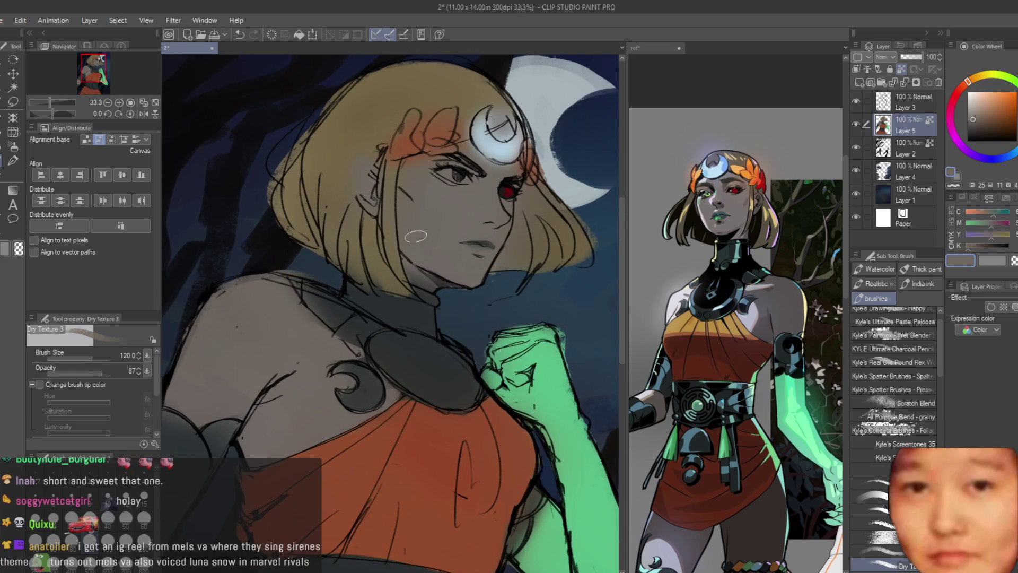
pyautogui.click(979, 127)
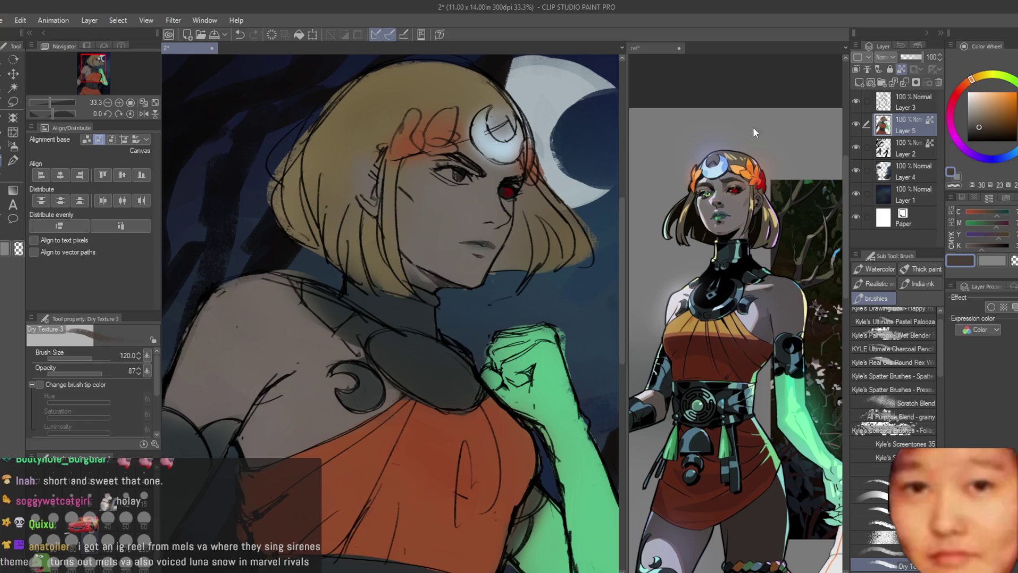
pyautogui.scroll(-4, 507, 264)
pyautogui.scroll(2, 507, 264)
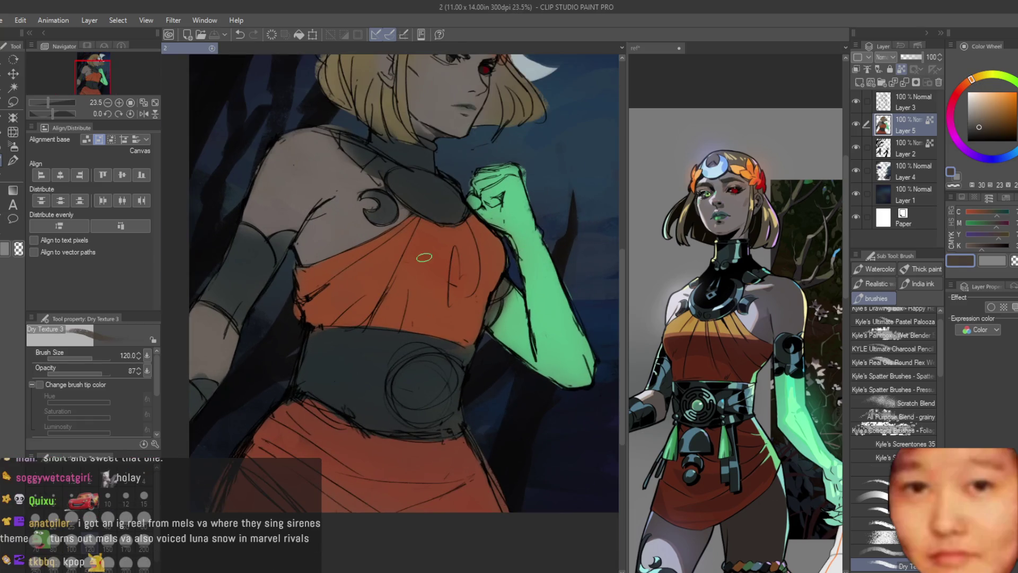
pyautogui.scroll(3, 424, 257)
pyautogui.keyDown('alt'); pyautogui.click(500, 318); pyautogui.keyUp('alt')
pyautogui.moveTo(500, 318); pyautogui.dragTo(485, 336)
# Toggle the sketch line art to check colours, then add a new layer above Layer 5
pyautogui.scroll(-4, 565, 322)
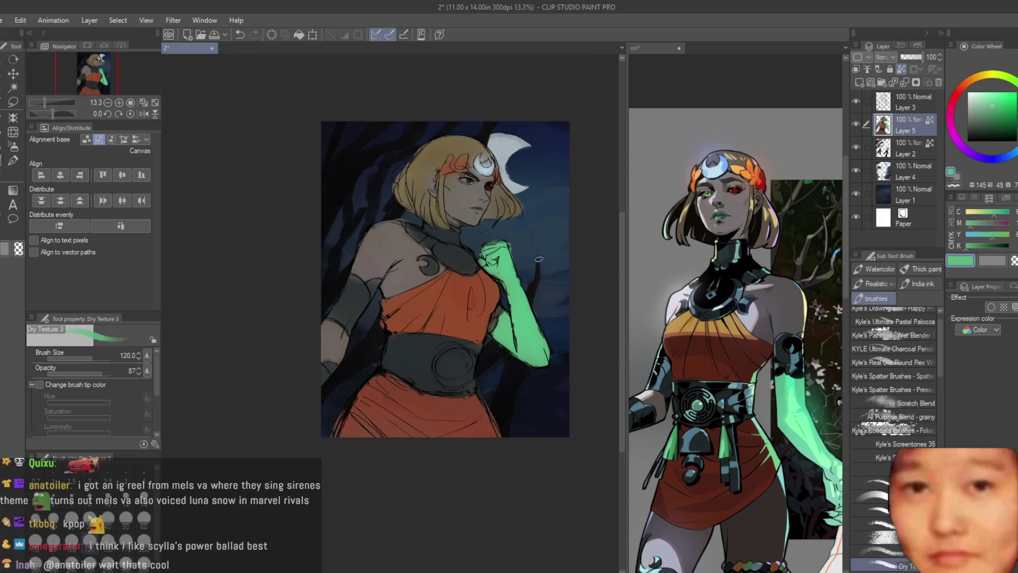
pyautogui.scroll(2, 539, 258)
pyautogui.click(856, 101)
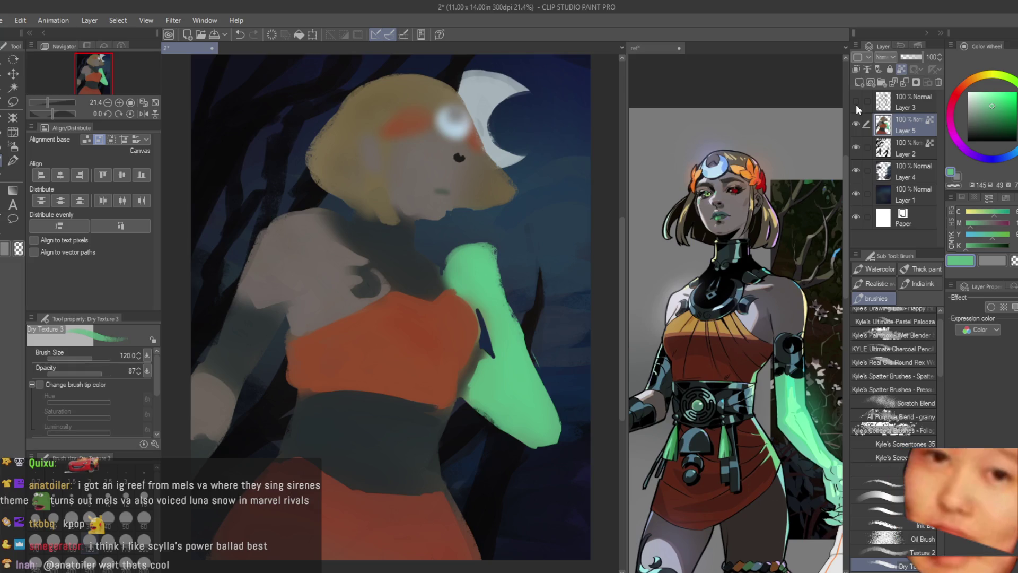
pyautogui.click(856, 104)
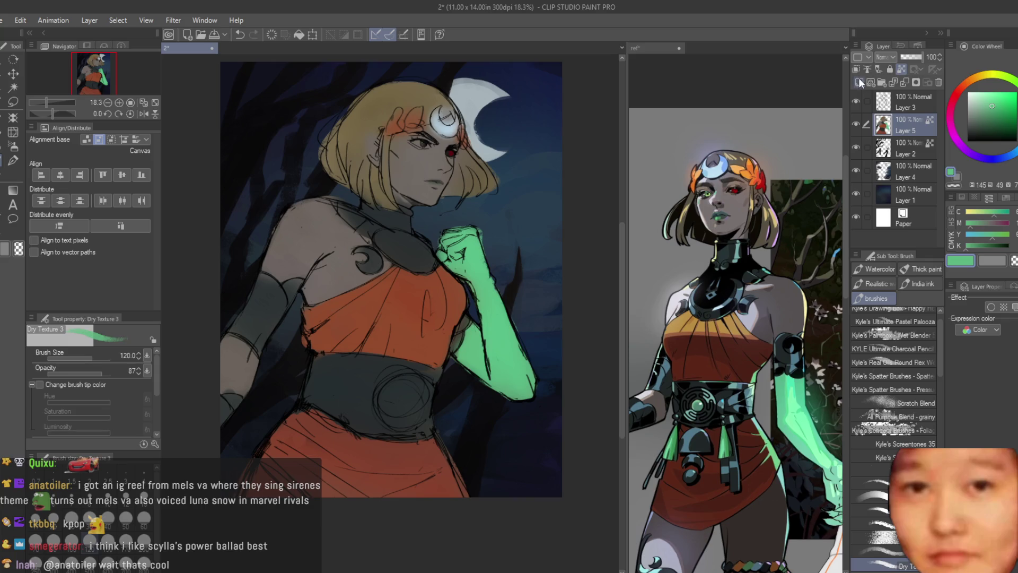
pyautogui.click(859, 80)
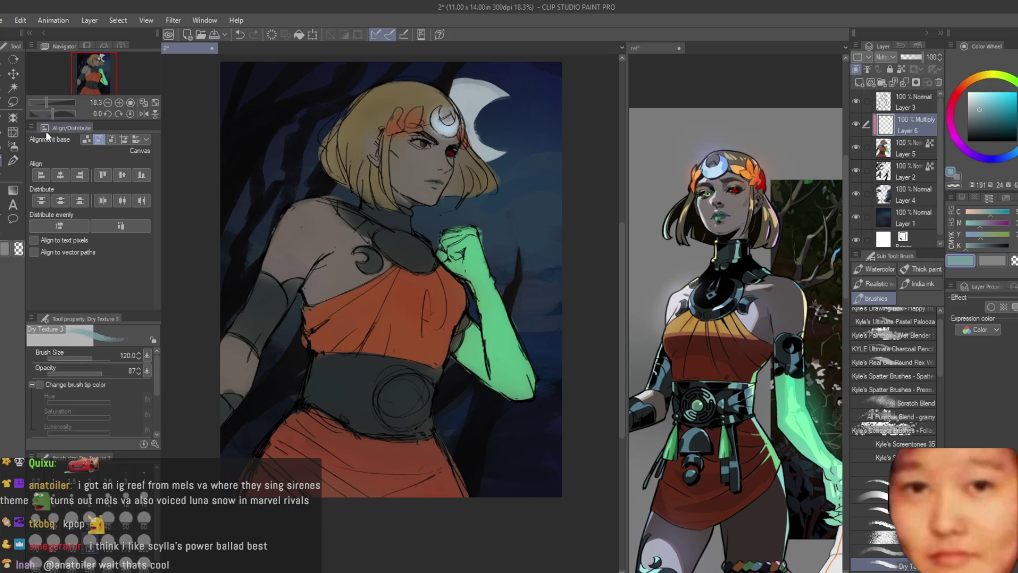
# Cover the Multiply layer with a large pen, repainting the shading in a lighter colour
pyautogui.press('p')
pyautogui.scroll(-2, 424, 212)
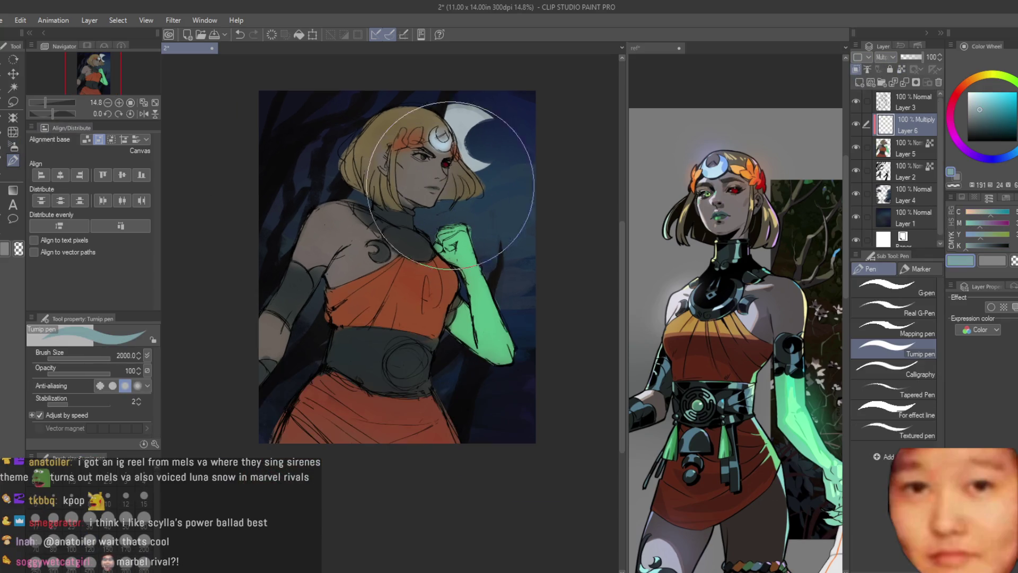
pyautogui.moveTo(449, 185); pyautogui.dragTo(371, 344)
pyautogui.click(977, 100)
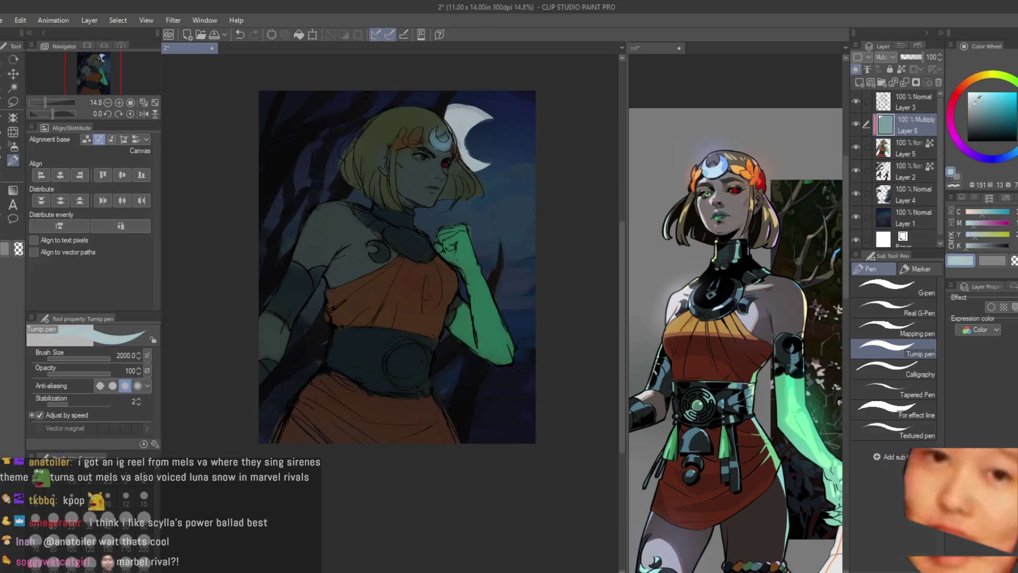
pyautogui.click(973, 103)
pyautogui.moveTo(347, 162)
pyautogui.mouseDown()
pyautogui.moveTo(285, 254)
pyautogui.moveTo(557, 391)
pyautogui.mouseUp()
pyautogui.scroll(-2, 498, 139)
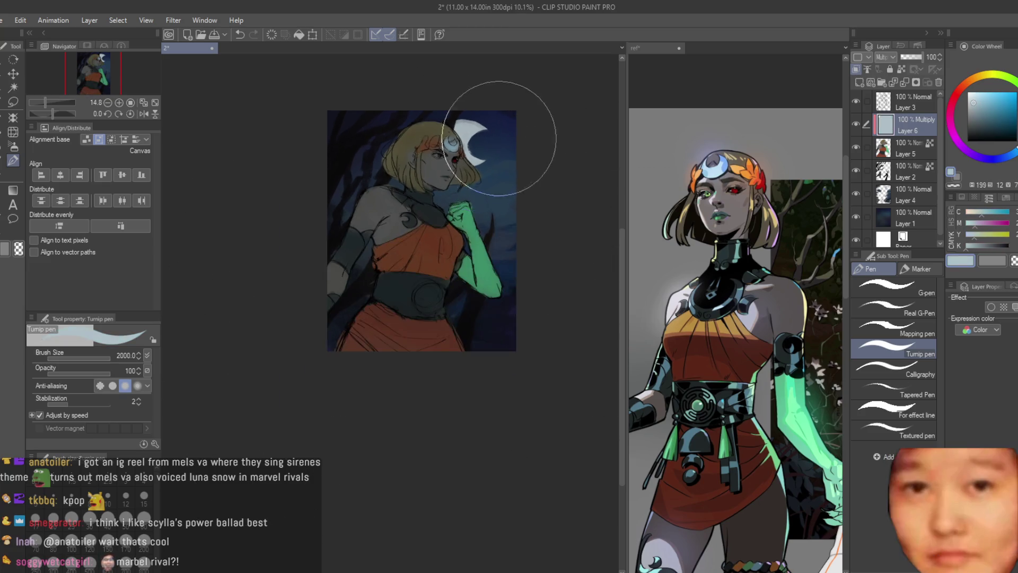
pyautogui.scroll(2, 539, 106)
# Erase the shading from the top of the hair and the shoulder with a size 120 eraser
pyautogui.click(1, 171)
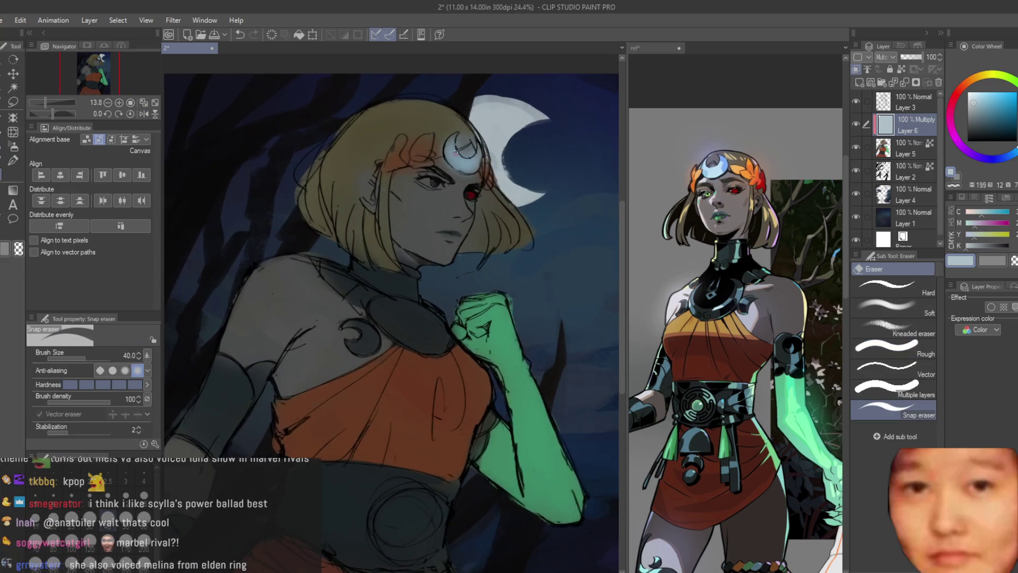
pyautogui.scroll(3, 454, 71)
pyautogui.press(']')
pyautogui.press(']')
pyautogui.moveTo(458, 108)
pyautogui.mouseDown()
pyautogui.moveTo(445, 127)
pyautogui.moveTo(477, 154)
pyautogui.moveTo(424, 133)
pyautogui.mouseUp()
pyautogui.scroll(-1, 481, 195)
pyautogui.moveTo(330, 238)
pyautogui.mouseDown()
pyautogui.moveTo(403, 297)
pyautogui.moveTo(291, 261)
pyautogui.moveTo(495, 304)
pyautogui.mouseUp()
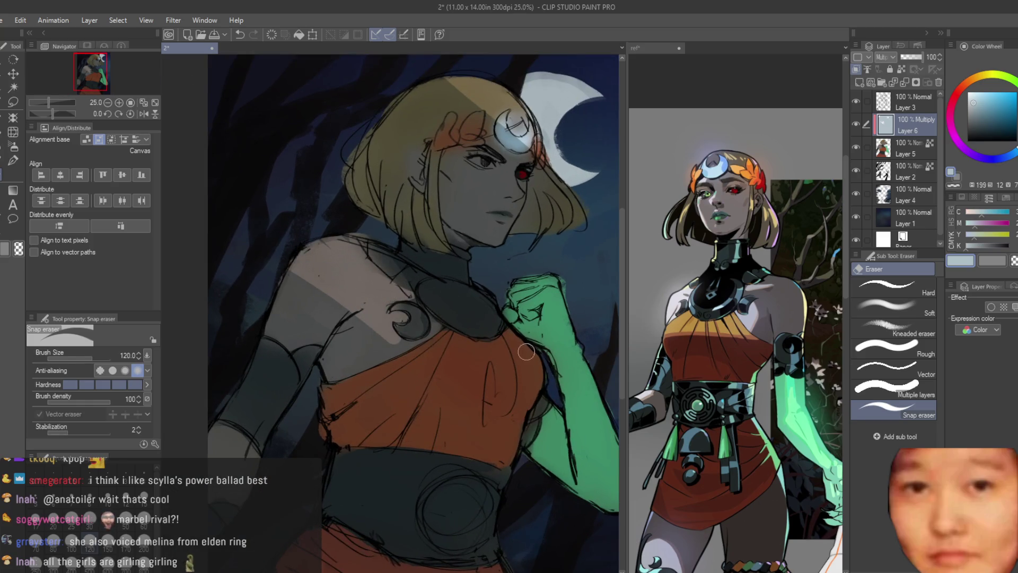
# Undo the last eraser stroke, shrink the eraser to 70, and zoom in around the face
pyautogui.scroll(-4, 484, 346)
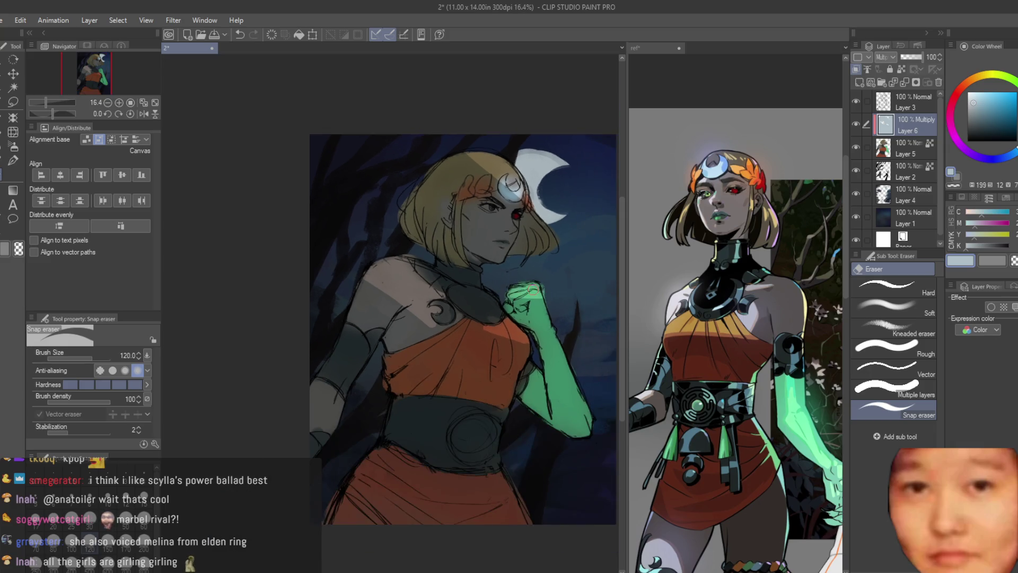
pyautogui.scroll(4, 563, 273)
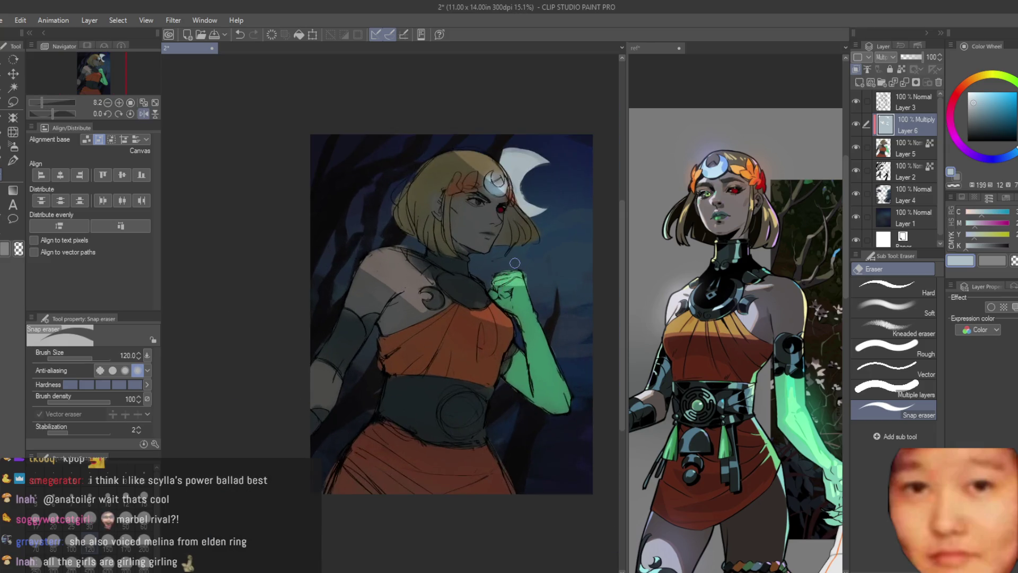
pyautogui.scroll(-1, 434, 255)
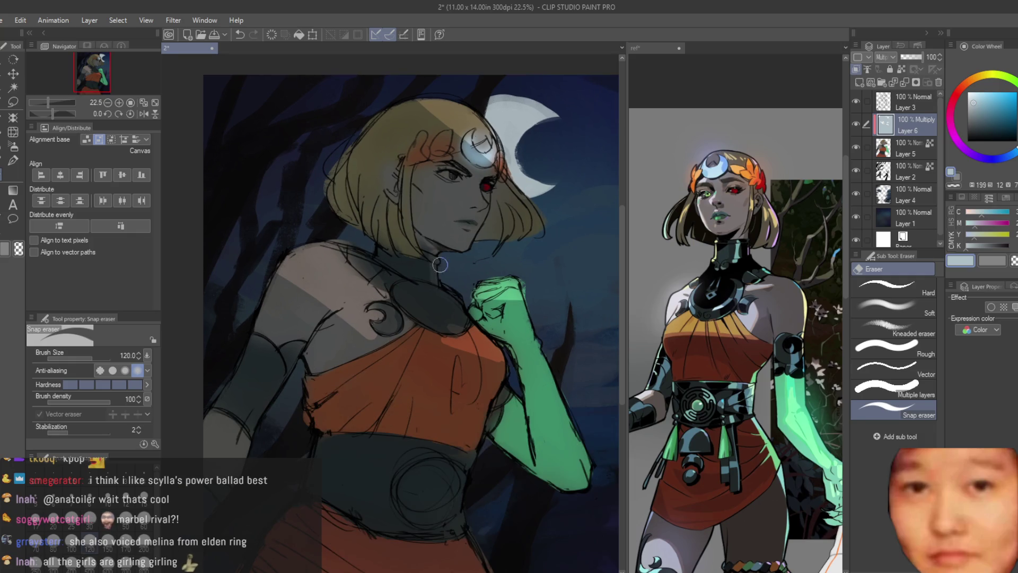
pyautogui.scroll(3, 440, 264)
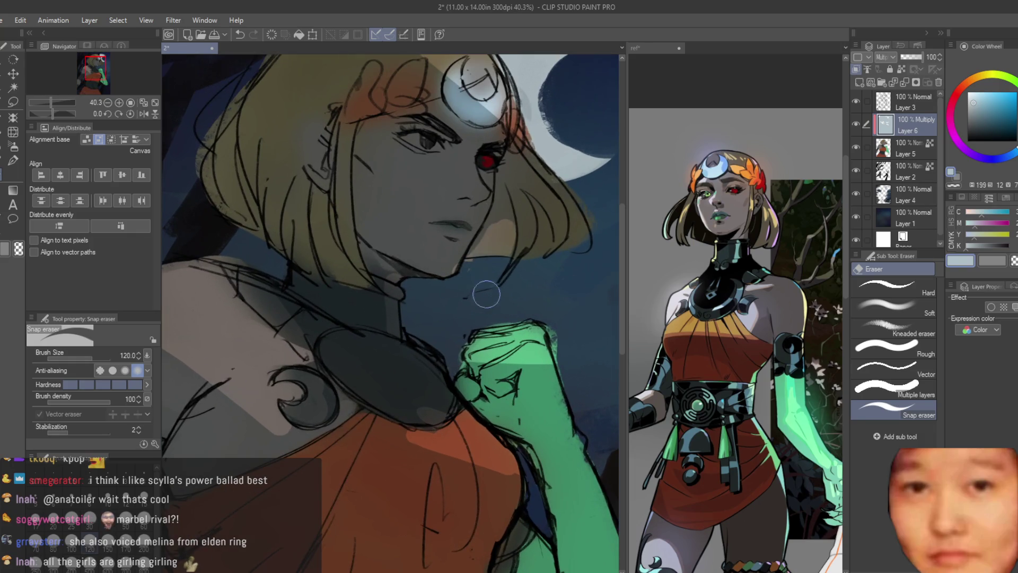
pyautogui.hotkey('ctrl', 'z')
pyautogui.press('[')
pyautogui.press('[')
pyautogui.press('[')
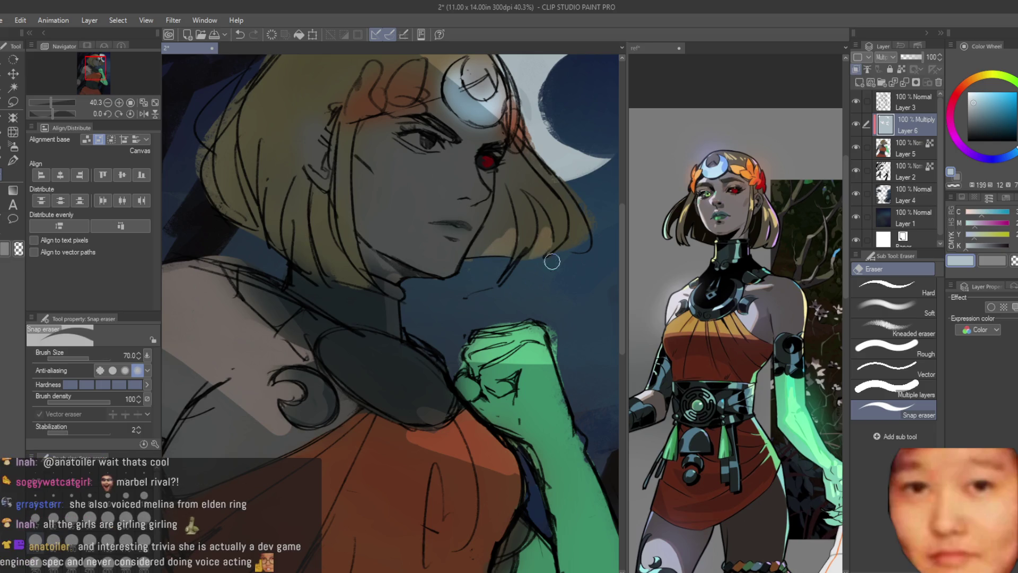
pyautogui.scroll(1, 562, 286)
pyautogui.moveTo(572, 201); pyautogui.dragTo(583, 304)
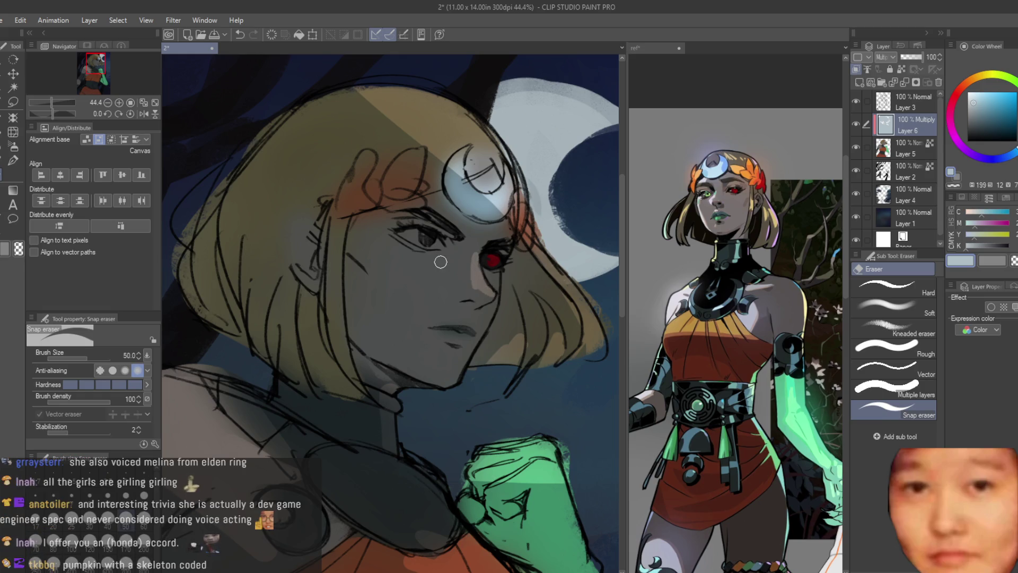
pyautogui.scroll(-5, 440, 262)
# Mirror the canvas view to check the drawing, then restore its normal orientation
pyautogui.press('h')
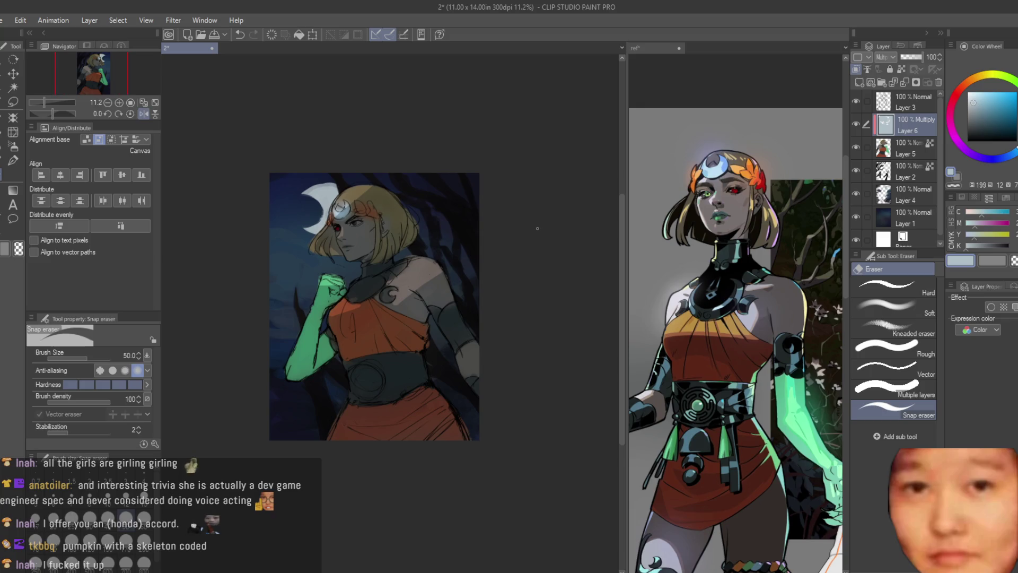
pyautogui.press('h')
pyautogui.scroll(6, 537, 228)
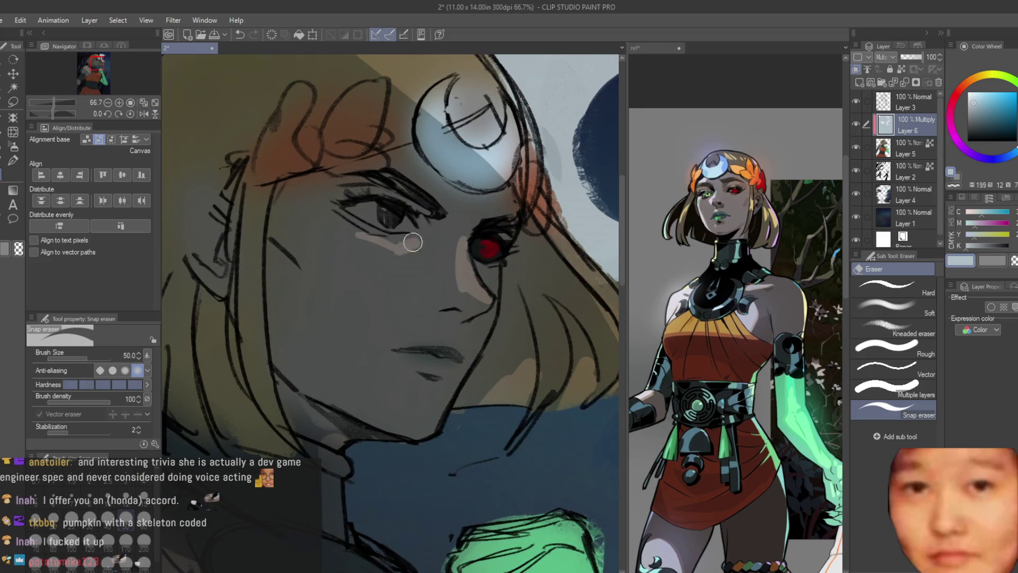
pyautogui.scroll(-2, 445, 336)
pyautogui.scroll(2, 493, 392)
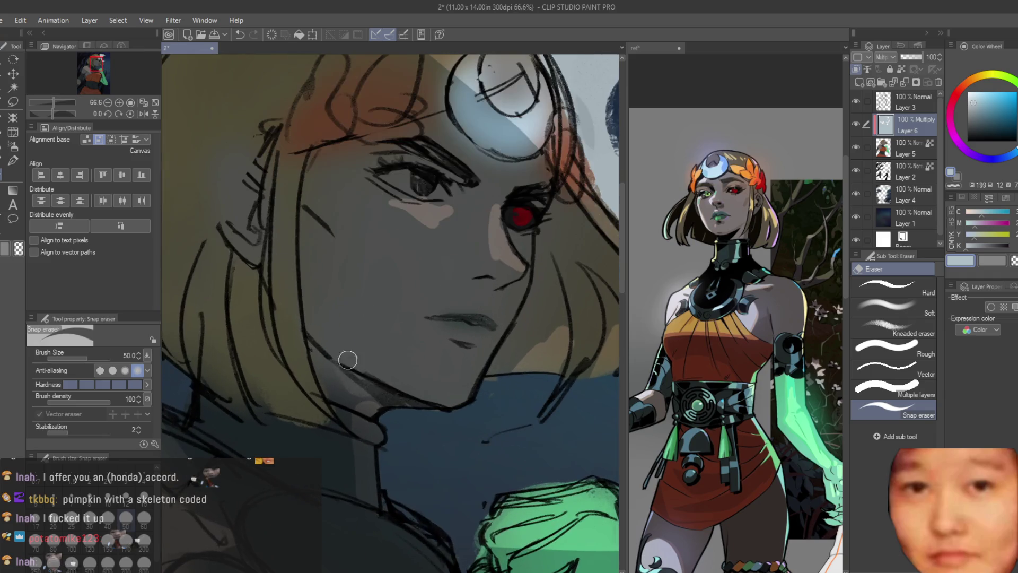
pyautogui.scroll(-3, 361, 371)
pyautogui.scroll(2, 493, 360)
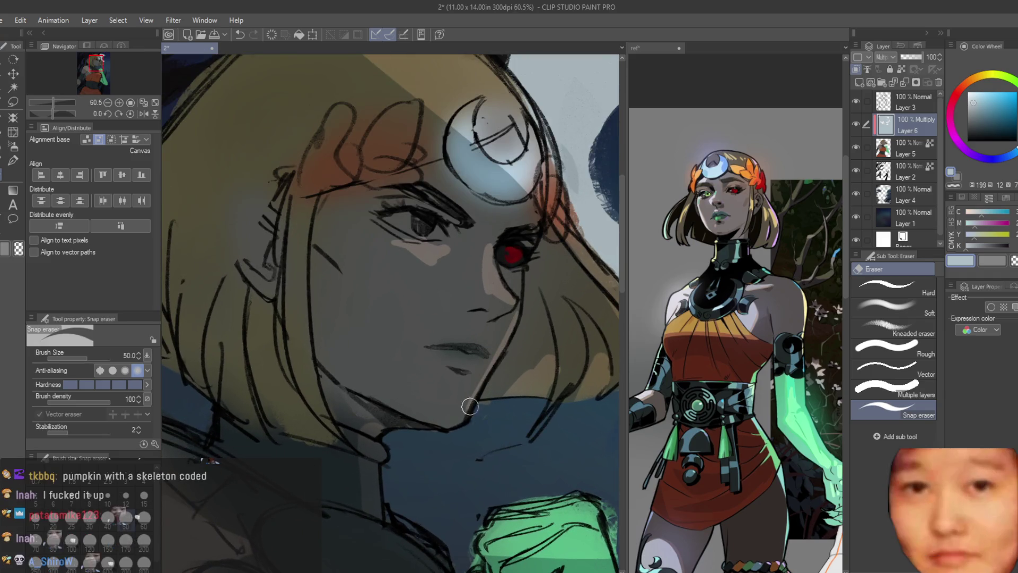
pyautogui.scroll(-5, 493, 345)
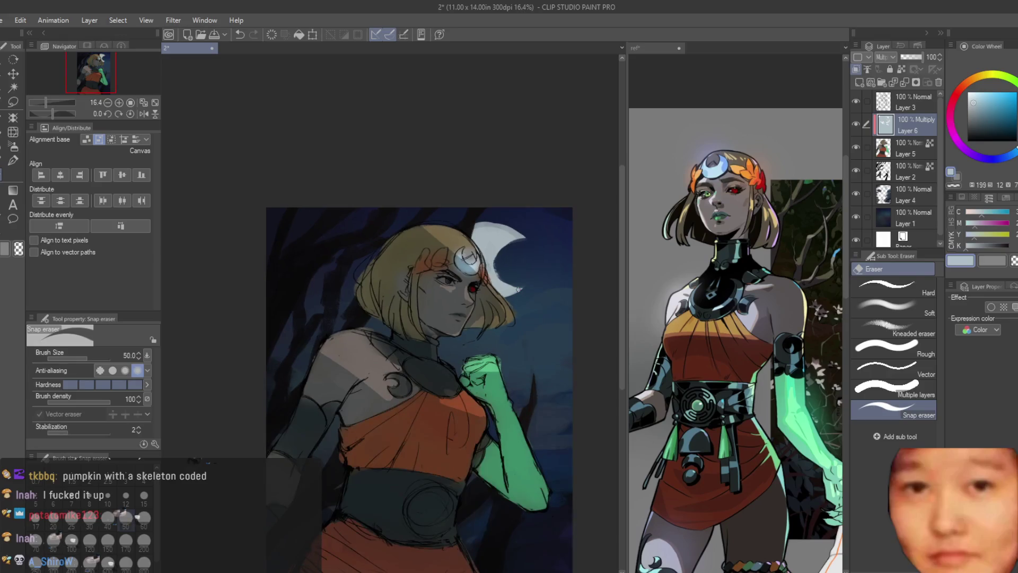
pyautogui.scroll(-1, 518, 289)
pyautogui.scroll(4, 511, 276)
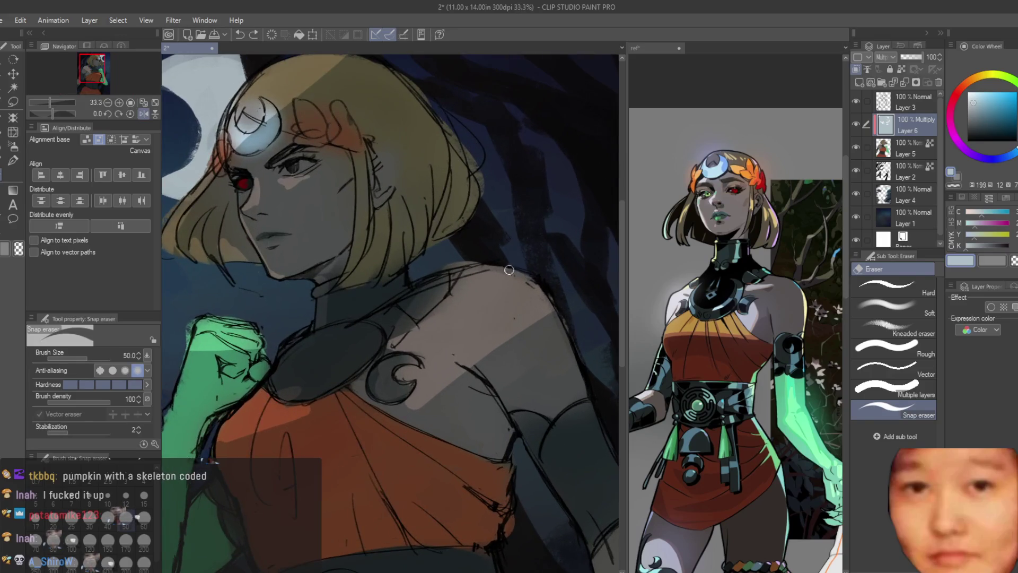
pyautogui.scroll(-2, 540, 298)
pyautogui.scroll(1, 349, 401)
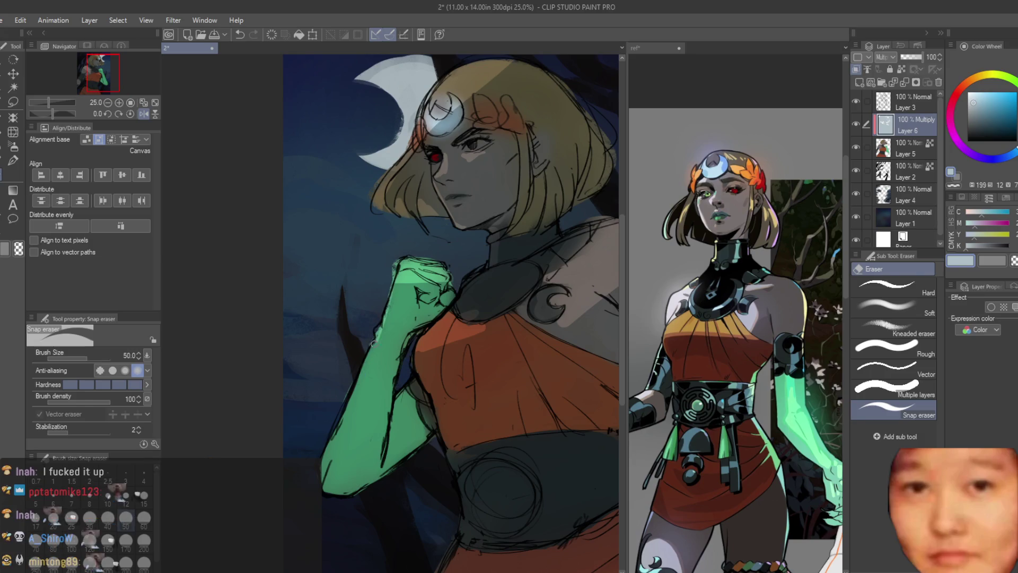
pyautogui.scroll(1, 349, 401)
pyautogui.scroll(-1, 413, 393)
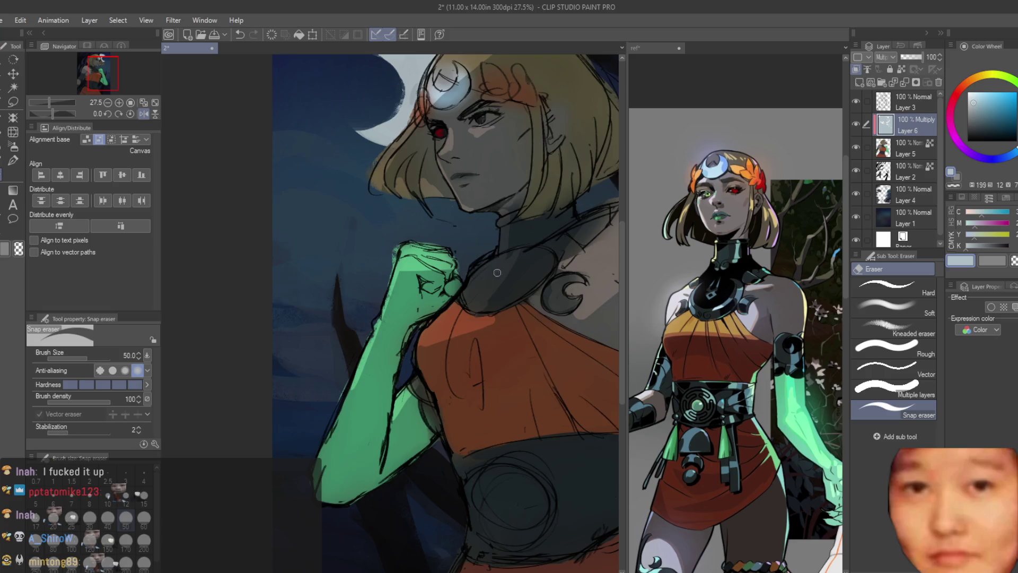
pyautogui.scroll(-3, 497, 273)
pyautogui.press('h')
pyautogui.scroll(2, 561, 262)
# Switch from the eraser back to the pen with brush size 150
pyautogui.press(']')
pyautogui.press(']')
pyautogui.press(']')
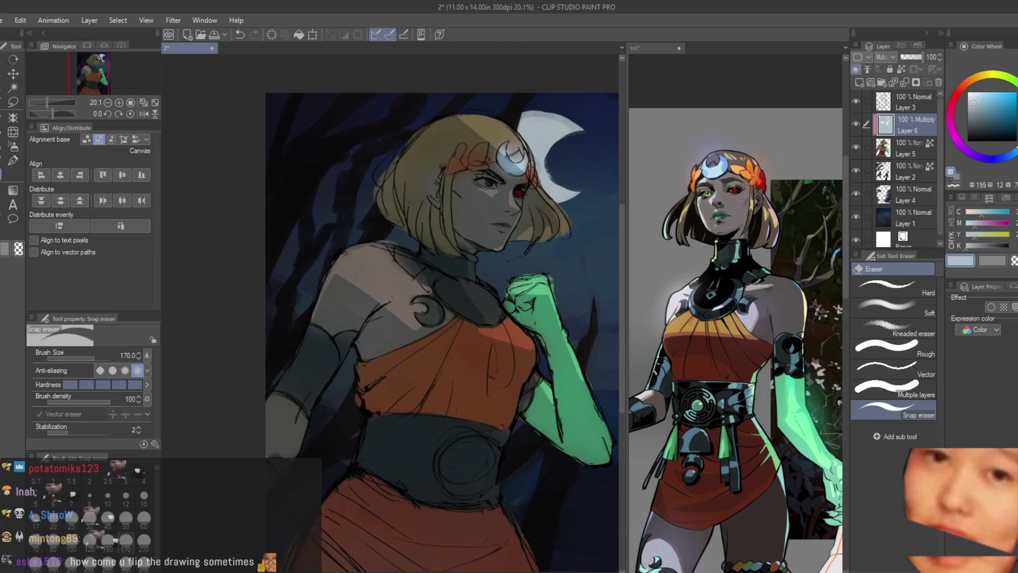
pyautogui.press('p')
pyautogui.scroll(1, 409, 318)
pyautogui.press('[')
pyautogui.press('[')
pyautogui.press('[')
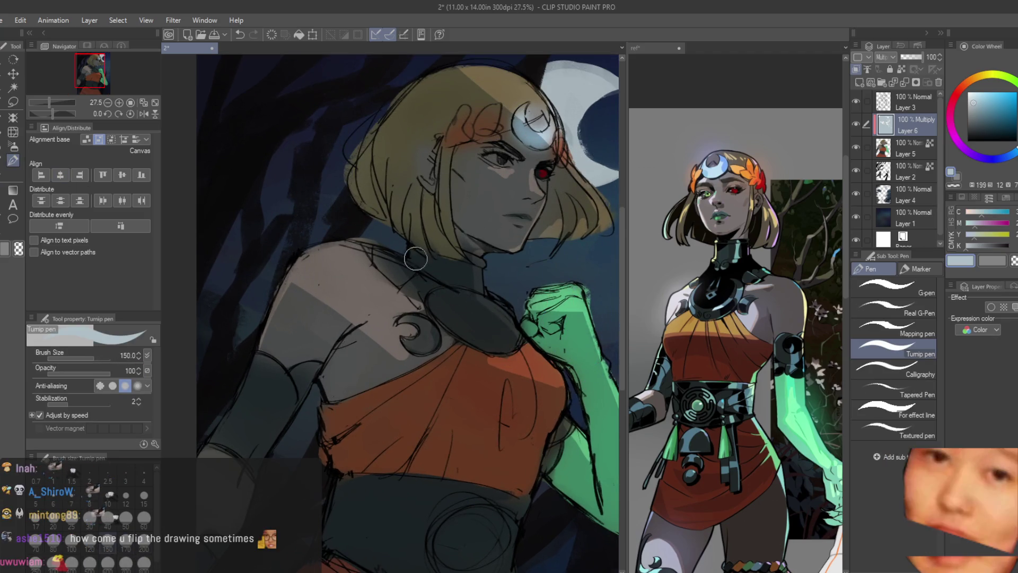
# Keep the shoulder shading, fit the canvas in view, and paint orange strokes down the belt and skirt
pyautogui.hotkey('ctrl', 'z')
pyautogui.hotkey('ctrl', 'y')
pyautogui.hotkey('ctrl', '0')
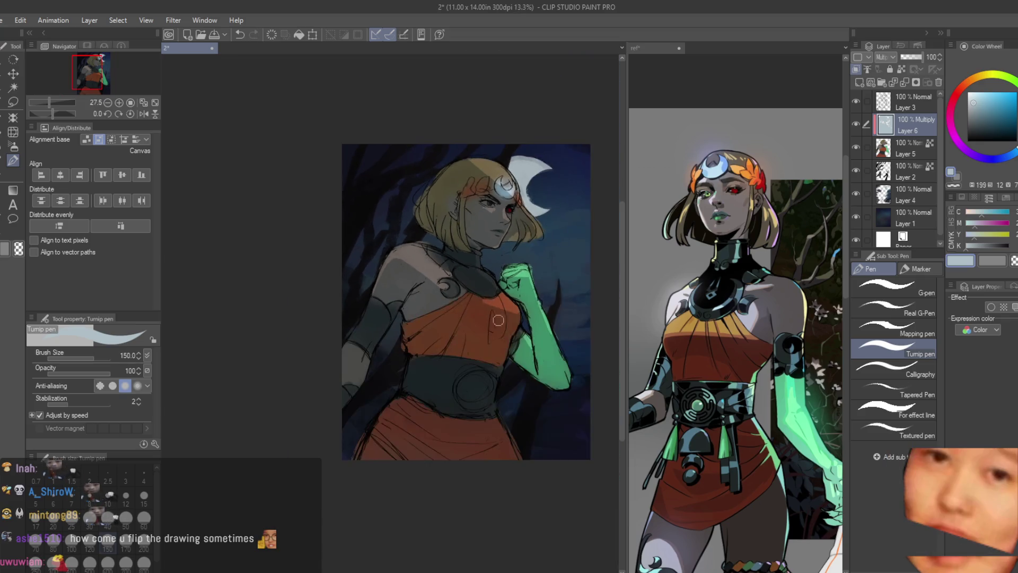
pyautogui.scroll(2, 498, 320)
pyautogui.scroll(-1, 427, 312)
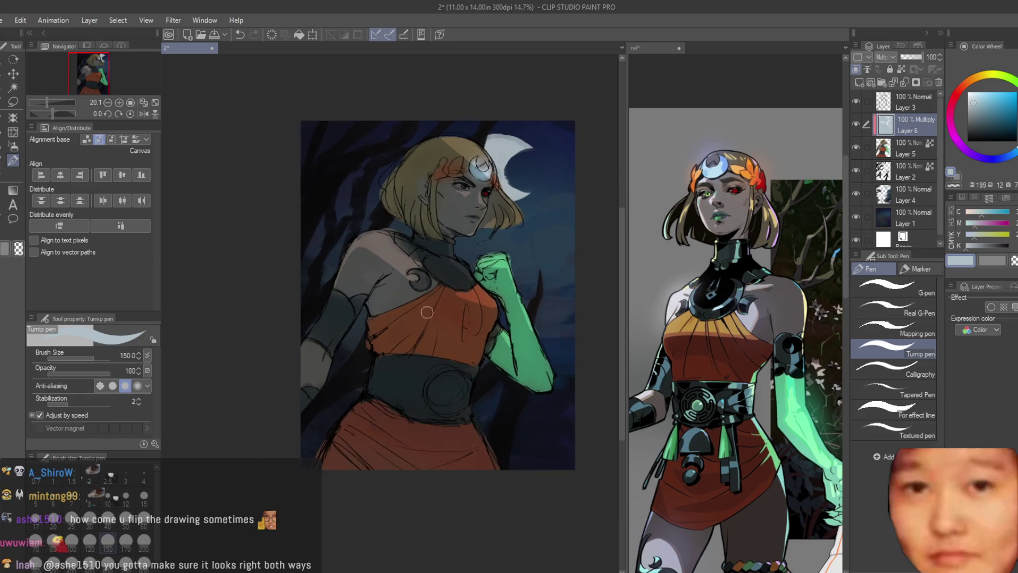
pyautogui.scroll(1, 435, 456)
pyautogui.moveTo(485, 323)
pyautogui.mouseDown()
pyautogui.moveTo(476, 403)
pyautogui.moveTo(496, 452)
pyautogui.mouseUp()
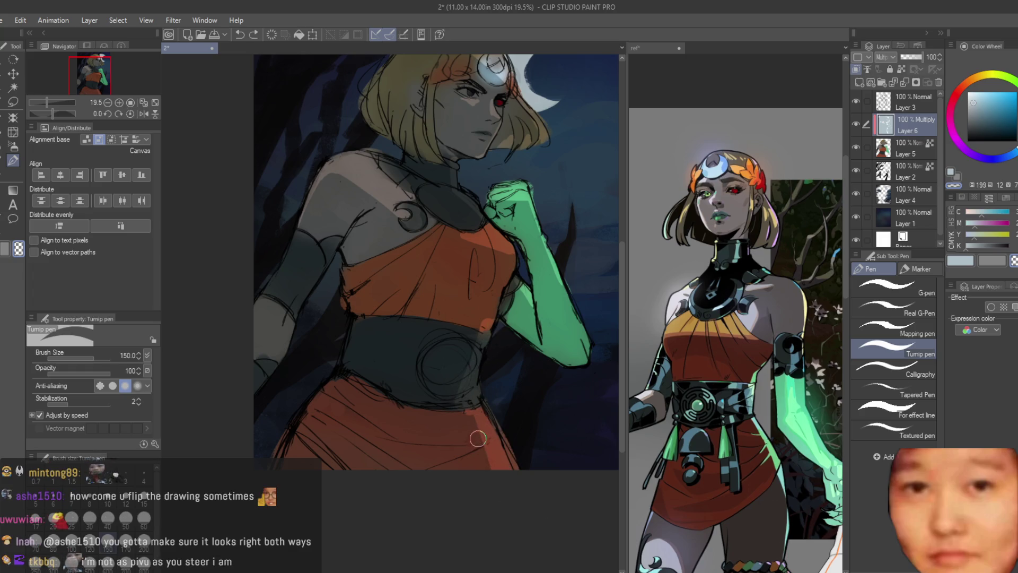
# Mirror the view and hide the Multiply shadow layer to compare the drawing
pyautogui.hotkey('ctrl', '-')
pyautogui.press('h')
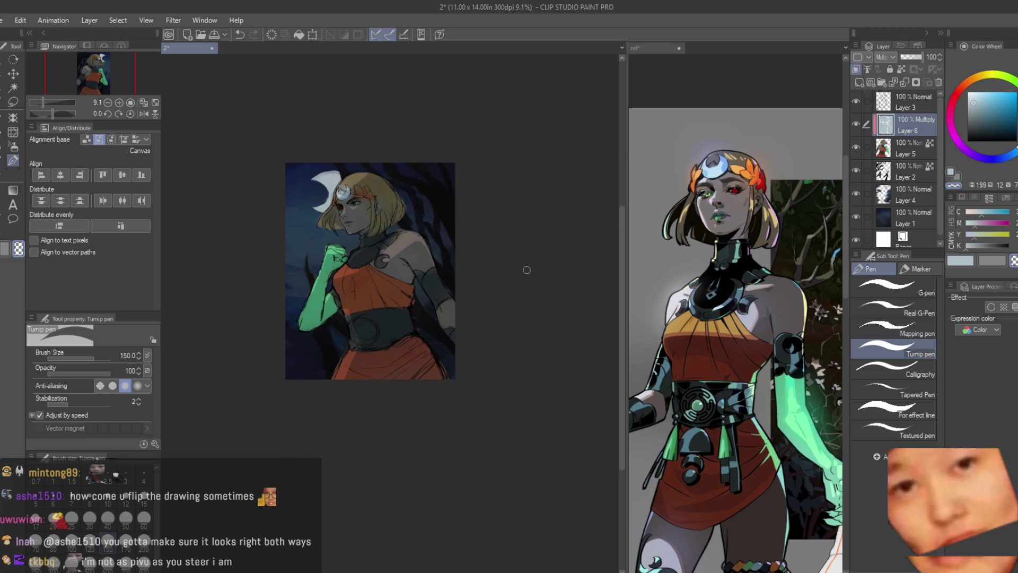
pyautogui.press('h')
pyautogui.click(856, 123)
pyautogui.click(855, 123)
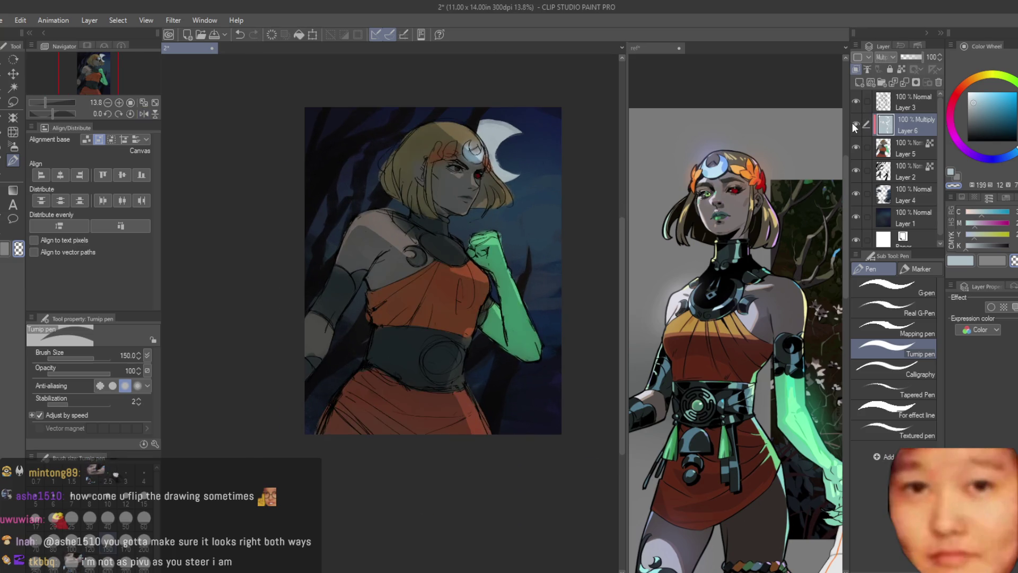
pyautogui.hotkey('ctrl', '-')
pyautogui.press('h')
pyautogui.press('h')
pyautogui.hotkey('ctrl', '+')
pyautogui.scroll(2, 431, 181)
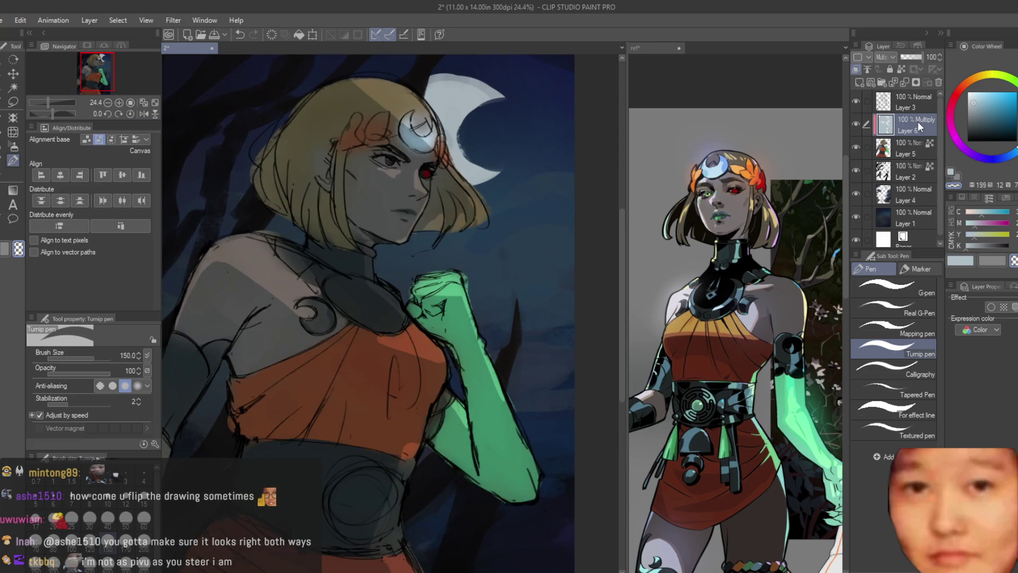
pyautogui.scroll(2, 318, 131)
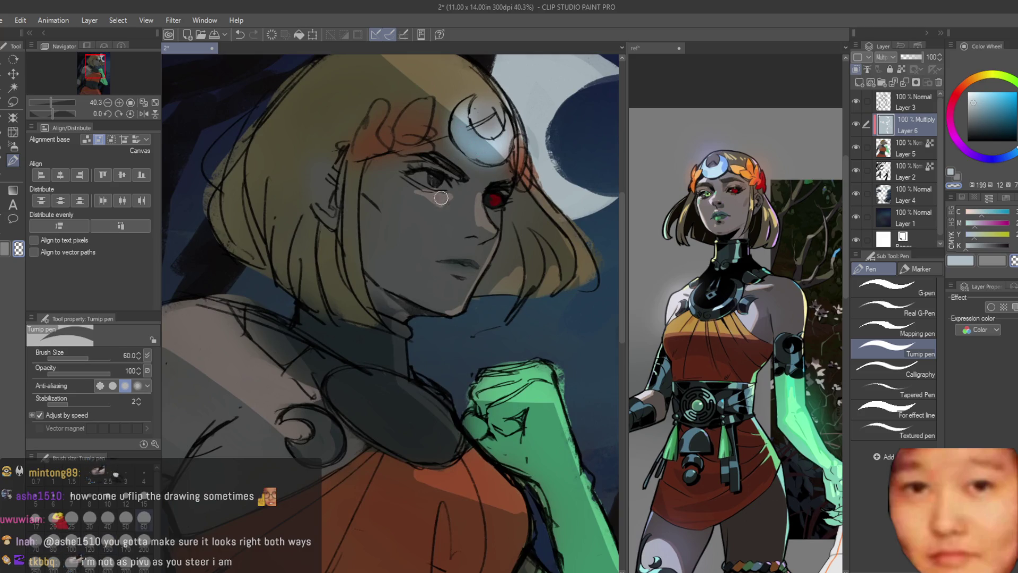
pyautogui.scroll(3, 423, 203)
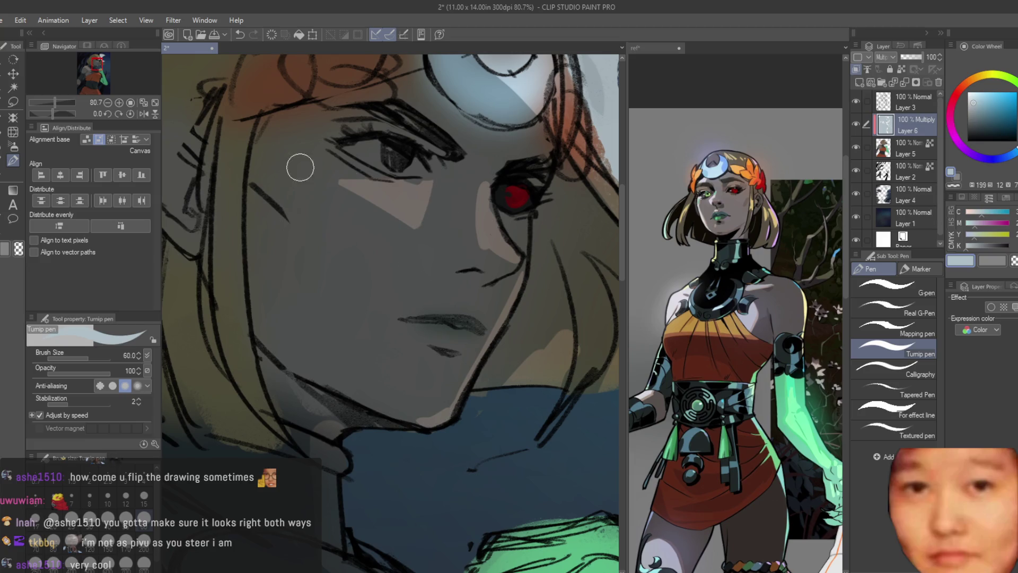
pyautogui.scroll(-2, 468, 289)
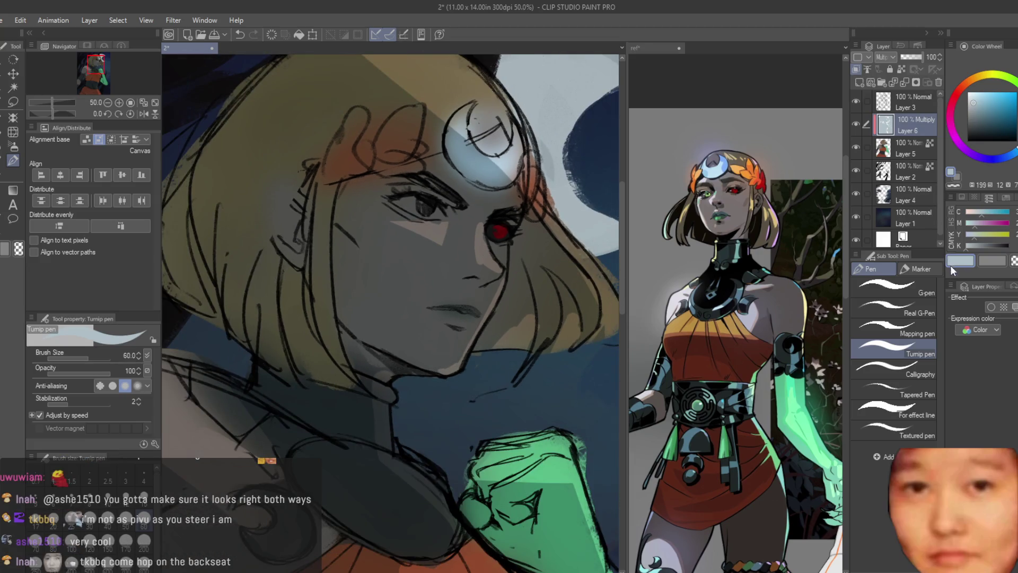
pyautogui.scroll(-5, 584, 219)
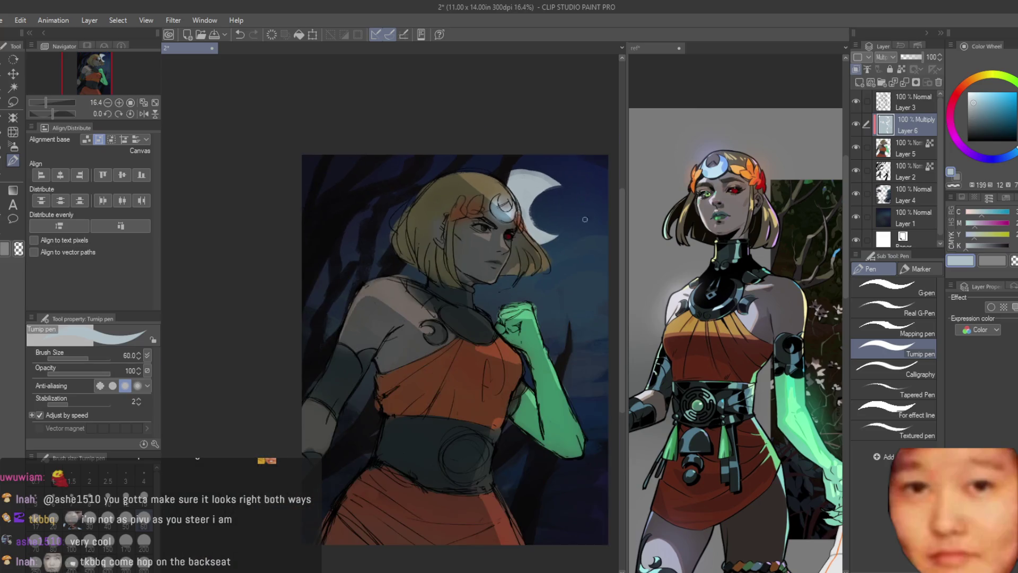
pyautogui.scroll(3, 517, 221)
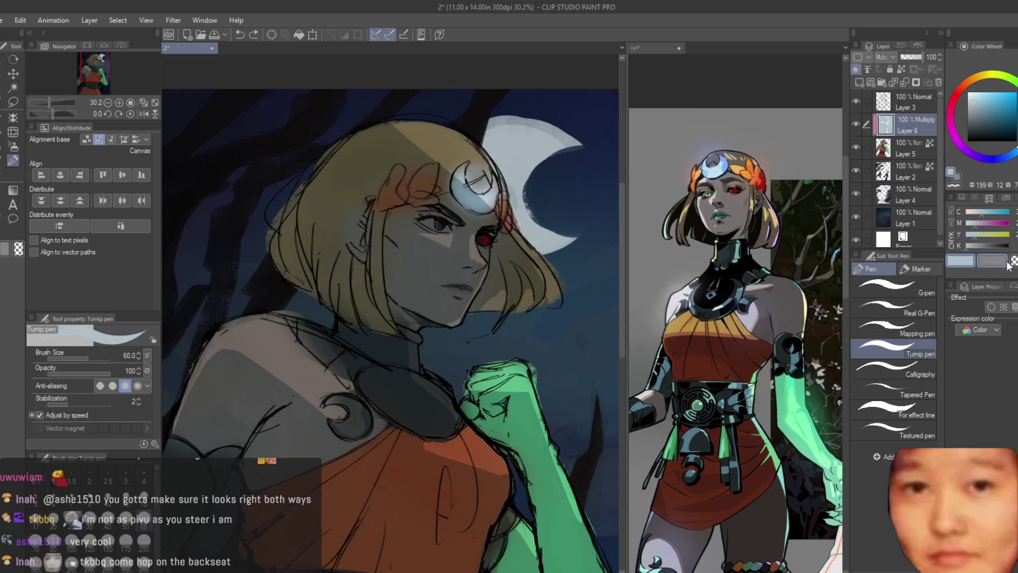
pyautogui.scroll(1, 340, 226)
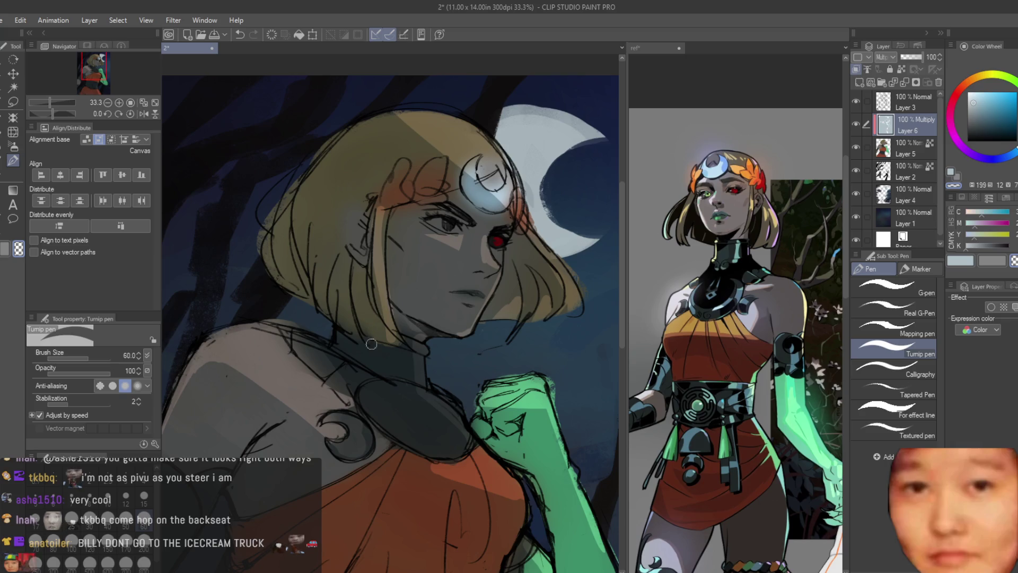
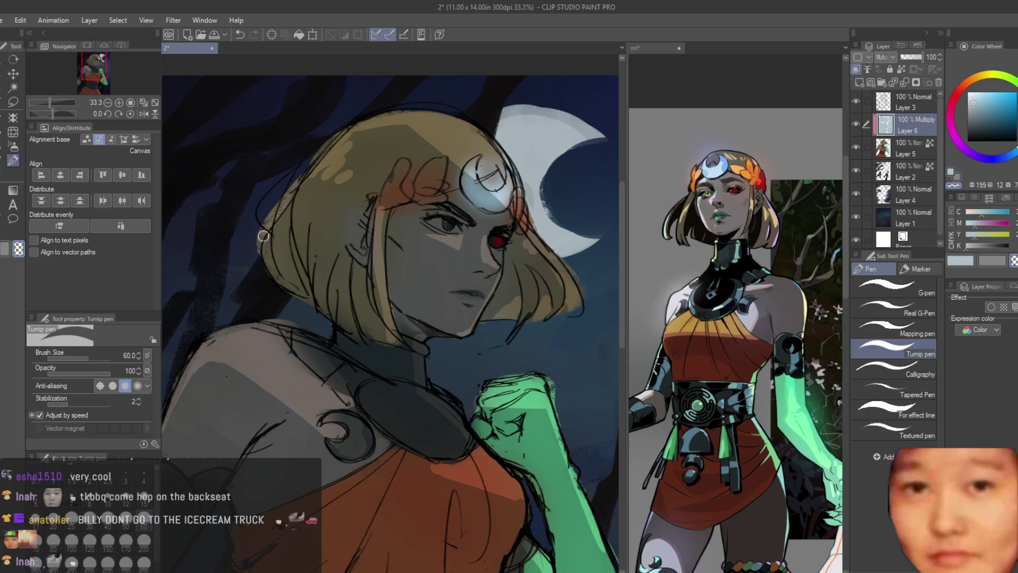
# Save the illustration with Ctrl+S
pyautogui.scroll(-3, 316, 259)
pyautogui.scroll(1, 525, 424)
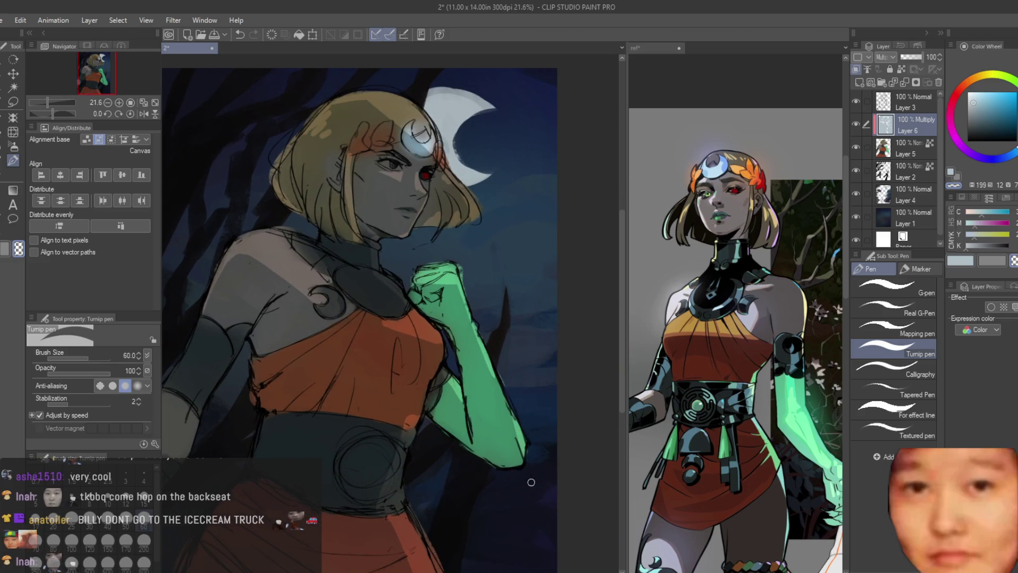
pyautogui.scroll(-3, 445, 453)
pyautogui.scroll(2, 318, 337)
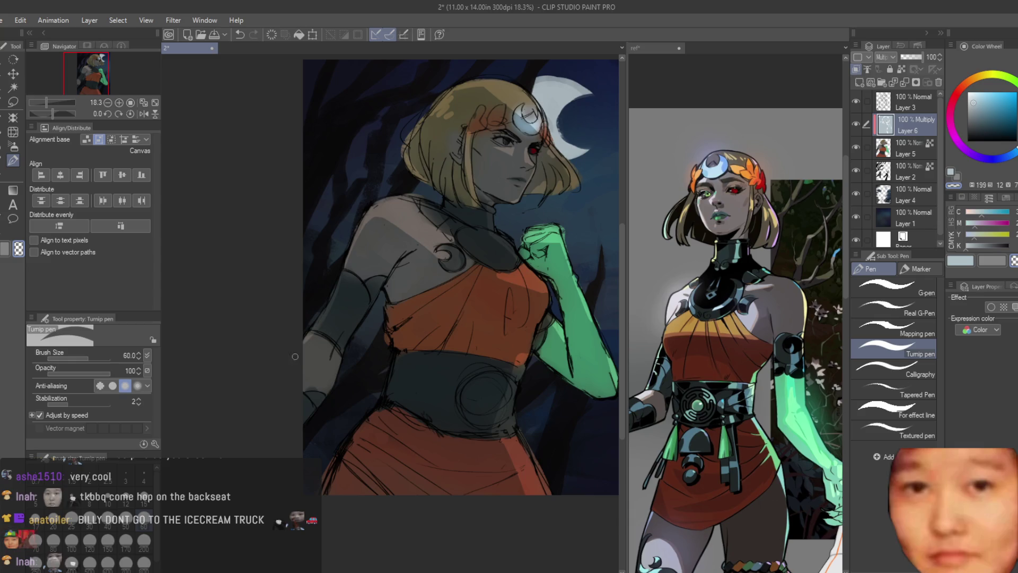
pyautogui.scroll(-3, 424, 287)
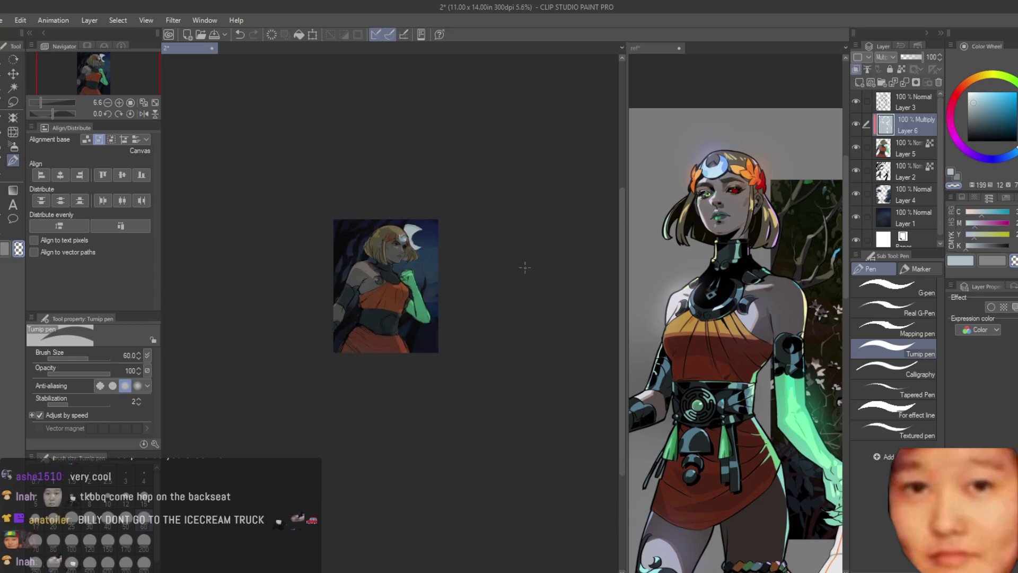
pyautogui.hotkey('ctrl', 's')
pyautogui.scroll(2, 390, 239)
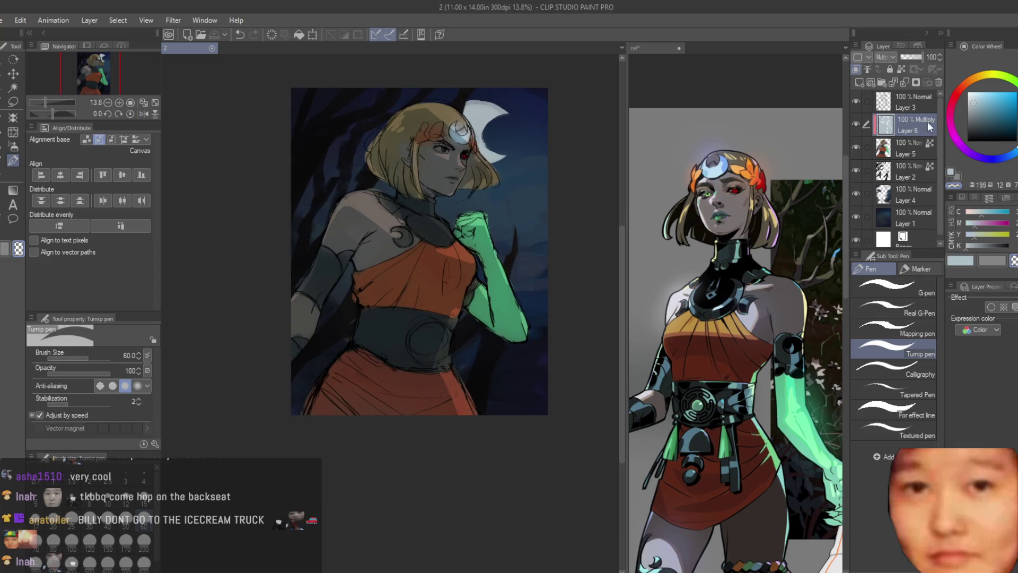
# Pick a saturated blue and the Soft airbrush, then test and undo a shoulder shading stroke
pyautogui.click(984, 122)
pyautogui.click(1002, 157)
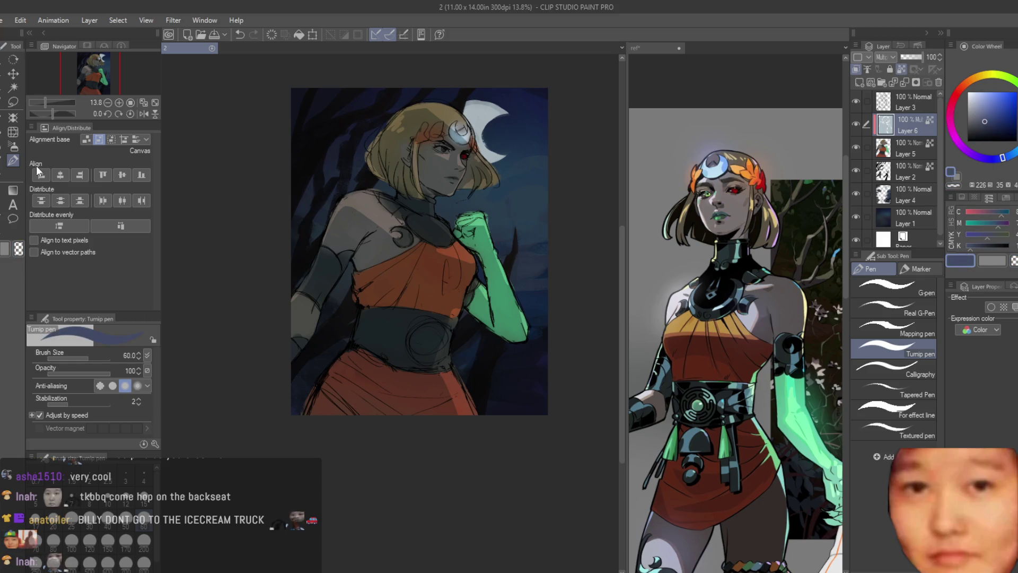
pyautogui.click(14, 146)
pyautogui.moveTo(393, 344)
pyautogui.mouseDown()
pyautogui.moveTo(432, 397)
pyautogui.moveTo(335, 291)
pyautogui.mouseUp()
pyautogui.hotkey('ctrl', 'z')
pyautogui.hotkey('ctrl', 'z')
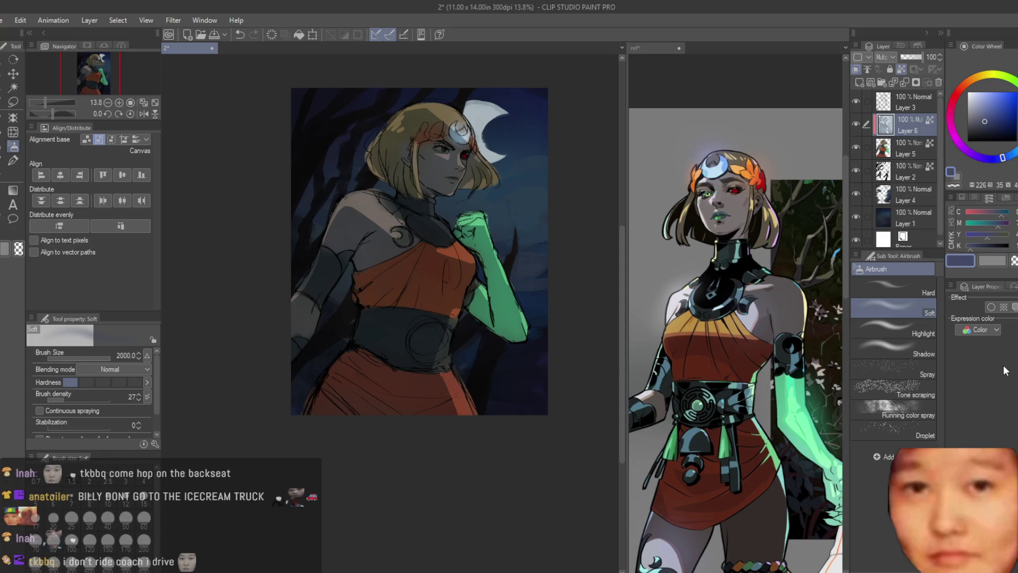
# Delete the multiply shading layer, restore it, and zoom out slightly
pyautogui.click(938, 82)
pyautogui.click(999, 128)
pyautogui.hotkey('ctrl', 'z')
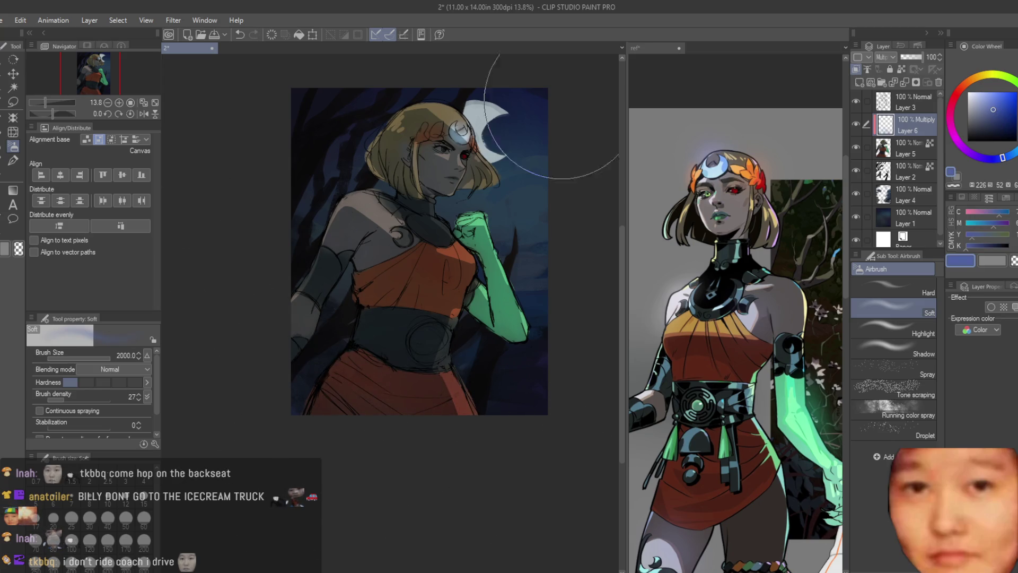
pyautogui.hotkey('ctrl', '-')
# Add a new glow layer and try a light blue hair glow, then undo it
pyautogui.click(861, 81)
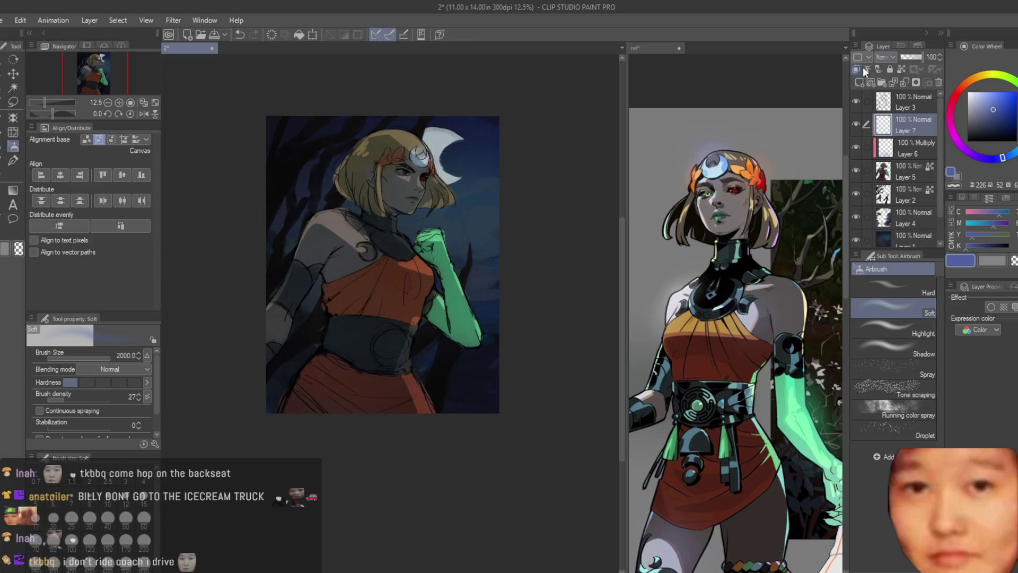
pyautogui.scroll(1, 418, 171)
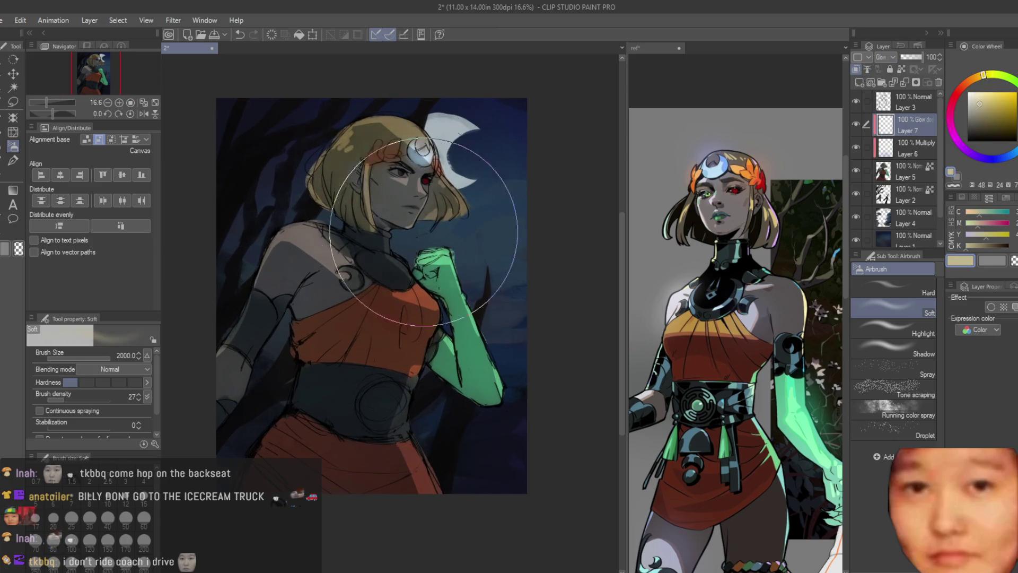
pyautogui.press('[')
pyautogui.press('[')
pyautogui.press('[')
pyautogui.moveTo(371, 124); pyautogui.dragTo(375, 103)
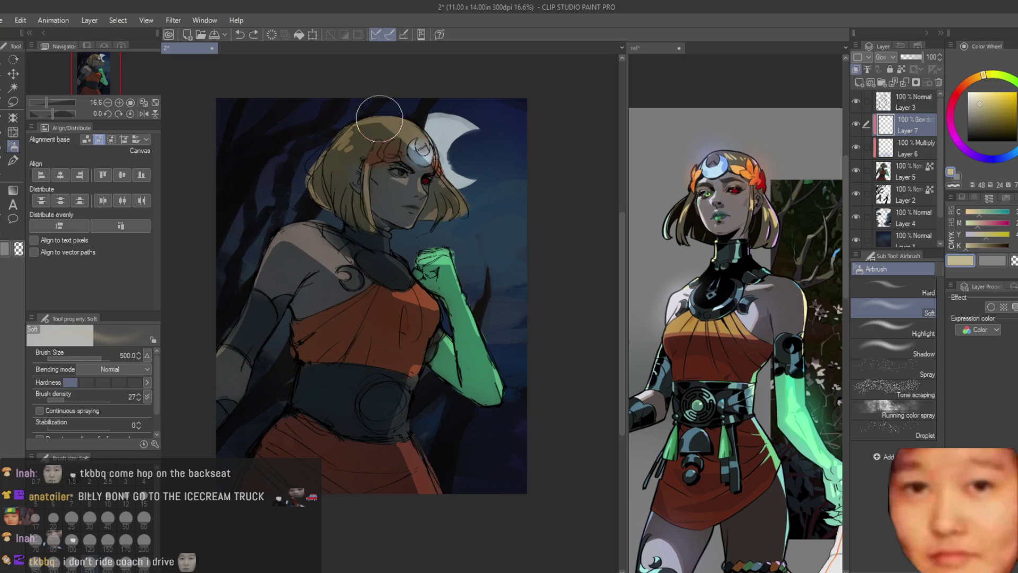
pyautogui.click(1015, 149)
pyautogui.scroll(1, 371, 133)
pyautogui.hotkey('ctrl', 'z')
pyautogui.hotkey('ctrl', 'y')
pyautogui.hotkey('ctrl', 'z')
pyautogui.press('[')
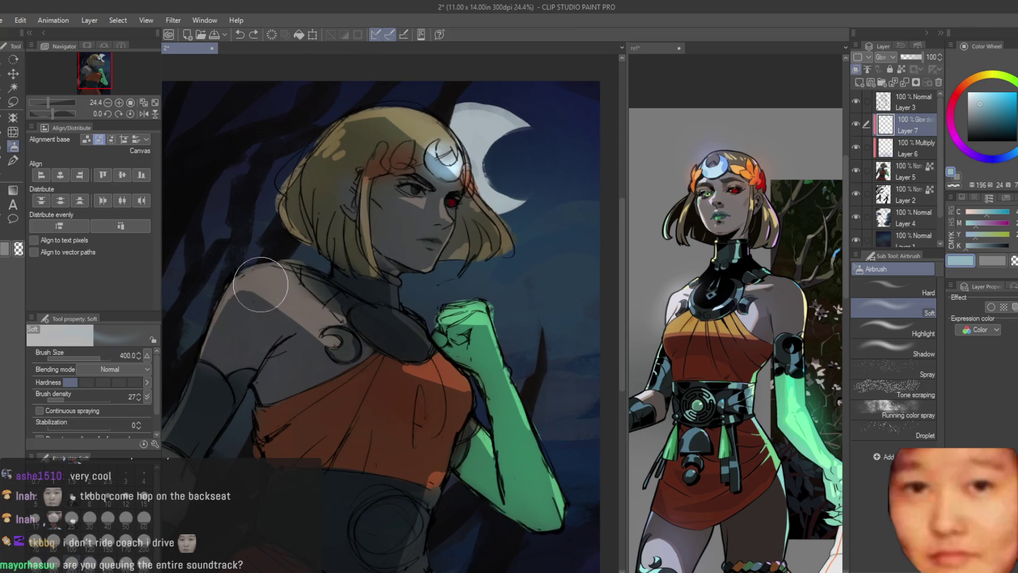
# Airbrush a brighter green glow onto the fist
pyautogui.moveTo(456, 323); pyautogui.dragTo(475, 305)
pyautogui.scroll(-1, 530, 371)
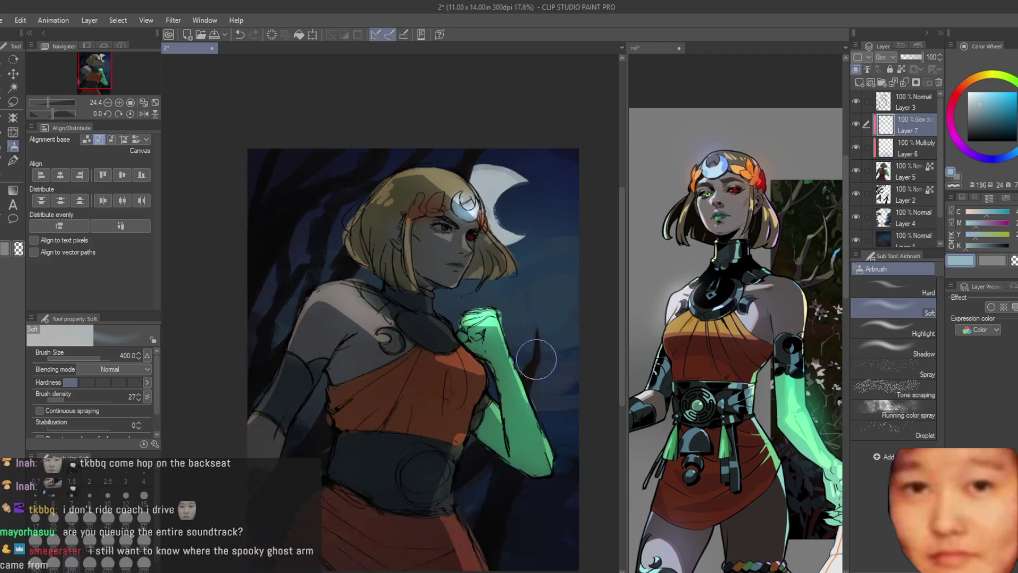
pyautogui.scroll(-2, 545, 484)
pyautogui.scroll(3, 509, 481)
pyautogui.scroll(-3, 375, 352)
pyautogui.scroll(1, 378, 355)
pyautogui.scroll(3, 466, 430)
pyautogui.scroll(-1, 516, 344)
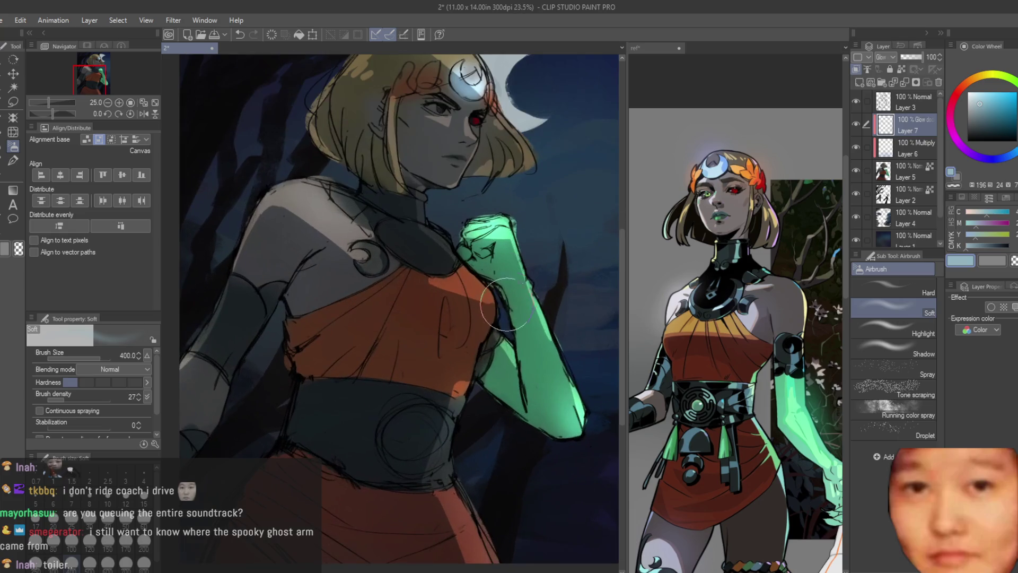
pyautogui.scroll(-2, 421, 196)
pyautogui.scroll(1, 423, 291)
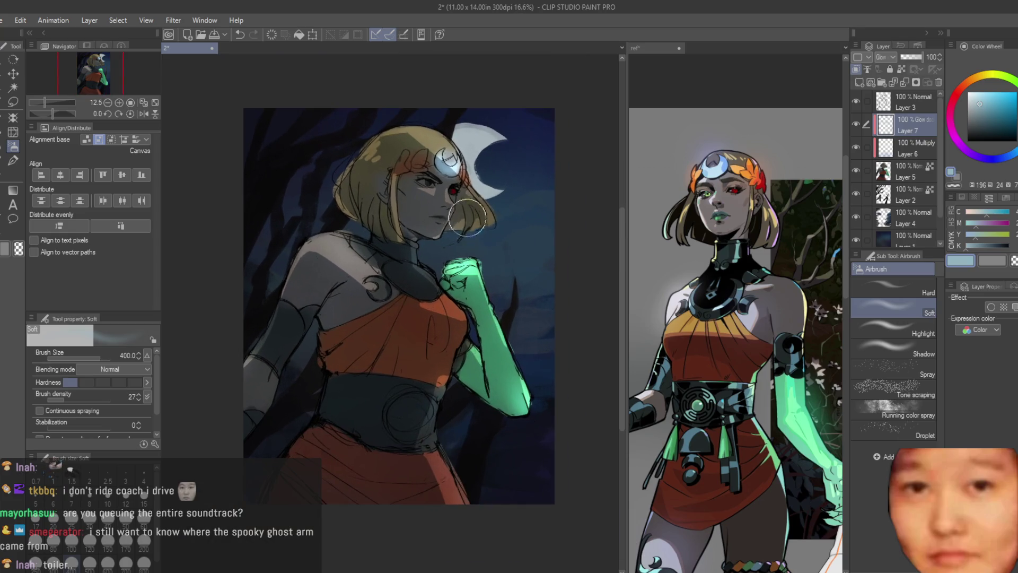
pyautogui.scroll(-2, 423, 171)
# Flip the canvas to check the drawing, then save the file
pyautogui.press('h')
pyautogui.press('h')
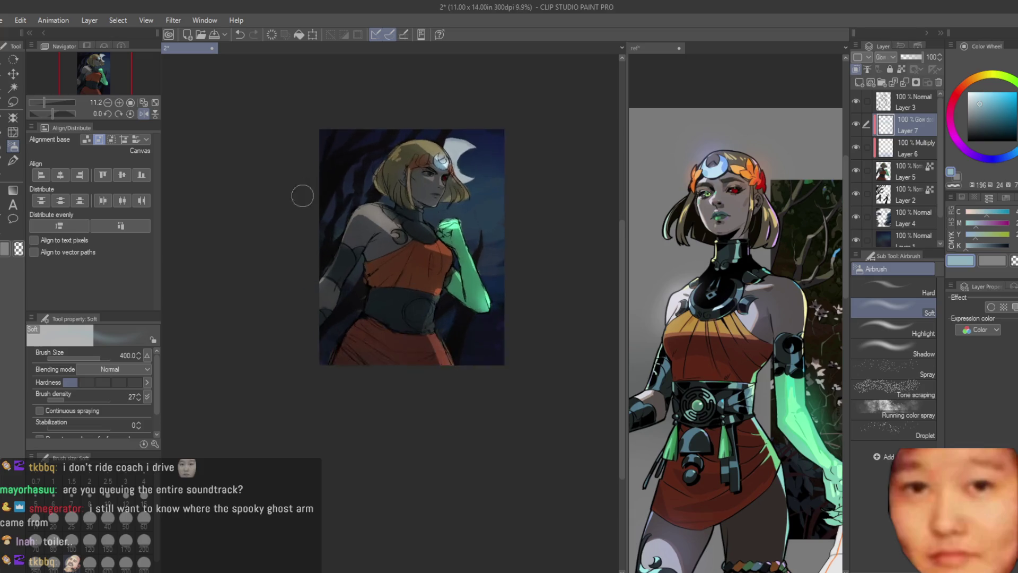
pyautogui.hotkey('ctrl', 's')
pyautogui.scroll(3, 329, 201)
# Select the glow and the two layers below and merge them into one layer
pyautogui.keyDown('shift'); pyautogui.click(922, 175); pyautogui.keyUp('shift')
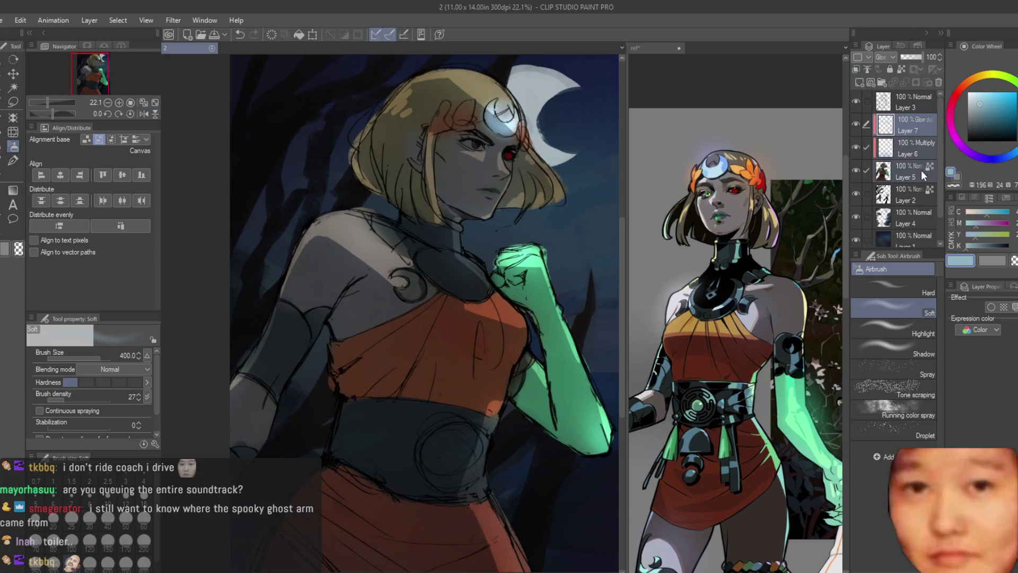
pyautogui.hotkey('shift', 'alt', 'e')
pyautogui.scroll(-3, 424, 181)
pyautogui.scroll(4, 387, 184)
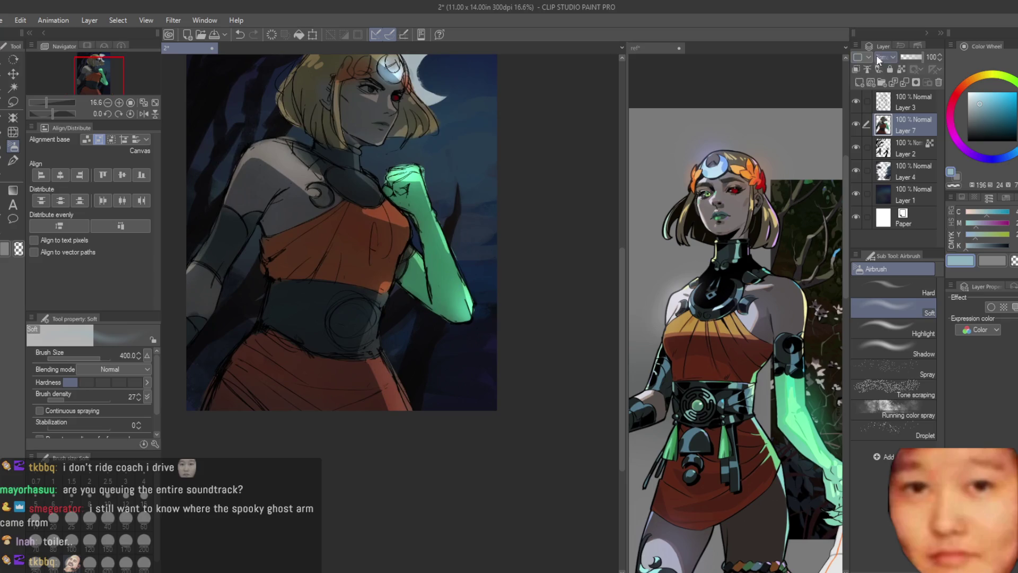
# Darken the lower-left of the skirt with a large dark navy airbrush
pyautogui.scroll(-1, 378, 184)
pyautogui.press(']')
pyautogui.press(']')
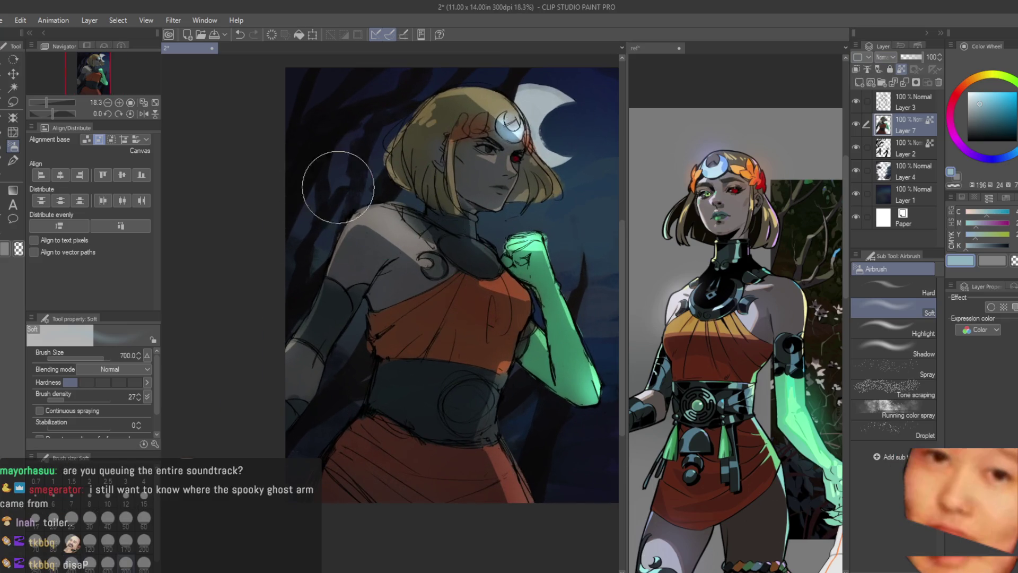
pyautogui.scroll(-2, 336, 175)
pyautogui.scroll(1, 408, 311)
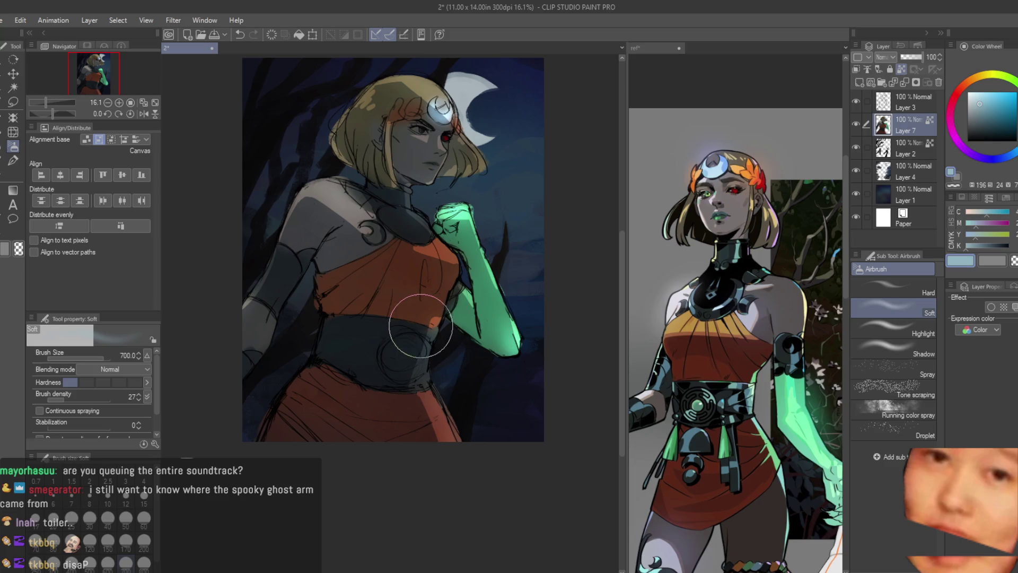
pyautogui.scroll(3, 364, 397)
pyautogui.click(1008, 125)
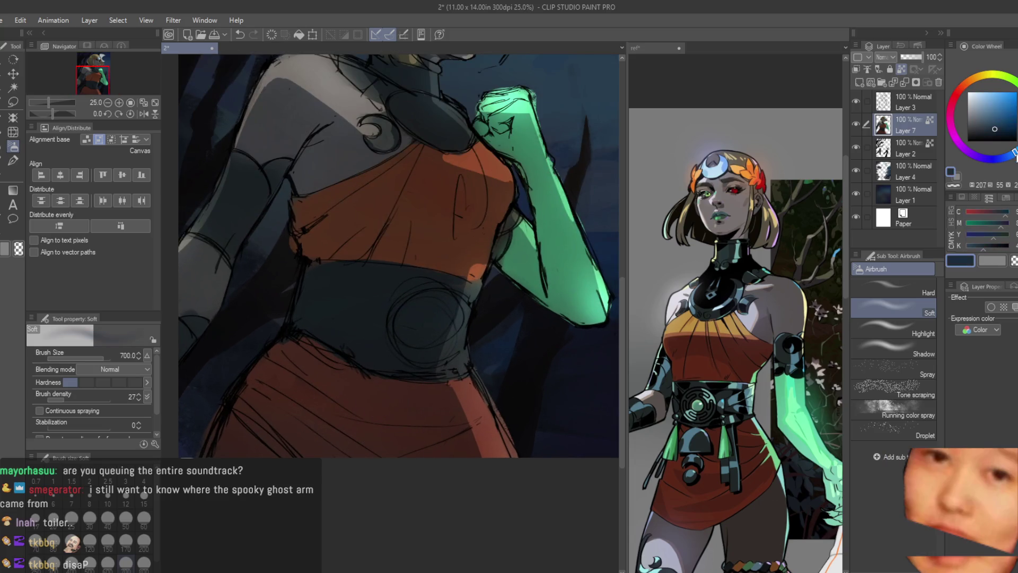
pyautogui.press(']')
pyautogui.press(']')
pyautogui.press(']')
pyautogui.moveTo(470, 475); pyautogui.dragTo(302, 437)
pyautogui.scroll(-3, 487, 363)
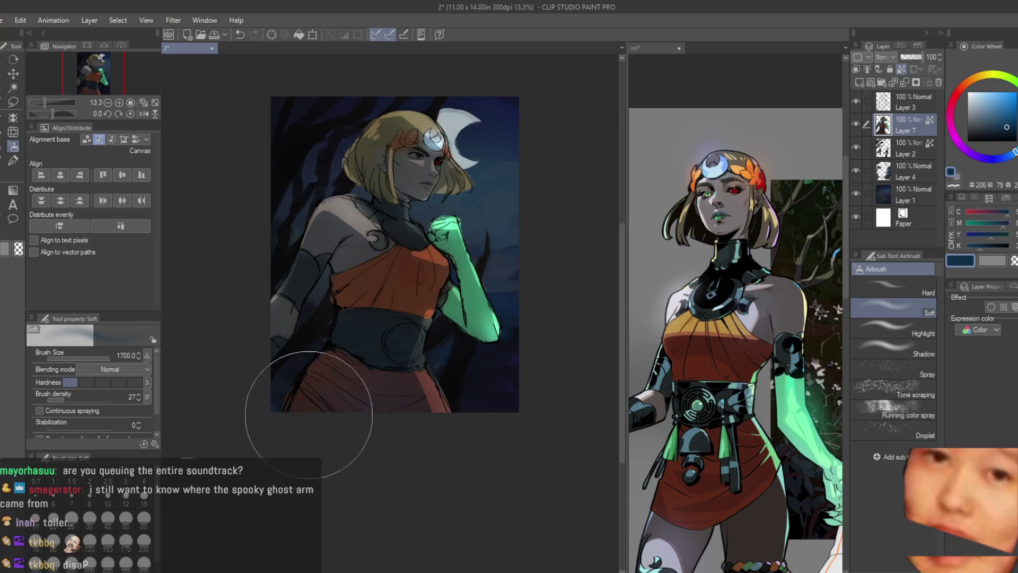
pyautogui.scroll(-1, 426, 317)
pyautogui.scroll(1, 447, 475)
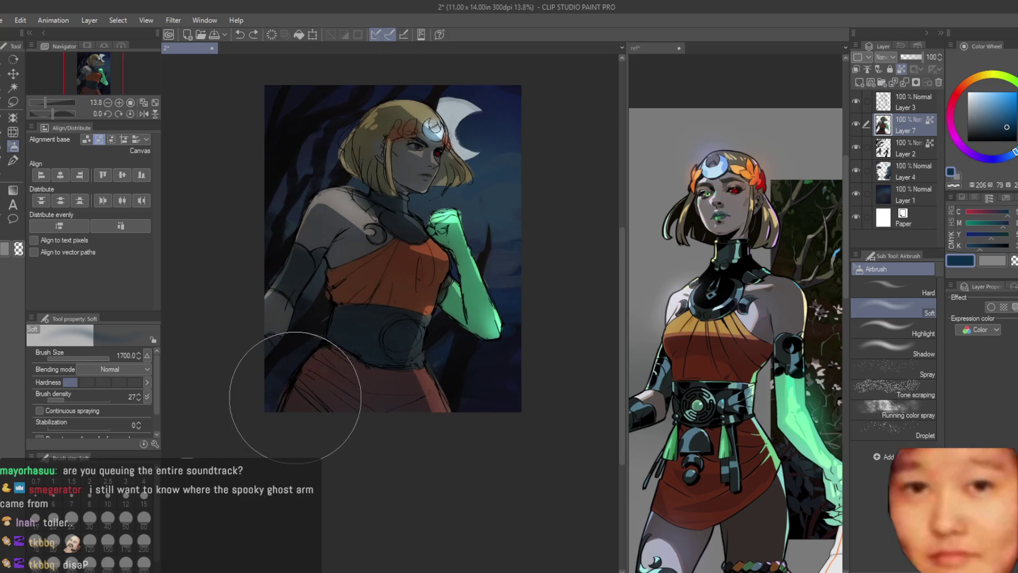
pyautogui.scroll(2, 446, 178)
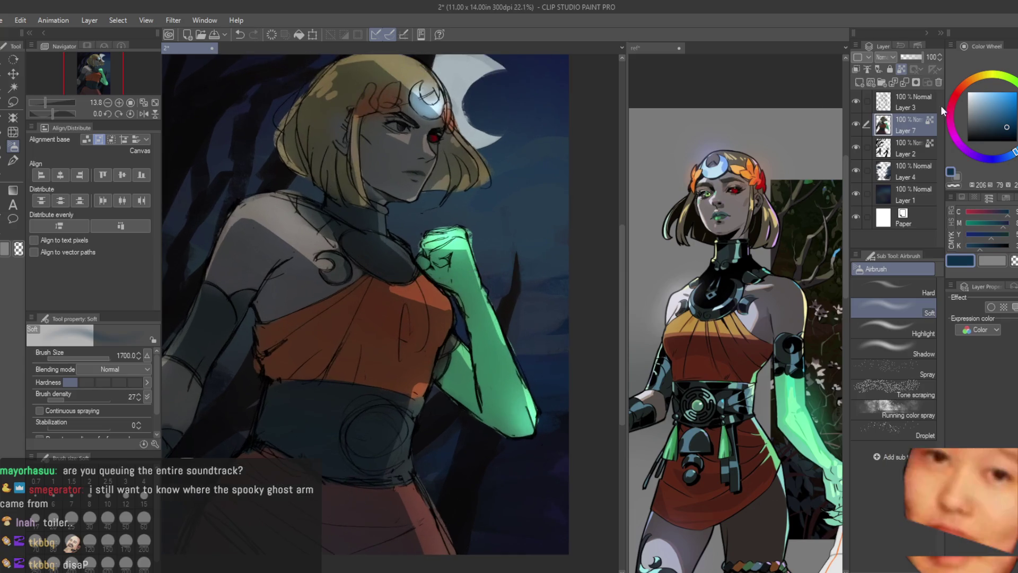
# Make Layer 3 the reference layer and add faint dark navy shading around the face
pyautogui.click(883, 102)
pyautogui.click(901, 71)
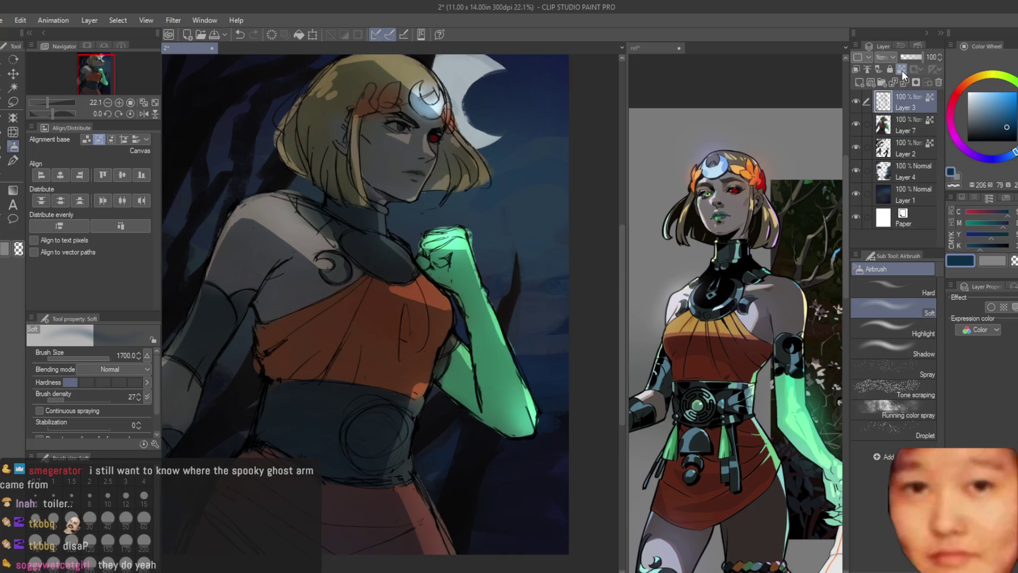
pyautogui.moveTo(1010, 156)
pyautogui.mouseDown()
pyautogui.moveTo(978, 159)
pyautogui.moveTo(988, 158)
pyautogui.mouseUp()
pyautogui.click(994, 131)
pyautogui.click(997, 136)
pyautogui.scroll(-2, 413, 324)
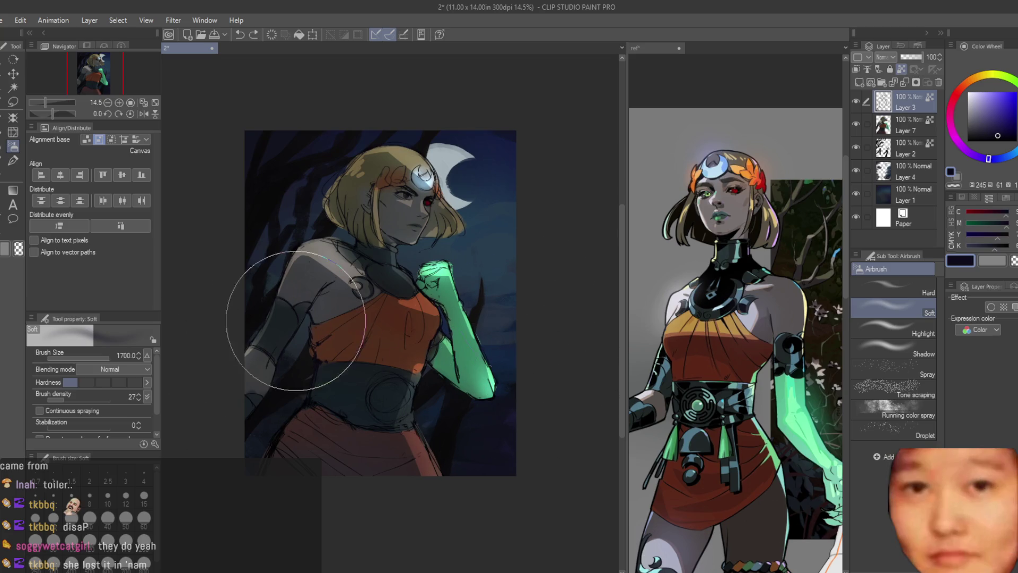
pyautogui.press('[')
pyautogui.moveTo(409, 375); pyautogui.dragTo(403, 236)
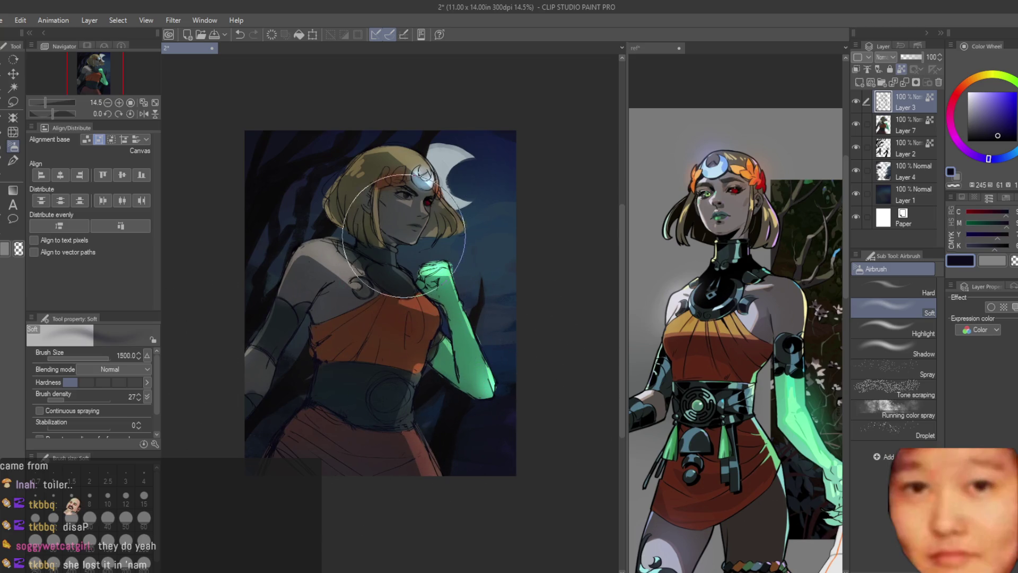
pyautogui.scroll(4, 398, 194)
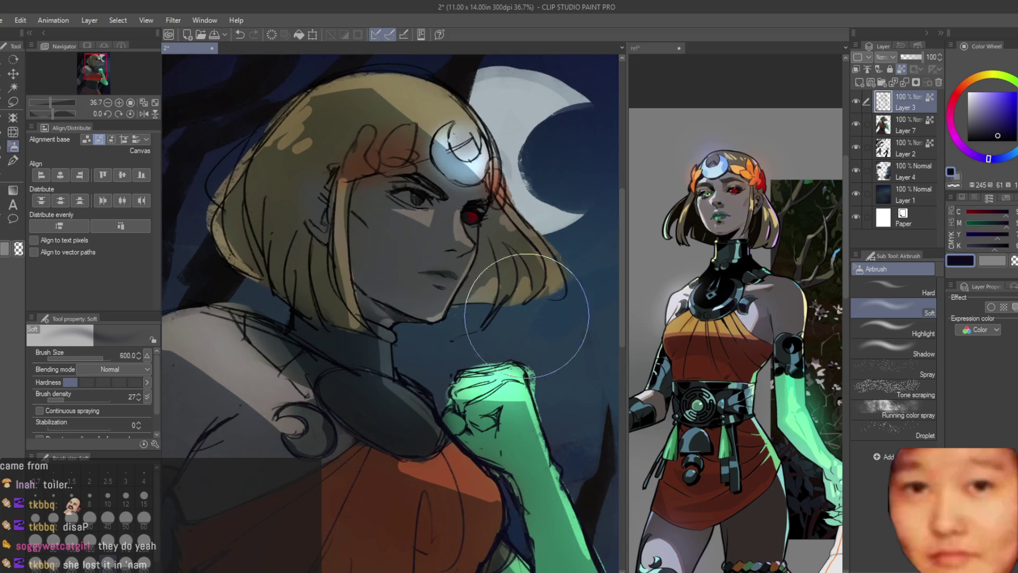
# Sample colours from the reference and painting, shifting the paint colour from green to blue
pyautogui.keyDown('alt'); pyautogui.click(742, 192); pyautogui.keyUp('alt')
pyautogui.click(987, 136)
pyautogui.click(1010, 154)
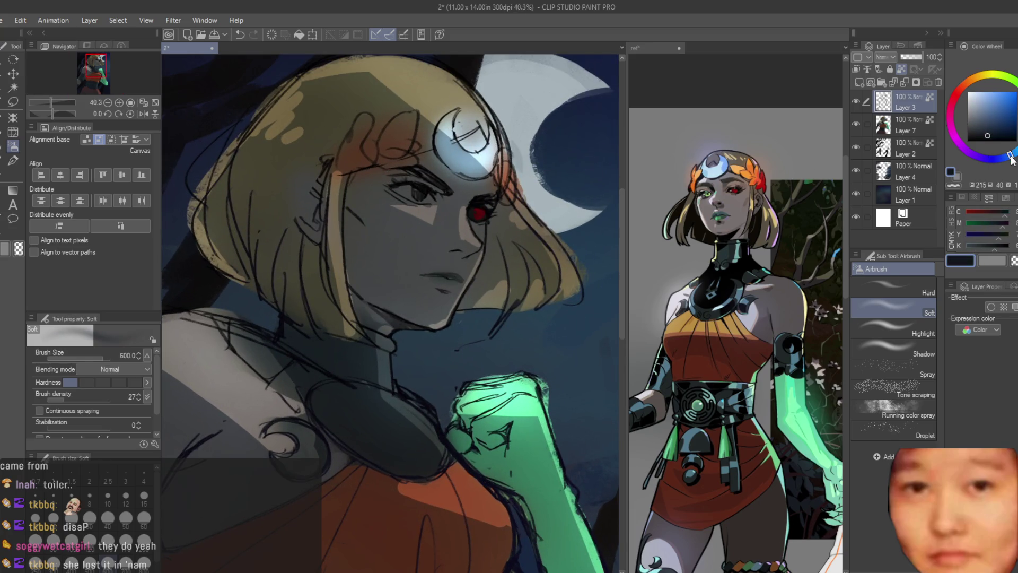
pyautogui.scroll(-3, 473, 371)
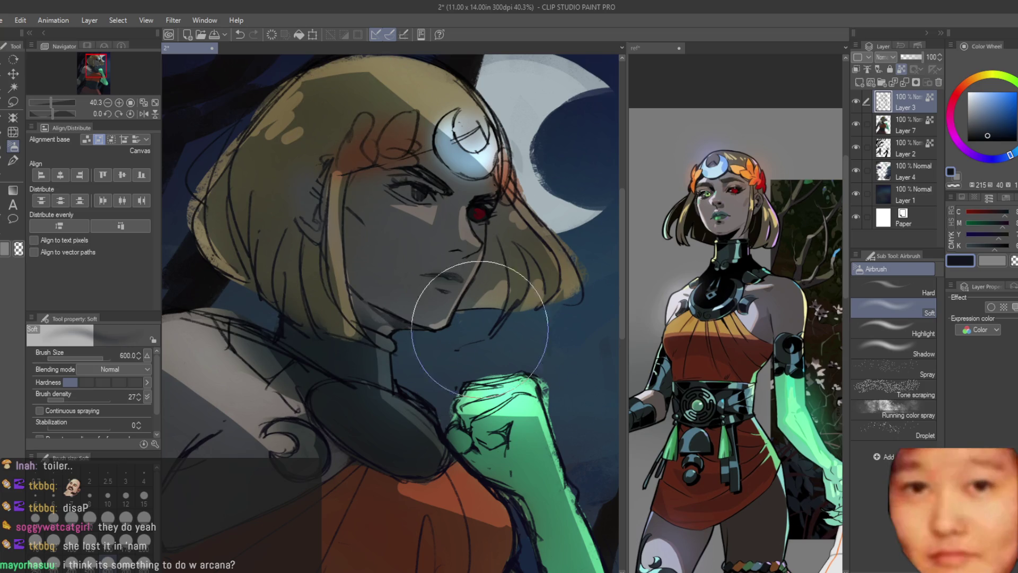
pyautogui.scroll(2, 498, 382)
pyautogui.keyDown('alt'); pyautogui.click(548, 265); pyautogui.keyUp('alt')
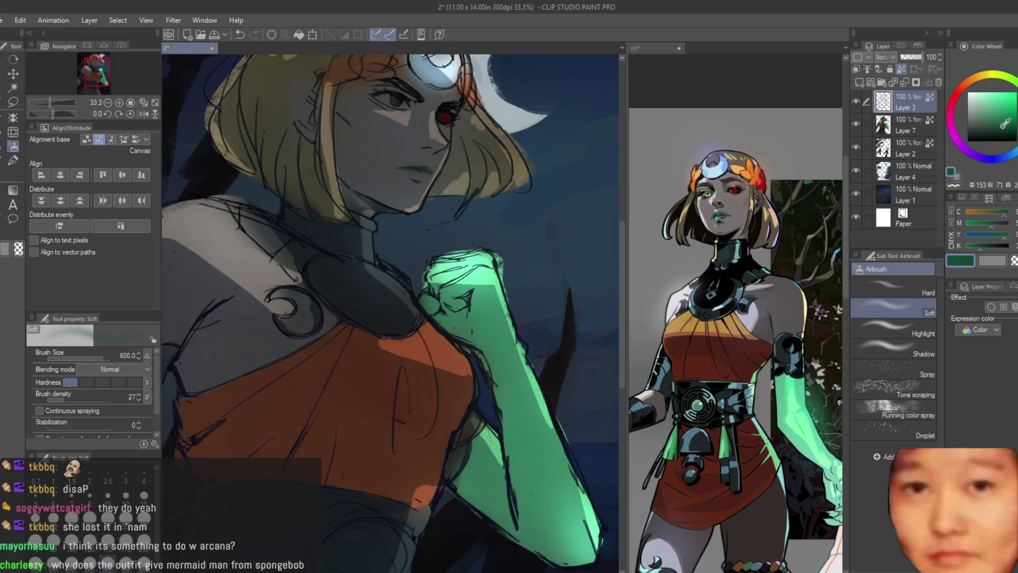
pyautogui.scroll(-1, 549, 265)
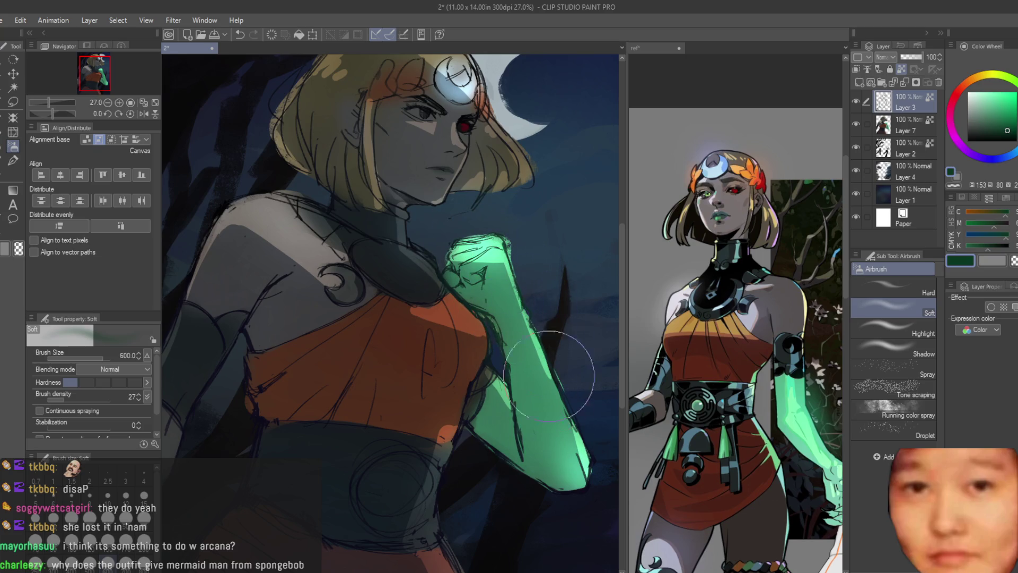
pyautogui.moveTo(1008, 149); pyautogui.dragTo(1015, 151)
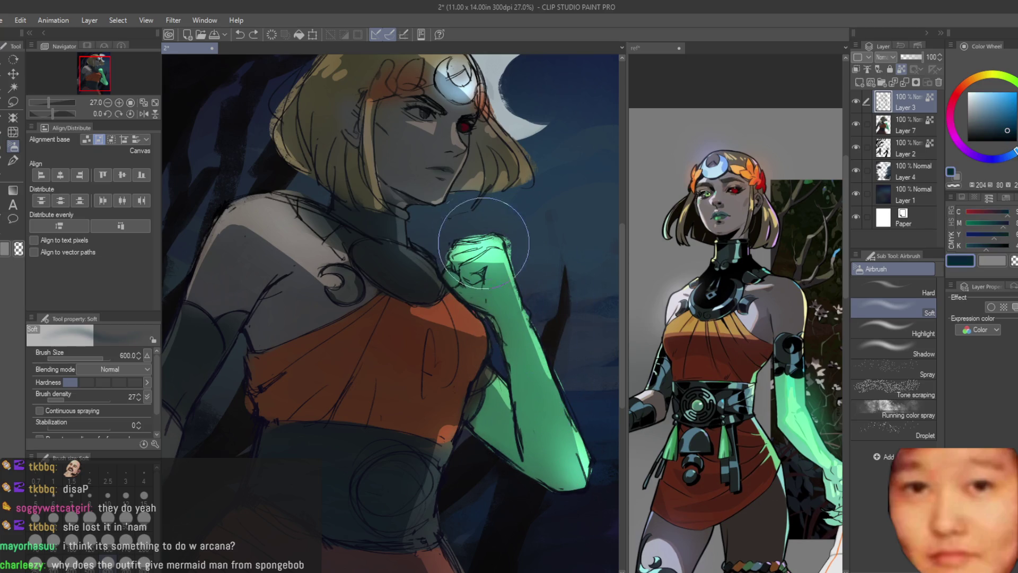
pyautogui.scroll(-4, 359, 342)
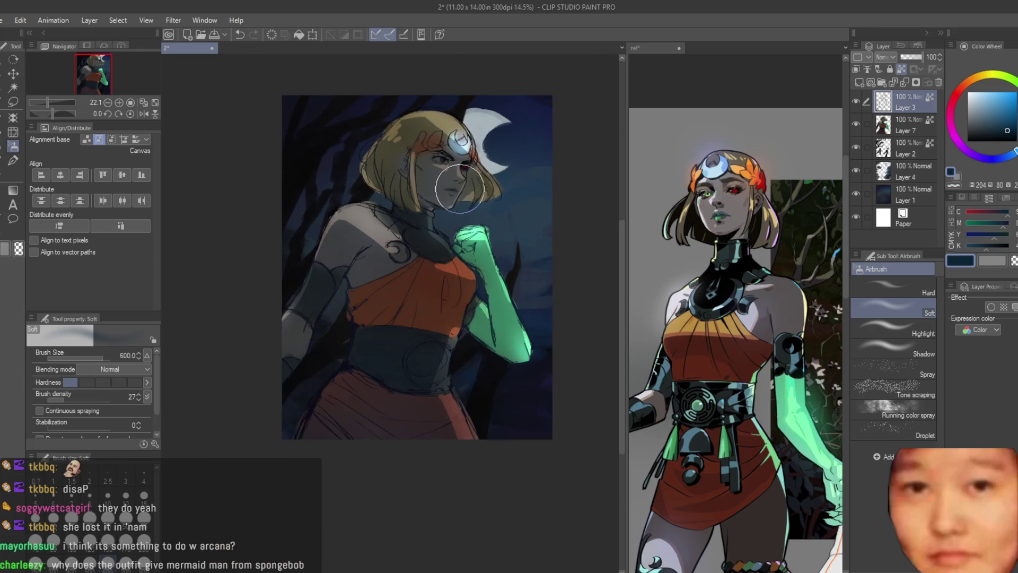
# Mirror-check the canvas and merge Layer 3 with the layer below using Ctrl+E
pyautogui.press('h')
pyautogui.press('h')
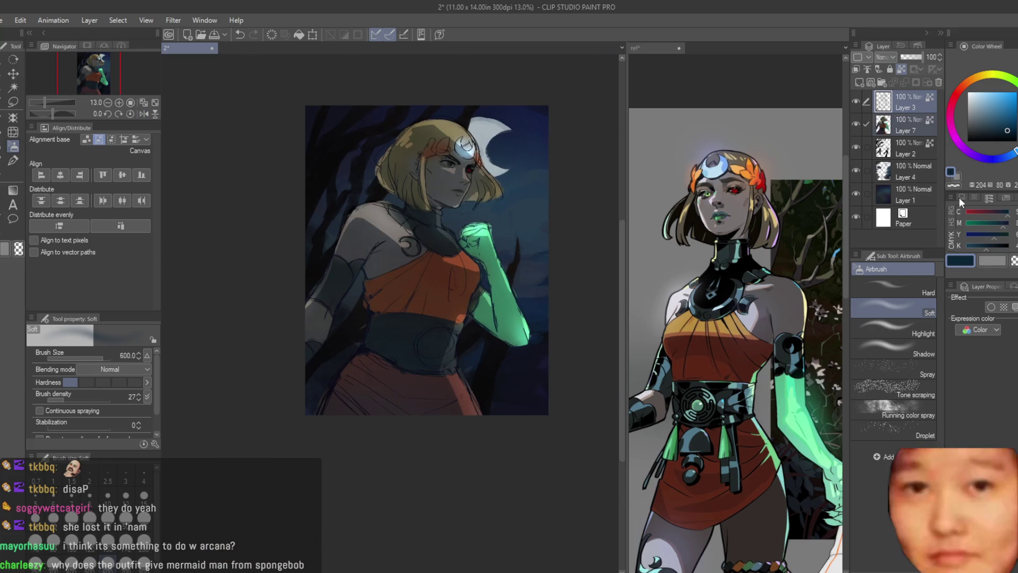
pyautogui.hotkey('ctrl', 'e')
pyautogui.press('h')
pyautogui.press('h')
pyautogui.scroll(1, 518, 186)
pyautogui.click(918, 146)
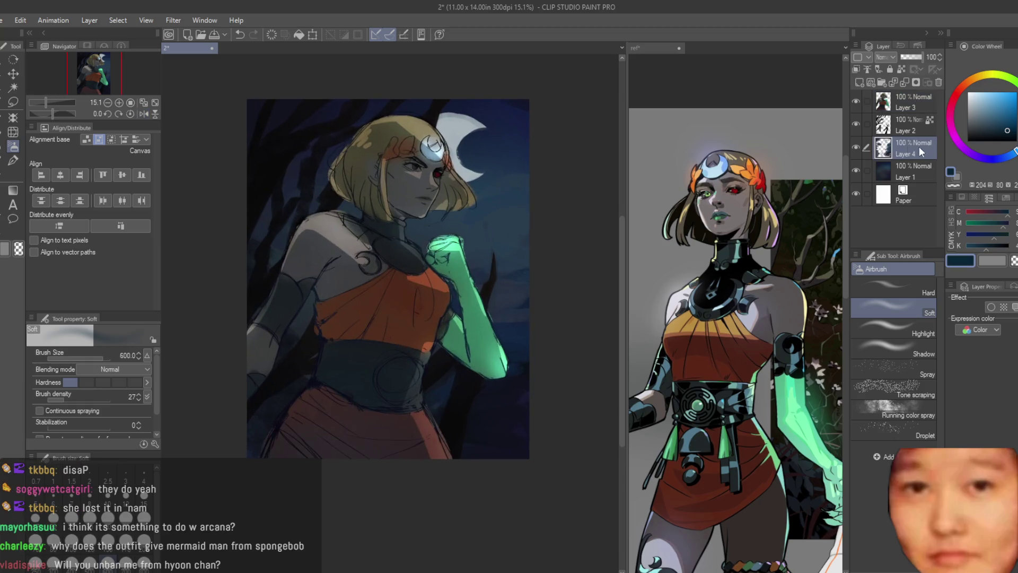
pyautogui.press('h')
pyautogui.press('h')
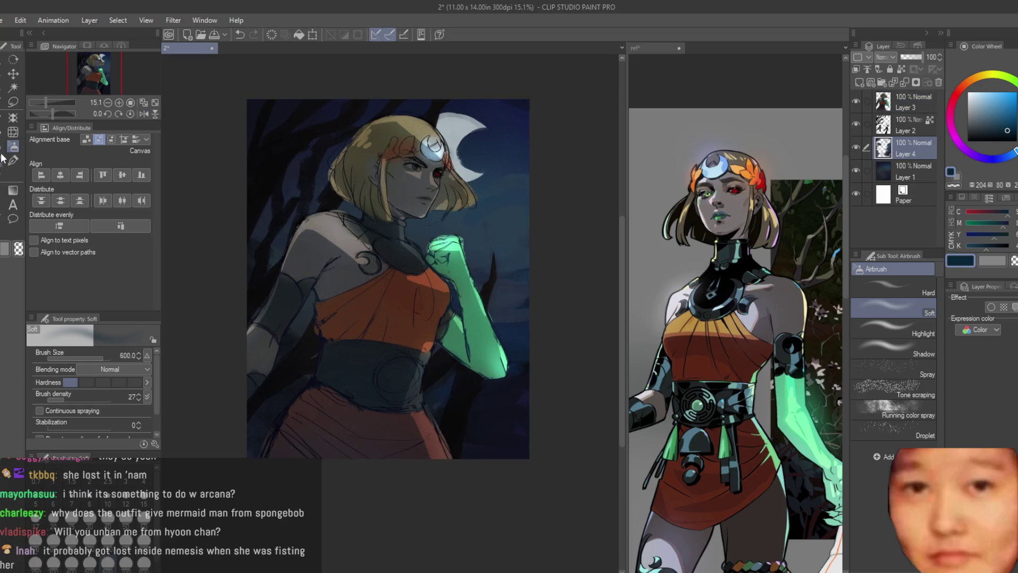
# Sample the moon's grey-blue, brighten it to vivid cyan, and toggle the moon layer's visibility
pyautogui.scroll(1, 524, 144)
pyautogui.scroll(3, 524, 145)
pyautogui.press(']')
pyautogui.keyDown('alt'); pyautogui.click(405, 143); pyautogui.keyUp('alt')
pyautogui.click(1007, 91)
pyautogui.click(856, 147)
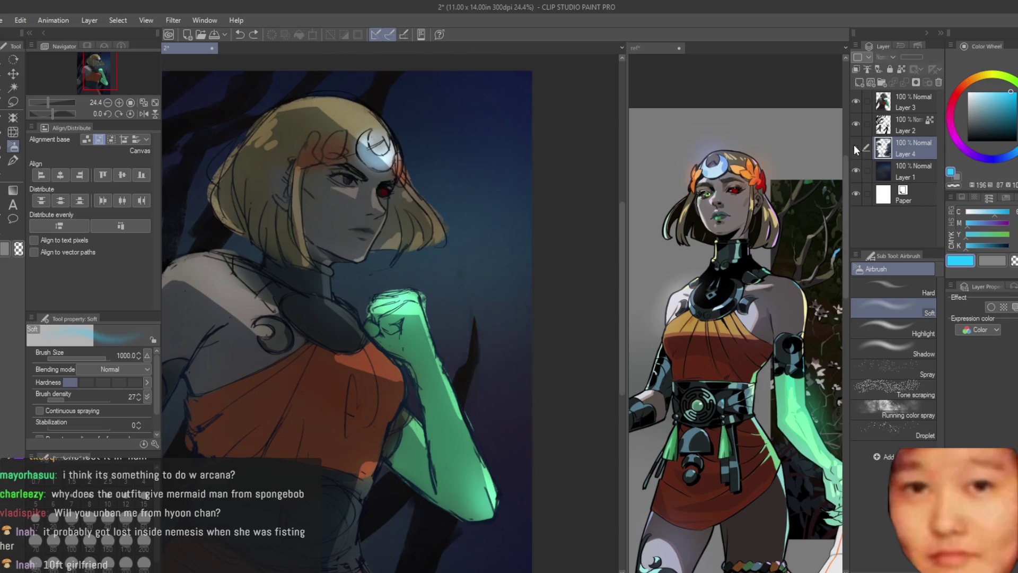
pyautogui.click(856, 147)
# Add a new glow layer above the sky layer, then undo it
pyautogui.click(906, 171)
pyautogui.click(858, 82)
pyautogui.press(']')
pyautogui.press(']')
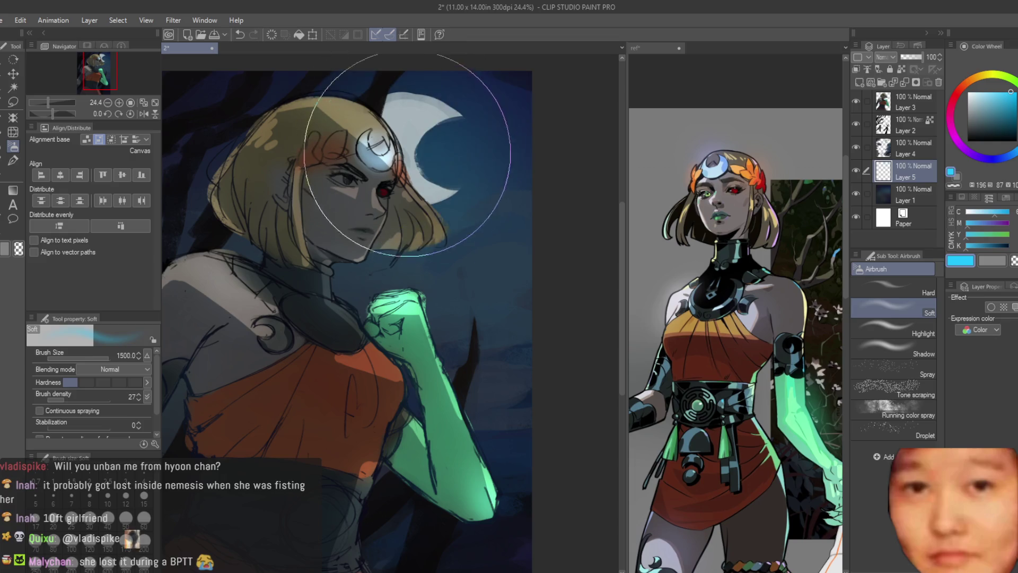
pyautogui.scroll(-3, 517, 167)
pyautogui.scroll(4, 559, 172)
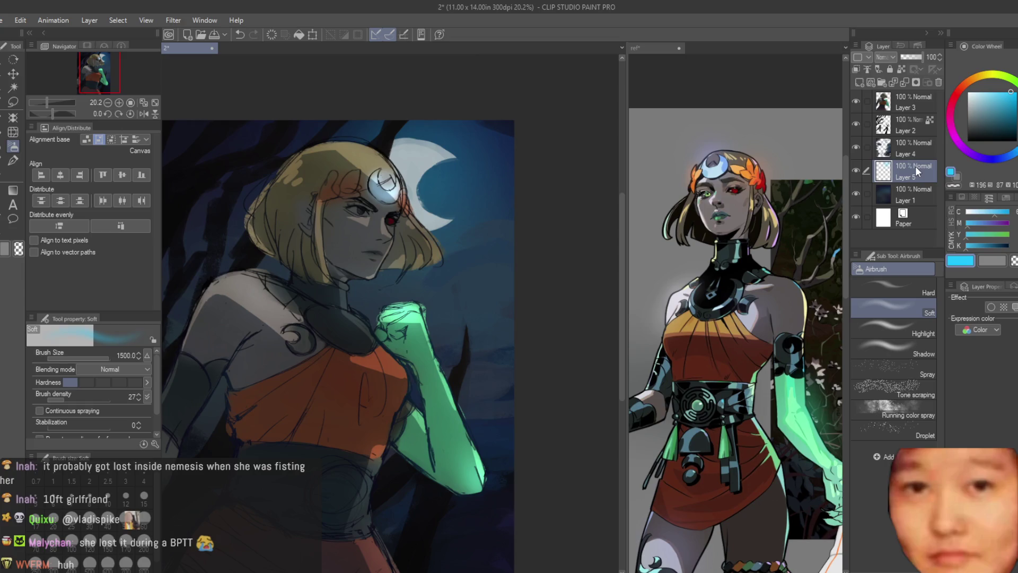
pyautogui.scroll(-2, 500, 190)
pyautogui.hotkey('ctrl', 'z')
pyautogui.scroll(1, 477, 159)
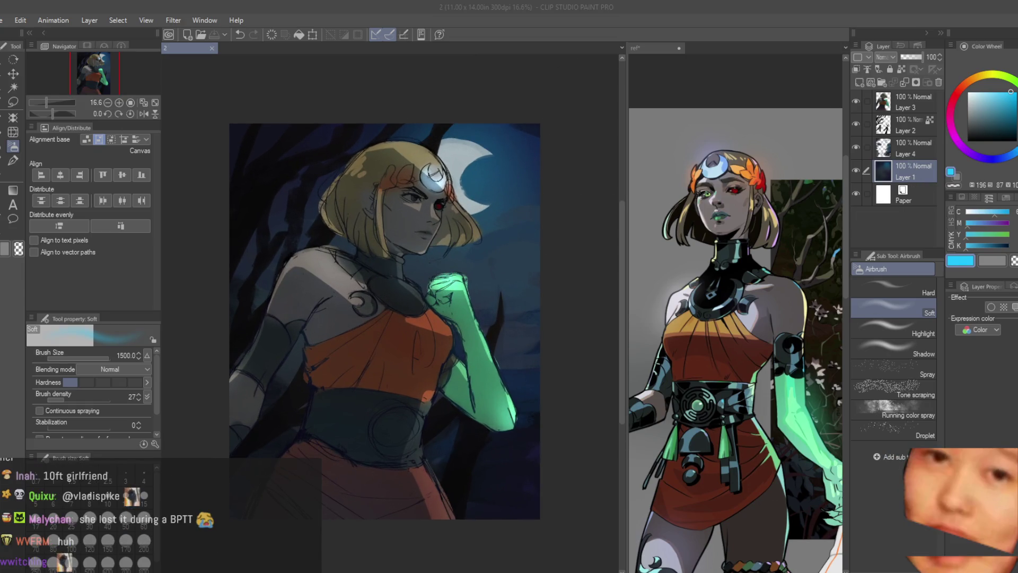
pyautogui.scroll(1, 545, 193)
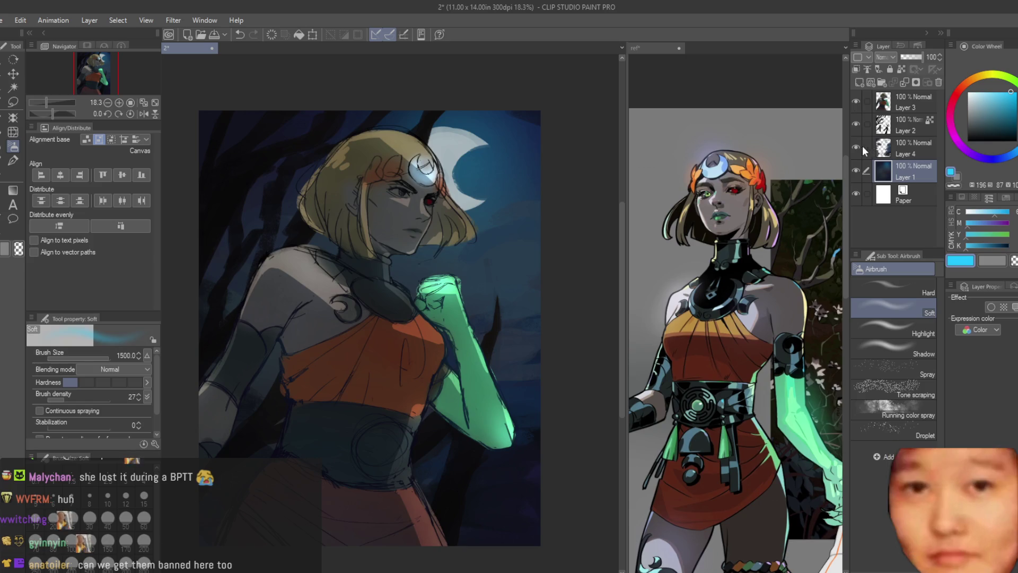
# Select Layer 3 and switch to the Dry Texture 3 brush
pyautogui.click(902, 107)
pyautogui.press('b')
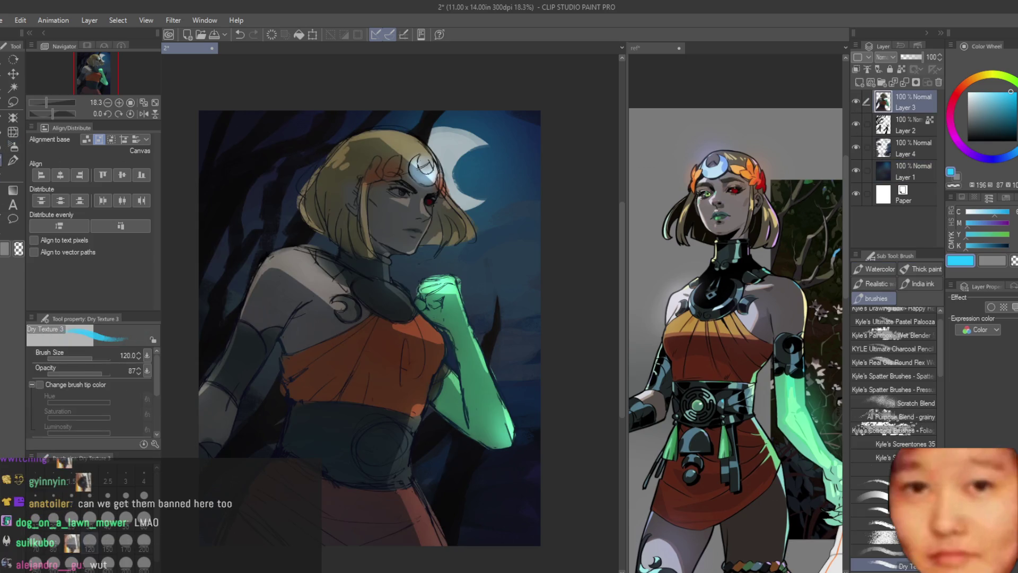
pyautogui.scroll(5, 418, 170)
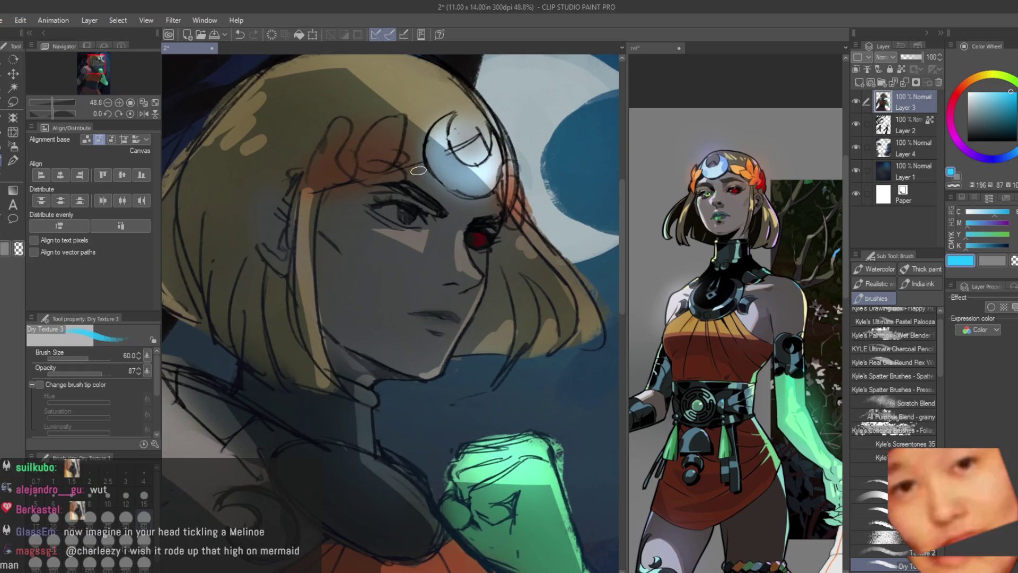
# Try a dark olive stroke along the upper eyelid crease, then undo it
pyautogui.scroll(1, 711, 228)
pyautogui.scroll(2, 401, 176)
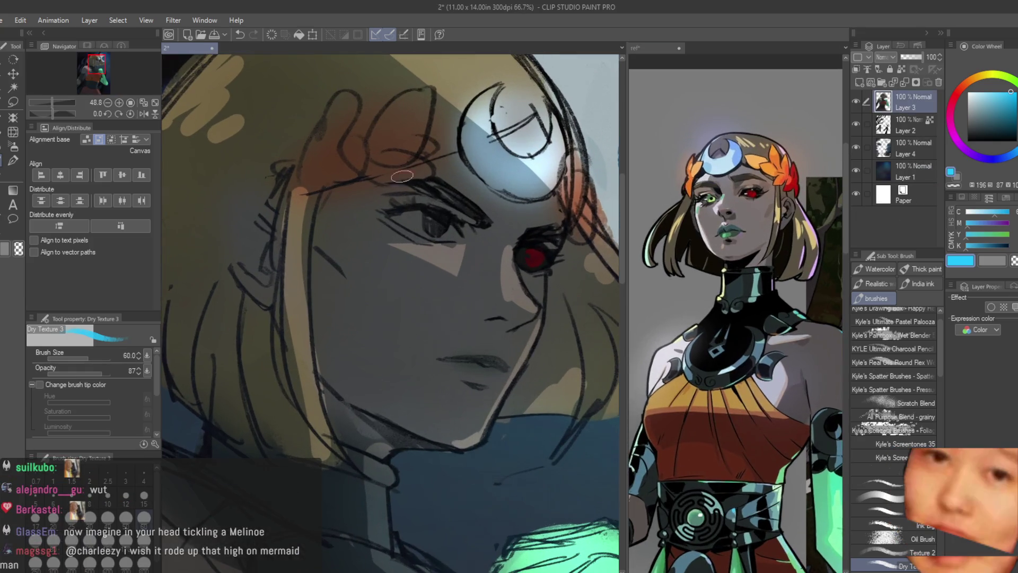
pyautogui.scroll(4, 397, 209)
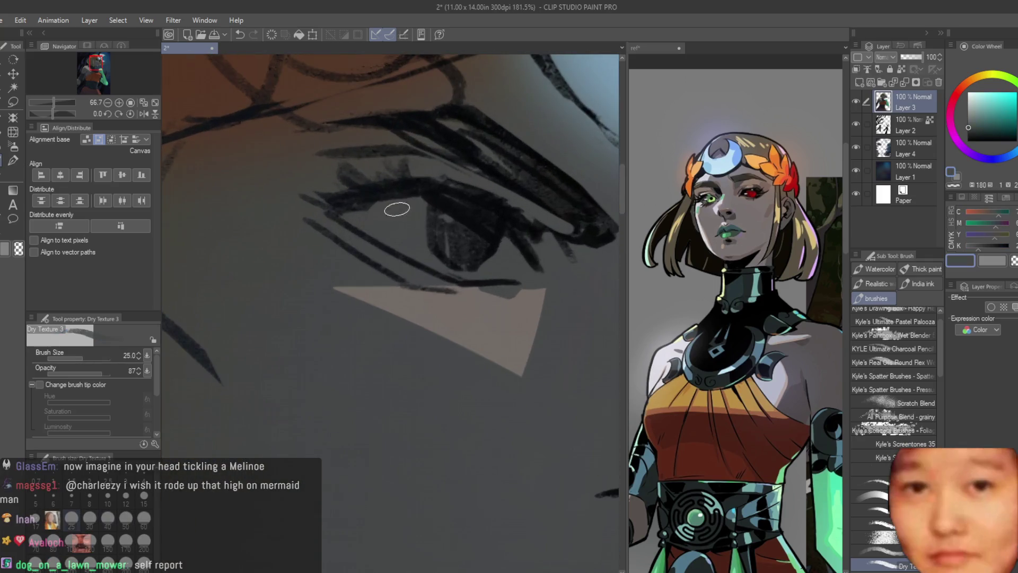
pyautogui.scroll(-2, 428, 300)
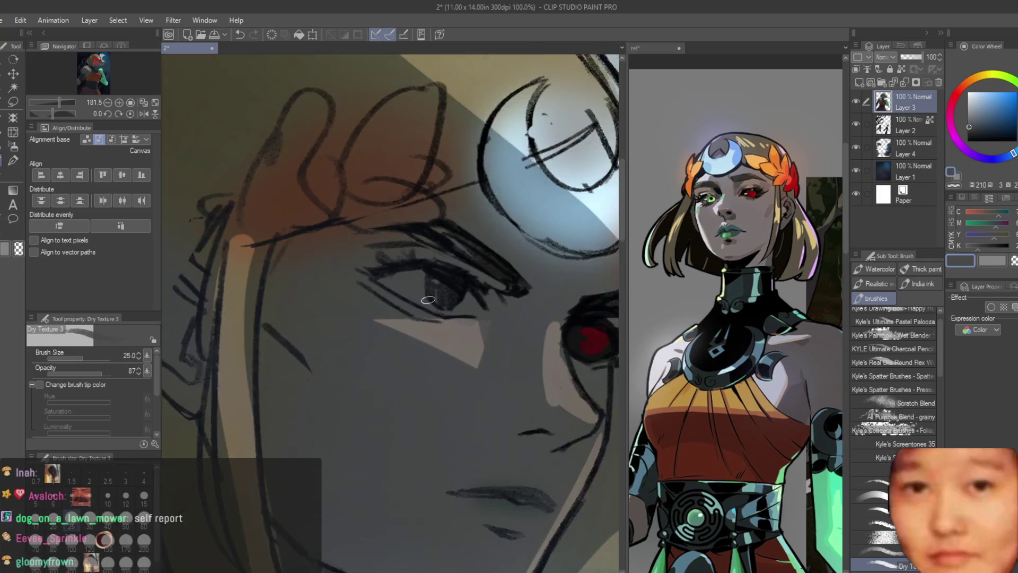
pyautogui.scroll(1, 429, 300)
pyautogui.keyDown('alt'); pyautogui.click(419, 265); pyautogui.keyUp('alt')
pyautogui.scroll(-3, 403, 223)
pyautogui.scroll(2, 379, 138)
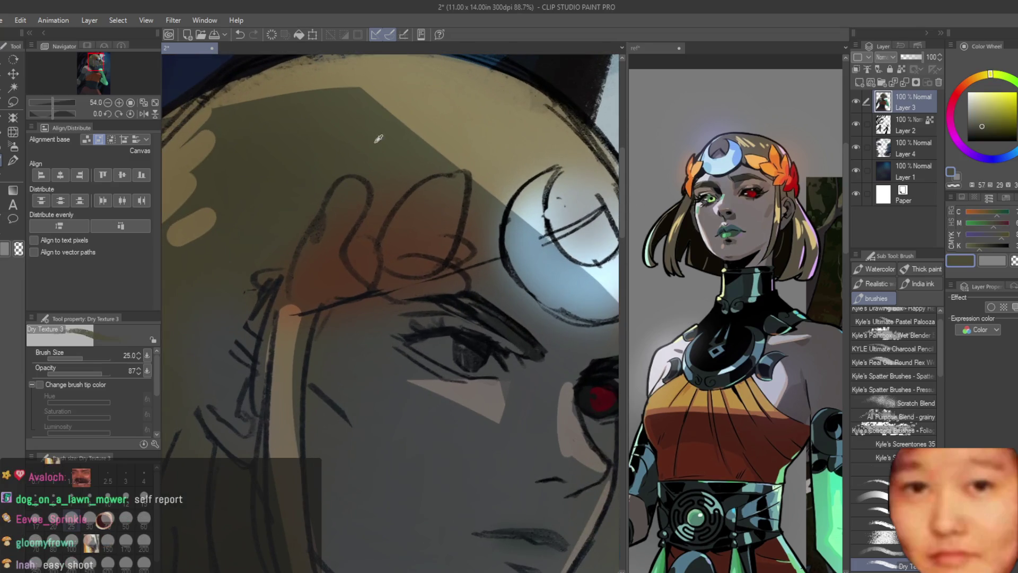
pyautogui.scroll(2, 477, 318)
pyautogui.moveTo(535, 366)
pyautogui.mouseDown()
pyautogui.moveTo(440, 297)
pyautogui.moveTo(477, 278)
pyautogui.mouseUp()
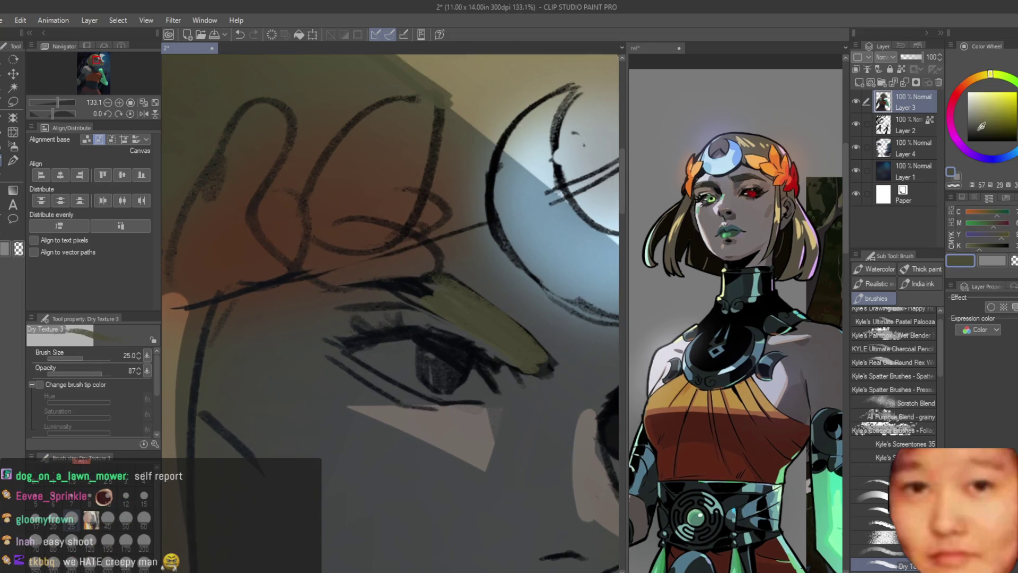
pyautogui.keyDown('alt'); pyautogui.click(468, 317); pyautogui.keyUp('alt')
pyautogui.hotkey('ctrl', 'z')
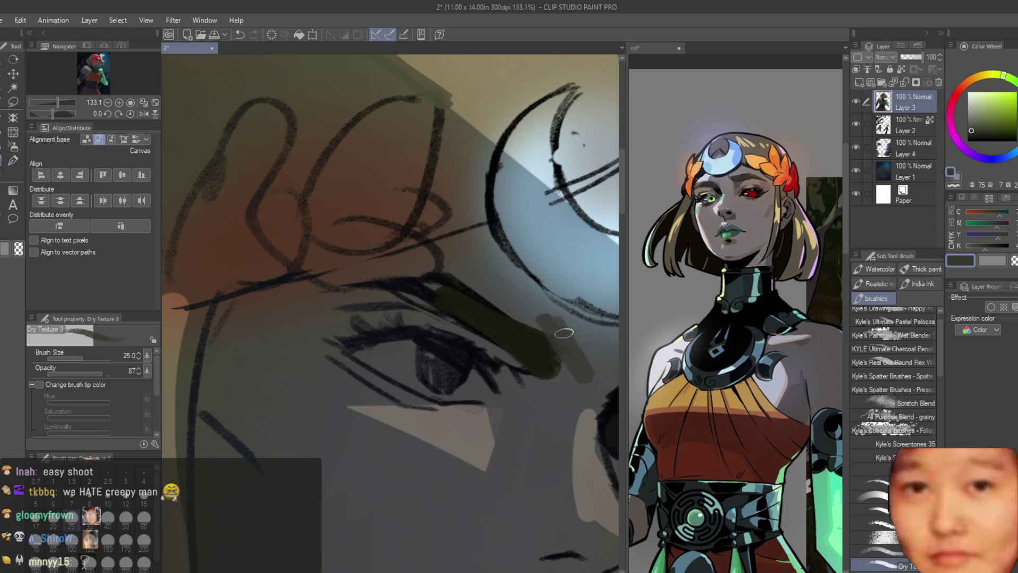
# Replace a rejected pale blue brow stroke with a pale face-sampled stroke above the eyelid
pyautogui.keyDown('alt'); pyautogui.click(543, 322); pyautogui.keyUp('alt')
pyautogui.scroll(-3, 570, 366)
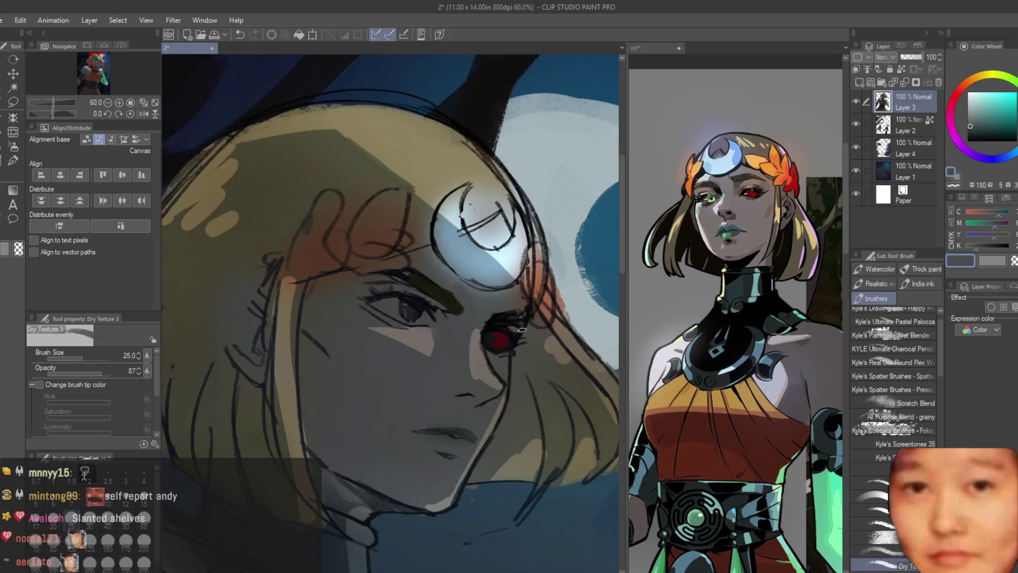
pyautogui.scroll(2, 467, 281)
pyautogui.keyDown('alt'); pyautogui.click(443, 175); pyautogui.keyUp('alt')
pyautogui.moveTo(403, 249); pyautogui.dragTo(467, 283)
pyautogui.scroll(1, 339, 254)
pyautogui.scroll(1, 339, 254)
pyautogui.hotkey('ctrl', 'z')
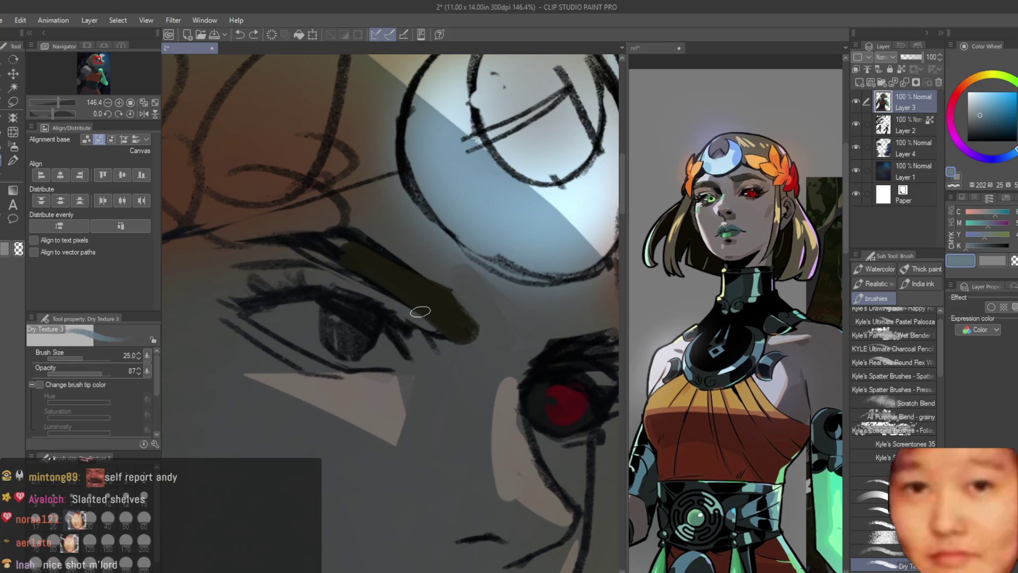
pyautogui.keyDown('alt'); pyautogui.click(385, 216); pyautogui.keyUp('alt')
pyautogui.moveTo(411, 211); pyautogui.dragTo(461, 271)
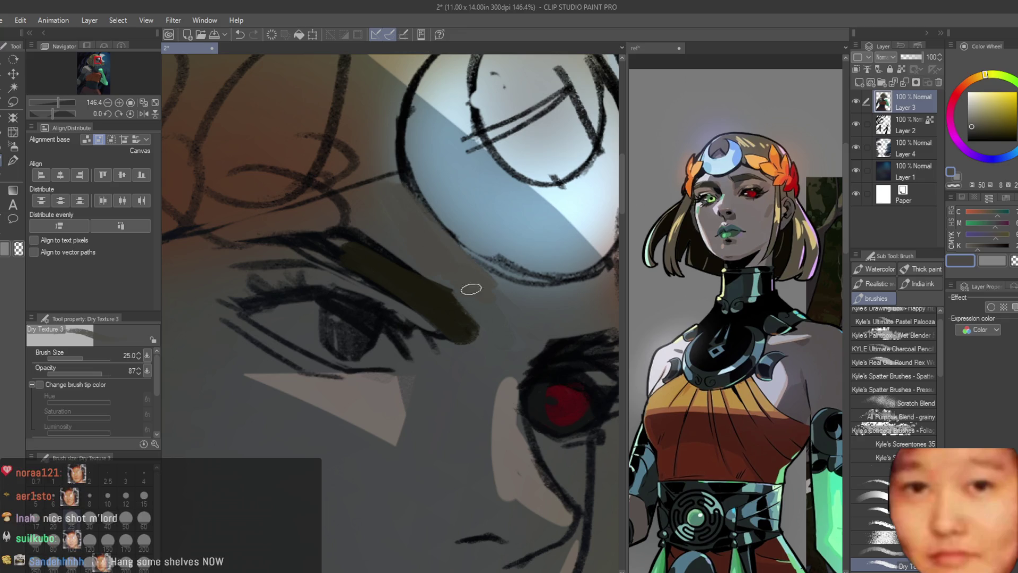
pyautogui.scroll(-2, 392, 236)
# Darken the sampled grey-blue, shift it toward orange-red, and brighten the upper eyelid with light strokes
pyautogui.keyDown('alt'); pyautogui.click(312, 248); pyautogui.keyUp('alt')
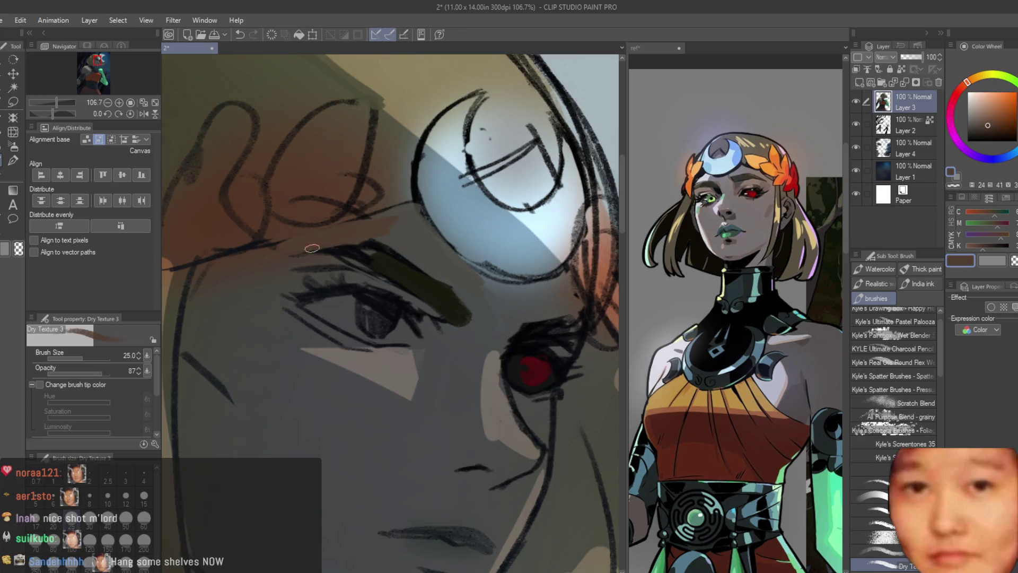
pyautogui.scroll(2, 403, 297)
pyautogui.keyDown('alt'); pyautogui.click(434, 339); pyautogui.keyUp('alt')
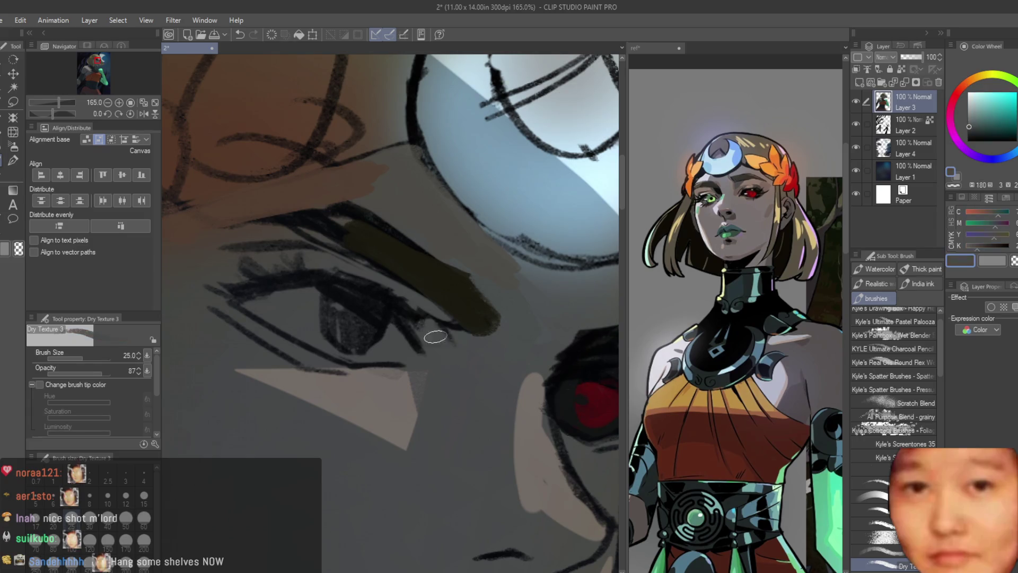
pyautogui.click(973, 129)
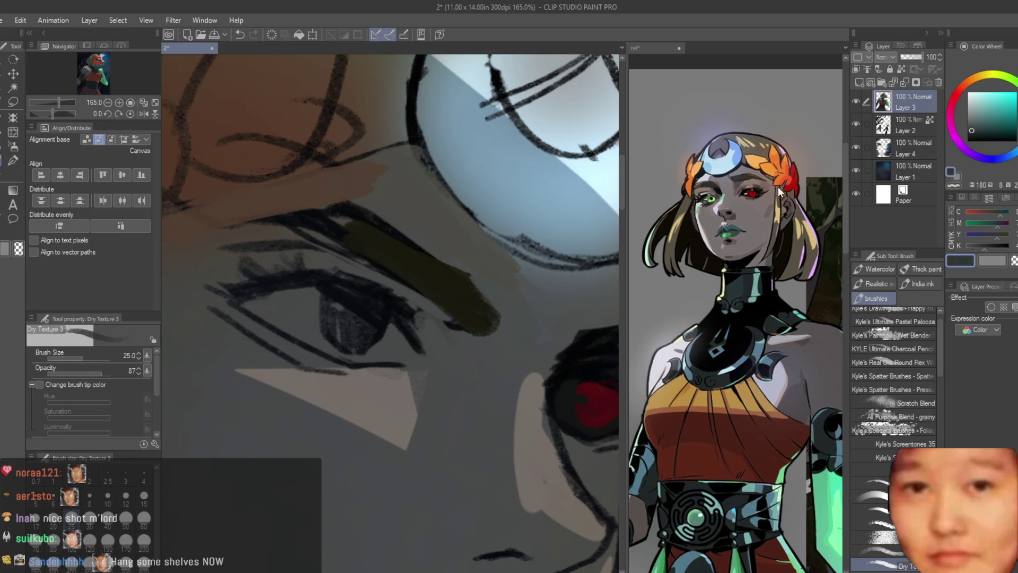
pyautogui.moveTo(952, 111); pyautogui.dragTo(968, 92)
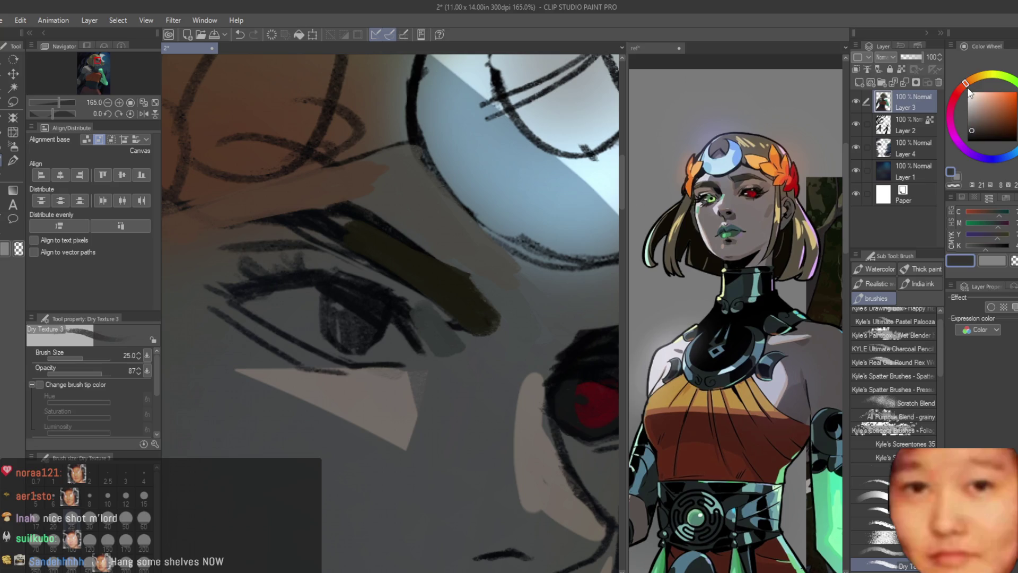
pyautogui.keyDown('alt'); pyautogui.click(424, 318); pyautogui.keyUp('alt')
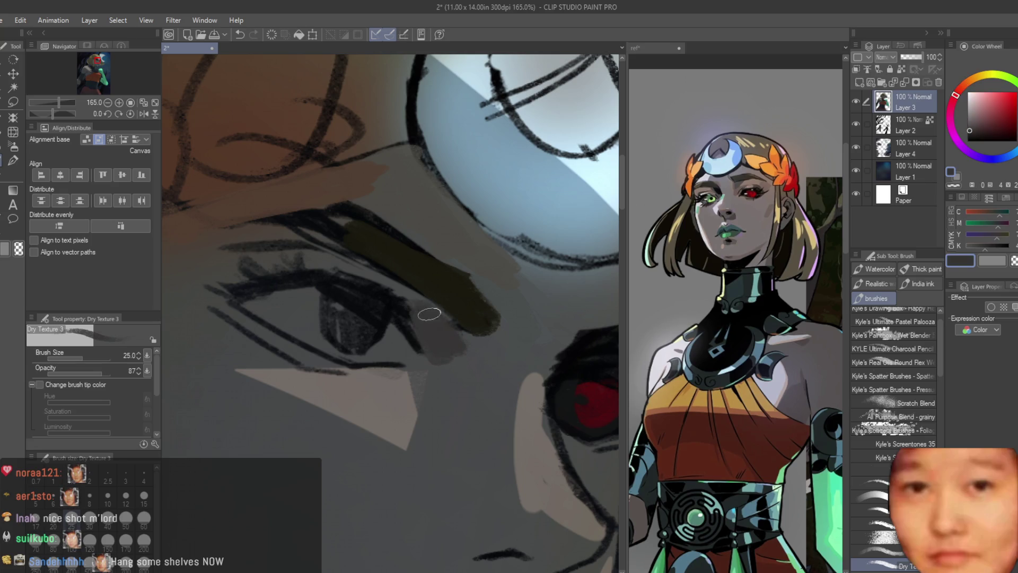
pyautogui.scroll(-6, 530, 312)
pyautogui.scroll(6, 514, 315)
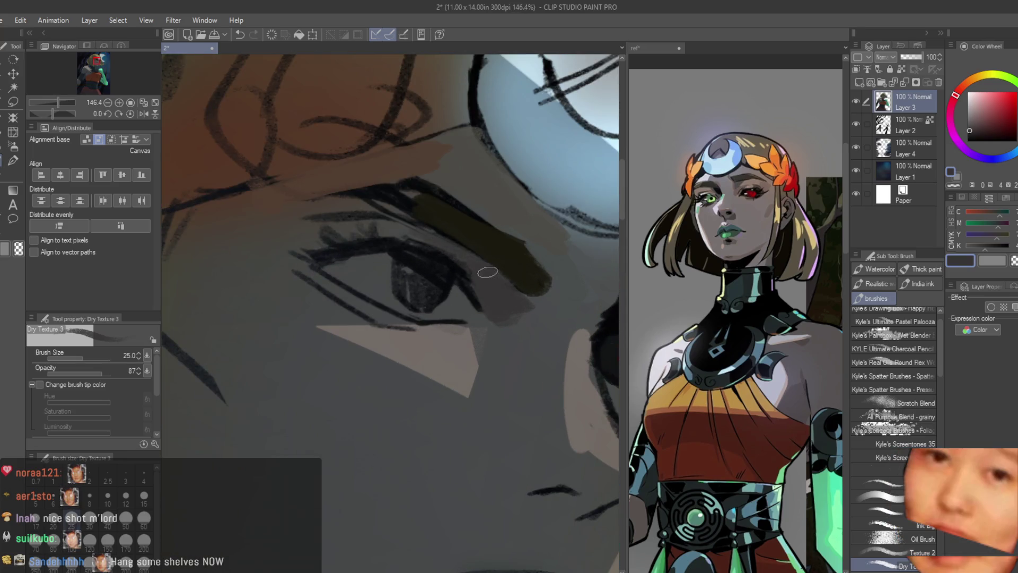
pyautogui.moveTo(373, 228); pyautogui.dragTo(355, 200)
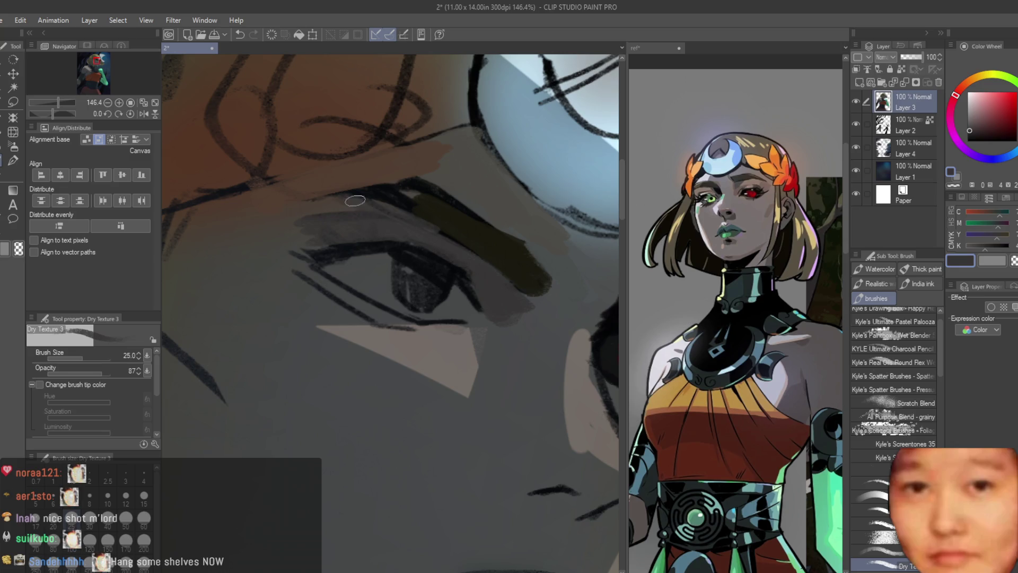
pyautogui.moveTo(351, 241); pyautogui.dragTo(402, 236)
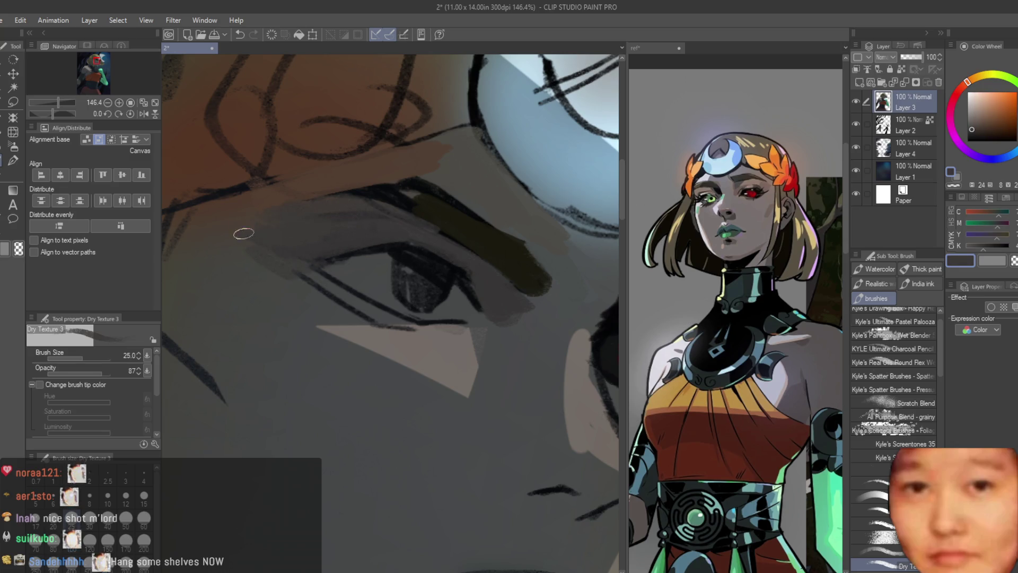
# Deepen the shadow near the eye corner and pick a greyish purple shading colour
pyautogui.scroll(-6, 435, 271)
pyautogui.scroll(6, 455, 271)
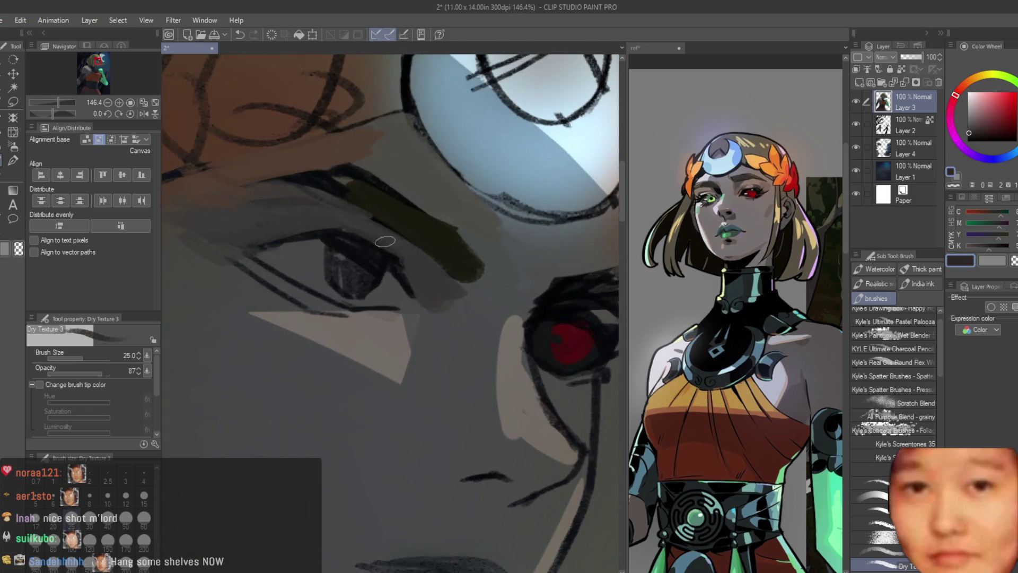
pyautogui.moveTo(402, 273); pyautogui.dragTo(442, 298)
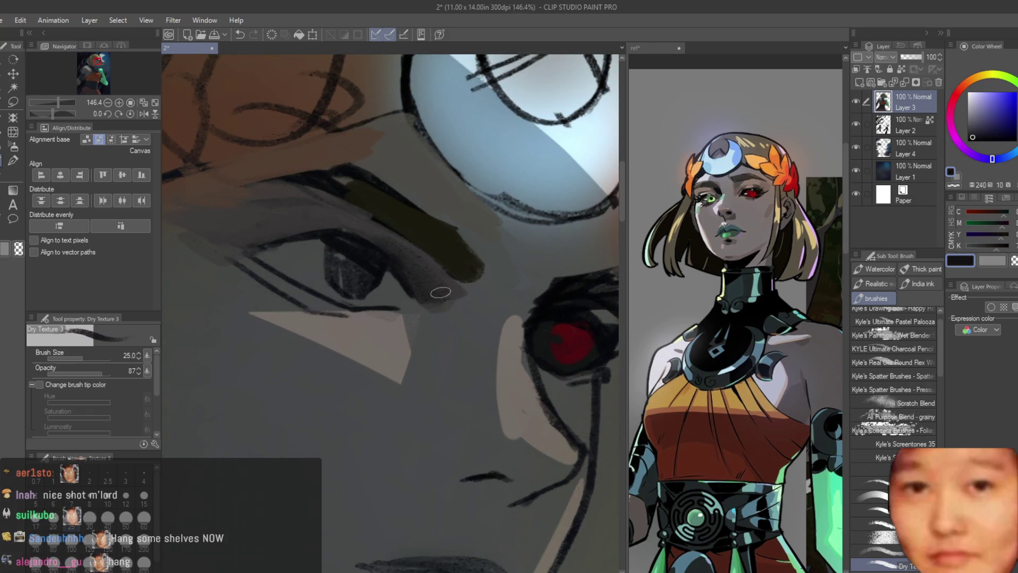
pyautogui.keyDown('alt'); pyautogui.click(456, 294); pyautogui.keyUp('alt')
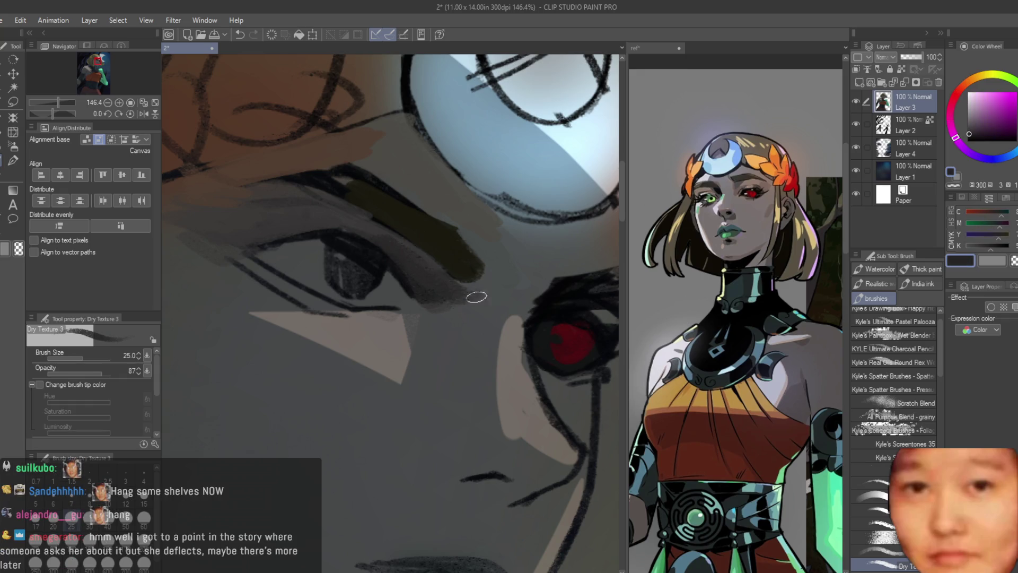
pyautogui.keyDown('alt'); pyautogui.click(451, 323); pyautogui.keyUp('alt')
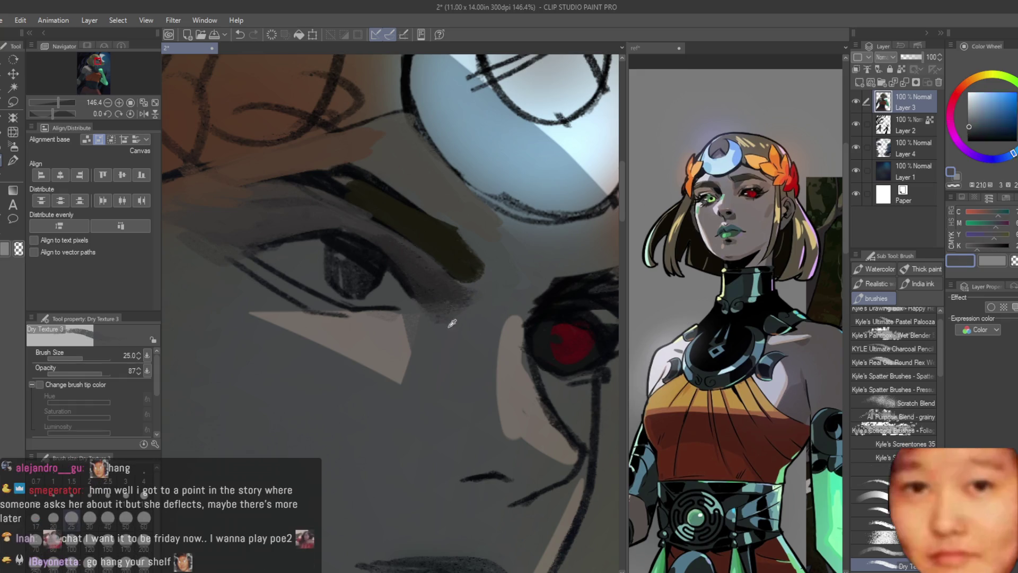
pyautogui.scroll(-1, 452, 323)
pyautogui.keyDown('alt'); pyautogui.click(361, 272); pyautogui.keyUp('alt')
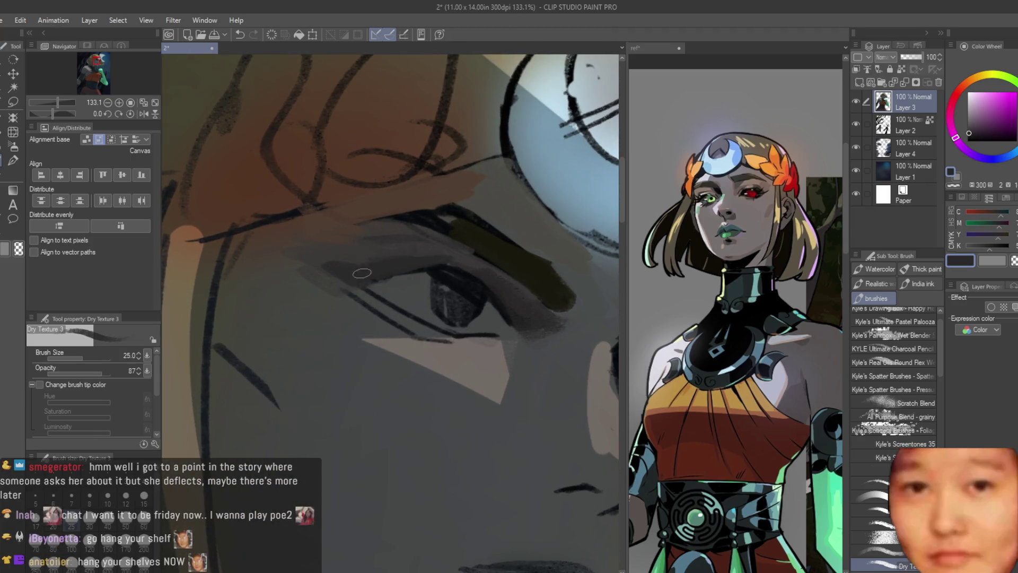
# Paint warm light skin tone across the cheek below the eye
pyautogui.keyDown('alt'); pyautogui.click(320, 255); pyautogui.keyUp('alt')
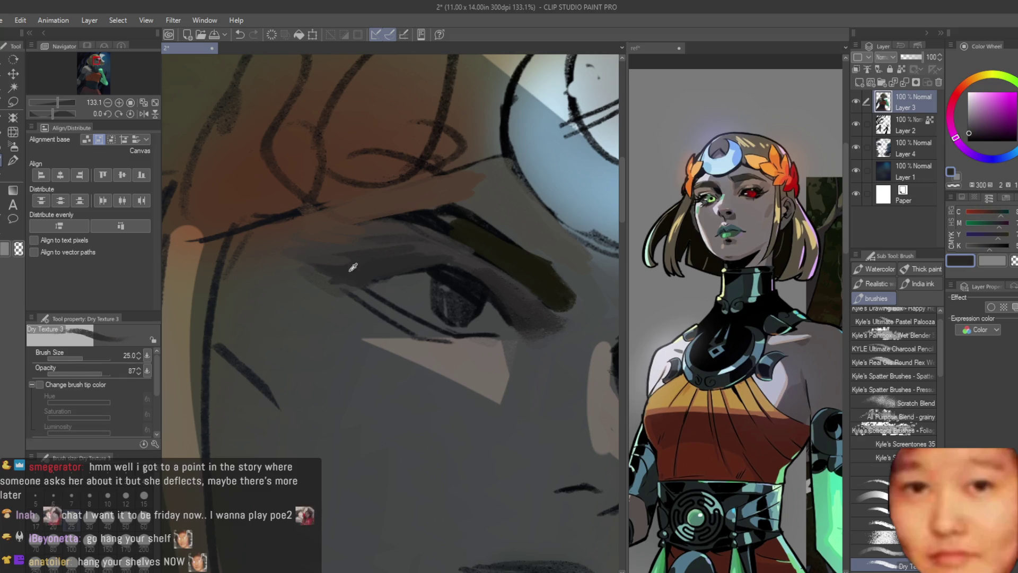
pyautogui.keyDown('alt'); pyautogui.click(352, 307); pyautogui.keyUp('alt')
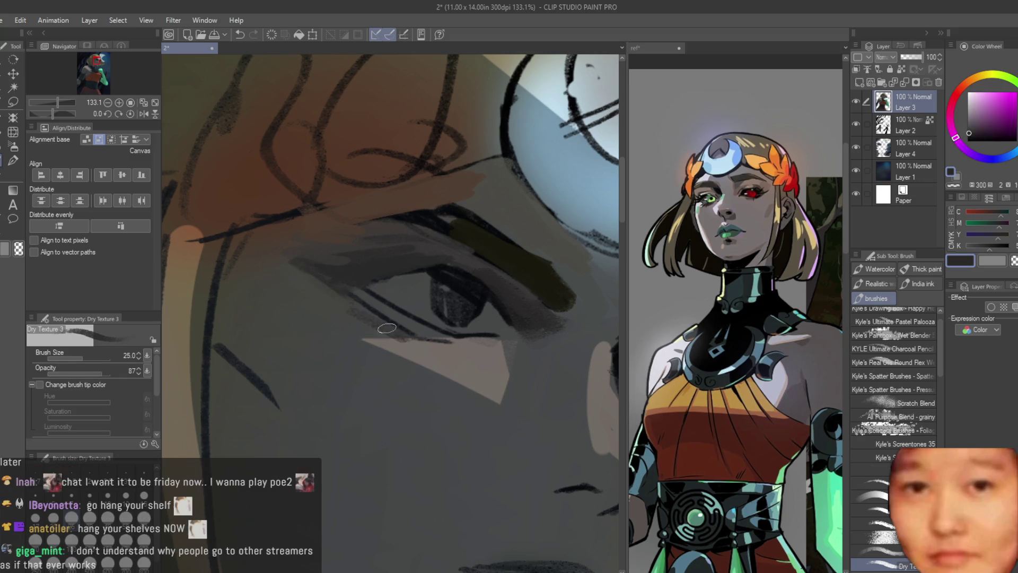
pyautogui.keyDown('alt'); pyautogui.click(336, 296); pyautogui.keyUp('alt')
pyautogui.keyDown('alt'); pyautogui.click(429, 335); pyautogui.keyUp('alt')
pyautogui.keyDown('alt'); pyautogui.click(482, 341); pyautogui.keyUp('alt')
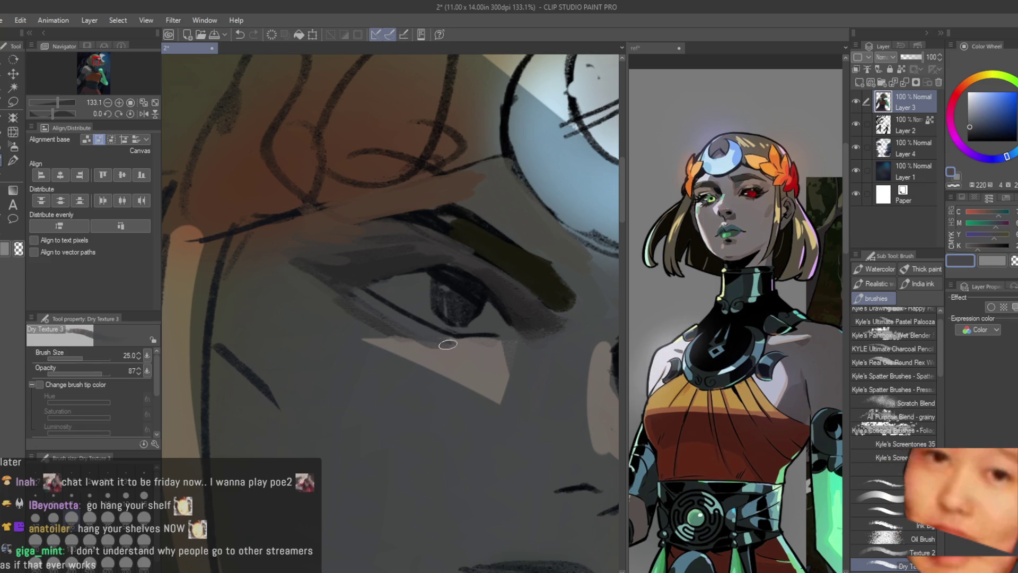
pyautogui.keyDown('alt'); pyautogui.click(482, 343); pyautogui.keyUp('alt')
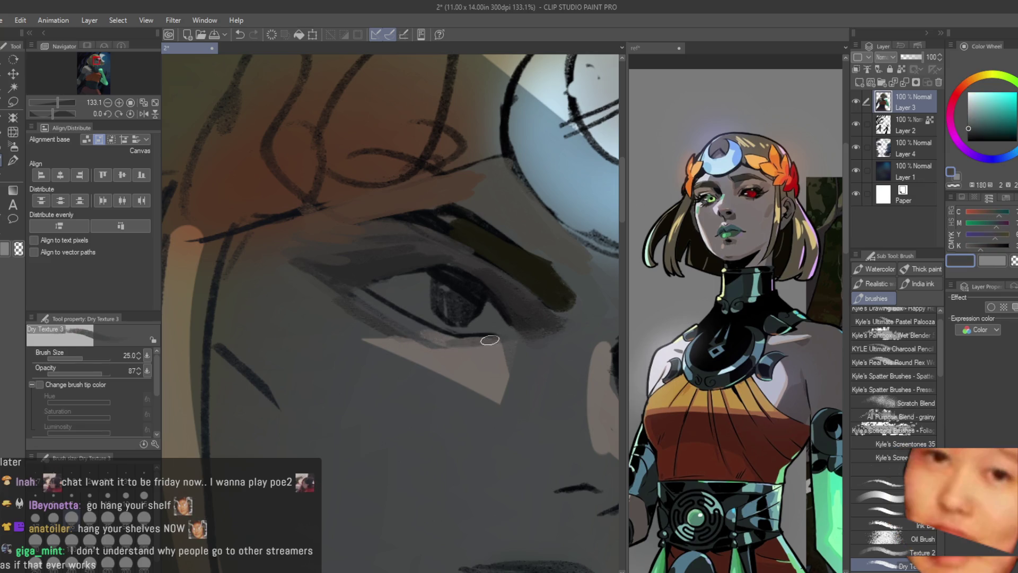
pyautogui.keyDown('alt'); pyautogui.click(501, 349); pyautogui.keyUp('alt')
pyautogui.keyDown('alt'); pyautogui.click(485, 352); pyautogui.keyUp('alt')
pyautogui.moveTo(505, 368)
pyautogui.mouseDown()
pyautogui.moveTo(501, 408)
pyautogui.moveTo(376, 342)
pyautogui.mouseUp()
pyautogui.keyDown('alt'); pyautogui.click(405, 364); pyautogui.keyUp('alt')
pyautogui.moveTo(424, 371); pyautogui.dragTo(506, 418)
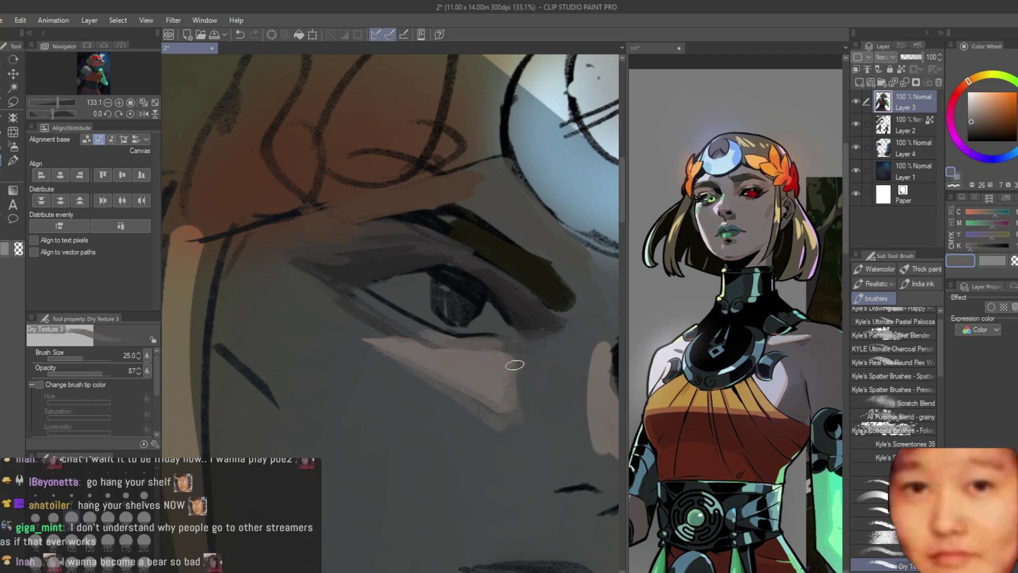
# Darken the area above the eyelid with a muted purple and shrink the brush for detail
pyautogui.keyDown('alt'); pyautogui.click(480, 398); pyautogui.keyUp('alt')
pyautogui.keyDown('alt'); pyautogui.click(504, 416); pyautogui.keyUp('alt')
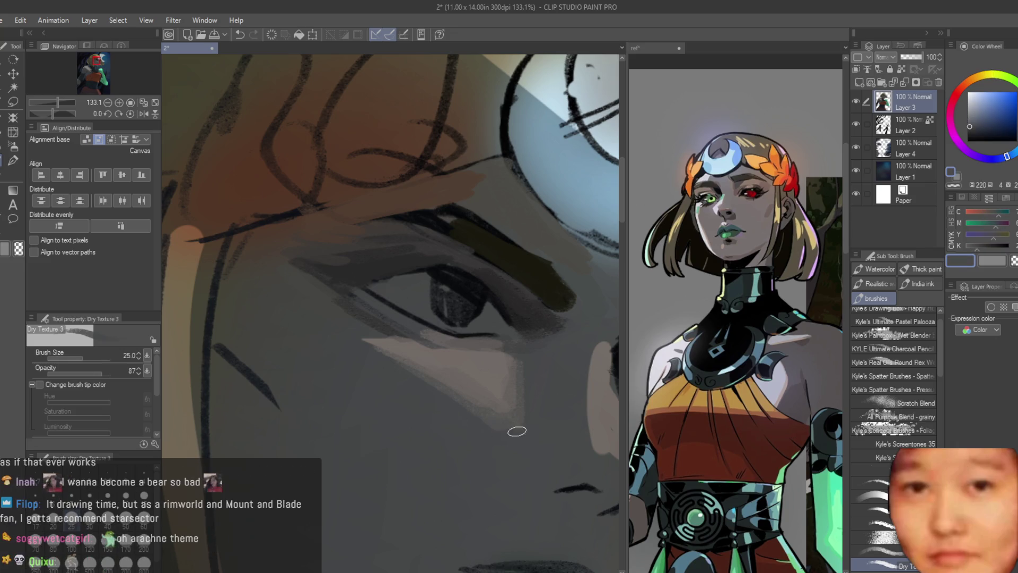
pyautogui.keyDown('alt'); pyautogui.click(347, 313); pyautogui.keyUp('alt')
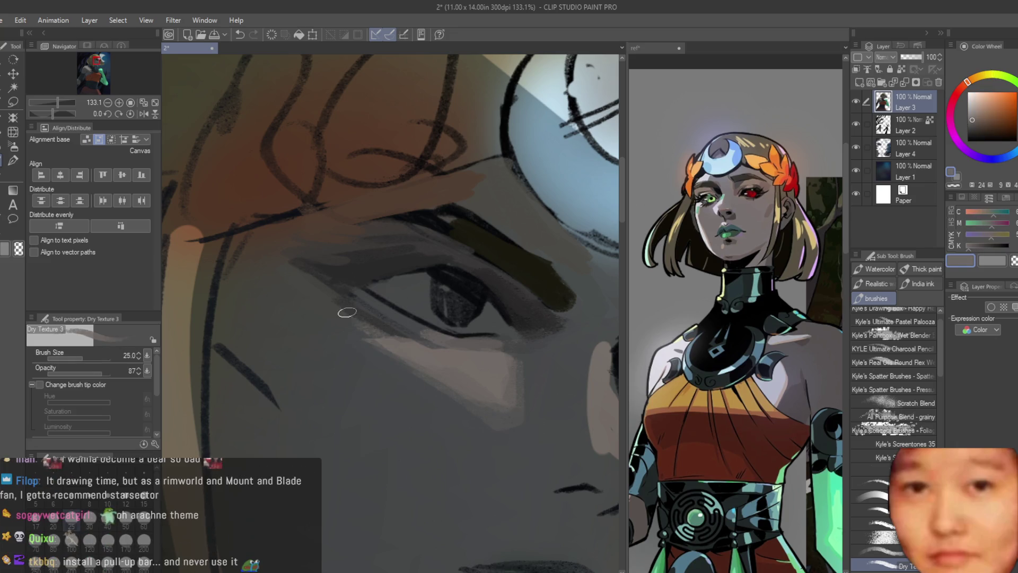
pyautogui.moveTo(289, 248); pyautogui.dragTo(334, 266)
pyautogui.keyDown('alt'); pyautogui.click(338, 268); pyautogui.keyUp('alt')
pyautogui.scroll(-8, 494, 224)
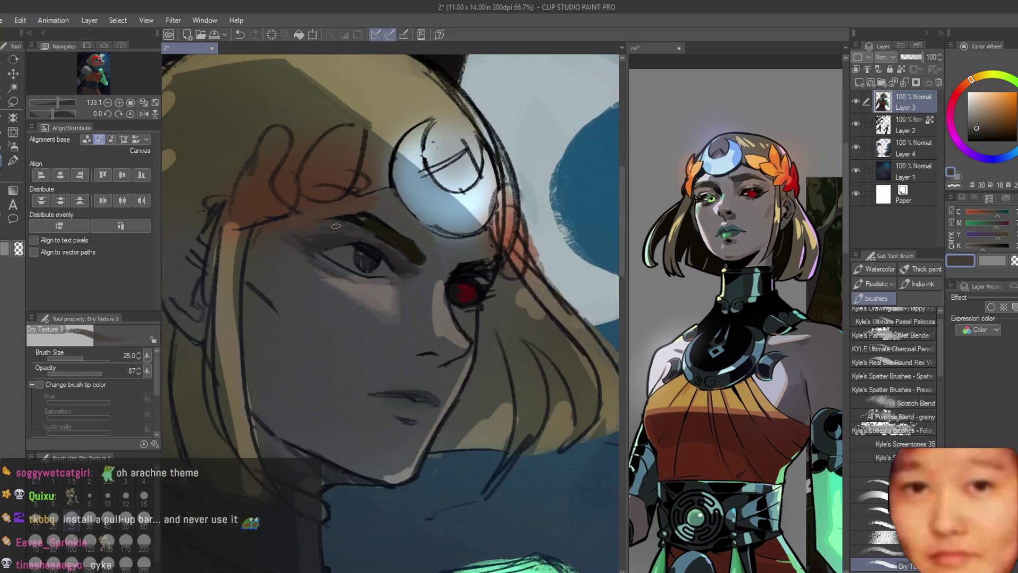
pyautogui.scroll(8, 510, 229)
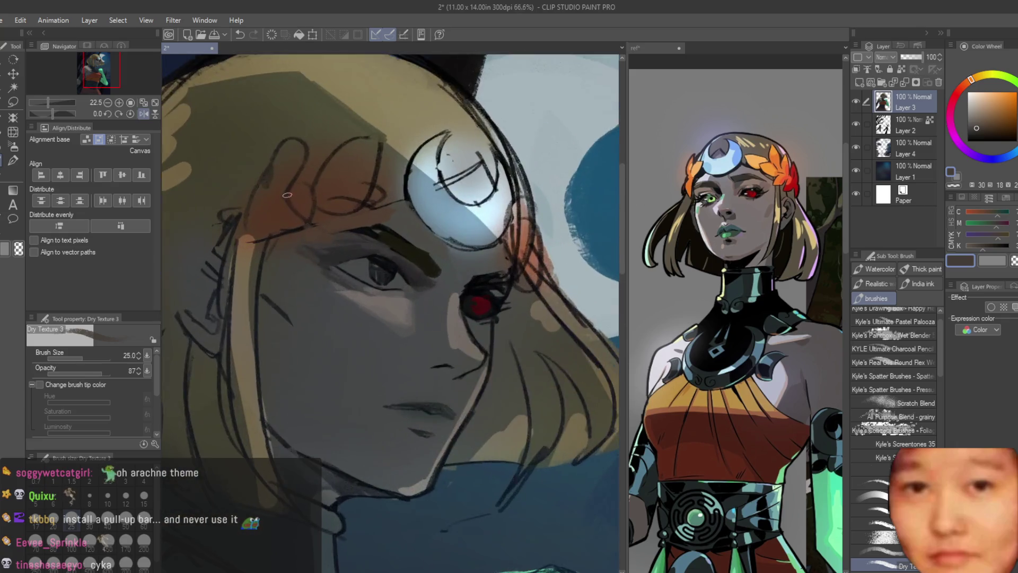
pyautogui.press('[')
pyautogui.press('[')
pyautogui.press('[')
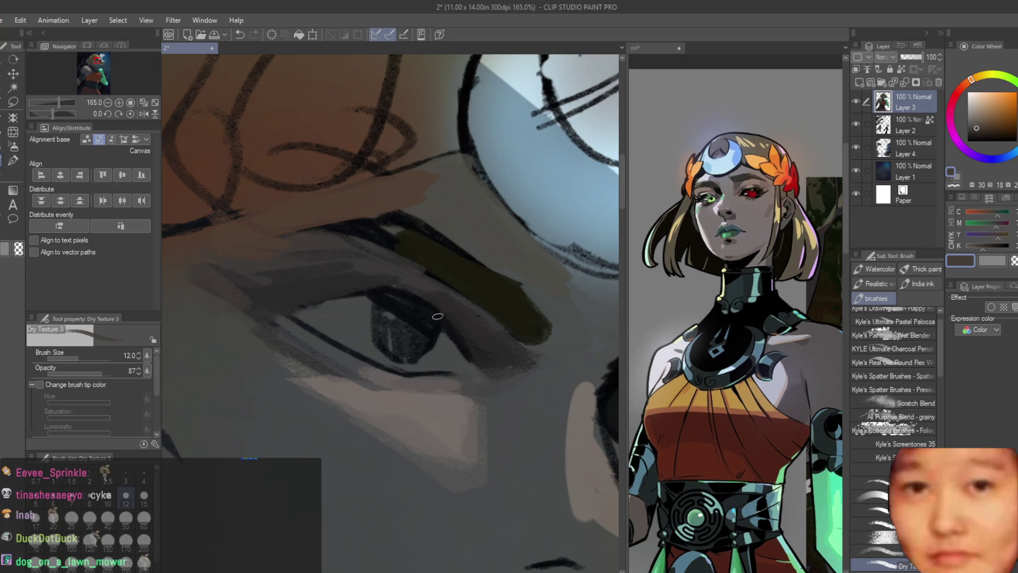
pyautogui.scroll(1, 435, 327)
pyautogui.keyDown('alt'); pyautogui.click(431, 325); pyautogui.keyUp('alt')
pyautogui.keyDown('alt'); pyautogui.click(835, 530); pyautogui.keyUp('alt')
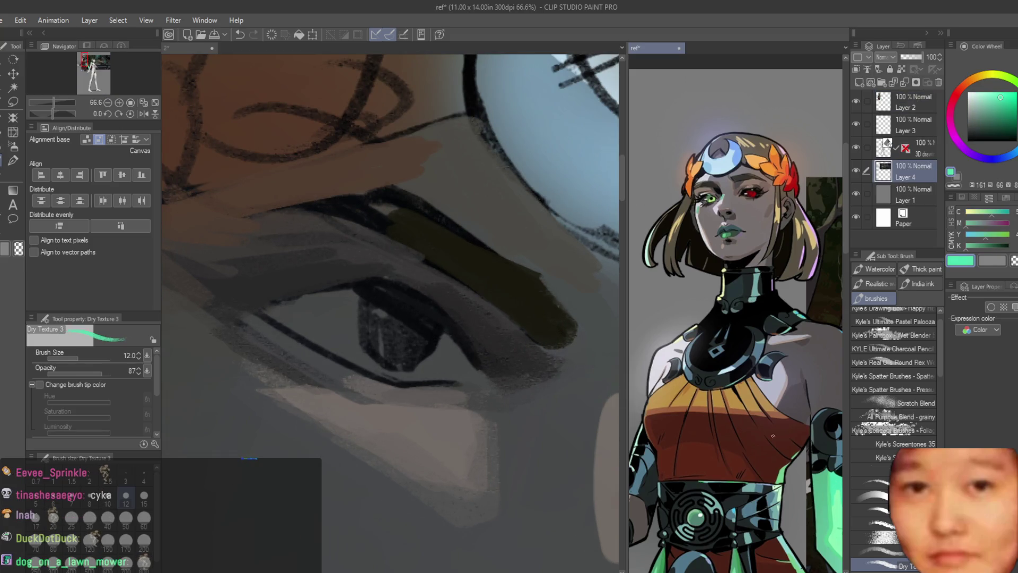
# Paint the iris solid green, redoing it with a darker green and smaller brush
pyautogui.press(']')
pyautogui.press(']')
pyautogui.press(']')
pyautogui.moveTo(373, 339)
pyautogui.mouseDown()
pyautogui.moveTo(392, 324)
pyautogui.moveTo(423, 337)
pyautogui.mouseUp()
pyautogui.scroll(-5, 422, 337)
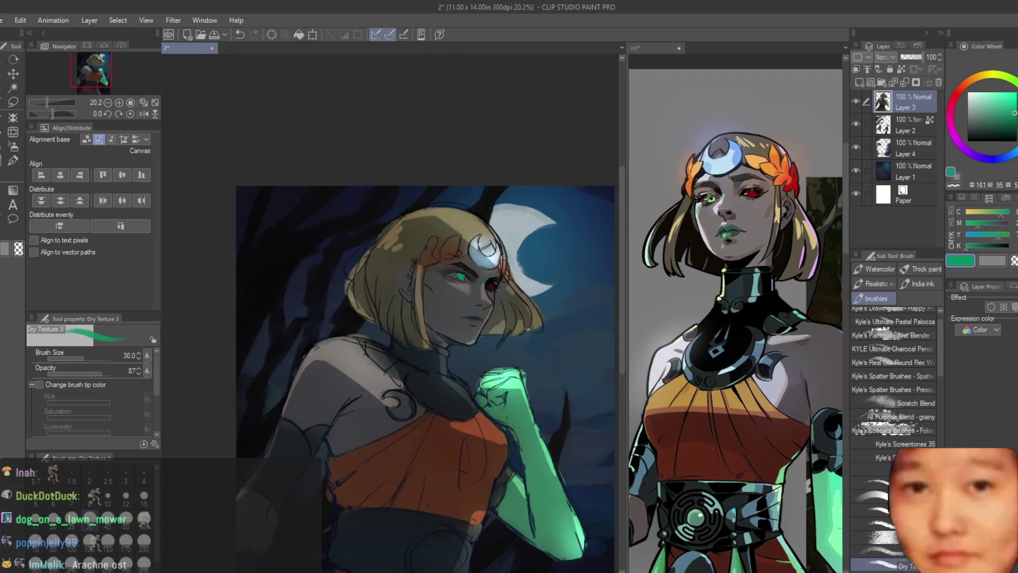
pyautogui.scroll(6, 457, 302)
pyautogui.hotkey('ctrl', 'z')
pyautogui.hotkey('ctrl', 'z')
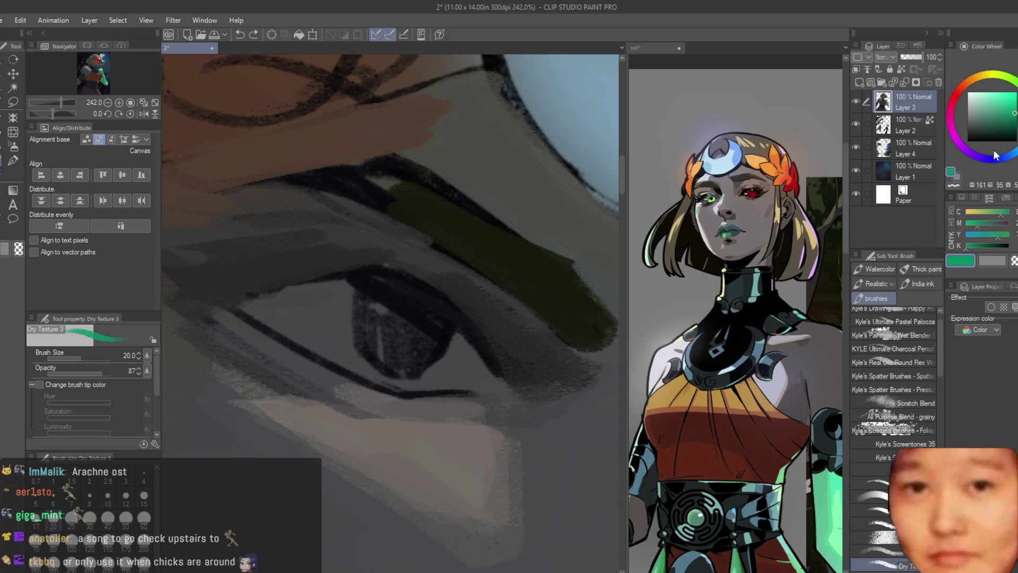
pyautogui.click(1008, 121)
pyautogui.press('[')
pyautogui.press('[')
pyautogui.scroll(1, 406, 322)
pyautogui.moveTo(406, 321)
pyautogui.mouseDown()
pyautogui.moveTo(381, 339)
pyautogui.moveTo(408, 336)
pyautogui.moveTo(421, 357)
pyautogui.moveTo(431, 318)
pyautogui.moveTo(413, 318)
pyautogui.mouseUp()
# Darken and extend the upper and lower eyelid lines with near-black
pyautogui.press('[')
pyautogui.press('[')
pyautogui.press('[')
pyautogui.keyDown('alt'); pyautogui.click(369, 267); pyautogui.keyUp('alt')
pyautogui.moveTo(369, 268)
pyautogui.mouseDown()
pyautogui.moveTo(221, 296)
pyautogui.moveTo(369, 260)
pyautogui.mouseUp()
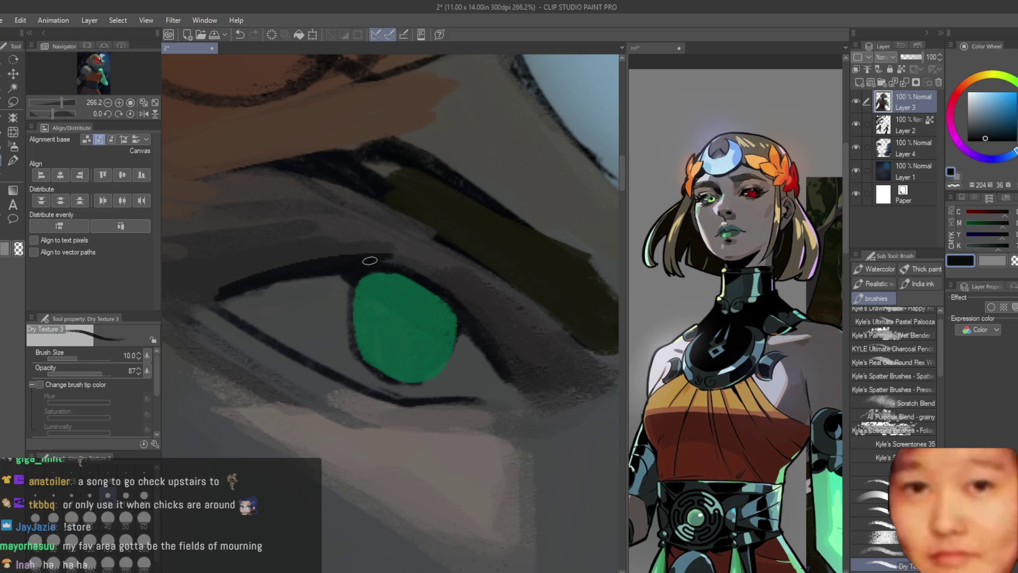
pyautogui.moveTo(471, 309)
pyautogui.mouseDown()
pyautogui.moveTo(562, 386)
pyautogui.moveTo(530, 342)
pyautogui.mouseUp()
pyautogui.moveTo(310, 262)
pyautogui.mouseDown()
pyautogui.moveTo(205, 282)
pyautogui.moveTo(200, 268)
pyautogui.moveTo(218, 261)
pyautogui.moveTo(267, 279)
pyautogui.mouseUp()
pyautogui.scroll(-1, 235, 282)
pyautogui.scroll(-1, 218, 261)
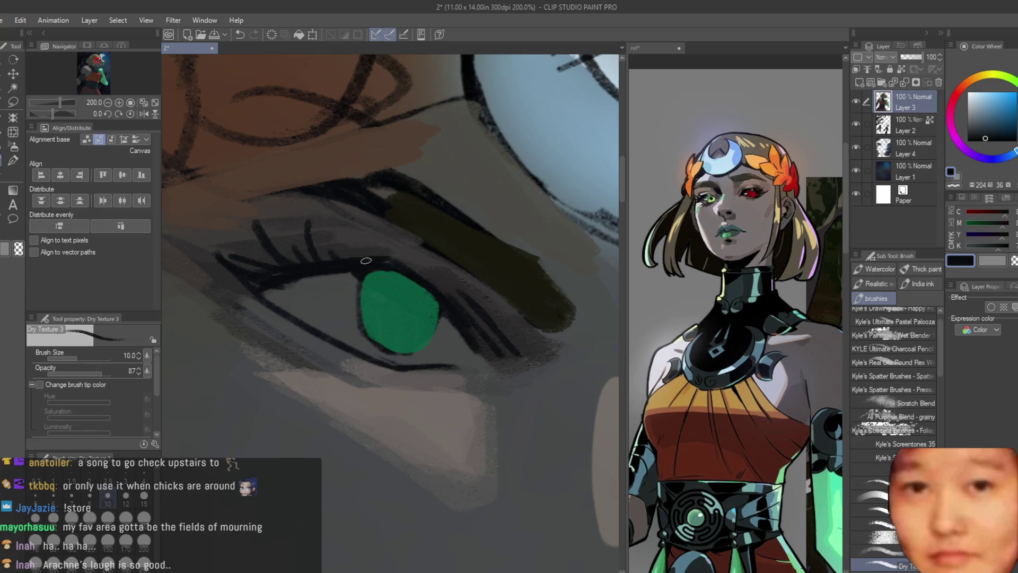
pyautogui.moveTo(396, 250); pyautogui.dragTo(504, 330)
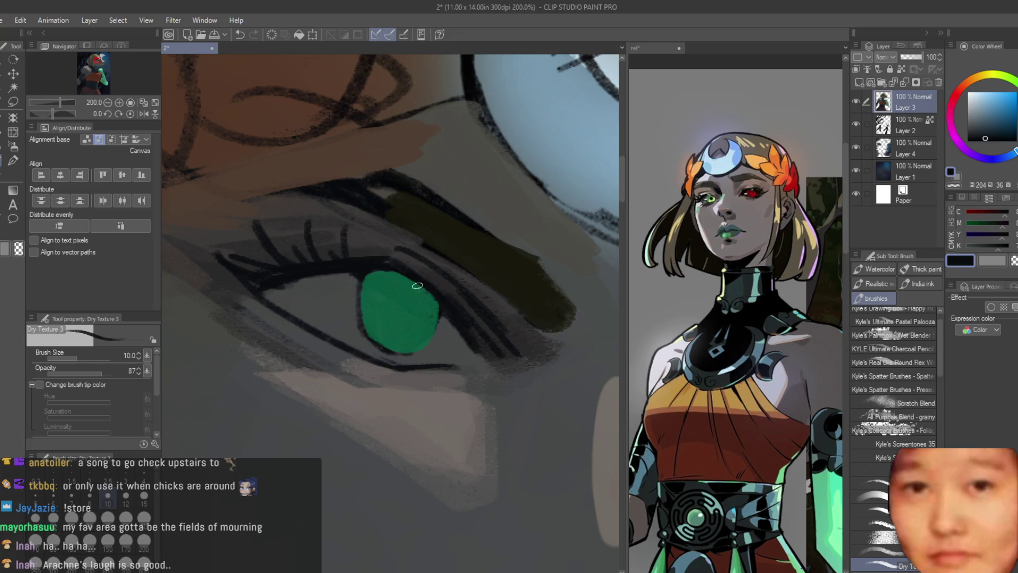
# Paint a dark pupil in the green iris and mirror the view to check the face
pyautogui.press(']')
pyautogui.press(']')
pyautogui.moveTo(393, 298); pyautogui.dragTo(407, 324)
pyautogui.scroll(-5, 407, 312)
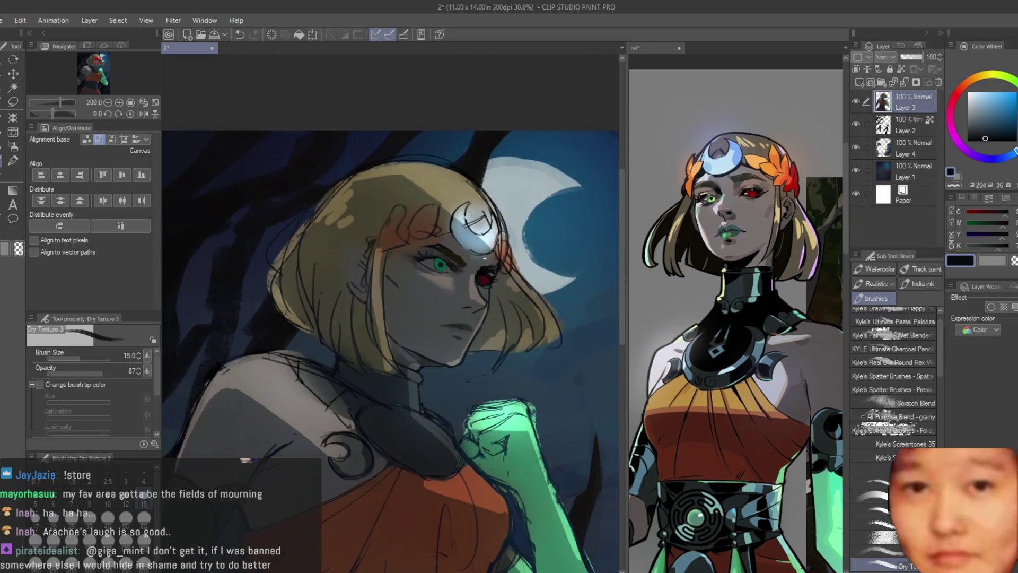
pyautogui.press('h')
pyautogui.scroll(2, 330, 199)
pyautogui.scroll(2, 374, 186)
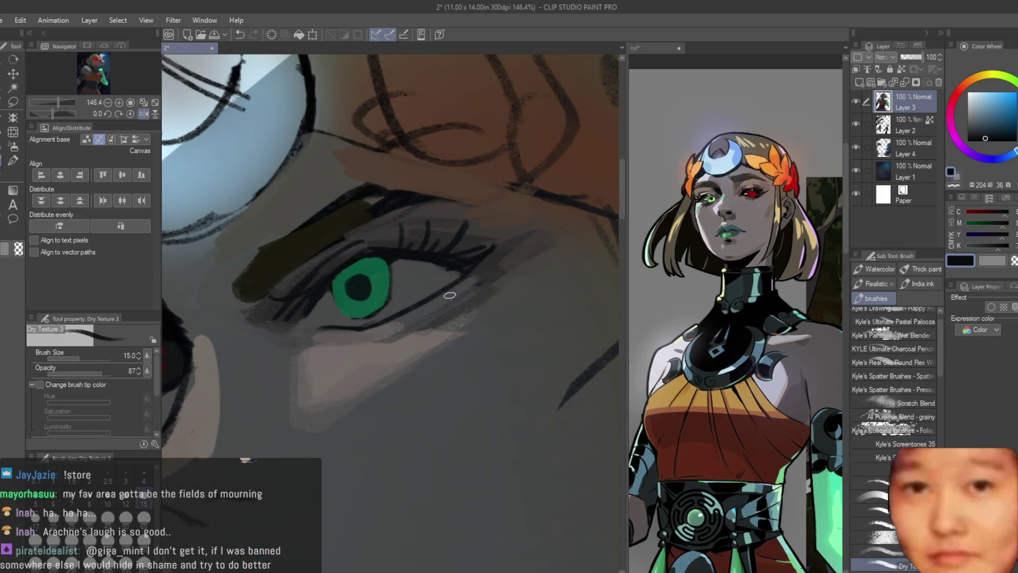
pyautogui.press(']')
pyautogui.scroll(1, 403, 270)
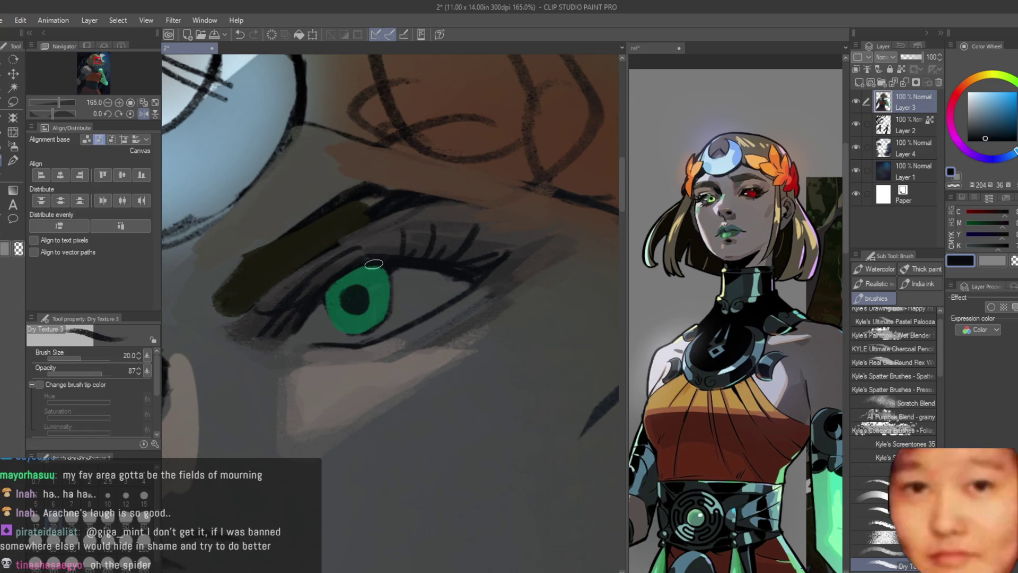
# Sample pale greys and dark blue-grey around the eyelid, then flip the view back to normal
pyautogui.keyDown('alt'); pyautogui.click(390, 247); pyautogui.keyUp('alt')
pyautogui.keyDown('alt'); pyautogui.click(403, 241); pyautogui.keyUp('alt')
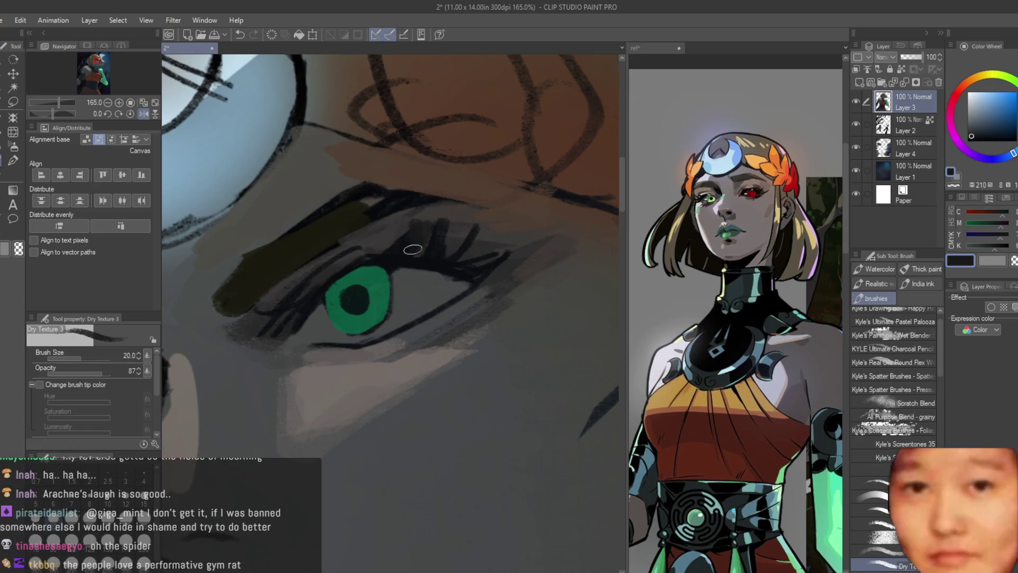
pyautogui.keyDown('alt'); pyautogui.click(430, 222); pyautogui.keyUp('alt')
pyautogui.keyDown('alt'); pyautogui.click(350, 275); pyautogui.keyUp('alt')
pyautogui.keyDown('alt'); pyautogui.click(287, 309); pyautogui.keyUp('alt')
pyautogui.press('[')
pyautogui.press('[')
pyautogui.press('[')
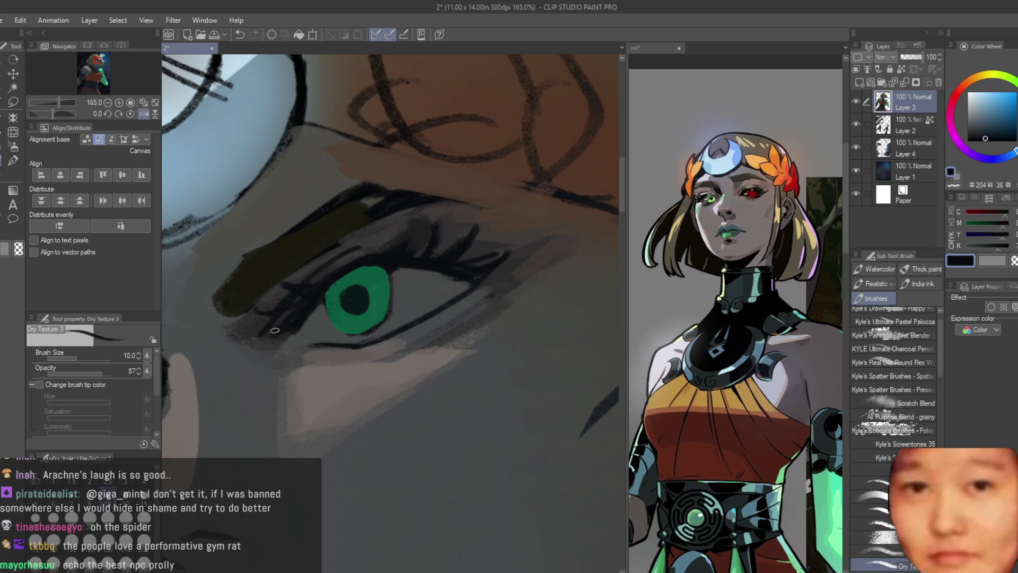
pyautogui.scroll(-5, 367, 229)
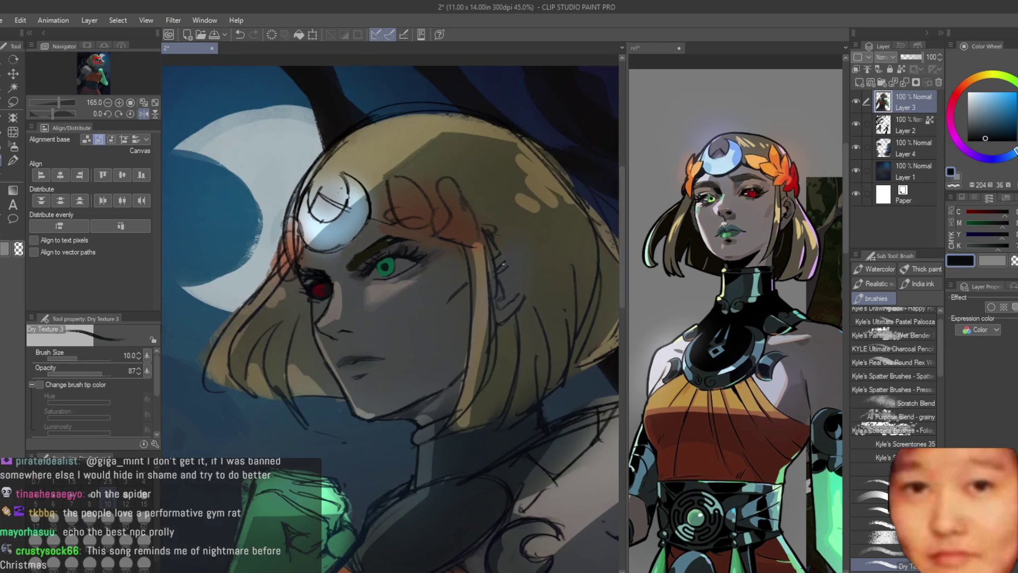
pyautogui.press('h')
pyautogui.press(']')
pyautogui.press(']')
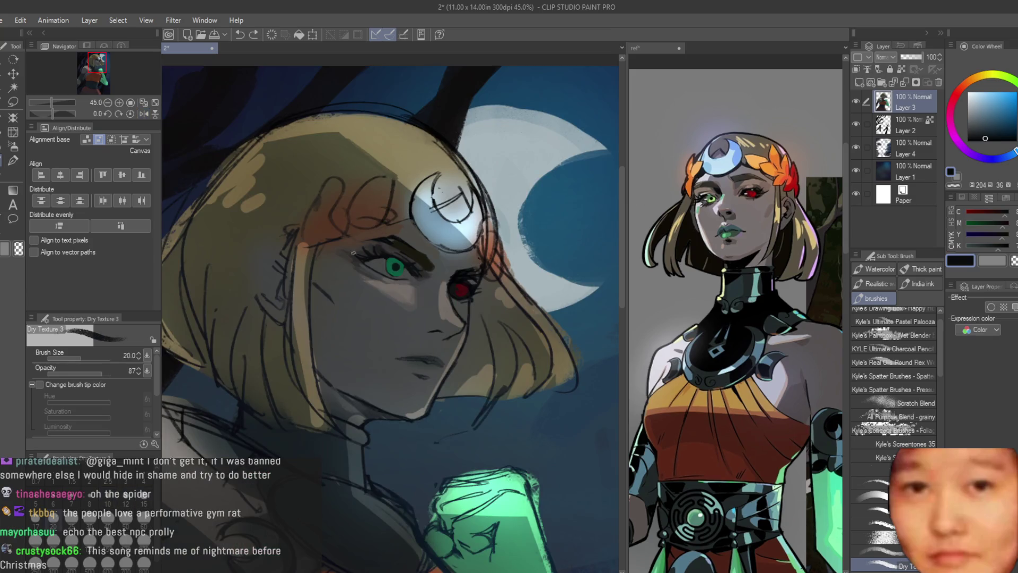
pyautogui.scroll(5, 354, 252)
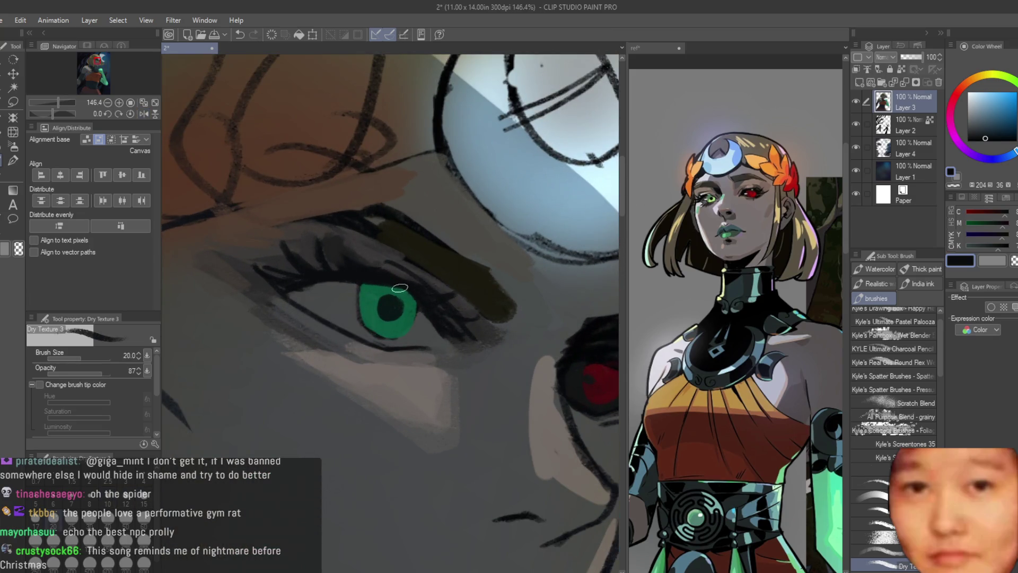
pyautogui.scroll(-1, 400, 288)
# Sample muted blue-grey and dark blue tones from beside the eye
pyautogui.keyDown('alt'); pyautogui.click(386, 270); pyautogui.keyUp('alt')
pyautogui.keyDown('alt'); pyautogui.click(386, 271); pyautogui.keyUp('alt')
pyautogui.scroll(-3, 413, 276)
pyautogui.scroll(4, 438, 279)
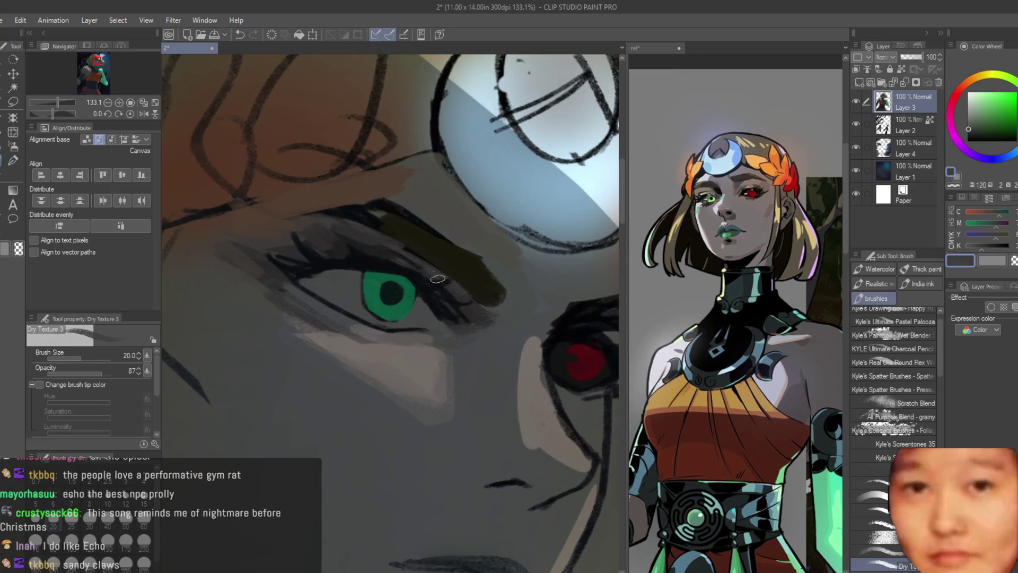
pyautogui.keyDown('alt'); pyautogui.click(443, 286); pyautogui.keyUp('alt')
pyautogui.keyDown('alt'); pyautogui.click(396, 269); pyautogui.keyUp('alt')
pyautogui.scroll(1, 320, 272)
pyautogui.keyDown('alt'); pyautogui.click(360, 270); pyautogui.keyUp('alt')
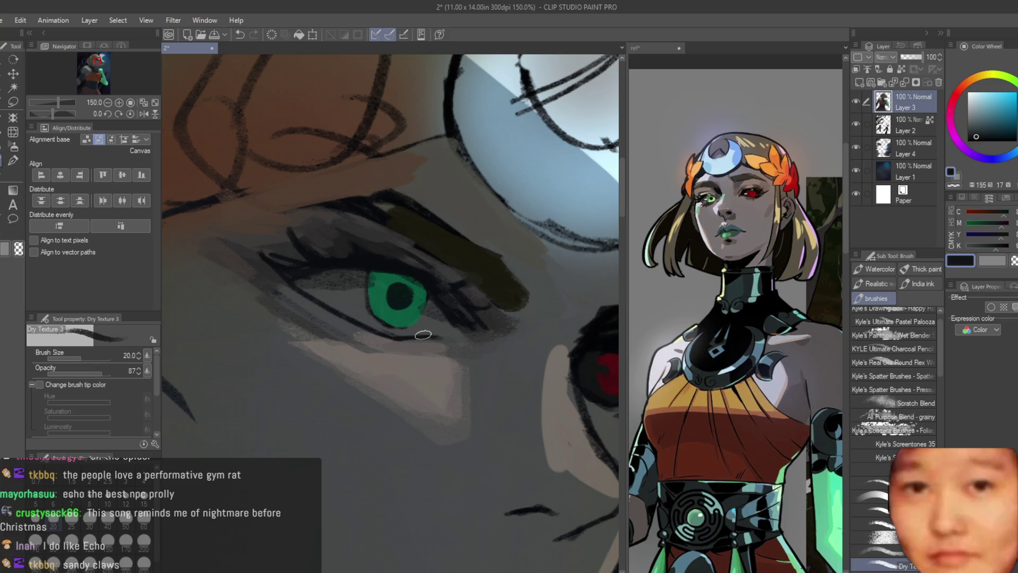
# Sample near-neutral greys and dark blue-grey close to the eye
pyautogui.keyDown('alt'); pyautogui.click(438, 329); pyautogui.keyUp('alt')
pyautogui.keyDown('alt'); pyautogui.click(403, 327); pyautogui.keyUp('alt')
pyautogui.keyDown('alt'); pyautogui.click(352, 296); pyautogui.keyUp('alt')
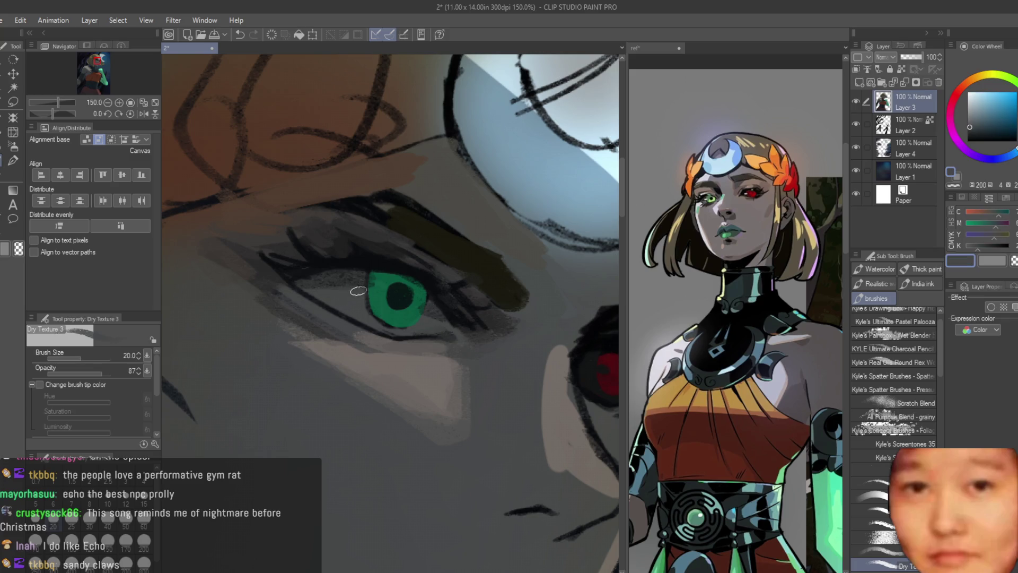
pyautogui.keyDown('alt'); pyautogui.click(357, 296); pyautogui.keyUp('alt')
pyautogui.keyDown('alt'); pyautogui.click(365, 318); pyautogui.keyUp('alt')
pyautogui.scroll(-5, 329, 288)
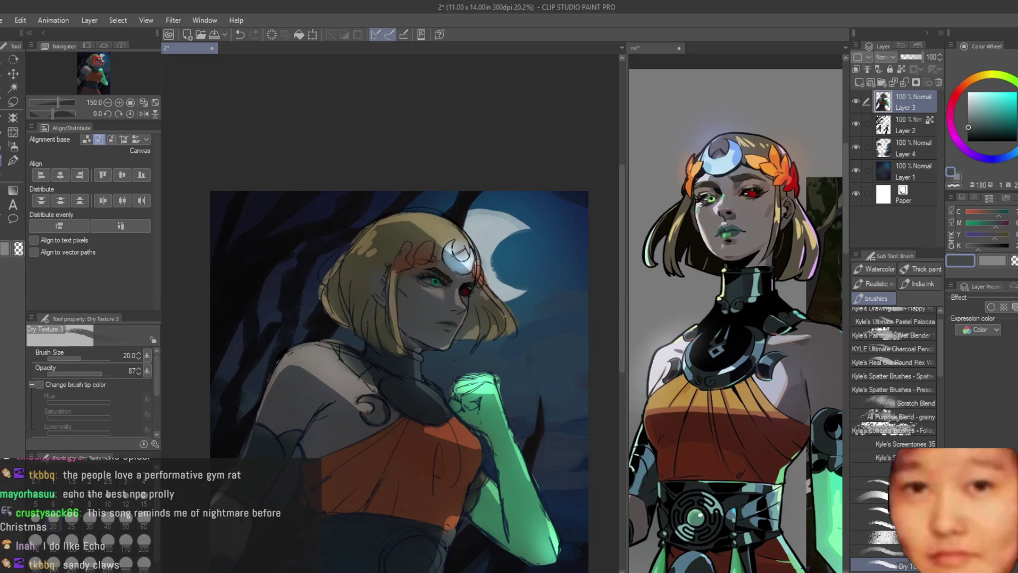
pyautogui.scroll(3, 339, 210)
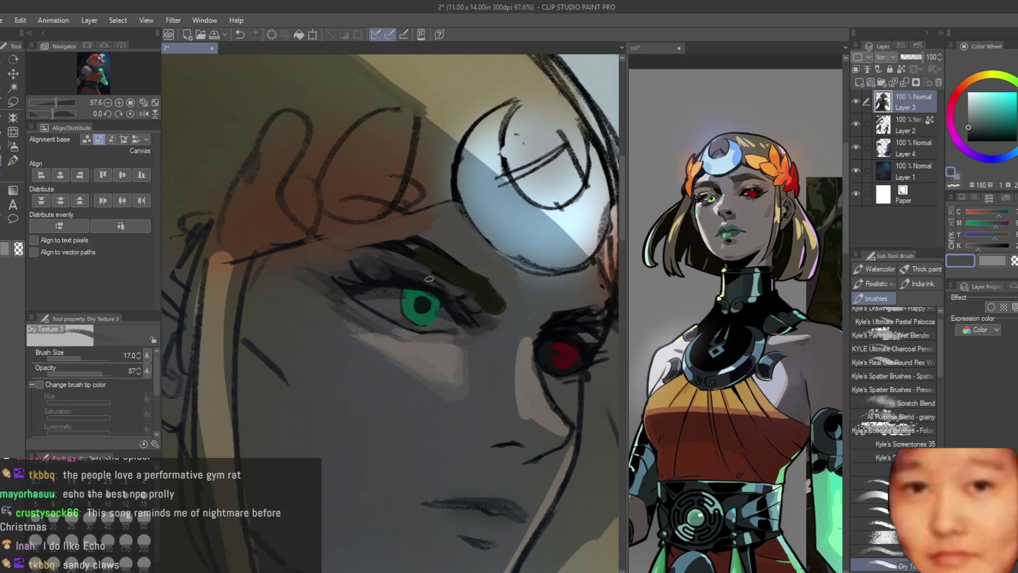
pyautogui.scroll(1, 391, 286)
pyautogui.keyDown('alt'); pyautogui.click(345, 300); pyautogui.keyUp('alt')
# Sample dark blue, warm grey and neutral blue-grey tones from the eyelid area
pyautogui.scroll(-2, 749, 333)
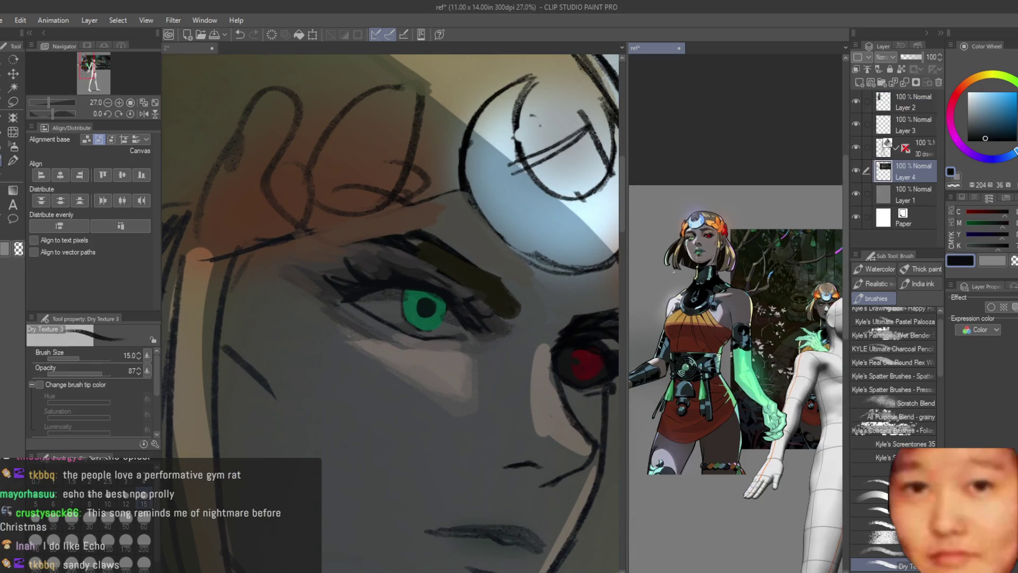
pyautogui.scroll(-4, 488, 278)
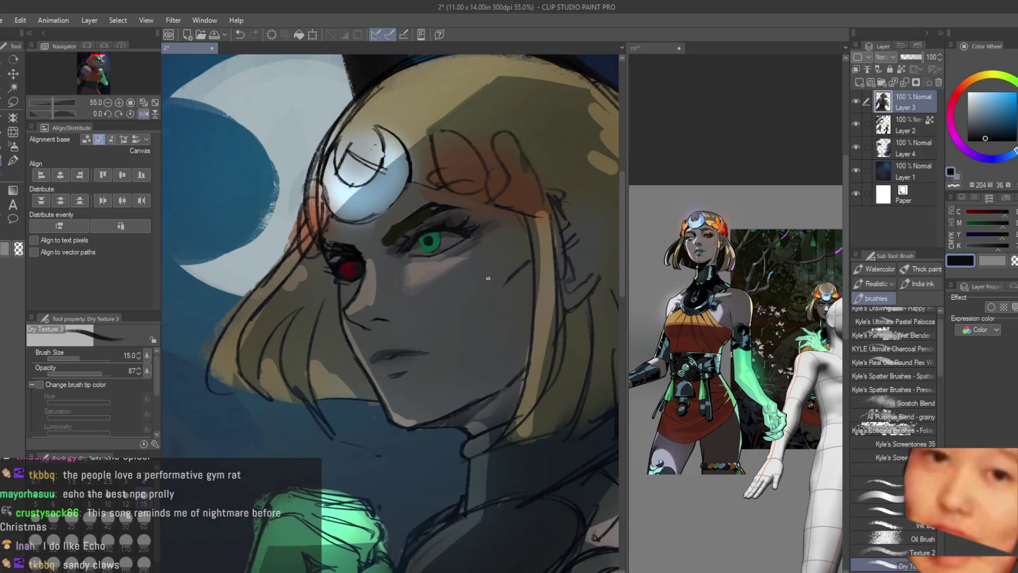
pyautogui.scroll(5, 464, 254)
pyautogui.keyDown('alt'); pyautogui.click(363, 260); pyautogui.keyUp('alt')
pyautogui.keyDown('alt'); pyautogui.click(441, 226); pyautogui.keyUp('alt')
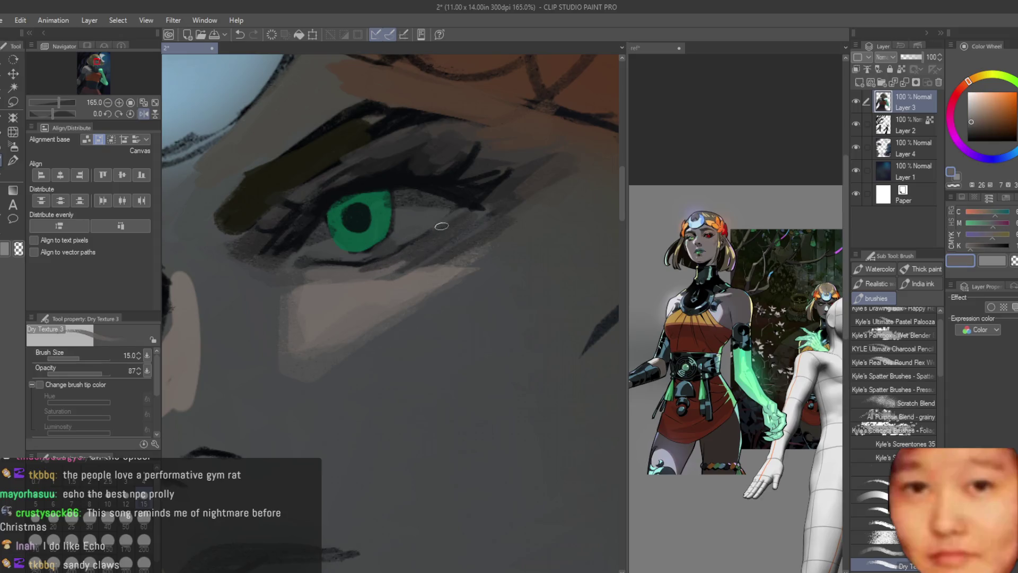
pyautogui.keyDown('alt'); pyautogui.click(435, 229); pyautogui.keyUp('alt')
pyautogui.scroll(-6, 435, 229)
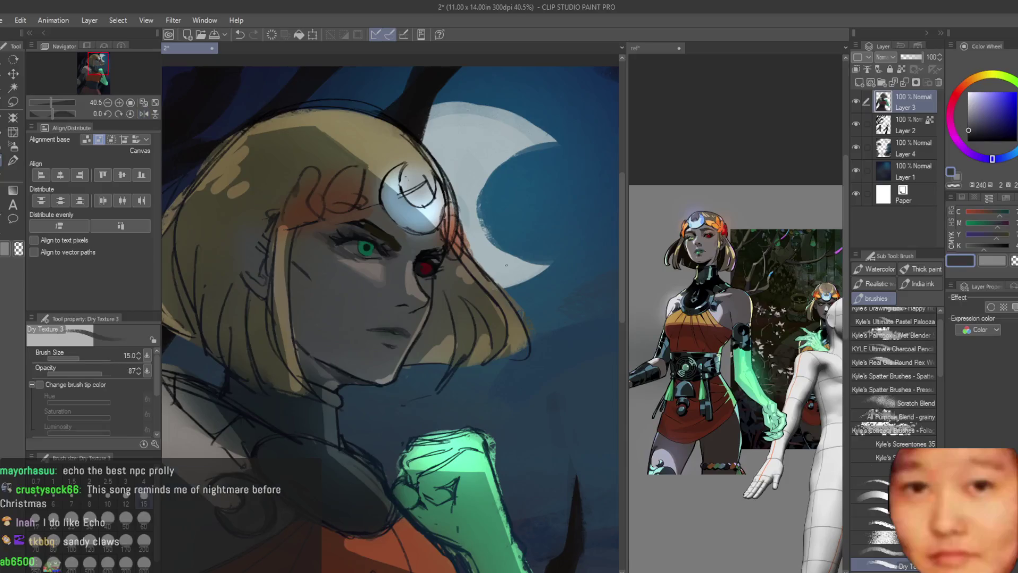
pyautogui.scroll(4, 323, 216)
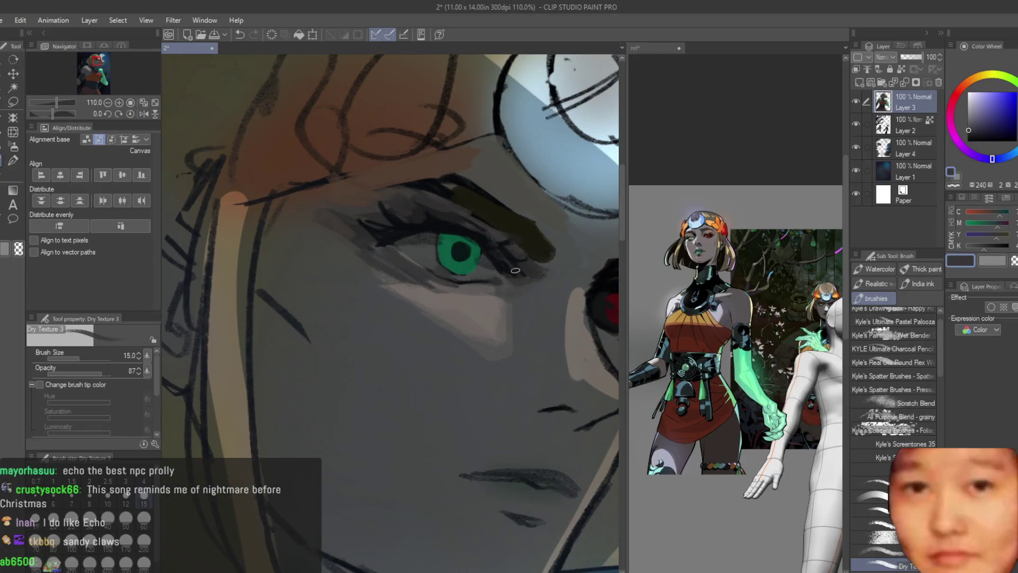
pyautogui.scroll(2, 442, 271)
pyautogui.keyDown('alt'); pyautogui.click(397, 270); pyautogui.keyUp('alt')
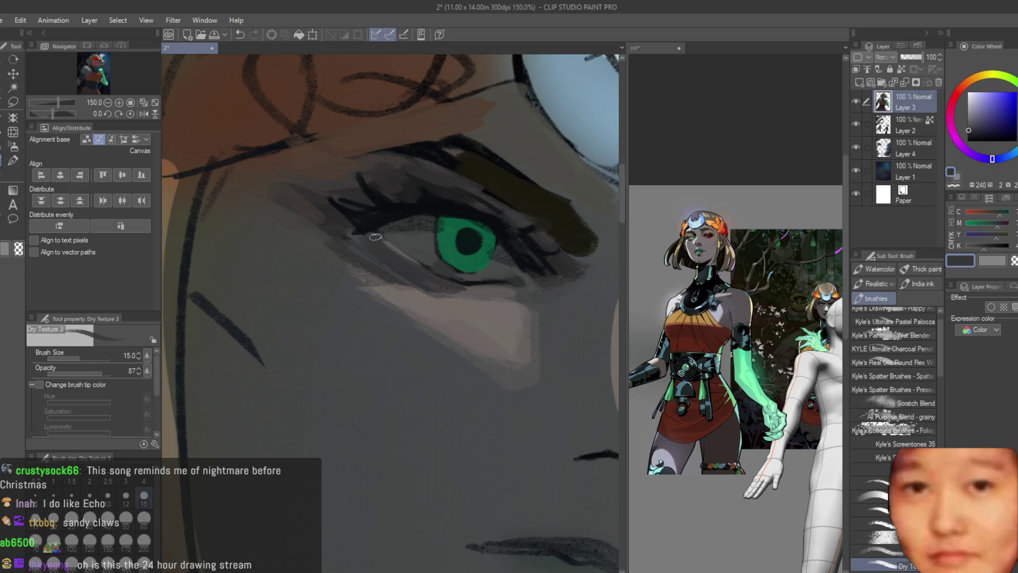
# Sample the lash near-black and iris green, and shrink the brush for fine iris detail
pyautogui.keyDown('alt'); pyautogui.click(344, 196); pyautogui.keyUp('alt')
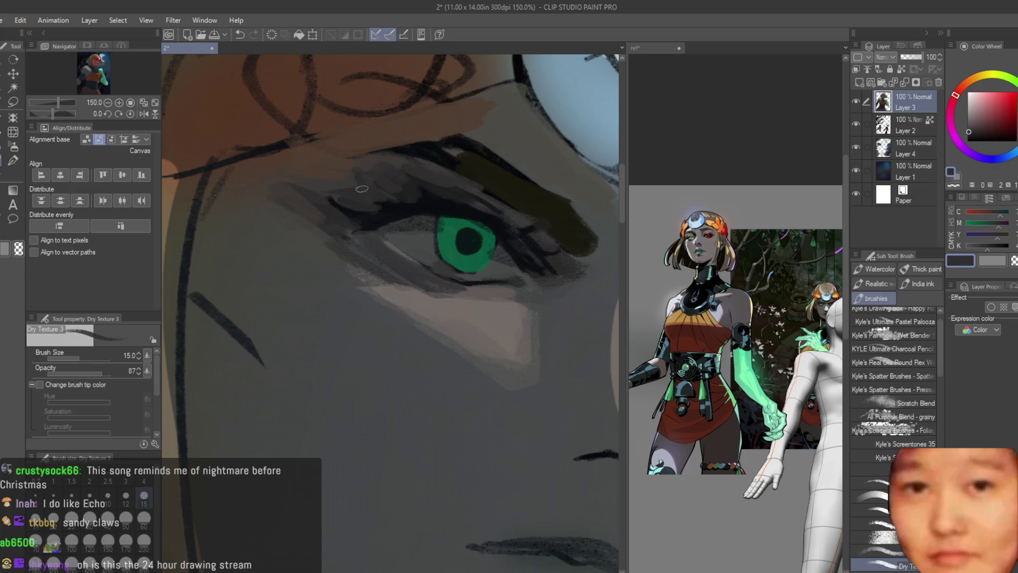
pyautogui.keyDown('alt'); pyautogui.click(362, 189); pyautogui.keyUp('alt')
pyautogui.keyDown('alt'); pyautogui.click(476, 254); pyautogui.keyUp('alt')
pyautogui.scroll(1, 476, 254)
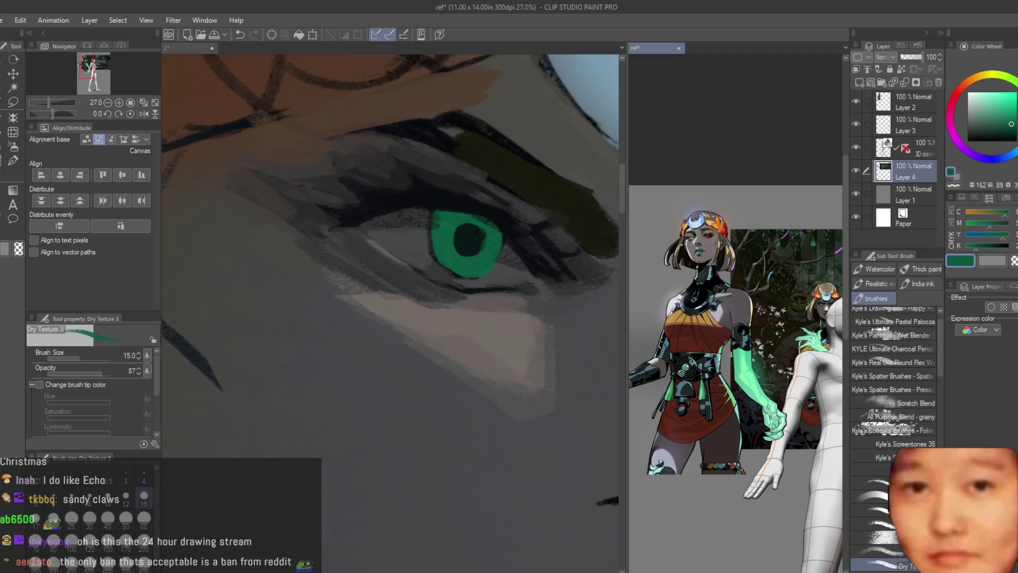
pyautogui.scroll(1, 477, 205)
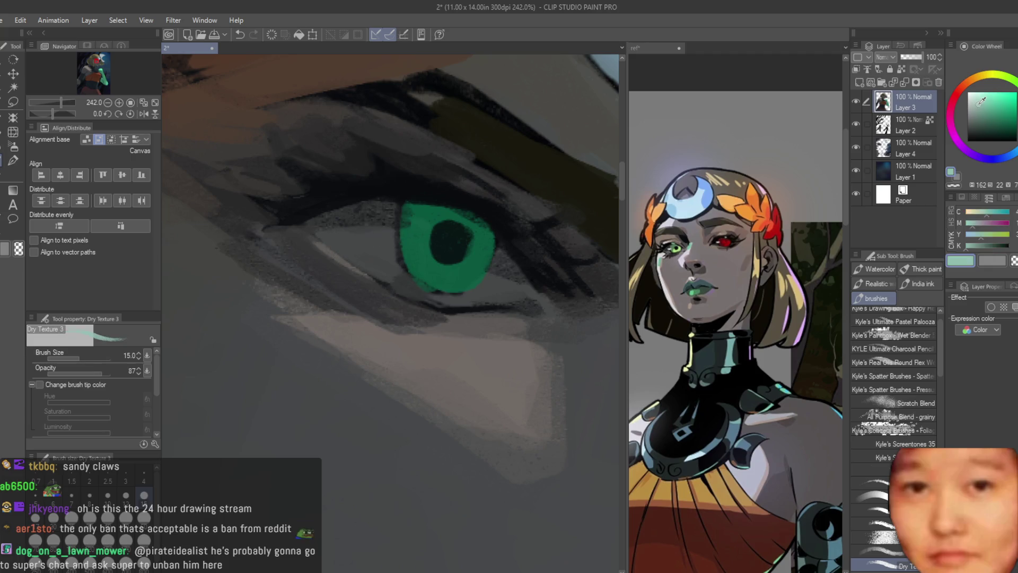
pyautogui.press('[')
pyautogui.press('[')
pyautogui.press('[')
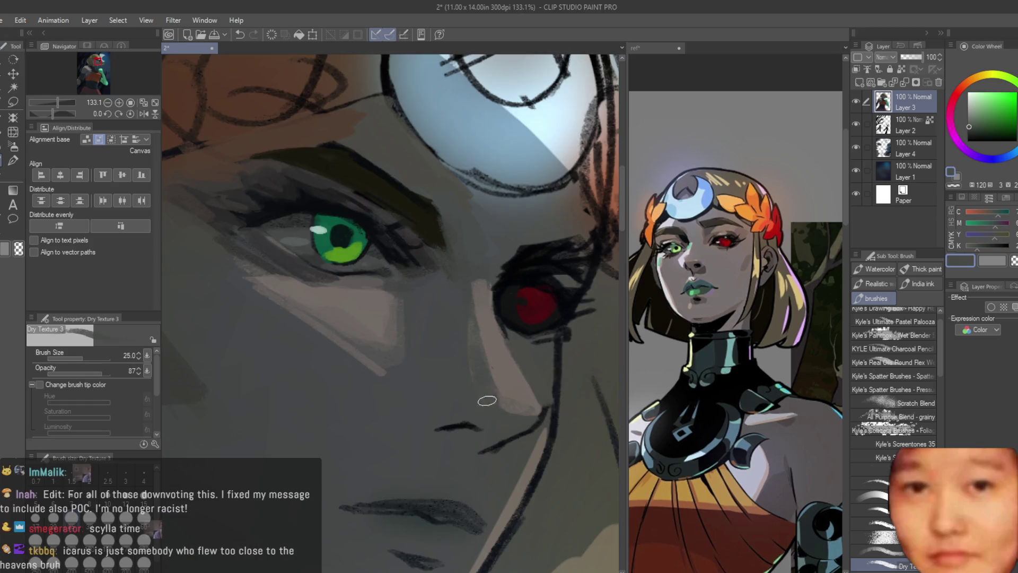
# Darken the shadow below the woman's lower lip
pyautogui.scroll(1, 477, 297)
pyautogui.scroll(-2, 358, 281)
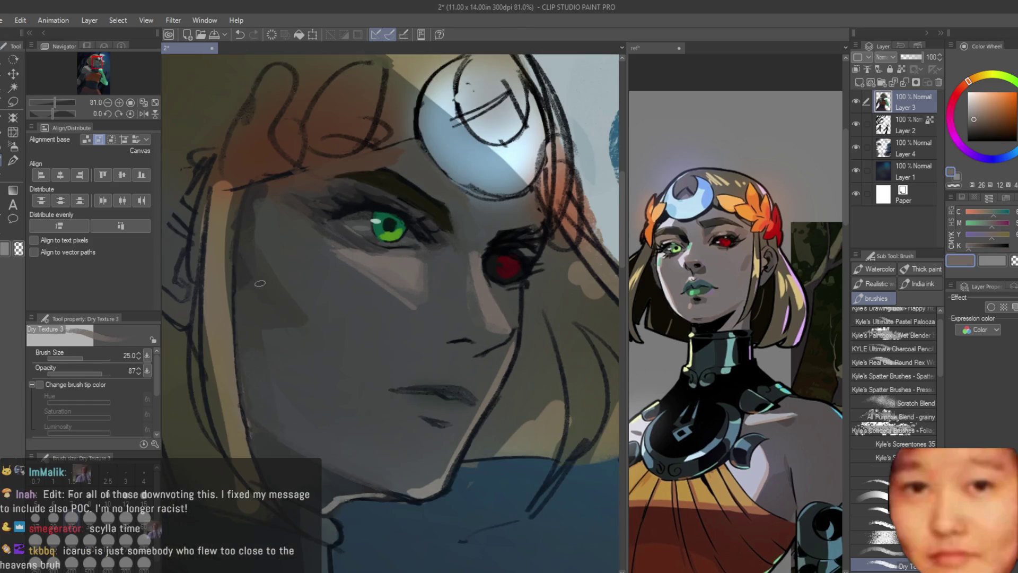
pyautogui.scroll(3, 475, 358)
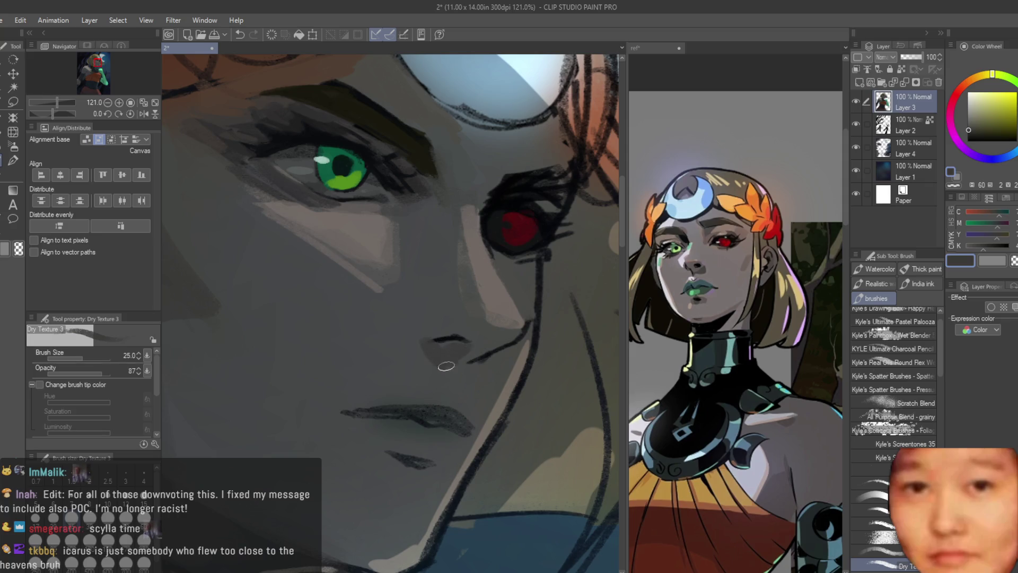
pyautogui.scroll(-6, 448, 366)
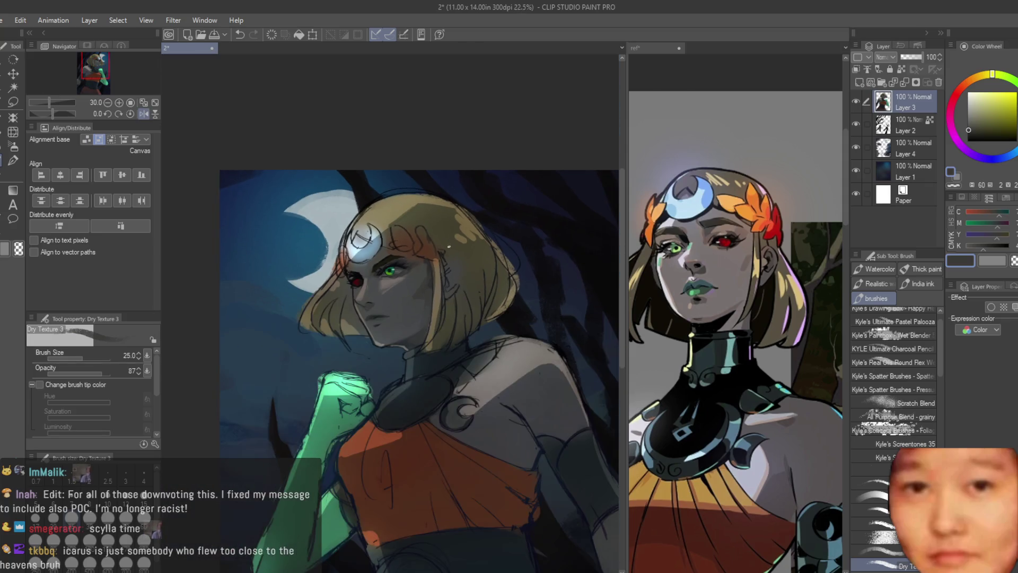
pyautogui.scroll(6, 366, 303)
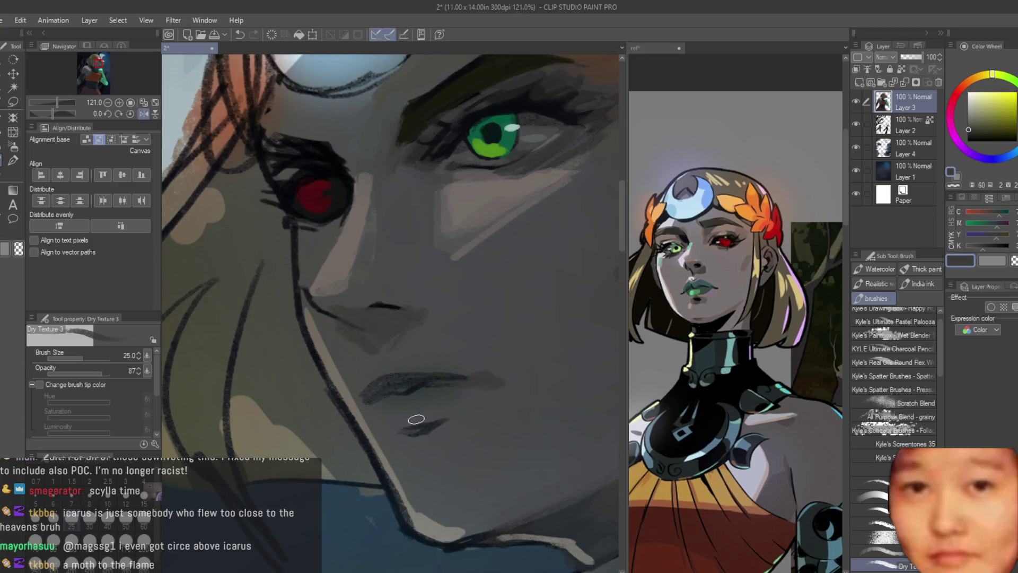
pyautogui.moveTo(398, 436); pyautogui.dragTo(421, 449)
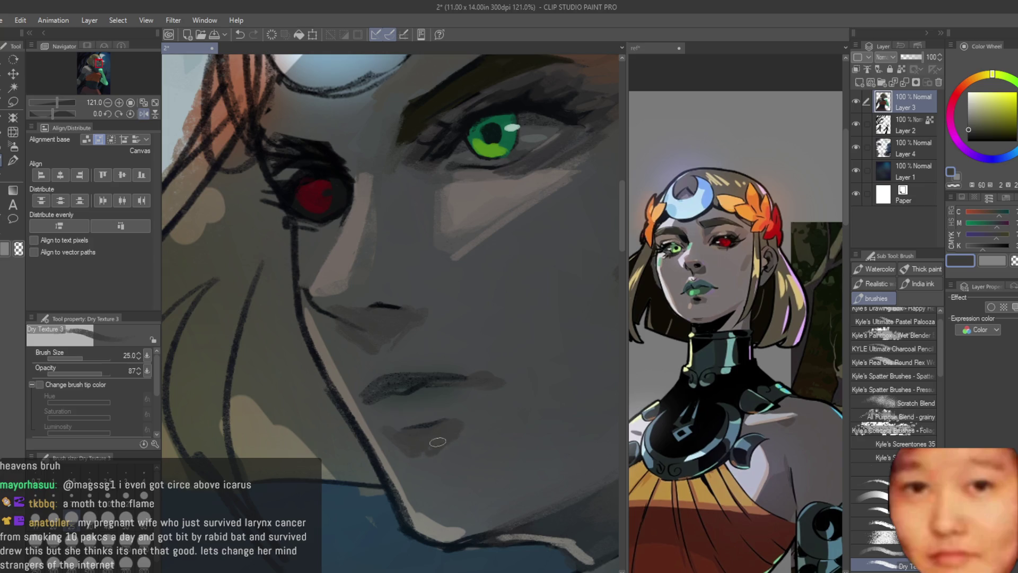
# Sample a greyish teal, make it more saturated, and tint the lips green
pyautogui.keyDown('alt'); pyautogui.click(418, 435); pyautogui.keyUp('alt')
pyautogui.scroll(-5, 420, 359)
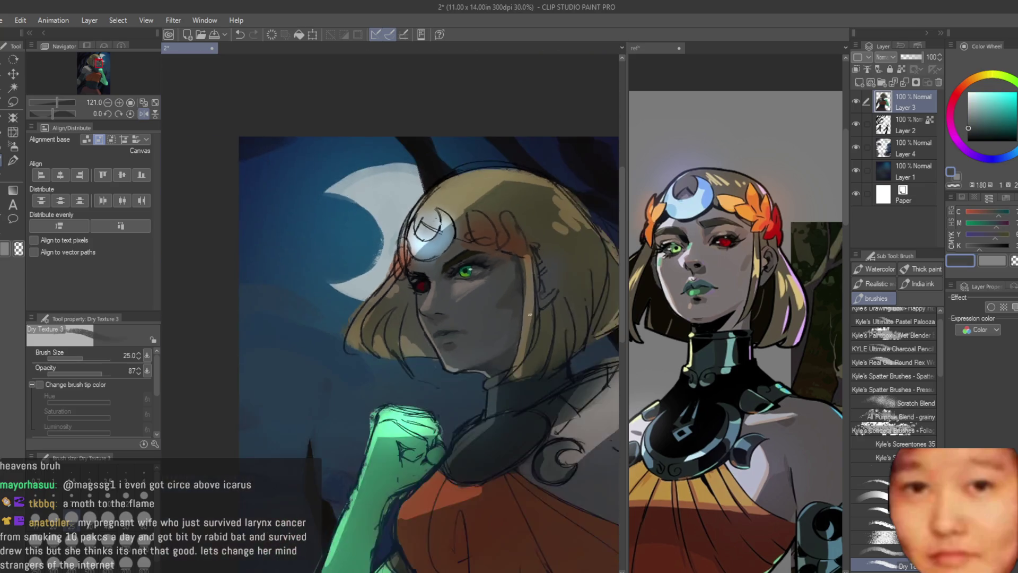
pyautogui.scroll(3, 440, 486)
pyautogui.scroll(3, 444, 378)
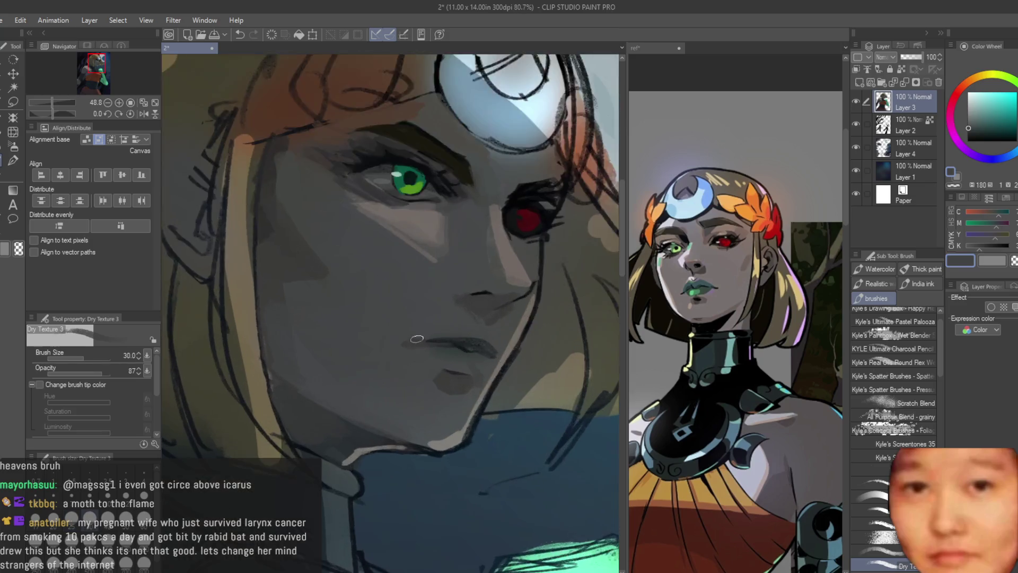
pyautogui.keyDown('alt'); pyautogui.click(468, 370); pyautogui.keyUp('alt')
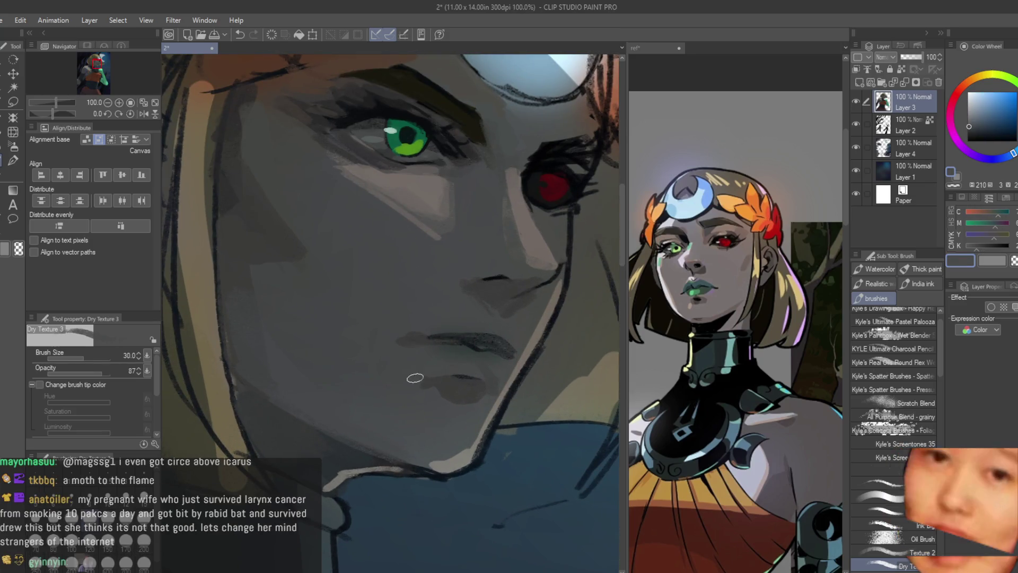
pyautogui.keyDown('alt'); pyautogui.click(465, 350); pyautogui.keyUp('alt')
pyautogui.click(981, 130)
pyautogui.click(981, 130)
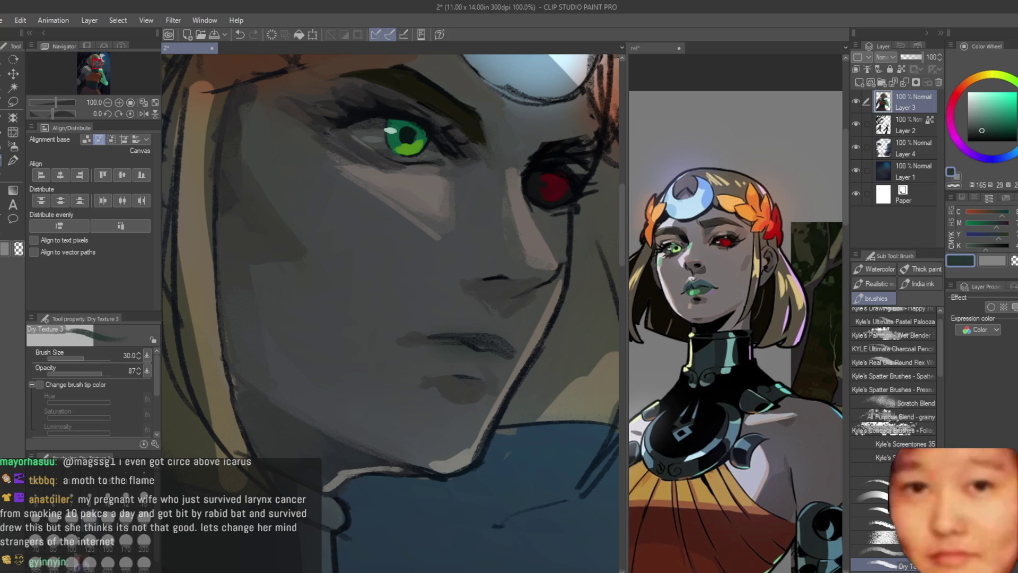
pyautogui.scroll(1, 477, 350)
pyautogui.moveTo(419, 345); pyautogui.dragTo(483, 371)
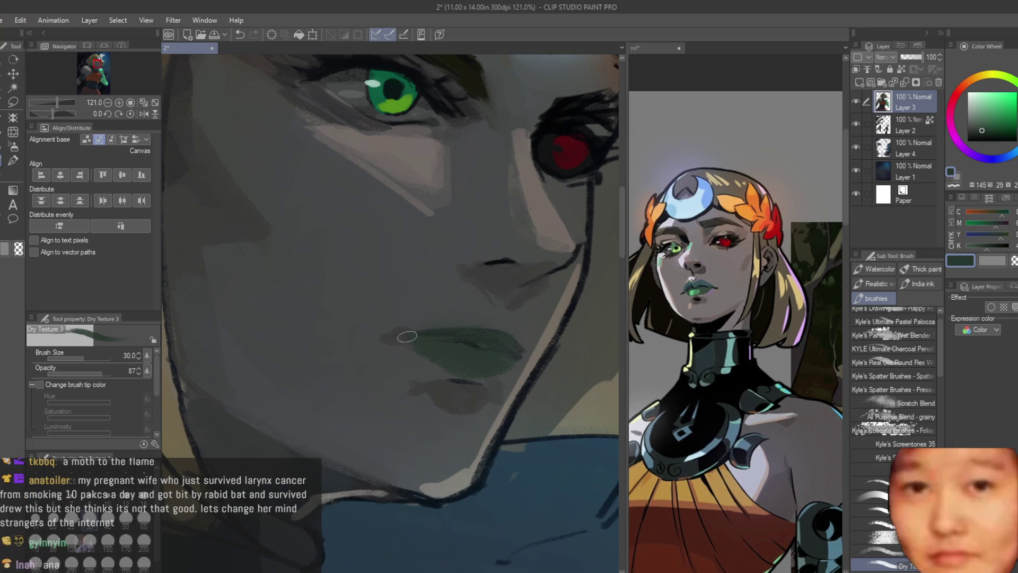
# Switch the paint colour to a light grey
pyautogui.scroll(-5, 474, 345)
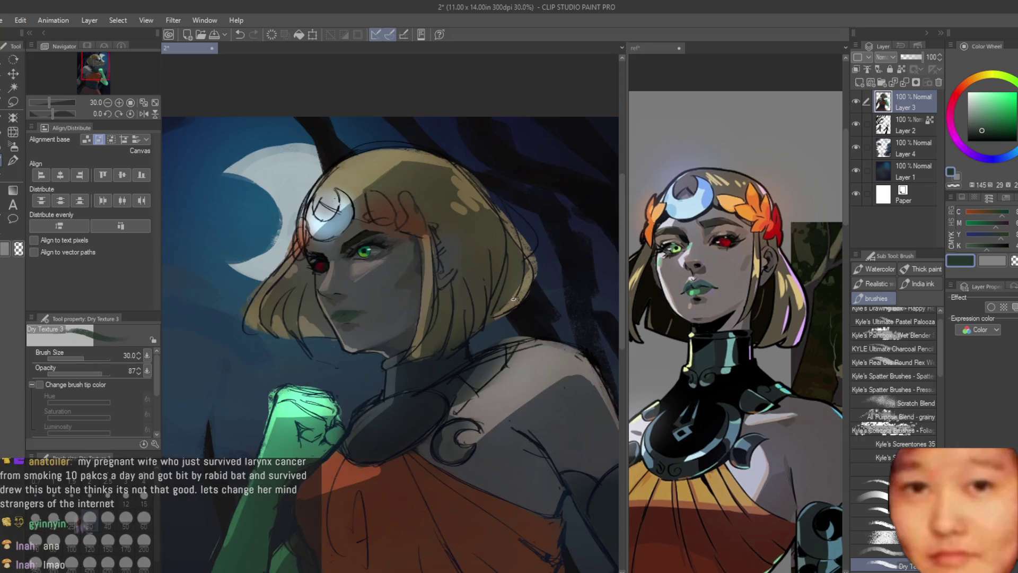
pyautogui.scroll(6, 326, 329)
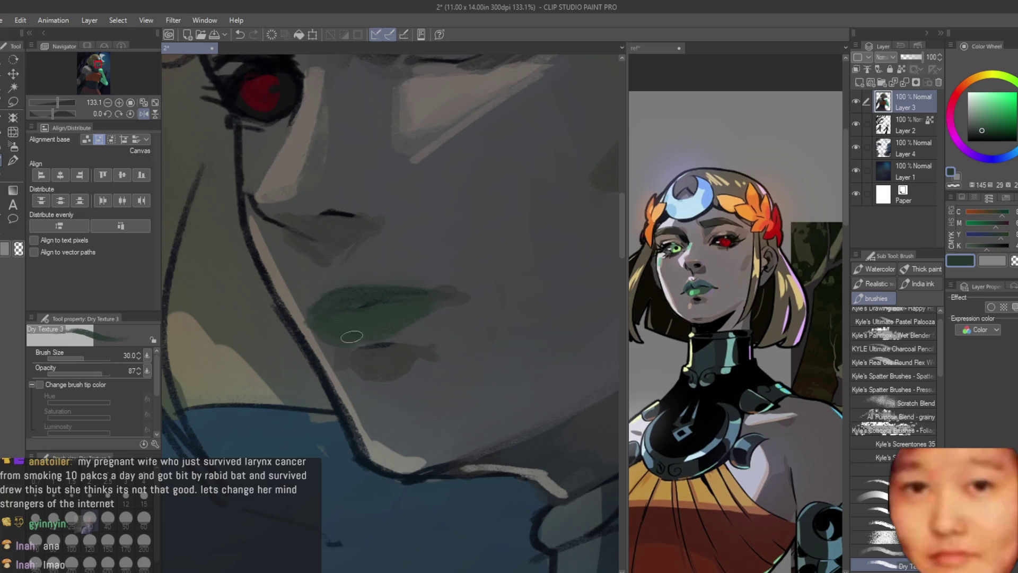
pyautogui.keyDown('alt'); pyautogui.click(399, 324); pyautogui.keyUp('alt')
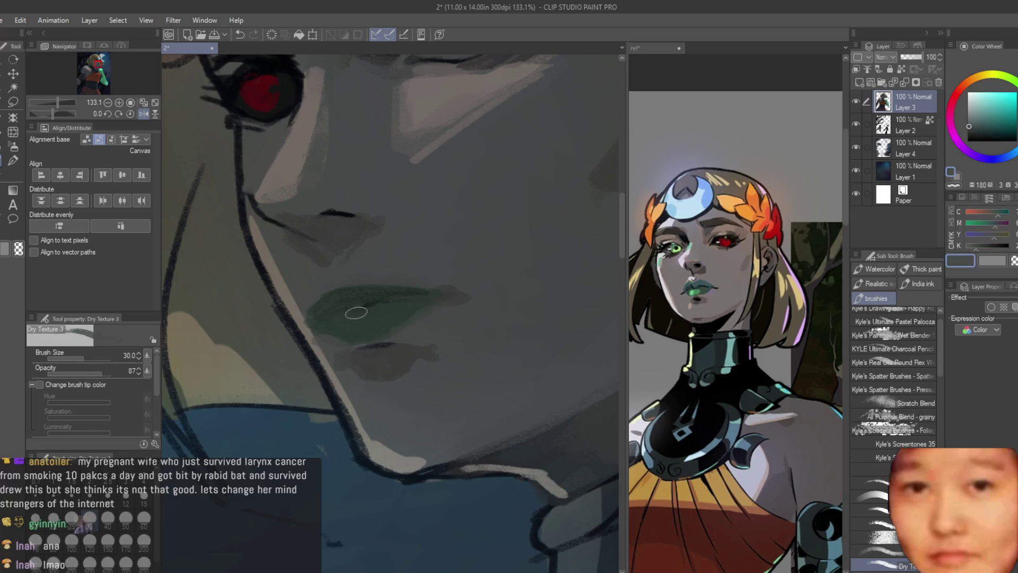
pyautogui.scroll(-7, 350, 331)
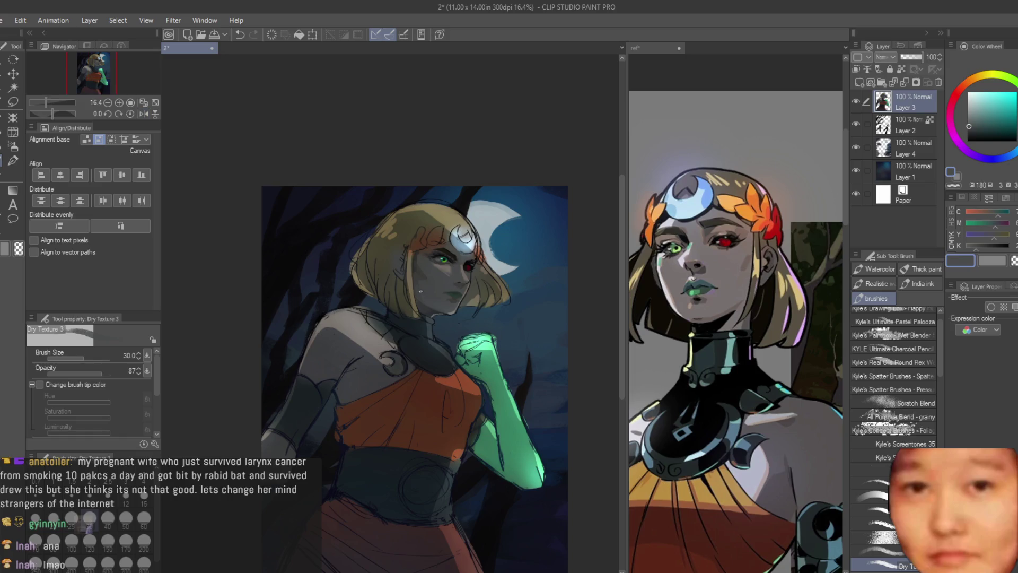
pyautogui.scroll(2, 520, 131)
pyautogui.scroll(2, 519, 131)
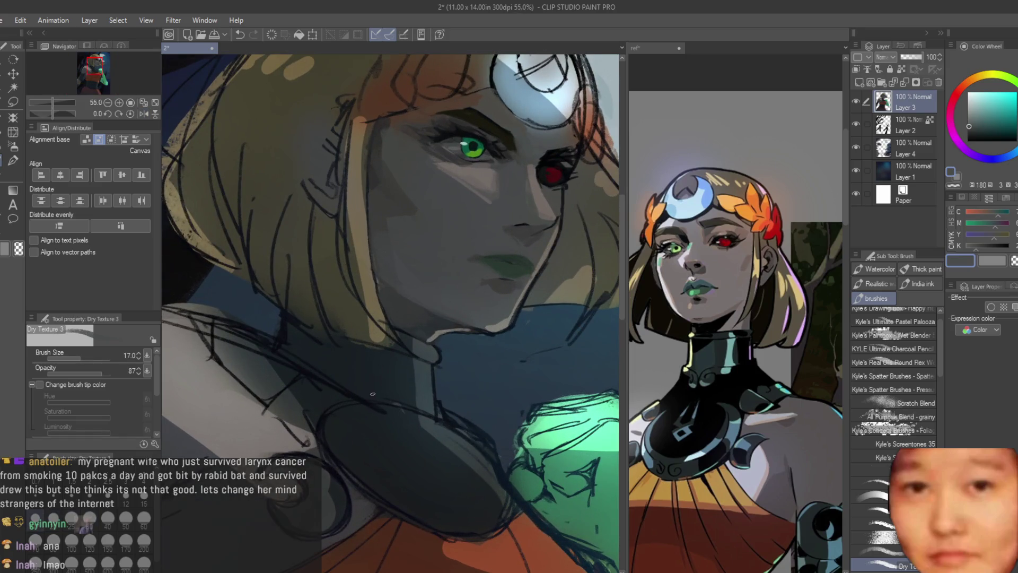
# Sample the dark red and enlarge the red iris toward the upper left
pyautogui.scroll(5, 433, 325)
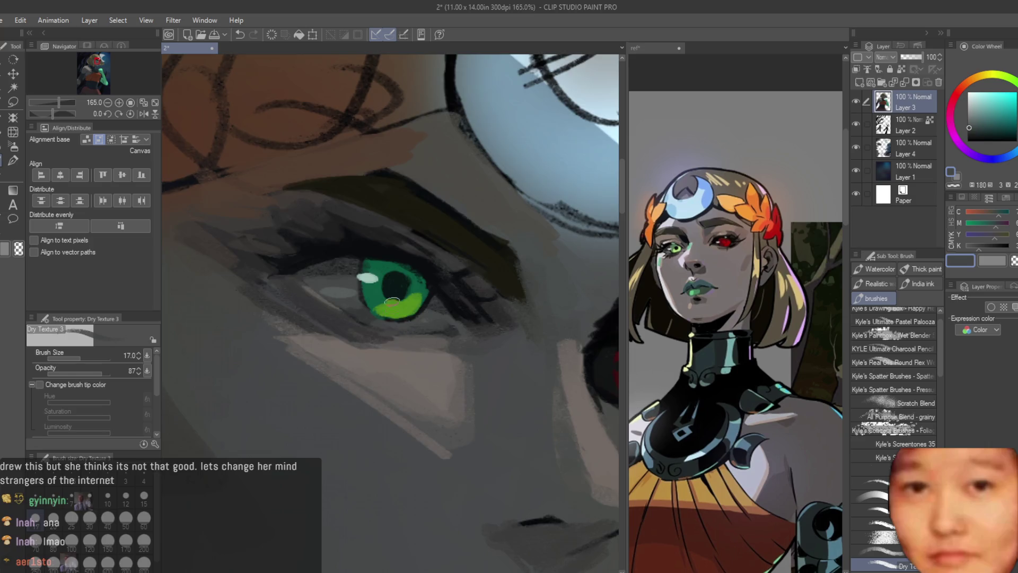
pyautogui.scroll(-1, 393, 301)
pyautogui.keyDown('alt'); pyautogui.click(404, 274); pyautogui.keyUp('alt')
pyautogui.keyDown('alt'); pyautogui.click(374, 288); pyautogui.keyUp('alt')
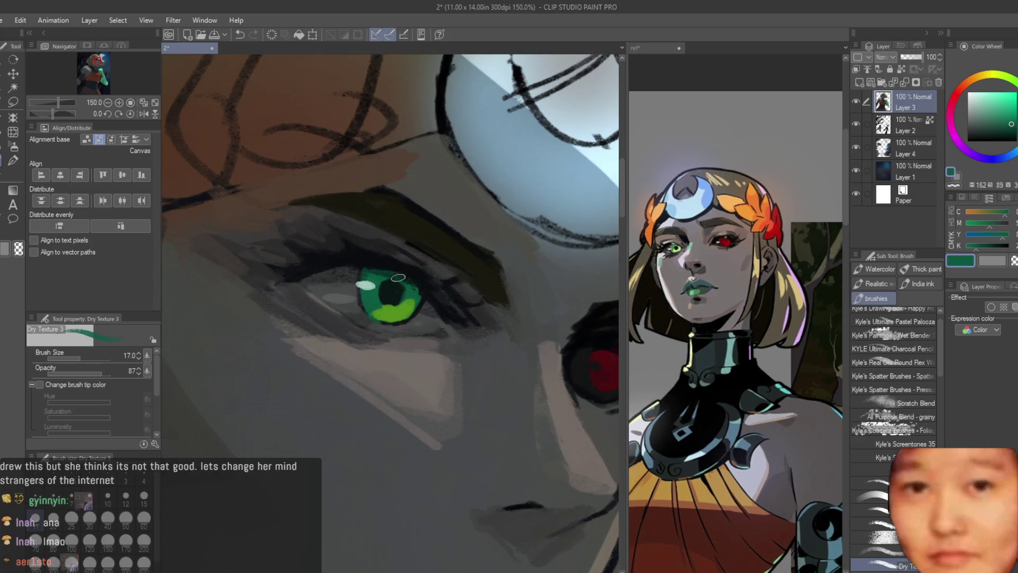
pyautogui.scroll(-5, 413, 249)
pyautogui.scroll(5, 458, 226)
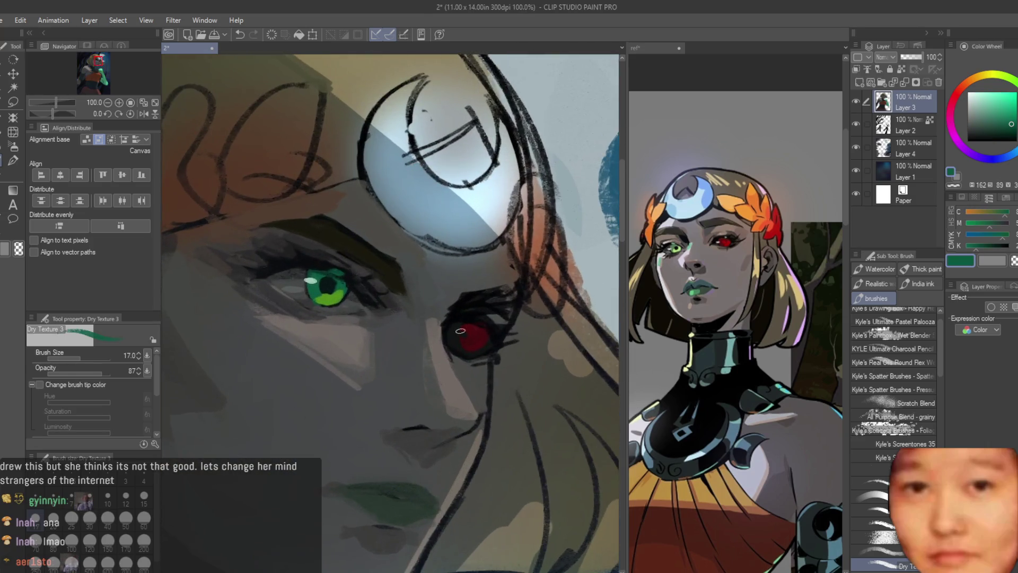
pyautogui.keyDown('alt'); pyautogui.click(474, 350); pyautogui.keyUp('alt')
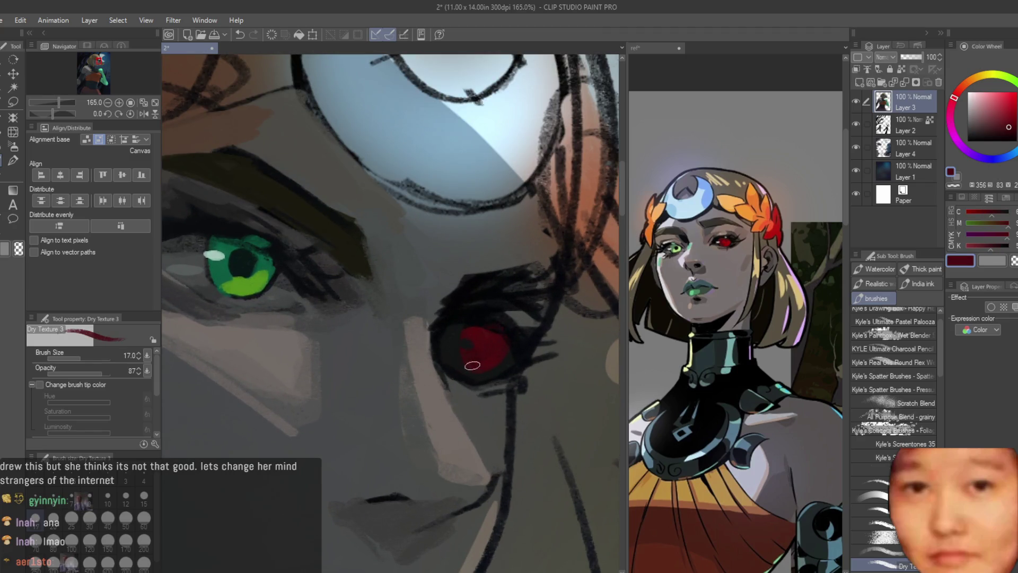
pyautogui.moveTo(472, 369)
pyautogui.mouseDown()
pyautogui.moveTo(450, 333)
pyautogui.moveTo(500, 353)
pyautogui.moveTo(477, 373)
pyautogui.mouseUp()
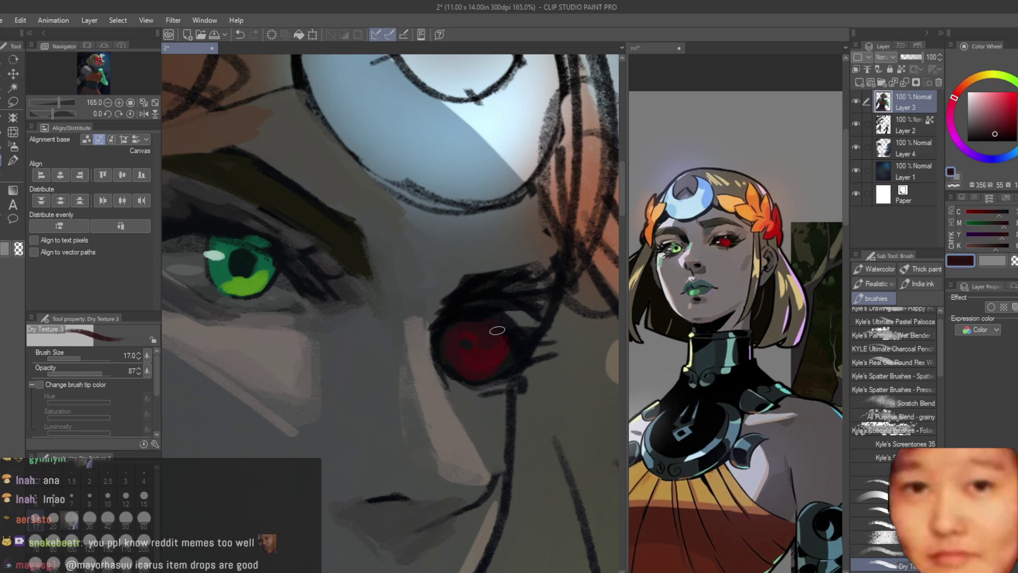
# Pick a dark blue-black and flip the canvas horizontally to check the face
pyautogui.keyDown('alt'); pyautogui.click(497, 330); pyautogui.keyUp('alt')
pyautogui.scroll(-5, 496, 329)
pyautogui.press('h')
pyautogui.scroll(2, 325, 328)
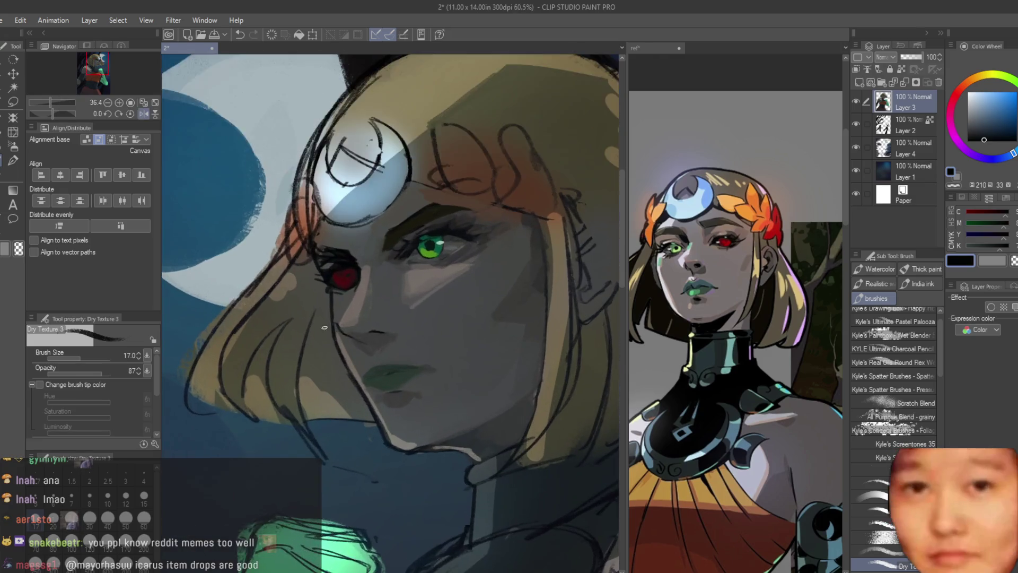
pyautogui.scroll(3, 325, 328)
pyautogui.scroll(-3, 313, 318)
pyautogui.scroll(2, 303, 310)
# Paint olive strokes over the eyelid above the red eye
pyautogui.keyDown('alt'); pyautogui.click(297, 304); pyautogui.keyUp('alt')
pyautogui.scroll(1, 294, 300)
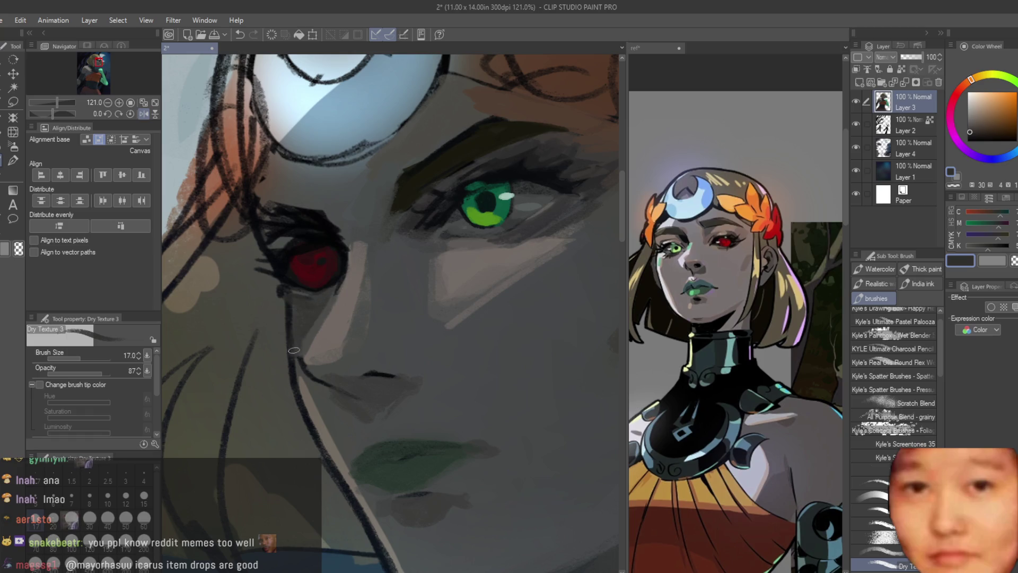
pyautogui.scroll(-5, 294, 350)
pyautogui.scroll(4, 321, 317)
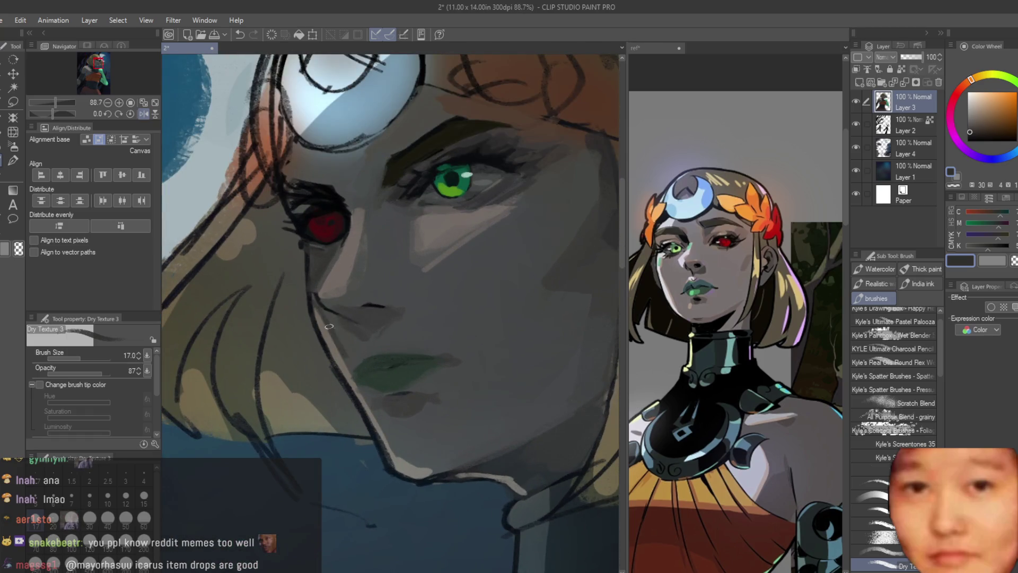
pyautogui.scroll(-7, 329, 315)
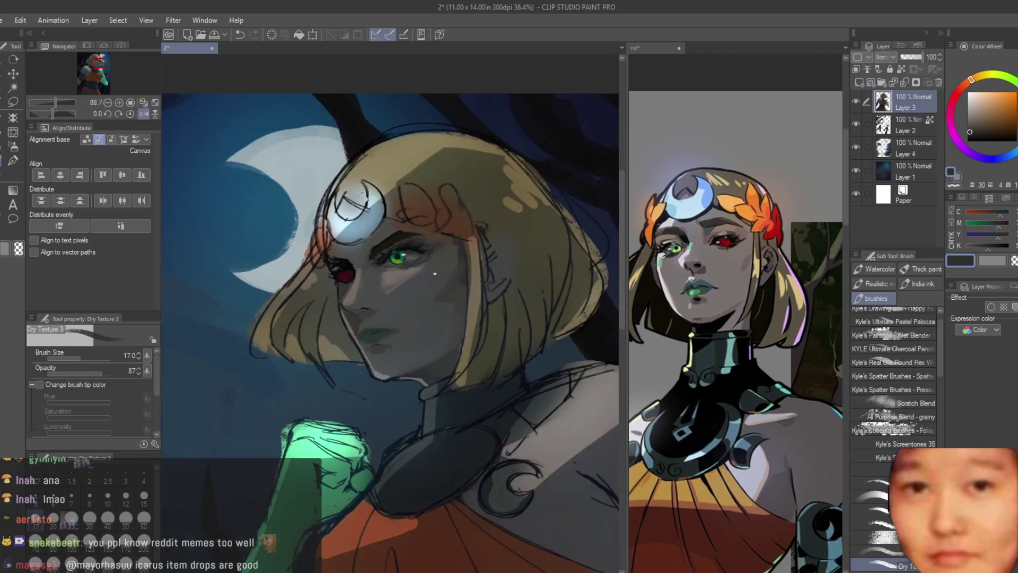
pyautogui.scroll(6, 398, 260)
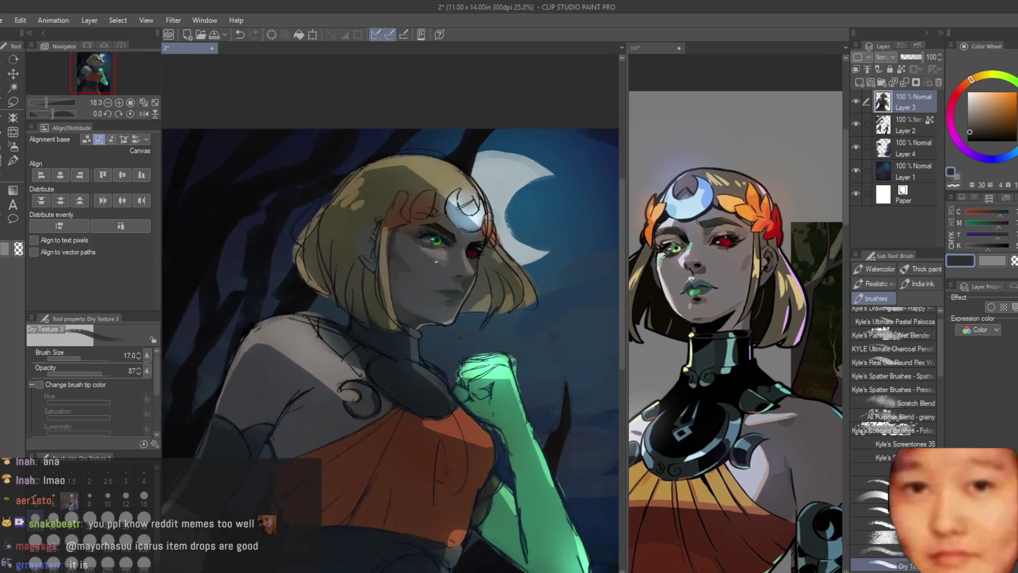
pyautogui.scroll(4, 519, 186)
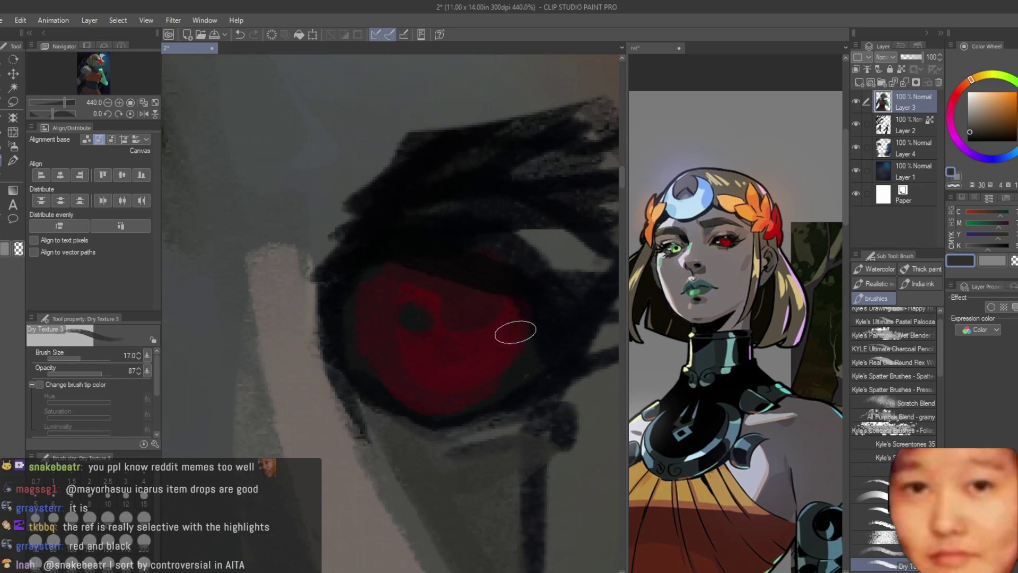
pyautogui.keyDown('alt'); pyautogui.click(366, 343); pyautogui.keyUp('alt')
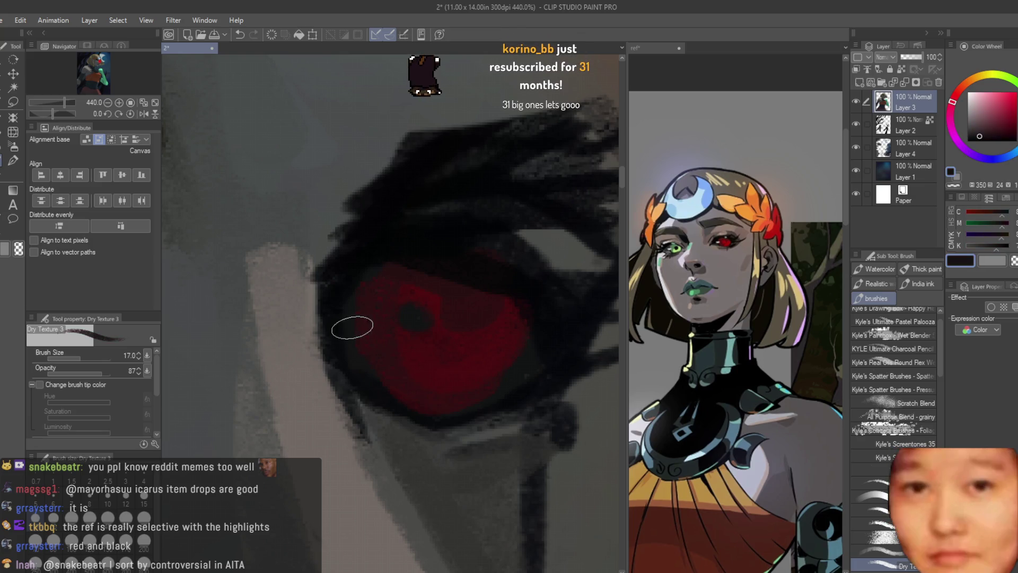
pyautogui.keyDown('alt'); pyautogui.click(529, 325); pyautogui.keyUp('alt')
pyautogui.scroll(-4, 454, 348)
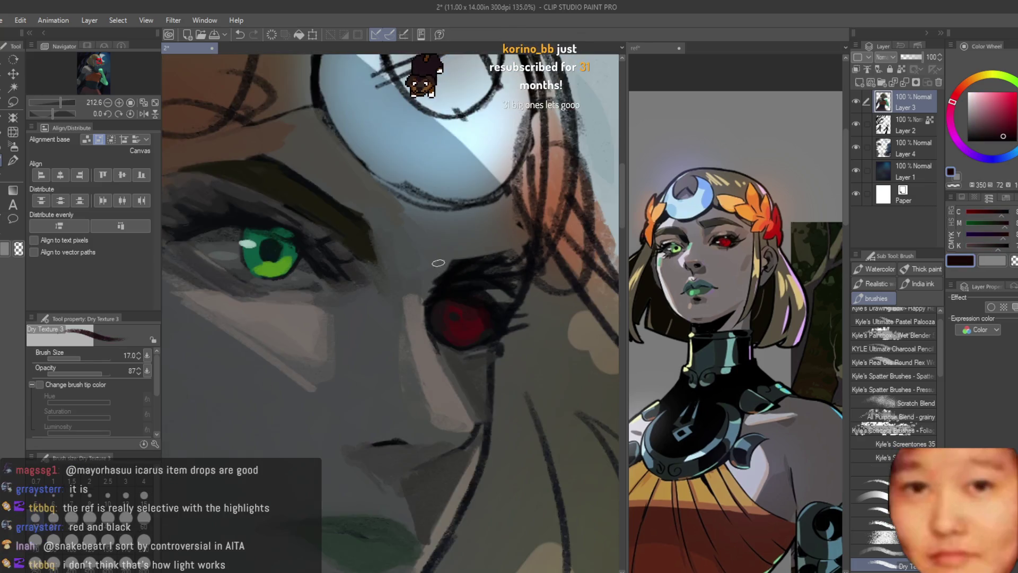
pyautogui.moveTo(476, 281)
pyautogui.mouseDown()
pyautogui.moveTo(466, 292)
pyautogui.moveTo(475, 272)
pyautogui.moveTo(528, 280)
pyautogui.moveTo(467, 273)
pyautogui.mouseUp()
# Enlarge the brush and sample skin, shadow and brow tones around the red eye
pyautogui.keyDown('alt'); pyautogui.click(467, 273); pyautogui.keyUp('alt')
pyautogui.scroll(-4, 522, 312)
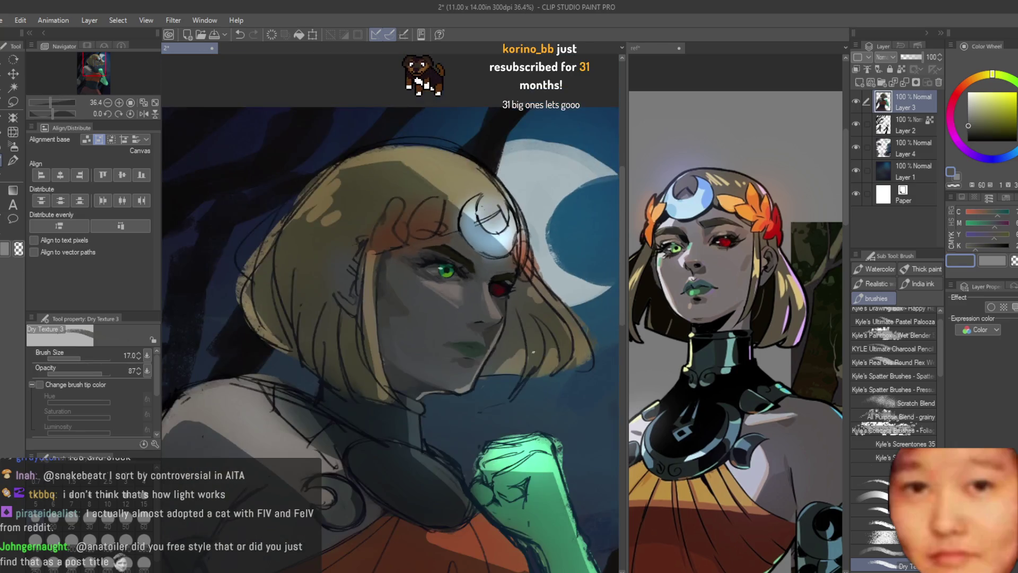
pyautogui.press(']')
pyautogui.scroll(4, 495, 298)
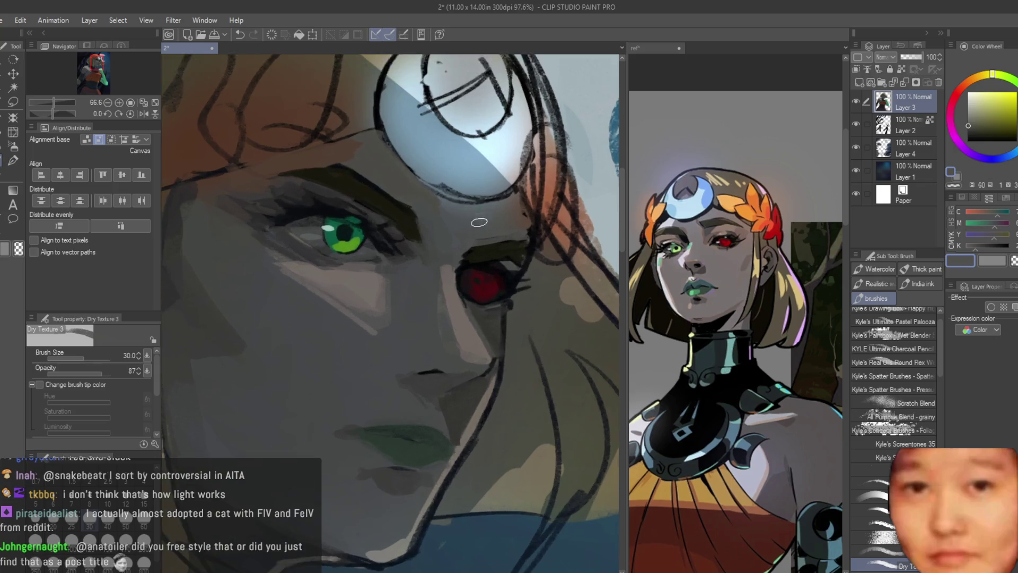
pyautogui.keyDown('alt'); pyautogui.click(506, 303); pyautogui.keyUp('alt')
pyautogui.keyDown('alt'); pyautogui.click(487, 281); pyautogui.keyUp('alt')
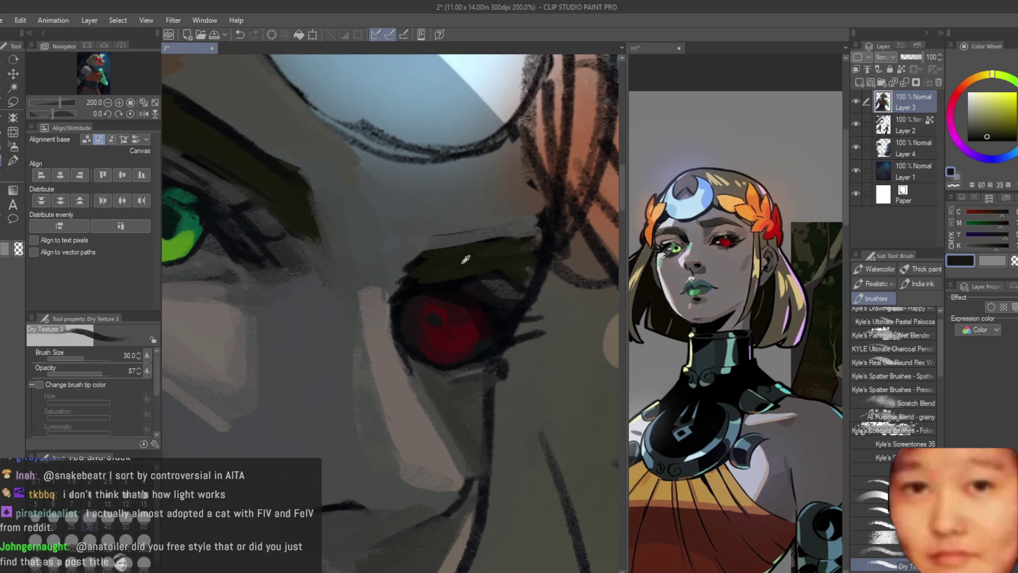
pyautogui.keyDown('alt'); pyautogui.click(429, 241); pyautogui.keyUp('alt')
pyautogui.scroll(-2, 411, 247)
pyautogui.keyDown('alt'); pyautogui.click(376, 238); pyautogui.keyUp('alt')
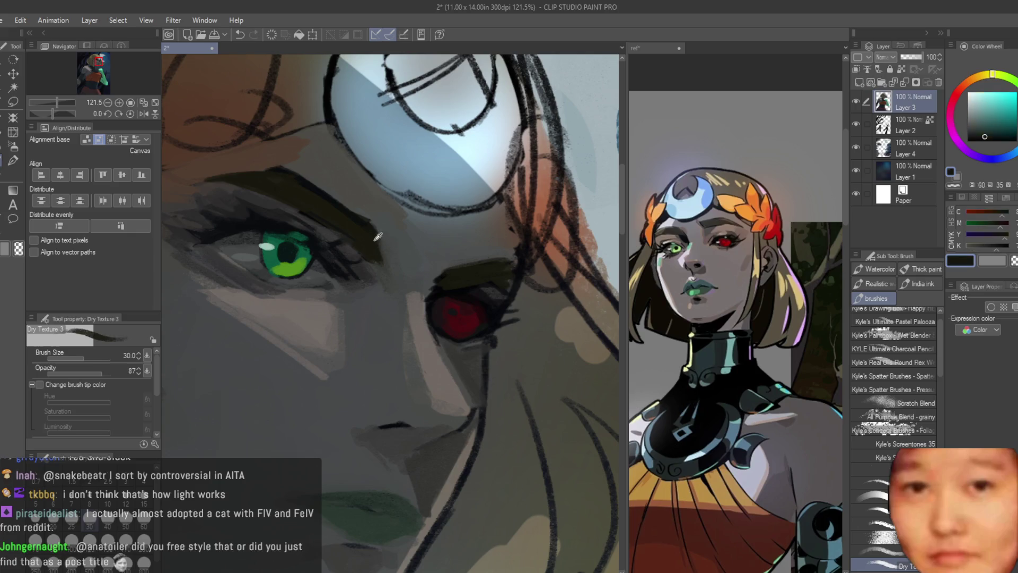
# Darken the left end of the brow with near-black cyan-grey and dark olive
pyautogui.keyDown('alt'); pyautogui.click(403, 252); pyautogui.keyUp('alt')
pyautogui.scroll(-5, 418, 244)
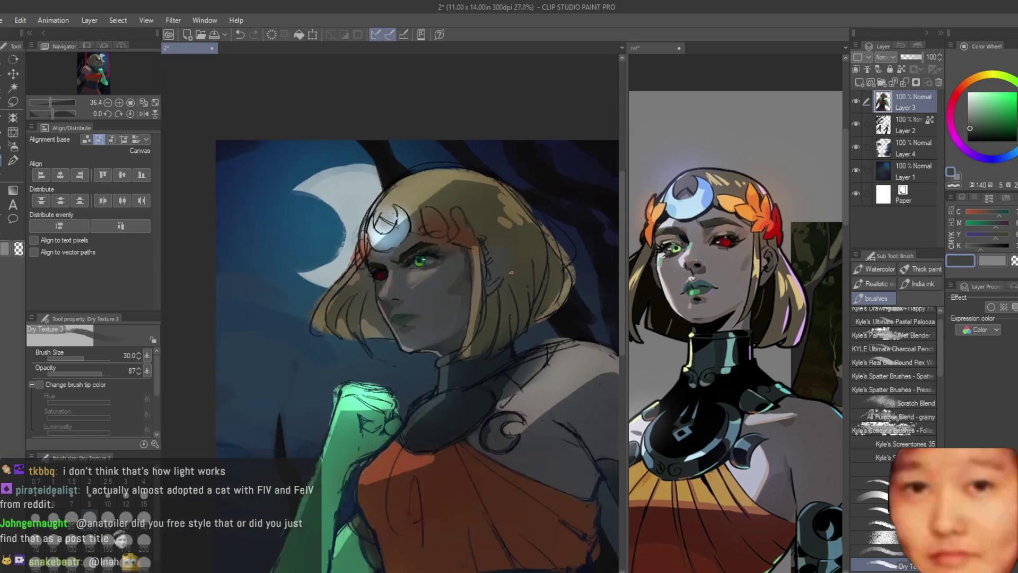
pyautogui.scroll(5, 413, 256)
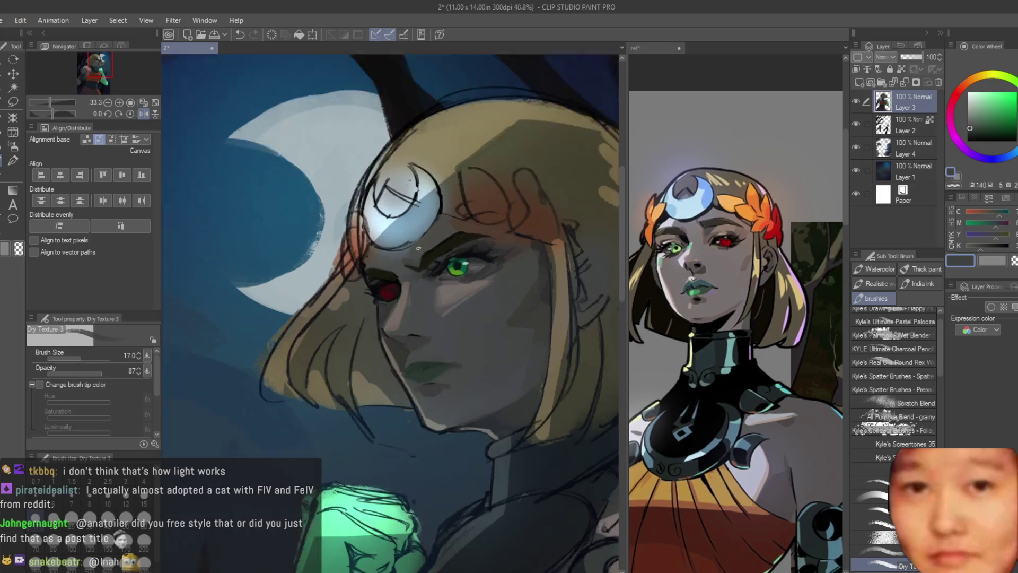
pyautogui.keyDown('alt'); pyautogui.click(372, 283); pyautogui.keyUp('alt')
pyautogui.keyDown('alt'); pyautogui.click(373, 283); pyautogui.keyUp('alt')
pyautogui.keyDown('alt'); pyautogui.click(350, 270); pyautogui.keyUp('alt')
pyautogui.keyDown('alt'); pyautogui.click(378, 292); pyautogui.keyUp('alt')
pyautogui.moveTo(350, 289); pyautogui.dragTo(310, 278)
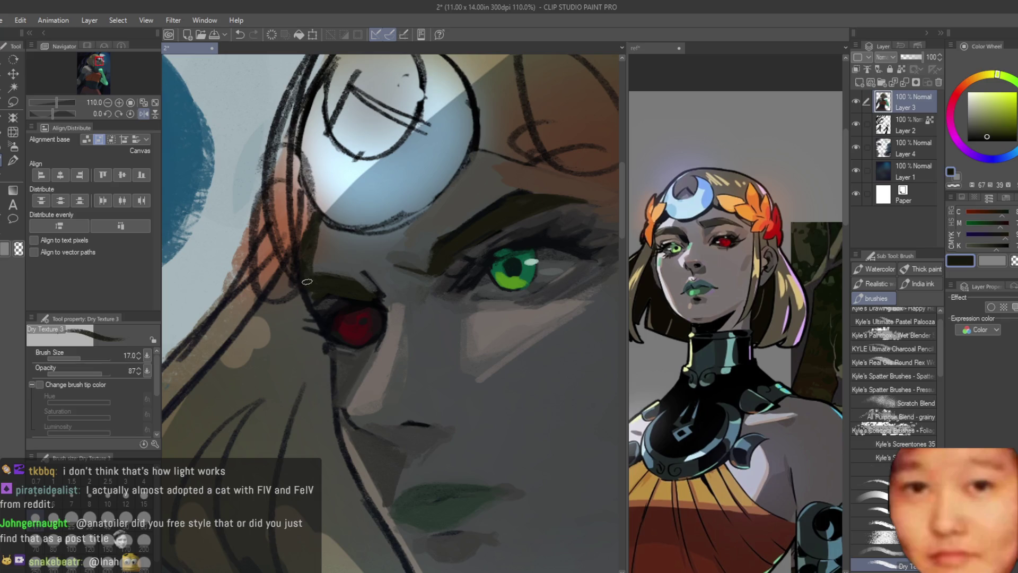
# Trace a dark olive line along the crown circle's edge
pyautogui.keyDown('alt'); pyautogui.click(307, 281); pyautogui.keyUp('alt')
pyautogui.scroll(1, 382, 259)
pyautogui.moveTo(456, 161)
pyautogui.mouseDown()
pyautogui.moveTo(403, 238)
pyautogui.moveTo(366, 256)
pyautogui.mouseUp()
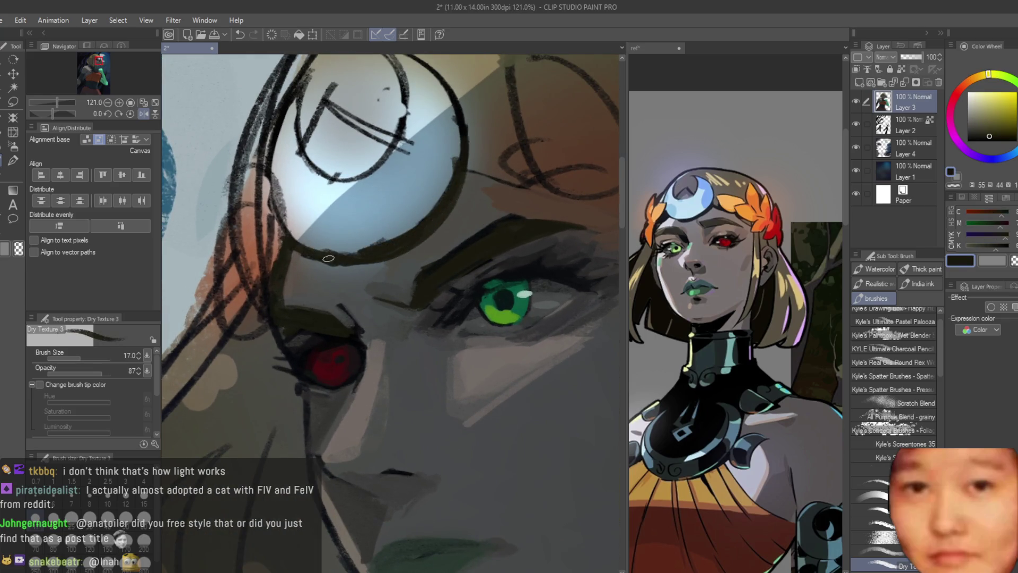
pyautogui.keyDown('alt'); pyautogui.click(328, 258); pyautogui.keyUp('alt')
pyautogui.scroll(-8, 425, 239)
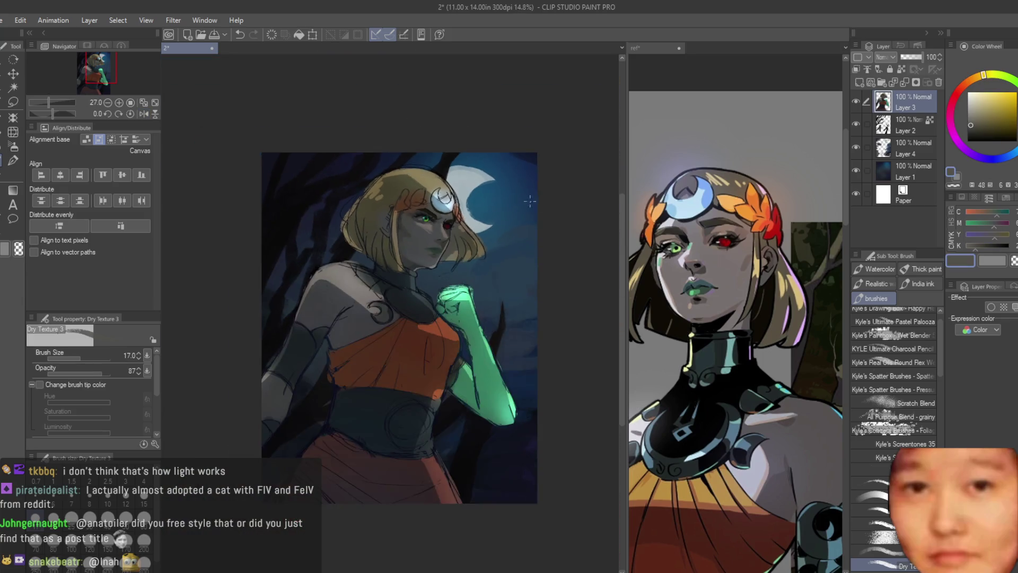
pyautogui.scroll(2, 530, 201)
pyautogui.scroll(2, 405, 222)
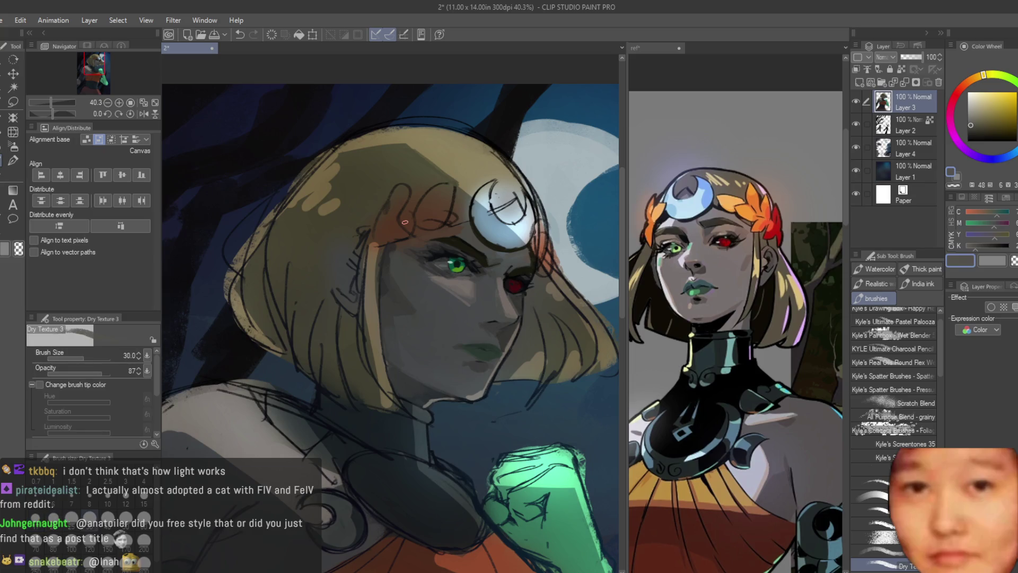
# Paint green along the green iris's lower-right edge and touch it up darker
pyautogui.scroll(4, 454, 265)
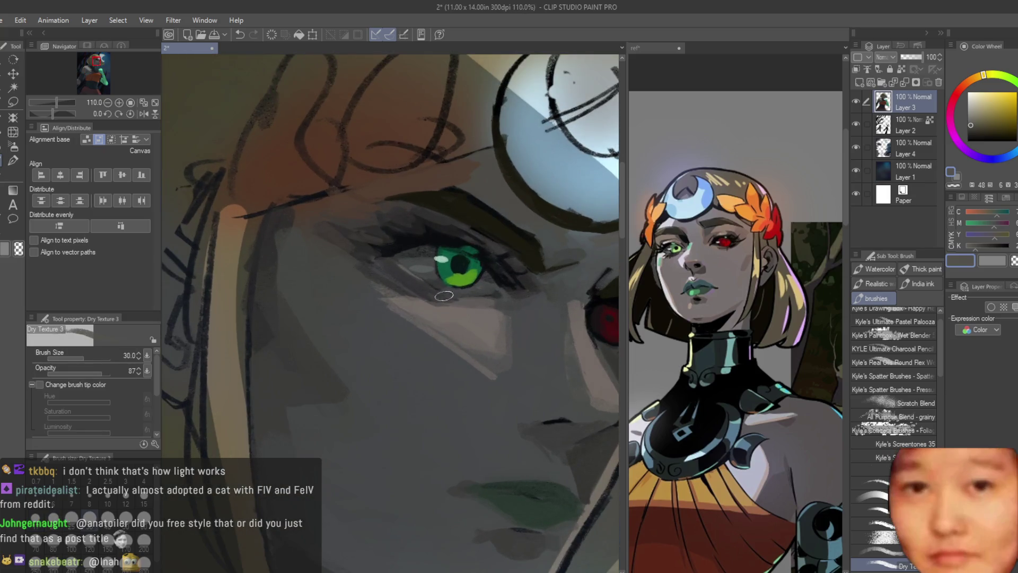
pyautogui.scroll(2, 449, 277)
pyautogui.keyDown('alt'); pyautogui.click(491, 262); pyautogui.keyUp('alt')
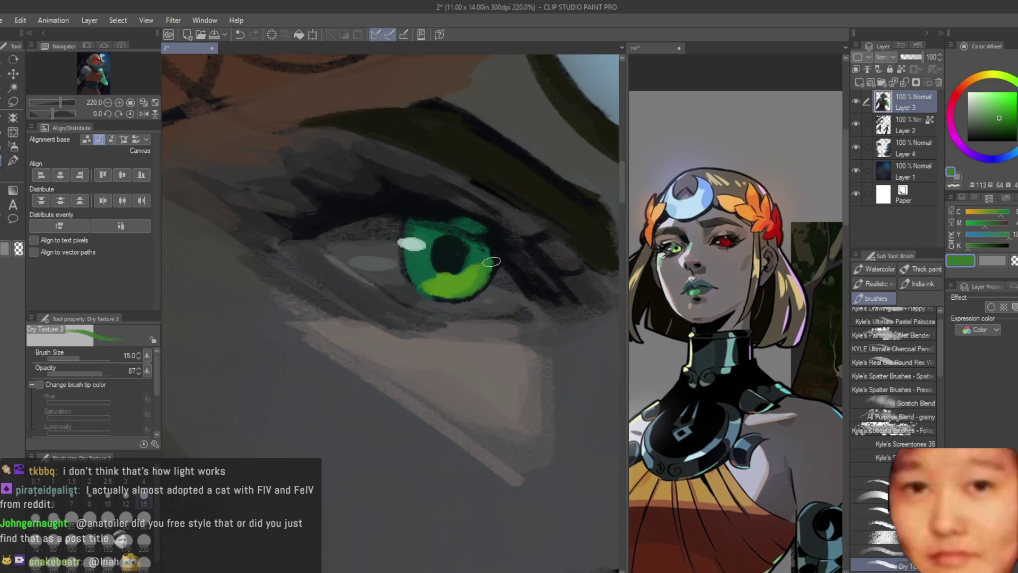
pyautogui.keyDown('alt'); pyautogui.click(506, 249); pyautogui.keyUp('alt')
pyautogui.moveTo(501, 263); pyautogui.dragTo(477, 296)
pyautogui.keyDown('alt'); pyautogui.click(511, 260); pyautogui.keyUp('alt')
pyautogui.keyDown('alt'); pyautogui.click(472, 302); pyautogui.keyUp('alt')
# Sample the iris green, then pick a dark navy colour
pyautogui.scroll(-5, 442, 259)
pyautogui.scroll(3, 509, 286)
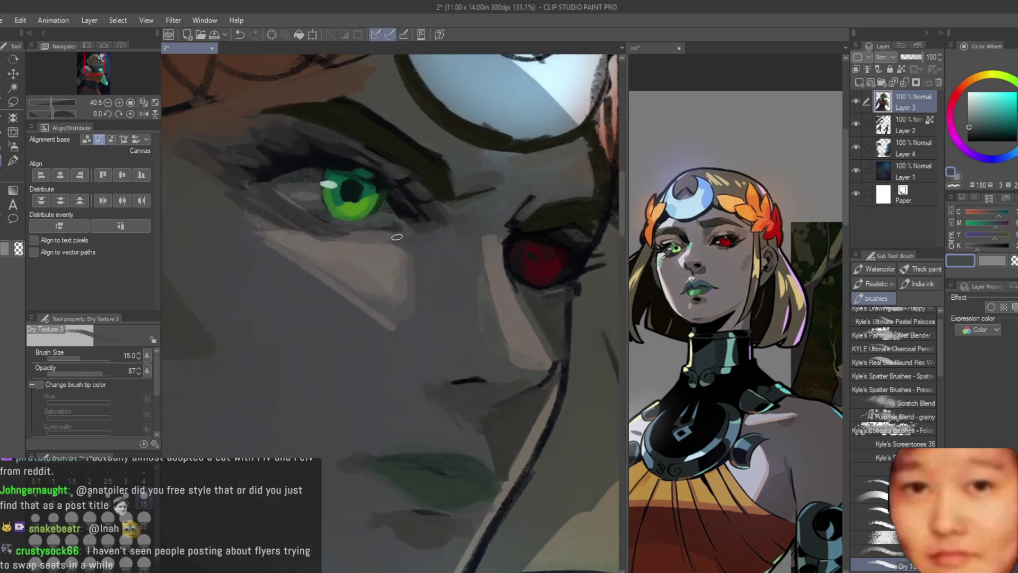
pyautogui.keyDown('alt'); pyautogui.click(355, 219); pyautogui.keyUp('alt')
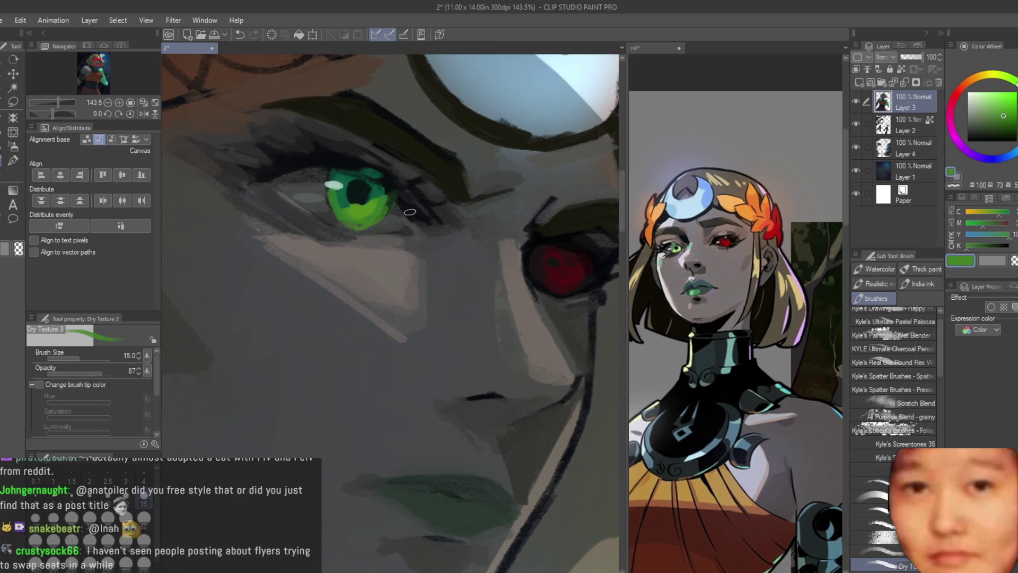
pyautogui.scroll(-3, 445, 255)
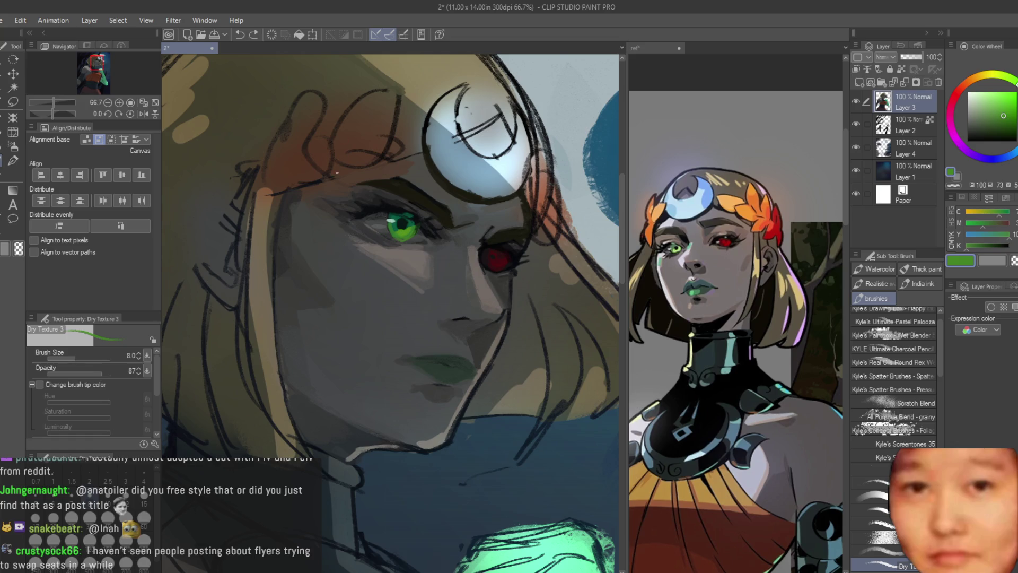
pyautogui.scroll(2, 374, 234)
pyautogui.keyDown('alt'); pyautogui.click(419, 247); pyautogui.keyUp('alt')
pyautogui.scroll(1, 419, 246)
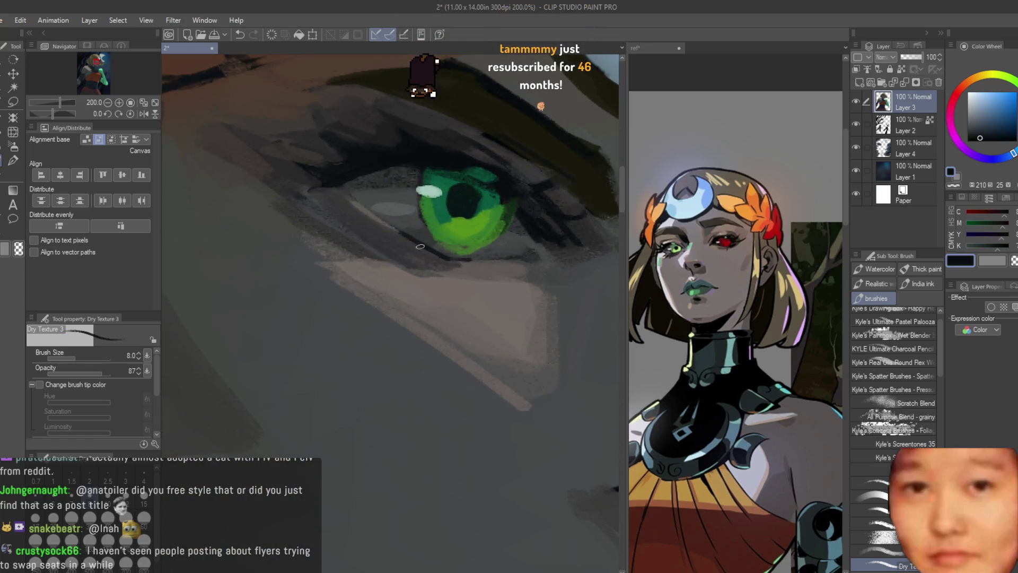
pyautogui.scroll(-5, 424, 239)
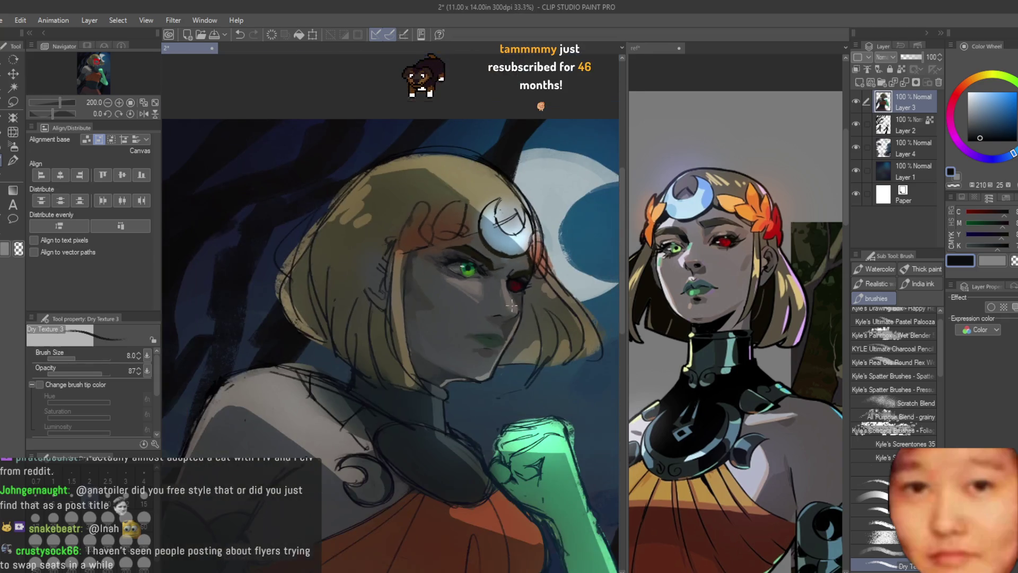
pyautogui.scroll(3, 540, 323)
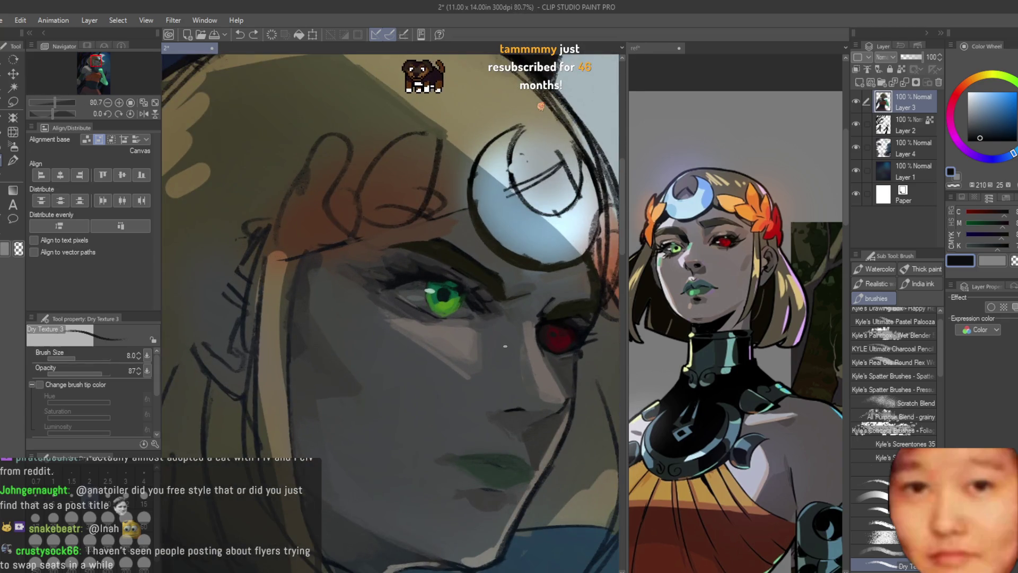
pyautogui.scroll(3, 509, 352)
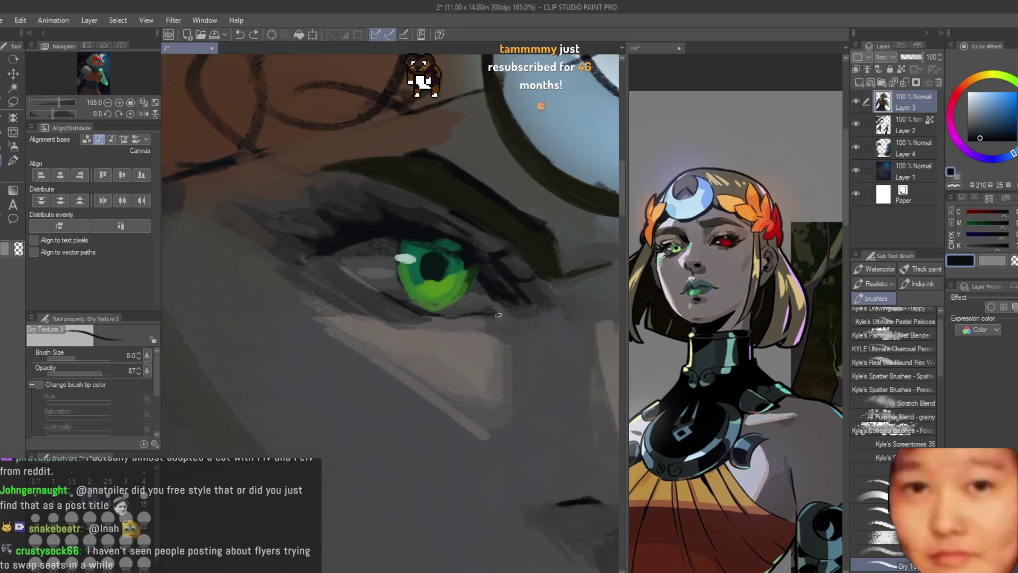
# Paint warm light skin strokes below the green eye's outer corner, then zoom out
pyautogui.keyDown('alt'); pyautogui.click(515, 306); pyautogui.keyUp('alt')
pyautogui.keyDown('alt'); pyautogui.click(482, 276); pyautogui.keyUp('alt')
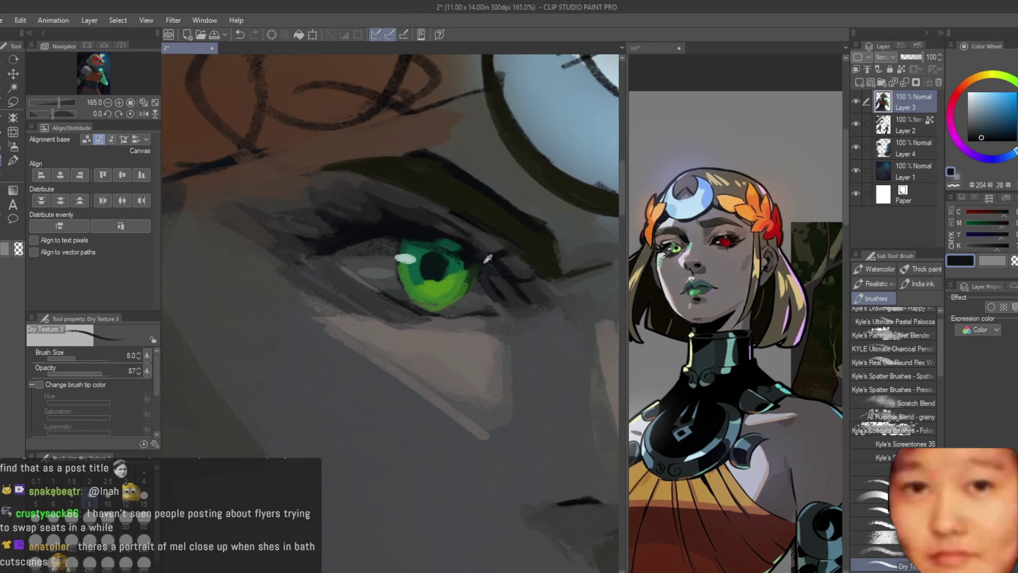
pyautogui.keyDown('alt'); pyautogui.click(490, 289); pyautogui.keyUp('alt')
pyautogui.keyDown('alt'); pyautogui.click(481, 341); pyautogui.keyUp('alt')
pyautogui.moveTo(491, 328); pyautogui.dragTo(499, 314)
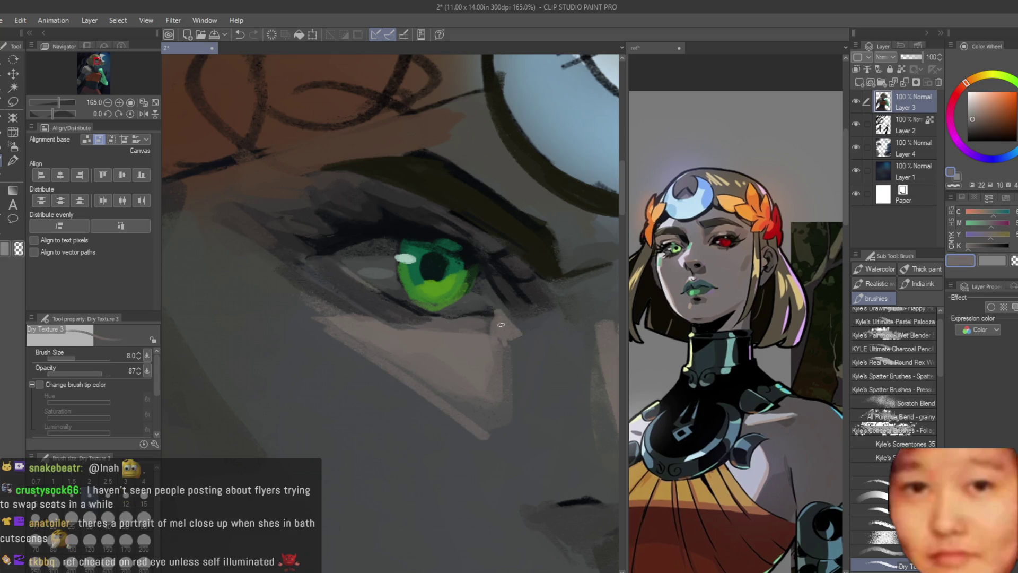
pyautogui.hotkey('ctrl', '-')
pyautogui.hotkey('ctrl', '-')
pyautogui.hotkey('ctrl', '-')
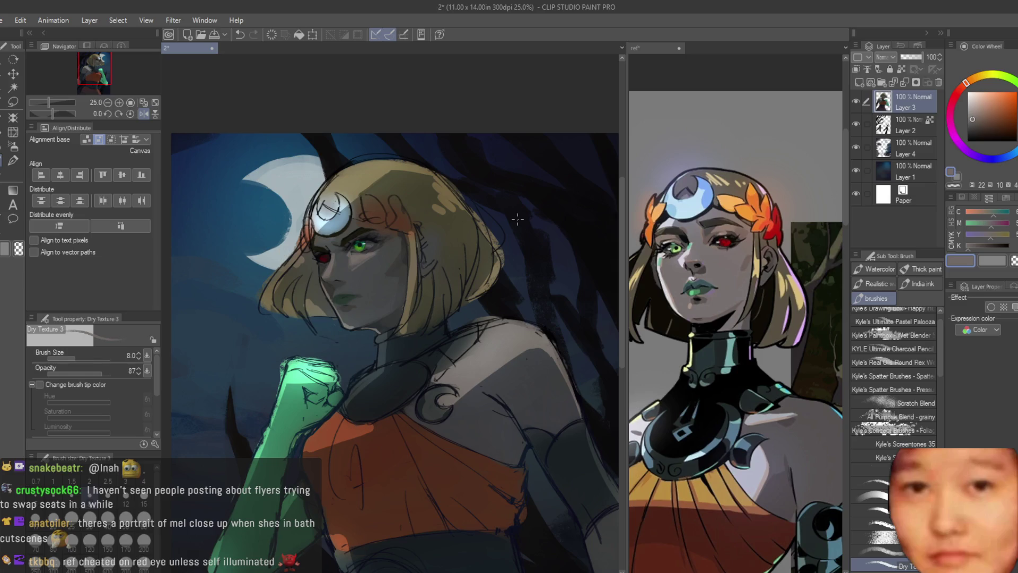
# Zoom to the face and brighten the red eye's iris with a brighter red
pyautogui.hotkey('ctrl', '+')
pyautogui.hotkey('ctrl', '+')
pyautogui.hotkey('ctrl', '+')
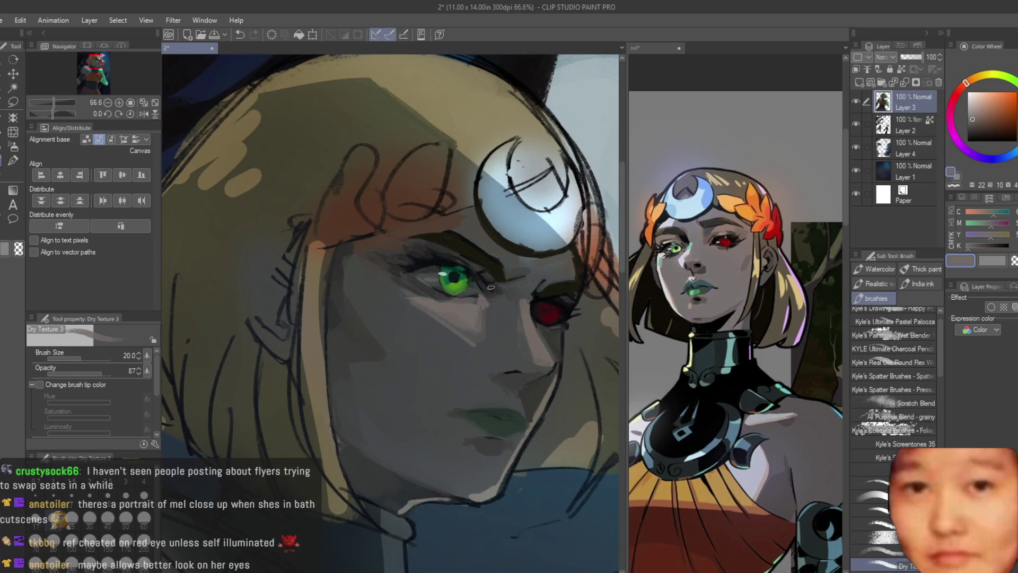
pyautogui.hotkey('ctrl', '+')
pyautogui.hotkey('ctrl', '-')
pyautogui.hotkey('ctrl', '-')
pyautogui.hotkey('ctrl', '-')
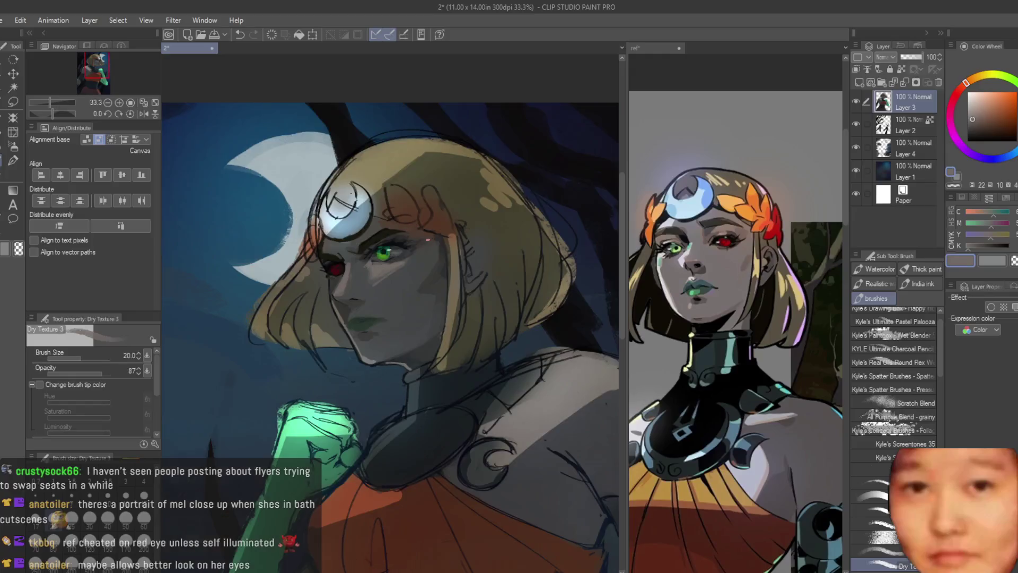
pyautogui.scroll(6, 336, 268)
pyautogui.keyDown('alt'); pyautogui.click(437, 271); pyautogui.keyUp('alt')
pyautogui.keyDown('alt'); pyautogui.click(410, 249); pyautogui.keyUp('alt')
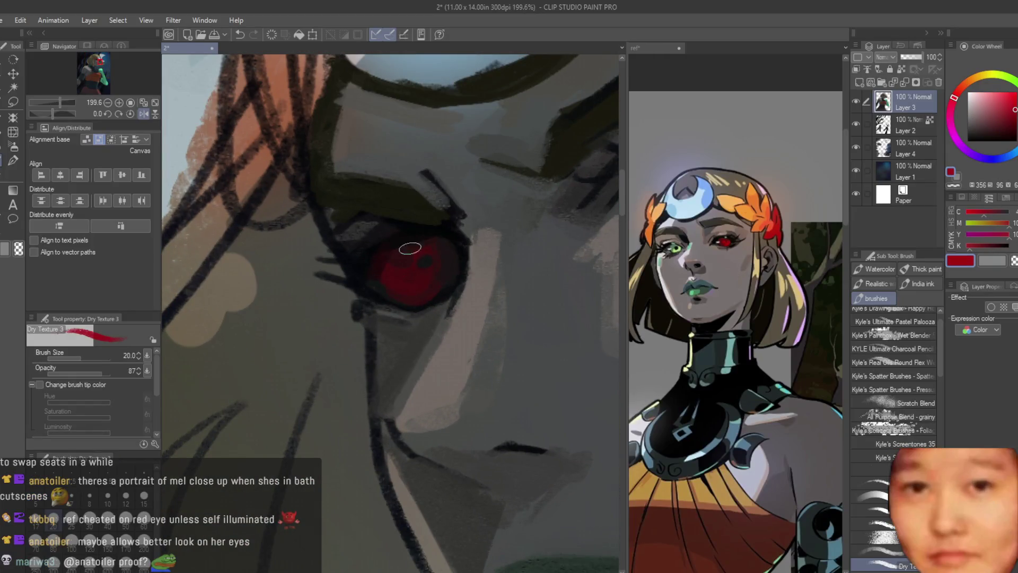
pyautogui.scroll(1, 387, 271)
pyautogui.moveTo(394, 287); pyautogui.dragTo(425, 272)
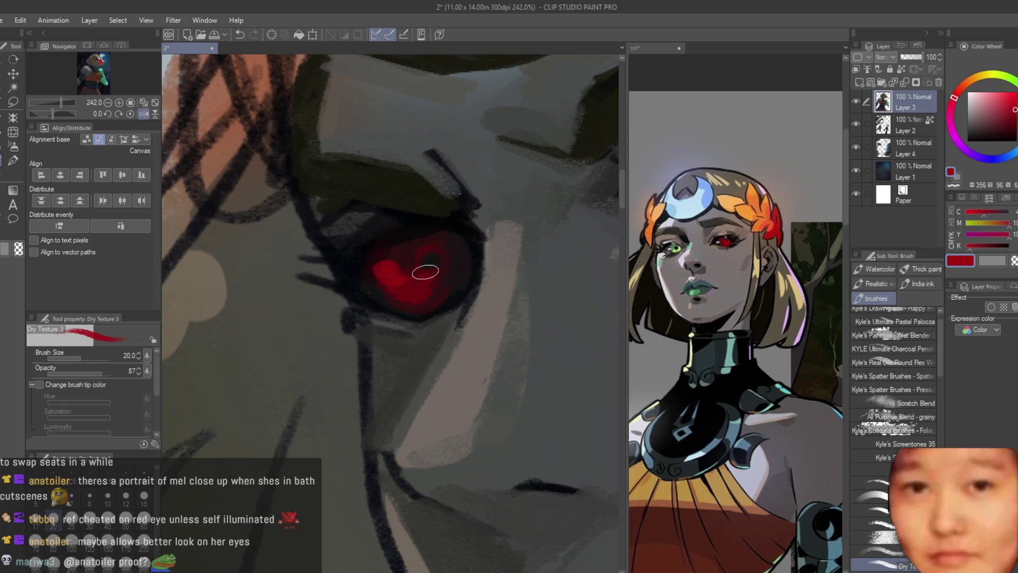
# Try white and pale mint highlight colours, then add a short dark lash at the eye's outer corner
pyautogui.click(964, 90)
pyautogui.scroll(-1, 433, 258)
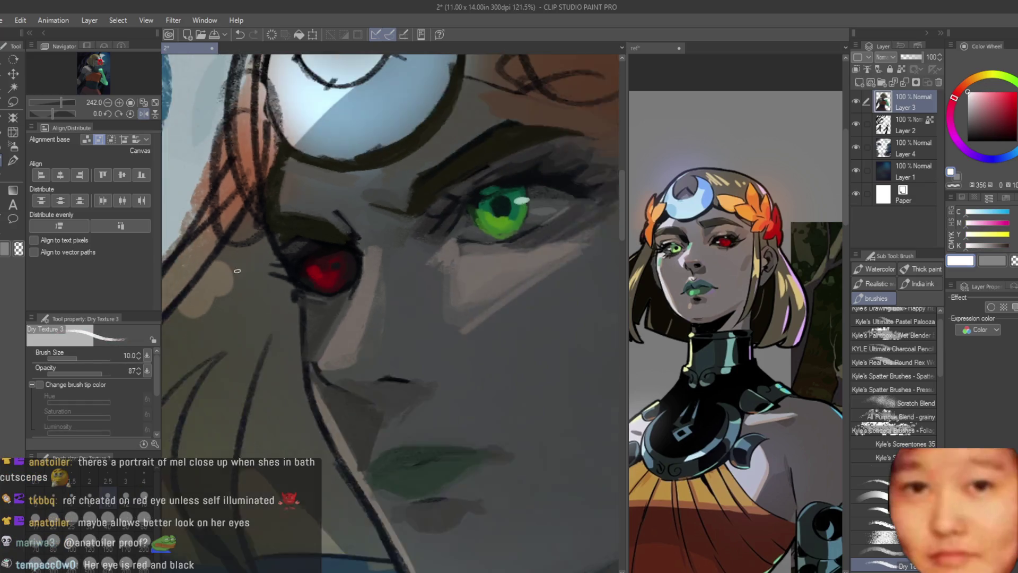
pyautogui.keyDown('alt'); pyautogui.click(517, 199); pyautogui.keyUp('alt')
pyautogui.scroll(-8, 262, 282)
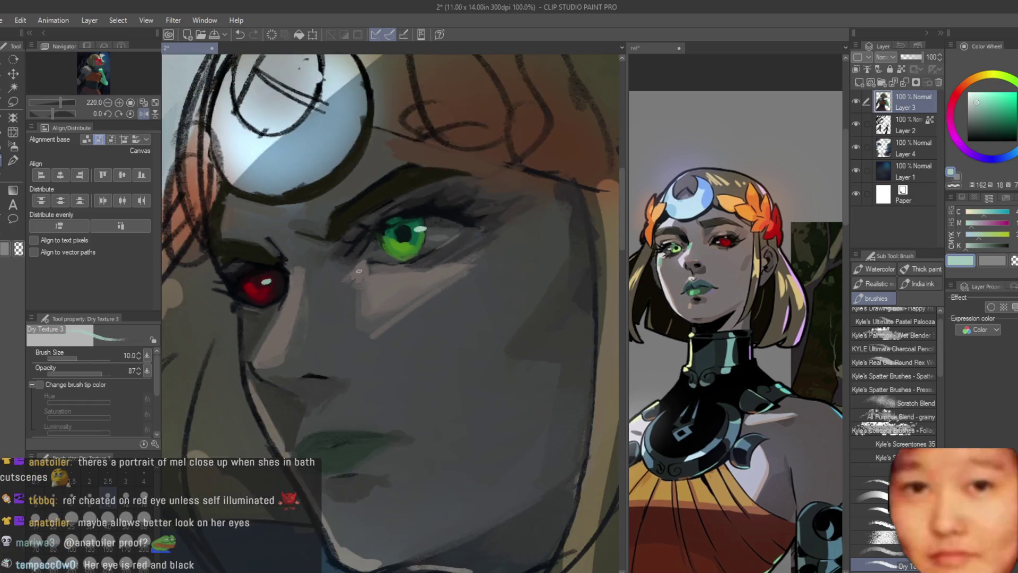
pyautogui.scroll(5, 427, 233)
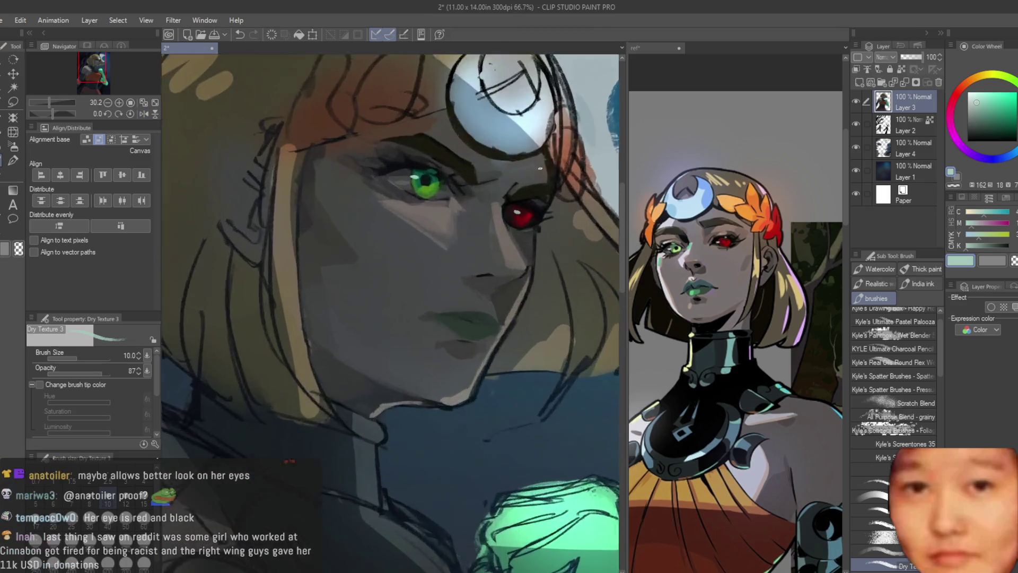
pyautogui.scroll(4, 511, 218)
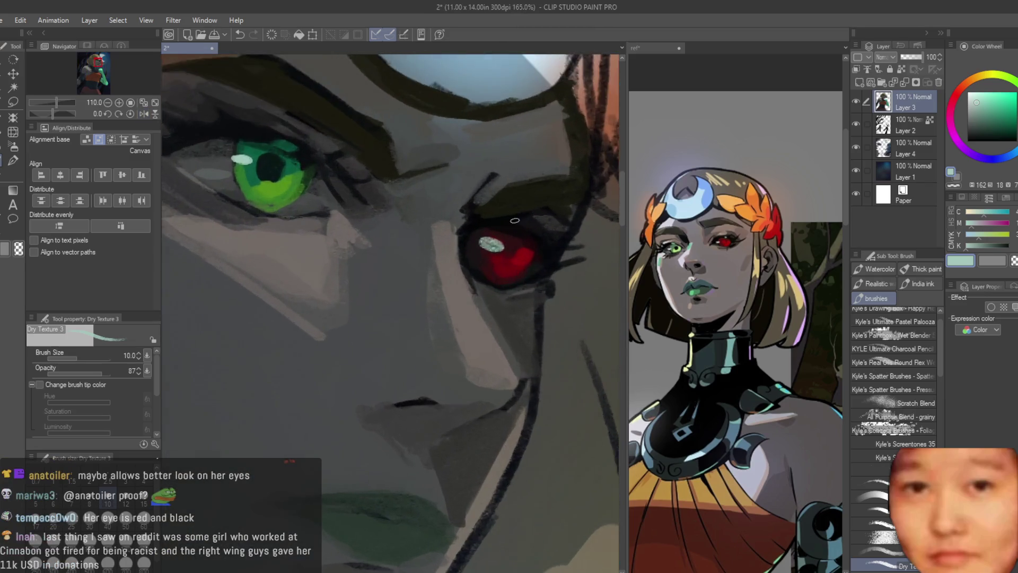
pyautogui.keyDown('alt'); pyautogui.click(519, 230); pyautogui.keyUp('alt')
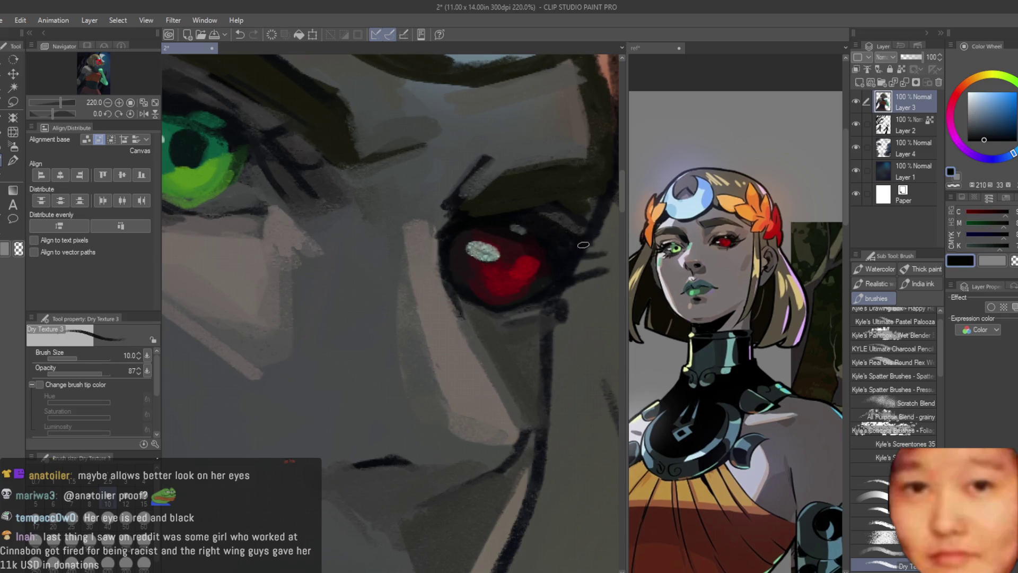
pyautogui.moveTo(604, 273); pyautogui.dragTo(581, 265)
# Paint dark blue lash strokes and grey touch-ups at the red eye's outer corner
pyautogui.keyDown('alt'); pyautogui.click(608, 245); pyautogui.keyUp('alt')
pyautogui.keyDown('alt'); pyautogui.click(575, 251); pyautogui.keyUp('alt')
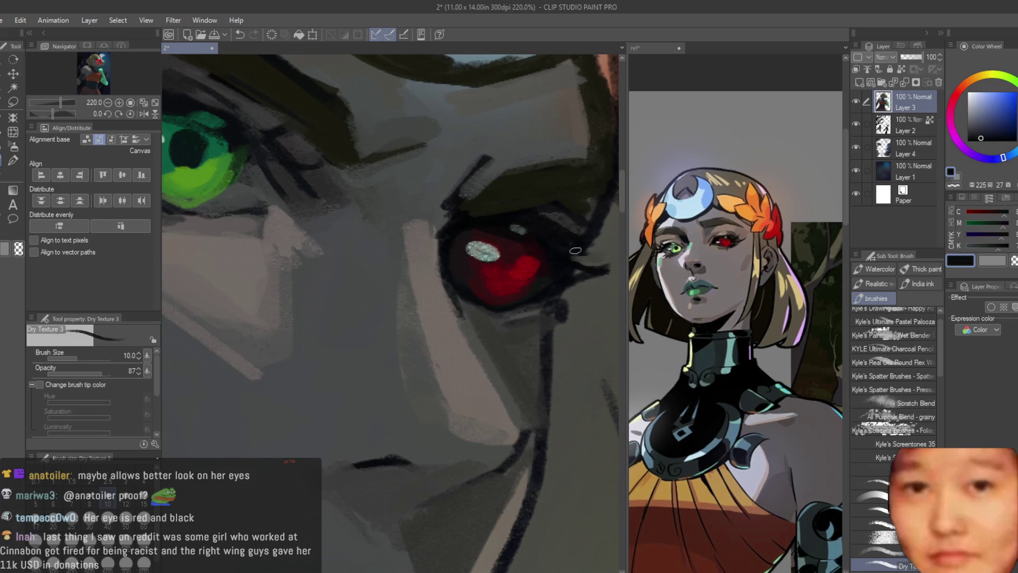
pyautogui.scroll(1, 547, 265)
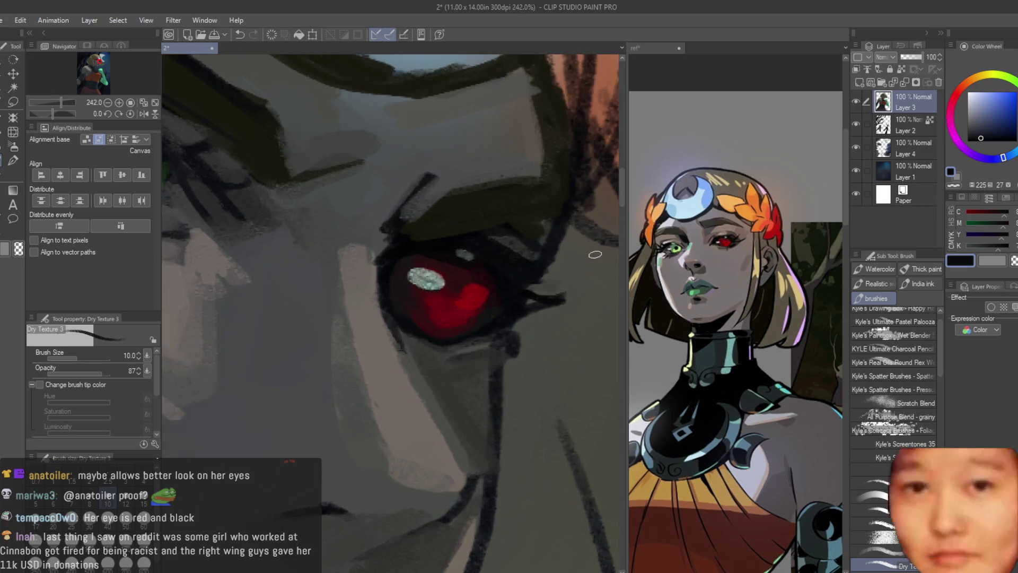
pyautogui.keyDown('alt'); pyautogui.click(593, 265); pyautogui.keyUp('alt')
pyautogui.keyDown('alt'); pyautogui.click(530, 289); pyautogui.keyUp('alt')
pyautogui.moveTo(533, 283)
pyautogui.mouseDown()
pyautogui.moveTo(563, 275)
pyautogui.moveTo(537, 302)
pyautogui.moveTo(546, 284)
pyautogui.mouseUp()
pyautogui.keyDown('alt'); pyautogui.click(554, 307); pyautogui.keyUp('alt')
pyautogui.keyDown('alt'); pyautogui.click(534, 298); pyautogui.keyUp('alt')
pyautogui.keyDown('alt'); pyautogui.click(575, 270); pyautogui.keyUp('alt')
pyautogui.keyDown('alt'); pyautogui.click(535, 266); pyautogui.keyUp('alt')
pyautogui.keyDown('alt'); pyautogui.click(577, 268); pyautogui.keyUp('alt')
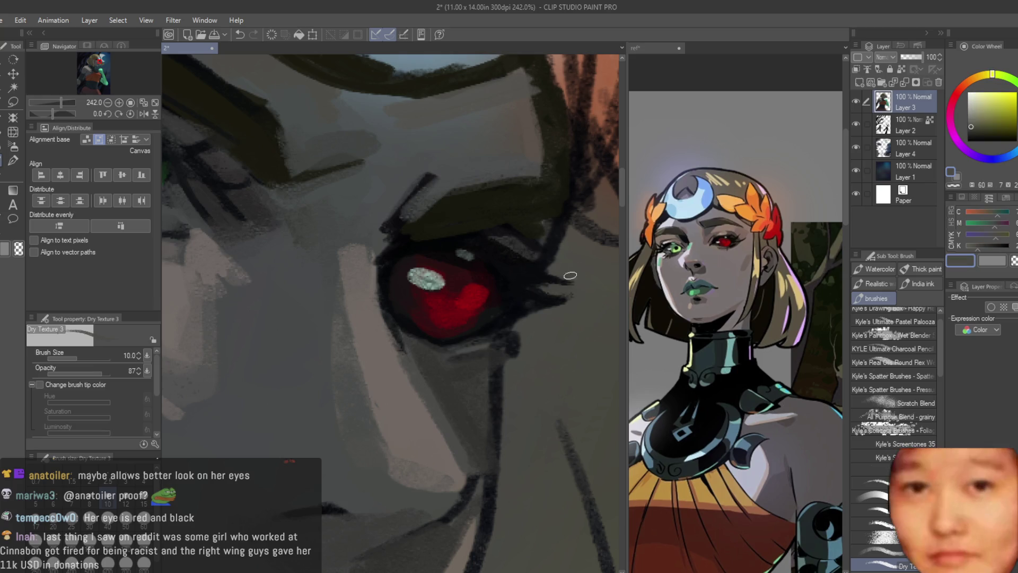
pyautogui.scroll(-6, 563, 291)
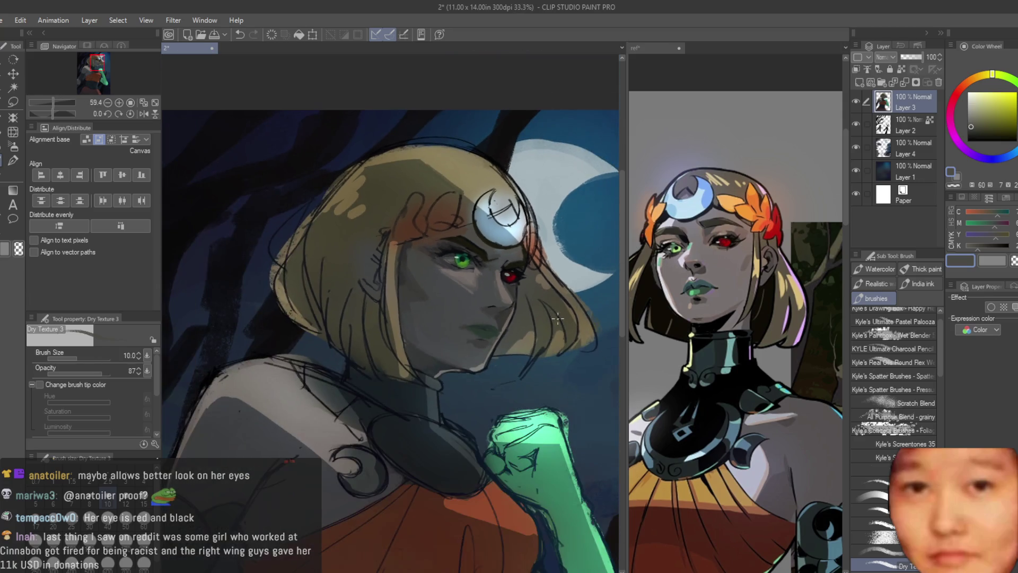
pyautogui.scroll(4, 530, 359)
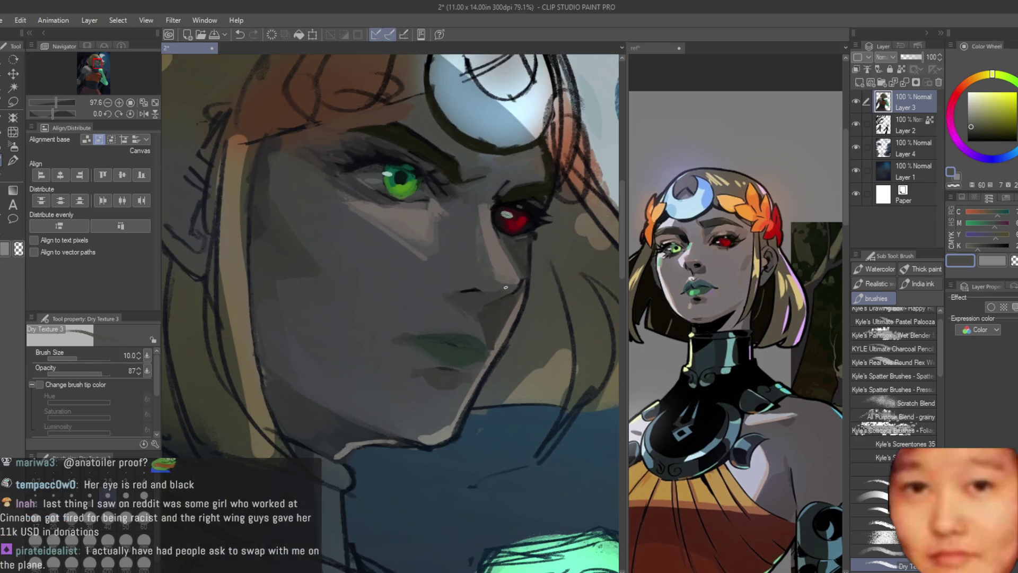
# On the flipped canvas, paint a dark blue stroke along the jaw line
pyautogui.press('h')
pyautogui.scroll(5, 296, 281)
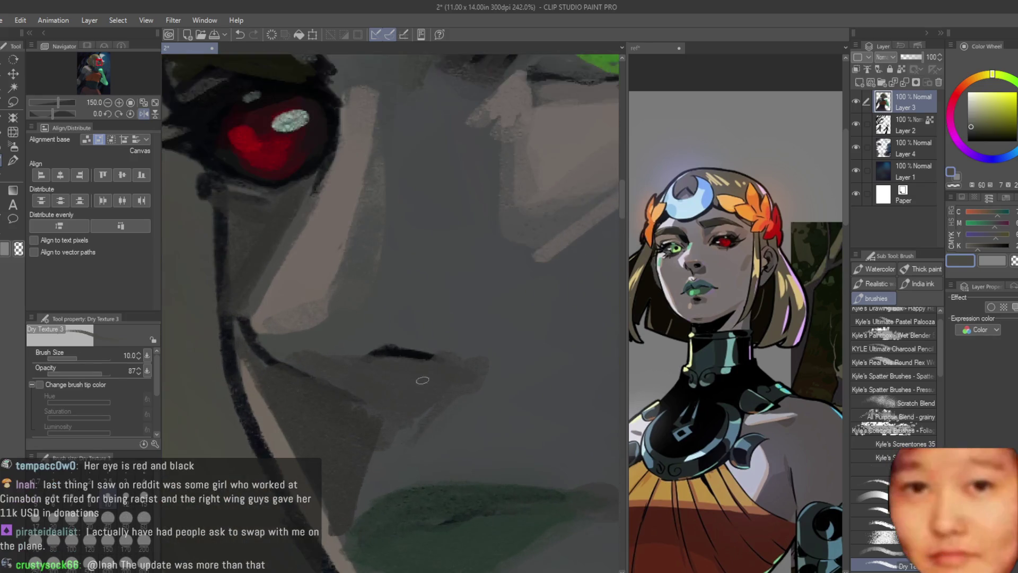
pyautogui.keyDown('alt'); pyautogui.click(377, 354); pyautogui.keyUp('alt')
pyautogui.scroll(-1, 377, 354)
pyautogui.keyDown('alt'); pyautogui.click(264, 359); pyautogui.keyUp('alt')
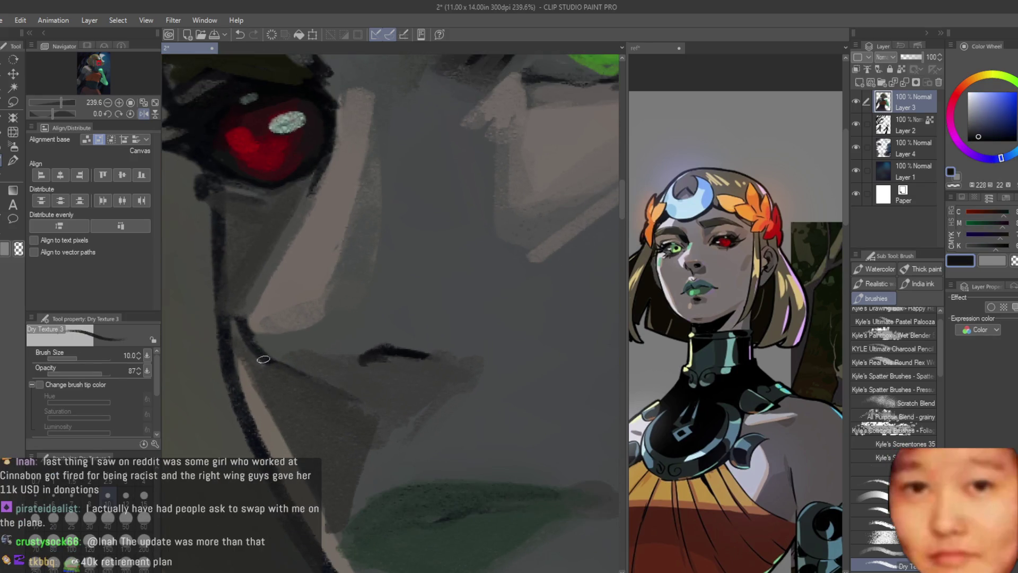
pyautogui.moveTo(359, 396); pyautogui.dragTo(311, 382)
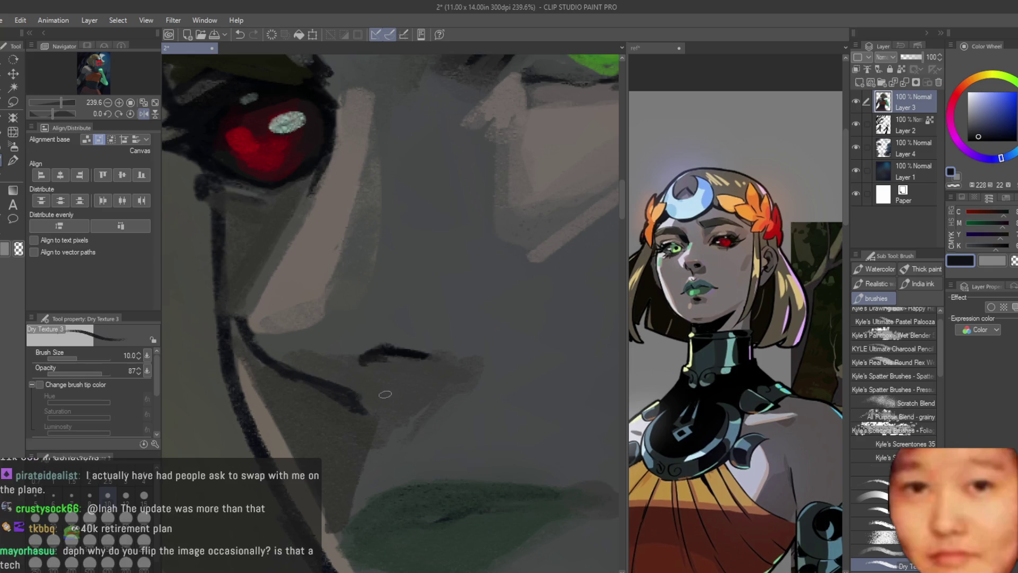
# Add a short dark stroke near the mouth corner and sample a grey-blue
pyautogui.scroll(-3, 324, 335)
pyautogui.scroll(-5, 353, 270)
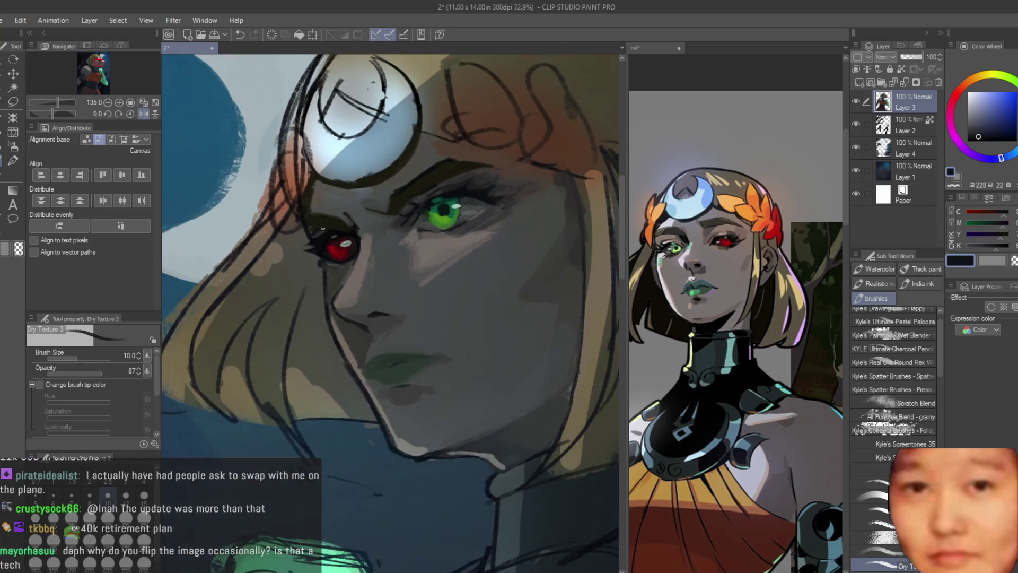
pyautogui.scroll(4, 530, 366)
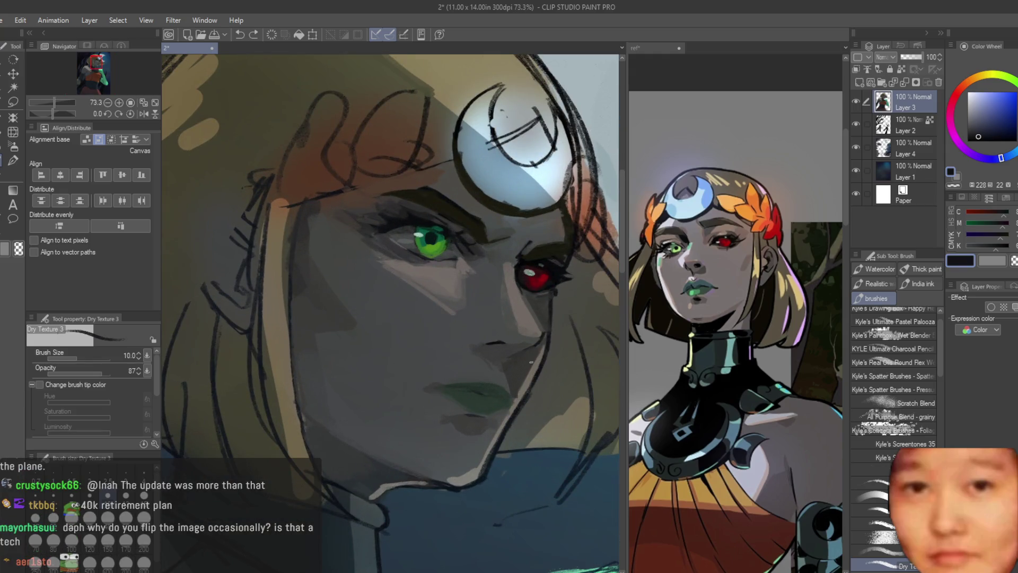
pyautogui.scroll(4, 536, 376)
pyautogui.moveTo(515, 337); pyautogui.dragTo(464, 331)
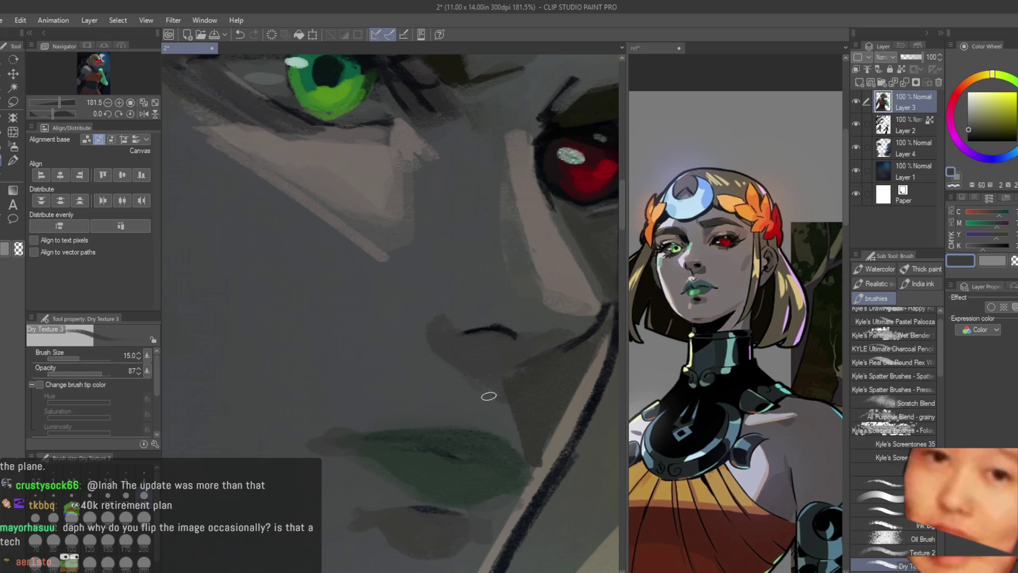
pyautogui.keyDown('alt'); pyautogui.click(501, 419); pyautogui.keyUp('alt')
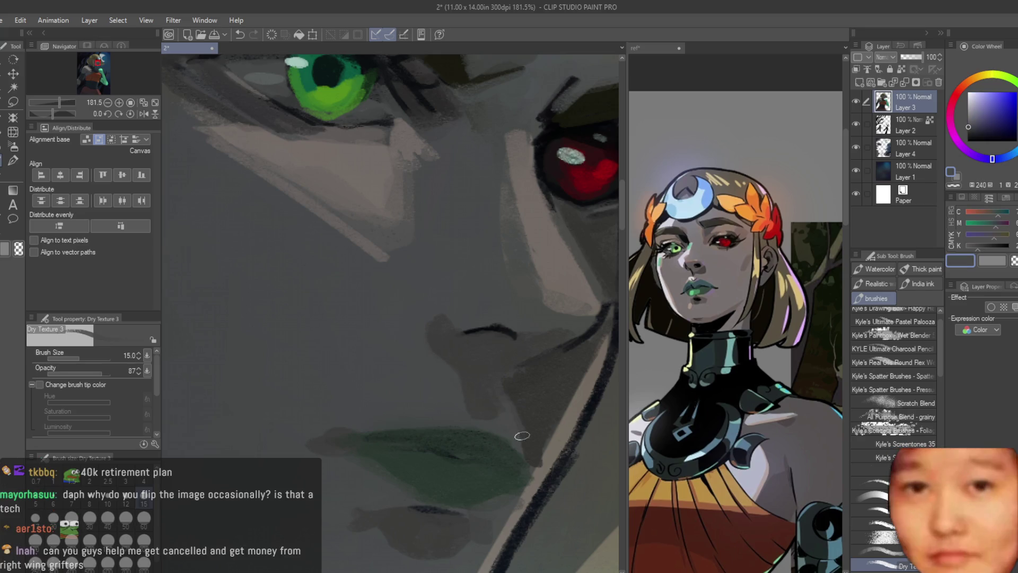
pyautogui.scroll(-8, 523, 436)
# With the canvas flipped back, extend the dark blue-grey nose line
pyautogui.press('h')
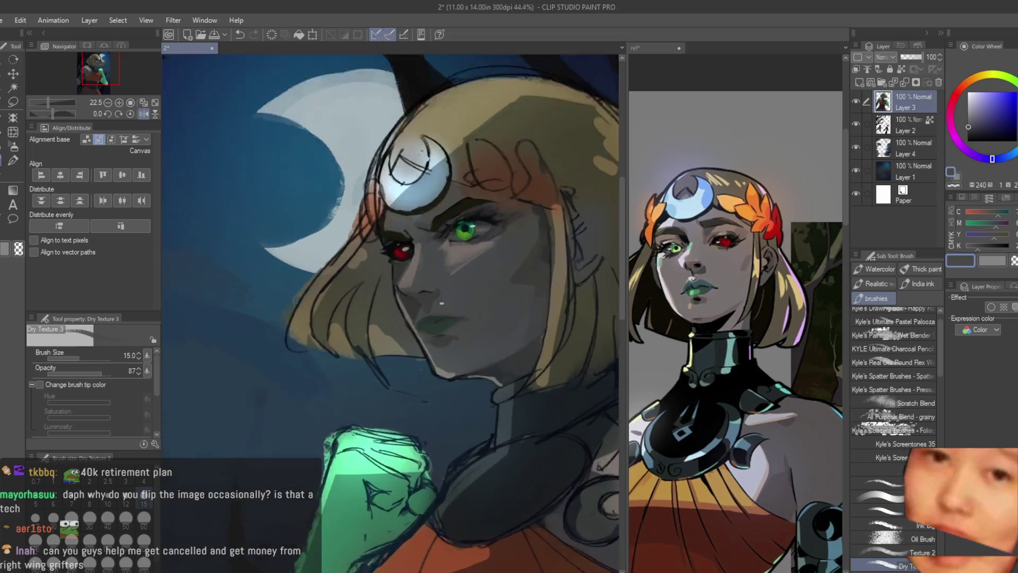
pyautogui.scroll(5, 442, 303)
pyautogui.keyDown('alt'); pyautogui.click(399, 342); pyautogui.keyUp('alt')
pyautogui.scroll(-4, 447, 375)
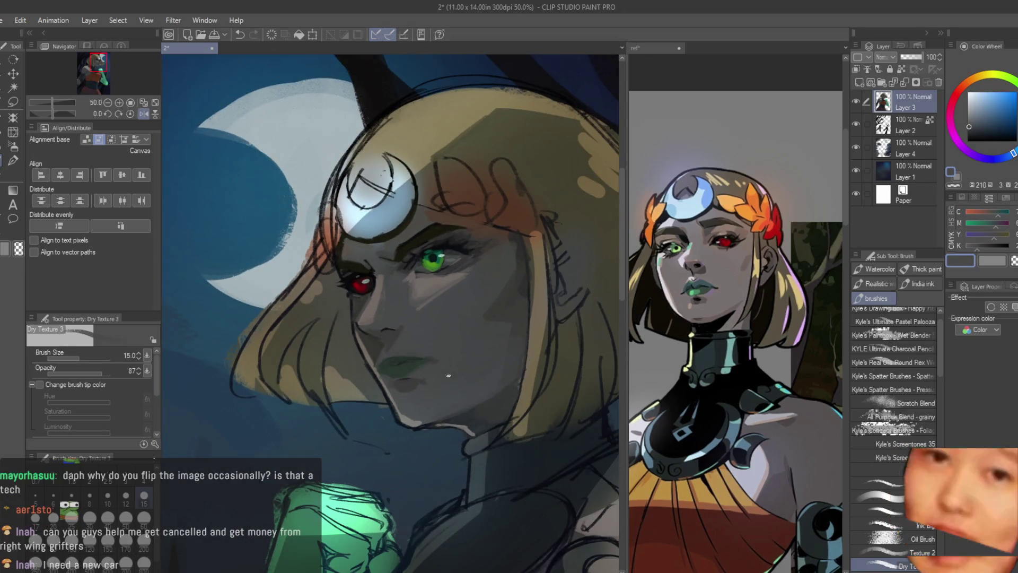
pyautogui.scroll(6, 448, 375)
pyautogui.scroll(-2, 363, 336)
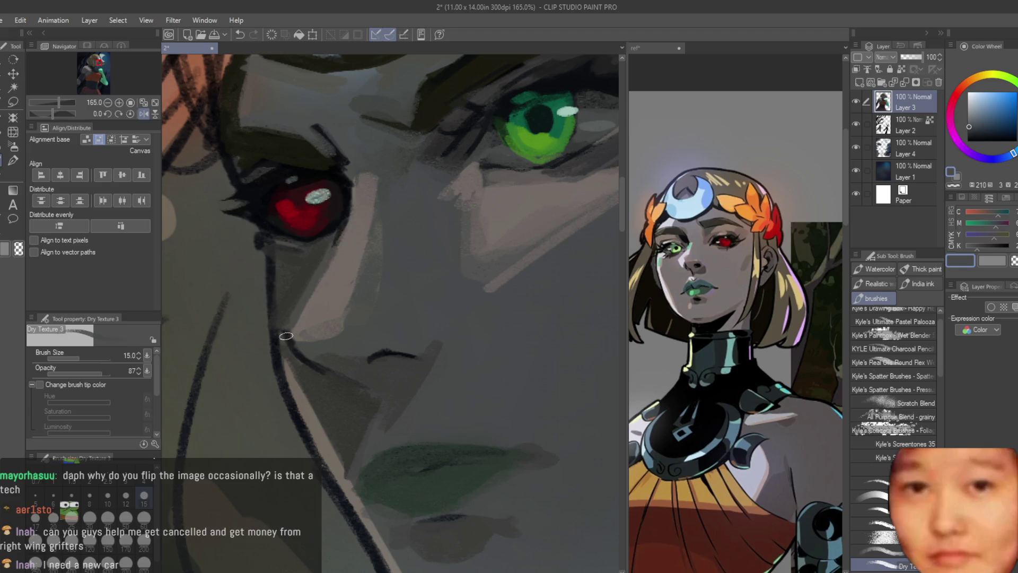
pyautogui.keyDown('alt'); pyautogui.click(282, 331); pyautogui.keyUp('alt')
pyautogui.keyDown('alt'); pyautogui.click(377, 358); pyautogui.keyUp('alt')
pyautogui.scroll(-10, 380, 360)
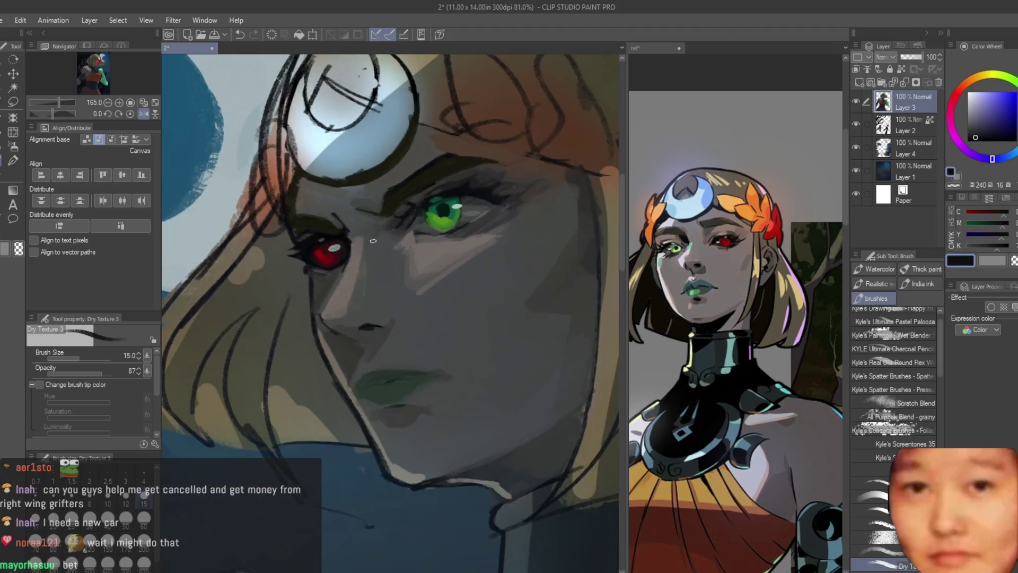
pyautogui.scroll(8, 513, 299)
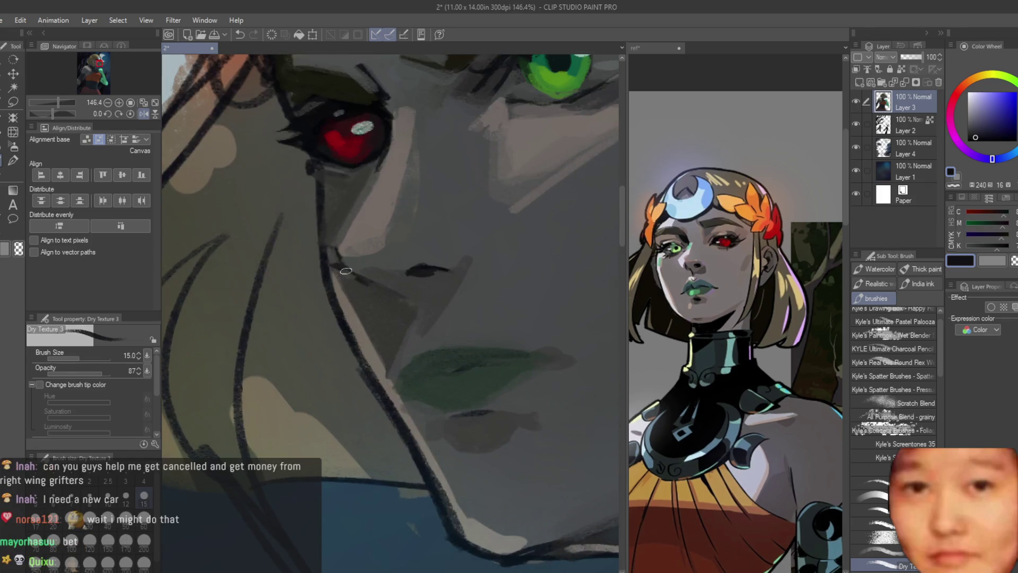
pyautogui.scroll(-7, 513, 298)
pyautogui.scroll(6, 465, 353)
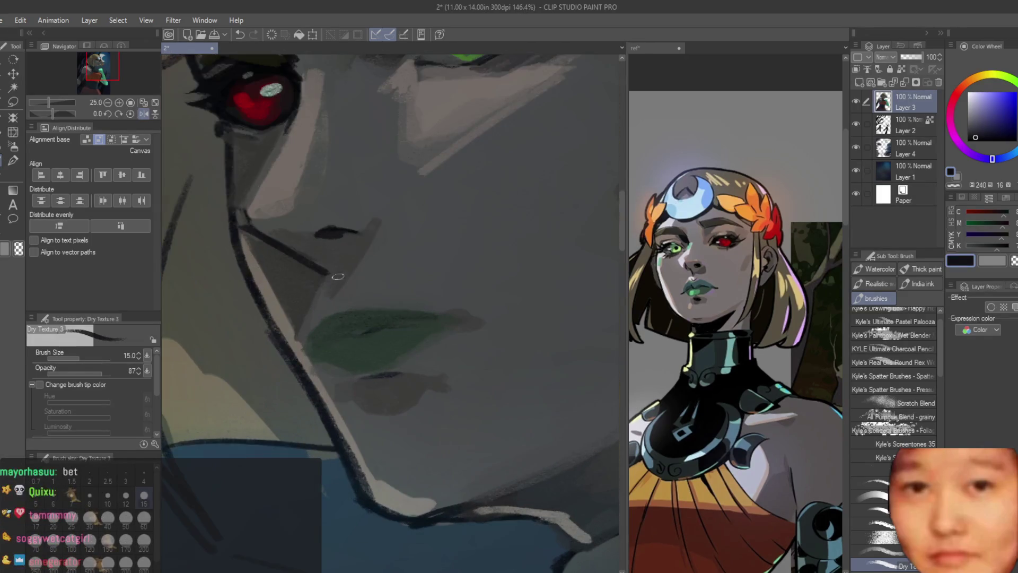
pyautogui.moveTo(280, 244); pyautogui.dragTo(288, 248)
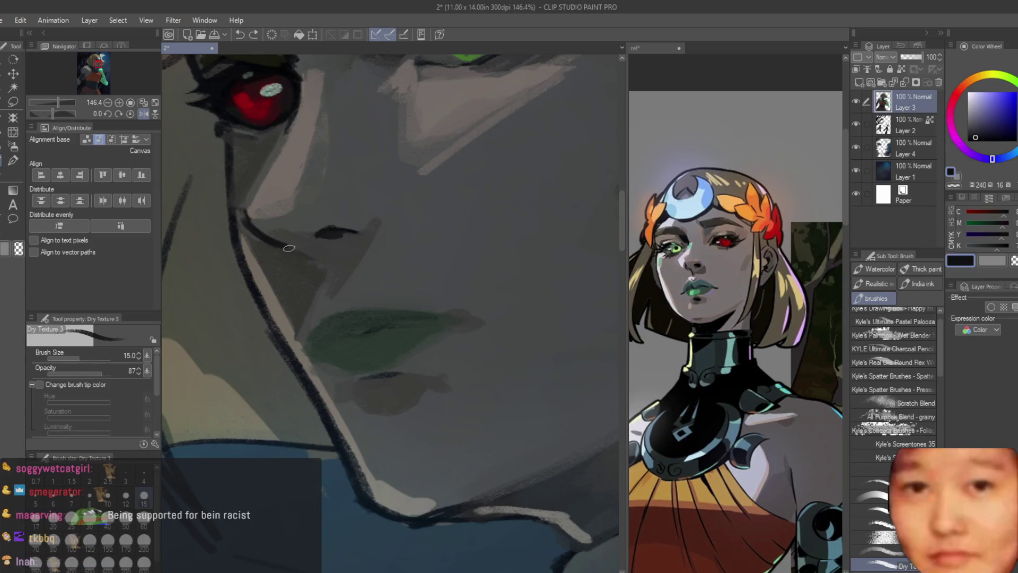
# Shrink the brush to size 10 and darken under the red eye
pyautogui.scroll(-6, 311, 259)
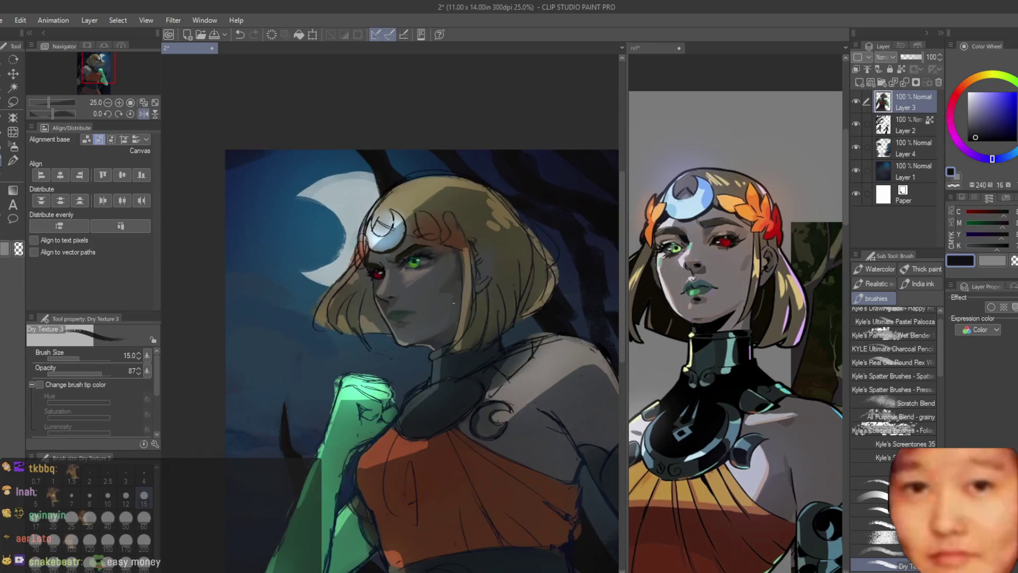
pyautogui.scroll(1, 306, 269)
pyautogui.scroll(4, 411, 306)
pyautogui.press('[')
pyautogui.press('[')
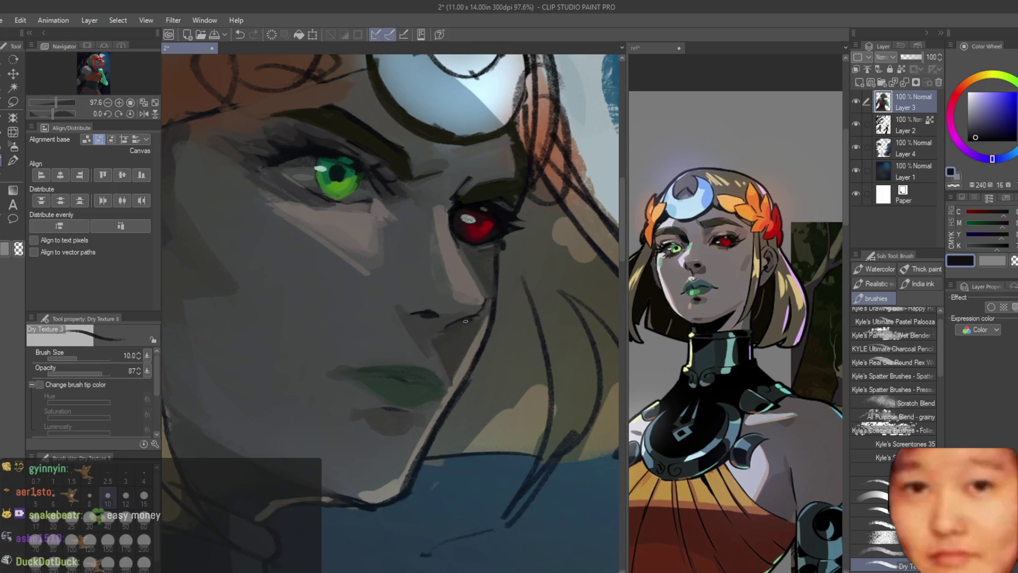
pyautogui.moveTo(456, 242); pyautogui.dragTo(459, 254)
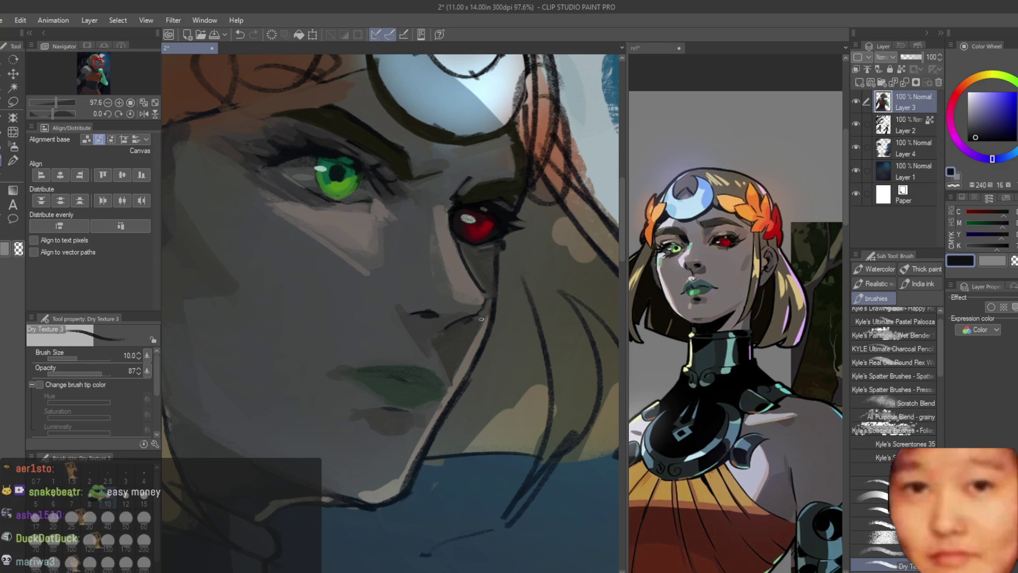
pyautogui.scroll(-4, 481, 318)
# Lighten the cheek along the dark contour with a larger brush and light grey skin tone
pyautogui.press('h')
pyautogui.scroll(5, 379, 327)
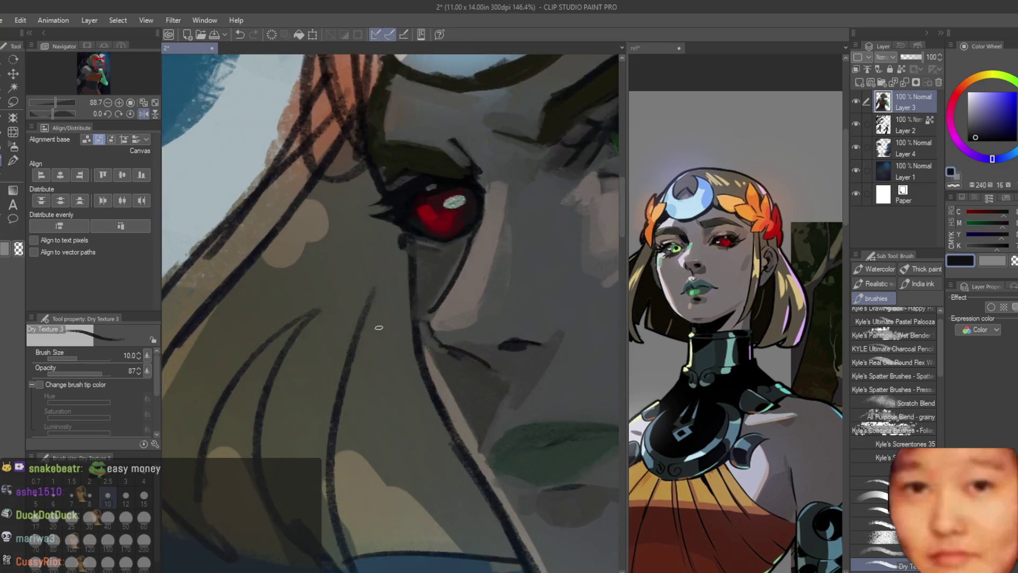
pyautogui.scroll(3, 414, 334)
pyautogui.keyDown('alt'); pyautogui.click(454, 339); pyautogui.keyUp('alt')
pyautogui.press(']')
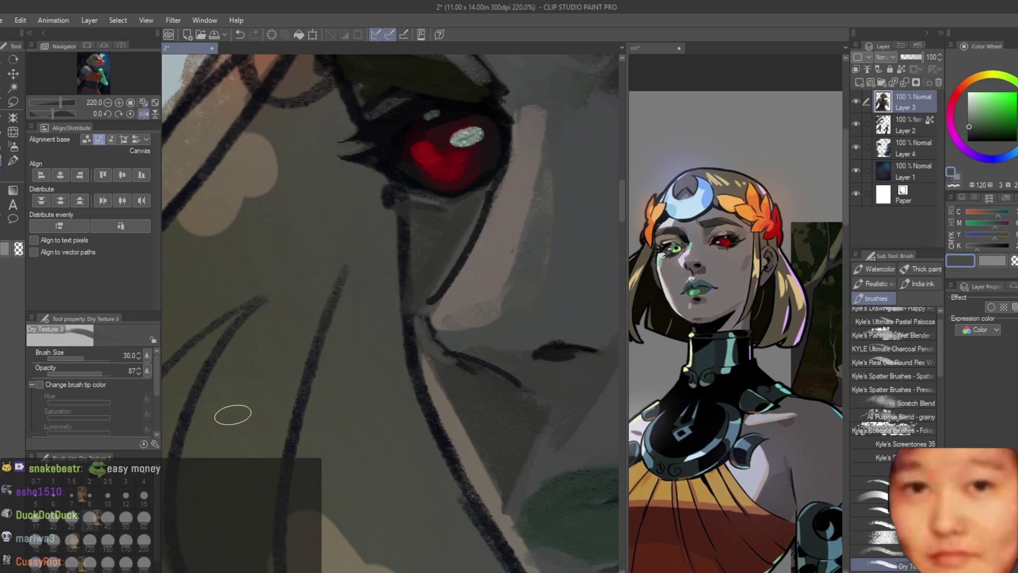
pyautogui.scroll(-3, 233, 414)
pyautogui.scroll(3, 387, 360)
pyautogui.moveTo(379, 345)
pyautogui.mouseDown()
pyautogui.moveTo(352, 359)
pyautogui.moveTo(364, 377)
pyautogui.moveTo(384, 328)
pyautogui.mouseUp()
# Sample teal, green and warm grey tones from the cheek and lips, mirroring the view
pyautogui.keyDown('alt'); pyautogui.click(444, 241); pyautogui.keyUp('alt')
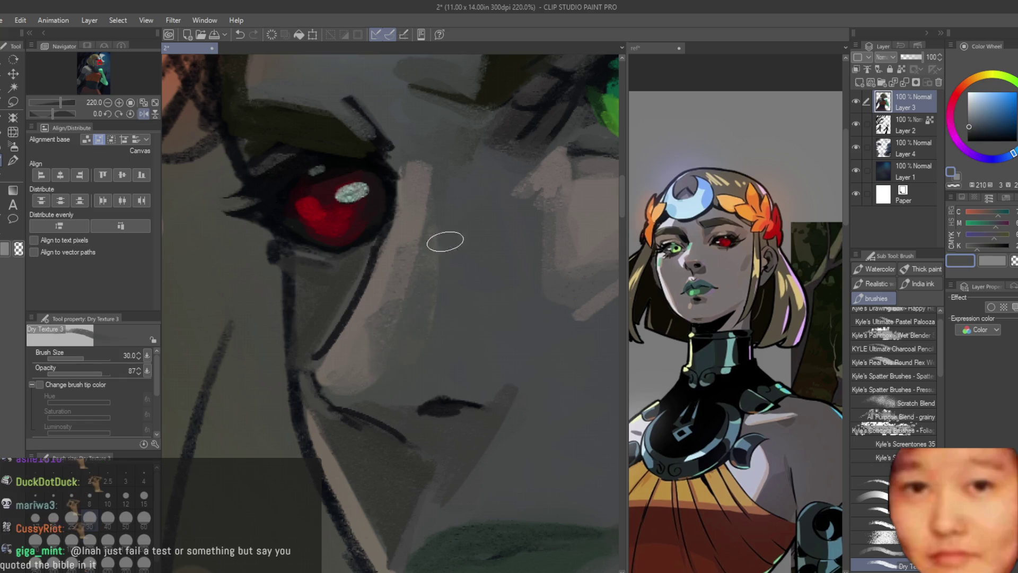
pyautogui.keyDown('alt'); pyautogui.click(424, 151); pyautogui.keyUp('alt')
pyautogui.scroll(-2, 437, 205)
pyautogui.keyDown('alt'); pyautogui.click(409, 154); pyautogui.keyUp('alt')
pyautogui.scroll(-6, 409, 154)
pyautogui.press('h')
pyautogui.scroll(8, 492, 260)
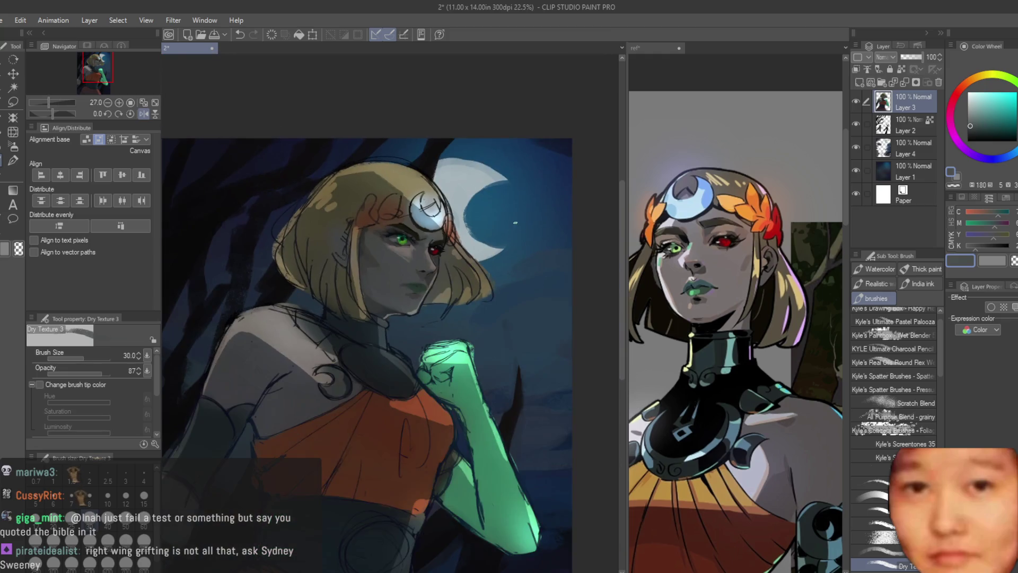
pyautogui.keyDown('alt'); pyautogui.click(360, 238); pyautogui.keyUp('alt')
pyautogui.scroll(-3, 360, 239)
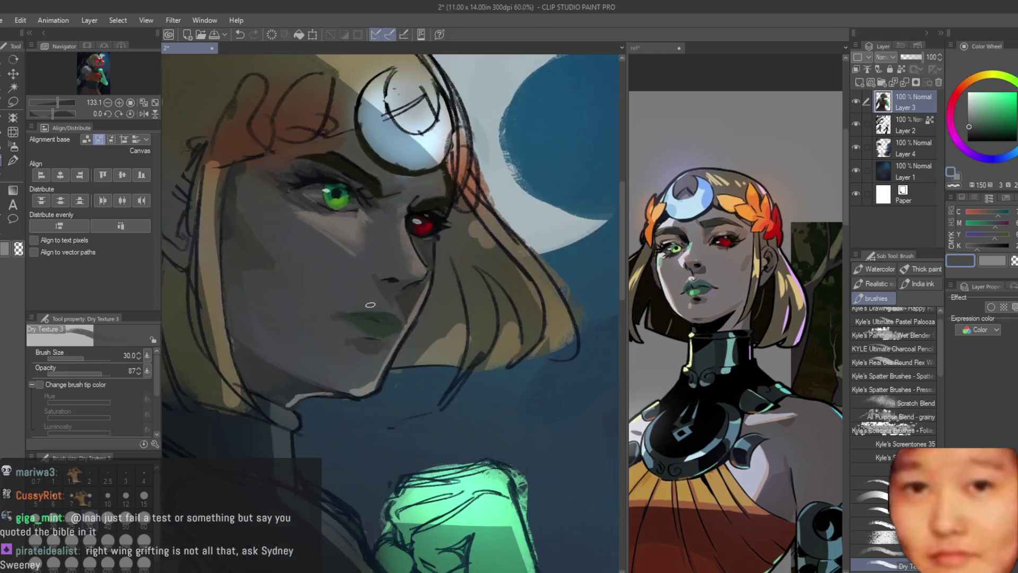
pyautogui.scroll(3, 422, 335)
pyautogui.keyDown('alt'); pyautogui.click(422, 336); pyautogui.keyUp('alt')
pyautogui.scroll(2, 422, 336)
pyautogui.keyDown('alt'); pyautogui.click(382, 336); pyautogui.keyUp('alt')
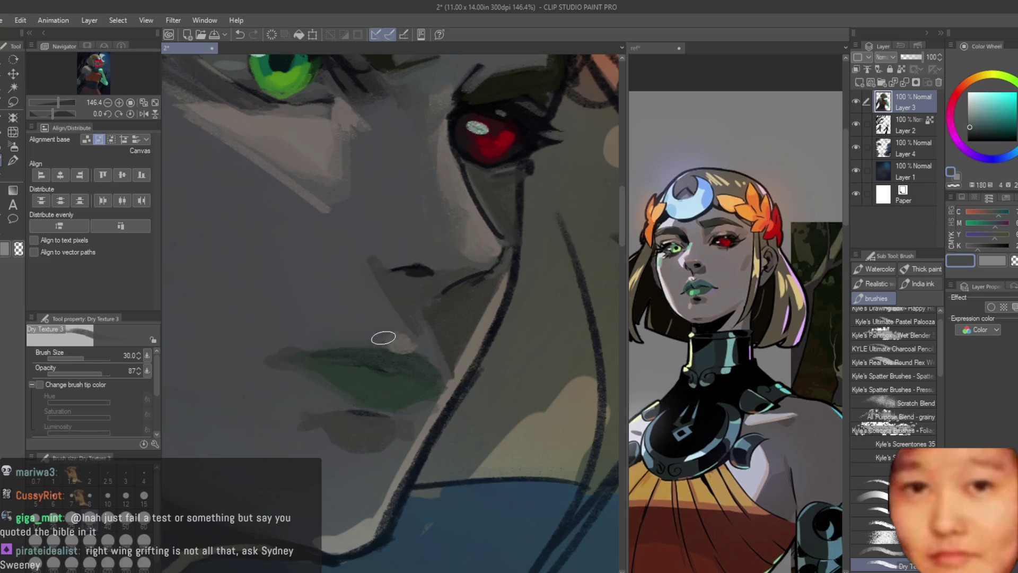
# Paint a dark teal-green stroke across the lips
pyautogui.scroll(-5, 550, 308)
pyautogui.scroll(10, 477, 360)
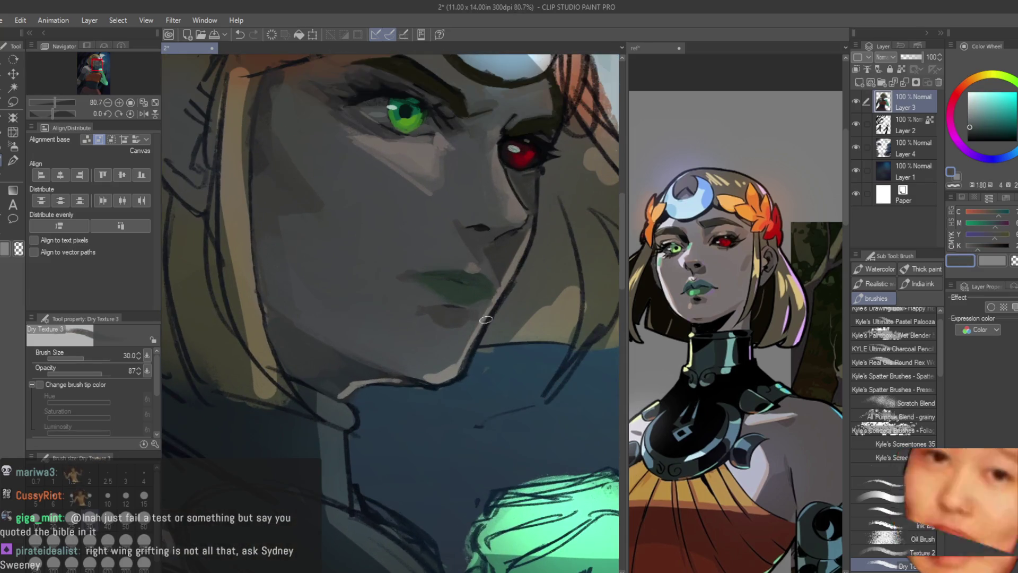
pyautogui.keyDown('alt'); pyautogui.click(444, 397); pyautogui.keyUp('alt')
pyautogui.keyDown('alt'); pyautogui.click(458, 383); pyautogui.keyUp('alt')
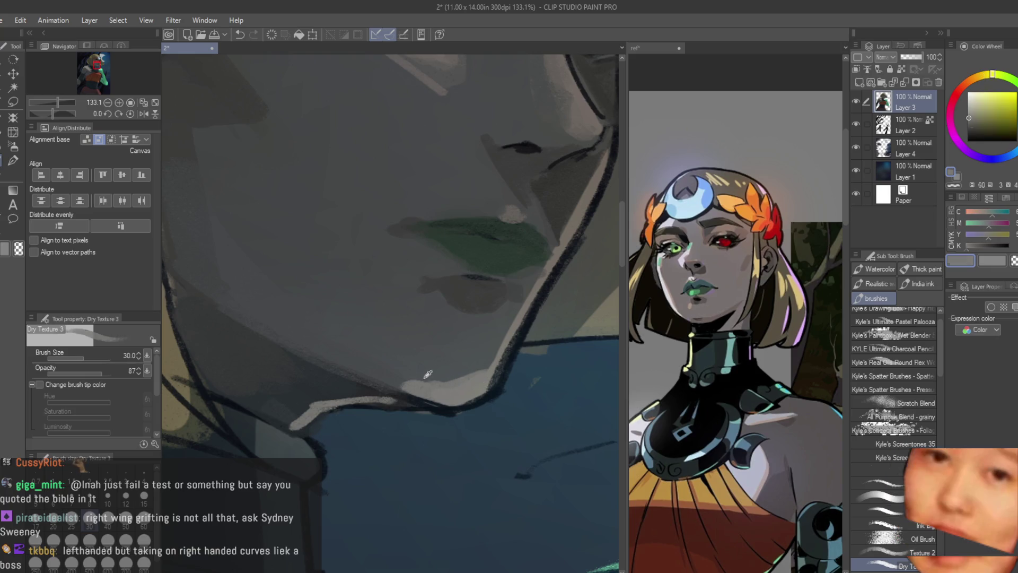
pyautogui.scroll(-5, 482, 336)
pyautogui.scroll(-3, 481, 336)
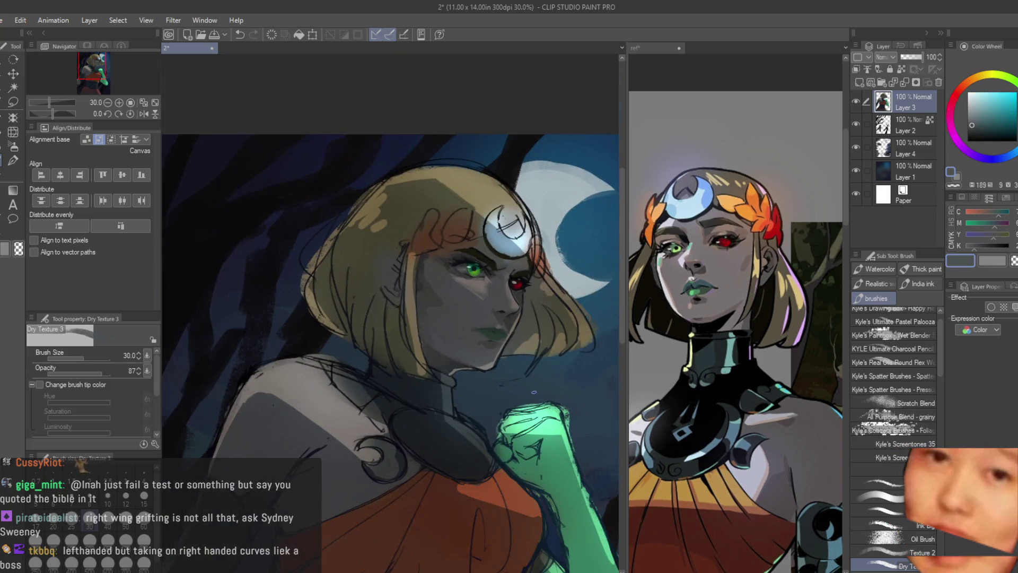
pyautogui.scroll(5, 493, 315)
pyautogui.scroll(3, 493, 314)
pyautogui.keyDown('alt'); pyautogui.click(511, 283); pyautogui.keyUp('alt')
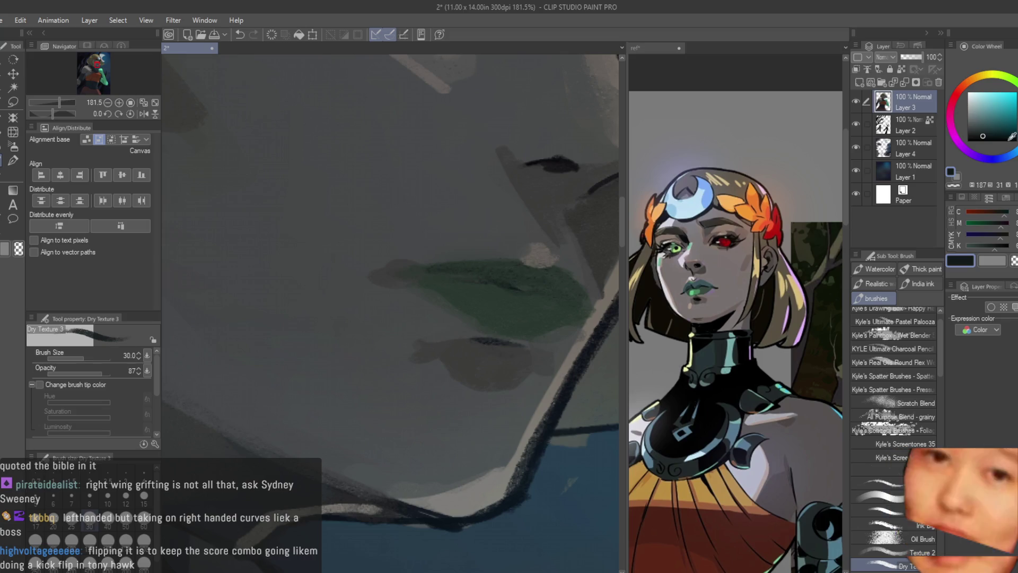
pyautogui.scroll(-1, 477, 297)
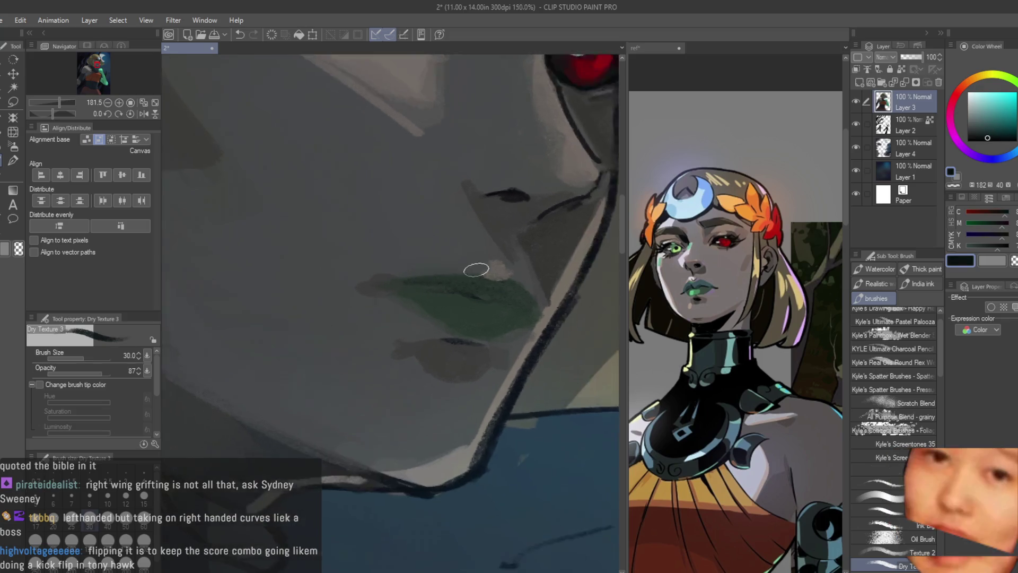
pyautogui.scroll(2, 477, 297)
pyautogui.moveTo(440, 299); pyautogui.dragTo(497, 301)
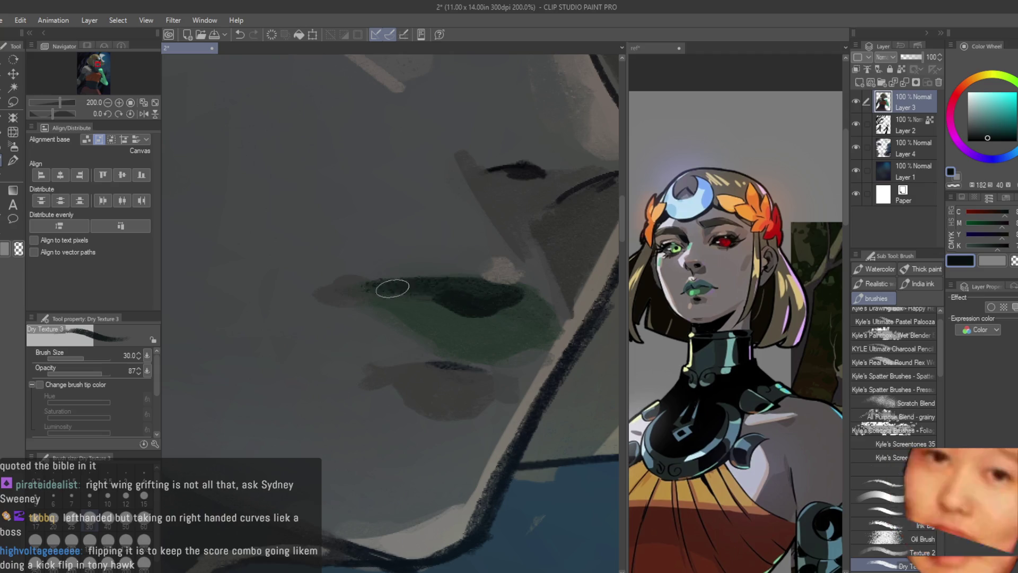
# On the mirrored view, paint the upper lip dark green
pyautogui.scroll(-2, 488, 313)
pyautogui.keyDown('alt'); pyautogui.click(452, 319); pyautogui.keyUp('alt')
pyautogui.scroll(-3, 465, 321)
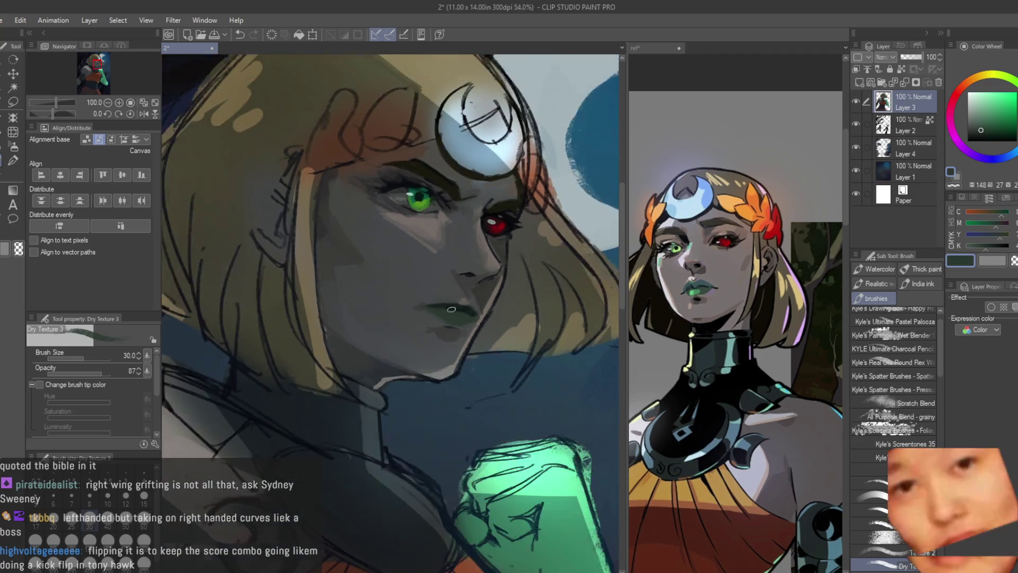
pyautogui.press('h')
pyautogui.scroll(4, 318, 339)
pyautogui.scroll(4, 285, 346)
pyautogui.moveTo(320, 345)
pyautogui.mouseDown()
pyautogui.moveTo(295, 318)
pyautogui.moveTo(352, 288)
pyautogui.moveTo(371, 289)
pyautogui.moveTo(341, 302)
pyautogui.moveTo(336, 296)
pyautogui.moveTo(493, 302)
pyautogui.mouseUp()
# Paint a darker, more saturated line along the lips' parting
pyautogui.keyDown('alt'); pyautogui.click(438, 277); pyautogui.keyUp('alt')
pyautogui.scroll(-5, 437, 278)
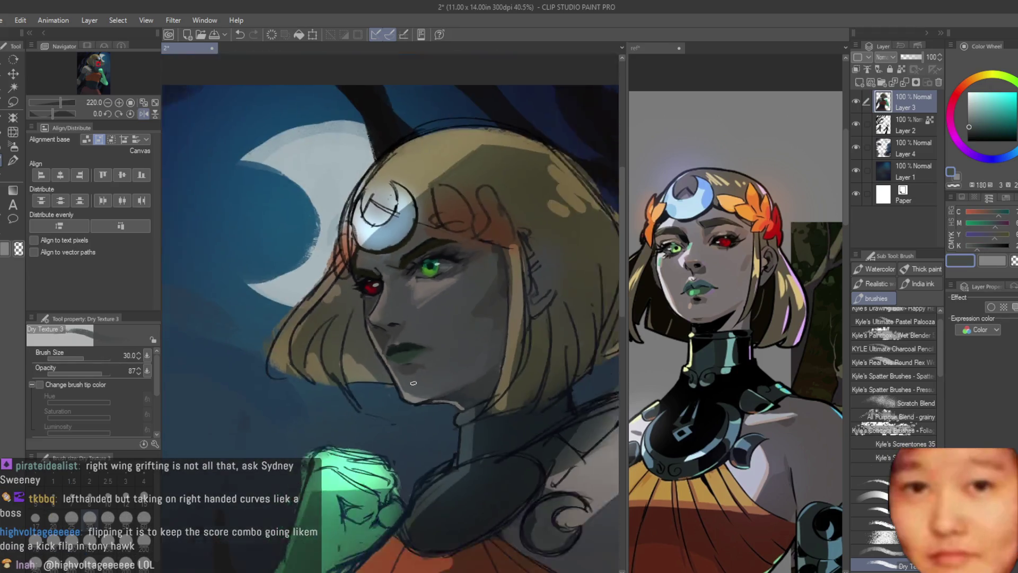
pyautogui.scroll(5, 319, 329)
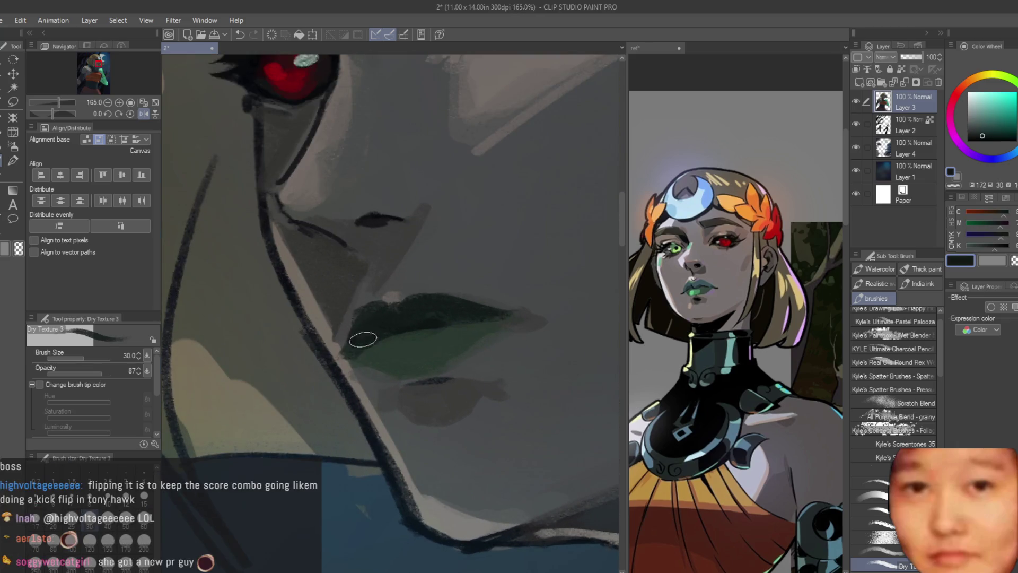
pyautogui.keyDown('alt'); pyautogui.click(341, 329); pyautogui.keyUp('alt')
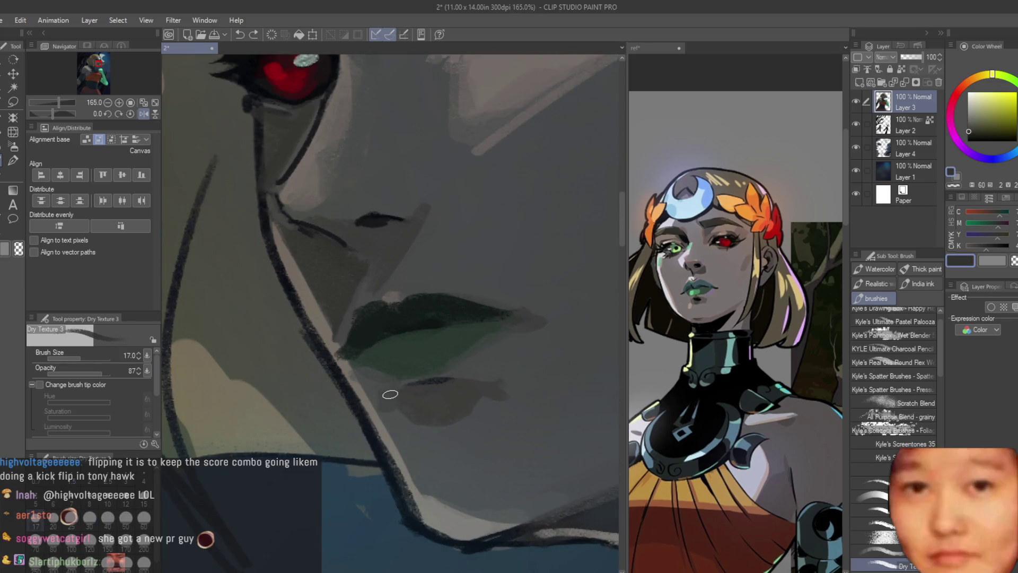
pyautogui.keyDown('alt'); pyautogui.click(351, 338); pyautogui.keyUp('alt')
pyautogui.keyDown('alt'); pyautogui.click(368, 357); pyautogui.keyUp('alt')
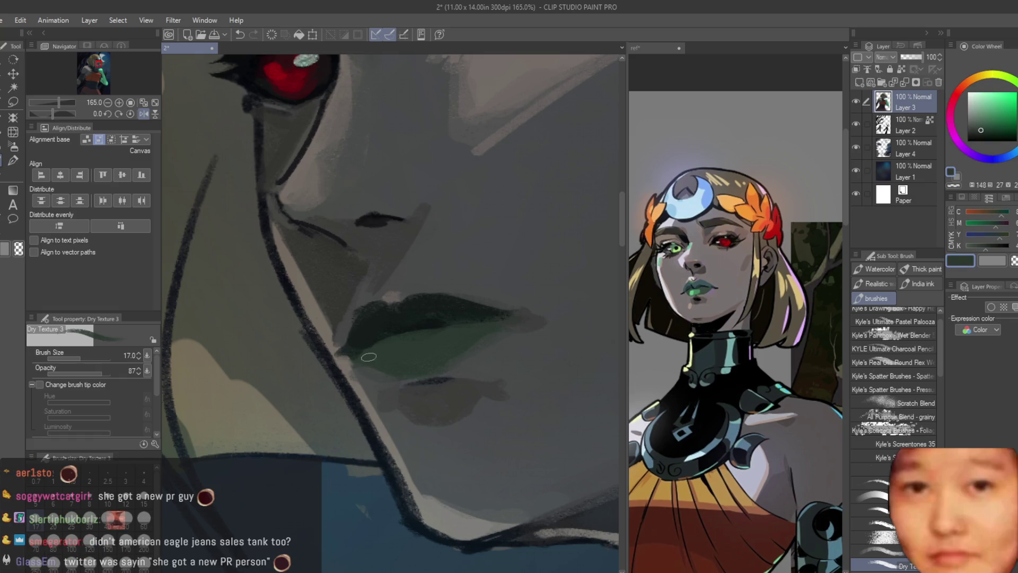
pyautogui.keyDown('alt'); pyautogui.click(450, 366); pyautogui.keyUp('alt')
pyautogui.keyDown('alt'); pyautogui.click(455, 336); pyautogui.keyUp('alt')
pyautogui.keyDown('alt'); pyautogui.click(473, 310); pyautogui.keyUp('alt')
pyautogui.click(993, 137)
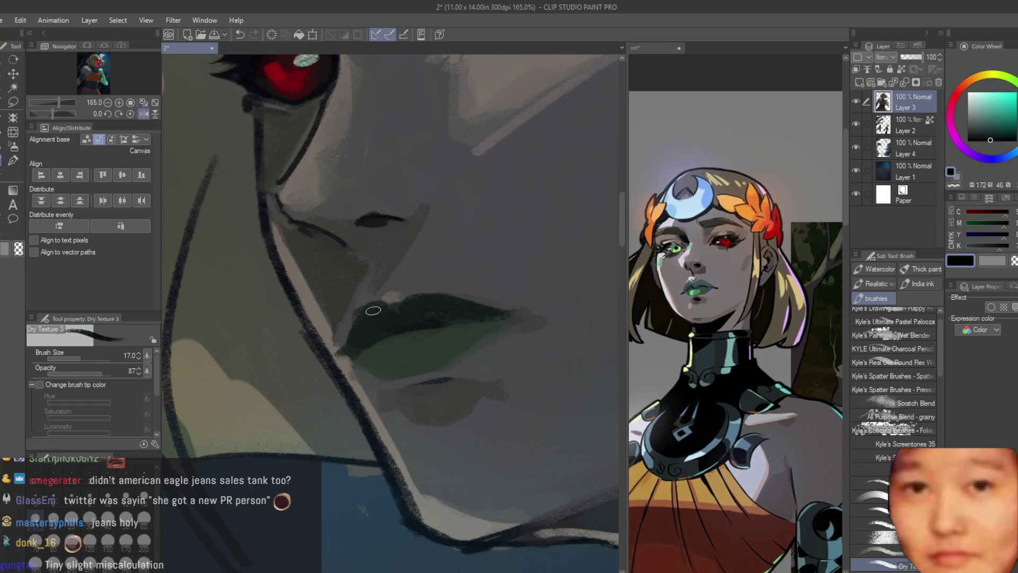
pyautogui.moveTo(366, 336); pyautogui.dragTo(427, 324)
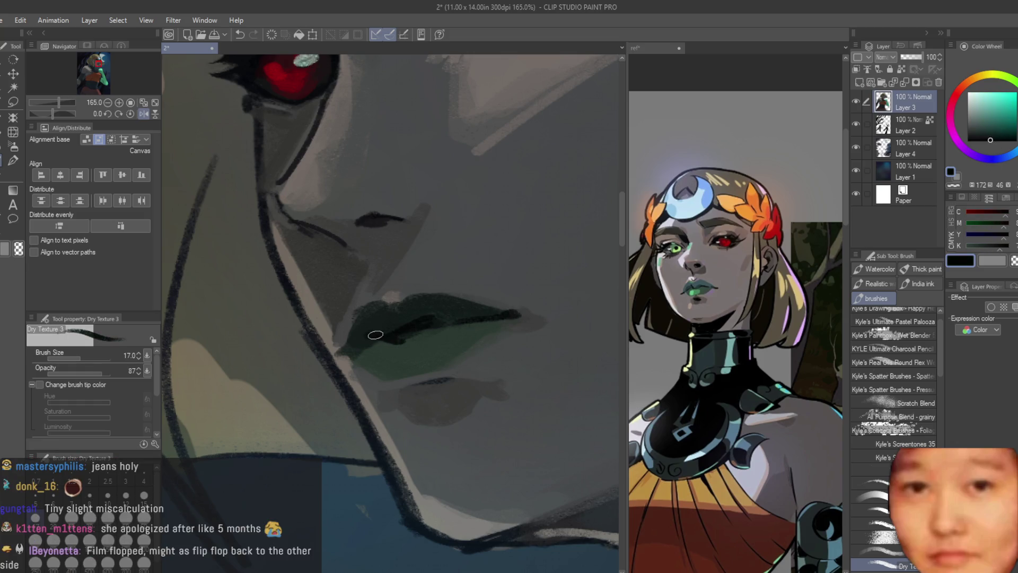
# With the view unmirrored, paint skin grey over the lip's left edge
pyautogui.scroll(-8, 354, 335)
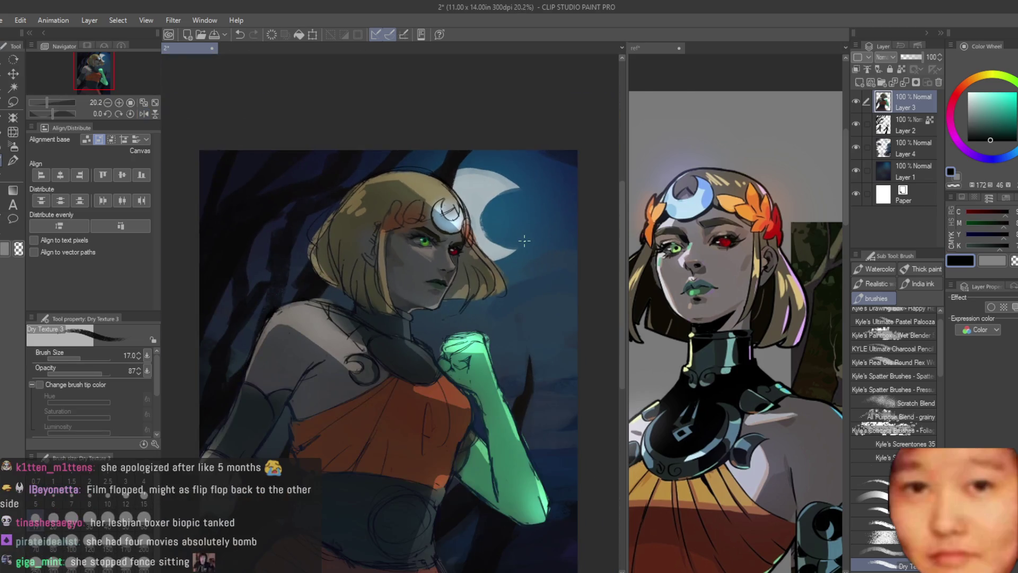
pyautogui.scroll(2, 414, 276)
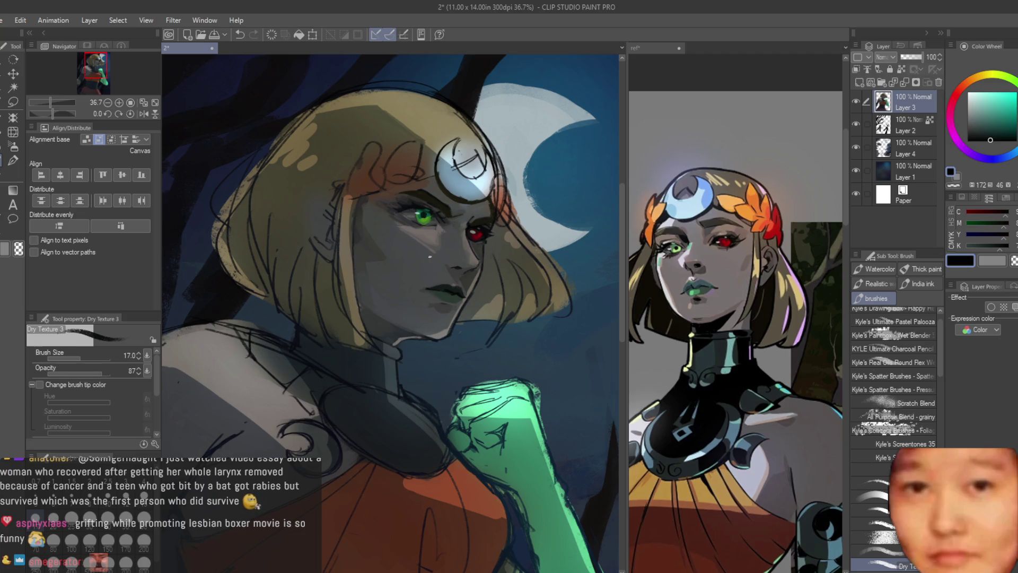
pyautogui.press('h')
pyautogui.scroll(5, 288, 311)
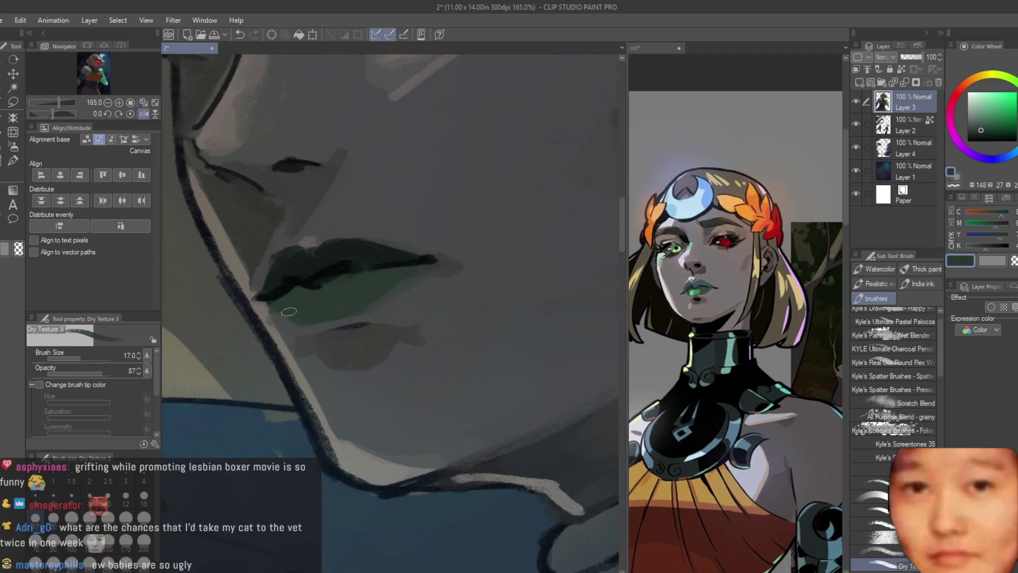
pyautogui.keyDown('alt'); pyautogui.click(289, 260); pyautogui.keyUp('alt')
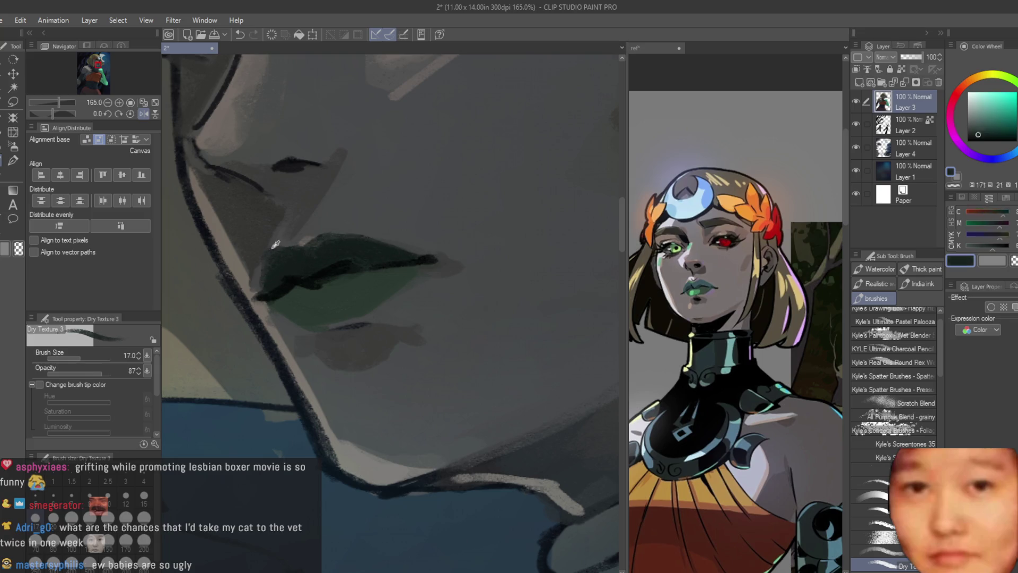
pyautogui.keyDown('alt'); pyautogui.click(291, 236); pyautogui.keyUp('alt')
pyautogui.keyDown('alt'); pyautogui.click(293, 236); pyautogui.keyUp('alt')
pyautogui.moveTo(293, 236); pyautogui.dragTo(278, 230)
# Sample cool skin greys, check the mirrored figure, and switch to the Liquify tool
pyautogui.keyDown('alt'); pyautogui.click(293, 230); pyautogui.keyUp('alt')
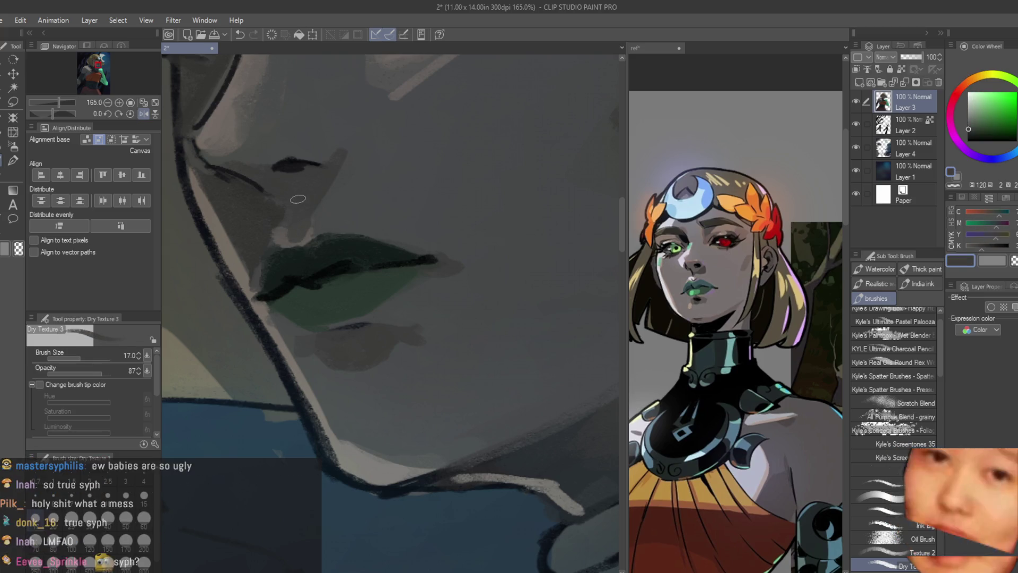
pyautogui.keyDown('alt'); pyautogui.click(298, 198); pyautogui.keyUp('alt')
pyautogui.keyDown('alt'); pyautogui.click(316, 227); pyautogui.keyUp('alt')
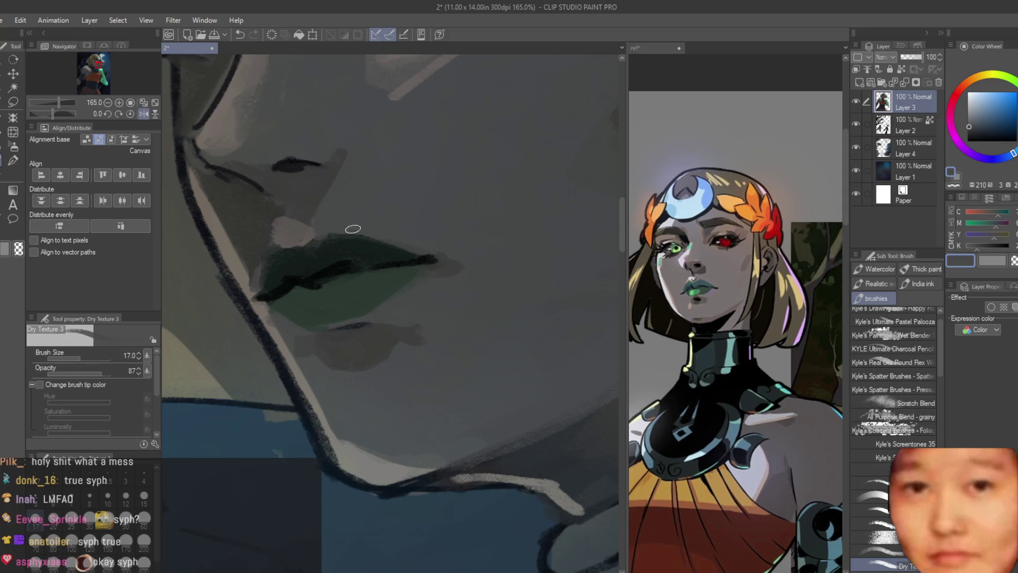
pyautogui.scroll(-2, 356, 228)
pyautogui.keyDown('alt'); pyautogui.click(353, 270); pyautogui.keyUp('alt')
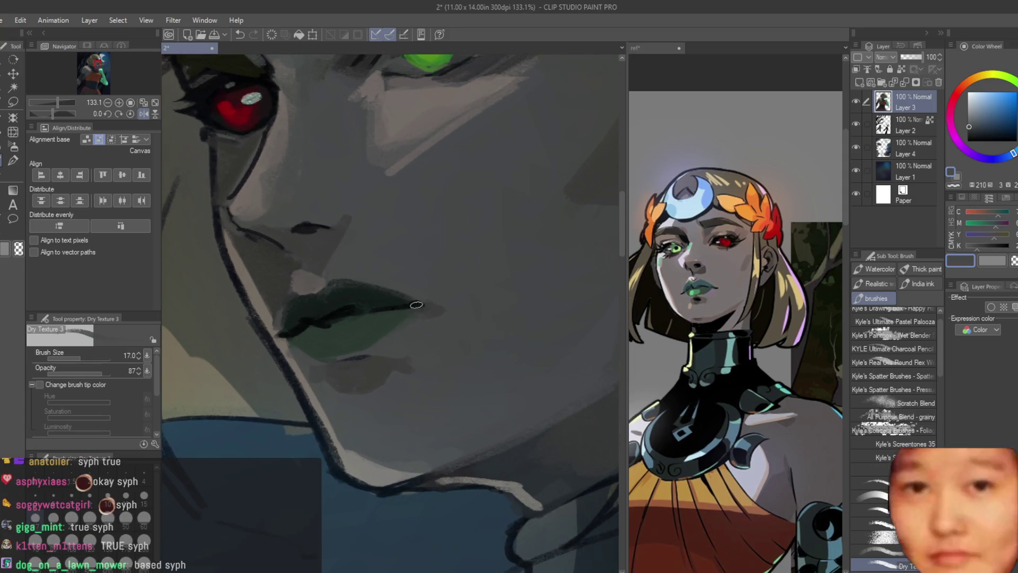
pyautogui.scroll(-5, 353, 270)
pyautogui.scroll(-2, 492, 262)
pyautogui.press('h')
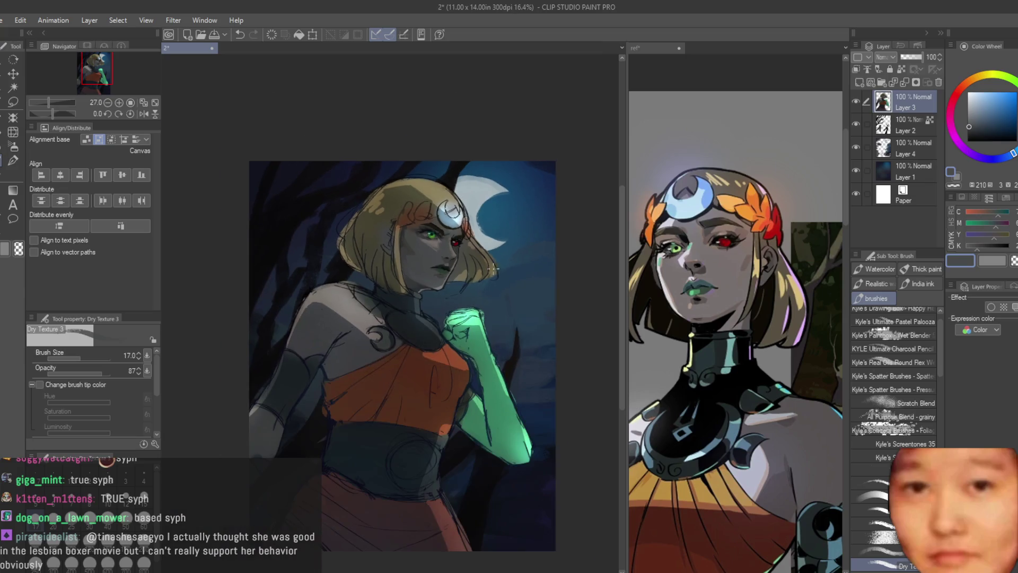
pyautogui.press('h')
pyautogui.scroll(5, 375, 286)
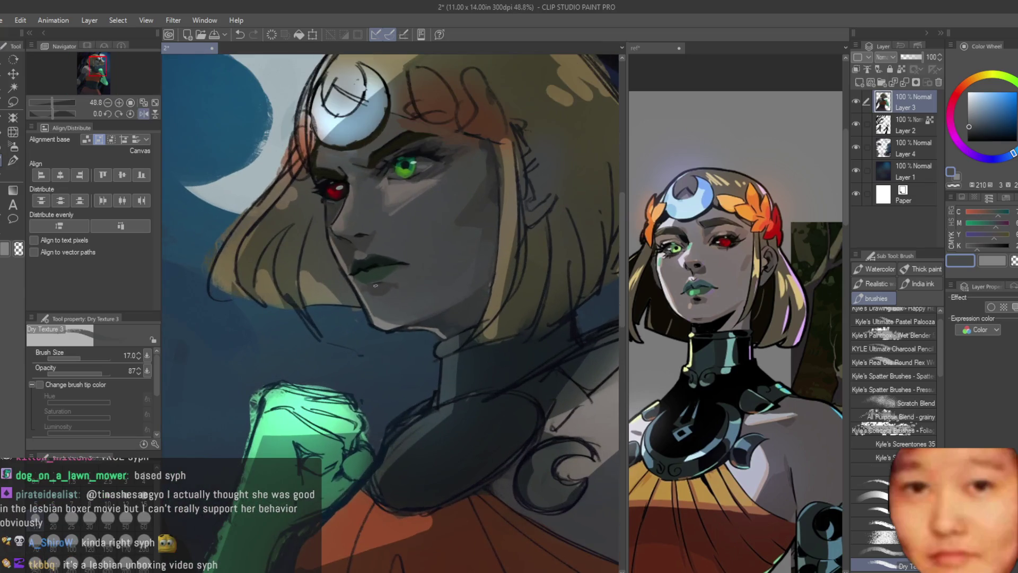
pyautogui.click(13, 132)
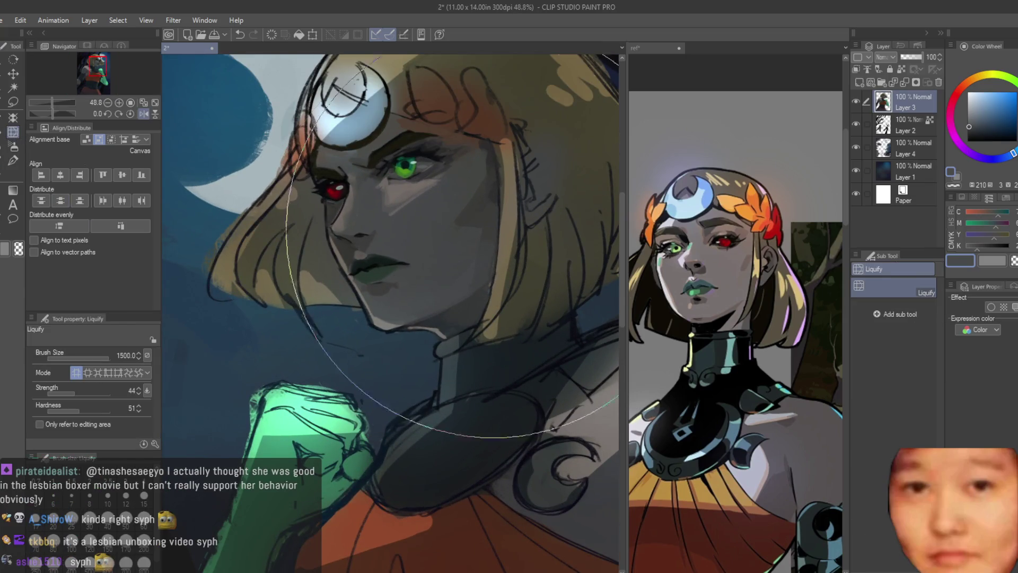
# Shrink the Liquify brush to 100, then return to the Dry Texture brush
pyautogui.scroll(3, 363, 263)
pyautogui.press('[')
pyautogui.press('[')
pyautogui.press('[')
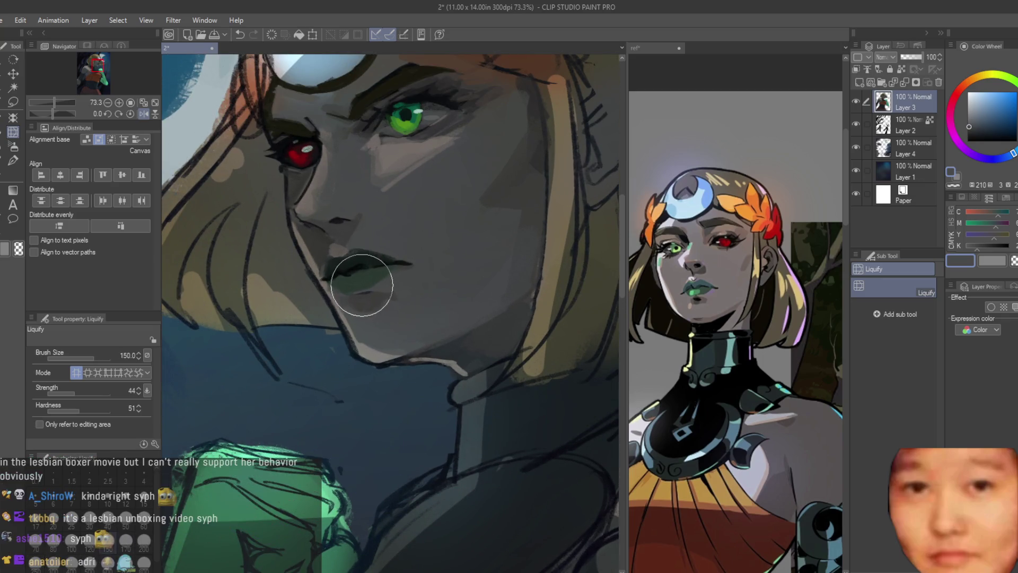
pyautogui.press('[')
pyautogui.press('[')
pyautogui.press('[')
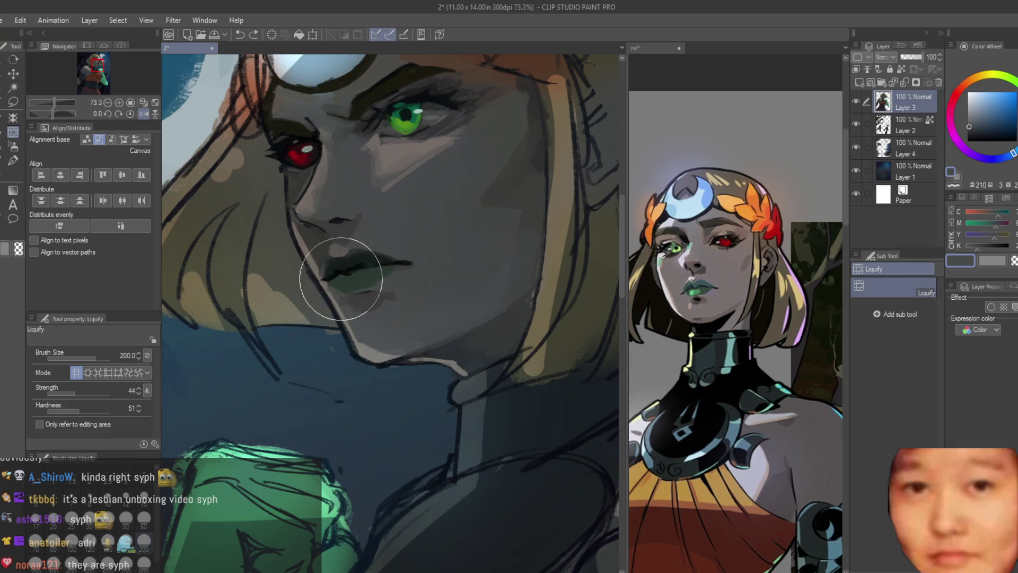
pyautogui.press('[')
pyautogui.press('[')
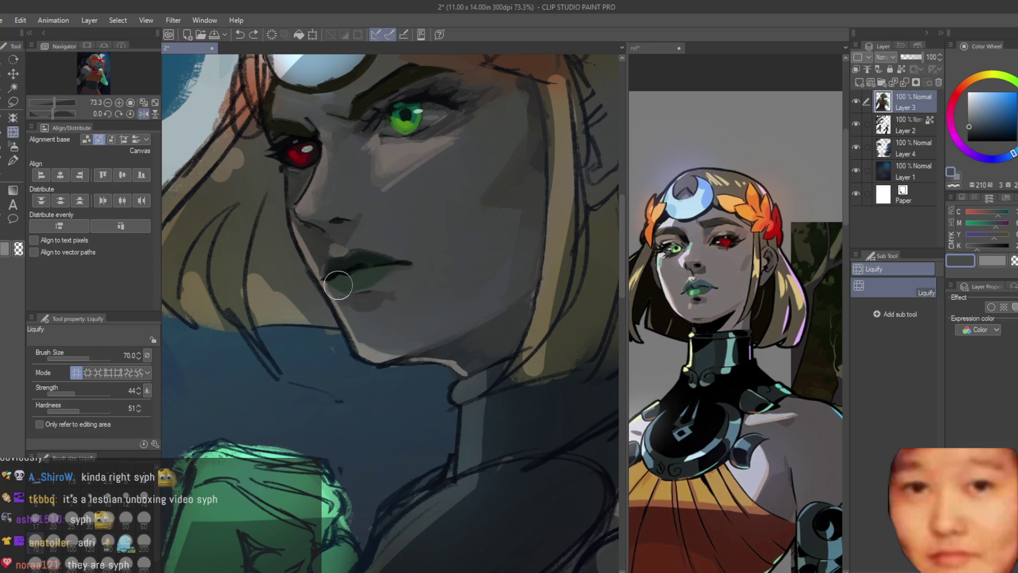
pyautogui.click(13, 160)
pyautogui.scroll(4, 331, 281)
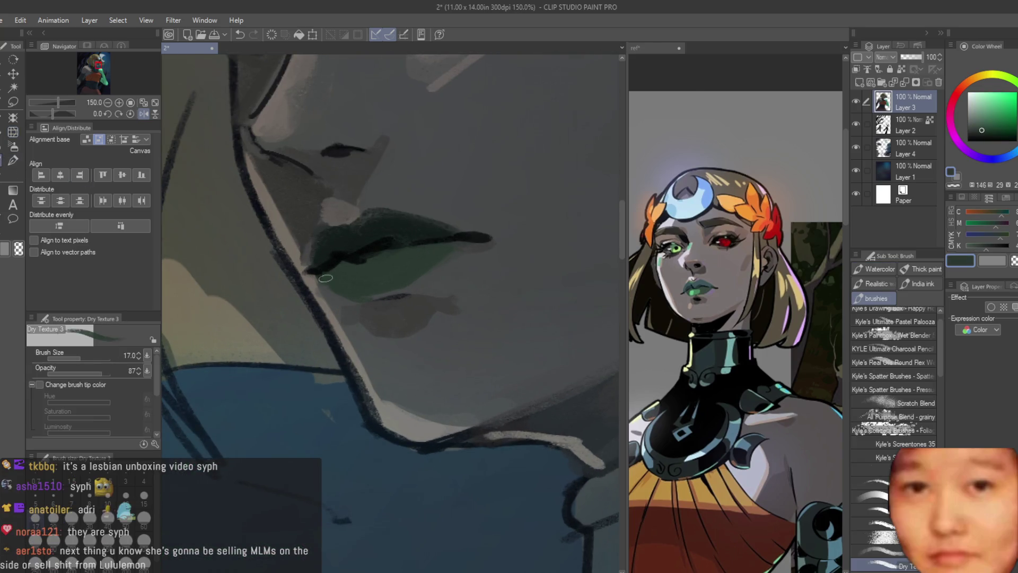
# Sample the lip colour, then the brow's dark brown-black, then a light blue from the painting
pyautogui.keyDown('alt'); pyautogui.click(331, 286); pyautogui.keyUp('alt')
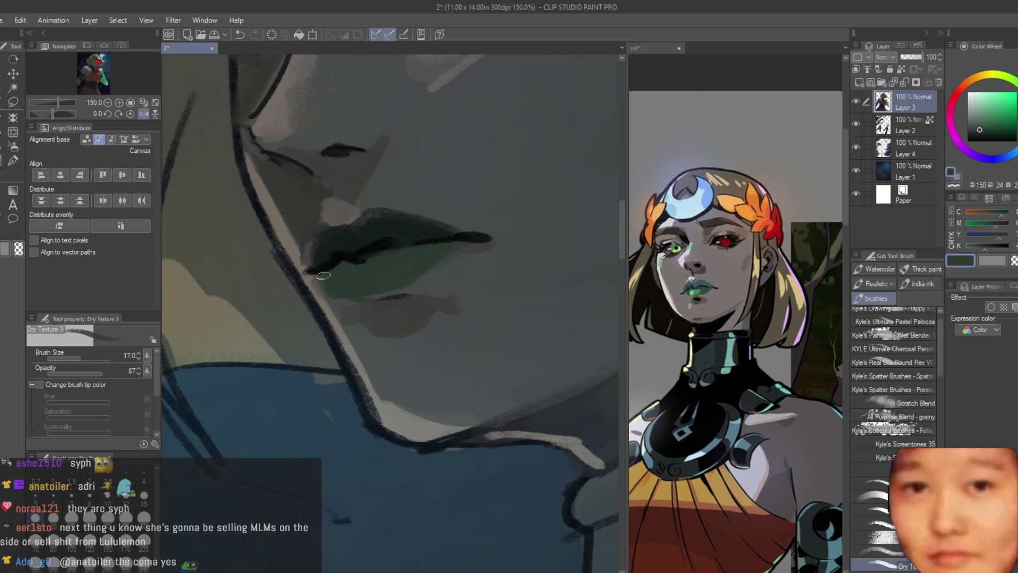
pyautogui.scroll(-8, 336, 295)
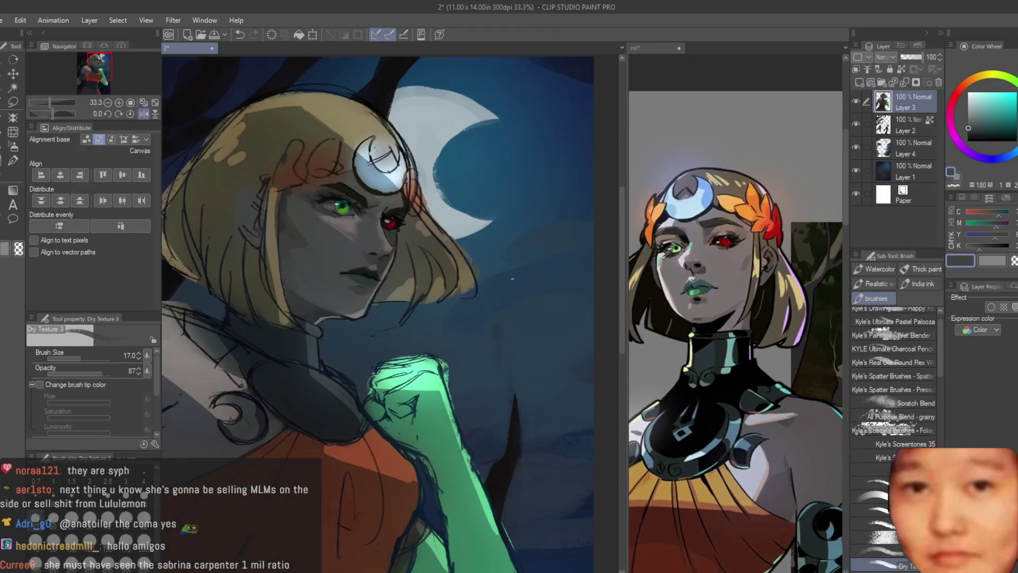
pyautogui.scroll(3, 441, 259)
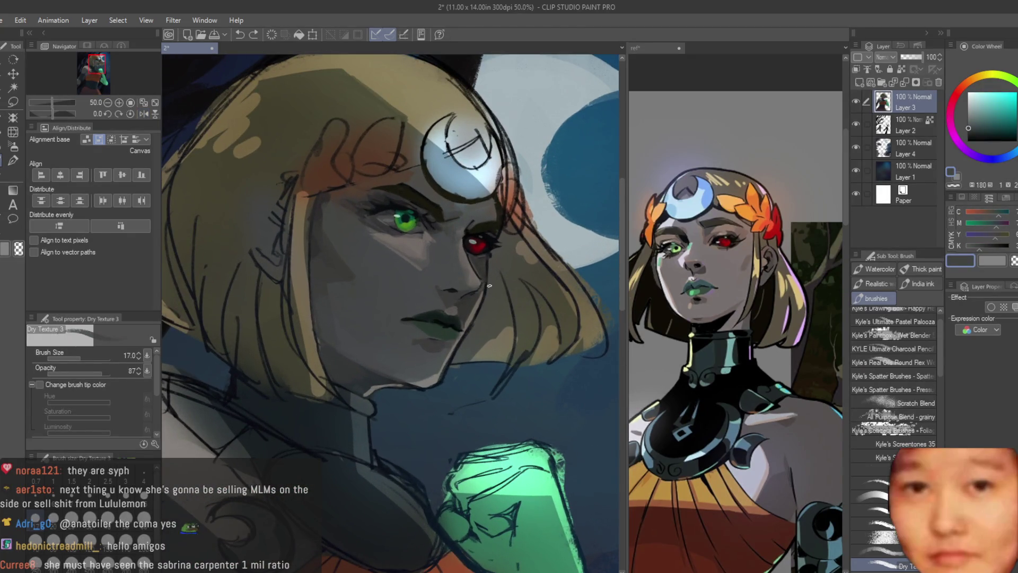
pyautogui.scroll(-2, 477, 275)
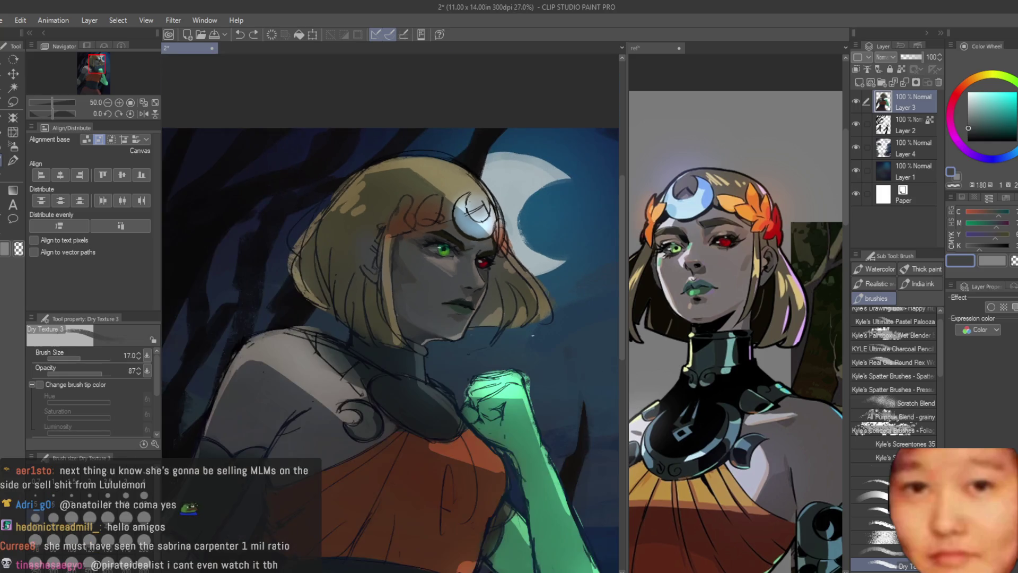
pyautogui.scroll(6, 428, 239)
pyautogui.keyDown('alt'); pyautogui.click(428, 238); pyautogui.keyUp('alt')
pyautogui.scroll(-4, 427, 239)
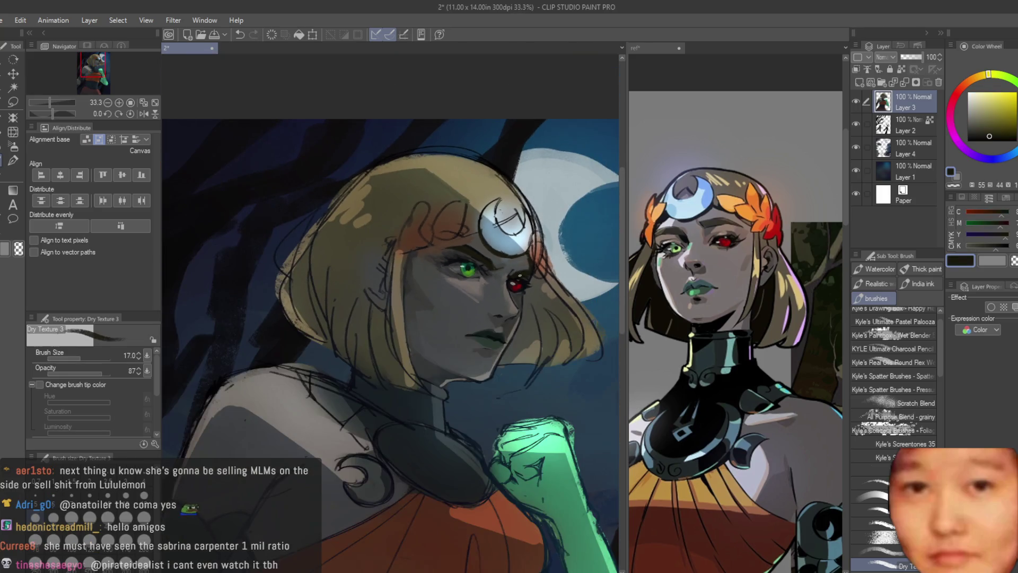
pyautogui.scroll(6, 534, 277)
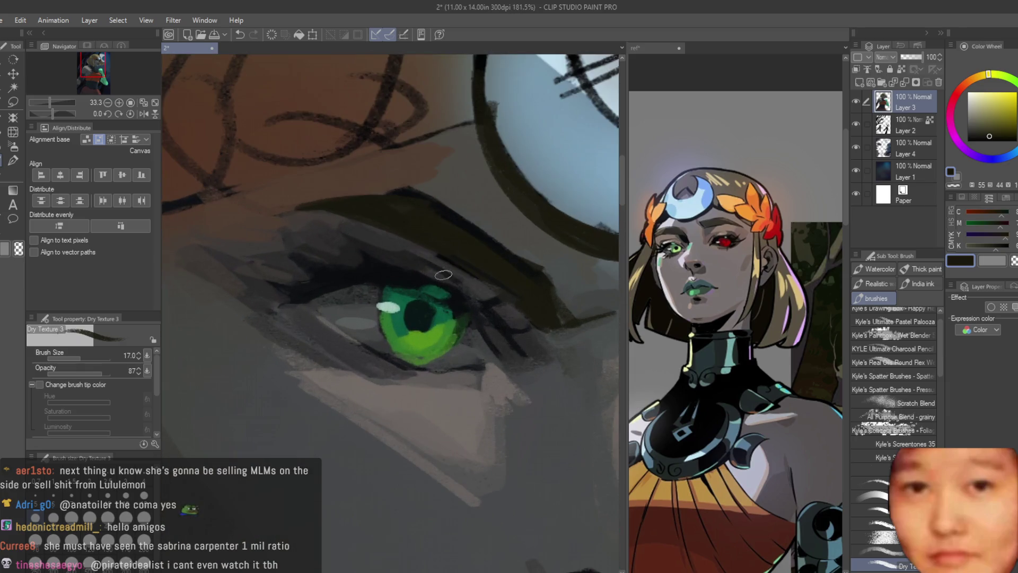
pyautogui.scroll(-3, 451, 234)
pyautogui.scroll(1, 451, 234)
pyautogui.scroll(-3, 451, 233)
pyautogui.scroll(3, 457, 285)
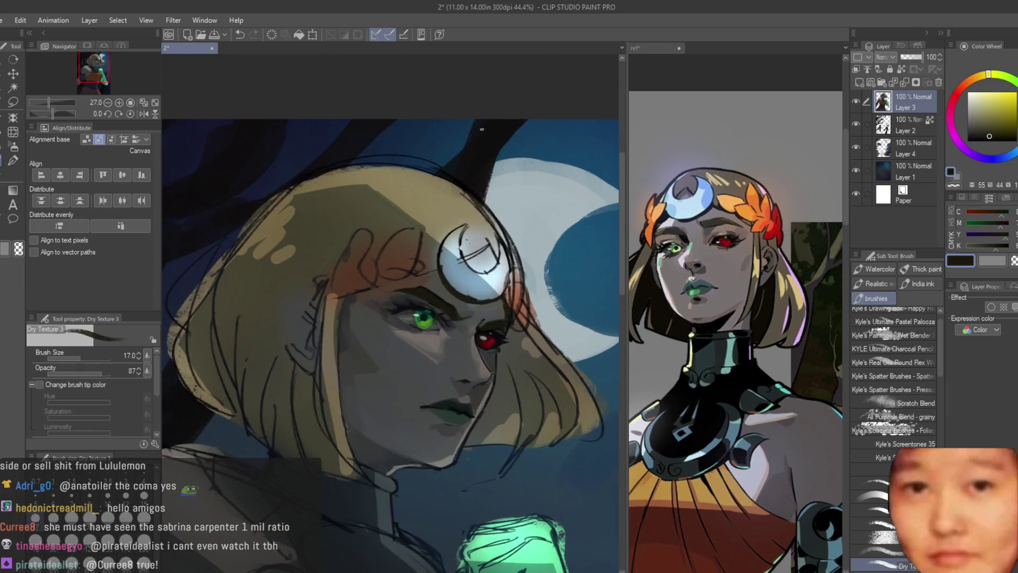
pyautogui.keyDown('alt'); pyautogui.click(457, 285); pyautogui.keyUp('alt')
# Enlarge the brush to size 20 and sample moon blues, hair green and dark line colours
pyautogui.press(']')
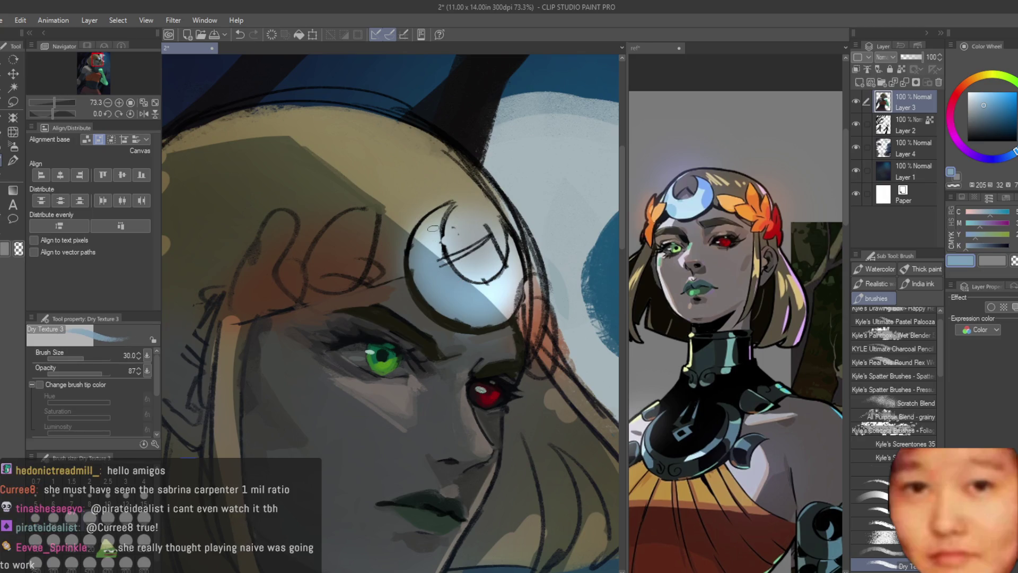
pyautogui.keyDown('alt'); pyautogui.click(430, 237); pyautogui.keyUp('alt')
pyautogui.keyDown('alt'); pyautogui.click(426, 276); pyautogui.keyUp('alt')
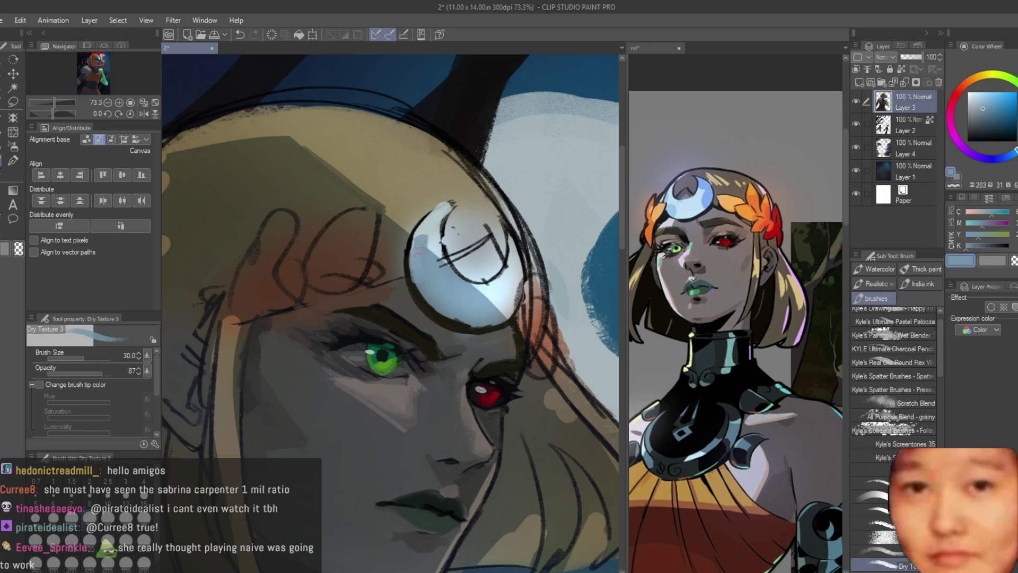
pyautogui.keyDown('alt'); pyautogui.click(432, 259); pyautogui.keyUp('alt')
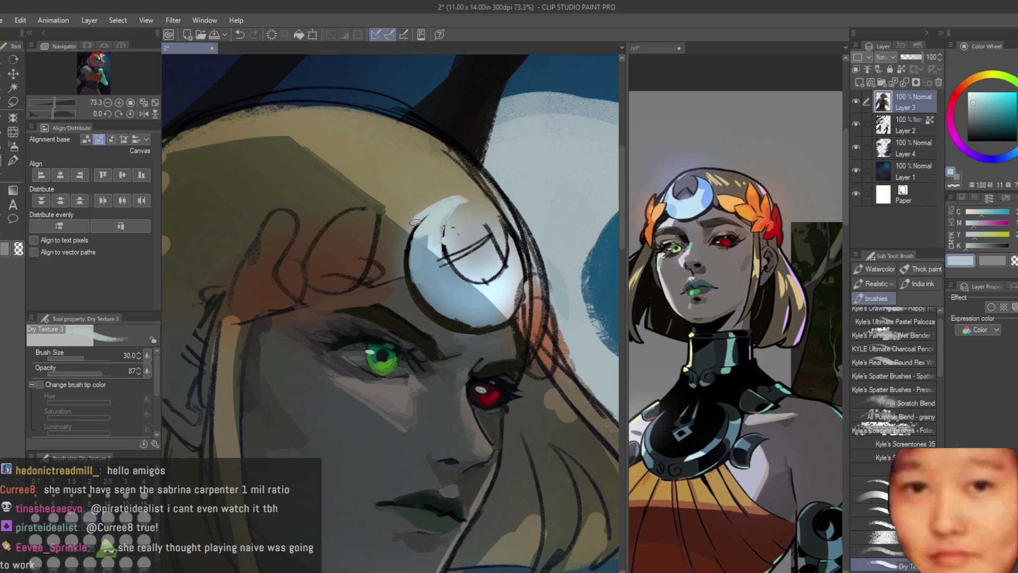
pyautogui.keyDown('alt'); pyautogui.click(436, 205); pyautogui.keyUp('alt')
pyautogui.scroll(1, 419, 282)
pyautogui.keyDown('alt'); pyautogui.click(408, 248); pyautogui.keyUp('alt')
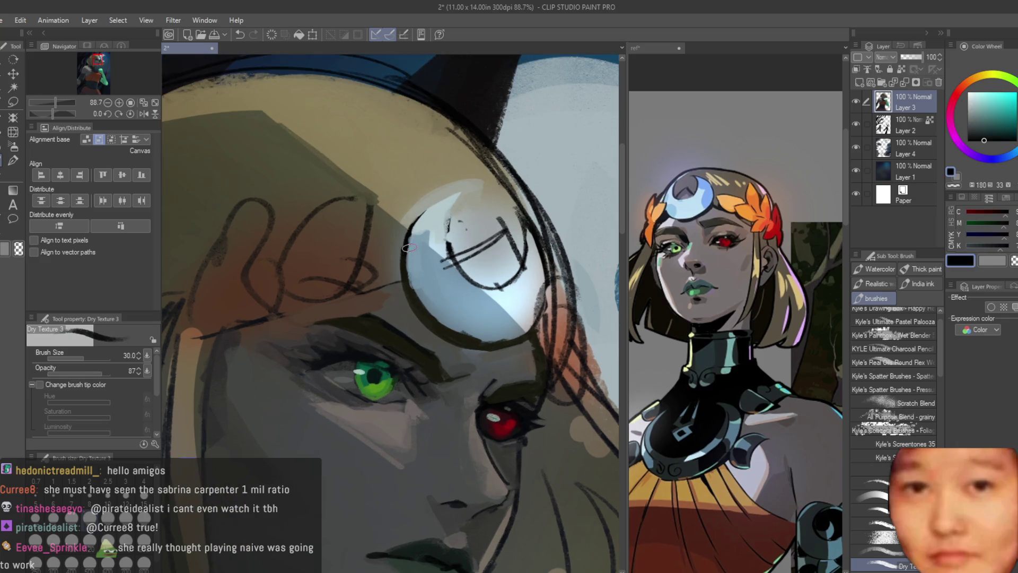
pyautogui.keyDown('alt'); pyautogui.click(450, 273); pyautogui.keyUp('alt')
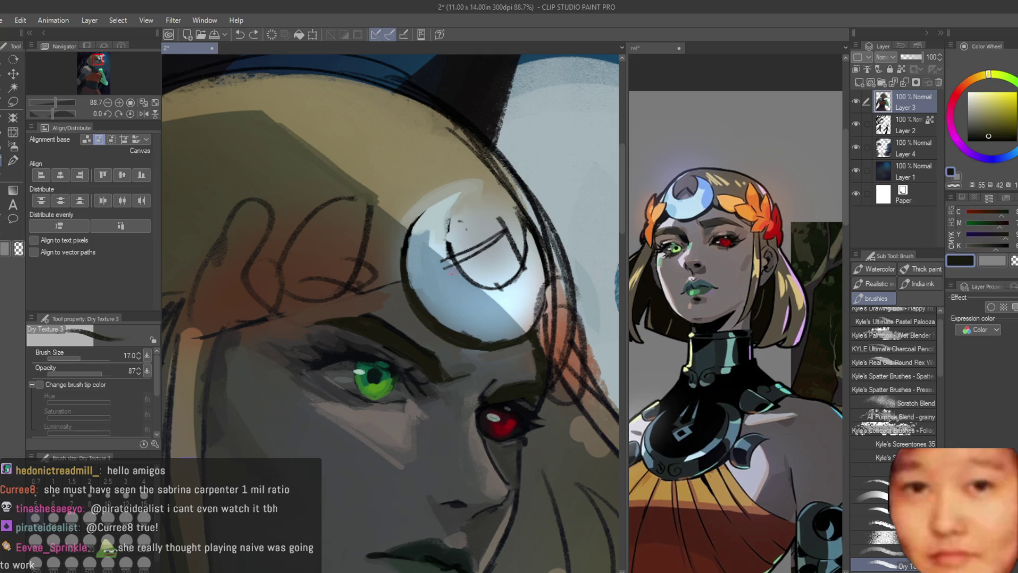
# Sample successively paler blues from the moon, ending on its palest blue
pyautogui.keyDown('alt'); pyautogui.click(493, 320); pyautogui.keyUp('alt')
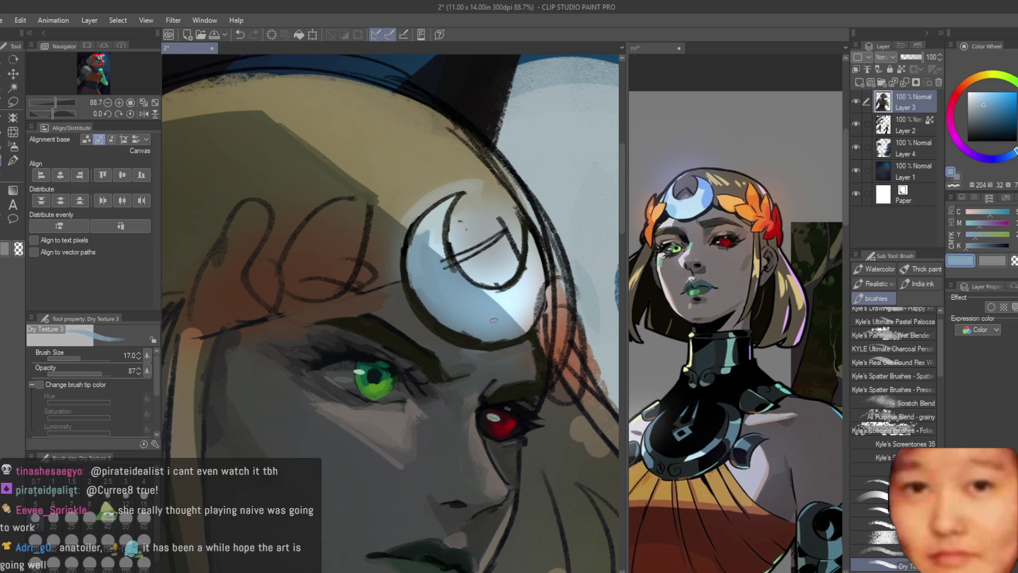
pyautogui.keyDown('alt'); pyautogui.click(496, 298); pyautogui.keyUp('alt')
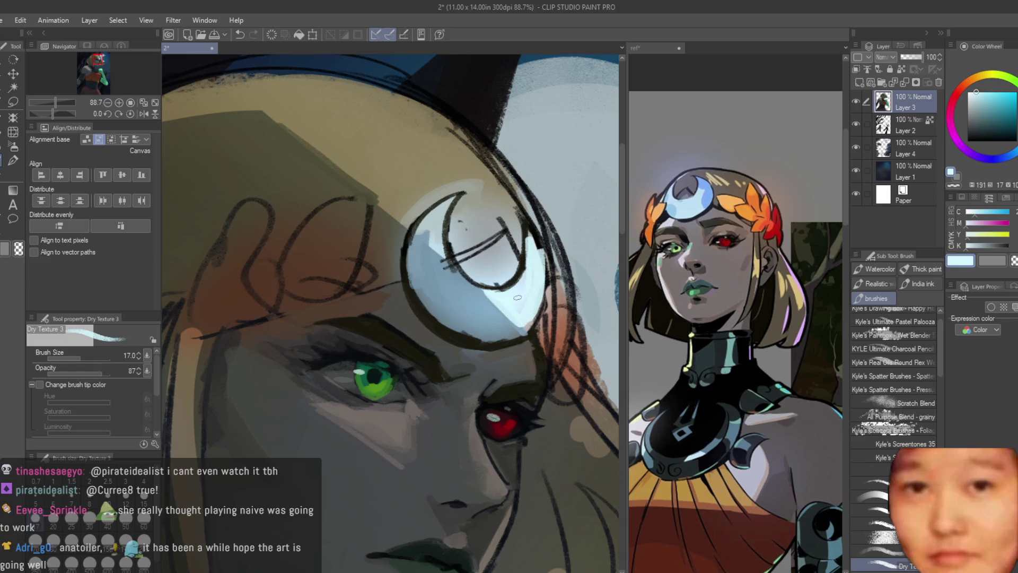
pyautogui.keyDown('alt'); pyautogui.click(524, 230); pyautogui.keyUp('alt')
pyautogui.keyDown('alt'); pyautogui.click(451, 272); pyautogui.keyUp('alt')
pyautogui.keyDown('alt'); pyautogui.click(507, 296); pyautogui.keyUp('alt')
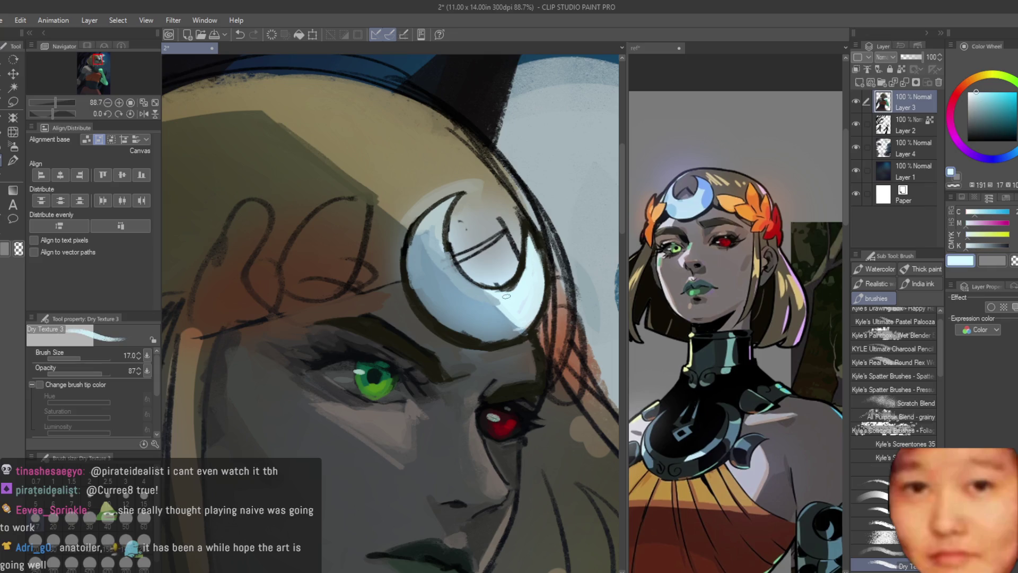
pyautogui.keyDown('alt'); pyautogui.click(455, 287); pyautogui.keyUp('alt')
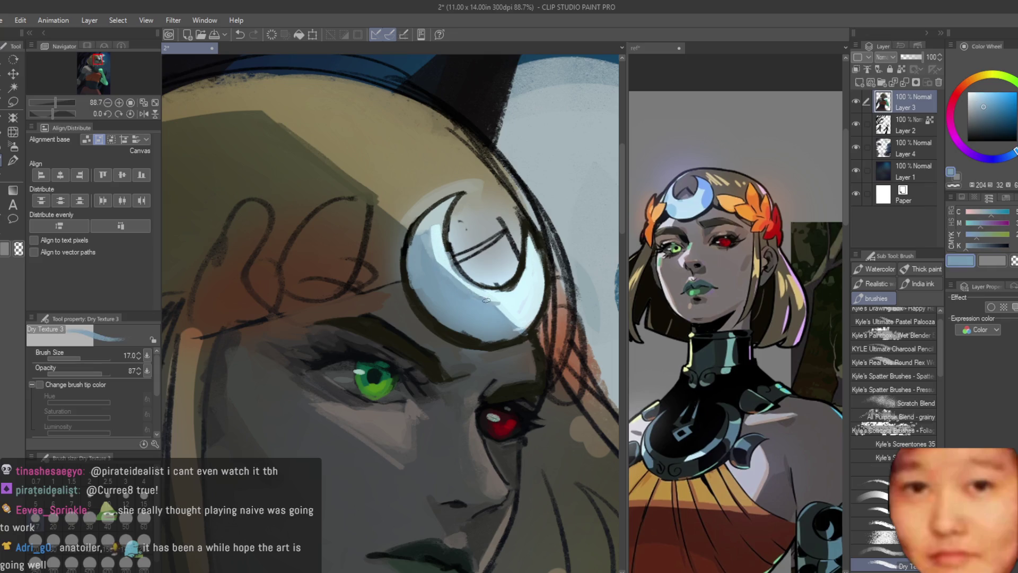
pyautogui.scroll(2, 455, 287)
pyautogui.keyDown('alt'); pyautogui.click(464, 243); pyautogui.keyUp('alt')
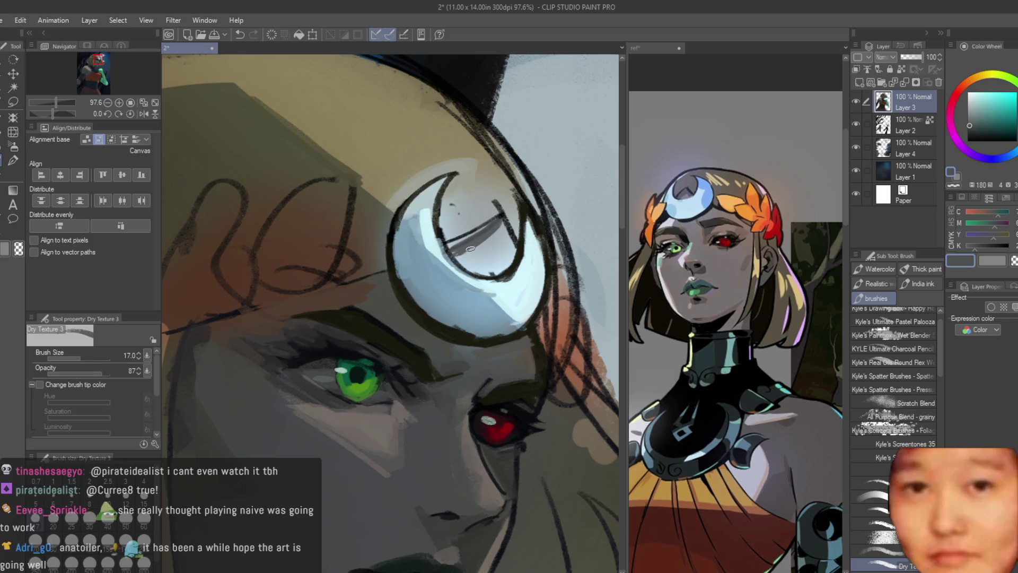
# Paint a darker grey stroke inside the moon and light strokes along the moon crest
pyautogui.moveTo(496, 225)
pyautogui.mouseDown()
pyautogui.moveTo(488, 256)
pyautogui.moveTo(458, 254)
pyautogui.mouseUp()
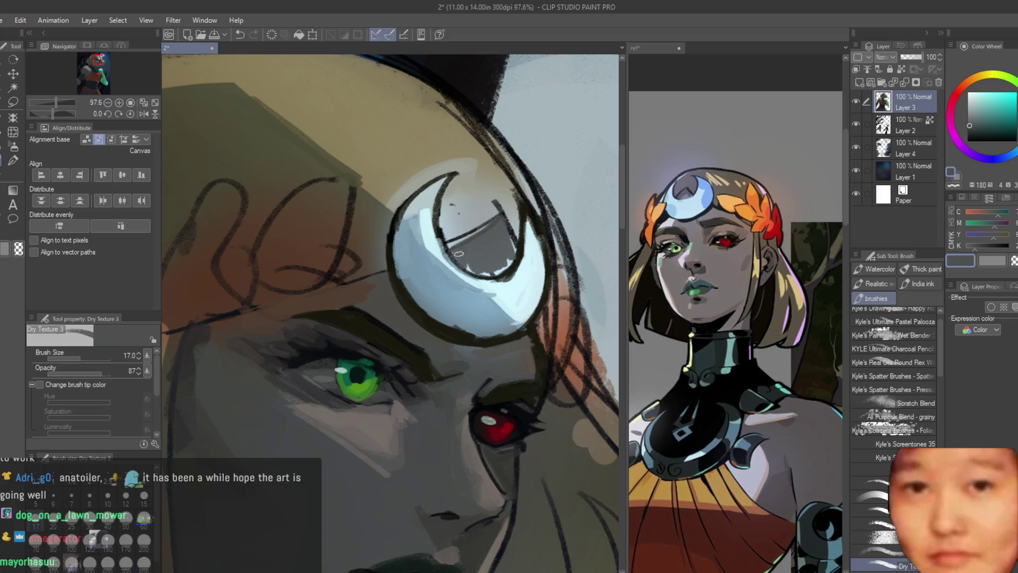
pyautogui.scroll(-8, 534, 300)
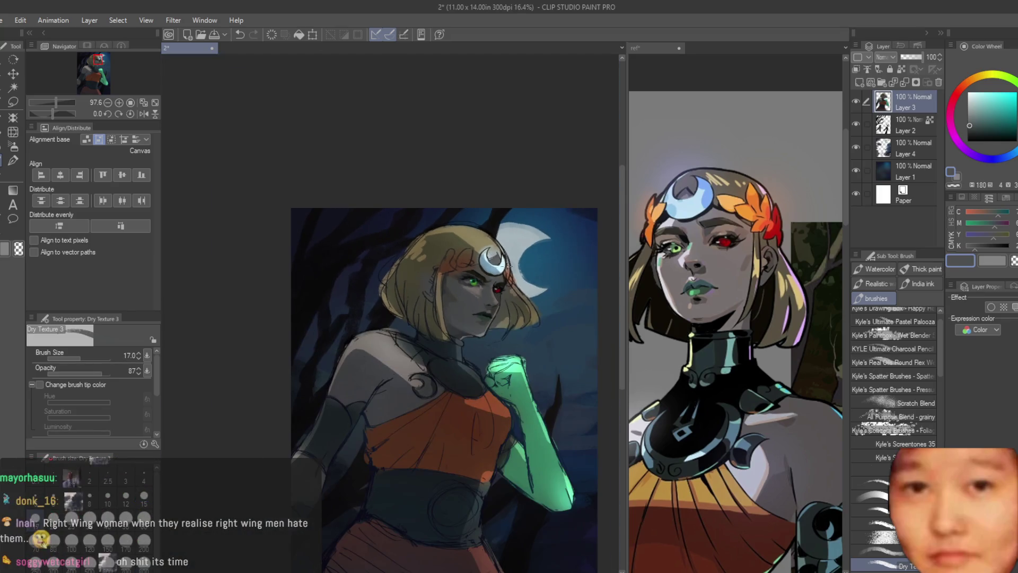
pyautogui.scroll(10, 534, 300)
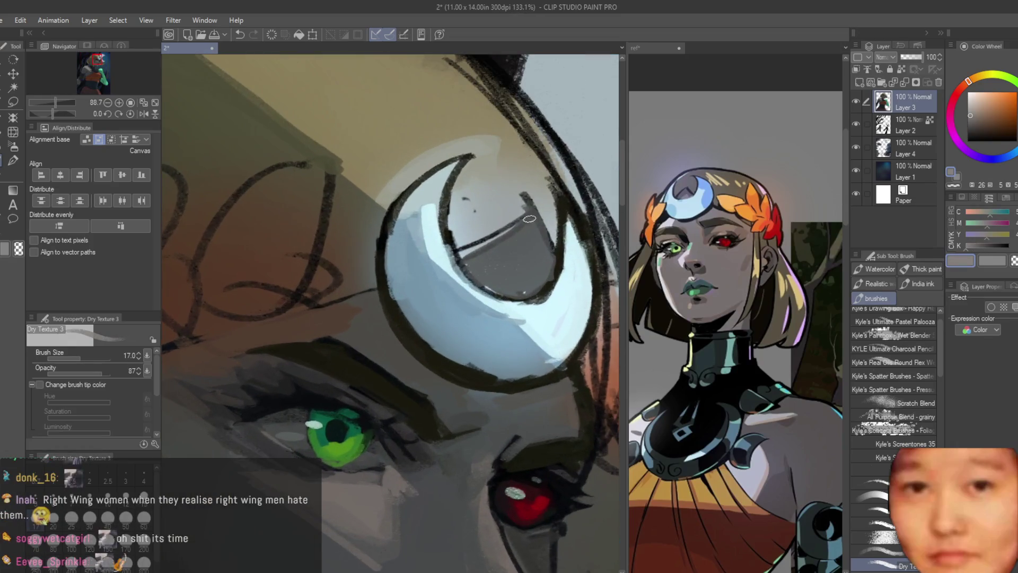
pyautogui.moveTo(530, 219); pyautogui.dragTo(540, 292)
pyautogui.moveTo(517, 218); pyautogui.dragTo(504, 300)
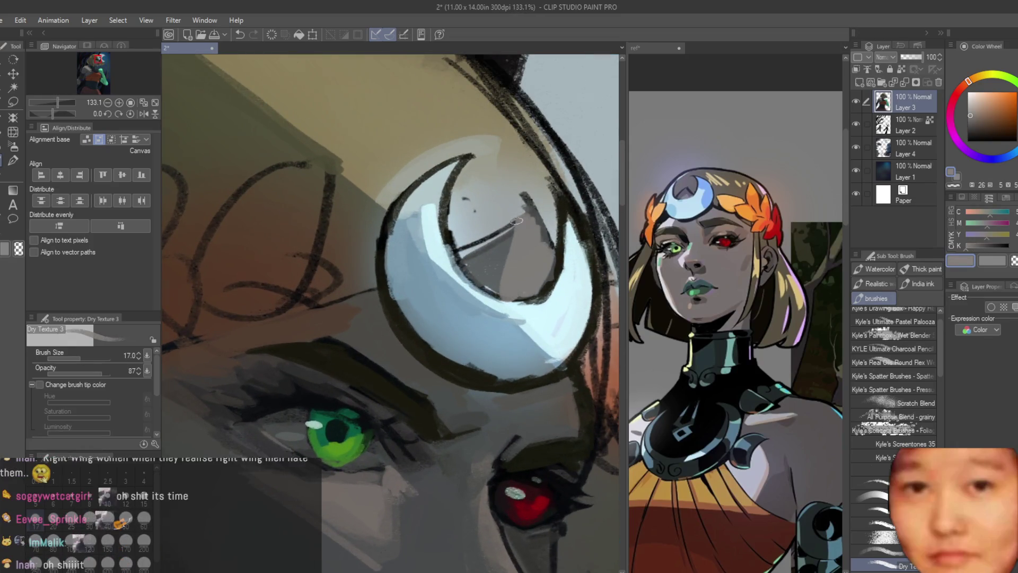
# Mirror the canvas view horizontally
pyautogui.scroll(-3, 501, 228)
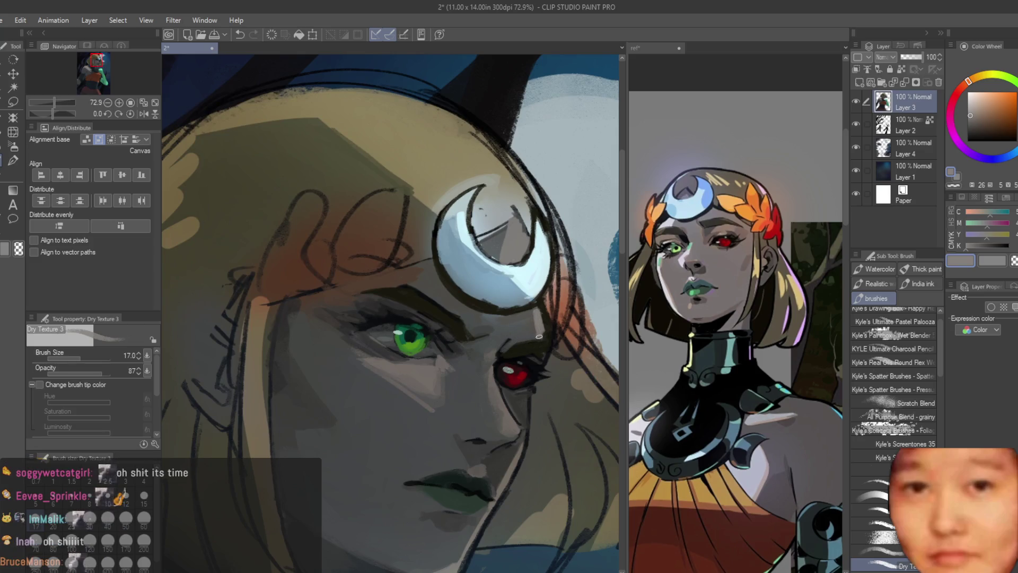
pyautogui.scroll(-3, 534, 336)
pyautogui.press('h')
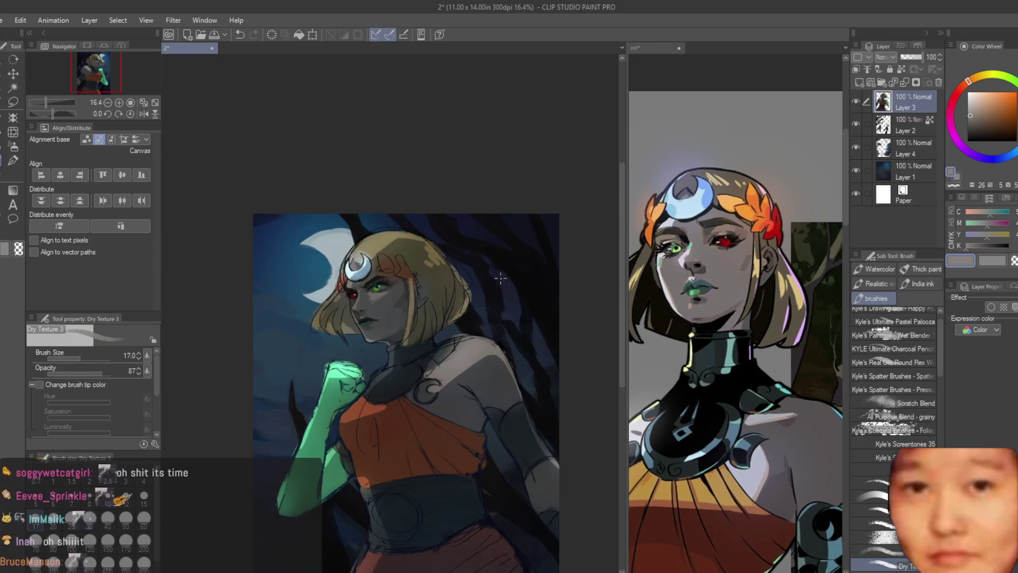
pyautogui.scroll(4, 359, 345)
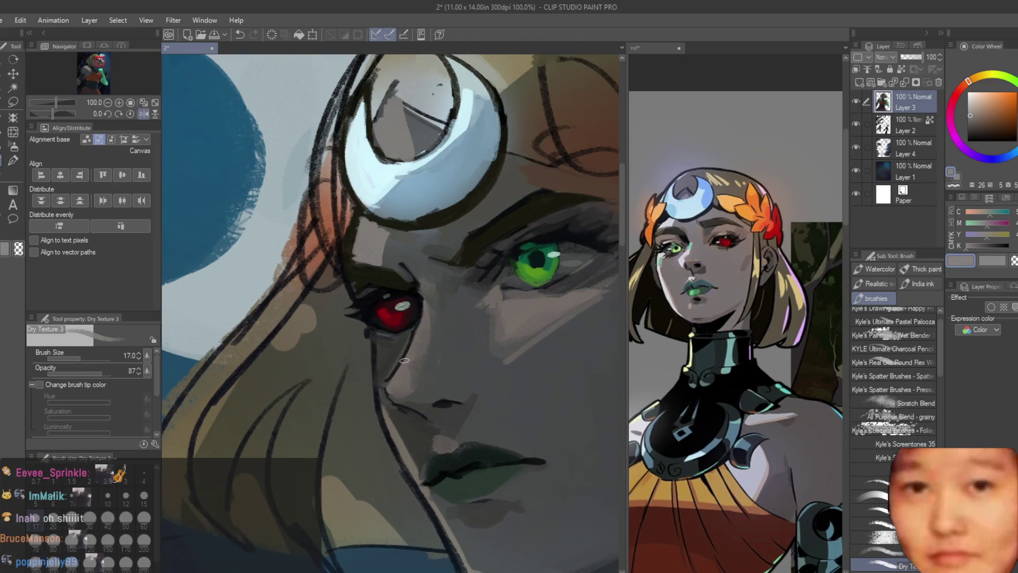
# Paint a light stroke along the cheek and sample a dark greyish green
pyautogui.moveTo(425, 331); pyautogui.dragTo(393, 381)
pyautogui.scroll(2, 393, 380)
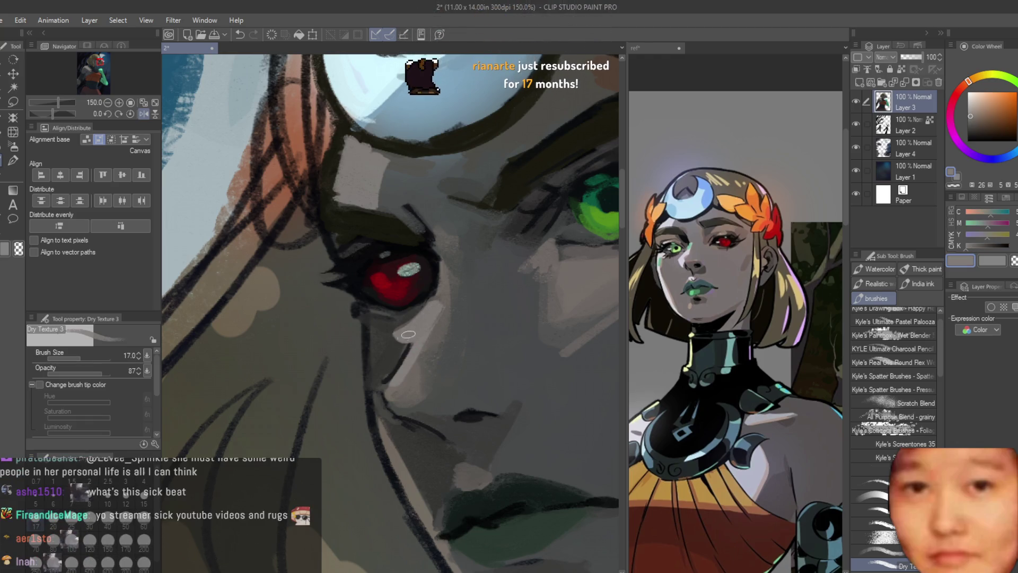
pyautogui.keyDown('alt'); pyautogui.click(405, 340); pyautogui.keyUp('alt')
pyautogui.scroll(-7, 513, 381)
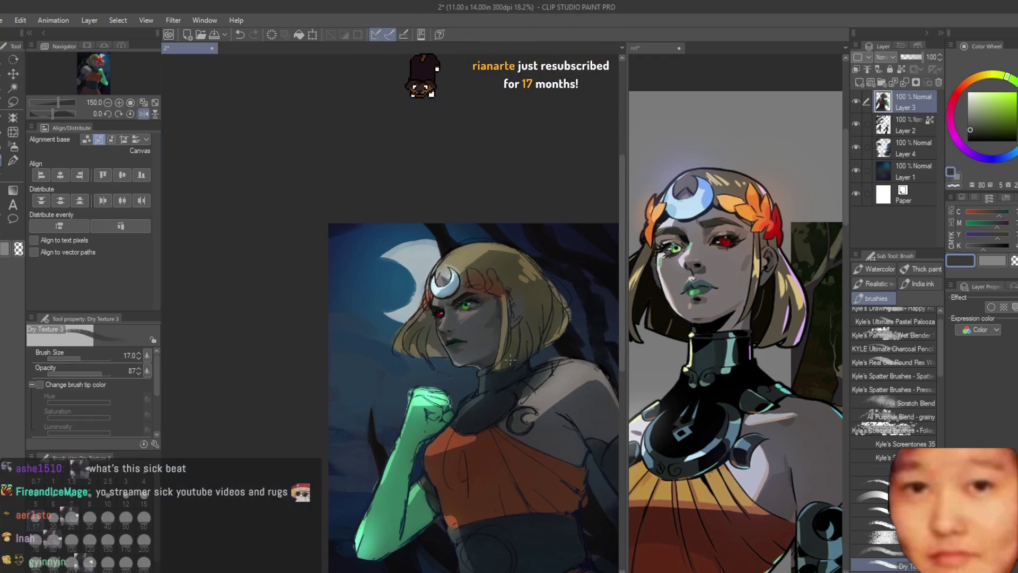
pyautogui.scroll(4, 472, 339)
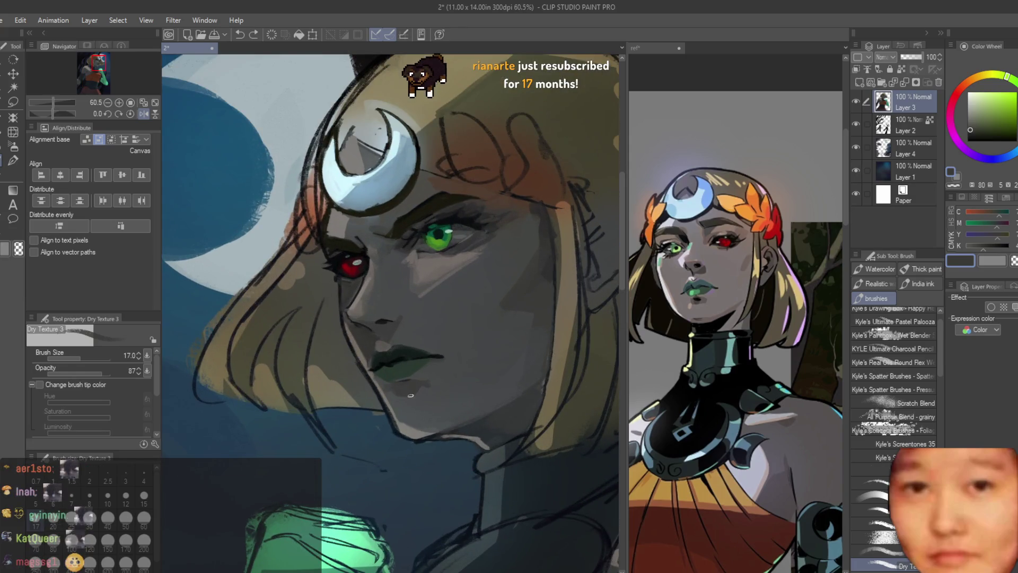
pyautogui.scroll(3, 405, 395)
pyautogui.scroll(-4, 406, 395)
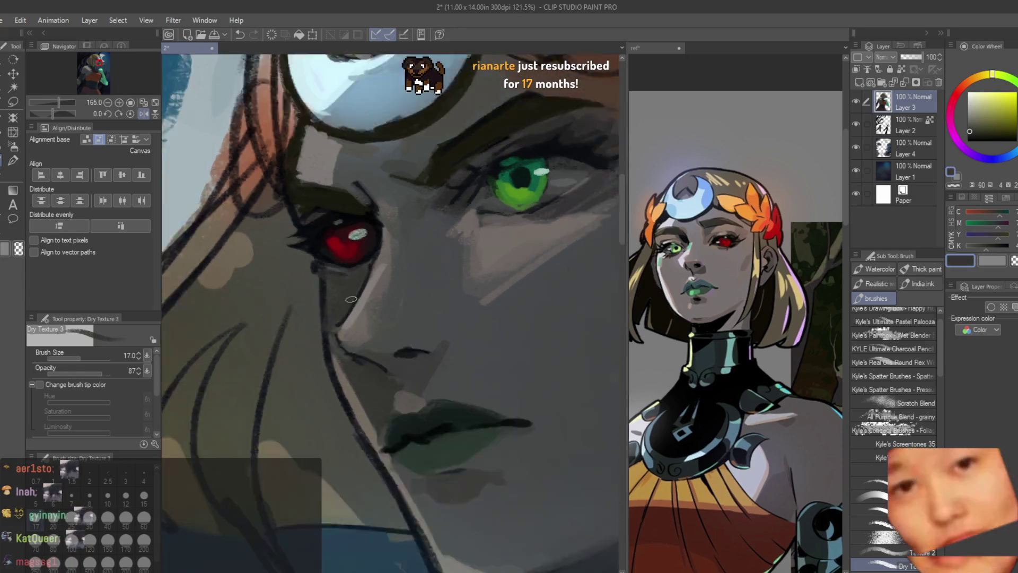
pyautogui.scroll(5, 347, 222)
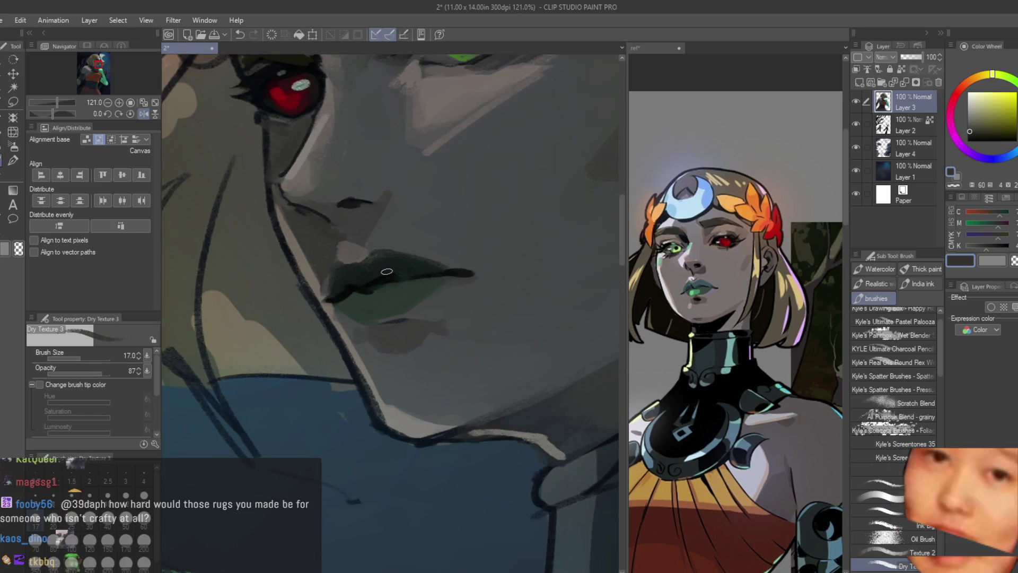
pyautogui.scroll(3, 424, 298)
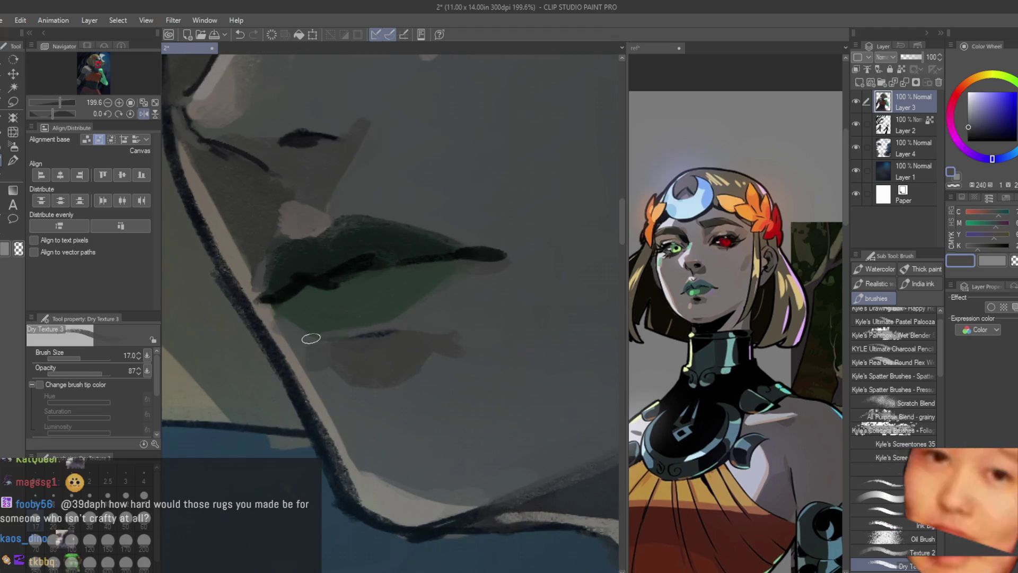
# Sample grey-blue, grey-green, lip green and dark warm grey tones from the face
pyautogui.keyDown('alt'); pyautogui.click(425, 320); pyautogui.keyUp('alt')
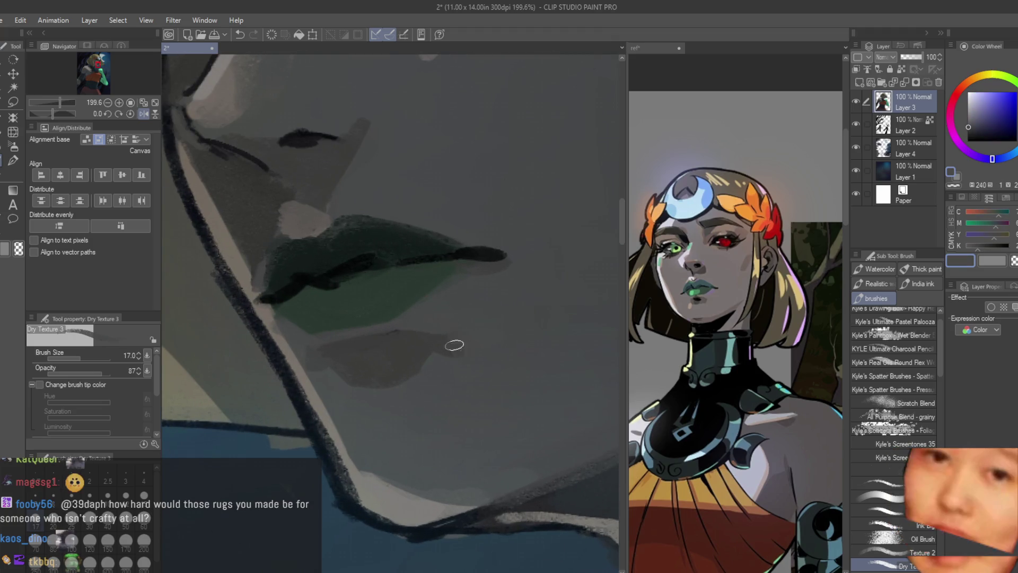
pyautogui.keyDown('alt'); pyautogui.click(431, 356); pyautogui.keyUp('alt')
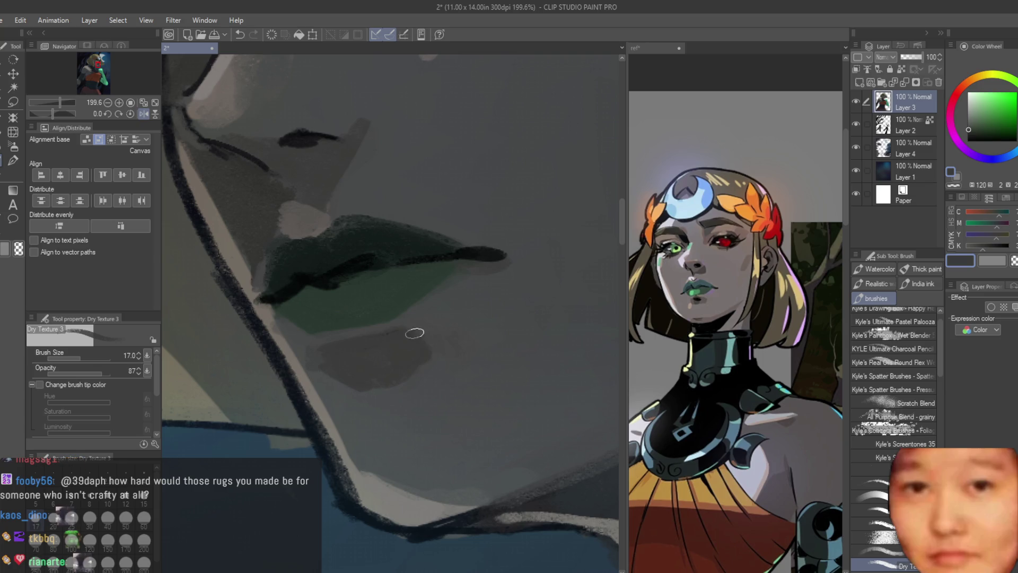
pyautogui.scroll(-2, 412, 301)
pyautogui.keyDown('alt'); pyautogui.click(411, 301); pyautogui.keyUp('alt')
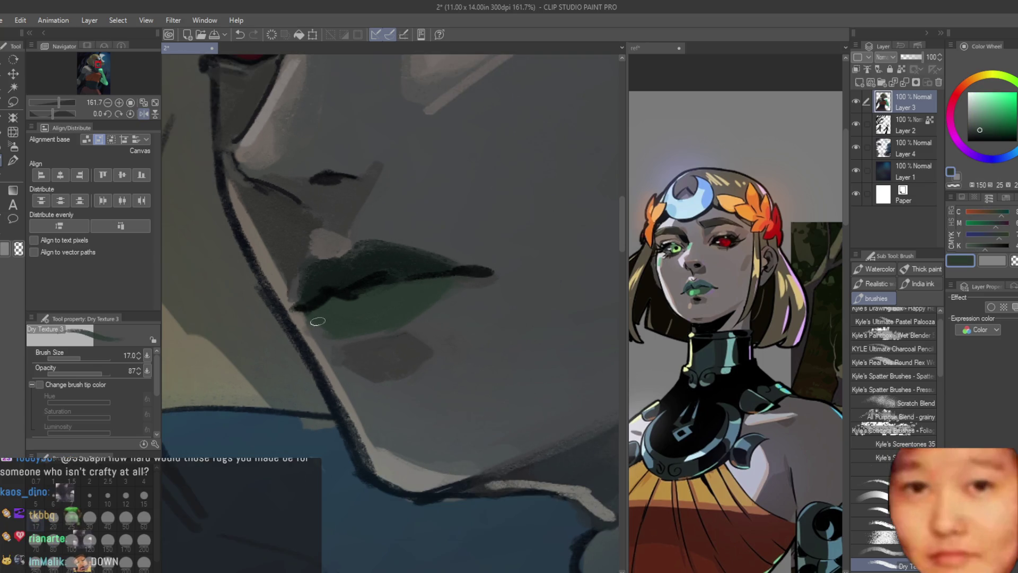
pyautogui.keyDown('alt'); pyautogui.click(389, 354); pyautogui.keyUp('alt')
pyautogui.scroll(-2, 389, 354)
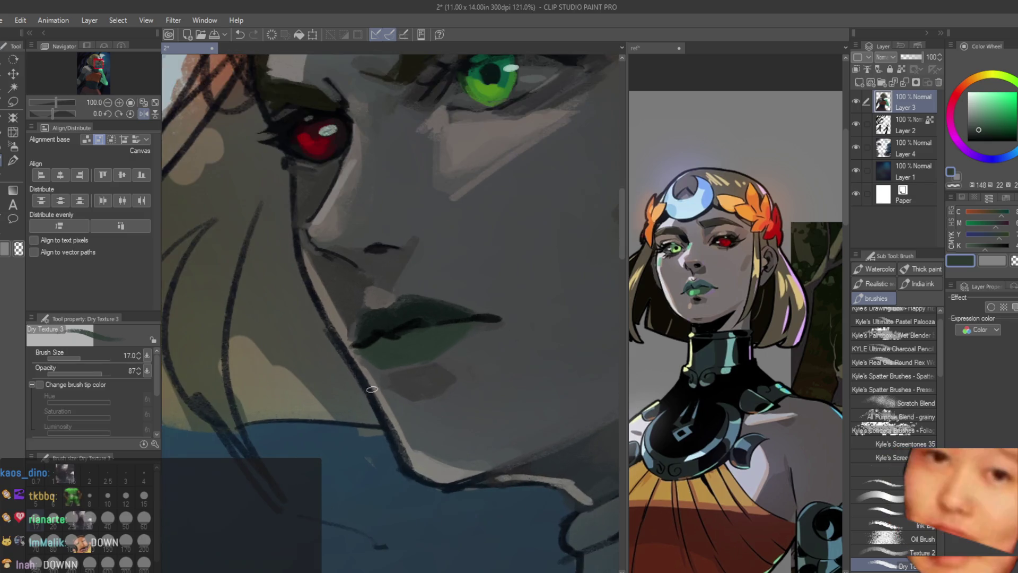
pyautogui.keyDown('alt'); pyautogui.click(373, 389); pyautogui.keyUp('alt')
pyautogui.scroll(-5, 458, 472)
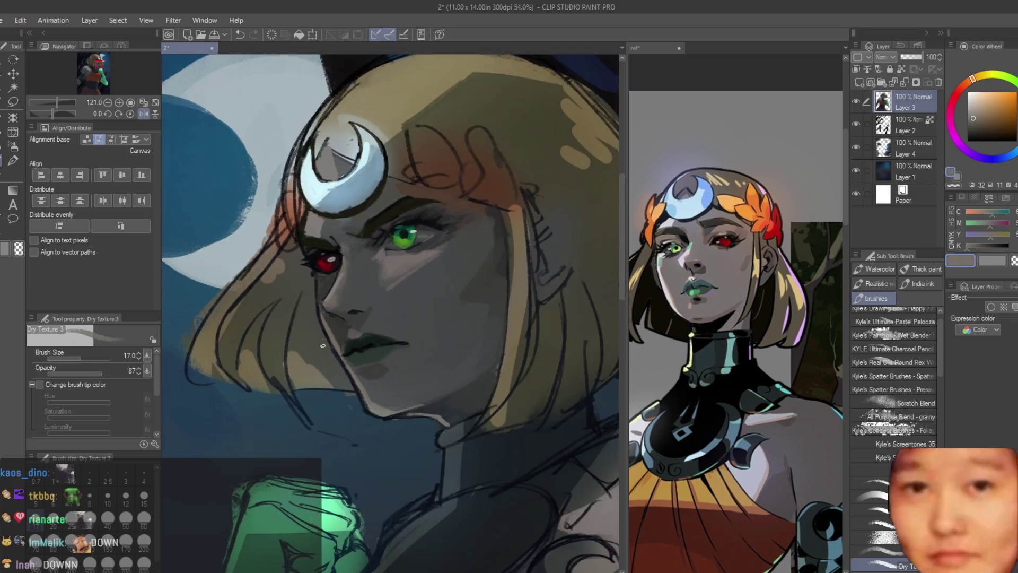
pyautogui.scroll(2, 318, 308)
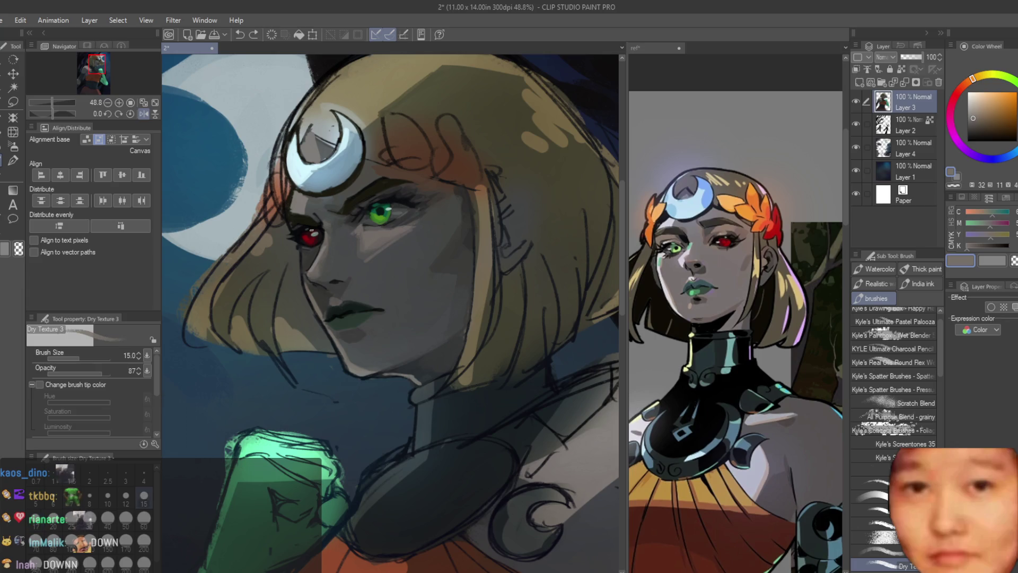
pyautogui.scroll(4, 320, 257)
# Paint light skin-tone strokes along the cheek line and below the red eye
pyautogui.keyDown('alt'); pyautogui.click(297, 265); pyautogui.keyUp('alt')
pyautogui.moveTo(265, 236); pyautogui.dragTo(270, 320)
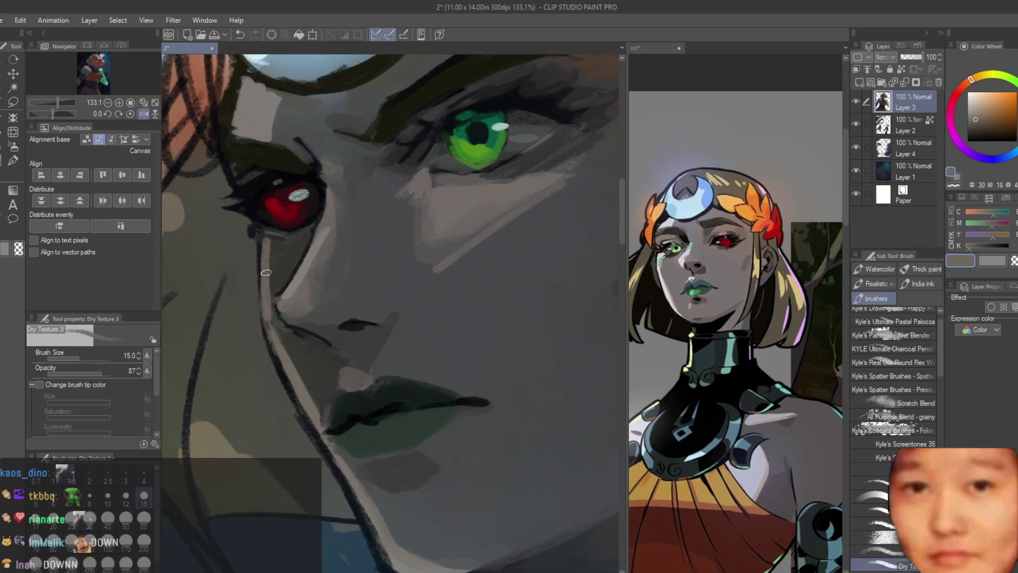
pyautogui.moveTo(267, 272); pyautogui.dragTo(281, 366)
pyautogui.scroll(-5, 297, 265)
pyautogui.scroll(1, 319, 229)
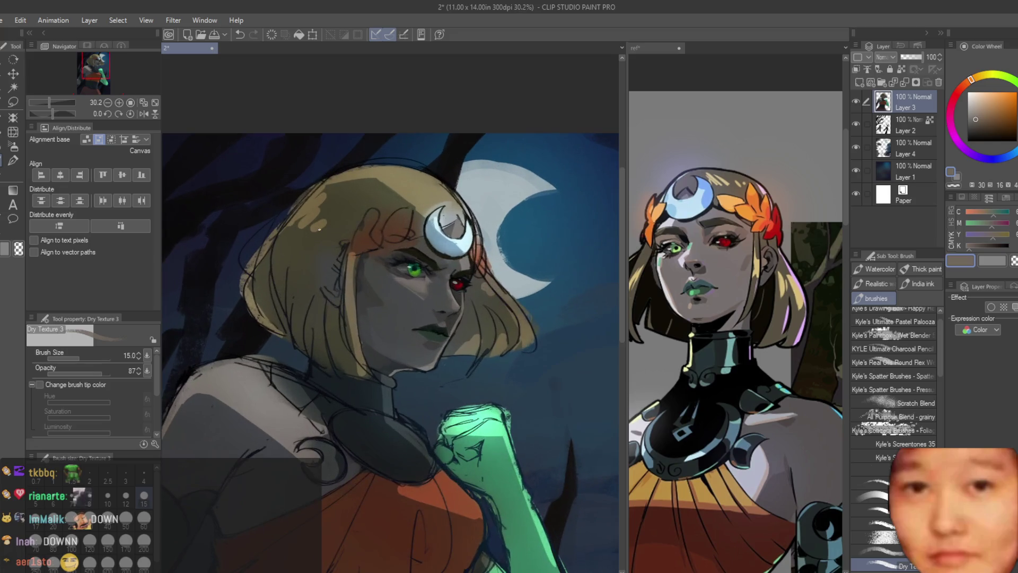
pyautogui.scroll(5, 457, 286)
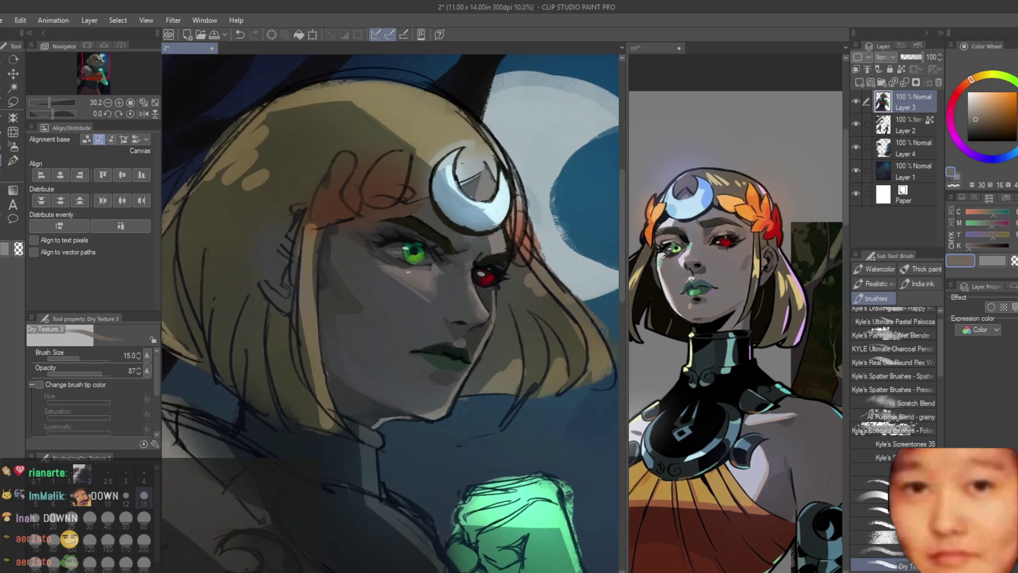
pyautogui.scroll(2, 476, 394)
# Sample dark face shades and paint a dark patch left of the eye
pyautogui.keyDown('alt'); pyautogui.click(466, 371); pyautogui.keyUp('alt')
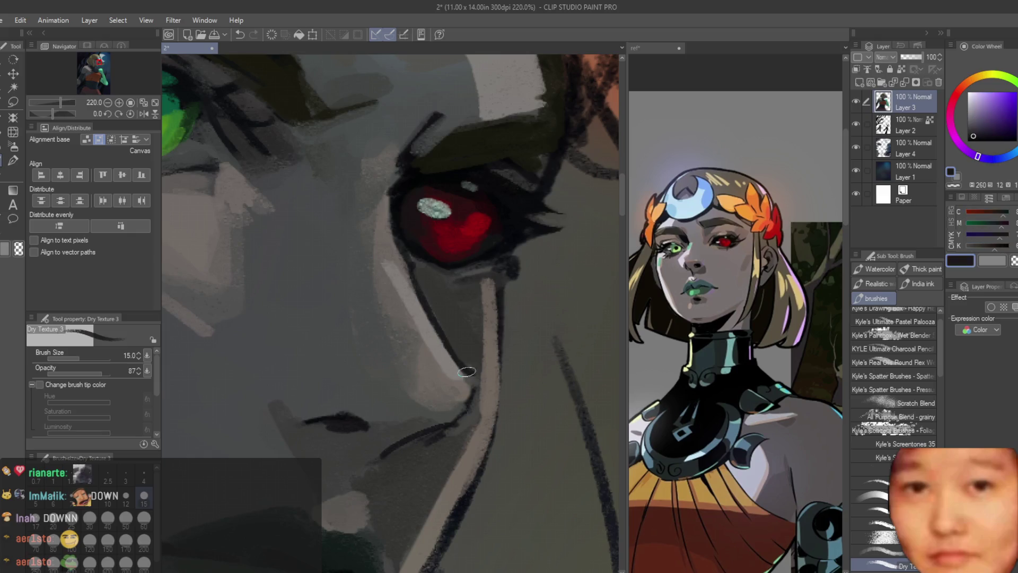
pyautogui.keyDown('alt'); pyautogui.click(466, 385); pyautogui.keyUp('alt')
pyautogui.scroll(-4, 531, 339)
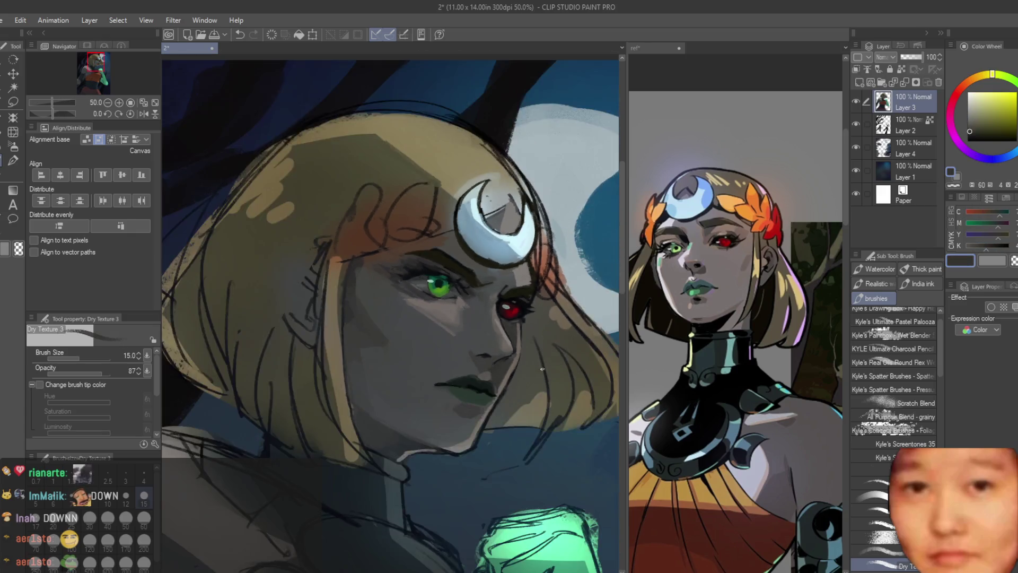
pyautogui.scroll(2, 536, 352)
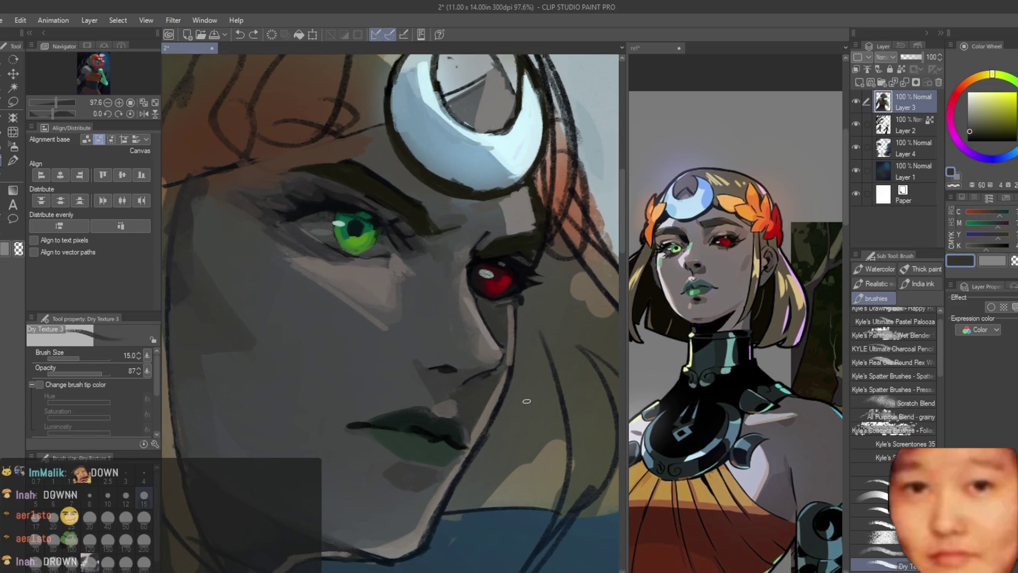
pyautogui.scroll(-4, 537, 392)
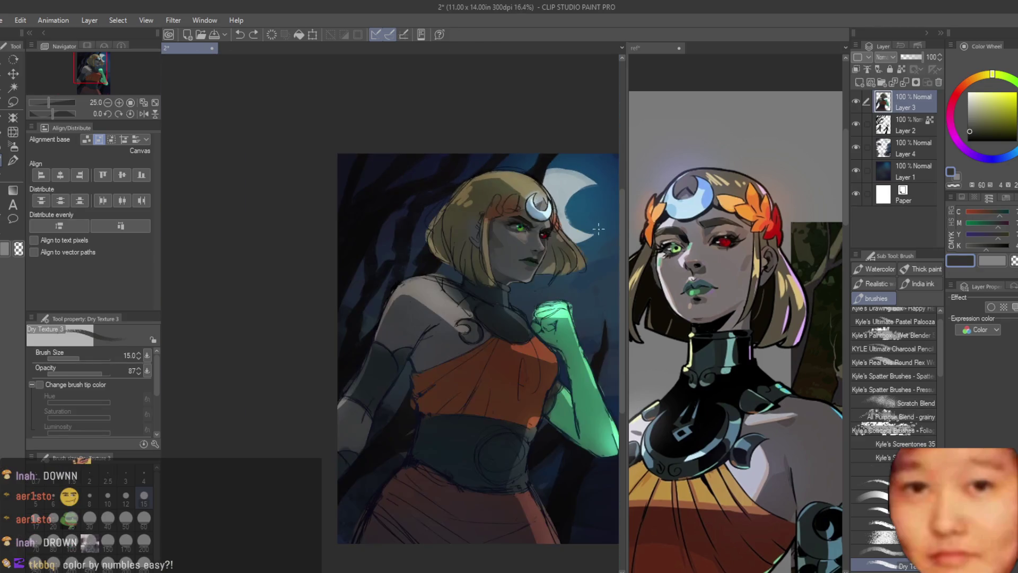
pyautogui.scroll(3, 432, 236)
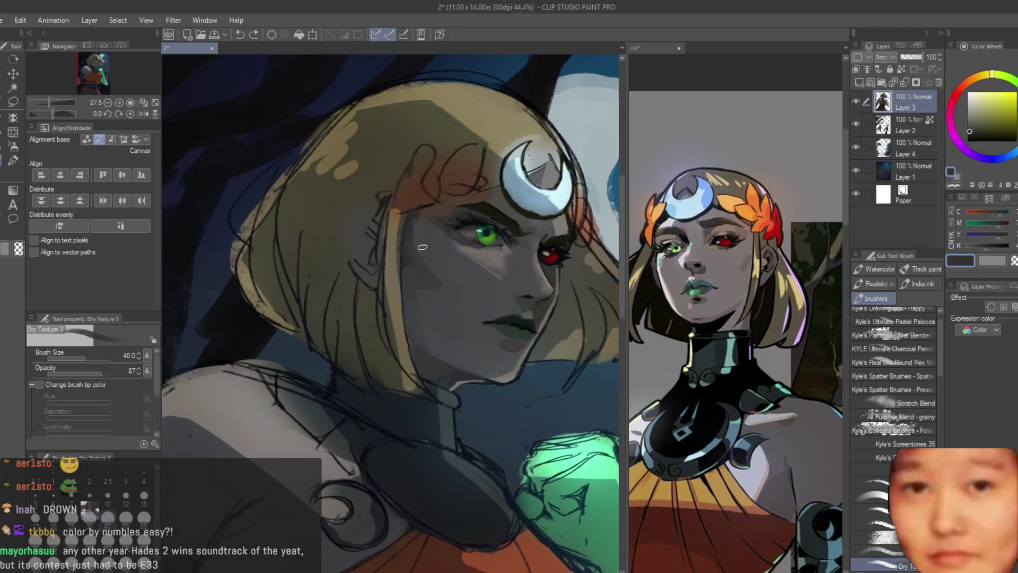
pyautogui.keyDown('alt'); pyautogui.click(481, 204); pyautogui.keyUp('alt')
pyautogui.keyDown('alt'); pyautogui.click(481, 204); pyautogui.keyUp('alt')
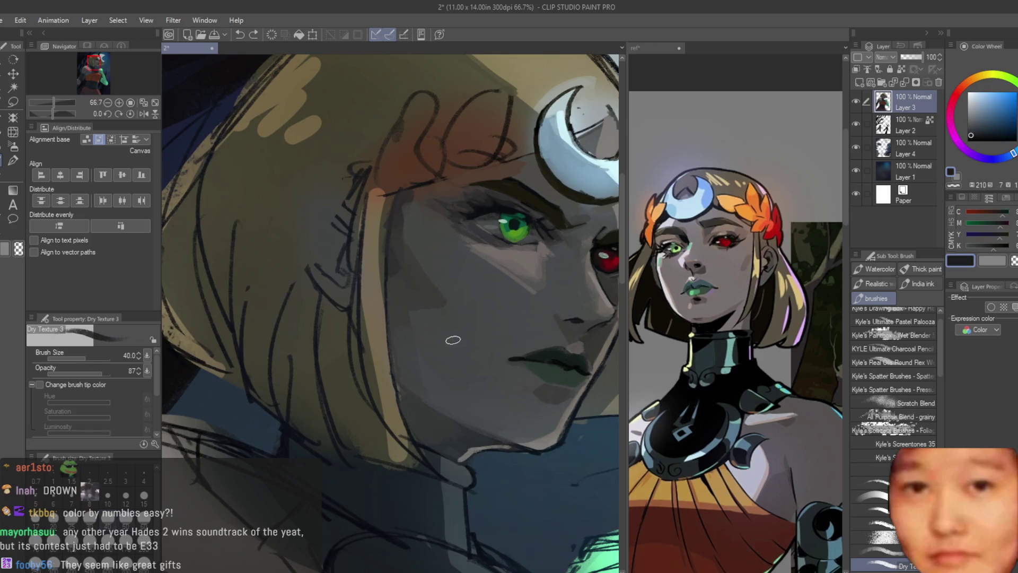
pyautogui.scroll(-2, 444, 214)
pyautogui.scroll(1, 402, 265)
pyautogui.moveTo(387, 271)
pyautogui.mouseDown()
pyautogui.moveTo(400, 297)
pyautogui.moveTo(394, 289)
pyautogui.mouseUp()
pyautogui.keyDown('alt'); pyautogui.click(394, 289); pyautogui.keyUp('alt')
# Reduce the brush to size 40 and pick a darker orange-brown for hair shadows
pyautogui.press('[')
pyautogui.press('[')
pyautogui.press('[')
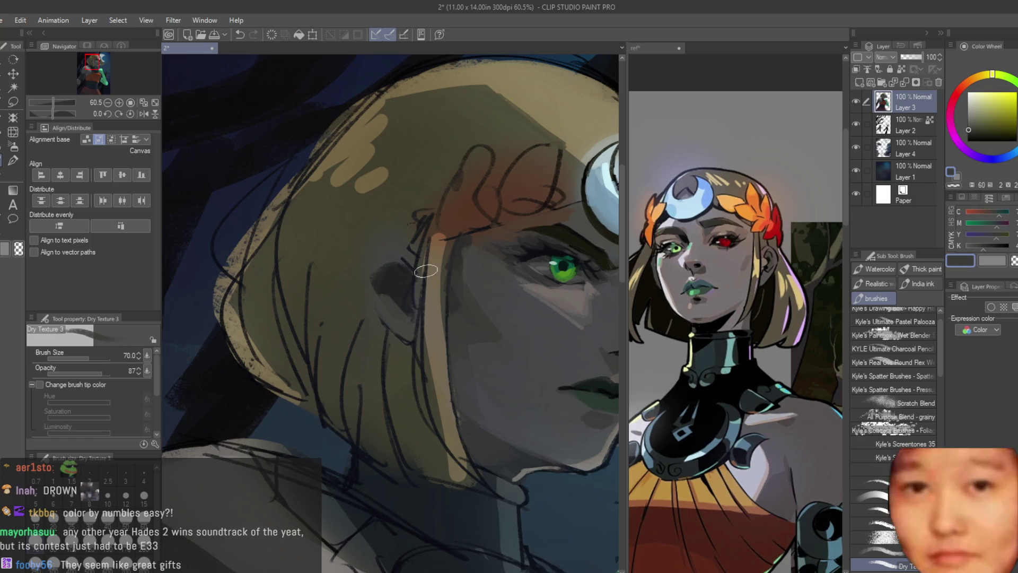
pyautogui.keyDown('alt'); pyautogui.click(403, 262); pyautogui.keyUp('alt')
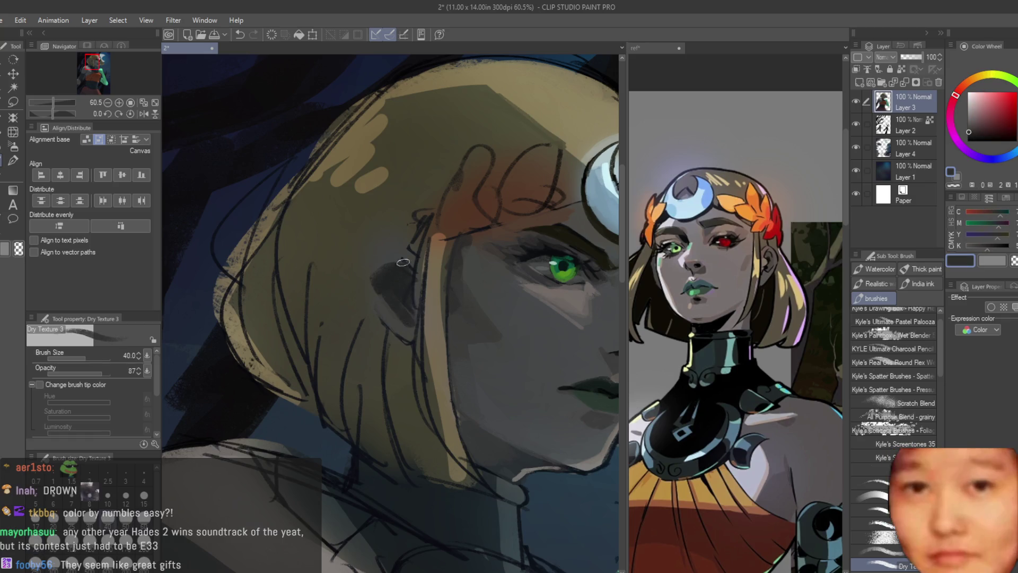
pyautogui.keyDown('alt'); pyautogui.click(369, 300); pyautogui.keyUp('alt')
pyautogui.keyDown('alt'); pyautogui.click(372, 236); pyautogui.keyUp('alt')
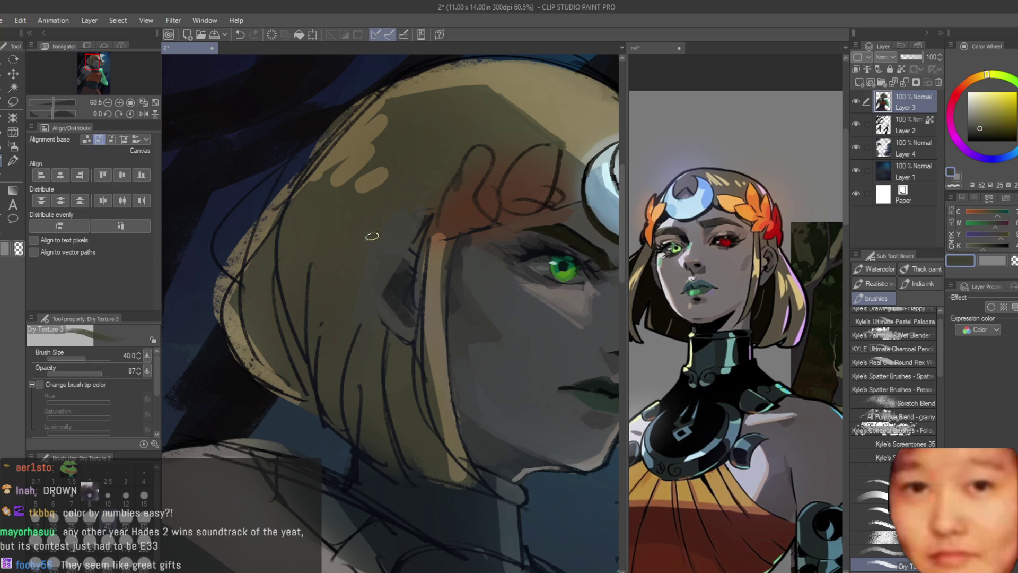
pyautogui.scroll(-2, 422, 217)
pyautogui.scroll(1, 391, 320)
pyautogui.keyDown('alt'); pyautogui.click(391, 321); pyautogui.keyUp('alt')
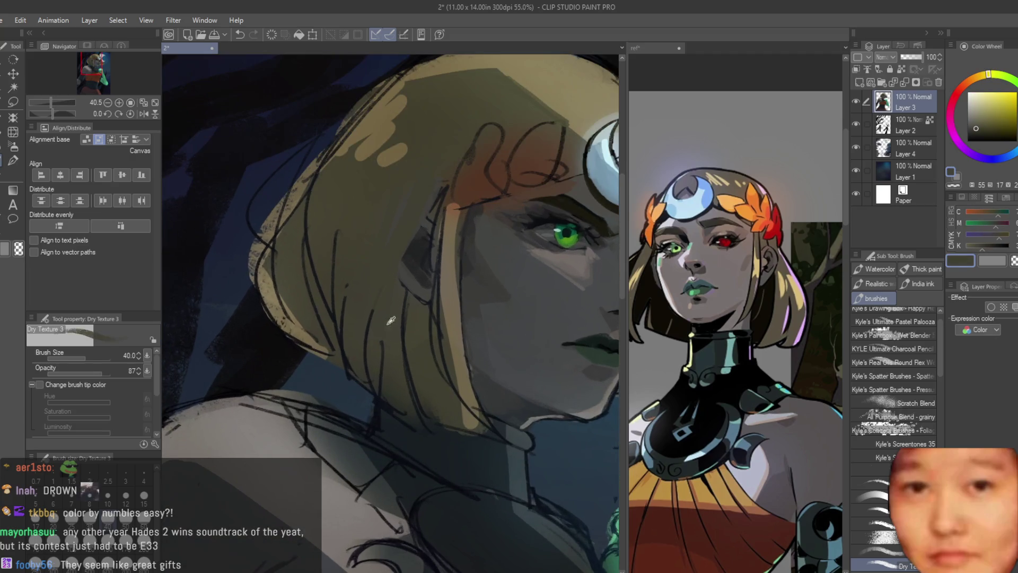
pyautogui.click(982, 135)
pyautogui.click(979, 80)
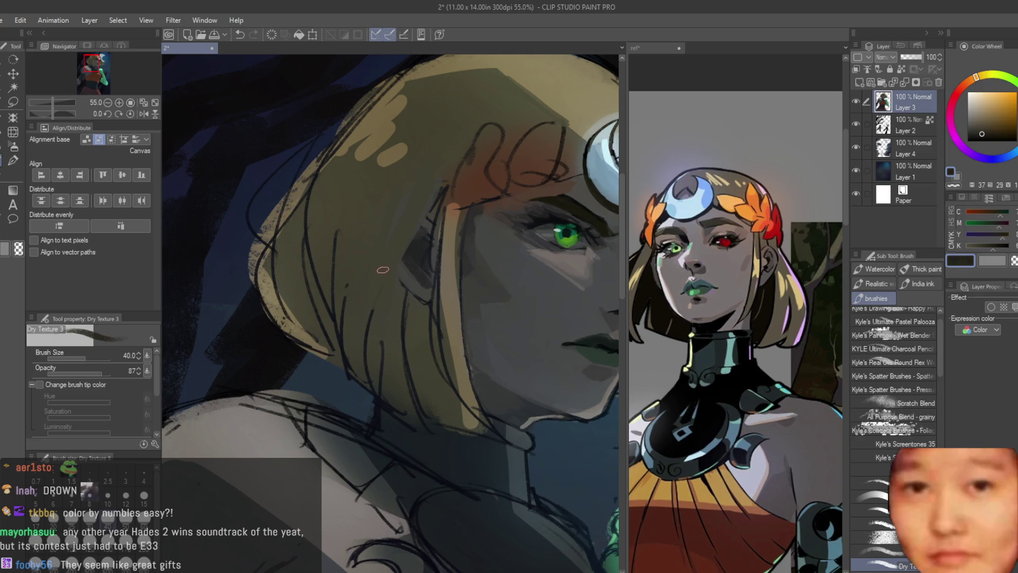
# Paint dark brown shadow strokes down the blonde hair
pyautogui.moveTo(383, 269); pyautogui.dragTo(380, 366)
pyautogui.moveTo(416, 217)
pyautogui.mouseDown()
pyautogui.moveTo(387, 361)
pyautogui.moveTo(398, 366)
pyautogui.mouseUp()
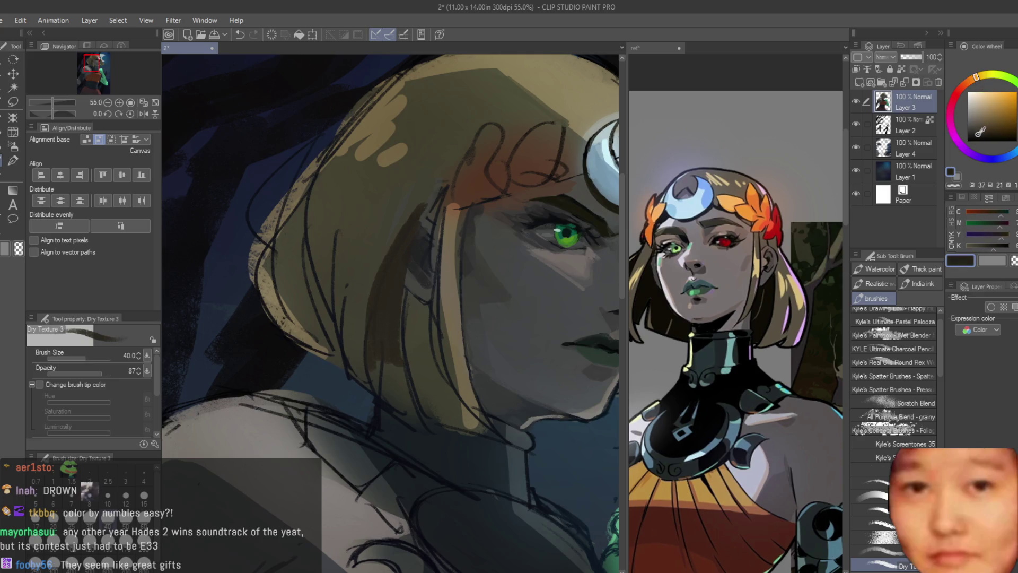
pyautogui.moveTo(395, 262); pyautogui.dragTo(402, 359)
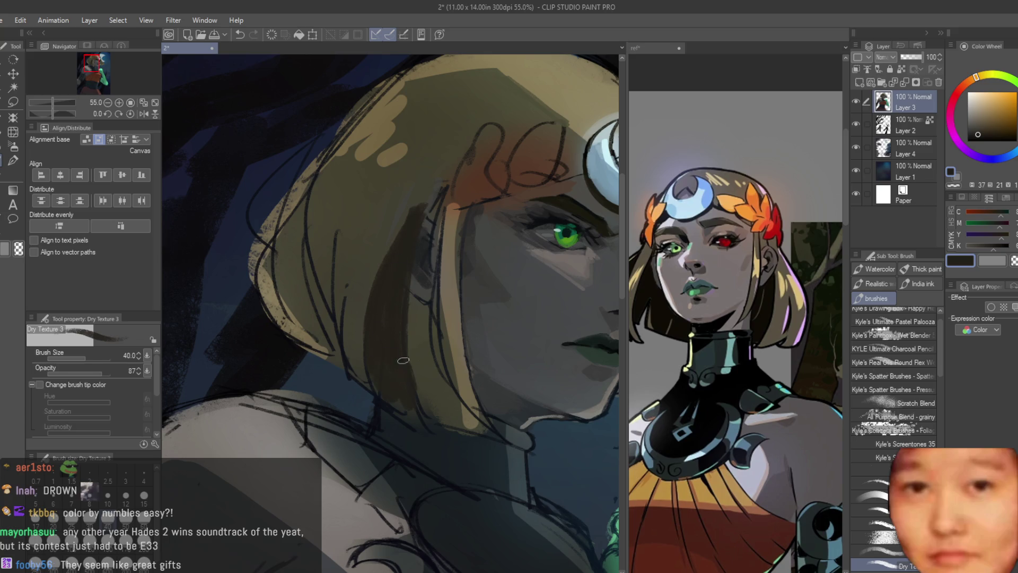
pyautogui.moveTo(326, 240); pyautogui.dragTo(320, 348)
pyautogui.moveTo(349, 209); pyautogui.dragTo(339, 363)
pyautogui.moveTo(366, 193)
pyautogui.mouseDown()
pyautogui.moveTo(313, 250)
pyautogui.moveTo(332, 296)
pyautogui.mouseUp()
# Resample darker and lighter hair tones and continue shading the hair strands
pyautogui.keyDown('alt'); pyautogui.click(371, 225); pyautogui.keyUp('alt')
pyautogui.keyDown('alt'); pyautogui.click(389, 239); pyautogui.keyUp('alt')
pyautogui.moveTo(403, 206)
pyautogui.mouseDown()
pyautogui.moveTo(379, 337)
pyautogui.moveTo(371, 312)
pyautogui.mouseUp()
pyautogui.moveTo(302, 225); pyautogui.dragTo(287, 319)
pyautogui.moveTo(363, 166)
pyautogui.mouseDown()
pyautogui.moveTo(316, 233)
pyautogui.moveTo(289, 329)
pyautogui.mouseUp()
pyautogui.moveTo(297, 254); pyautogui.dragTo(289, 292)
pyautogui.keyDown('alt'); pyautogui.click(336, 196); pyautogui.keyUp('alt')
pyautogui.moveTo(313, 236); pyautogui.dragTo(305, 302)
pyautogui.moveTo(326, 212); pyautogui.dragTo(318, 345)
pyautogui.moveTo(342, 172)
pyautogui.mouseDown()
pyautogui.moveTo(312, 318)
pyautogui.moveTo(318, 339)
pyautogui.mouseUp()
pyautogui.moveTo(308, 241); pyautogui.dragTo(344, 350)
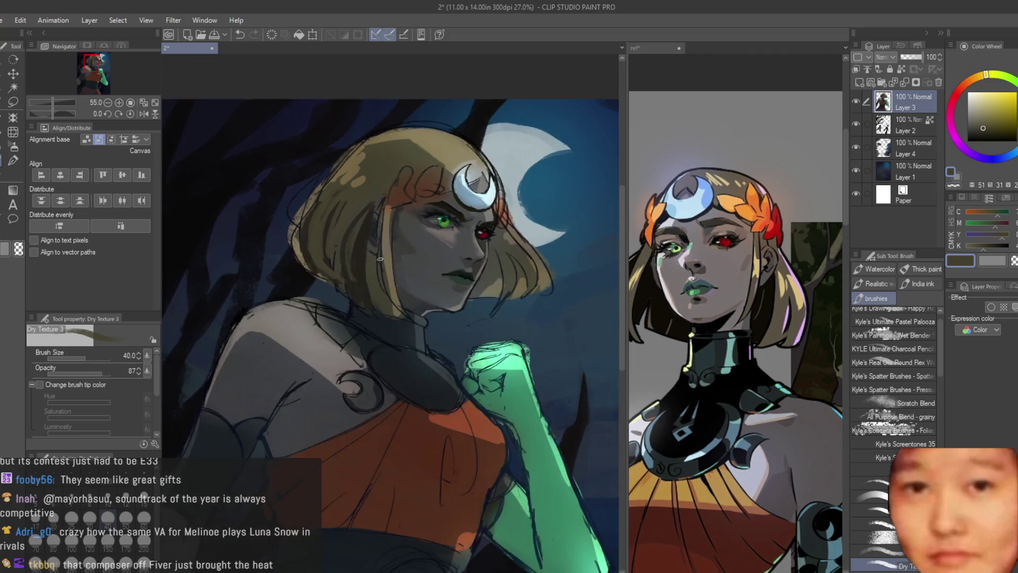
# Mirror the canvas and sample dark greys and blues from the face for hair shadows
pyautogui.scroll(-6, 413, 261)
pyautogui.press('h')
pyautogui.scroll(2, 495, 272)
pyautogui.scroll(3, 486, 266)
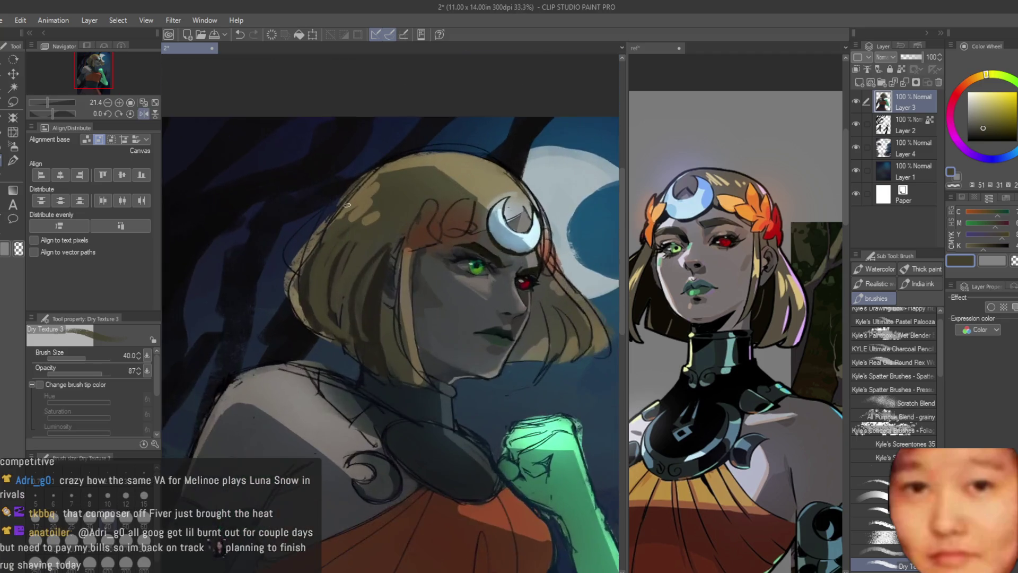
pyautogui.scroll(2, 460, 390)
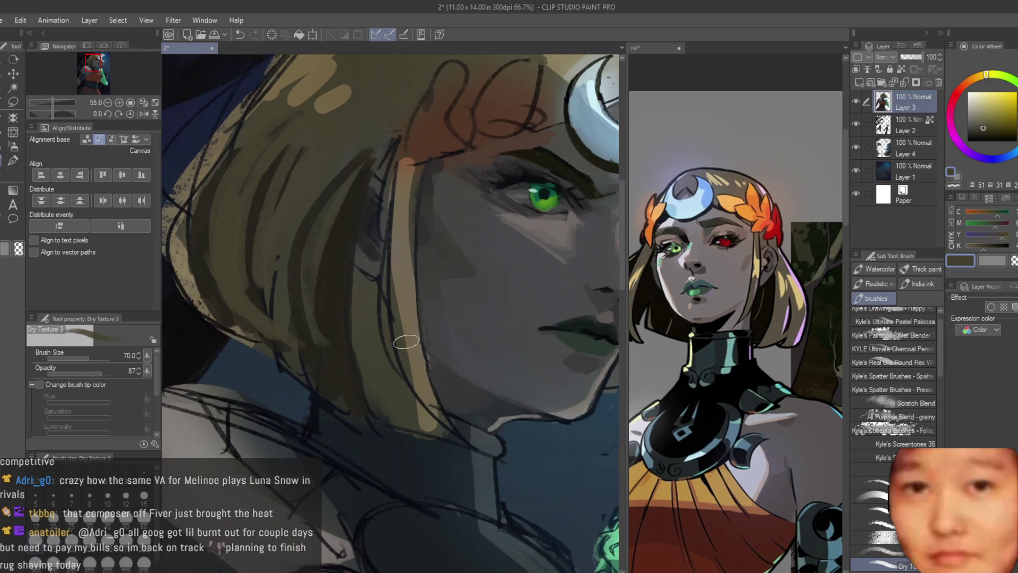
pyautogui.keyDown('alt'); pyautogui.click(455, 390); pyautogui.keyUp('alt')
pyautogui.keyDown('alt'); pyautogui.click(455, 391); pyautogui.keyUp('alt')
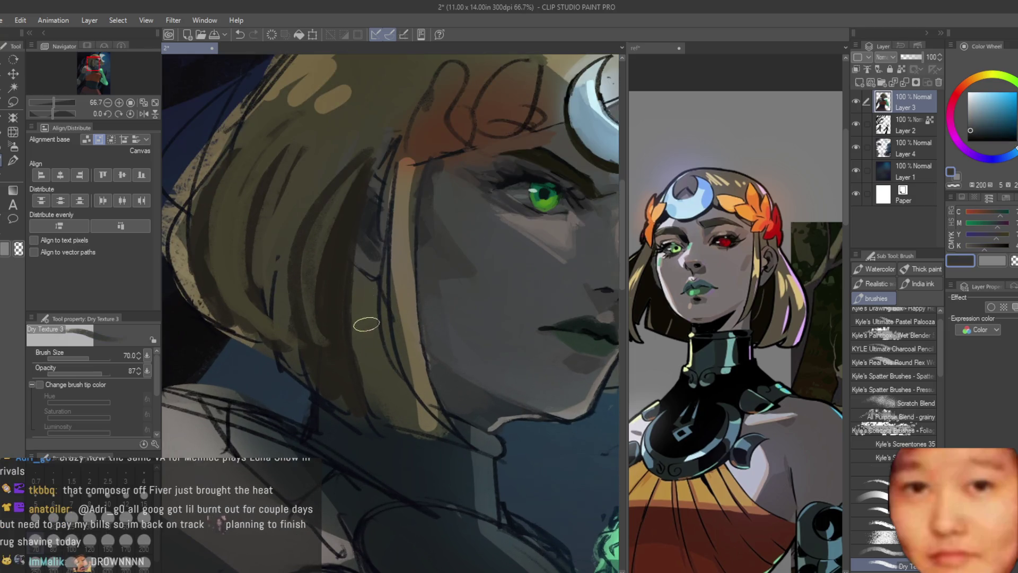
pyautogui.keyDown('alt'); pyautogui.click(402, 440); pyautogui.keyUp('alt')
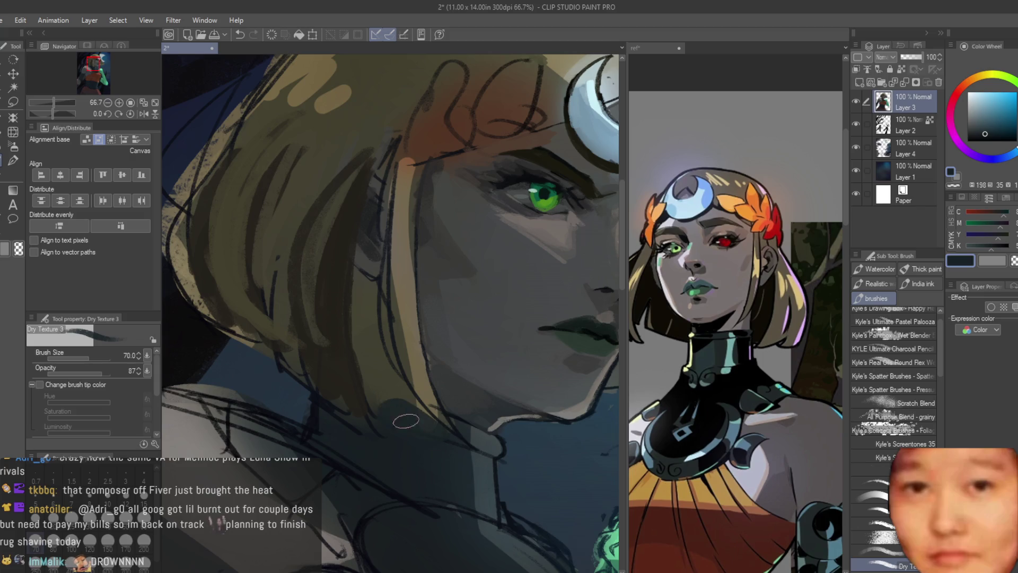
pyautogui.keyDown('alt'); pyautogui.click(374, 398); pyautogui.keyUp('alt')
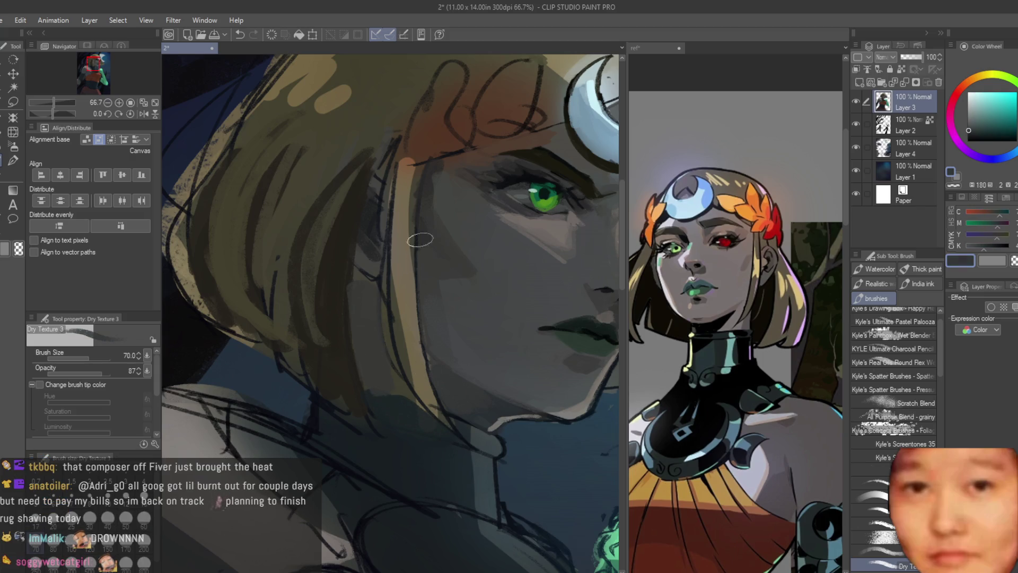
pyautogui.keyDown('alt'); pyautogui.click(420, 240); pyautogui.keyUp('alt')
# Flip the canvas back and darken the shadowed hair right of the face with a deeper blue-grey
pyautogui.scroll(-4, 378, 357)
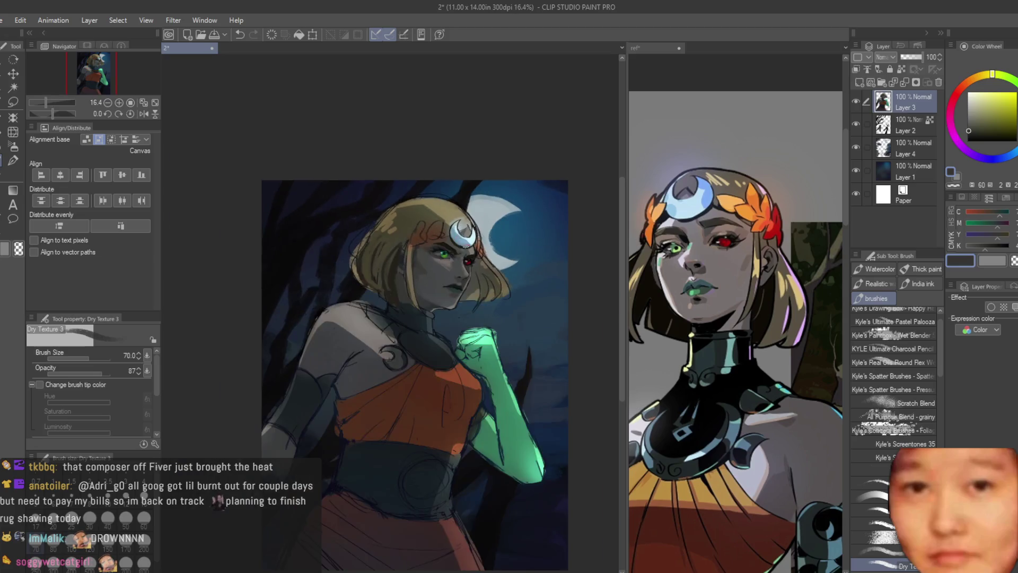
pyautogui.press('h')
pyautogui.scroll(2, 343, 256)
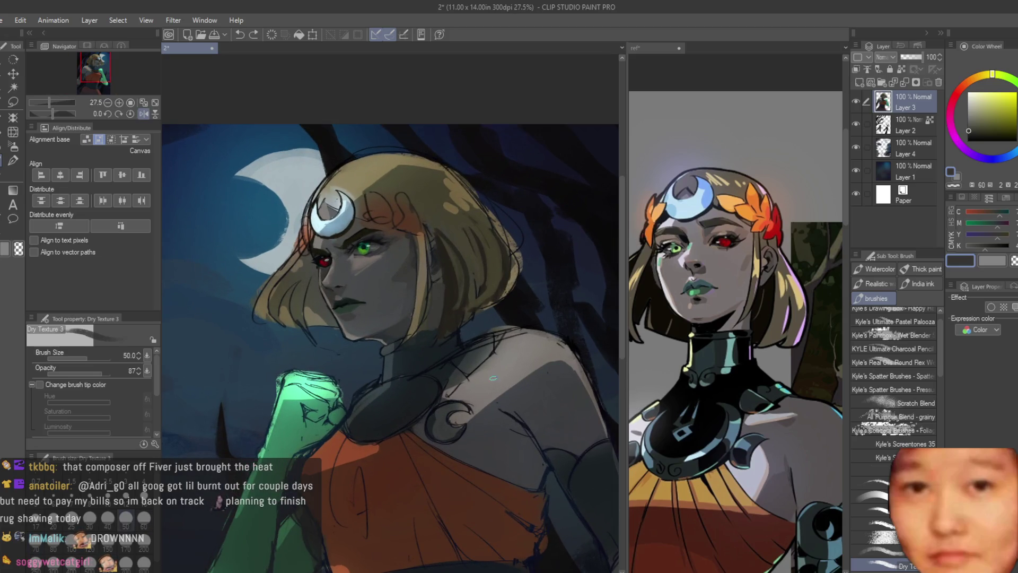
pyautogui.scroll(4, 385, 282)
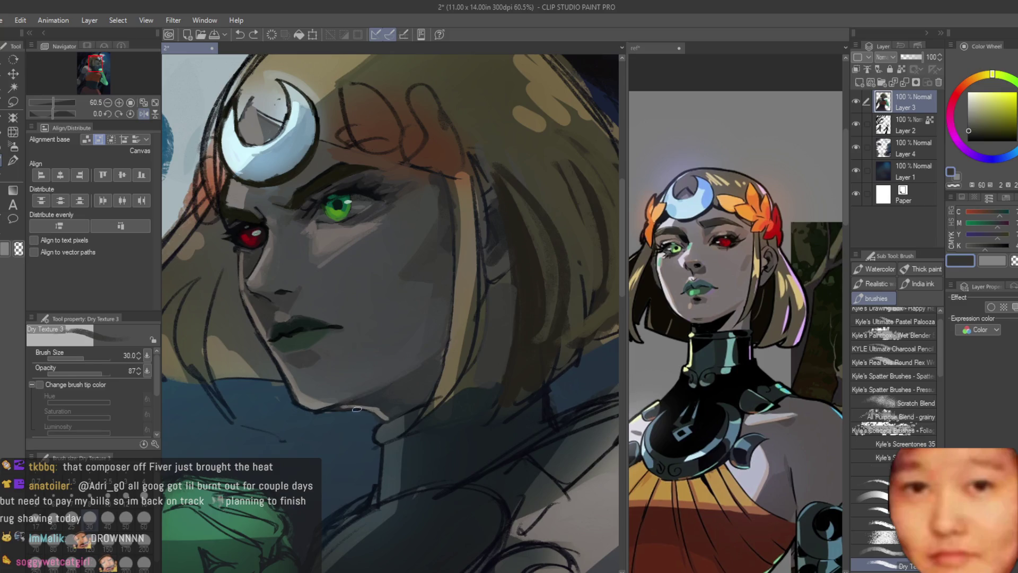
pyautogui.keyDown('alt'); pyautogui.click(417, 343); pyautogui.keyUp('alt')
pyautogui.moveTo(977, 132); pyautogui.dragTo(973, 133)
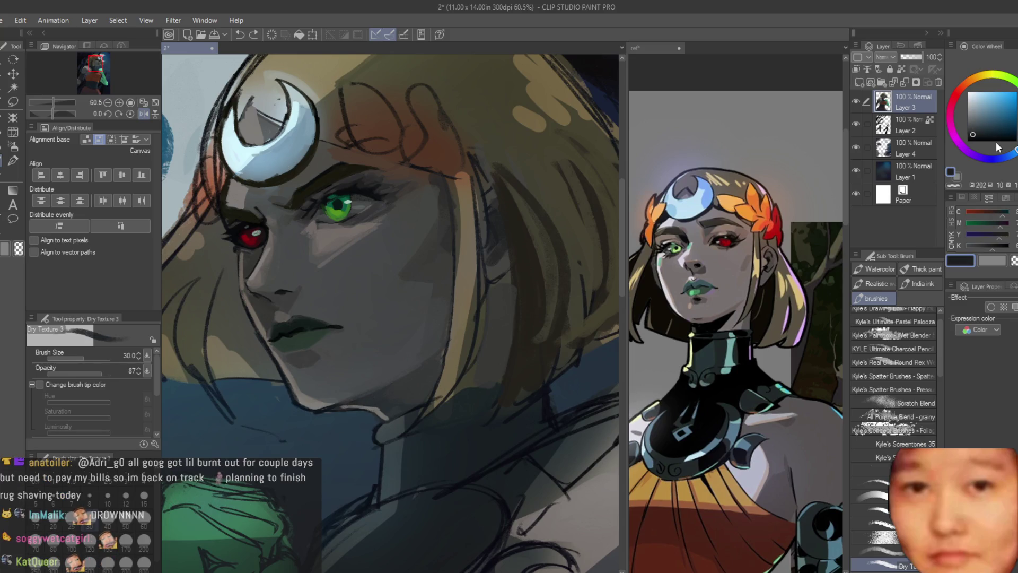
pyautogui.scroll(1, 357, 408)
pyautogui.moveTo(496, 261)
pyautogui.mouseDown()
pyautogui.moveTo(482, 366)
pyautogui.moveTo(504, 276)
pyautogui.moveTo(462, 396)
pyautogui.mouseUp()
# Choose a paler blue-grey tone and shrink the brush from 50 to 40
pyautogui.scroll(-6, 463, 395)
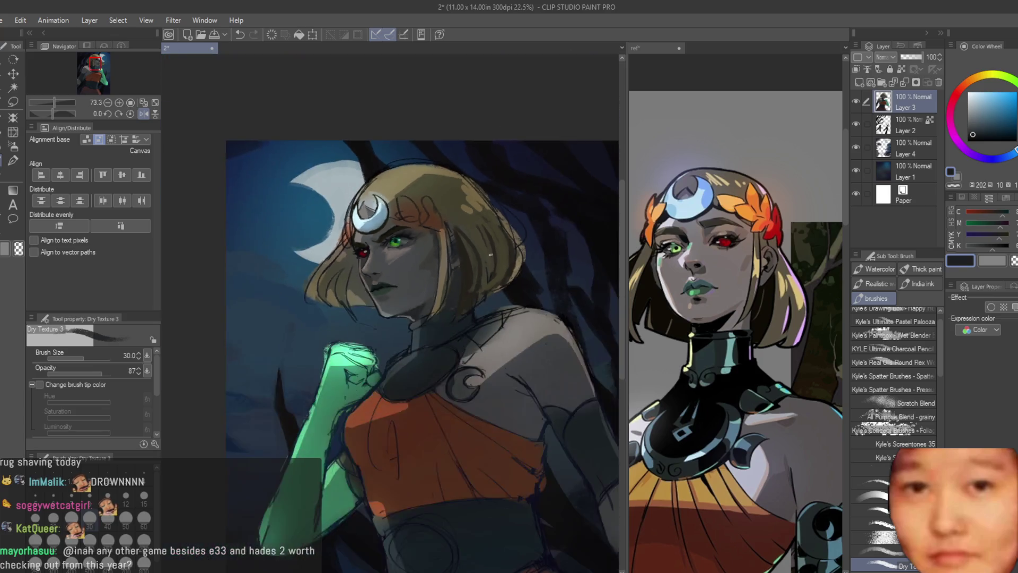
pyautogui.scroll(4, 334, 257)
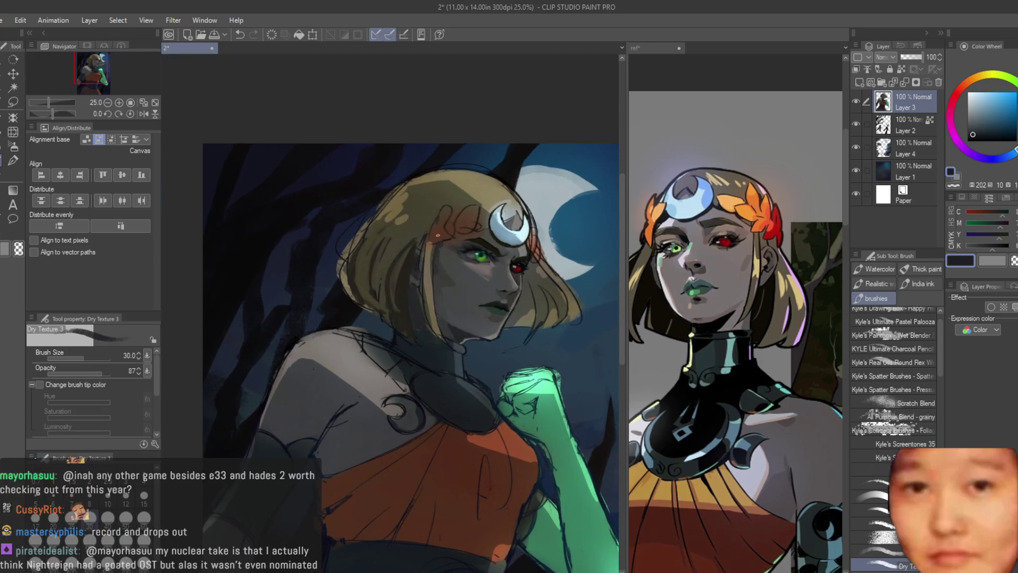
pyautogui.scroll(3, 384, 214)
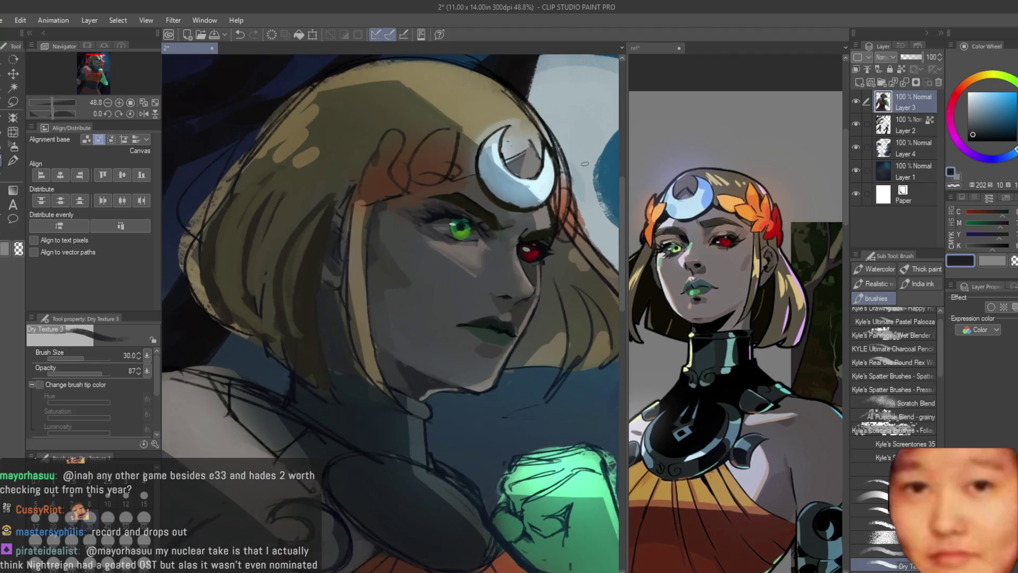
pyautogui.keyDown('alt'); pyautogui.click(412, 300); pyautogui.keyUp('alt')
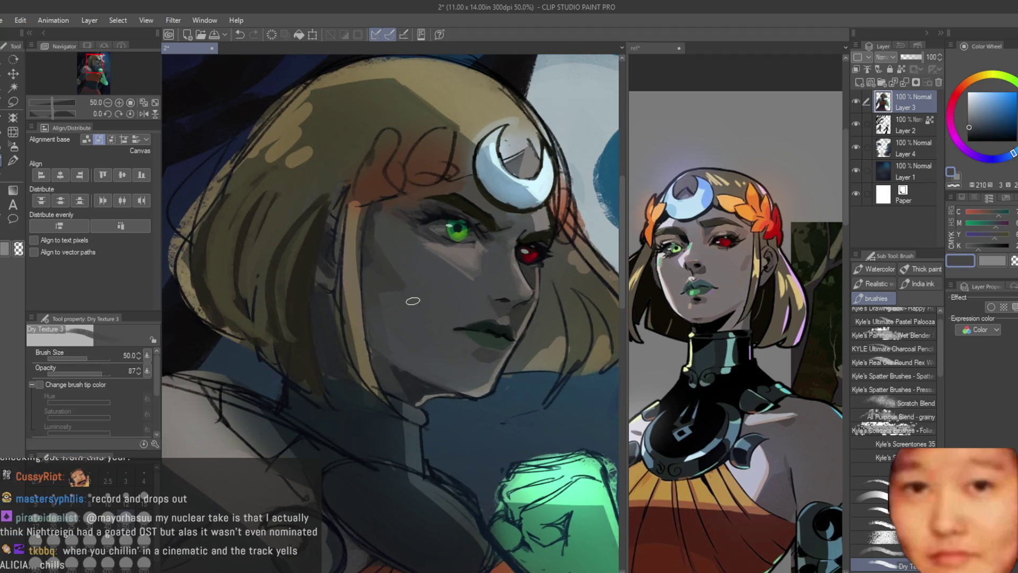
pyautogui.keyDown('alt'); pyautogui.click(405, 310); pyautogui.keyUp('alt')
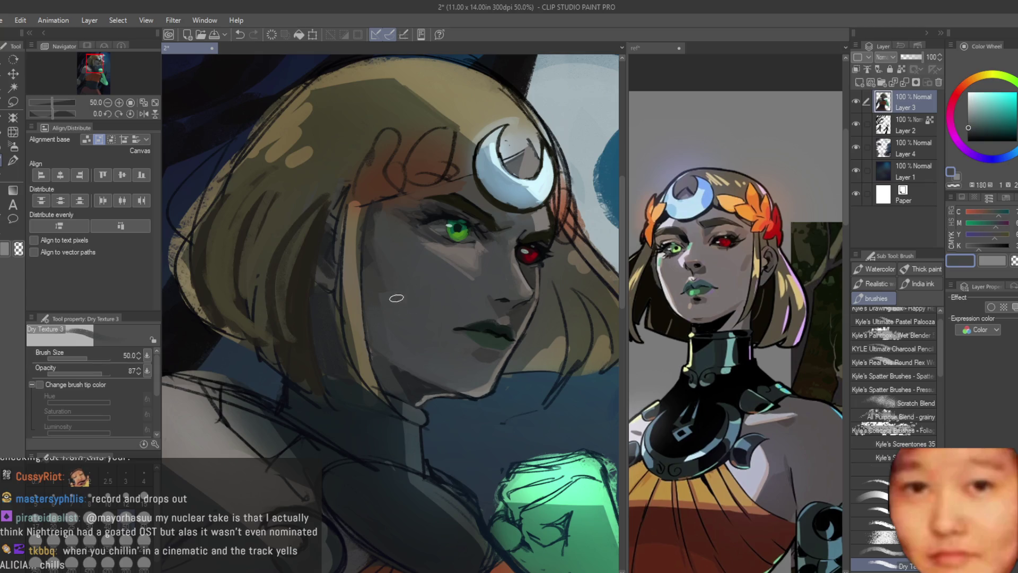
pyautogui.scroll(1, 453, 310)
pyautogui.keyDown('alt'); pyautogui.click(448, 318); pyautogui.keyUp('alt')
pyautogui.scroll(1, 505, 316)
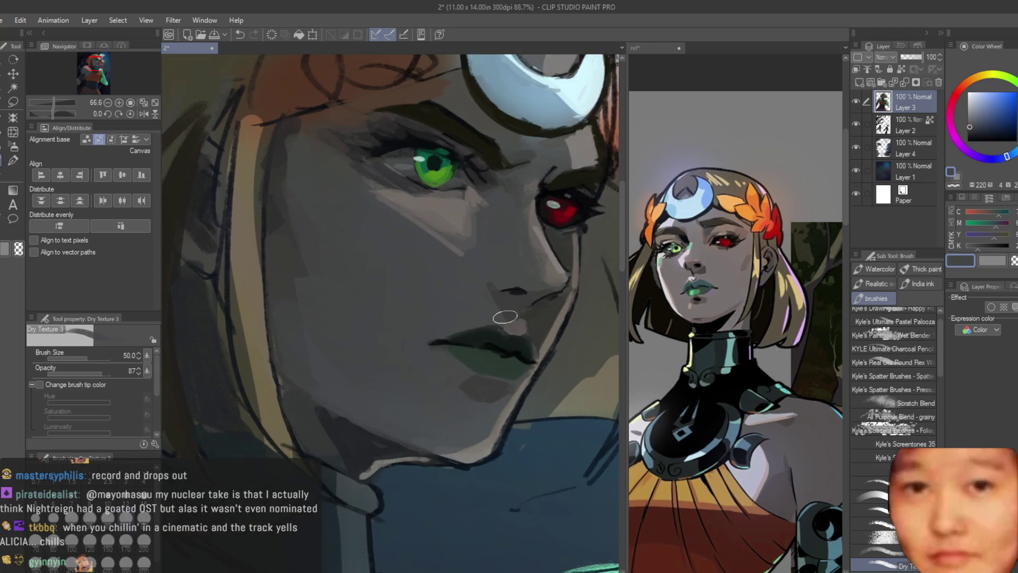
pyautogui.keyDown('alt'); pyautogui.click(506, 318); pyautogui.keyUp('alt')
pyautogui.scroll(-2, 431, 283)
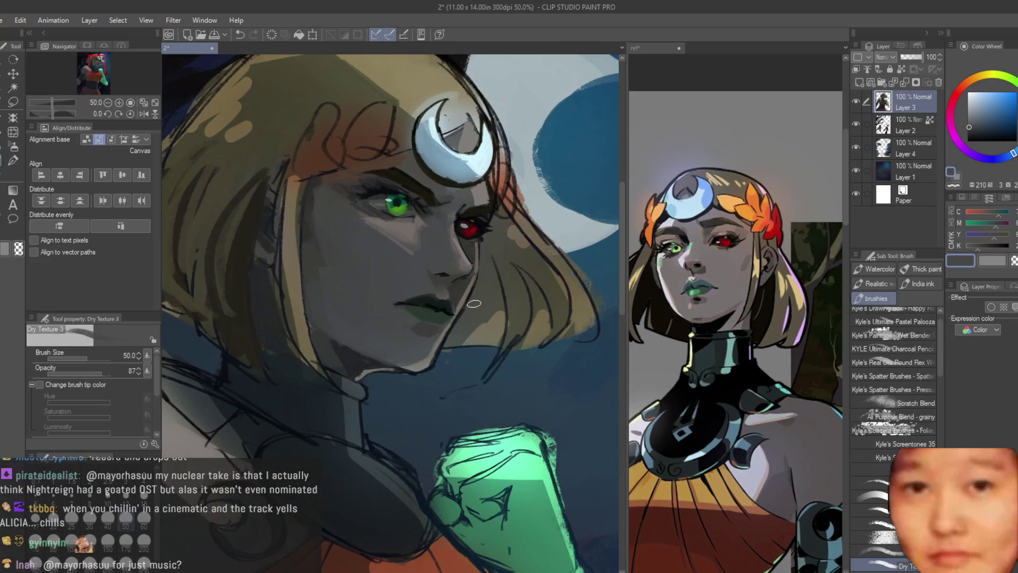
pyautogui.press('[')
pyautogui.scroll(-4, 428, 230)
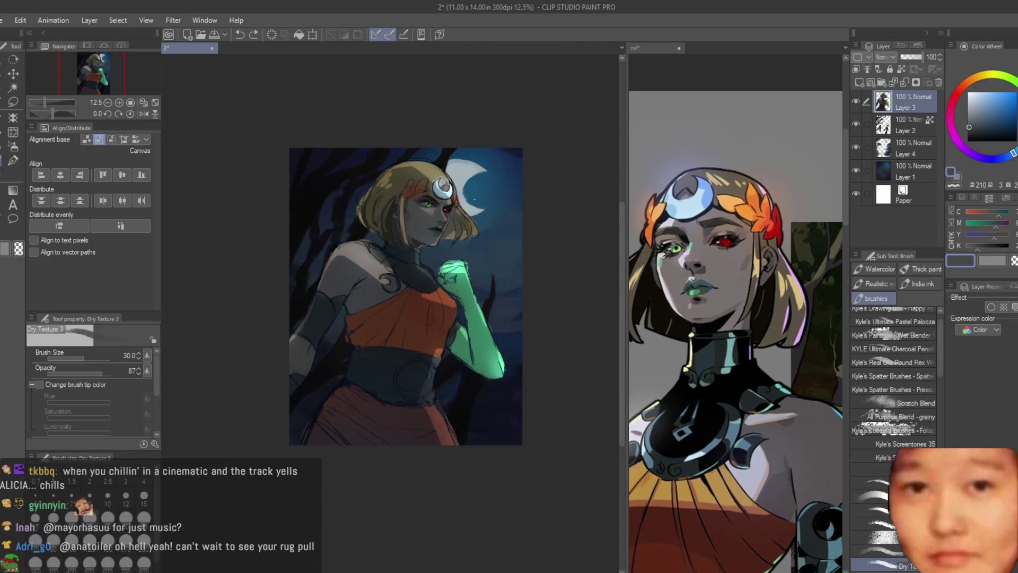
# Mirror the canvas and paint a lighter yellow-beige stroke plus darker beige hatching across the hair
pyautogui.press('h')
pyautogui.scroll(5, 464, 290)
pyautogui.keyDown('alt'); pyautogui.click(464, 290); pyautogui.keyUp('alt')
pyautogui.moveTo(463, 290); pyautogui.dragTo(467, 247)
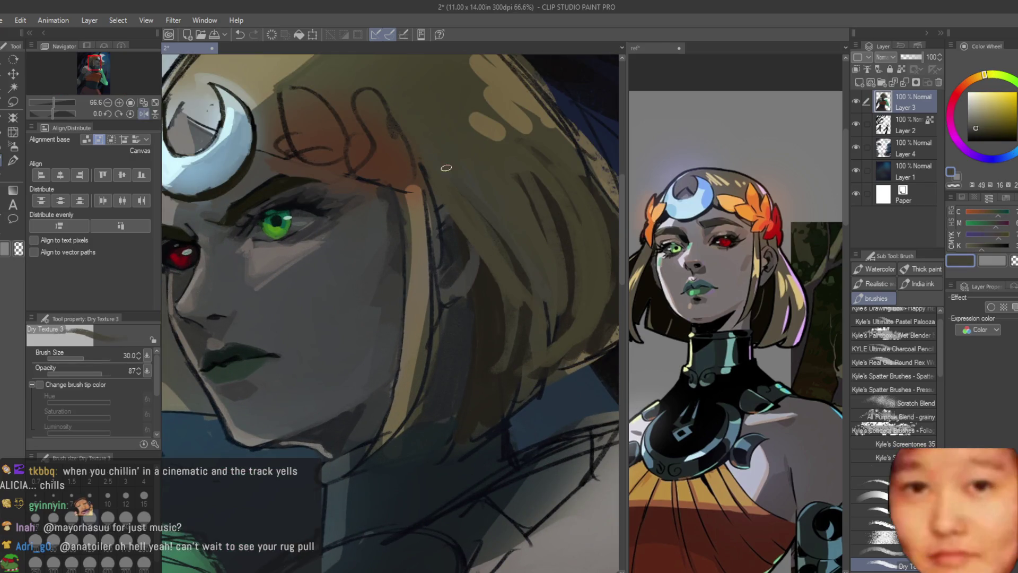
pyautogui.scroll(-2, 539, 315)
pyautogui.keyDown('alt'); pyautogui.click(524, 298); pyautogui.keyUp('alt')
pyautogui.moveTo(524, 299)
pyautogui.mouseDown()
pyautogui.moveTo(530, 328)
pyautogui.moveTo(408, 189)
pyautogui.mouseUp()
# Add dark strokes to the right-side hair, pick a lighter beige, and create a new top layer
pyautogui.moveTo(463, 238); pyautogui.dragTo(431, 254)
pyautogui.keyDown('alt'); pyautogui.click(509, 265); pyautogui.keyUp('alt')
pyautogui.moveTo(509, 265)
pyautogui.mouseDown()
pyautogui.moveTo(583, 333)
pyautogui.moveTo(562, 376)
pyautogui.mouseUp()
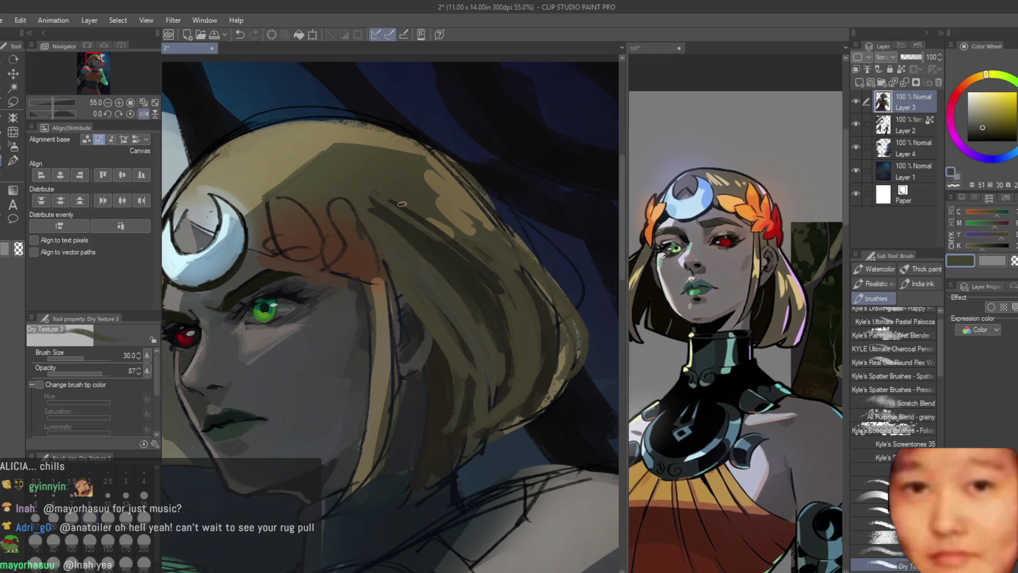
pyautogui.keyDown('alt'); pyautogui.click(469, 262); pyautogui.keyUp('alt')
pyautogui.keyDown('alt'); pyautogui.click(418, 240); pyautogui.keyUp('alt')
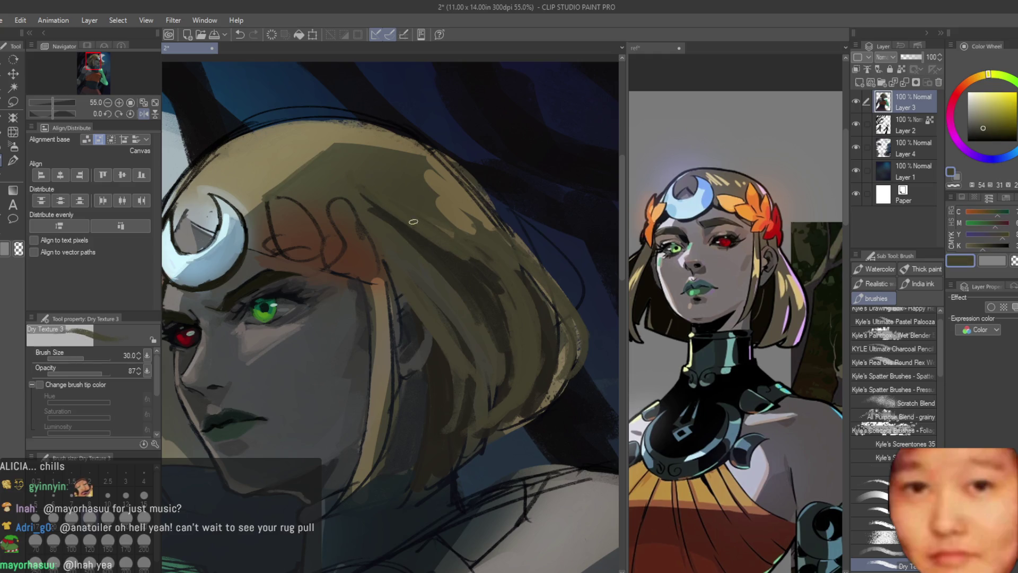
pyautogui.scroll(-1, 403, 243)
pyautogui.scroll(2, 477, 291)
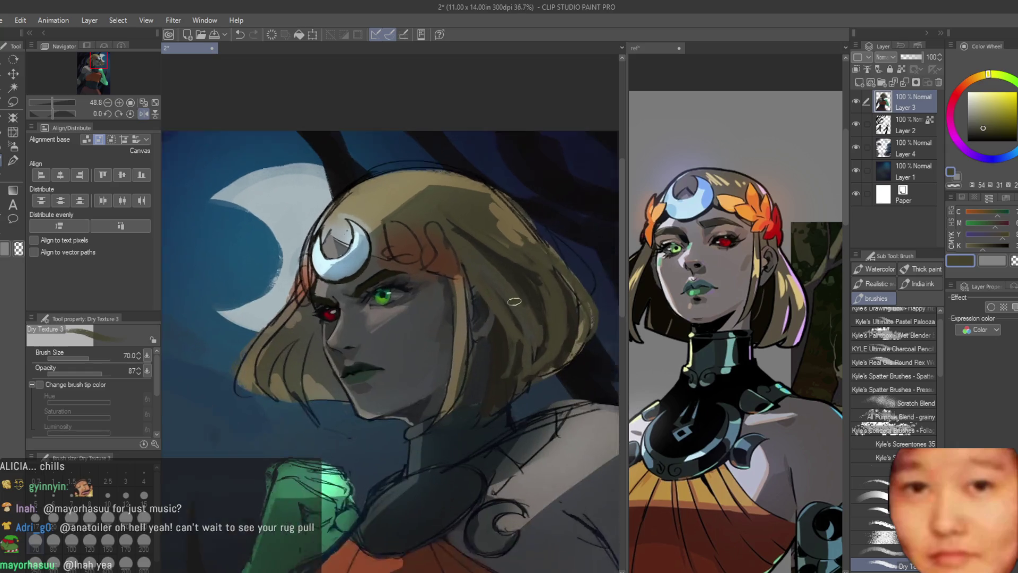
pyautogui.hotkey('ctrl', 'shift', 'n')
# On Layer 5, paint reddish-brown laurel leaves across the forehead and extend the band along the hair
pyautogui.scroll(1, 417, 212)
pyautogui.keyDown('alt'); pyautogui.click(417, 212); pyautogui.keyUp('alt')
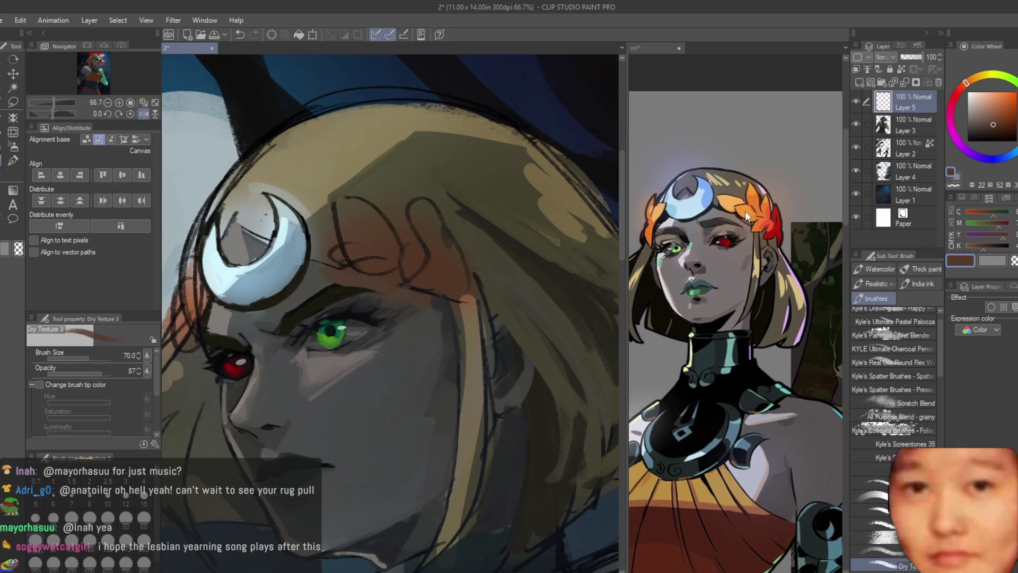
pyautogui.scroll(1, 341, 225)
pyautogui.moveTo(336, 248)
pyautogui.mouseDown()
pyautogui.moveTo(366, 279)
pyautogui.moveTo(449, 240)
pyautogui.moveTo(431, 296)
pyautogui.mouseUp()
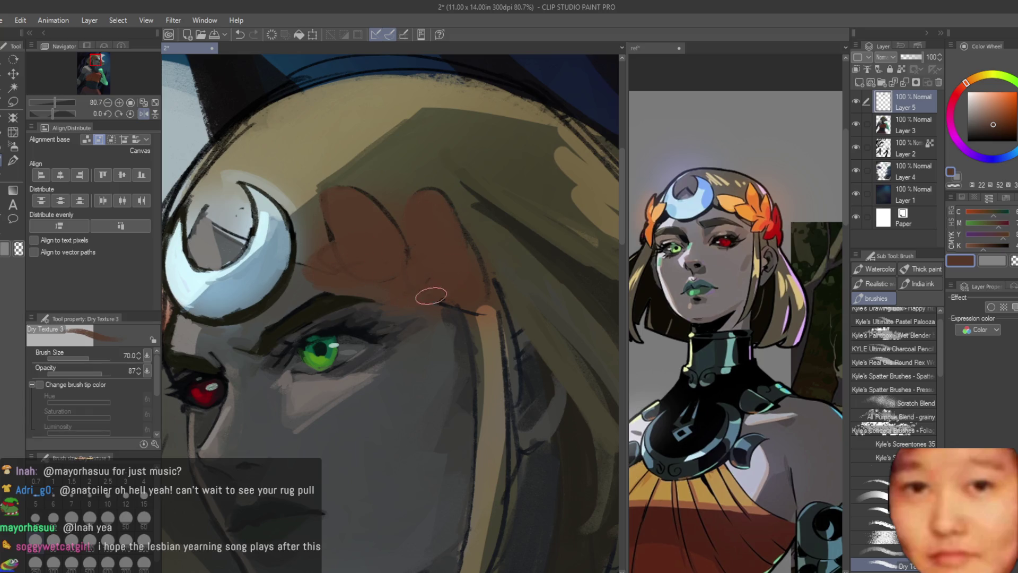
pyautogui.scroll(-5, 477, 228)
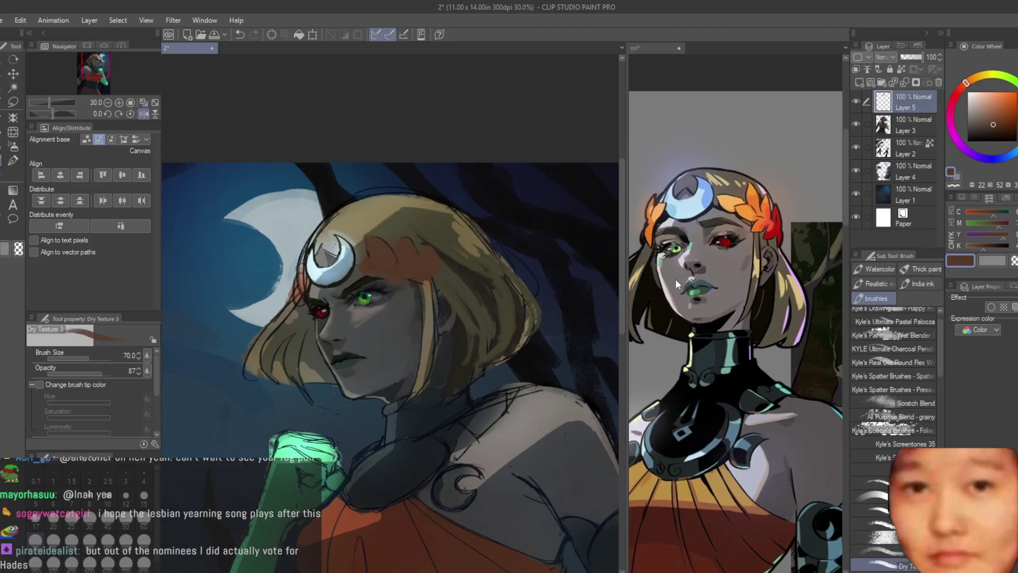
pyautogui.scroll(-3, 675, 279)
pyautogui.scroll(-4, 737, 360)
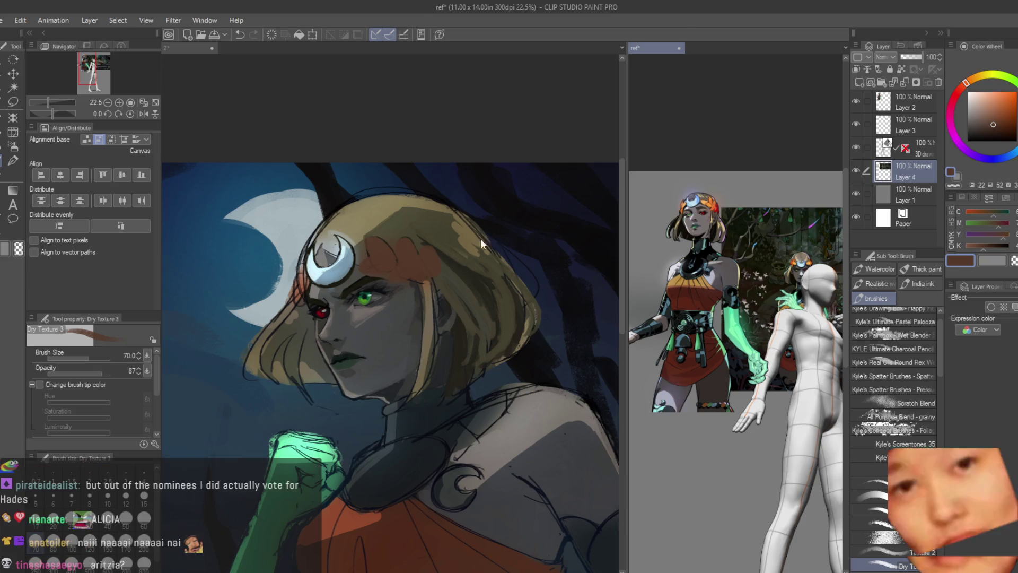
pyautogui.scroll(4, 480, 239)
pyautogui.moveTo(450, 275)
pyautogui.mouseDown()
pyautogui.moveTo(466, 244)
pyautogui.moveTo(456, 281)
pyautogui.moveTo(511, 255)
pyautogui.mouseUp()
pyautogui.scroll(-2, 494, 264)
pyautogui.scroll(-4, 493, 264)
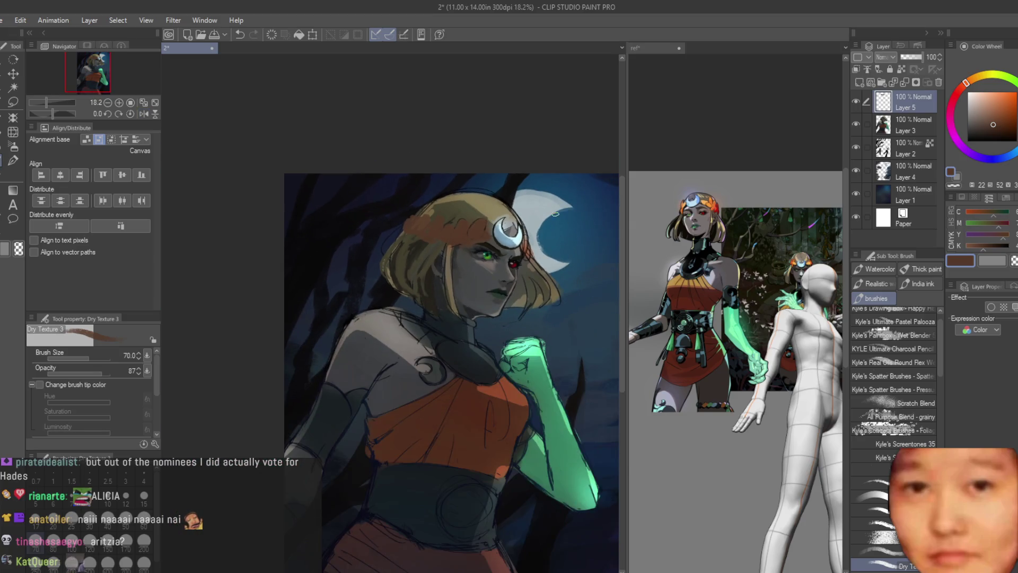
pyautogui.scroll(4, 403, 212)
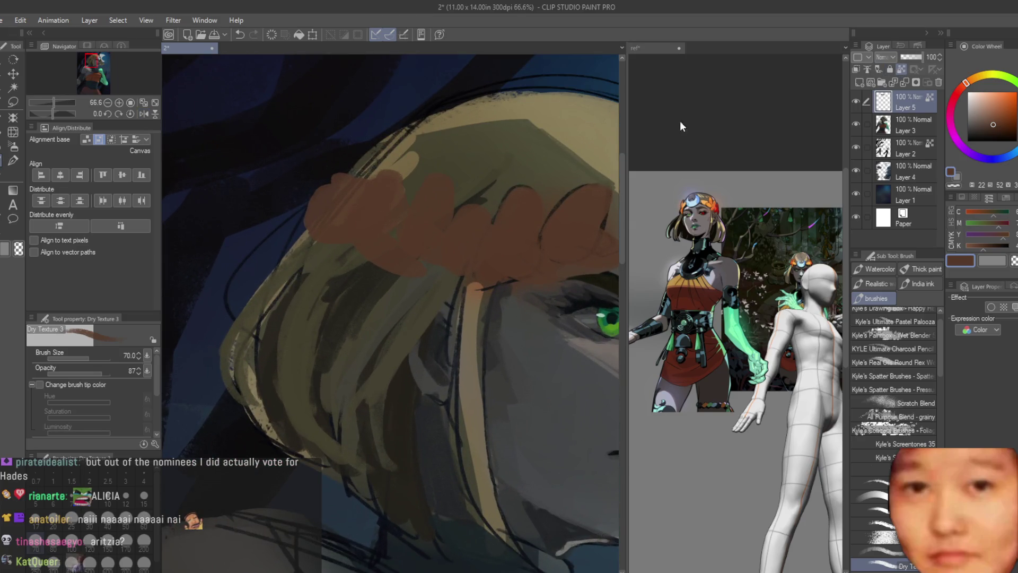
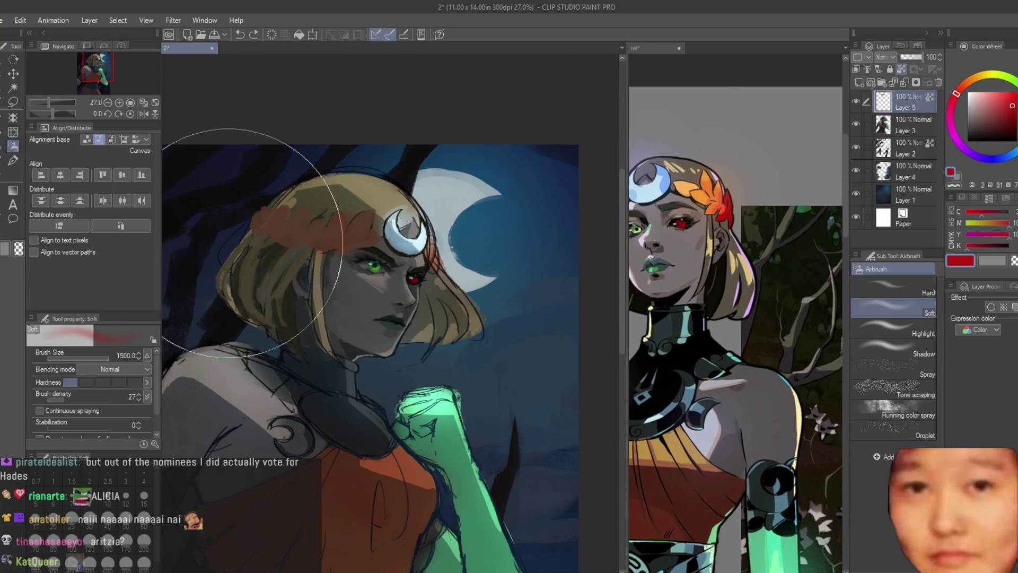
# Airbrush soft gold shading onto the hair with a slightly smaller brush
pyautogui.click(286, 253)
pyautogui.scroll(3, 286, 241)
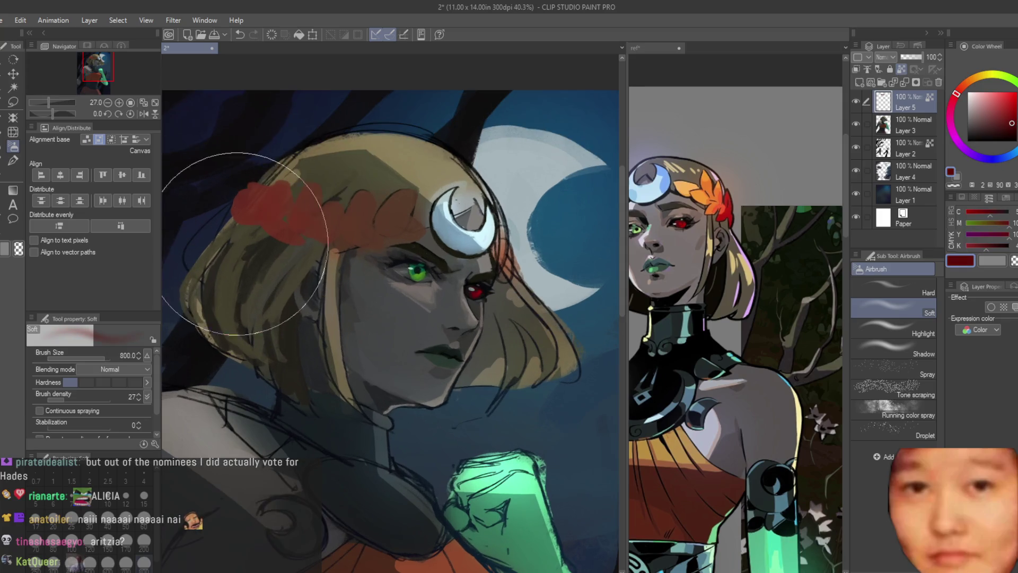
pyautogui.keyDown('alt'); pyautogui.click(689, 183); pyautogui.keyUp('alt')
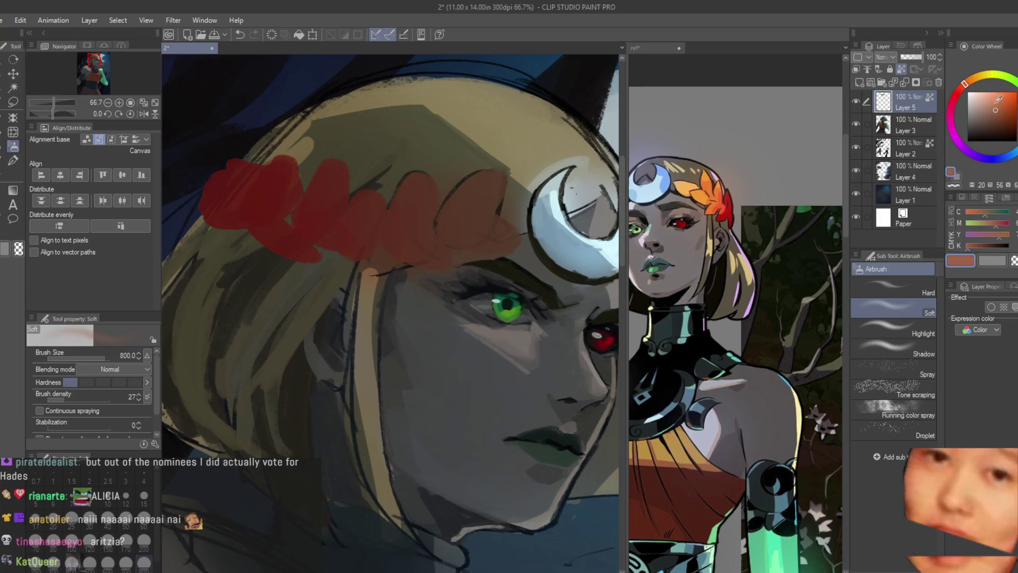
pyautogui.scroll(-2, 388, 238)
pyautogui.press('[')
pyautogui.scroll(-3, 546, 183)
# Flip the canvas to check proportions, then delete the empty Layer 5
pyautogui.press('h')
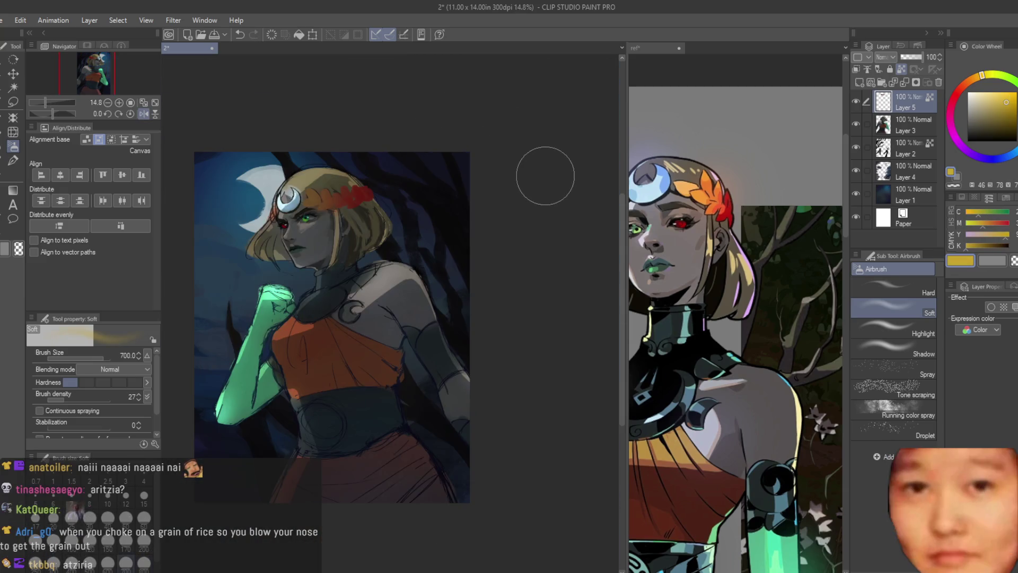
pyautogui.press('h')
pyautogui.scroll(2, 545, 175)
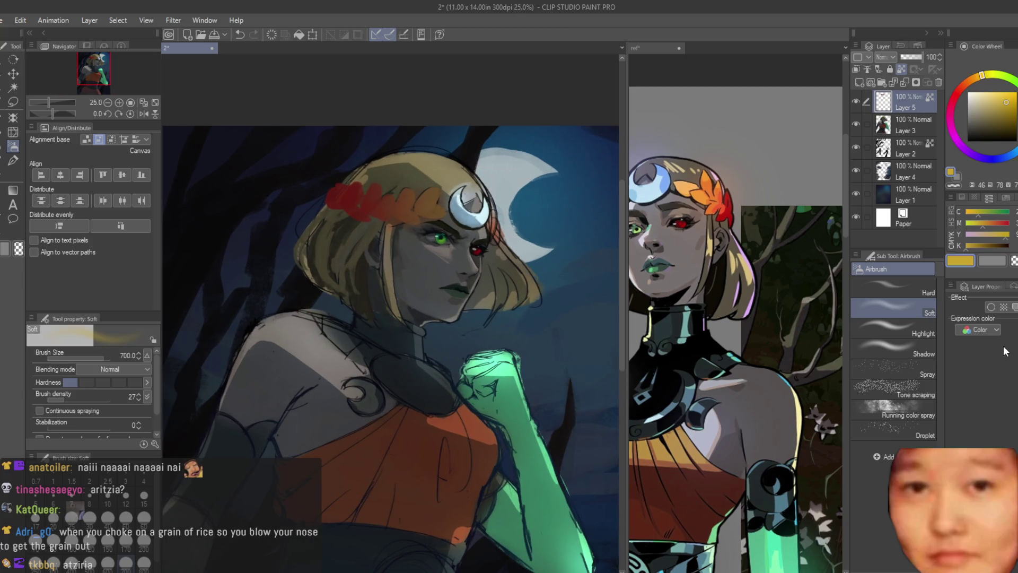
pyautogui.hotkey('ctrl', 'e')
pyautogui.scroll(1, 454, 239)
# With the Dry Texture 3 brush, sample the olive hair tone and paint a small stroke
pyautogui.press('b')
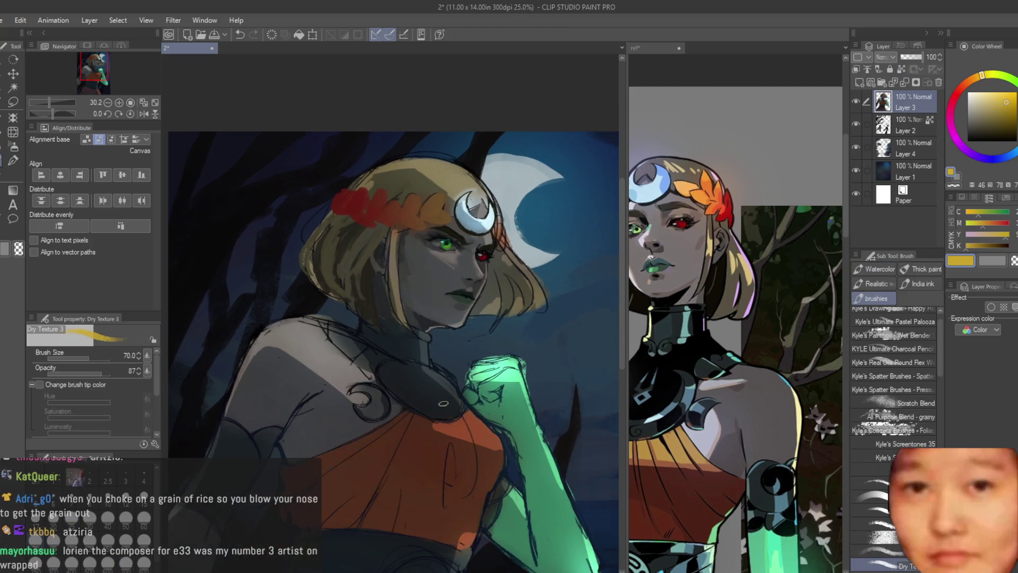
pyautogui.scroll(1, 443, 403)
pyautogui.scroll(-2, 735, 328)
pyautogui.scroll(3, 471, 390)
pyautogui.keyDown('alt'); pyautogui.click(471, 391); pyautogui.keyUp('alt')
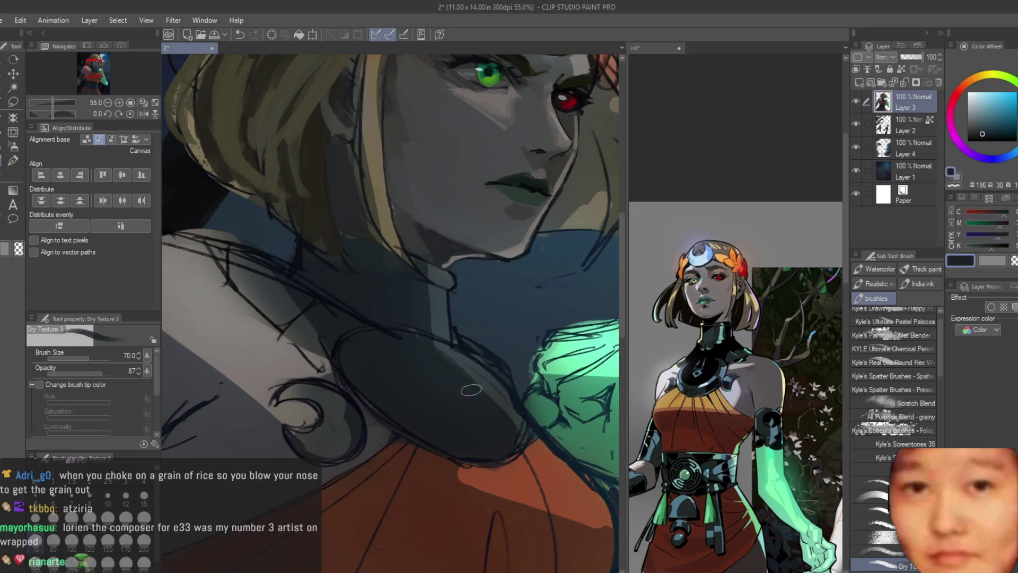
pyautogui.keyDown('alt'); pyautogui.click(487, 374); pyautogui.keyUp('alt')
pyautogui.scroll(-2, 526, 446)
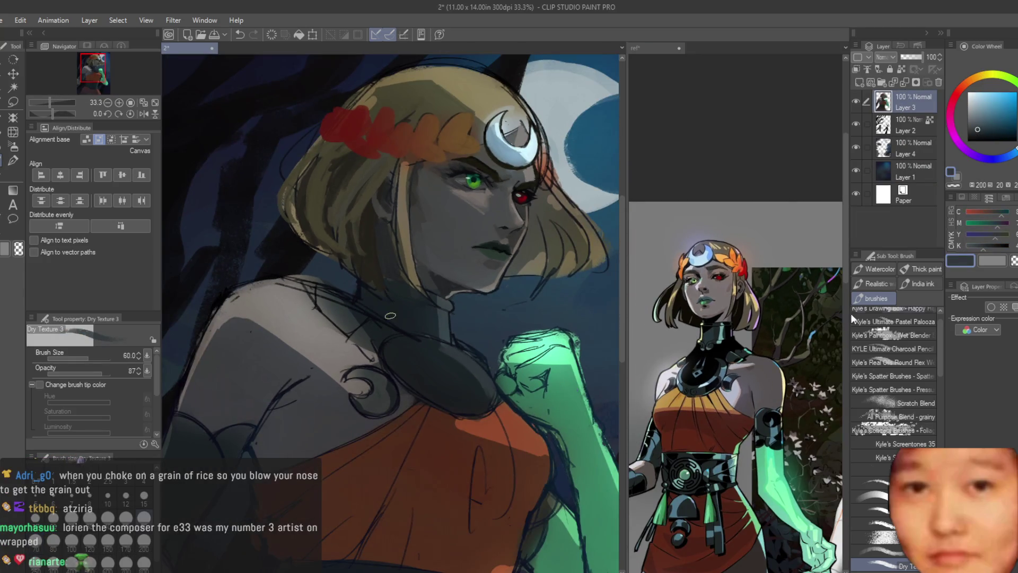
pyautogui.scroll(3, 390, 315)
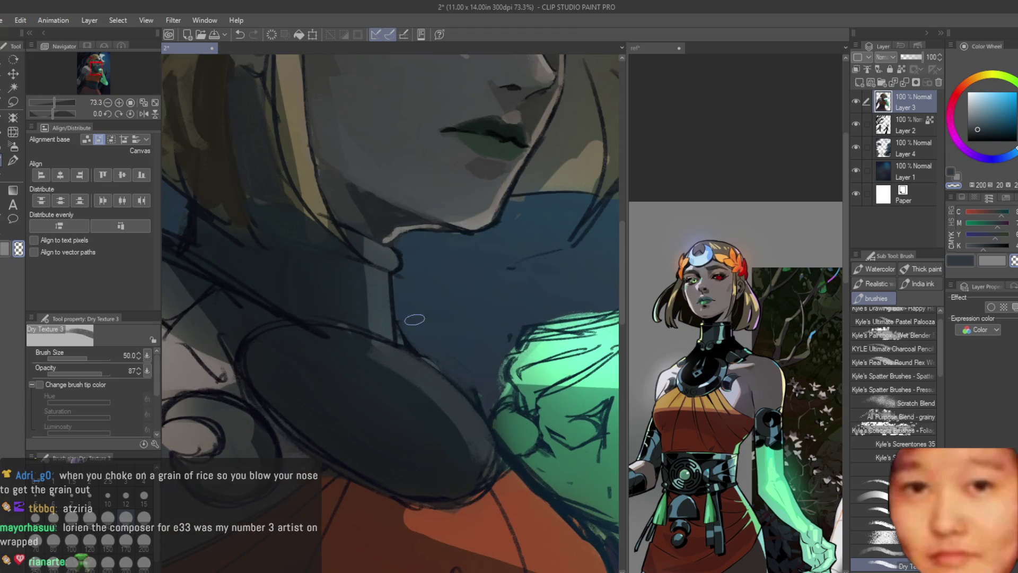
pyautogui.scroll(-4, 433, 316)
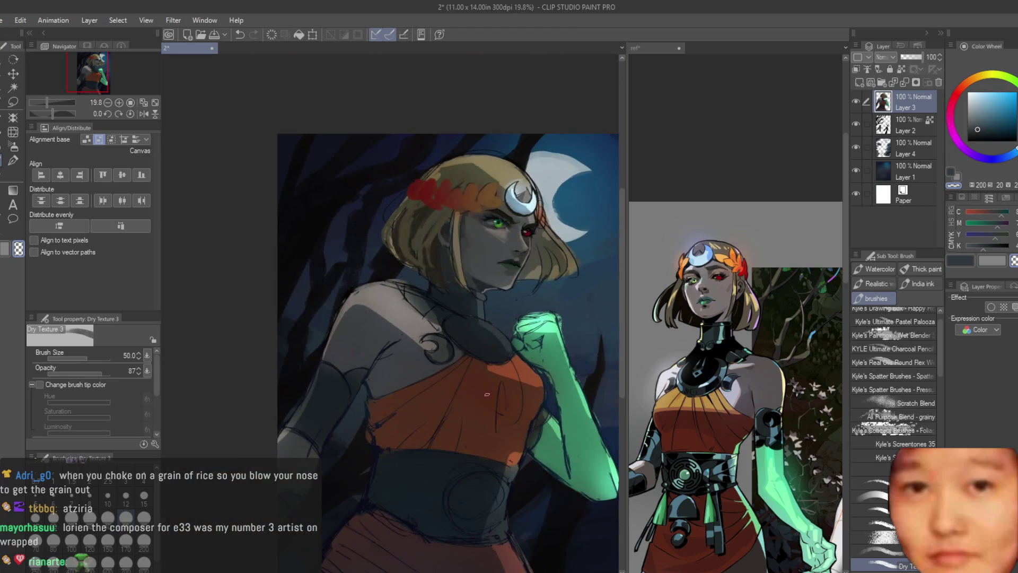
pyautogui.scroll(3, 465, 223)
pyautogui.keyDown('alt'); pyautogui.click(438, 214); pyautogui.keyUp('alt')
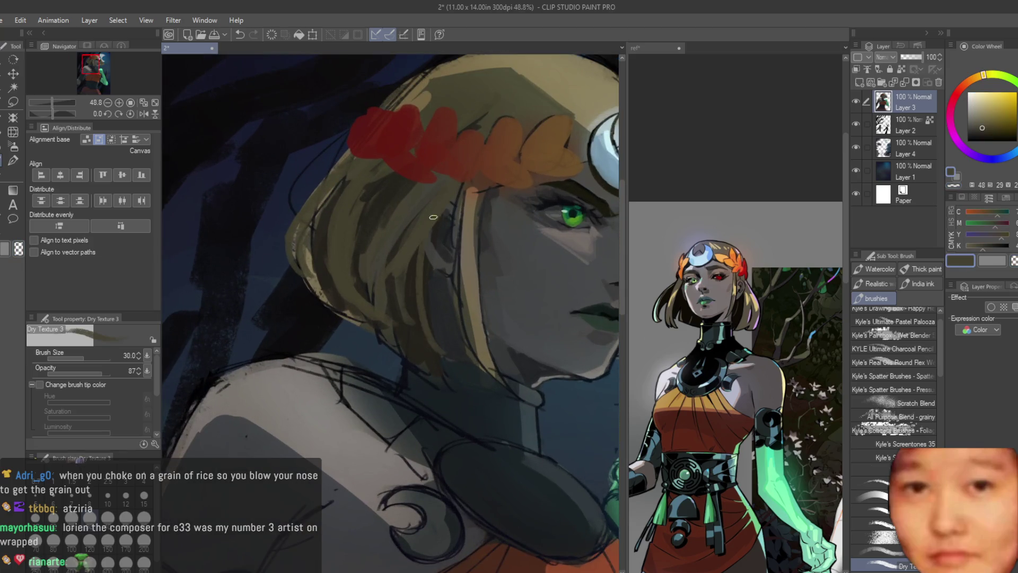
pyautogui.moveTo(430, 335); pyautogui.dragTo(449, 350)
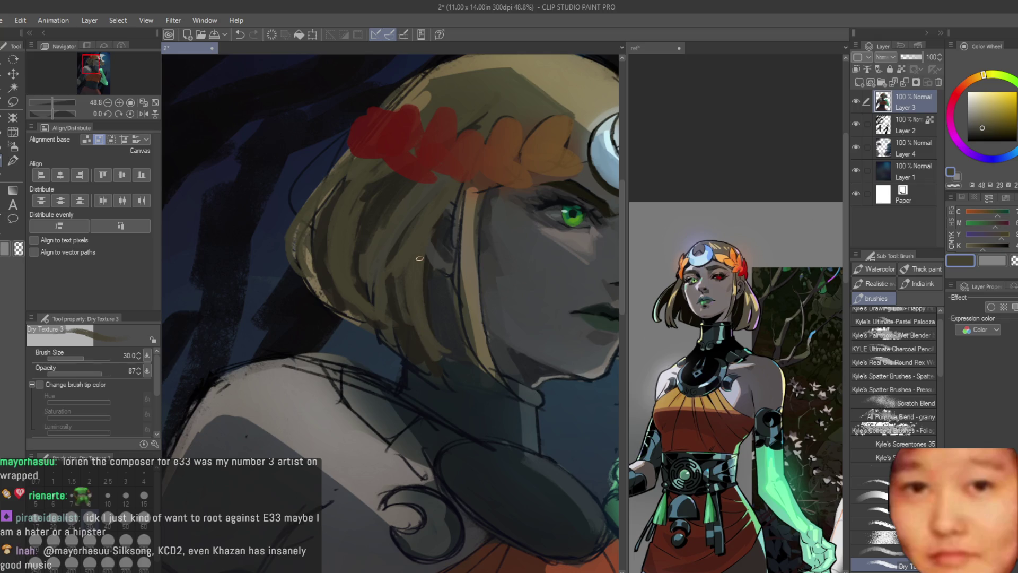
# Paint an orange hair strand beside the crescent ornament
pyautogui.scroll(-3, 420, 258)
pyautogui.scroll(3, 387, 131)
pyautogui.keyDown('alt'); pyautogui.click(387, 130); pyautogui.keyUp('alt')
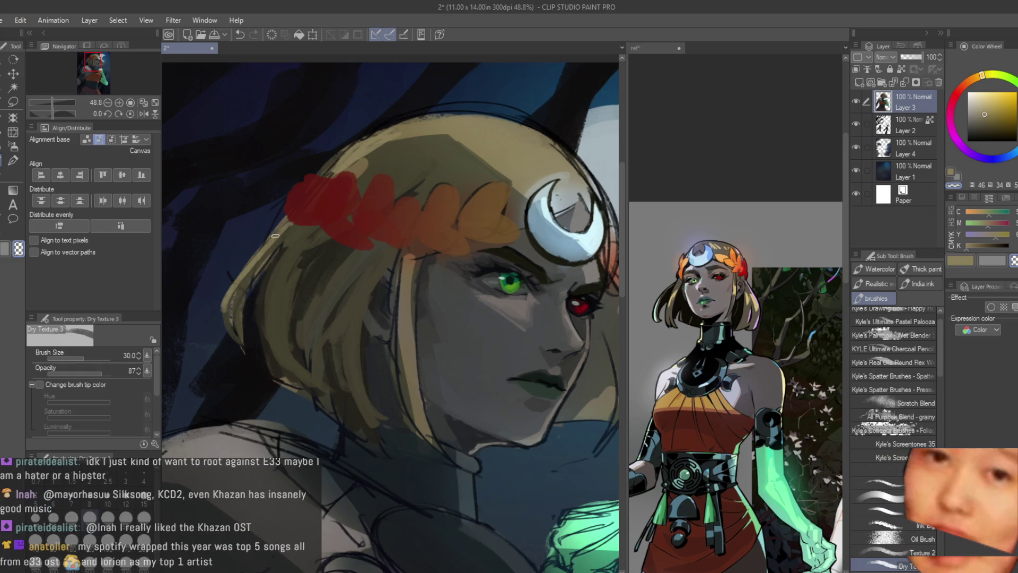
pyautogui.scroll(-4, 275, 235)
pyautogui.scroll(3, 461, 176)
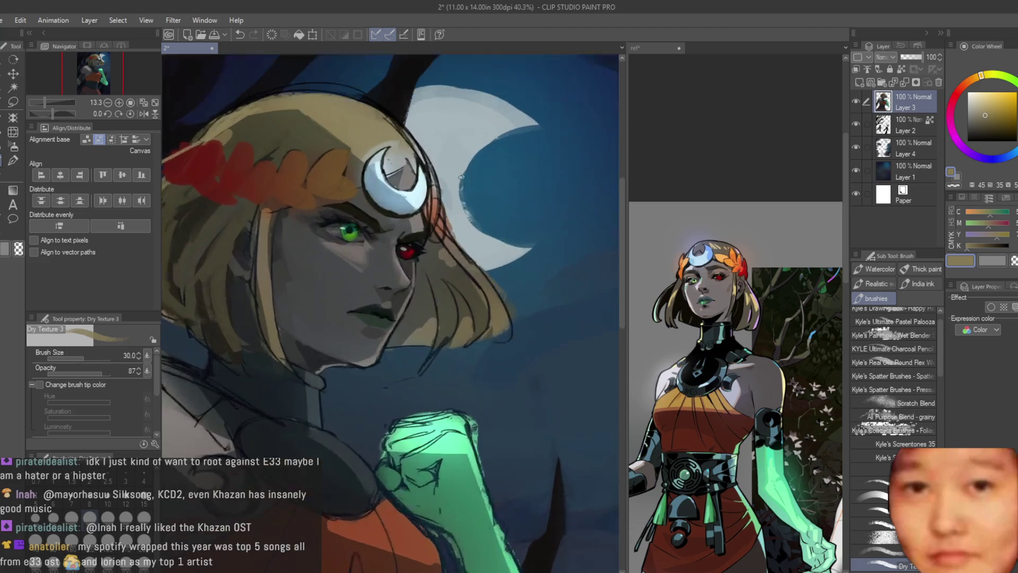
pyautogui.scroll(5, 461, 176)
pyautogui.scroll(-2, 424, 254)
pyautogui.scroll(3, 418, 272)
pyautogui.keyDown('alt'); pyautogui.click(418, 272); pyautogui.keyUp('alt')
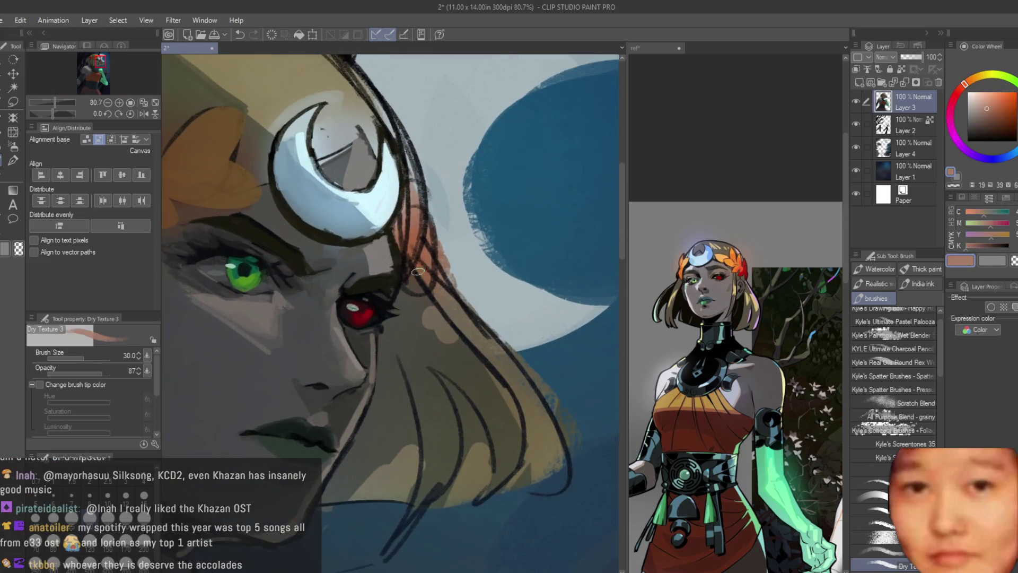
pyautogui.keyDown('alt'); pyautogui.click(414, 220); pyautogui.keyUp('alt')
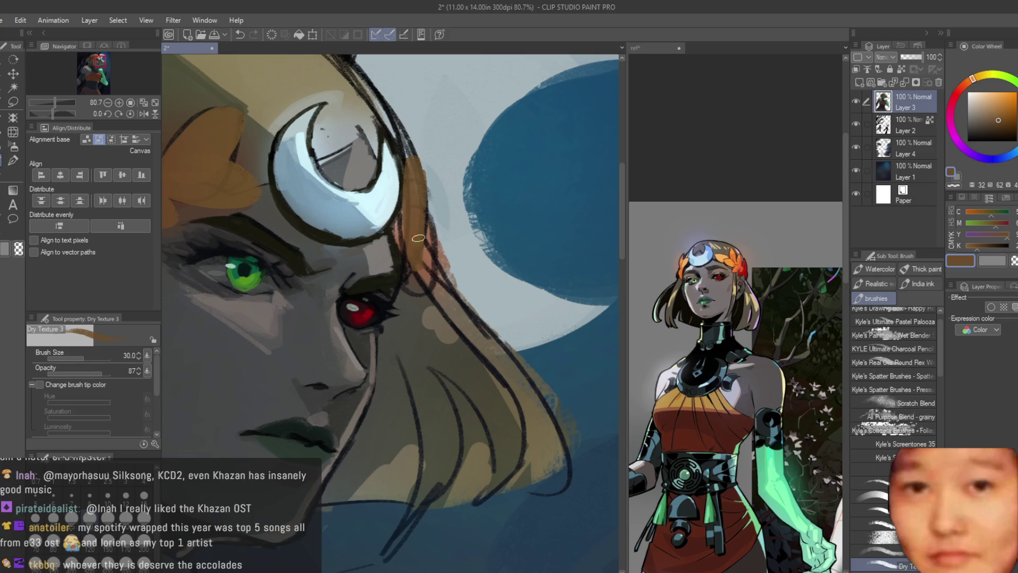
pyautogui.keyDown('alt'); pyautogui.click(414, 174); pyautogui.keyUp('alt')
pyautogui.moveTo(414, 165)
pyautogui.mouseDown()
pyautogui.moveTo(419, 254)
pyautogui.moveTo(443, 289)
pyautogui.mouseUp()
# Paint tan strokes down the right side of the hair
pyautogui.keyDown('alt'); pyautogui.click(408, 275); pyautogui.keyUp('alt')
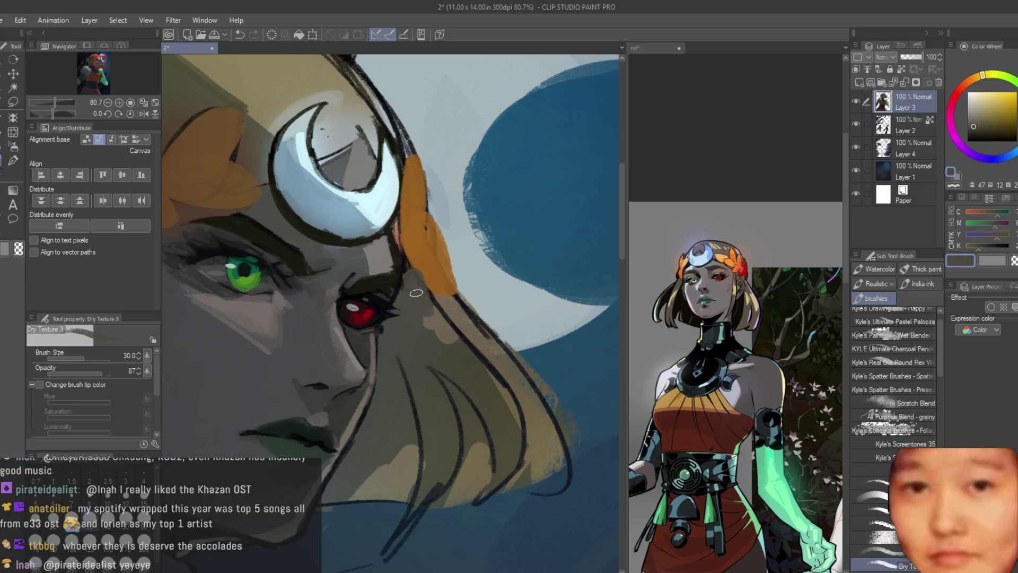
pyautogui.keyDown('alt'); pyautogui.click(501, 389); pyautogui.keyUp('alt')
pyautogui.moveTo(450, 288)
pyautogui.mouseDown()
pyautogui.moveTo(480, 339)
pyautogui.moveTo(502, 486)
pyautogui.mouseUp()
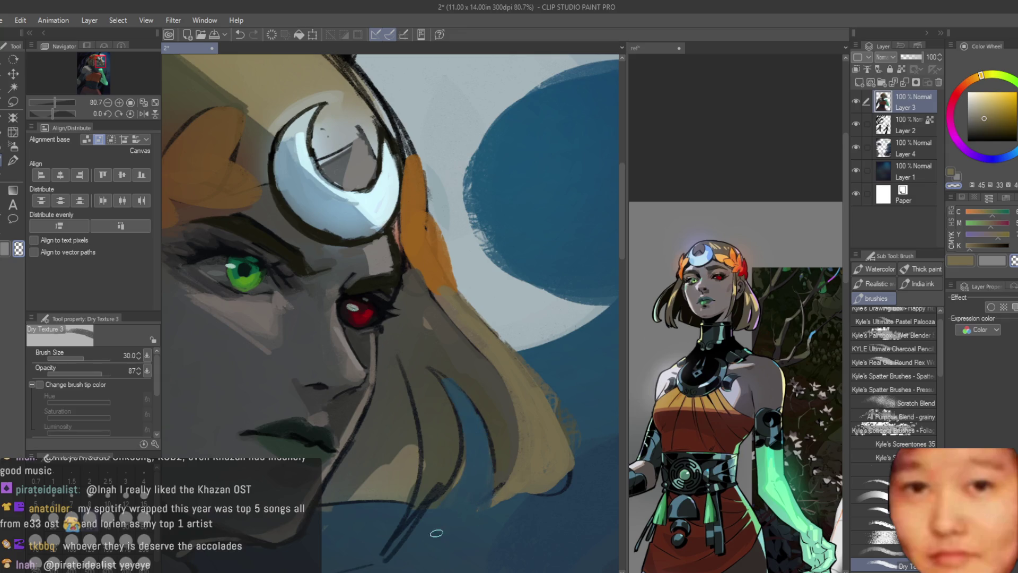
pyautogui.scroll(-10, 398, 481)
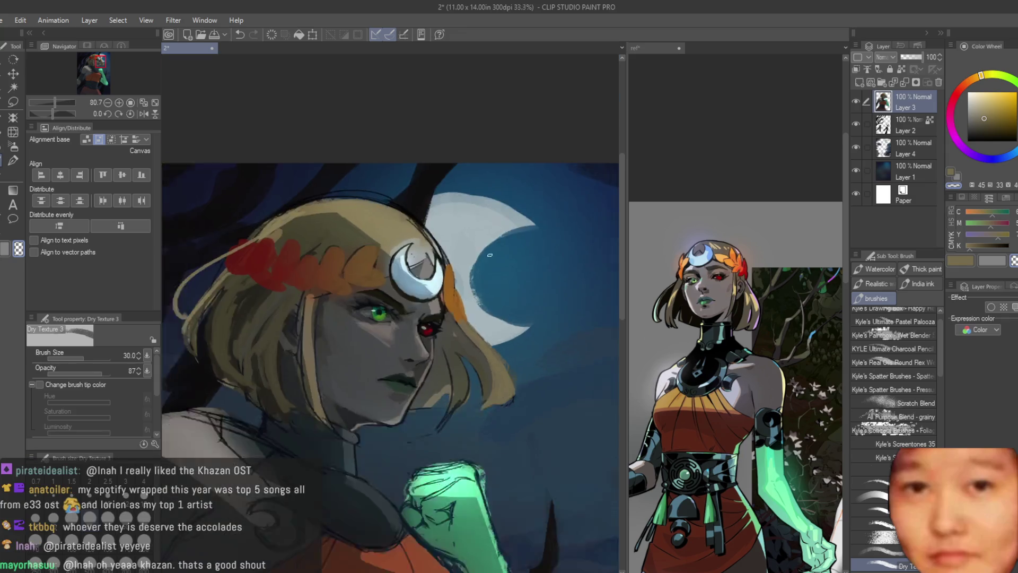
# Paint dark olive and lighter strokes down the hair below the red eye
pyautogui.press('h')
pyautogui.press('h')
pyautogui.scroll(10, 480, 448)
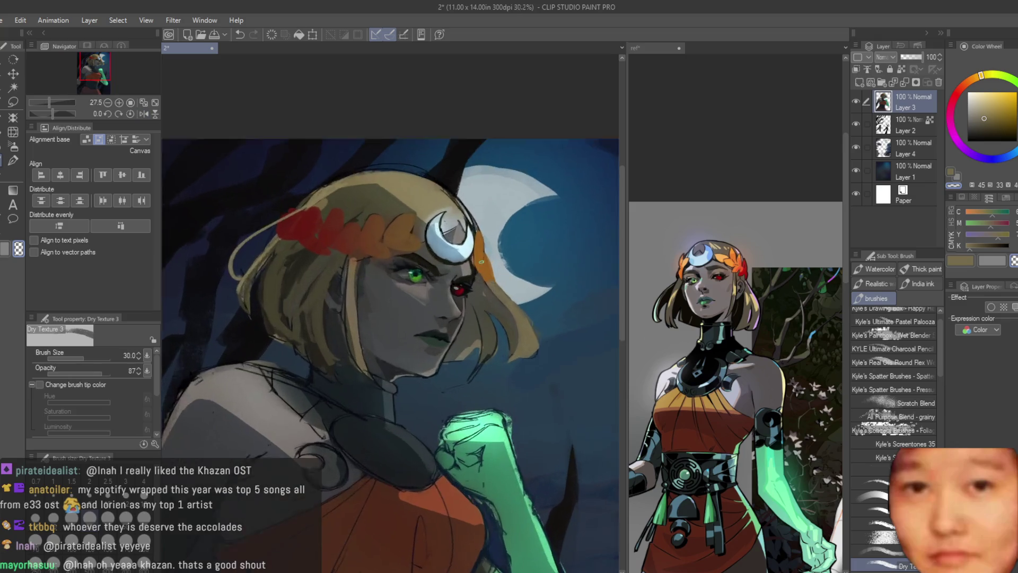
pyautogui.keyDown('alt'); pyautogui.click(480, 448); pyautogui.keyUp('alt')
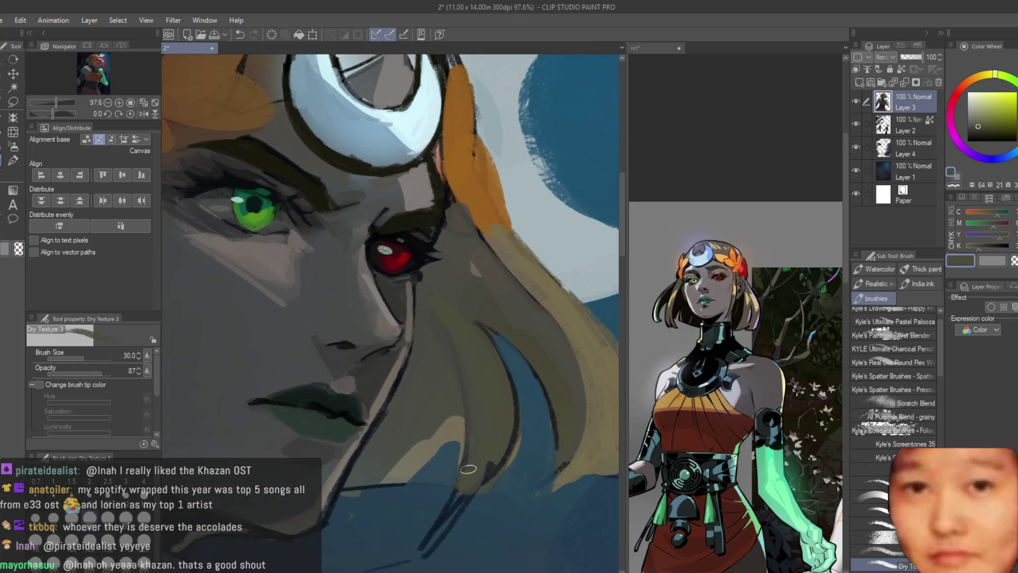
pyautogui.keyDown('alt'); pyautogui.click(465, 393); pyautogui.keyUp('alt')
pyautogui.moveTo(432, 300)
pyautogui.mouseDown()
pyautogui.moveTo(466, 456)
pyautogui.moveTo(451, 424)
pyautogui.mouseUp()
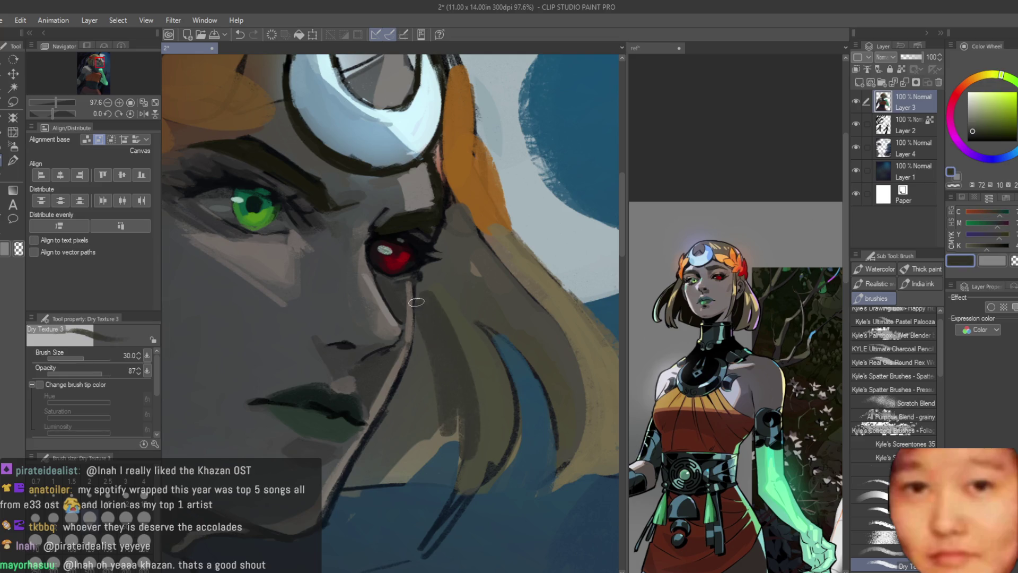
pyautogui.keyDown('alt'); pyautogui.click(454, 291); pyautogui.keyUp('alt')
pyautogui.moveTo(454, 291); pyautogui.dragTo(467, 450)
pyautogui.scroll(-10, 537, 272)
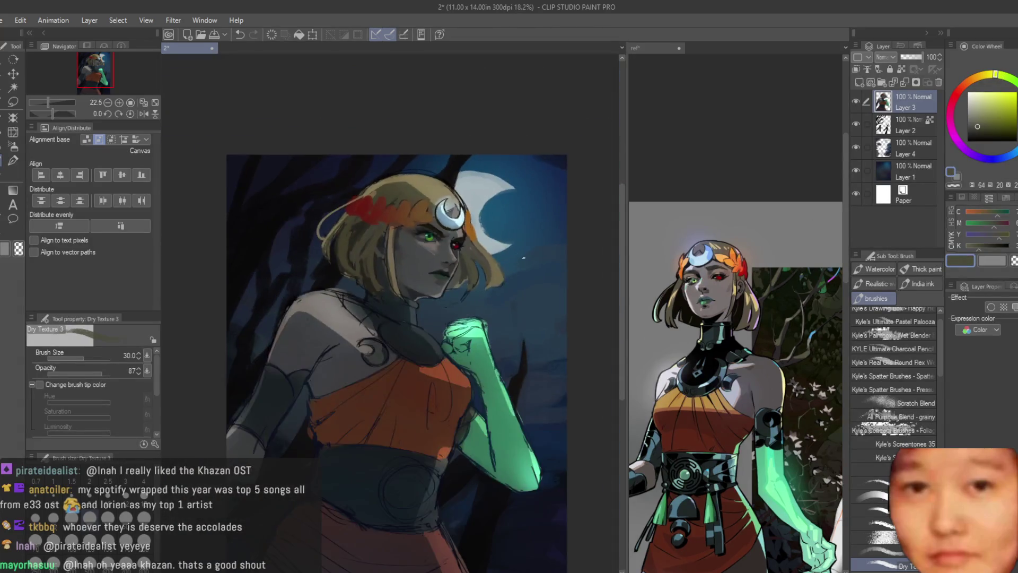
# Sample the yellowish hair tone and paint a strand down beside the face
pyautogui.press('h')
pyautogui.press('h')
pyautogui.scroll(5, 329, 218)
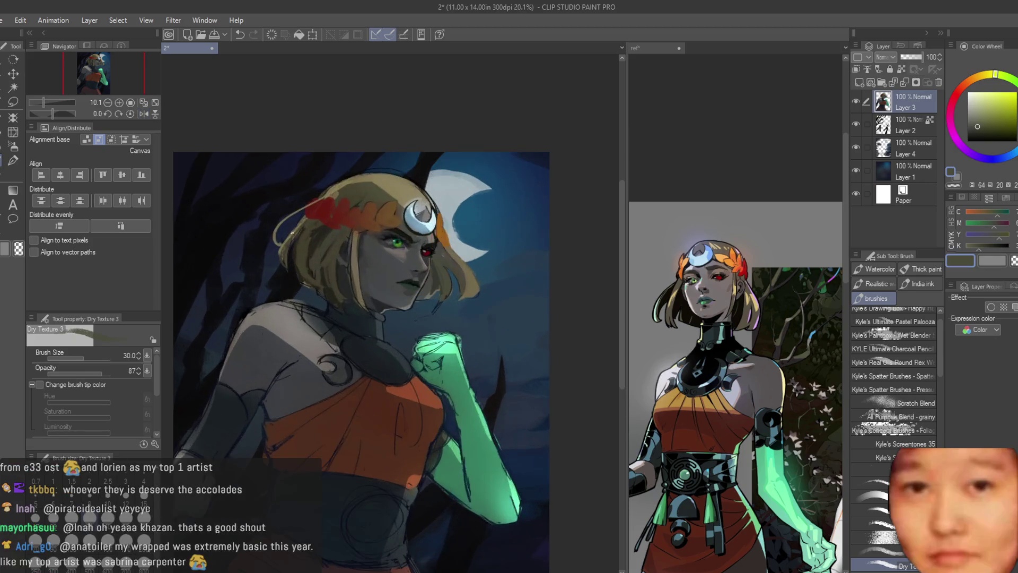
pyautogui.scroll(-3, 329, 218)
pyautogui.scroll(4, 329, 218)
pyautogui.keyDown('alt'); pyautogui.click(327, 272); pyautogui.keyUp('alt')
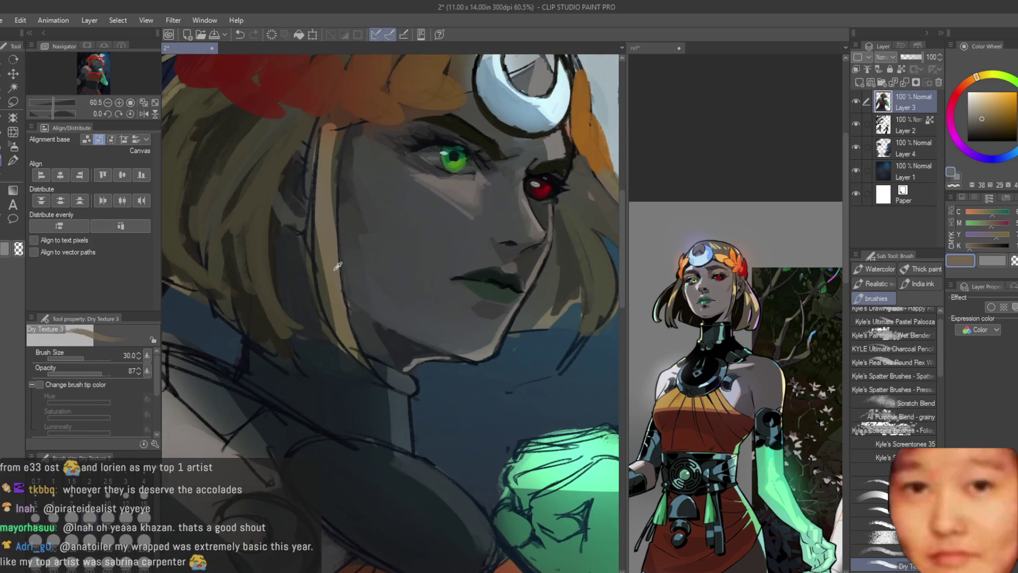
pyautogui.scroll(-1, 308, 241)
pyautogui.keyDown('alt'); pyautogui.click(383, 389); pyautogui.keyUp('alt')
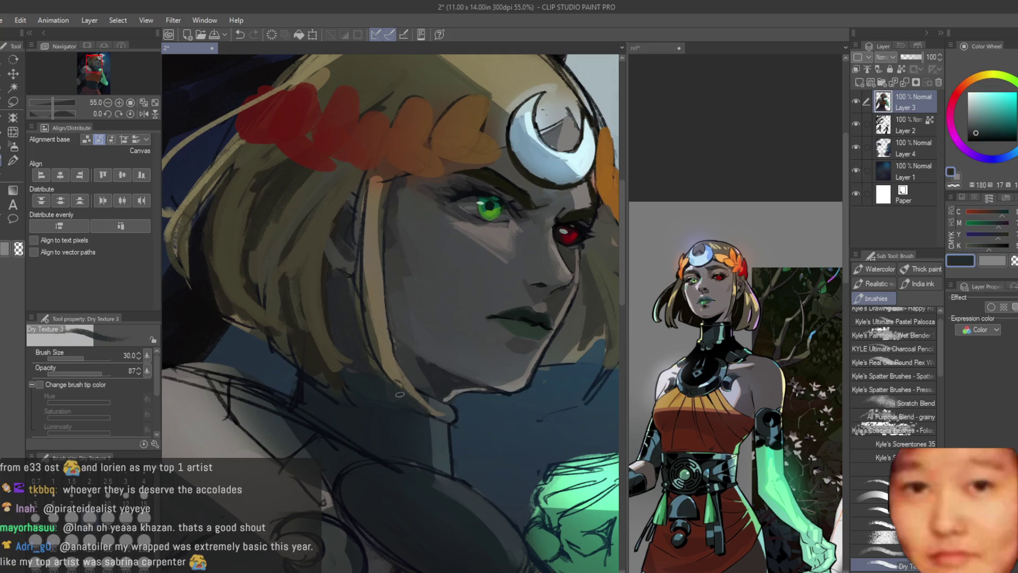
pyautogui.keyDown('alt'); pyautogui.click(391, 314); pyautogui.keyUp('alt')
pyautogui.keyDown('alt'); pyautogui.click(389, 263); pyautogui.keyUp('alt')
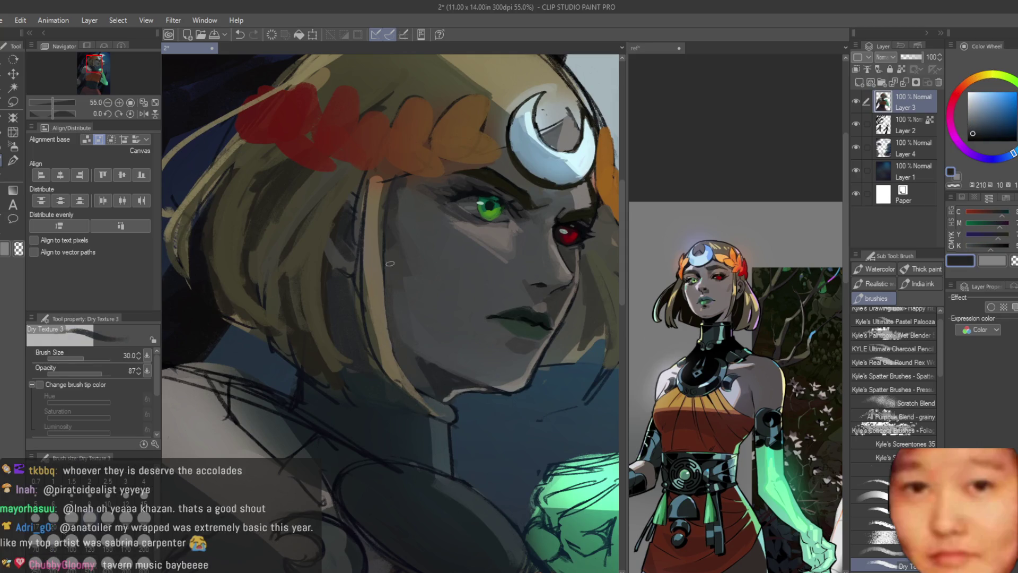
pyautogui.keyDown('alt'); pyautogui.click(374, 221); pyautogui.keyUp('alt')
pyautogui.keyDown('alt'); pyautogui.click(372, 191); pyautogui.keyUp('alt')
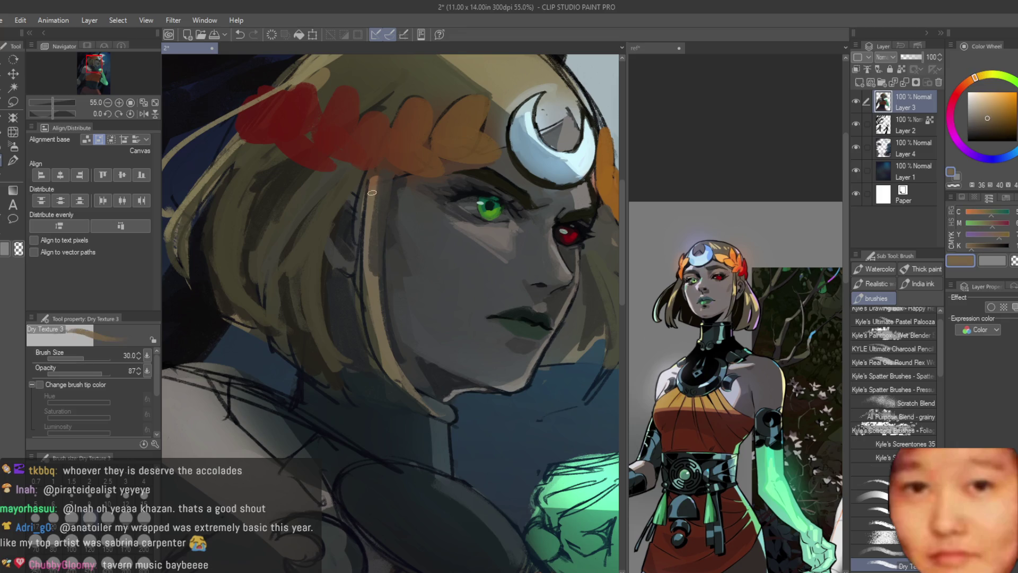
pyautogui.keyDown('alt'); pyautogui.click(417, 69); pyautogui.keyUp('alt')
pyautogui.moveTo(379, 192); pyautogui.dragTo(373, 250)
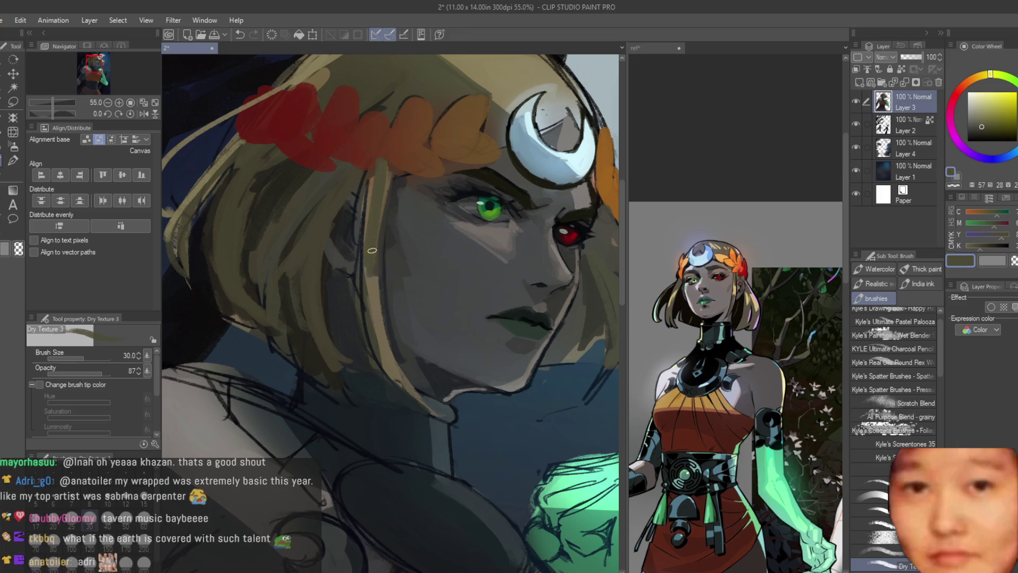
# Add light hair-tone strands along the hair's edge
pyautogui.keyDown('alt'); pyautogui.click(379, 328); pyautogui.keyUp('alt')
pyautogui.moveTo(381, 328); pyautogui.dragTo(377, 208)
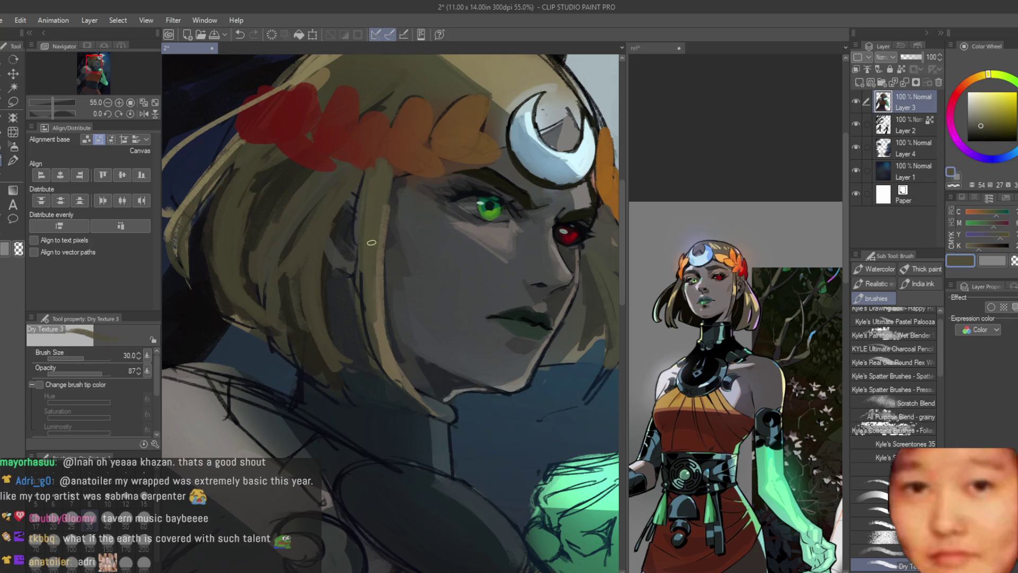
pyautogui.keyDown('alt'); pyautogui.click(395, 190); pyautogui.keyUp('alt')
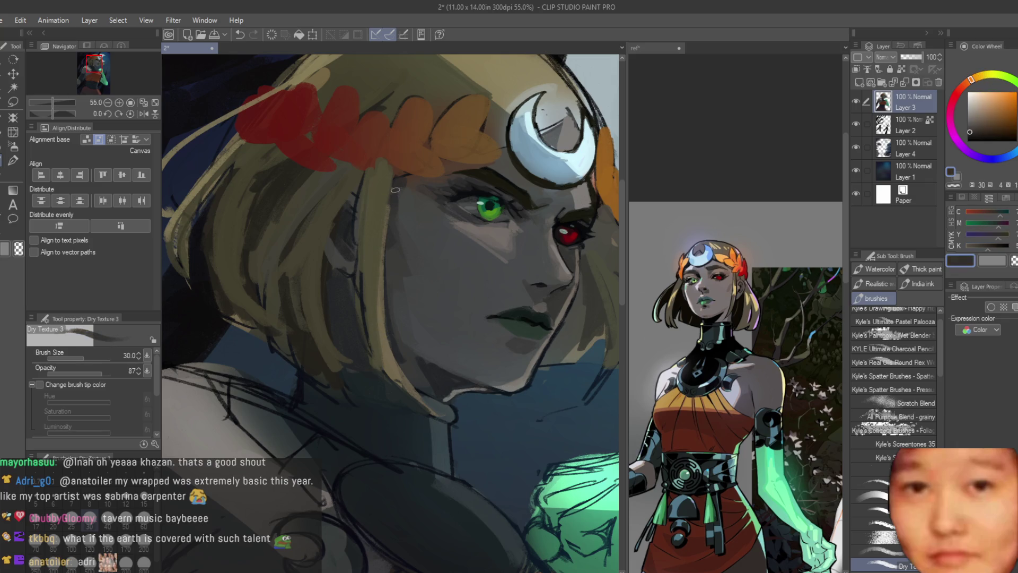
pyautogui.keyDown('alt'); pyautogui.click(381, 345); pyautogui.keyUp('alt')
pyautogui.moveTo(381, 343); pyautogui.dragTo(378, 192)
pyautogui.scroll(-5, 477, 276)
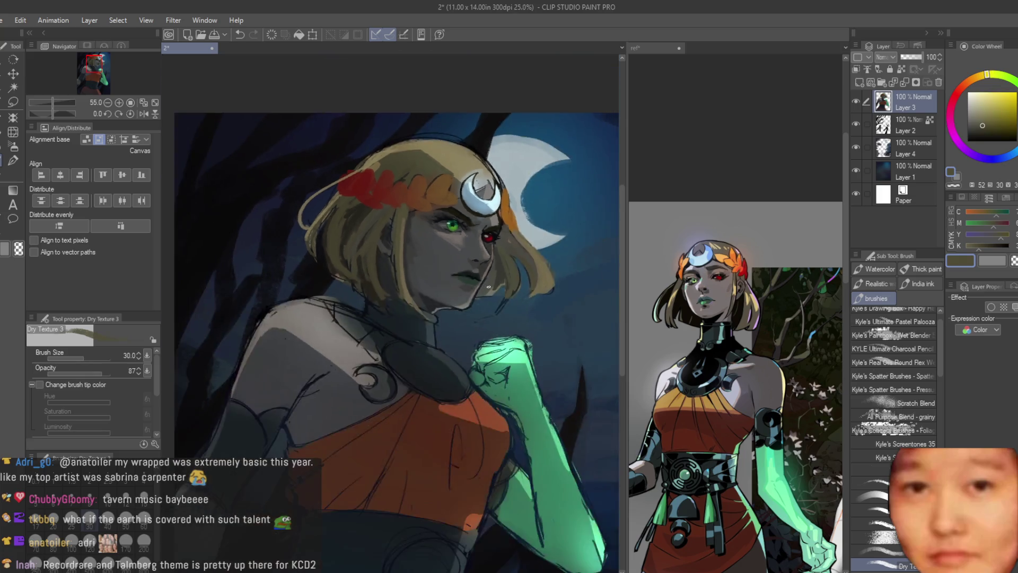
pyautogui.scroll(5, 484, 285)
# Paint a dark blue-grey shadow stroke into the hair
pyautogui.keyDown('alt'); pyautogui.click(411, 347); pyautogui.keyUp('alt')
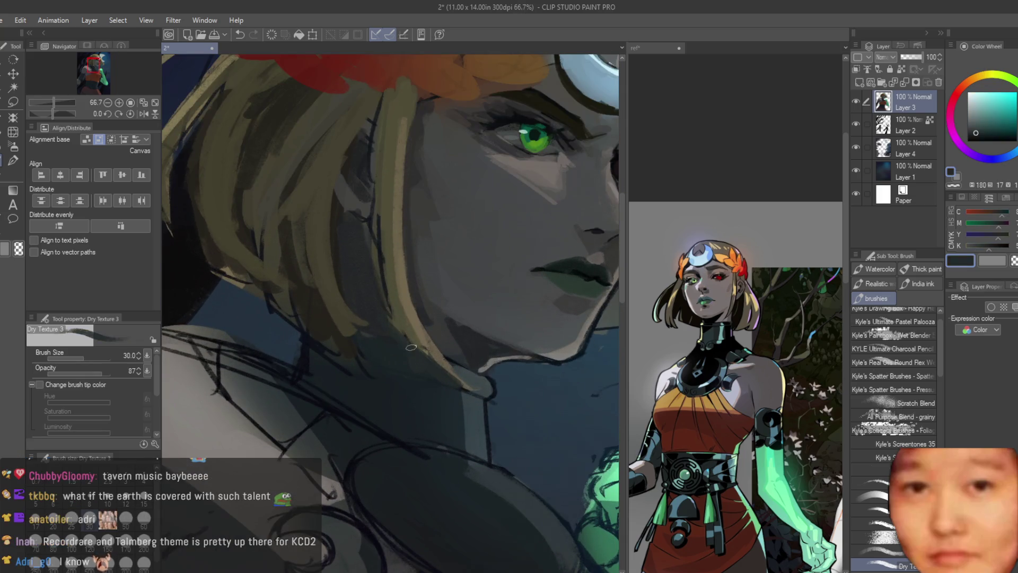
pyautogui.keyDown('alt'); pyautogui.click(465, 375); pyautogui.keyUp('alt')
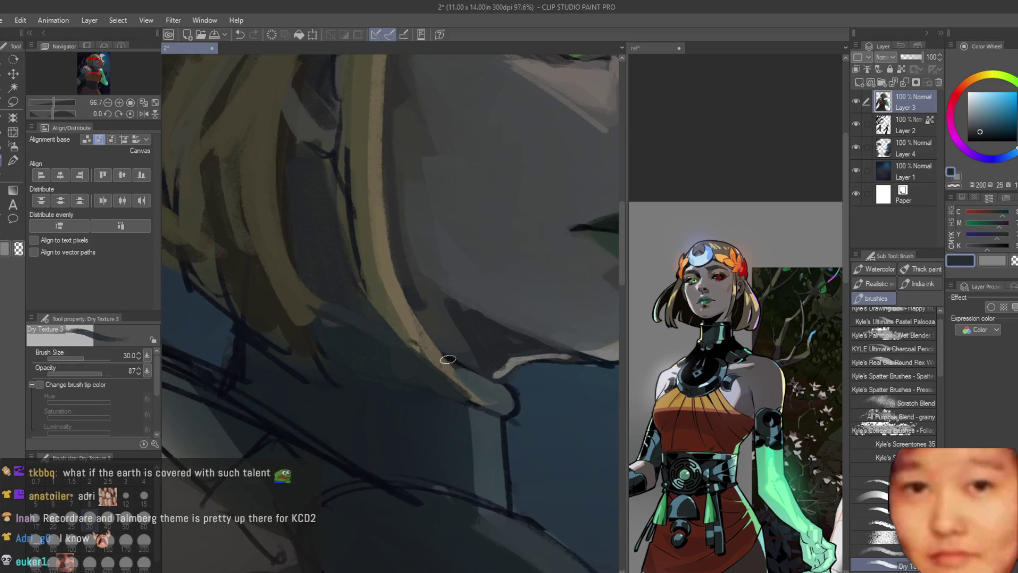
pyautogui.scroll(2, 365, 325)
pyautogui.keyDown('alt'); pyautogui.click(328, 311); pyautogui.keyUp('alt')
pyautogui.moveTo(329, 312); pyautogui.dragTo(330, 313)
pyautogui.keyDown('alt'); pyautogui.click(329, 314); pyautogui.keyUp('alt')
pyautogui.scroll(-5, 329, 313)
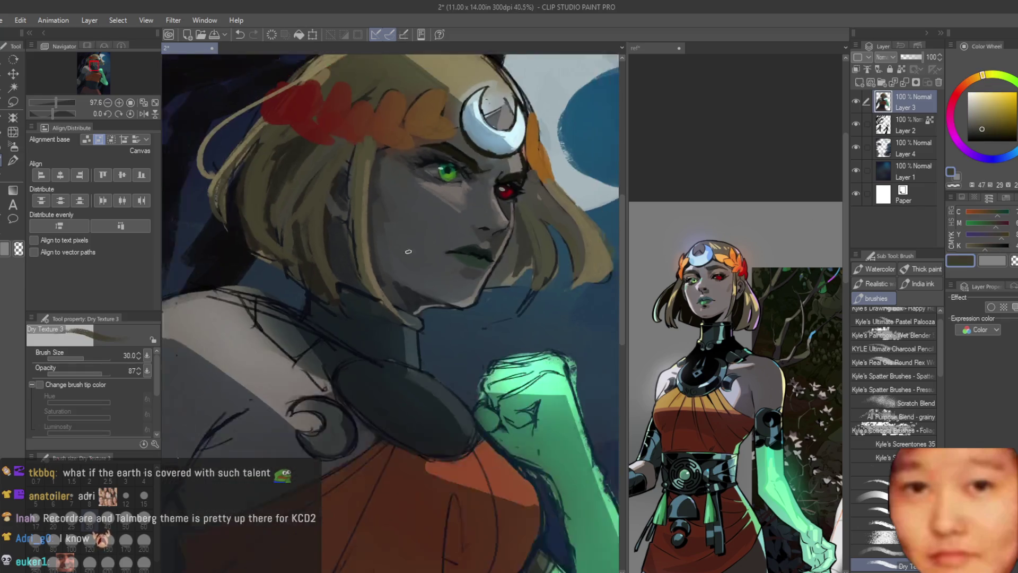
pyautogui.scroll(-2, 489, 261)
# Mirror the view to check the drawing and sample the neck's dark blue
pyautogui.press('h')
pyautogui.press('h')
pyautogui.scroll(4, 296, 233)
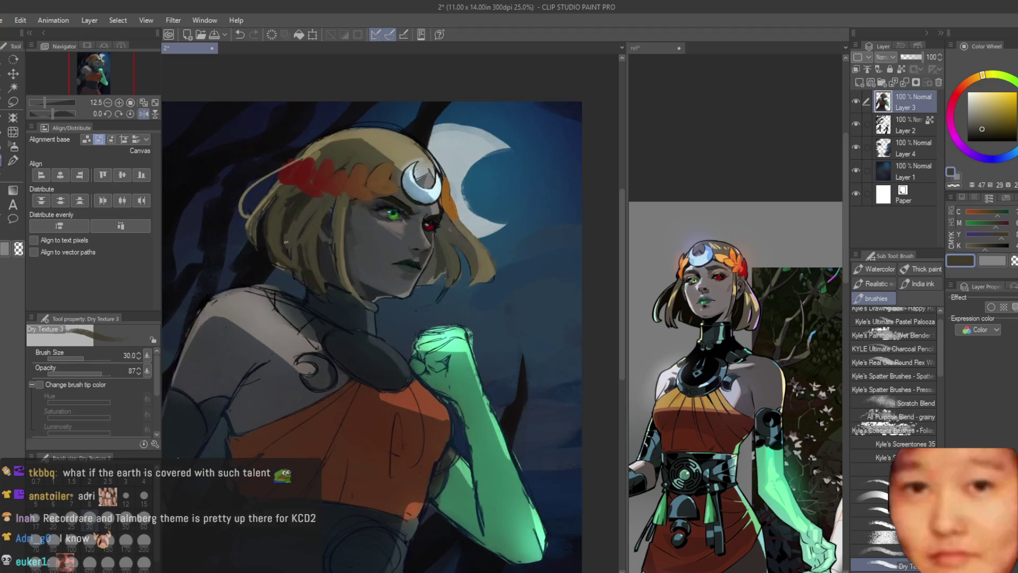
pyautogui.scroll(5, 437, 293)
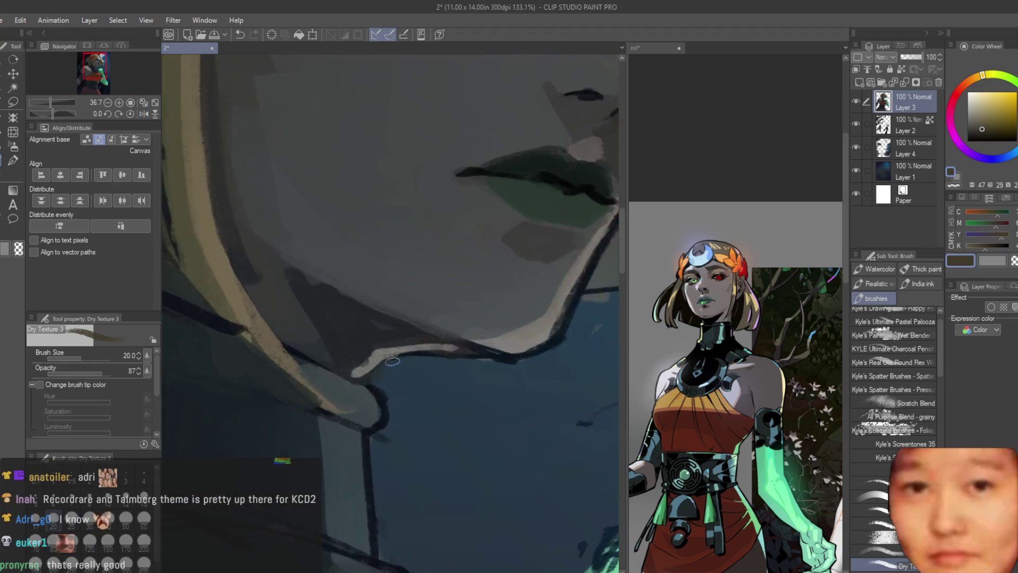
pyautogui.keyDown('alt'); pyautogui.click(406, 349); pyautogui.keyUp('alt')
pyautogui.scroll(-4, 367, 391)
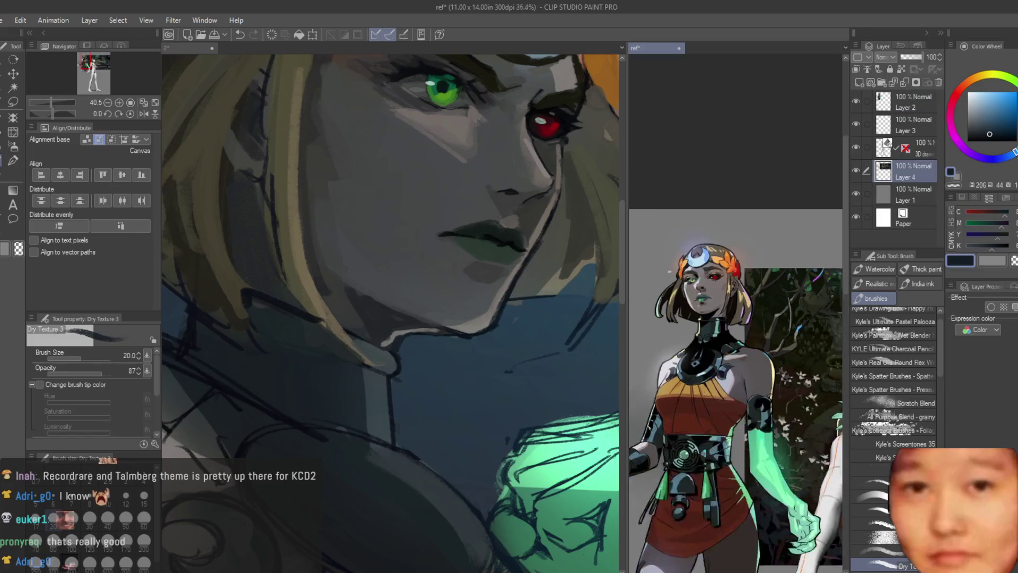
pyautogui.scroll(-4, 362, 288)
pyautogui.scroll(2, 362, 287)
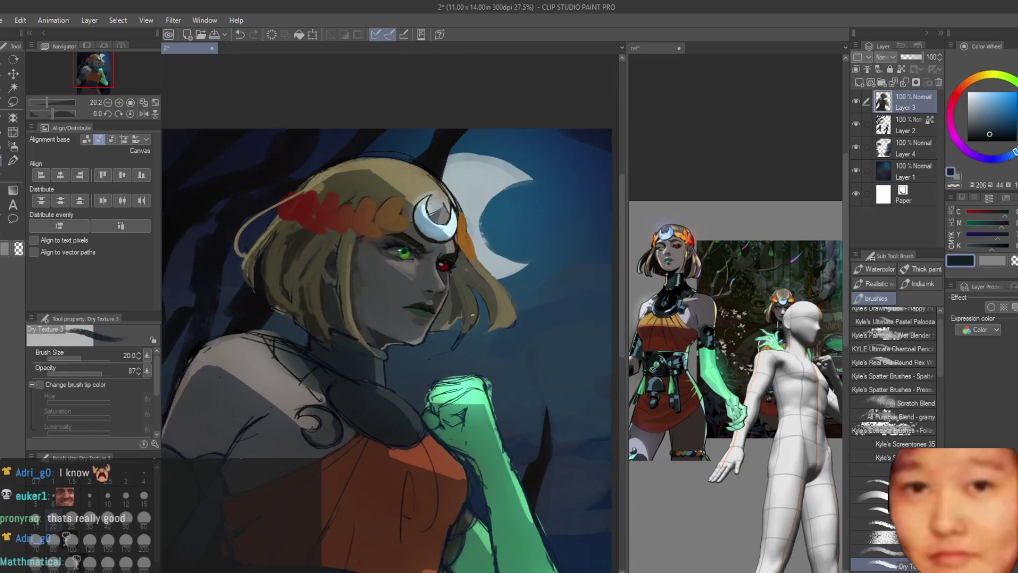
pyautogui.click(14, 102)
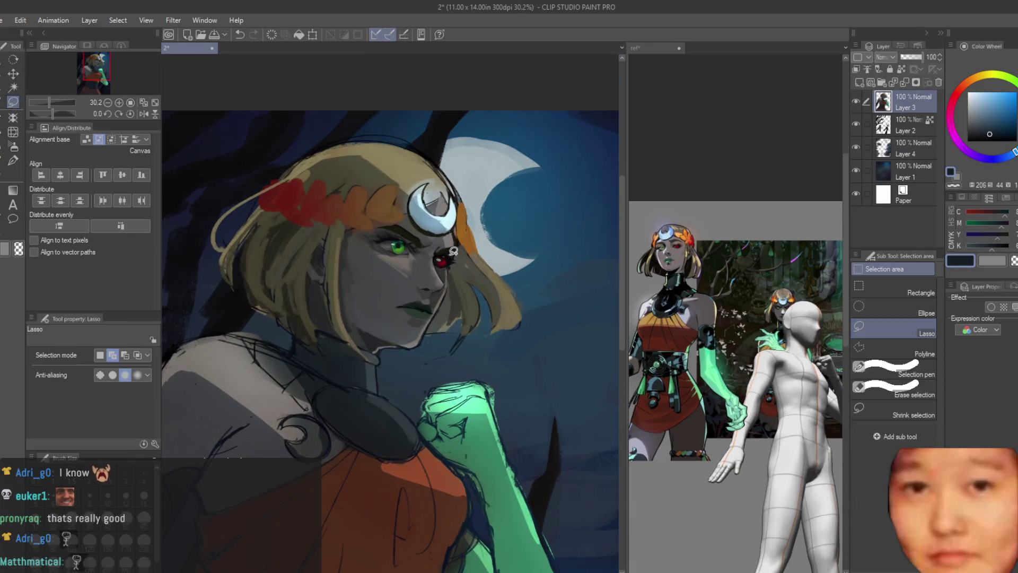
# Lasso-select the face, hair and crown area
pyautogui.scroll(1, 461, 202)
pyautogui.moveTo(467, 141); pyautogui.dragTo(198, 314)
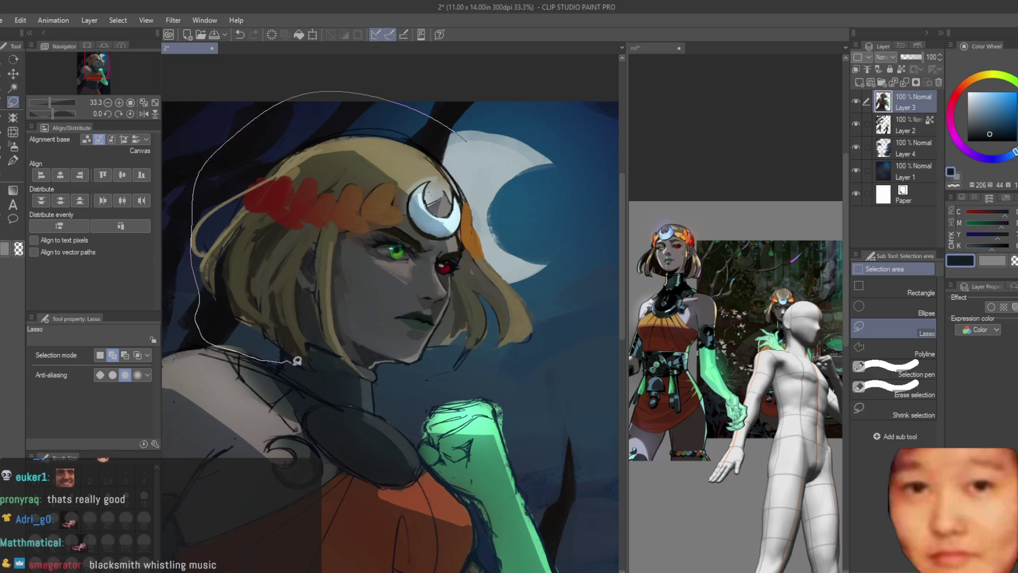
pyautogui.moveTo(386, 362); pyautogui.dragTo(456, 135)
pyautogui.hotkey('ctrl', 'z')
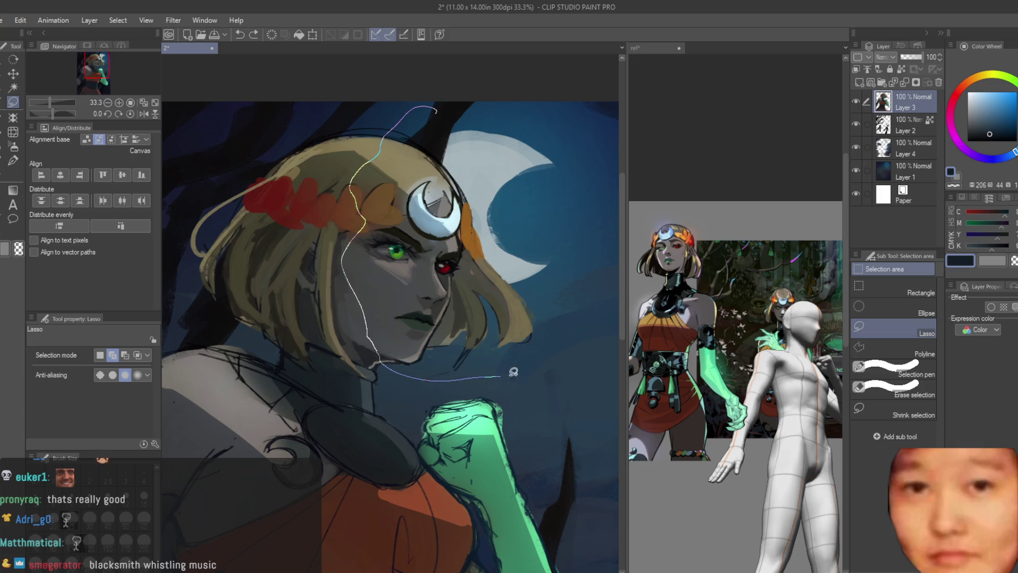
pyautogui.moveTo(513, 372); pyautogui.dragTo(437, 112)
# Push the selected head slightly with the Liquify tool at a 2000 brush size
pyautogui.click(12, 118)
pyautogui.click(13, 132)
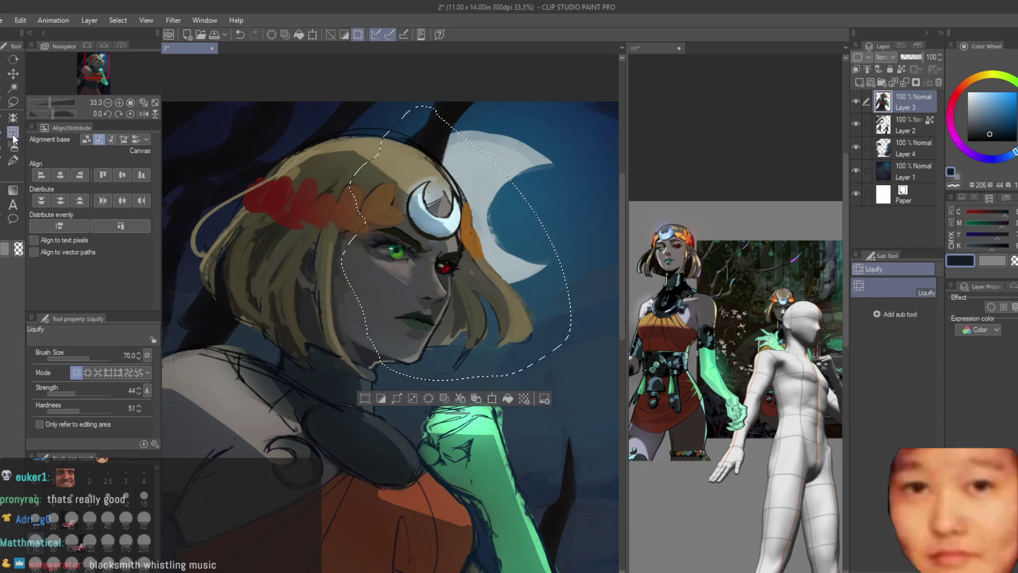
pyautogui.moveTo(425, 309); pyautogui.dragTo(535, 212)
pyautogui.moveTo(453, 260); pyautogui.dragTo(483, 269)
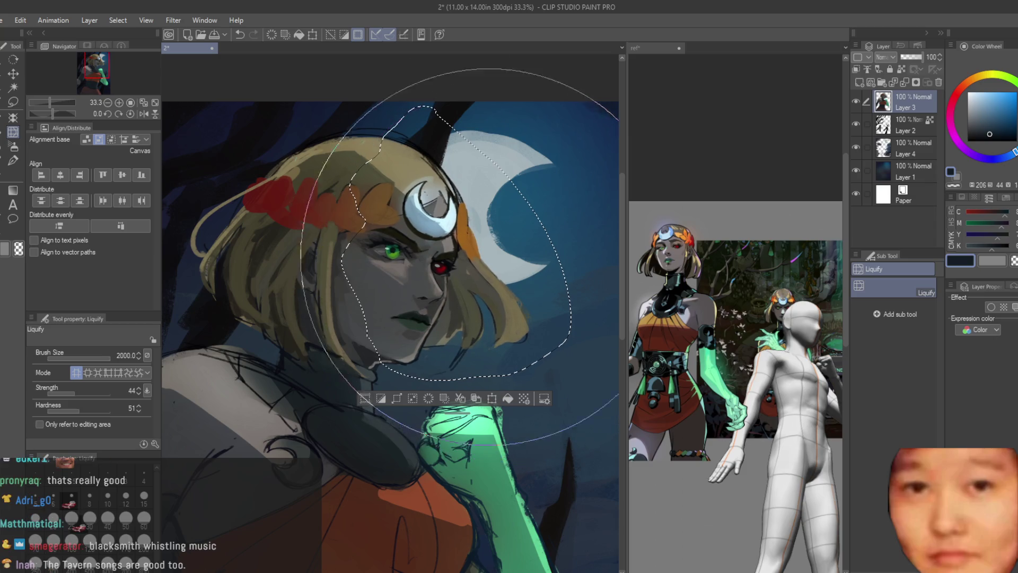
# Deselect and flip the canvas to check the proportions
pyautogui.hotkey('ctrl', 'd')
pyautogui.scroll(-3, 472, 255)
pyautogui.press('h')
pyautogui.scroll(-2, 530, 254)
pyautogui.press('h')
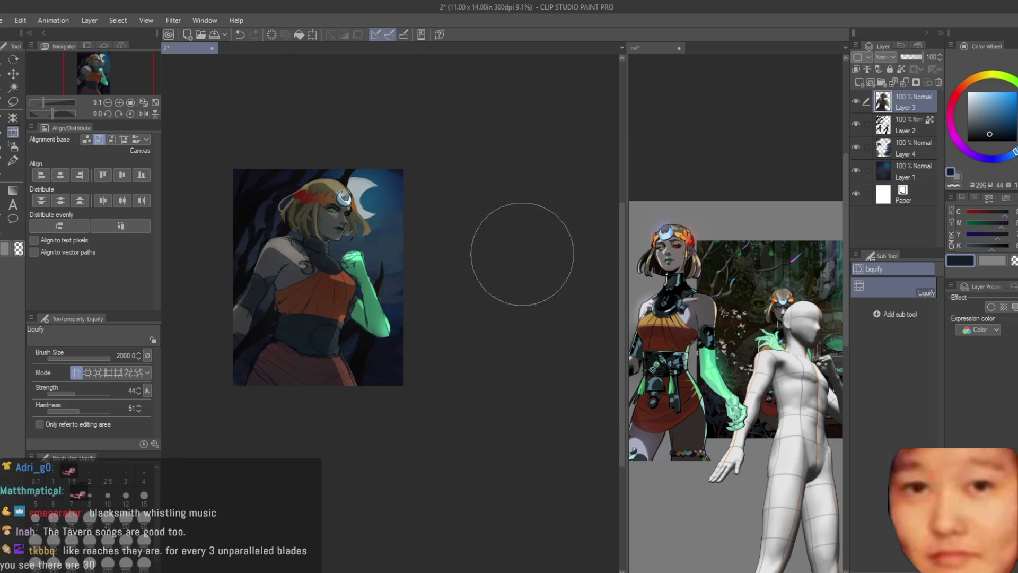
pyautogui.scroll(4, 228, 137)
# Return to the Dry Texture 3 brush and consult the reference image
pyautogui.press('b')
pyautogui.scroll(6, 452, 352)
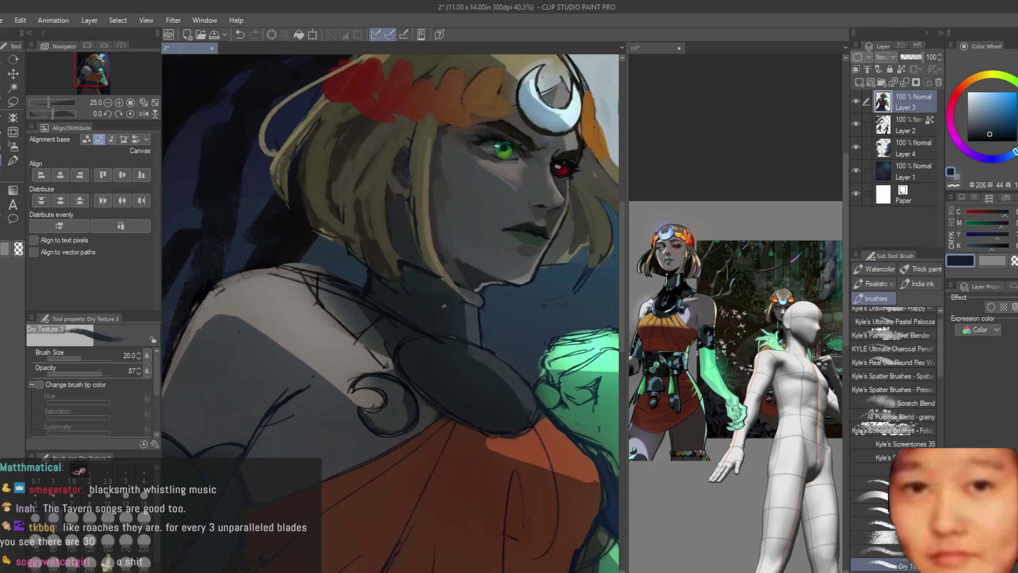
pyautogui.click(679, 395)
pyautogui.scroll(2, 679, 396)
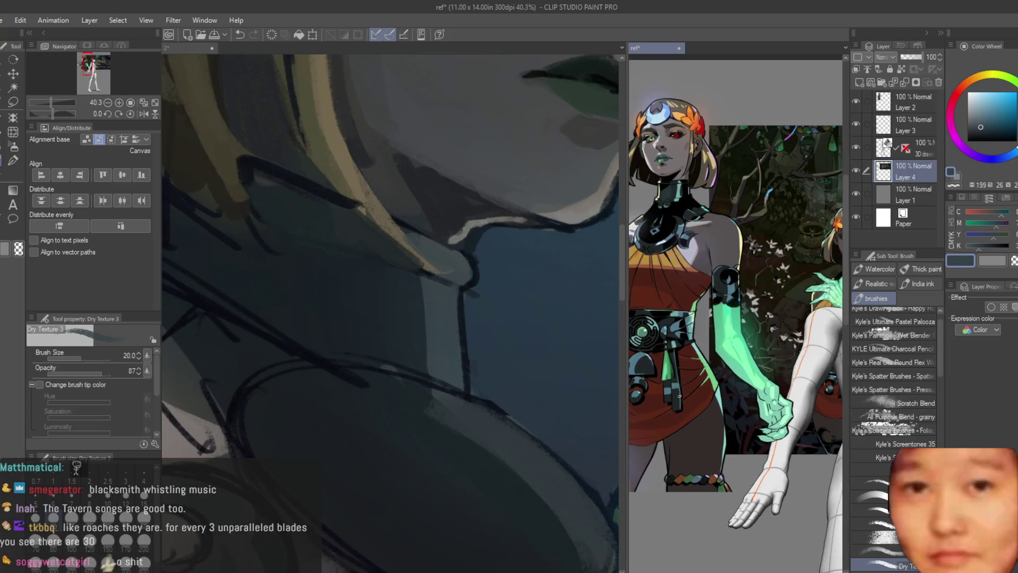
pyautogui.scroll(3, 737, 265)
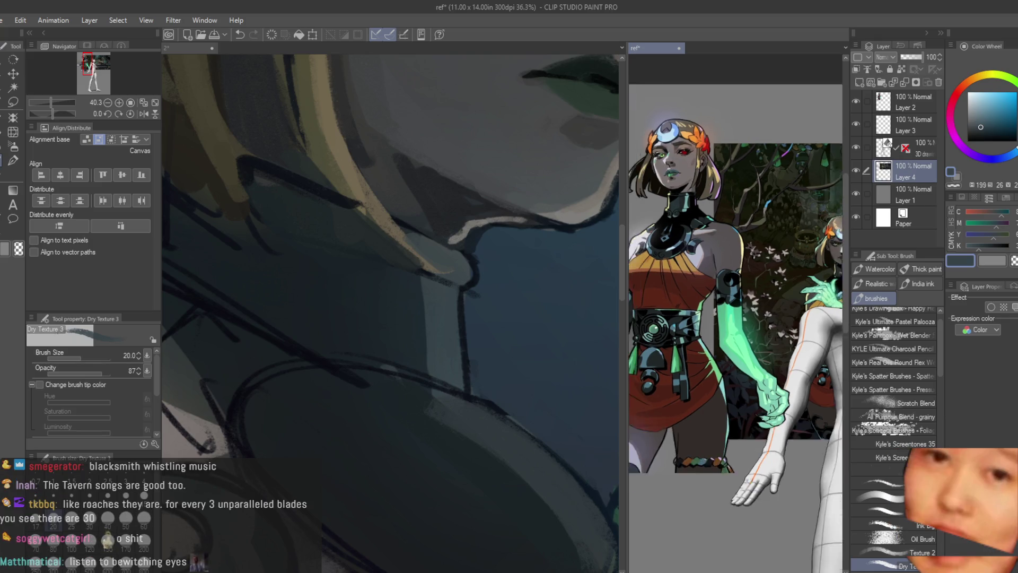
pyautogui.click(357, 255)
# Paint dark blue shadow over the neck, covering the lighter patches
pyautogui.keyDown('alt'); pyautogui.click(356, 255); pyautogui.keyUp('alt')
pyautogui.press(']')
pyautogui.press(']')
pyautogui.press(']')
pyautogui.moveTo(333, 297); pyautogui.dragTo(350, 336)
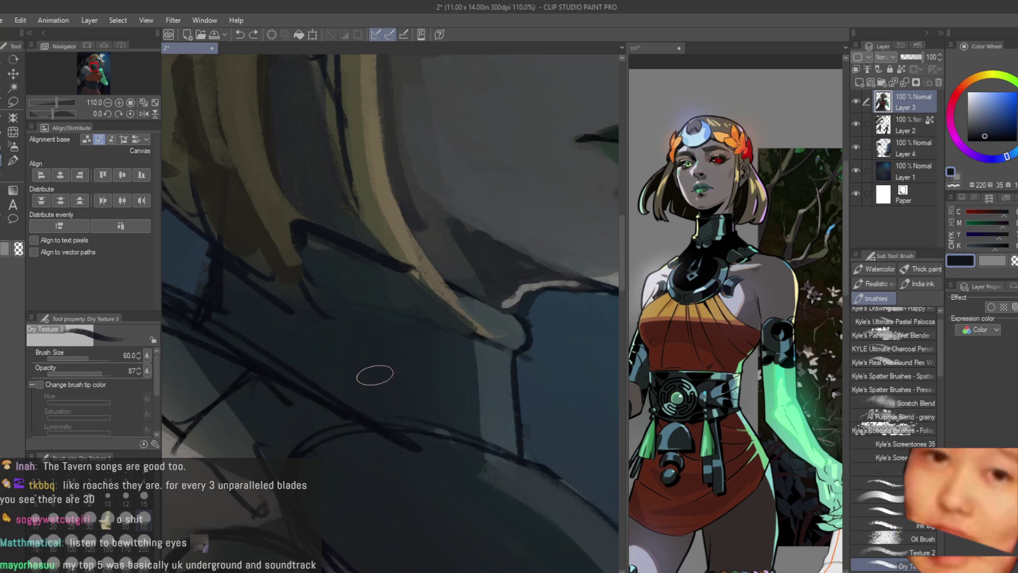
pyautogui.moveTo(388, 361)
pyautogui.mouseDown()
pyautogui.moveTo(302, 348)
pyautogui.moveTo(350, 388)
pyautogui.mouseUp()
pyautogui.click(986, 139)
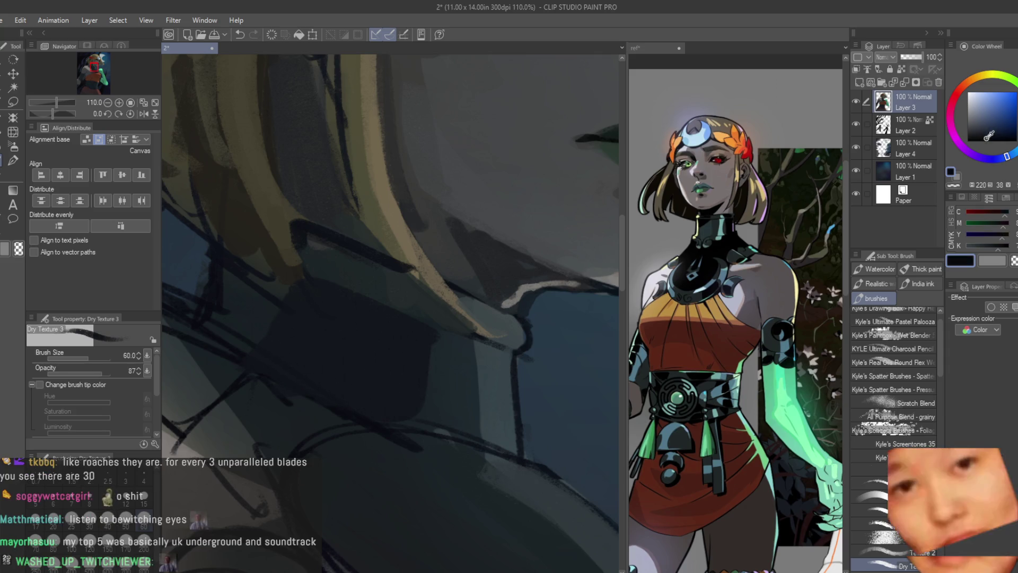
pyautogui.moveTo(380, 348)
pyautogui.mouseDown()
pyautogui.moveTo(340, 318)
pyautogui.moveTo(391, 427)
pyautogui.moveTo(388, 286)
pyautogui.mouseUp()
pyautogui.scroll(-5, 390, 427)
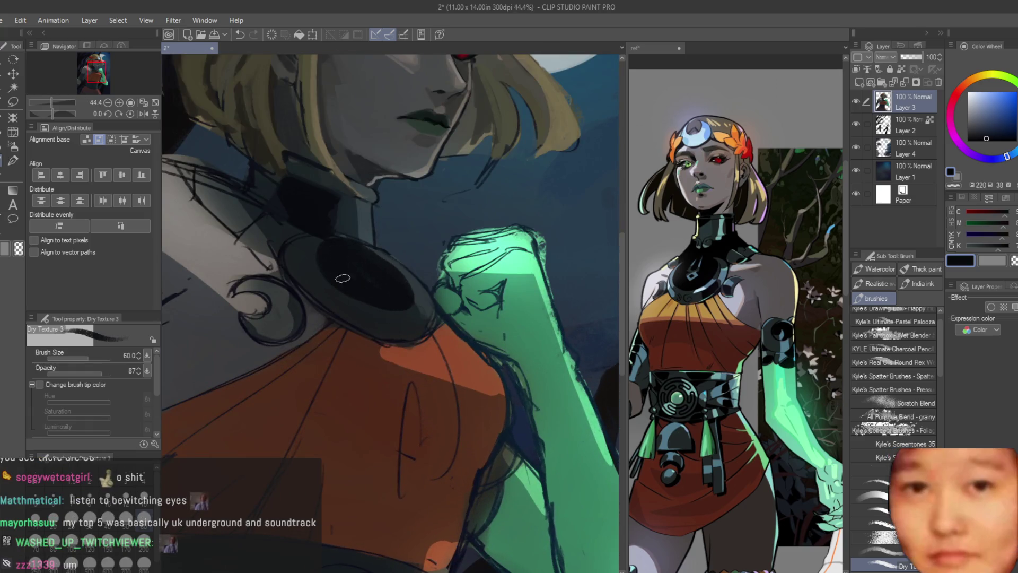
# Paint a dark blue edge along the collar and a shadow below it
pyautogui.keyDown('alt'); pyautogui.click(308, 258); pyautogui.keyUp('alt')
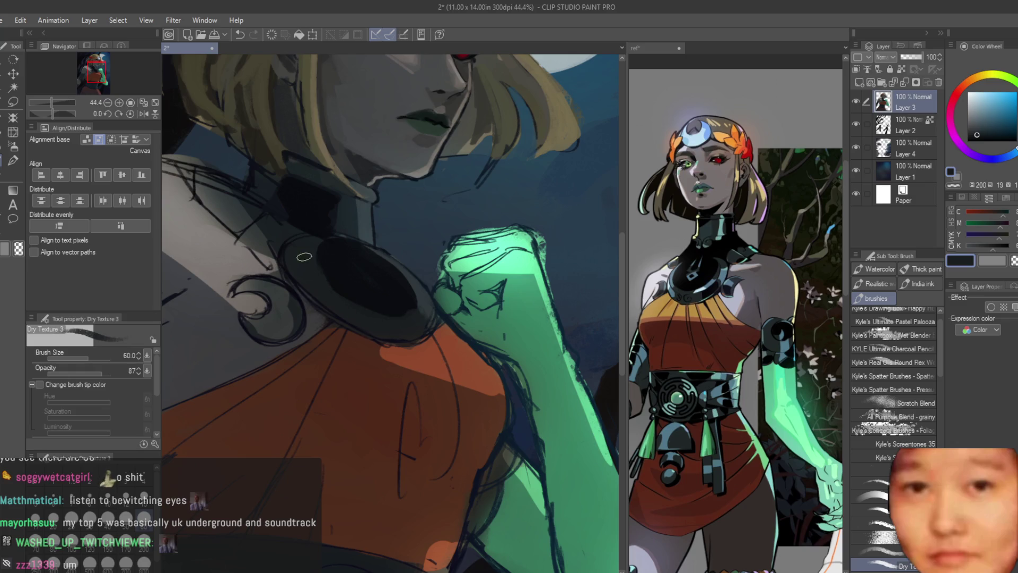
pyautogui.scroll(3, 340, 258)
pyautogui.keyDown('alt'); pyautogui.click(341, 257); pyautogui.keyUp('alt')
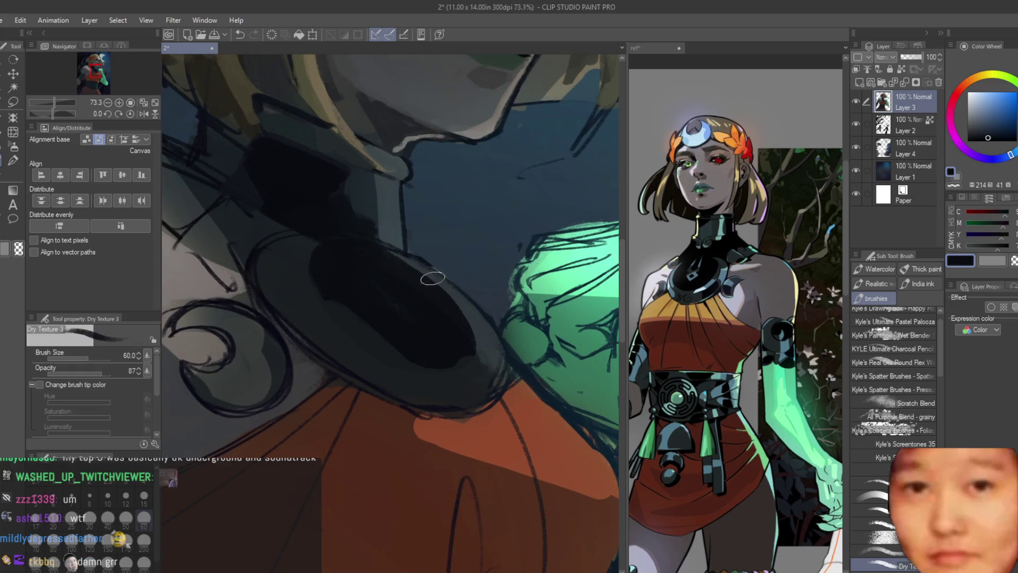
pyautogui.scroll(-1, 432, 278)
pyautogui.keyDown('alt'); pyautogui.click(410, 300); pyautogui.keyUp('alt')
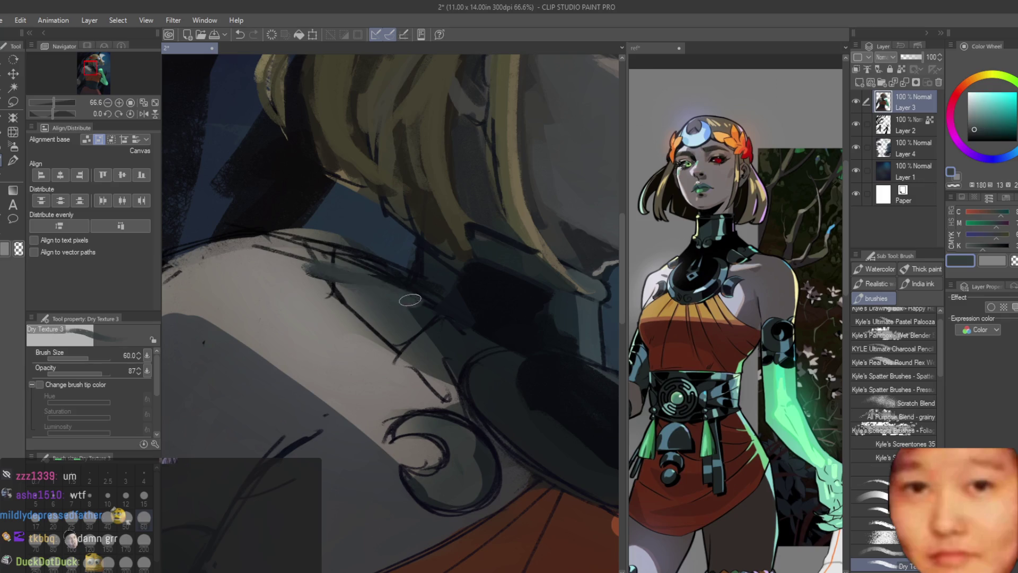
pyautogui.keyDown('alt'); pyautogui.click(459, 296); pyautogui.keyUp('alt')
pyautogui.moveTo(450, 298)
pyautogui.mouseDown()
pyautogui.moveTo(339, 294)
pyautogui.moveTo(393, 335)
pyautogui.mouseUp()
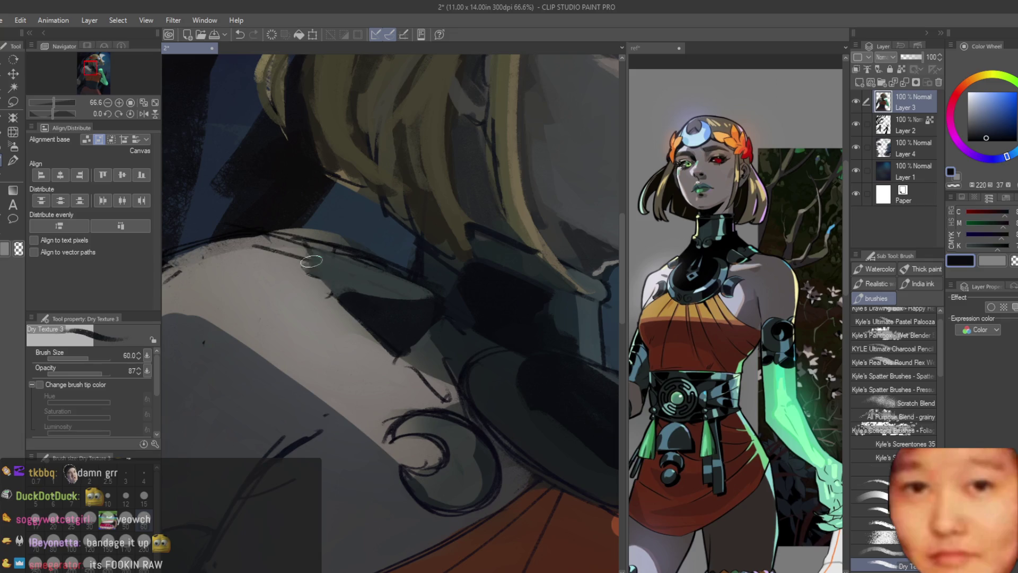
pyautogui.moveTo(311, 261); pyautogui.dragTo(339, 302)
# Darken a spot near the collar and paint light grey over the collar area
pyautogui.keyDown('alt'); pyautogui.click(311, 255); pyautogui.keyUp('alt')
pyautogui.scroll(-5, 308, 252)
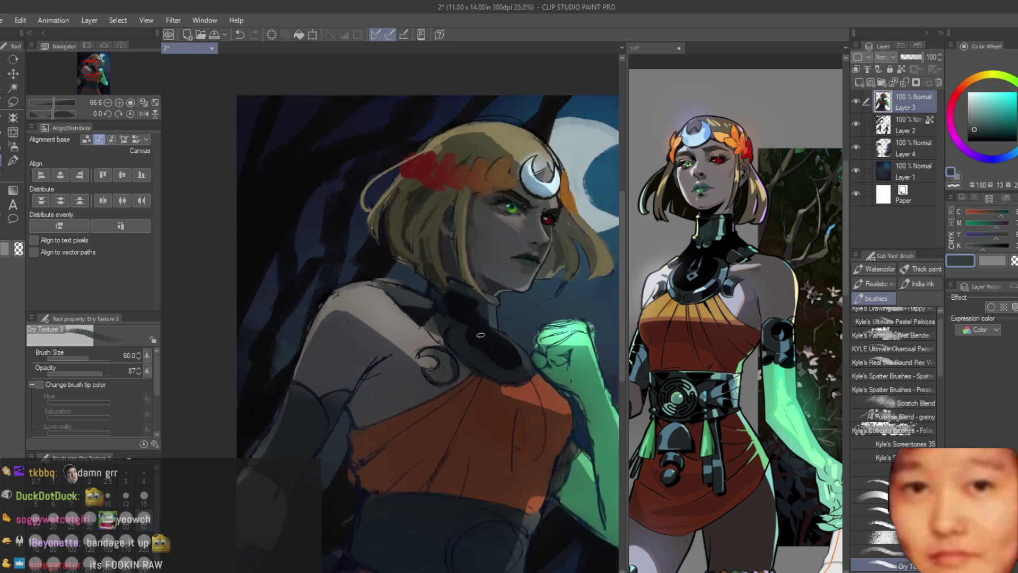
pyautogui.scroll(6, 418, 368)
pyautogui.keyDown('alt'); pyautogui.click(418, 368); pyautogui.keyUp('alt')
pyautogui.moveTo(403, 340)
pyautogui.mouseDown()
pyautogui.moveTo(417, 368)
pyautogui.moveTo(381, 297)
pyautogui.moveTo(408, 330)
pyautogui.moveTo(368, 305)
pyautogui.mouseUp()
pyautogui.keyDown('alt'); pyautogui.click(392, 339); pyautogui.keyUp('alt')
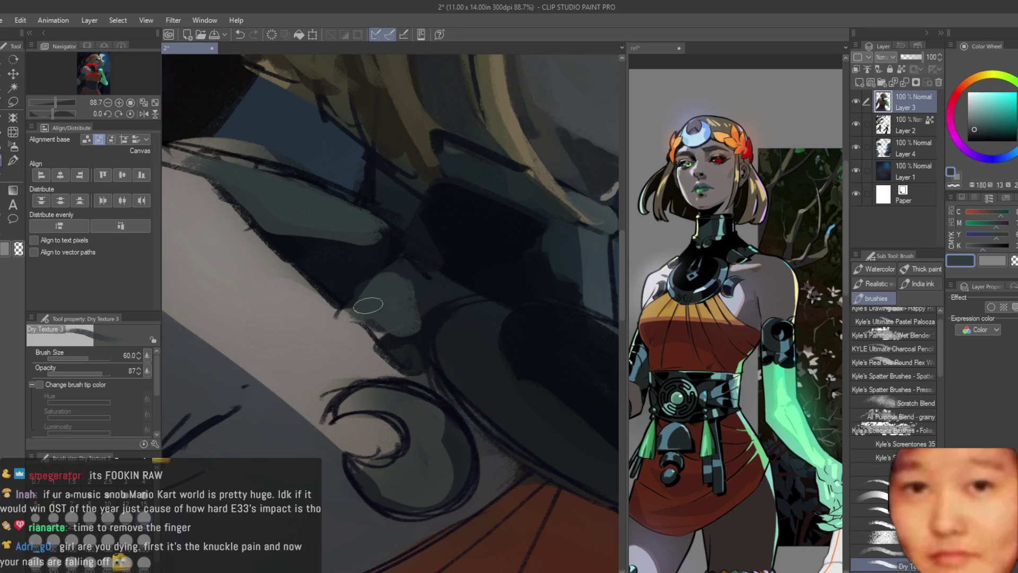
pyautogui.keyDown('alt'); pyautogui.click(419, 335); pyautogui.keyUp('alt')
pyautogui.scroll(-6, 420, 336)
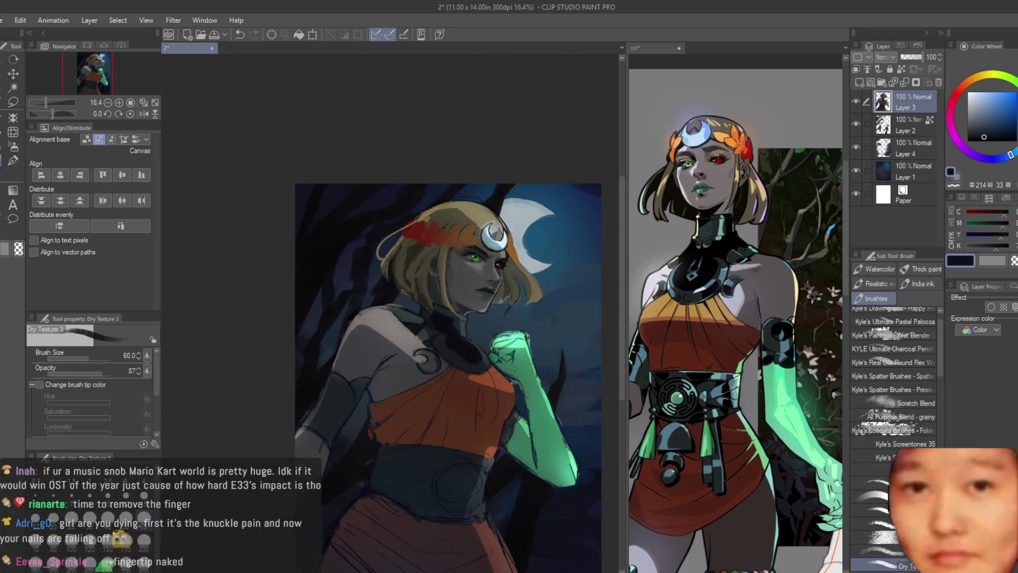
pyautogui.scroll(4, 411, 315)
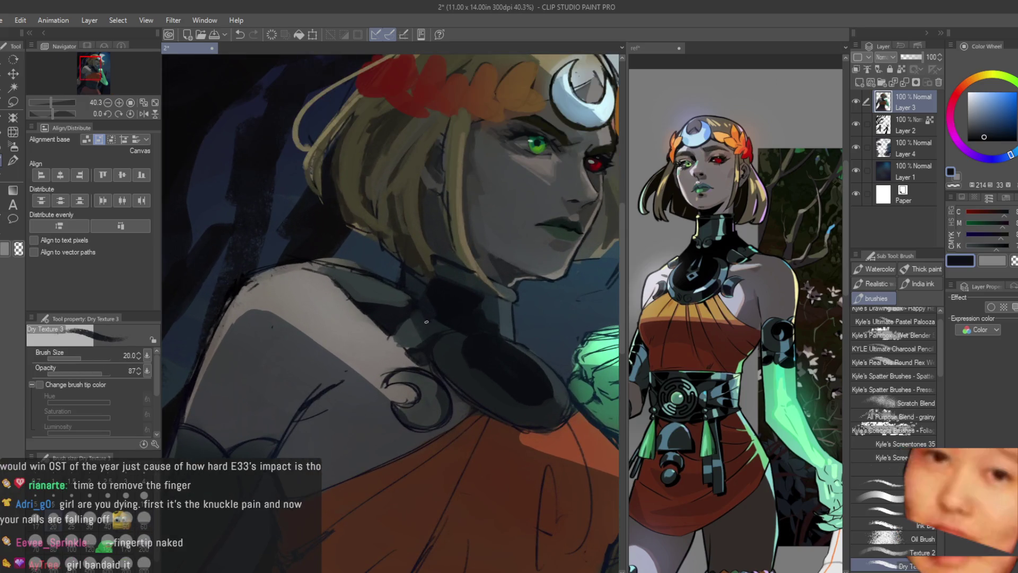
# Enlarge the brush and sample the shoulder's grey for broader shoulder strokes
pyautogui.press('[')
pyautogui.press('[')
pyautogui.press('[')
pyautogui.scroll(2, 329, 268)
pyautogui.scroll(-1, 329, 268)
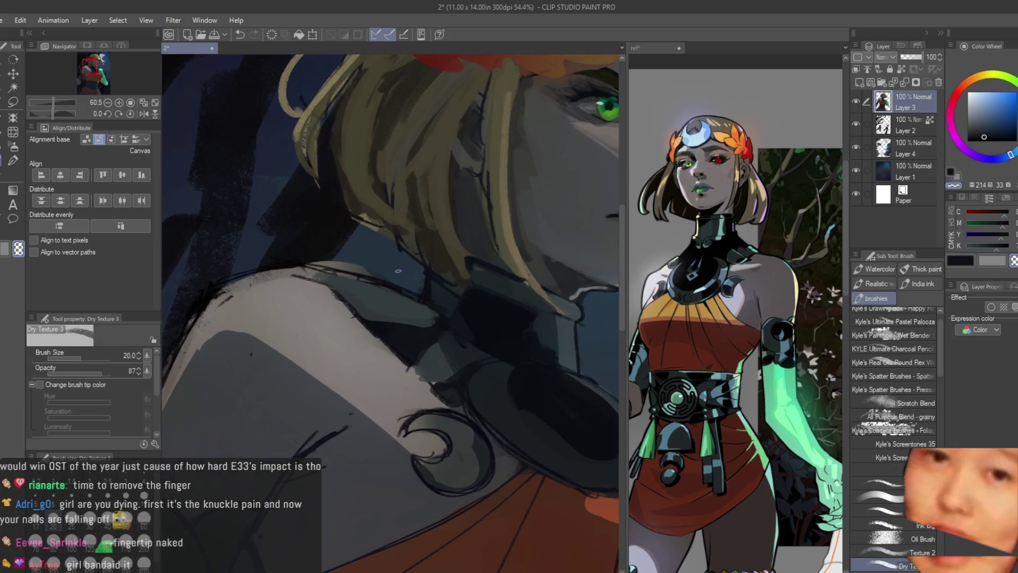
pyautogui.press(']')
pyautogui.press(']')
pyautogui.press(']')
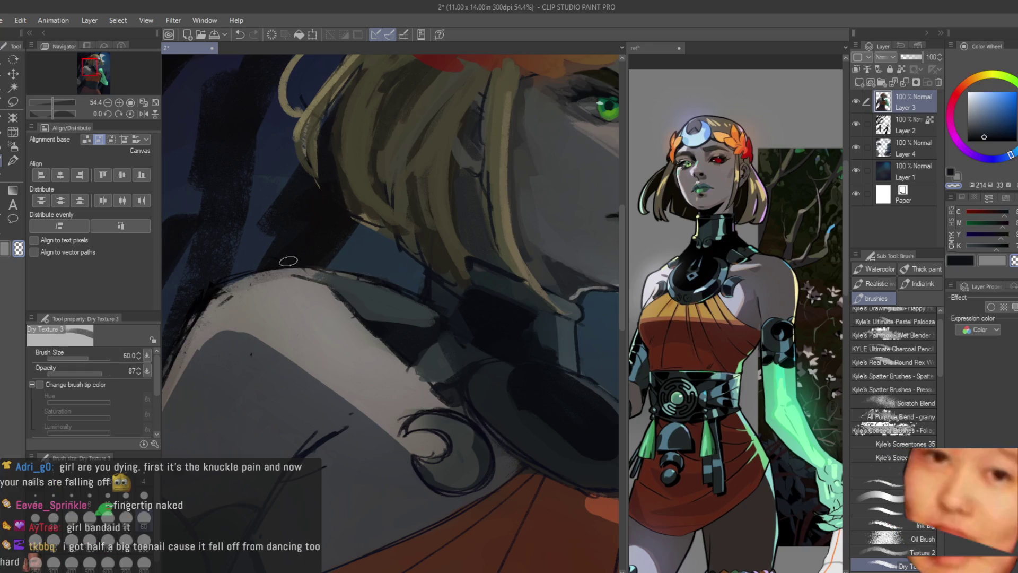
pyautogui.scroll(-2, 329, 241)
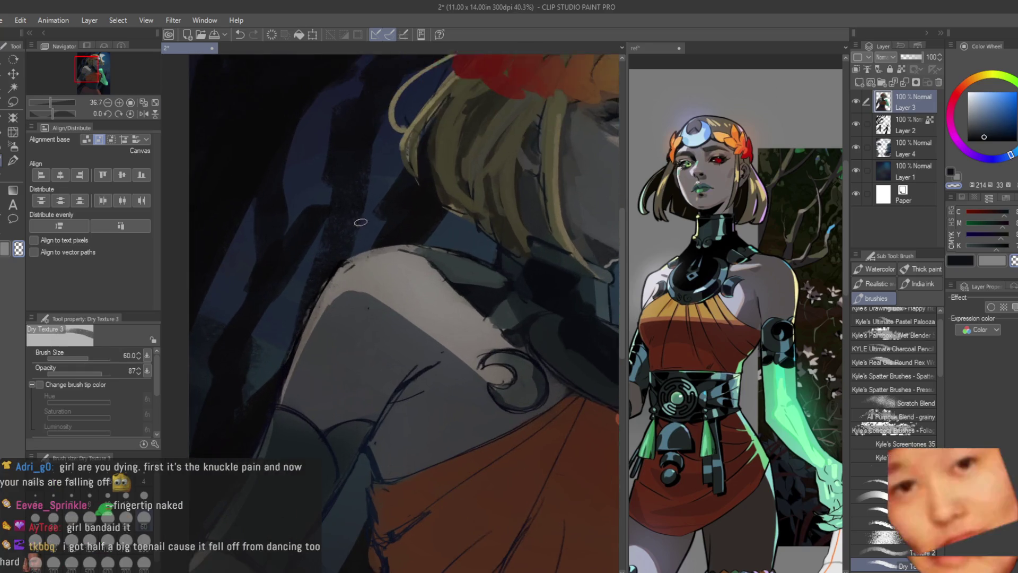
pyautogui.scroll(2, 361, 222)
pyautogui.press(']')
pyautogui.press(']')
pyautogui.keyDown('alt'); pyautogui.click(382, 305); pyautogui.keyUp('alt')
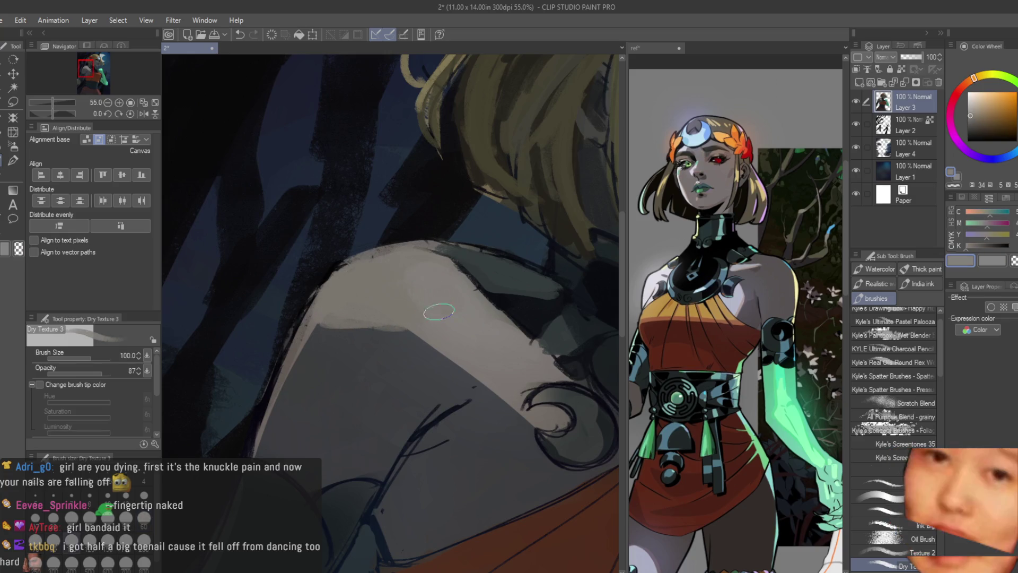
# Paint dark blue-grey strokes on the shoulder, then mirror the canvas to check and back
pyautogui.scroll(-2, 507, 306)
pyautogui.scroll(2, 508, 306)
pyautogui.keyDown('alt'); pyautogui.click(358, 352); pyautogui.keyUp('alt')
pyautogui.moveTo(403, 313)
pyautogui.mouseDown()
pyautogui.moveTo(341, 256)
pyautogui.moveTo(277, 253)
pyautogui.moveTo(318, 246)
pyautogui.mouseUp()
pyautogui.keyDown('alt'); pyautogui.click(318, 244); pyautogui.keyUp('alt')
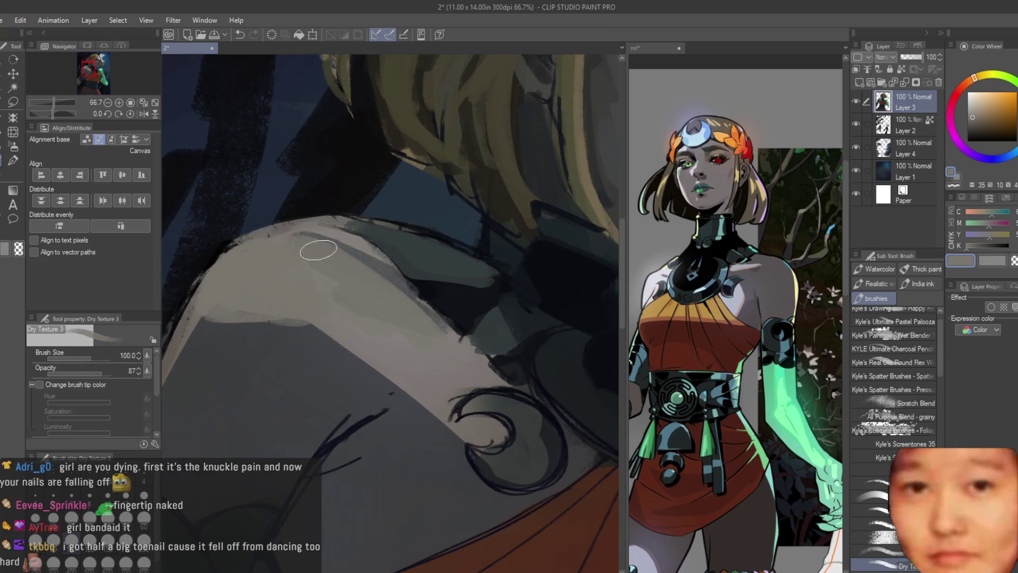
pyautogui.scroll(-3, 364, 227)
pyautogui.press('h')
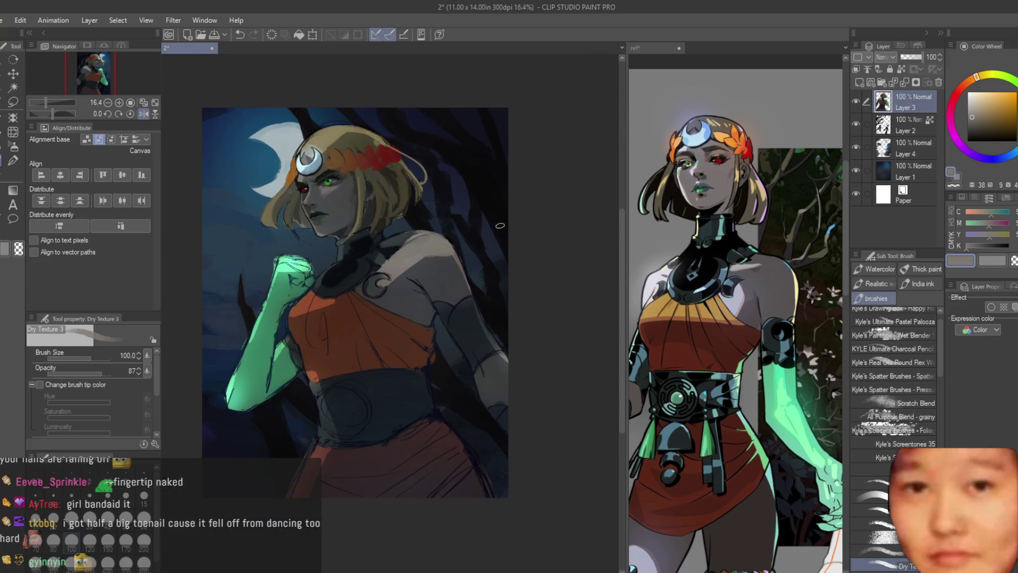
pyautogui.press('h')
pyautogui.scroll(3, 365, 249)
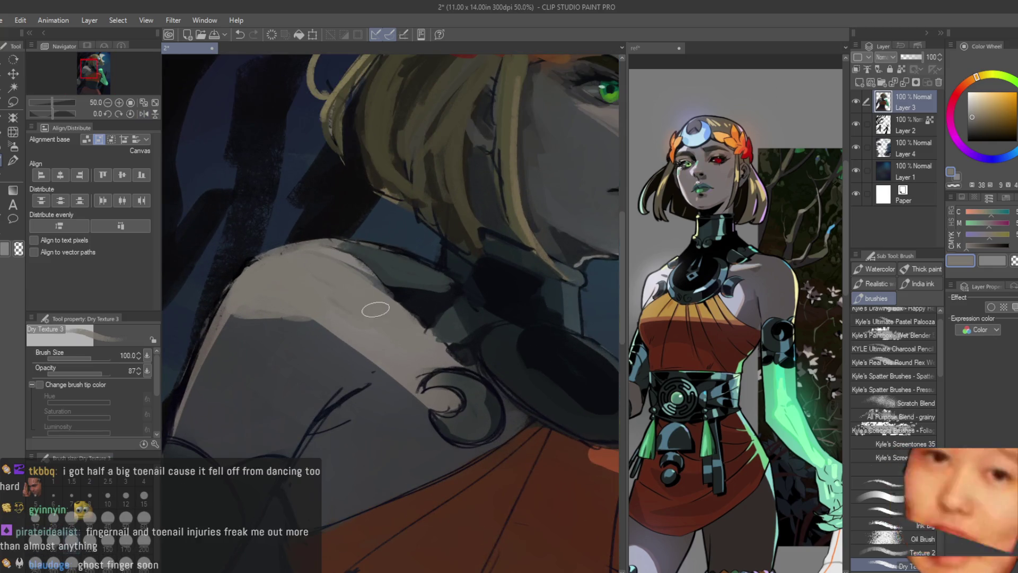
# Lighten the inside of the shoulder curl with a light warm grey sampled from the skin
pyautogui.scroll(-3, 488, 392)
pyautogui.scroll(-1, 488, 393)
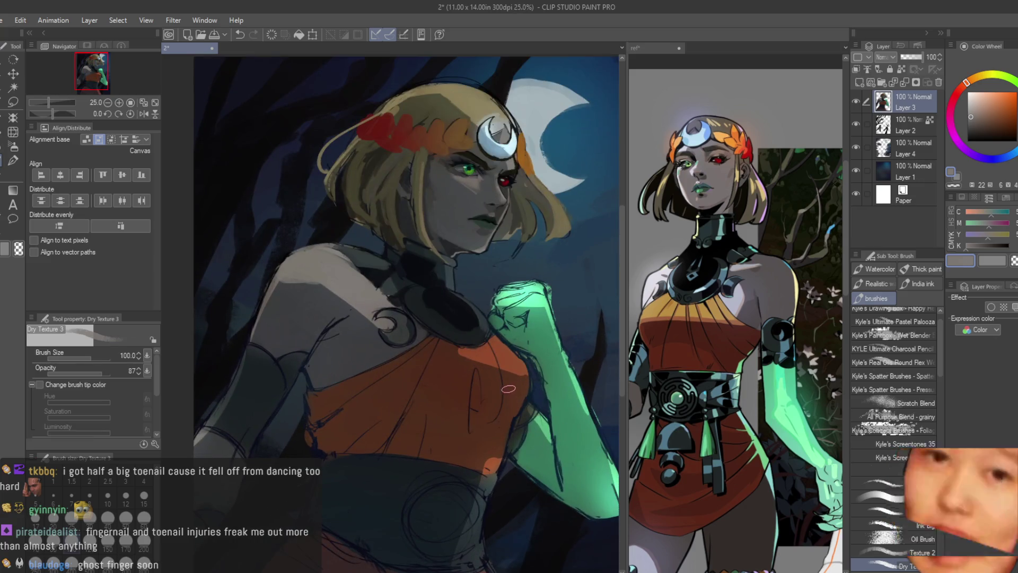
pyautogui.keyDown('alt'); pyautogui.click(369, 265); pyautogui.keyUp('alt')
pyautogui.scroll(4, 366, 257)
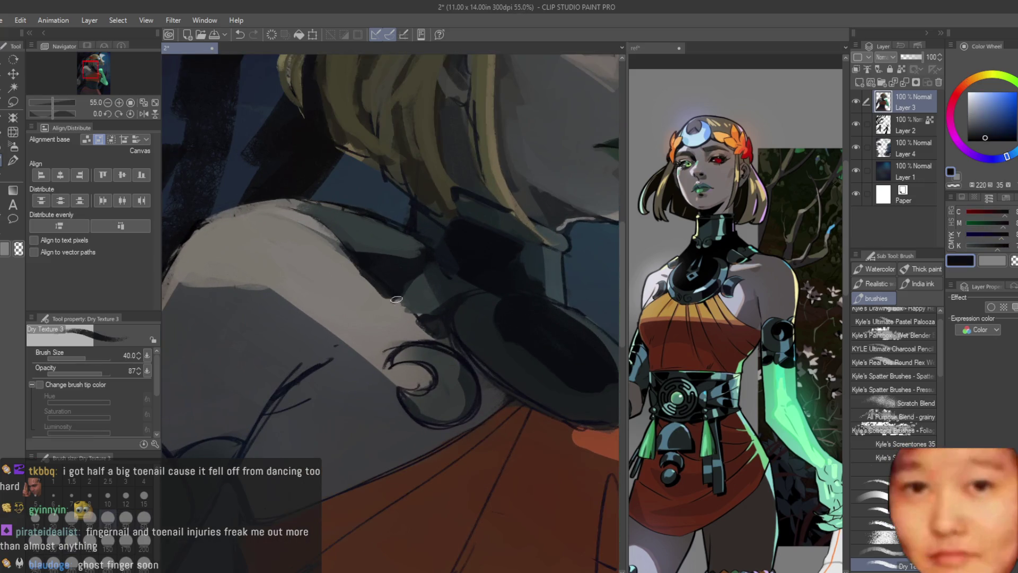
pyautogui.keyDown('alt'); pyautogui.click(393, 317); pyautogui.keyUp('alt')
pyautogui.keyDown('alt'); pyautogui.click(400, 320); pyautogui.keyUp('alt')
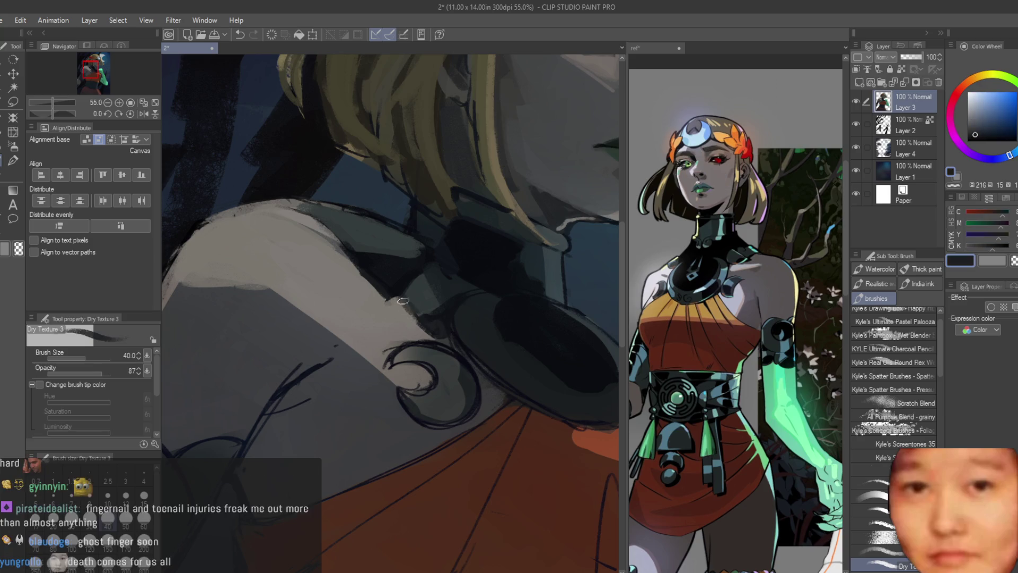
pyautogui.scroll(3, 406, 326)
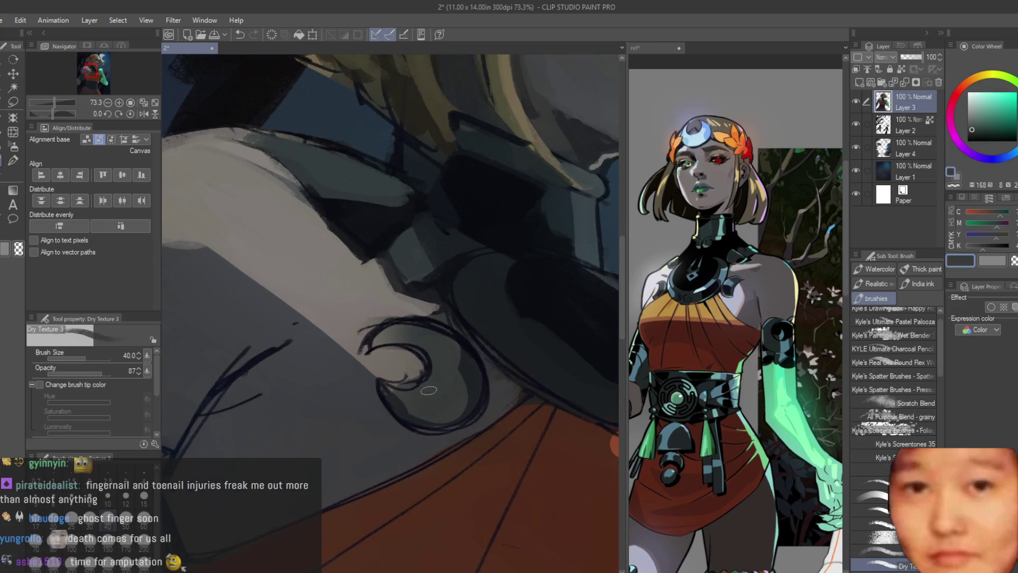
pyautogui.keyDown('alt'); pyautogui.click(462, 352); pyautogui.keyUp('alt')
pyautogui.keyDown('alt'); pyautogui.click(461, 352); pyautogui.keyUp('alt')
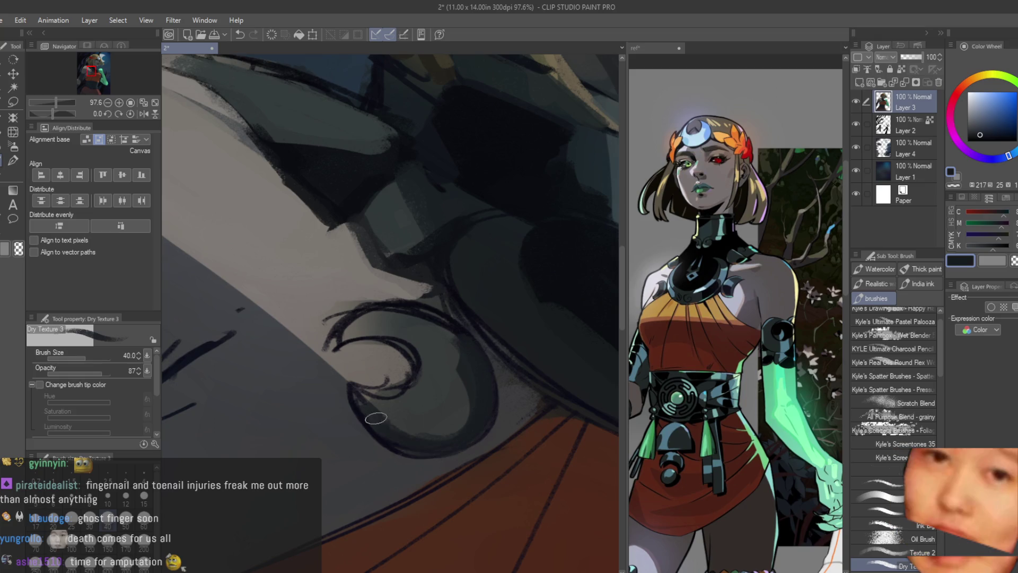
pyautogui.keyDown('alt'); pyautogui.click(362, 387); pyautogui.keyUp('alt')
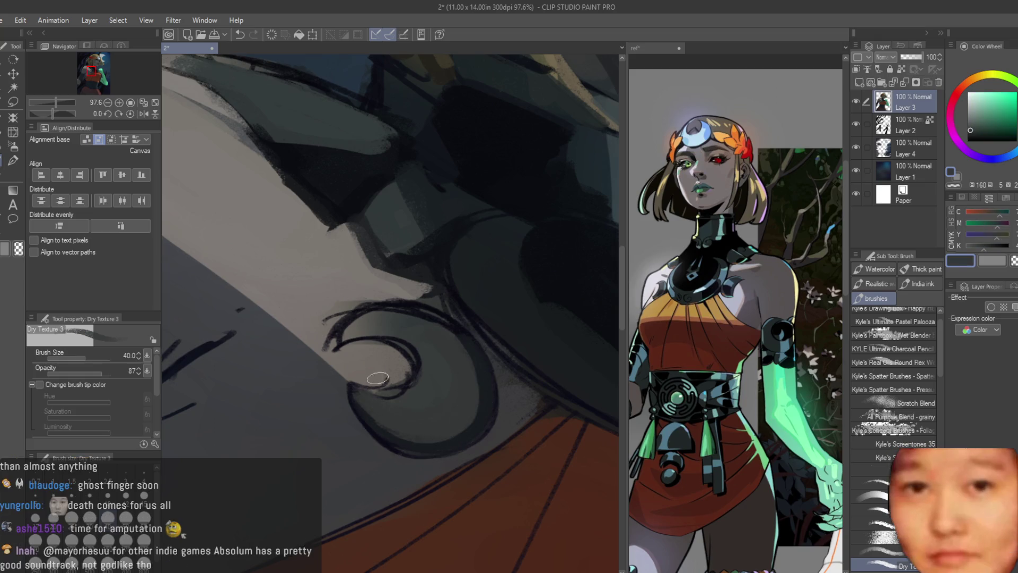
pyautogui.keyDown('alt'); pyautogui.click(378, 421); pyautogui.keyUp('alt')
pyautogui.moveTo(403, 379); pyautogui.dragTo(360, 353)
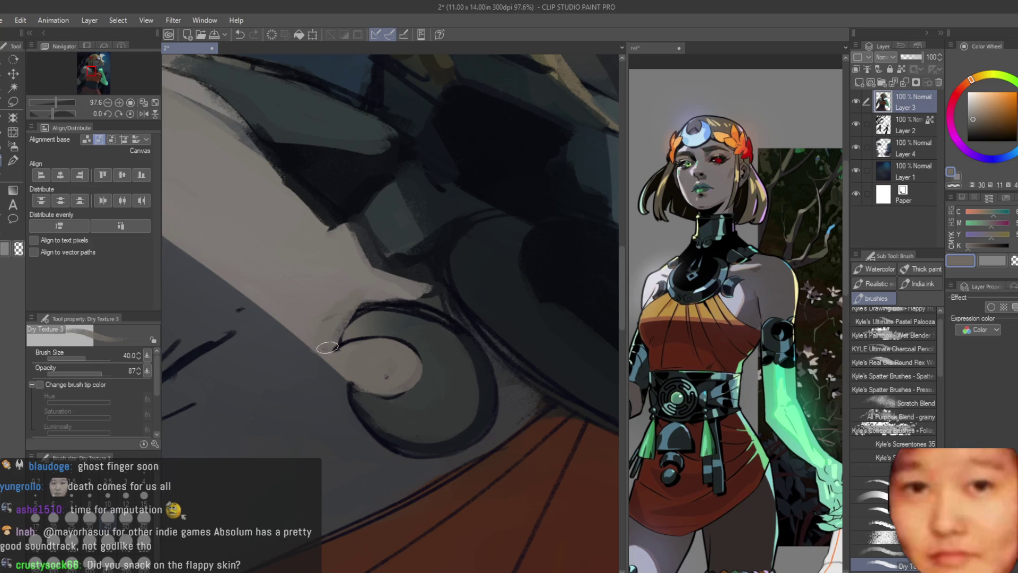
# Darken the curl's right and lower-right edges in dark blue, adding a light stroke along it
pyautogui.scroll(-4, 354, 297)
pyautogui.scroll(3, 354, 297)
pyautogui.keyDown('alt'); pyautogui.click(451, 318); pyautogui.keyUp('alt')
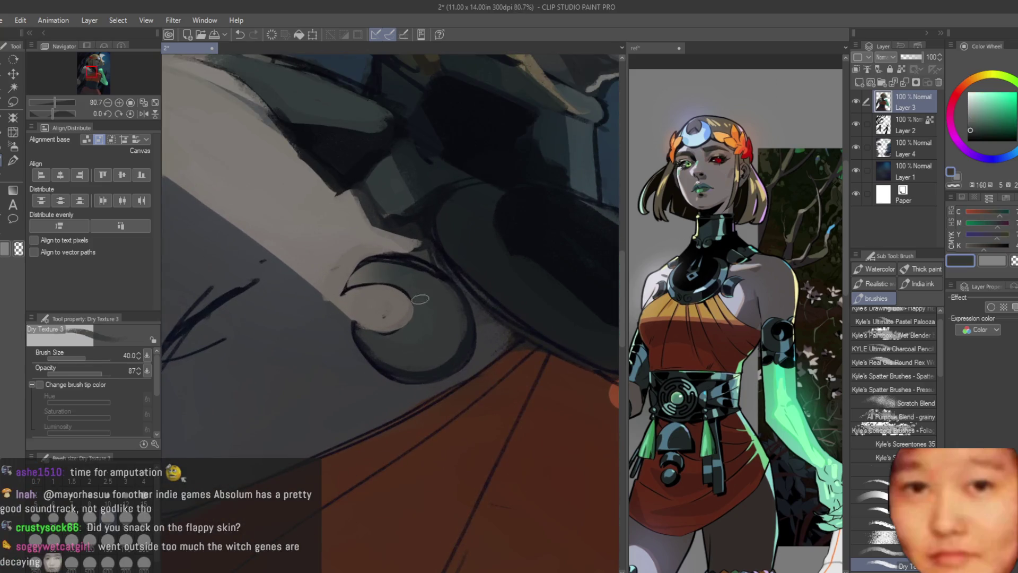
pyautogui.keyDown('alt'); pyautogui.click(403, 261); pyautogui.keyUp('alt')
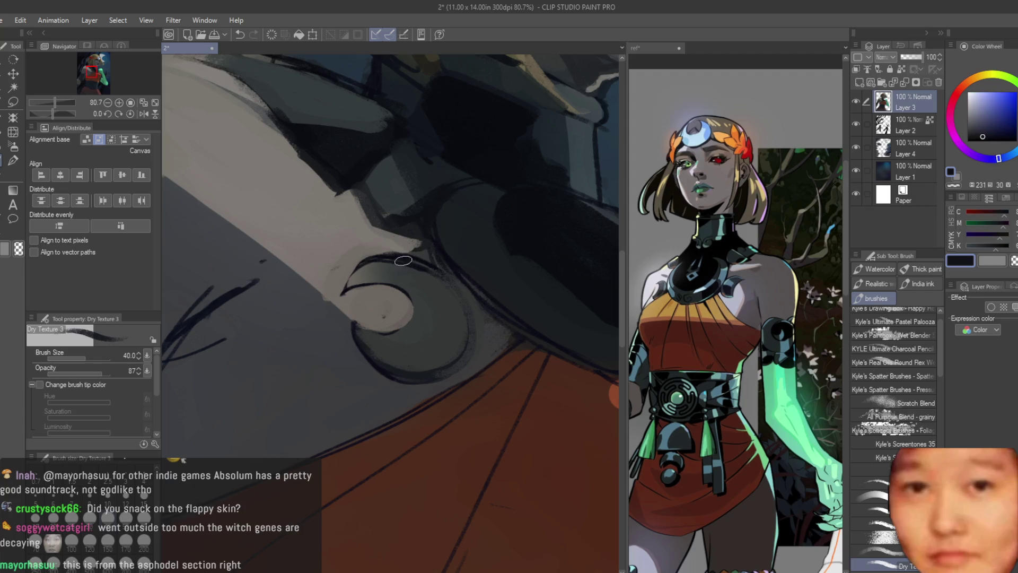
pyautogui.moveTo(437, 282); pyautogui.dragTo(467, 366)
pyautogui.scroll(2, 426, 281)
pyautogui.keyDown('alt'); pyautogui.click(391, 272); pyautogui.keyUp('alt')
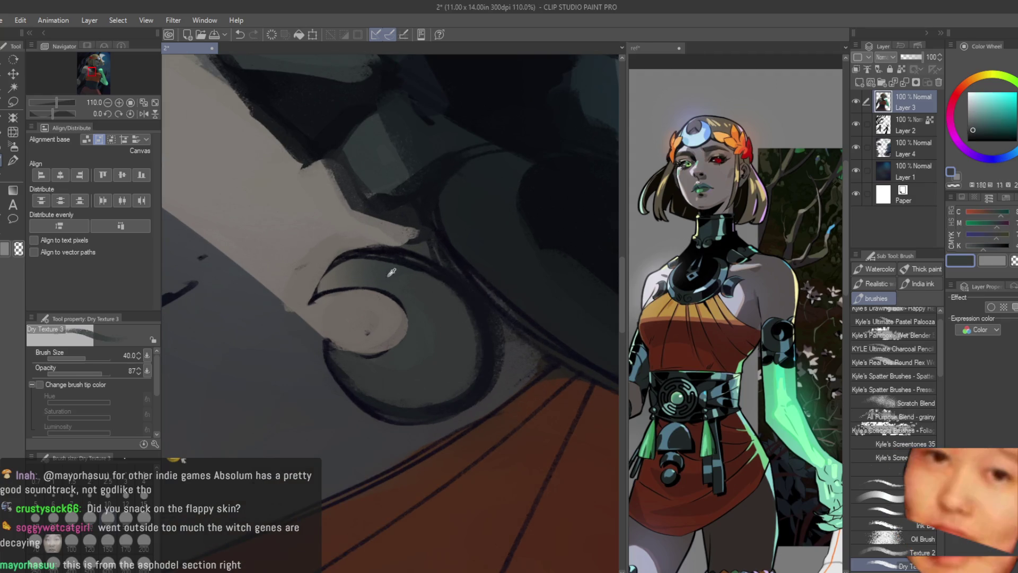
pyautogui.keyDown('alt'); pyautogui.click(331, 286); pyautogui.keyUp('alt')
pyautogui.scroll(-5, 494, 276)
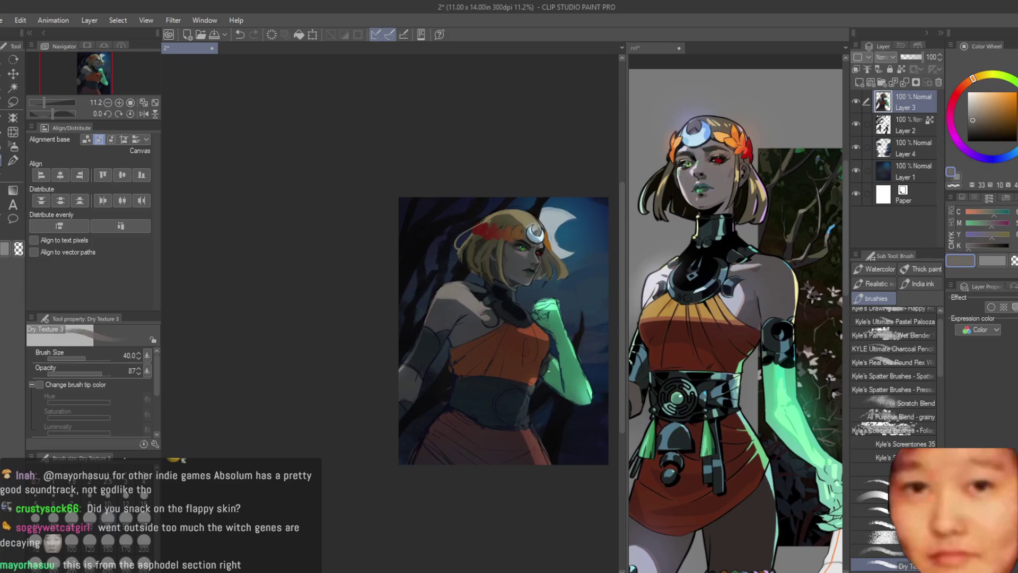
pyautogui.scroll(4, 494, 276)
pyautogui.keyDown('alt'); pyautogui.click(446, 318); pyautogui.keyUp('alt')
pyautogui.moveTo(446, 318)
pyautogui.mouseDown()
pyautogui.moveTo(403, 345)
pyautogui.moveTo(465, 337)
pyautogui.moveTo(431, 398)
pyautogui.mouseUp()
pyautogui.keyDown('alt'); pyautogui.click(464, 338); pyautogui.keyUp('alt')
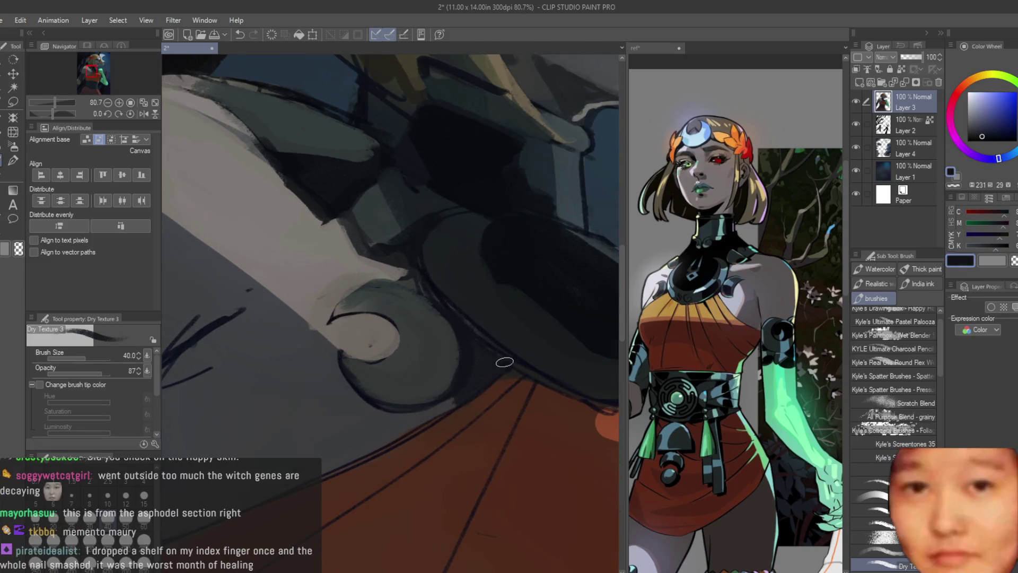
# Undo the stray stroke, enlarge the brush, and repaint dark and lighter grey shoulder strokes
pyautogui.scroll(-8, 403, 434)
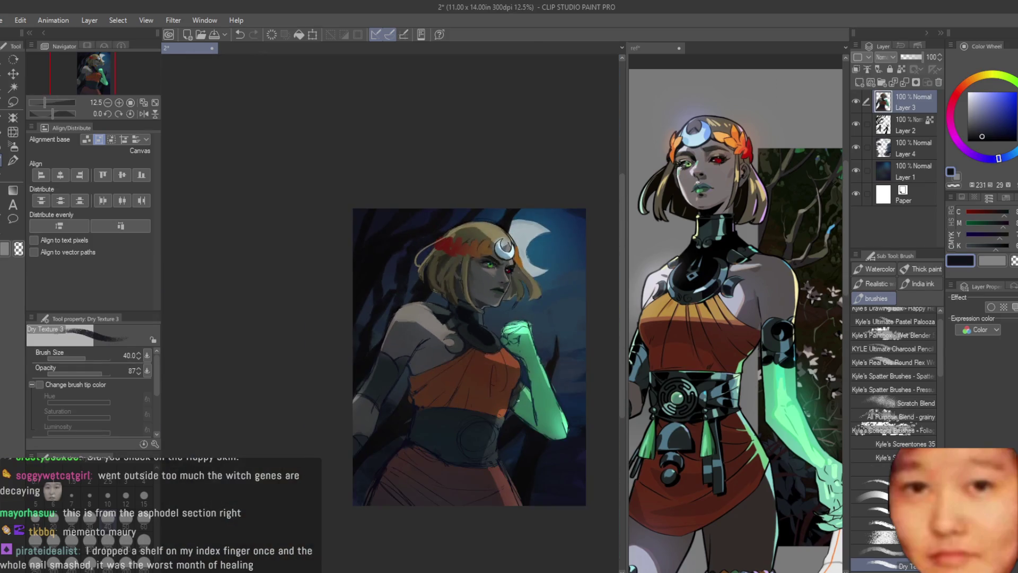
pyautogui.scroll(5, 461, 358)
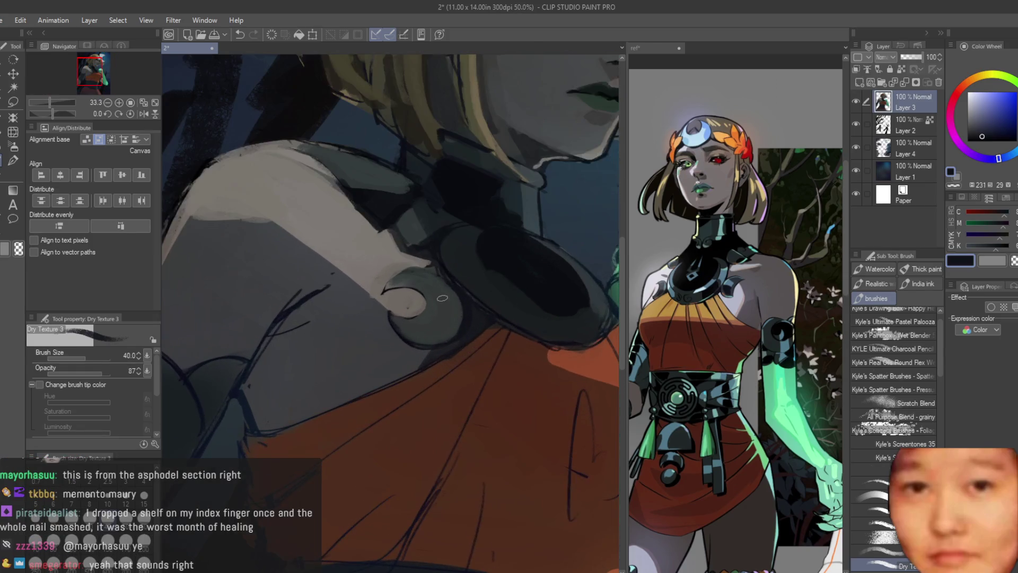
pyautogui.hotkey('ctrl', 'z')
pyautogui.press(']')
pyautogui.press(']')
pyautogui.scroll(1, 515, 333)
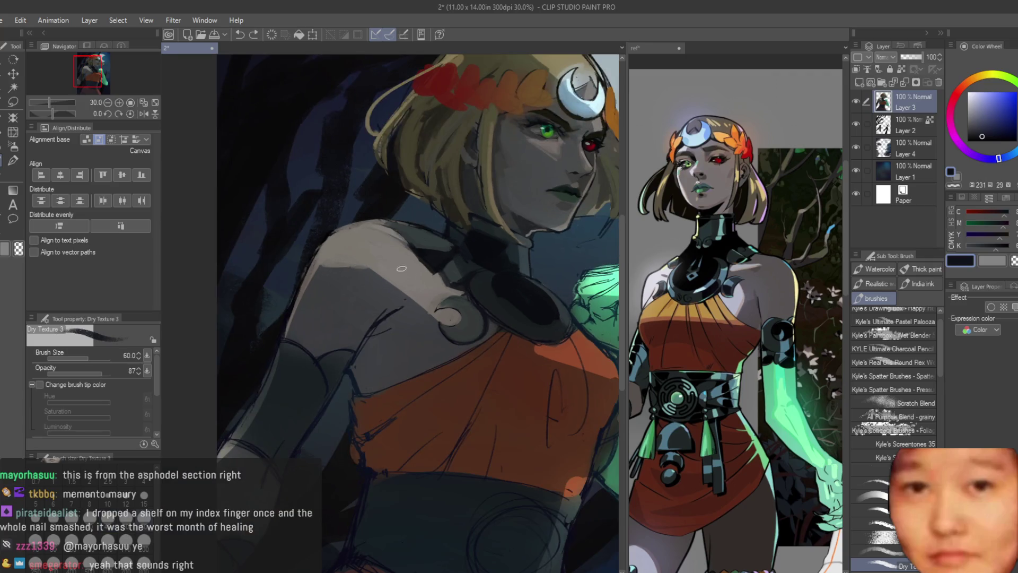
pyautogui.moveTo(355, 344)
pyautogui.mouseDown()
pyautogui.moveTo(429, 289)
pyautogui.moveTo(385, 324)
pyautogui.mouseUp()
pyautogui.keyDown('alt'); pyautogui.click(439, 296); pyautogui.keyUp('alt')
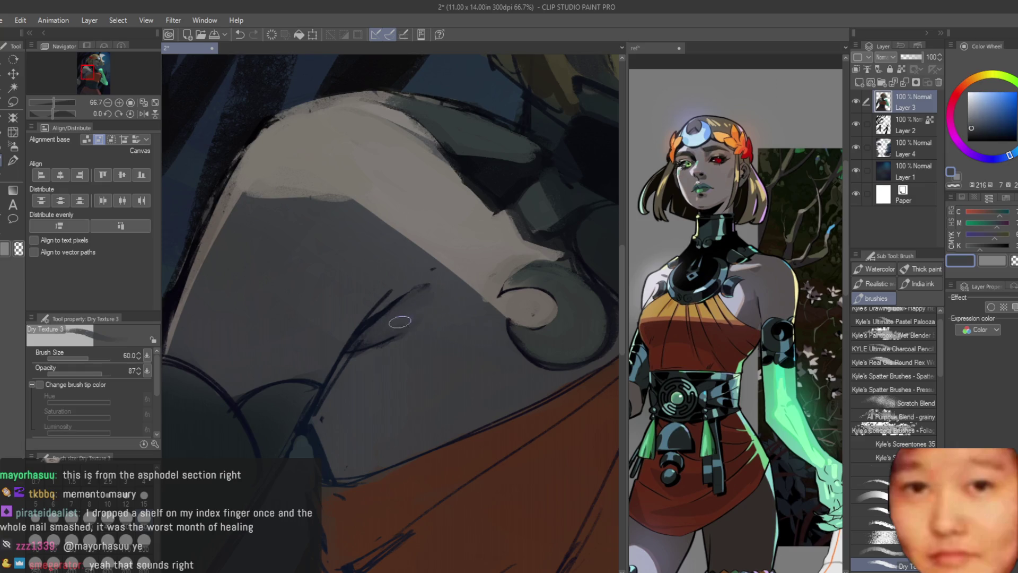
pyautogui.hotkey('ctrl', 'z')
pyautogui.keyDown('alt'); pyautogui.click(419, 289); pyautogui.keyUp('alt')
pyautogui.moveTo(403, 297); pyautogui.dragTo(374, 296)
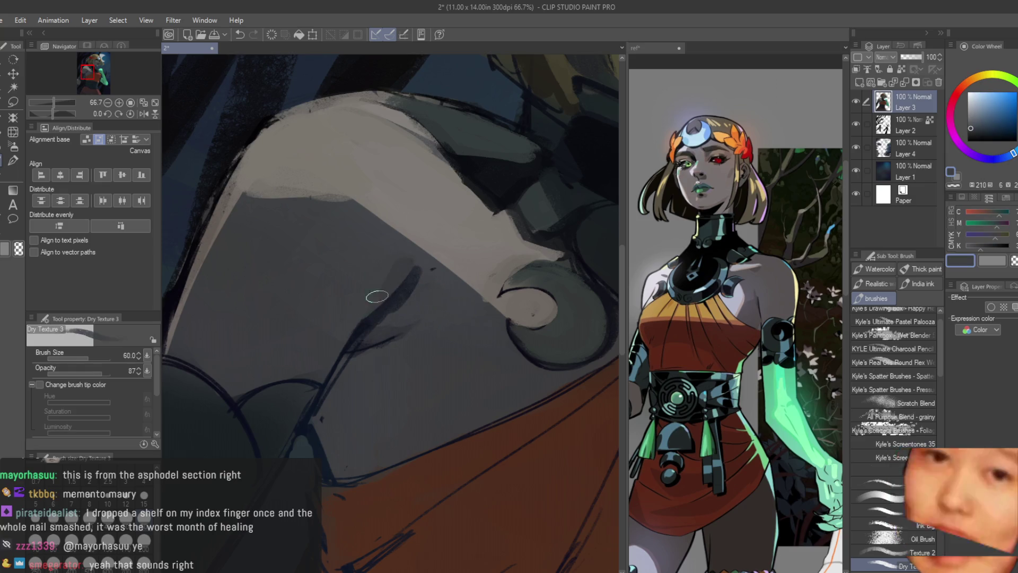
# Mirror the canvas to check proportions, then sample a blue-grey and the dress's dark orange
pyautogui.scroll(-3, 396, 318)
pyautogui.press('h')
pyautogui.scroll(3, 467, 339)
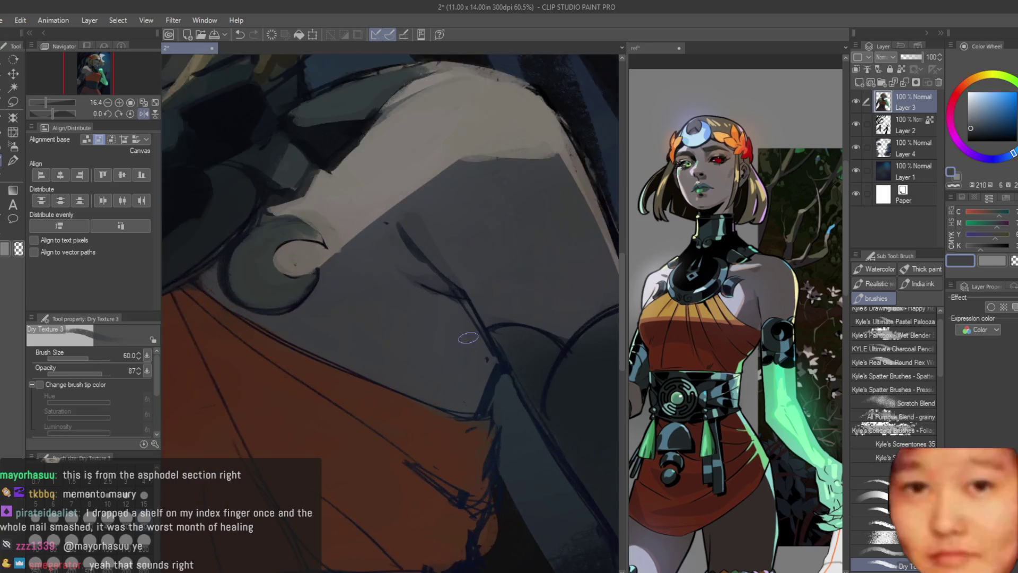
pyautogui.keyDown('alt'); pyautogui.click(470, 347); pyautogui.keyUp('alt')
pyautogui.scroll(-1, 390, 368)
pyautogui.keyDown('alt'); pyautogui.click(493, 428); pyautogui.keyUp('alt')
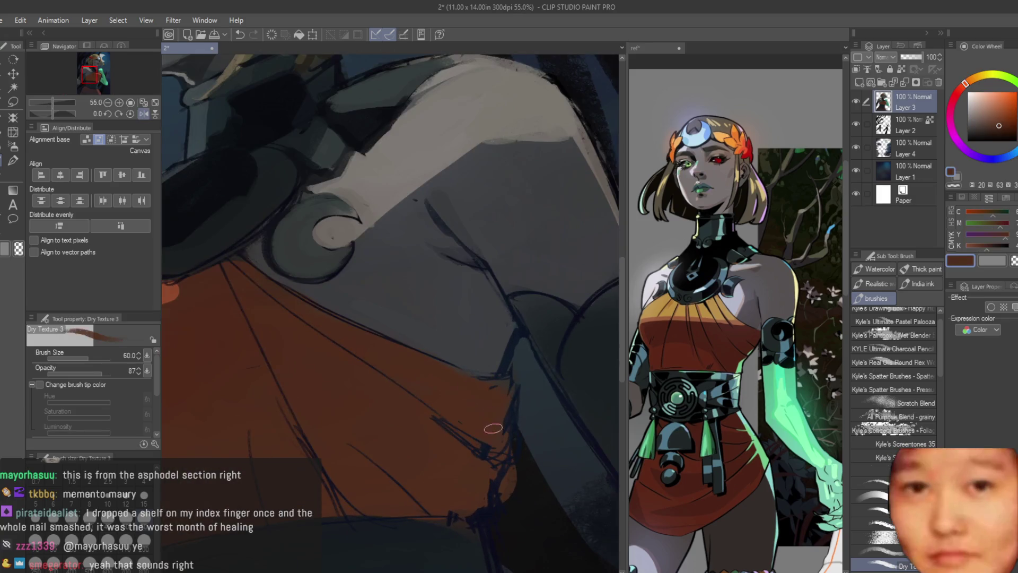
# Paint dark brown diagonal folds across the orange dress
pyautogui.scroll(-1, 424, 371)
pyautogui.click(994, 133)
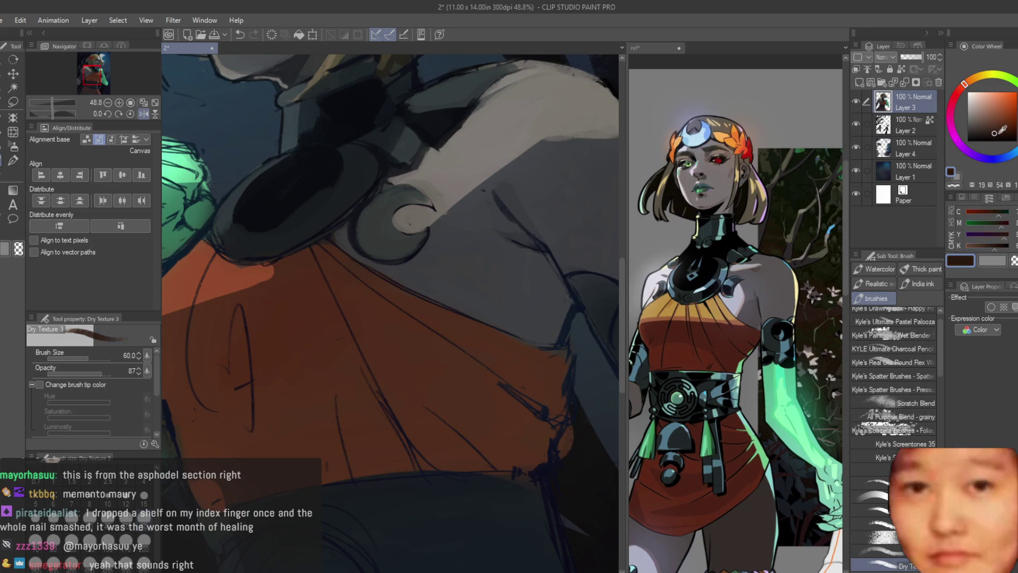
pyautogui.scroll(-2, 532, 306)
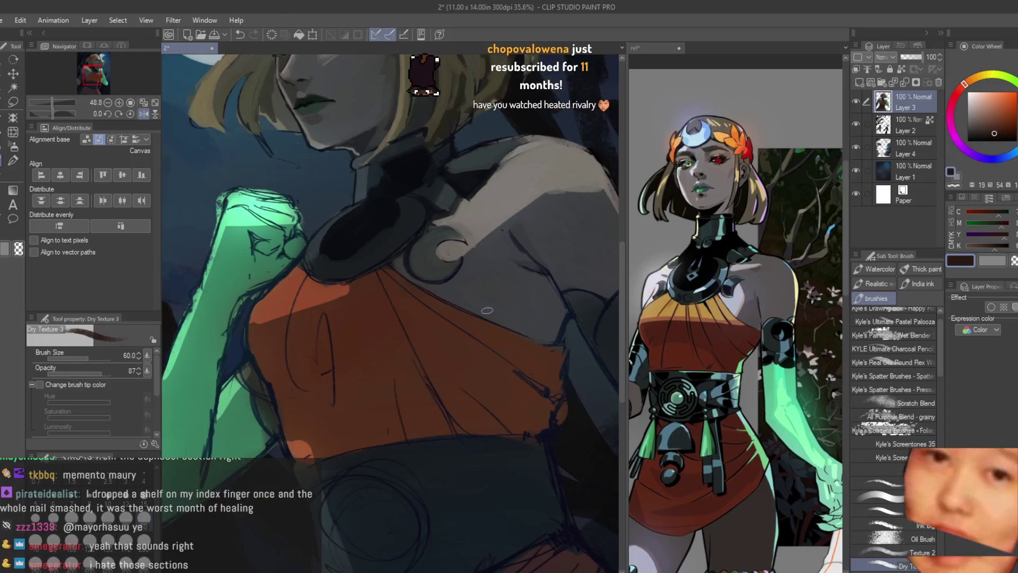
pyautogui.scroll(2, 472, 318)
pyautogui.click(997, 129)
pyautogui.click(991, 133)
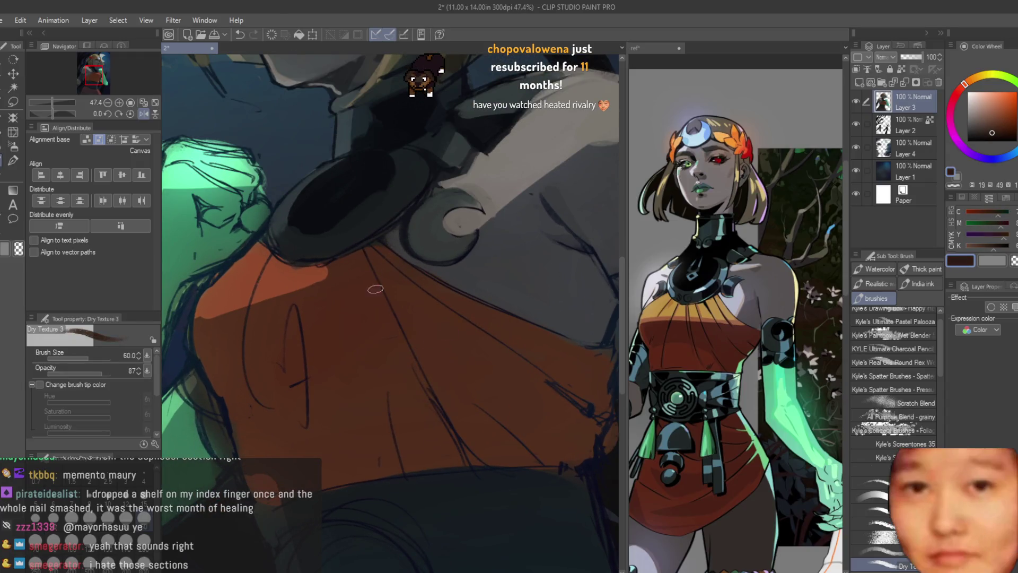
pyautogui.moveTo(356, 273); pyautogui.dragTo(419, 377)
pyautogui.moveTo(508, 453); pyautogui.dragTo(426, 374)
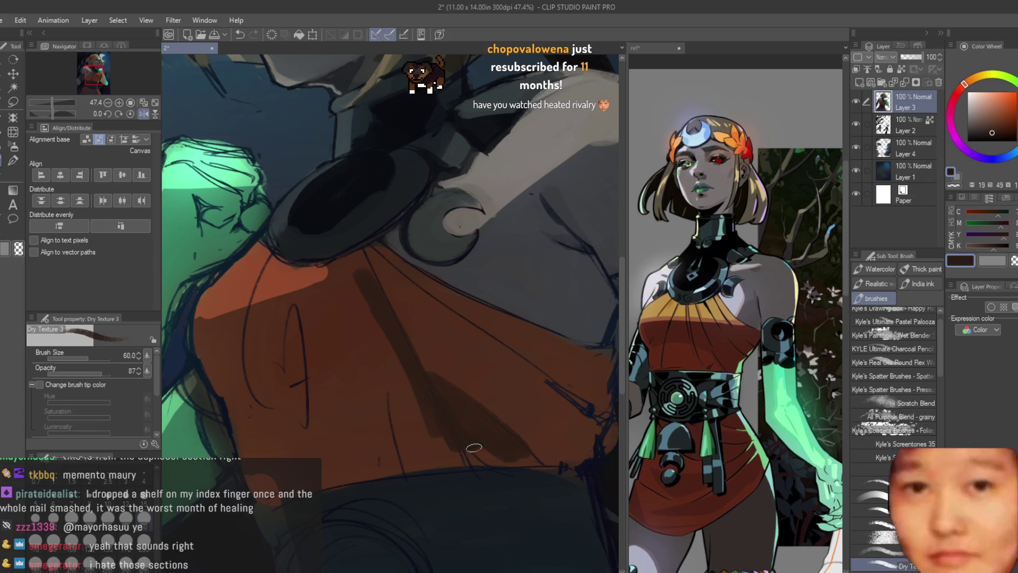
pyautogui.moveTo(522, 470); pyautogui.dragTo(421, 359)
# Add more orange-brown shading and a long dark brown fold across the dress
pyautogui.keyDown('alt'); pyautogui.click(375, 284); pyautogui.keyUp('alt')
pyautogui.moveTo(375, 285); pyautogui.dragTo(456, 408)
pyautogui.moveTo(404, 364)
pyautogui.mouseDown()
pyautogui.moveTo(374, 318)
pyautogui.moveTo(409, 387)
pyautogui.mouseUp()
pyautogui.keyDown('alt'); pyautogui.click(357, 341); pyautogui.keyUp('alt')
pyautogui.keyDown('alt'); pyautogui.click(496, 354); pyautogui.keyUp('alt')
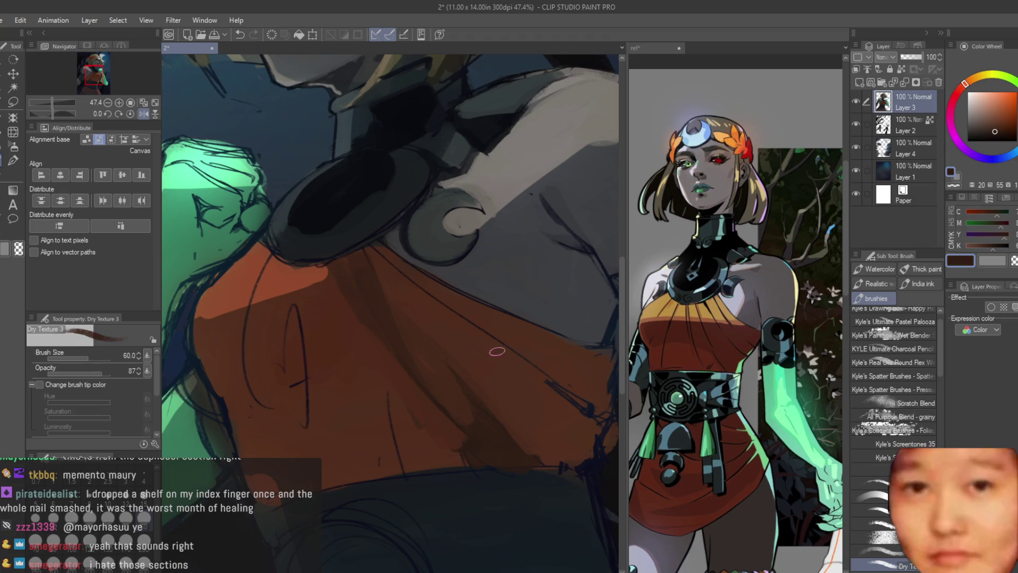
pyautogui.moveTo(422, 301); pyautogui.dragTo(599, 440)
# Enlarge the brush, mirror the canvas to check, and paint a lighter orange highlight on the chest
pyautogui.scroll(1, 526, 369)
pyautogui.keyDown('alt'); pyautogui.click(573, 425); pyautogui.keyUp('alt')
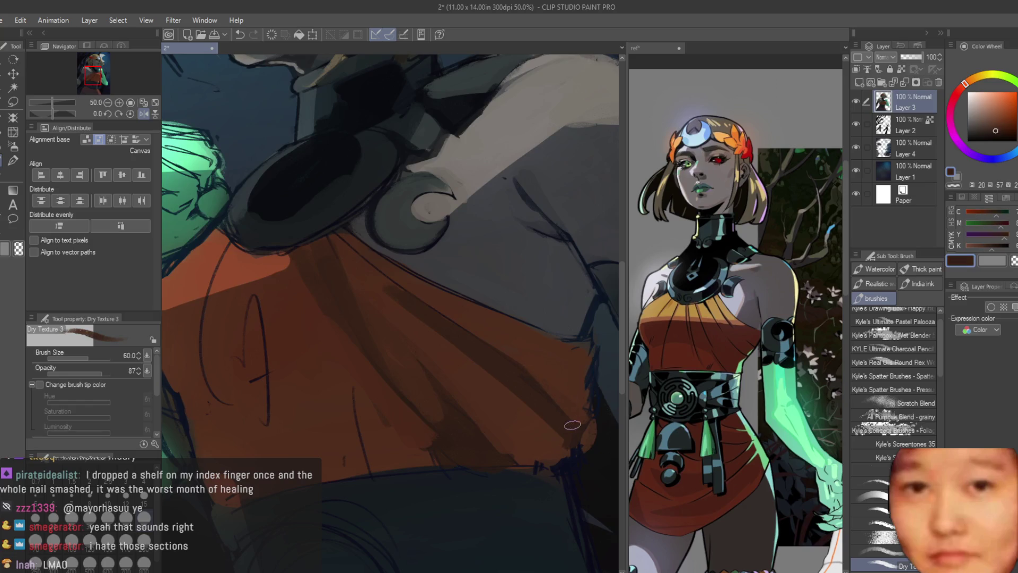
pyautogui.keyDown('alt'); pyautogui.click(573, 357); pyautogui.keyUp('alt')
pyautogui.scroll(-5, 530, 339)
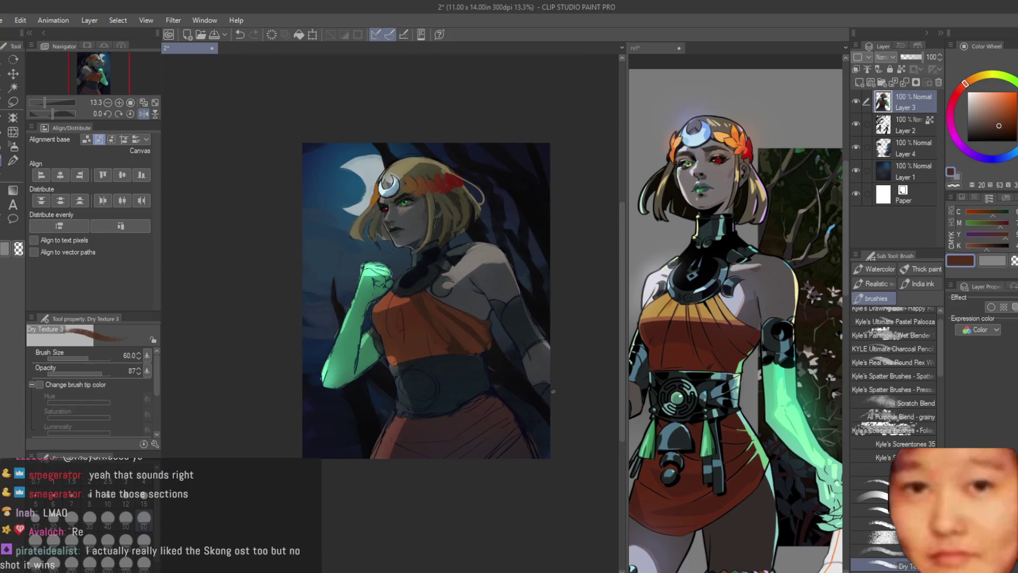
pyautogui.scroll(3, 443, 311)
pyautogui.scroll(1, 290, 194)
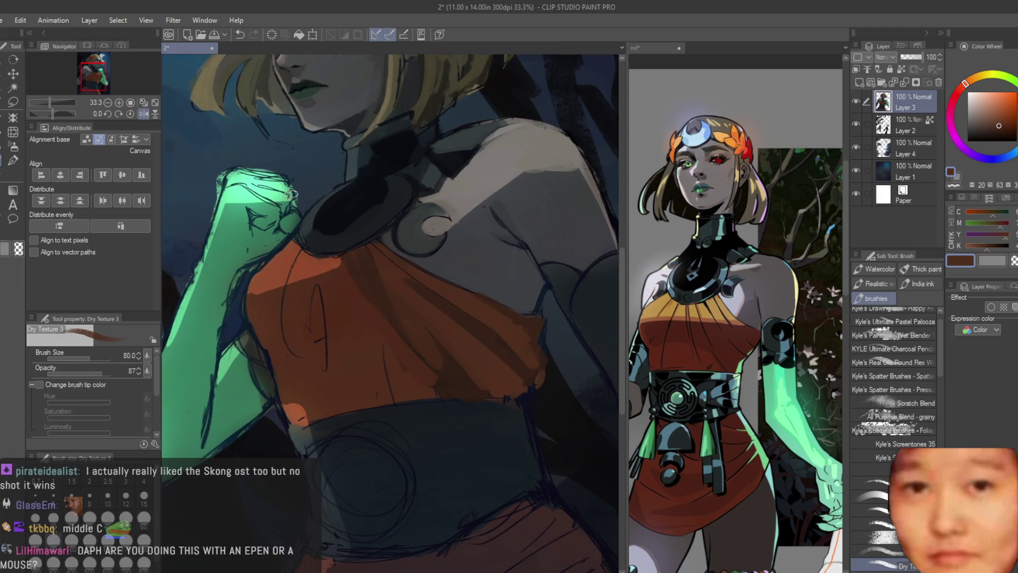
pyautogui.press(']')
pyautogui.press(']')
pyautogui.press('h')
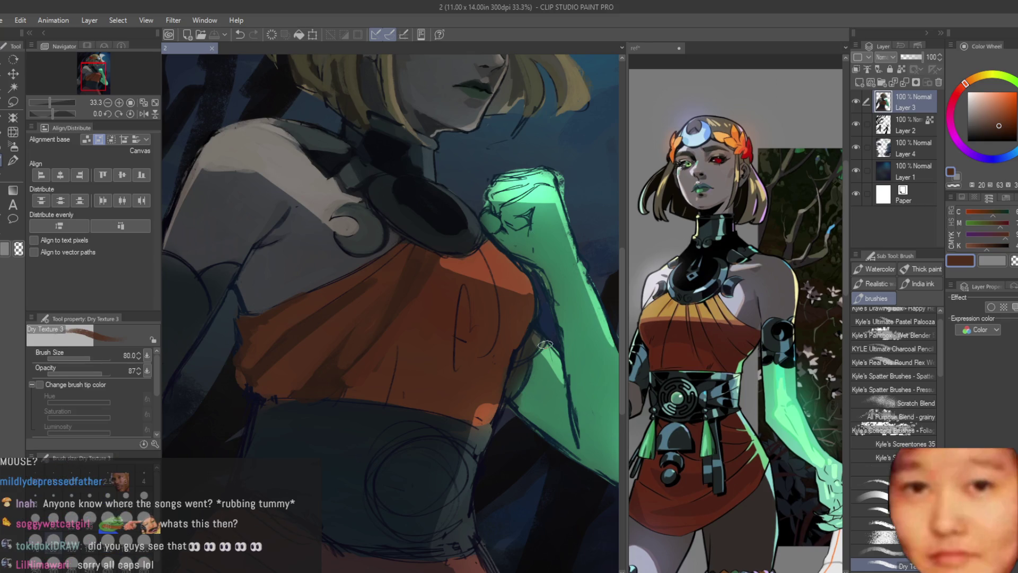
pyautogui.scroll(-1, 546, 345)
pyautogui.scroll(1, 551, 331)
pyautogui.scroll(1, 555, 319)
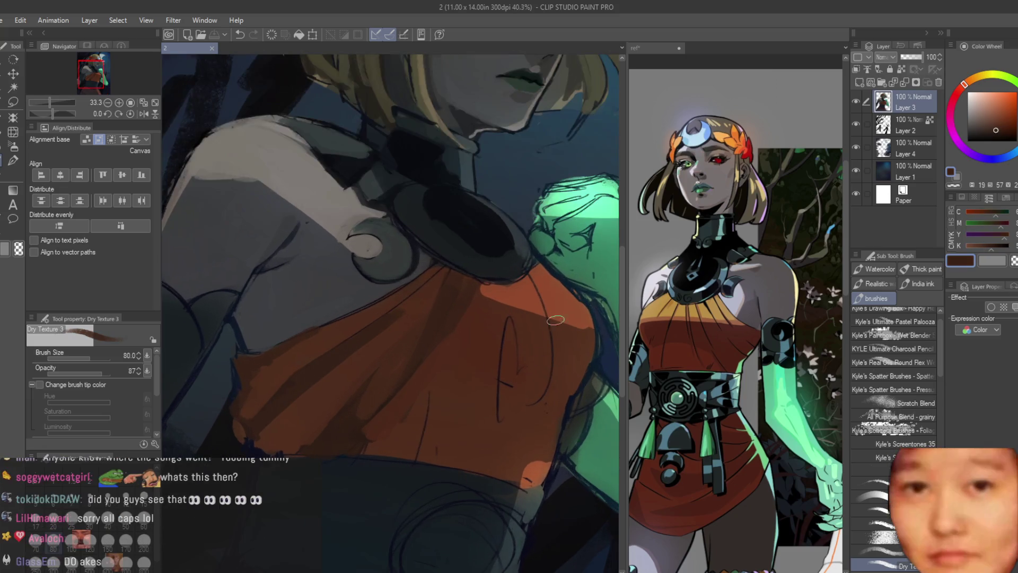
pyautogui.scroll(2, 556, 320)
pyautogui.moveTo(533, 308)
pyautogui.mouseDown()
pyautogui.moveTo(552, 350)
pyautogui.moveTo(518, 269)
pyautogui.mouseUp()
# Paint a dark brown fold down the orange top
pyautogui.keyDown('alt'); pyautogui.click(525, 267); pyautogui.keyUp('alt')
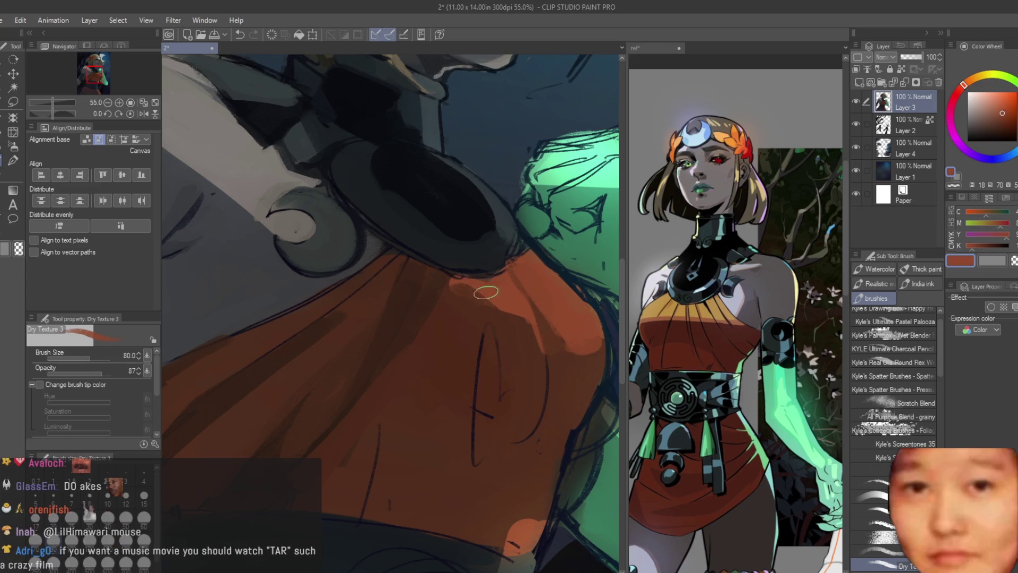
pyautogui.keyDown('alt'); pyautogui.click(515, 347); pyautogui.keyUp('alt')
pyautogui.scroll(-3, 478, 446)
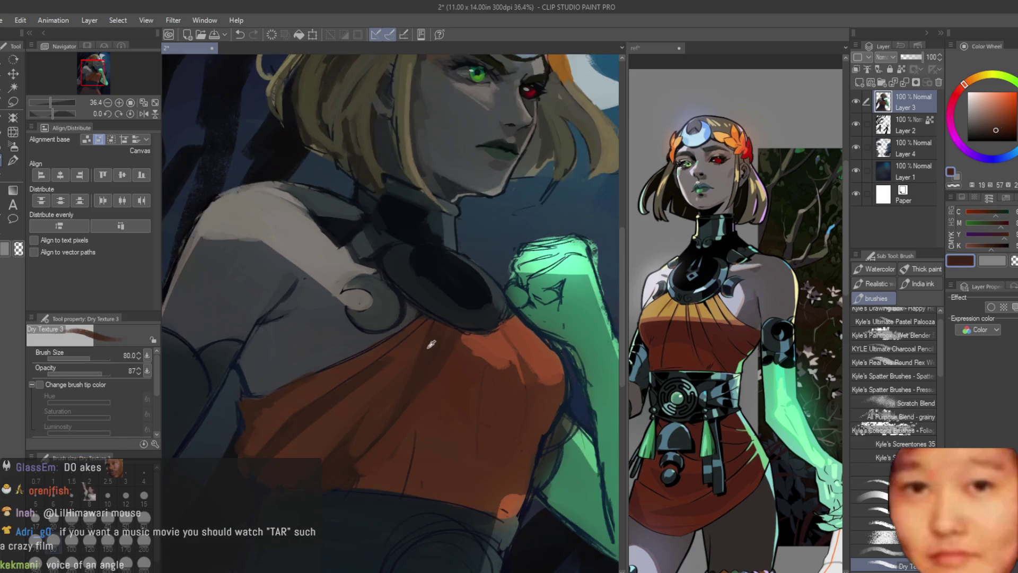
pyautogui.keyDown('alt'); pyautogui.click(473, 497); pyautogui.keyUp('alt')
pyautogui.moveTo(508, 408); pyautogui.dragTo(511, 482)
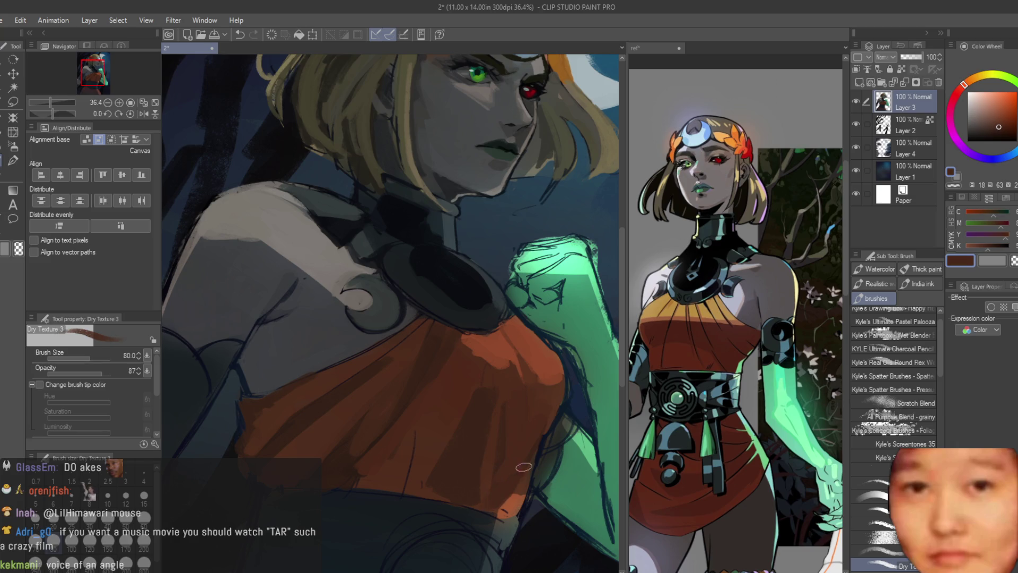
# Paint a dark purple shadow across the red skirt
pyautogui.keyDown('alt'); pyautogui.click(377, 507); pyautogui.keyUp('alt')
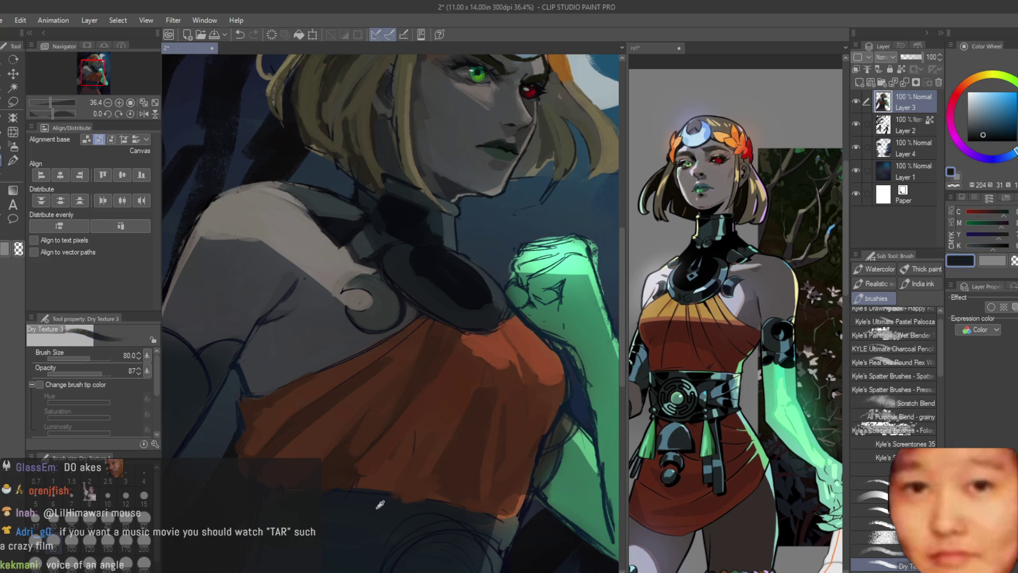
pyautogui.scroll(-5, 276, 493)
pyautogui.scroll(5, 418, 300)
pyautogui.keyDown('alt'); pyautogui.click(425, 334); pyautogui.keyUp('alt')
pyautogui.scroll(-3, 425, 334)
pyautogui.scroll(3, 350, 455)
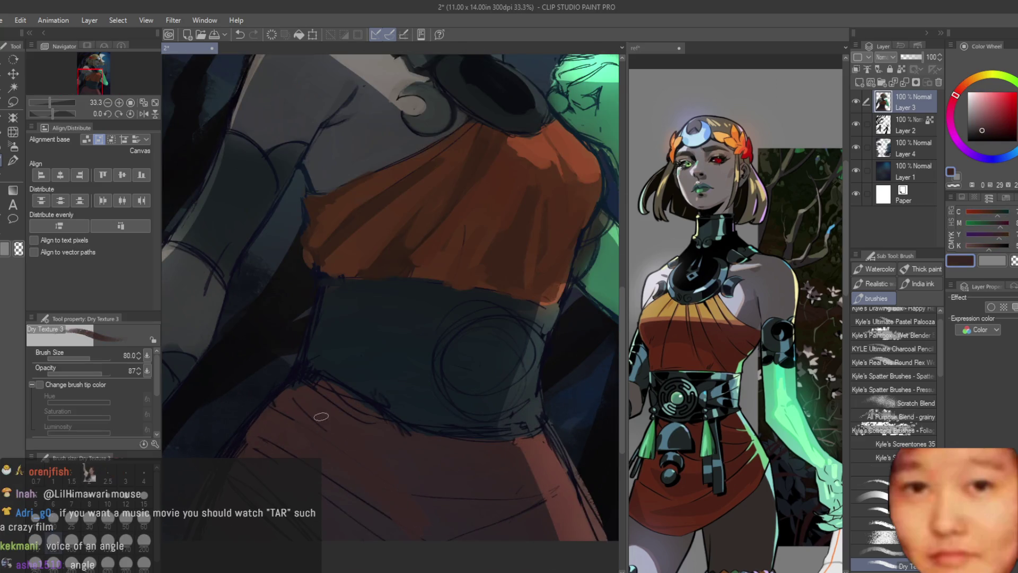
pyautogui.moveTo(320, 416); pyautogui.dragTo(379, 480)
# Raise the brush size to 120 and sample darker reds from the skirt and orange-brown from the dress
pyautogui.keyDown('alt'); pyautogui.click(412, 459); pyautogui.keyUp('alt')
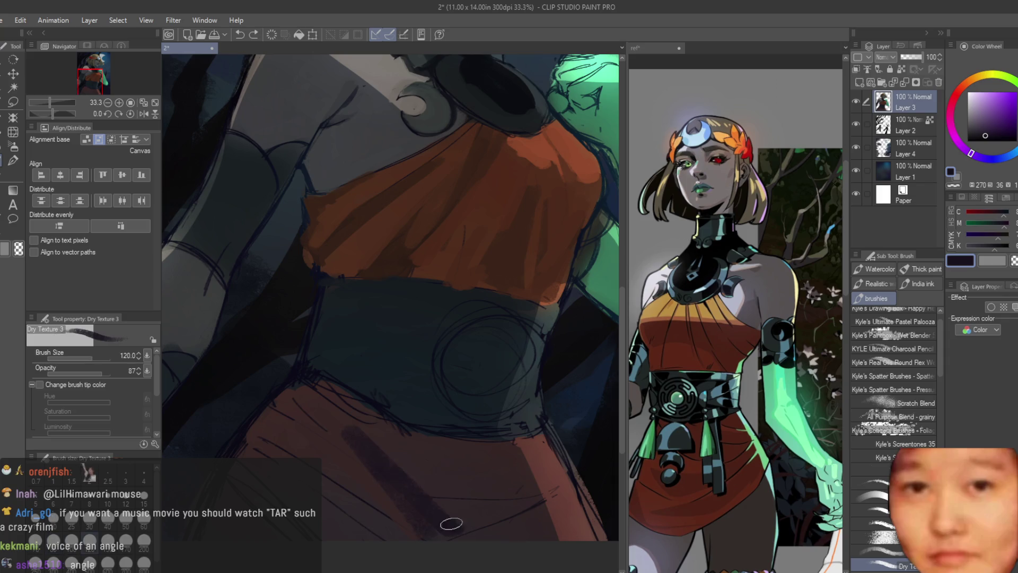
pyautogui.press(']')
pyautogui.press(']')
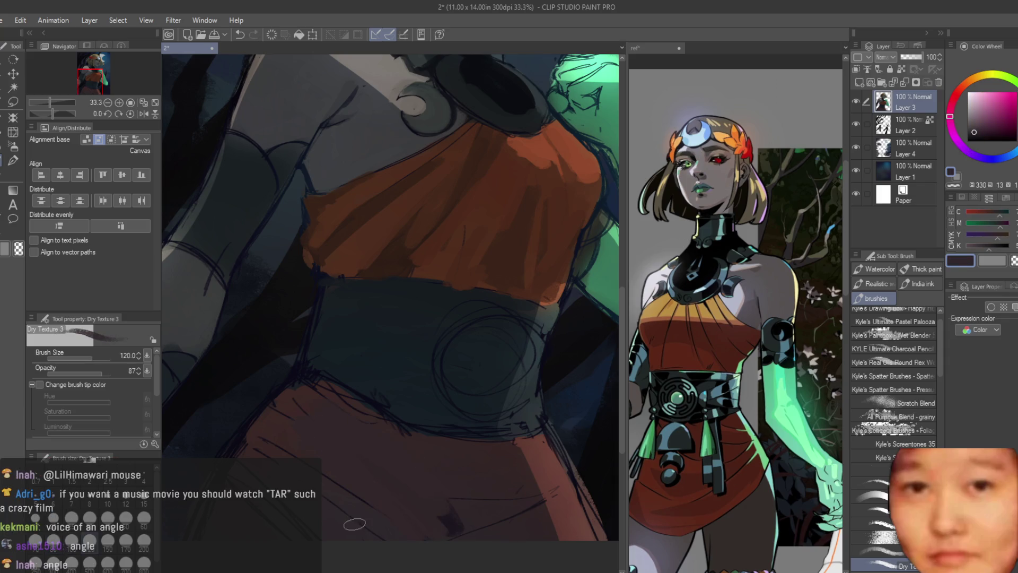
pyautogui.keyDown('alt'); pyautogui.click(433, 460); pyautogui.keyUp('alt')
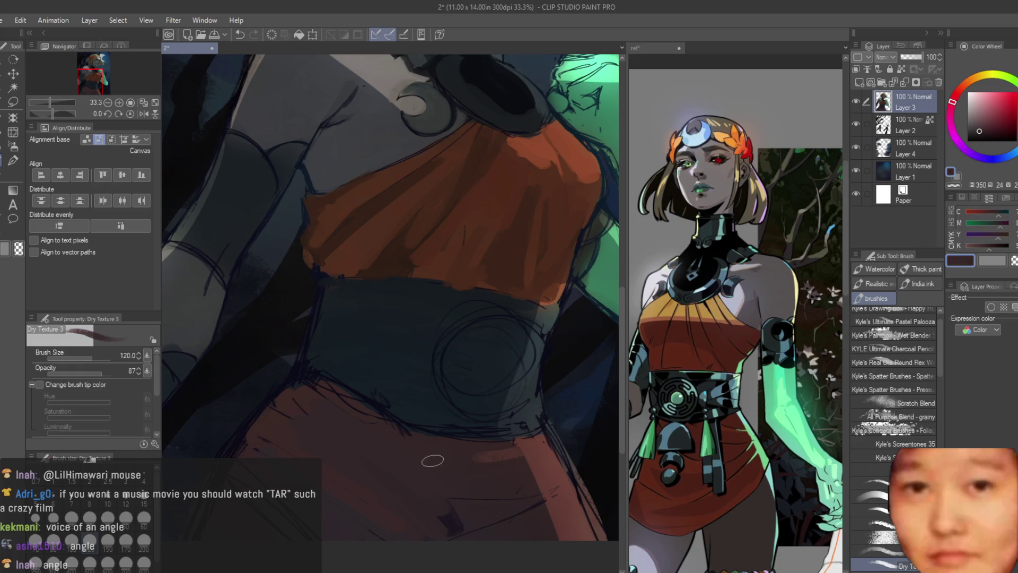
pyautogui.keyDown('alt'); pyautogui.click(496, 460); pyautogui.keyUp('alt')
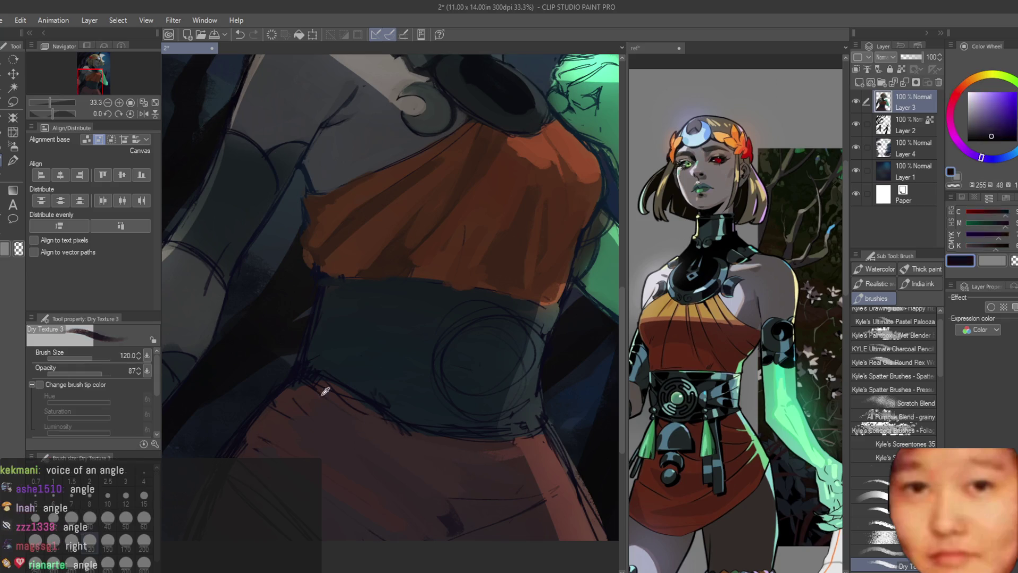
pyautogui.keyDown('alt'); pyautogui.click(336, 414); pyautogui.keyUp('alt')
pyautogui.scroll(-4, 408, 465)
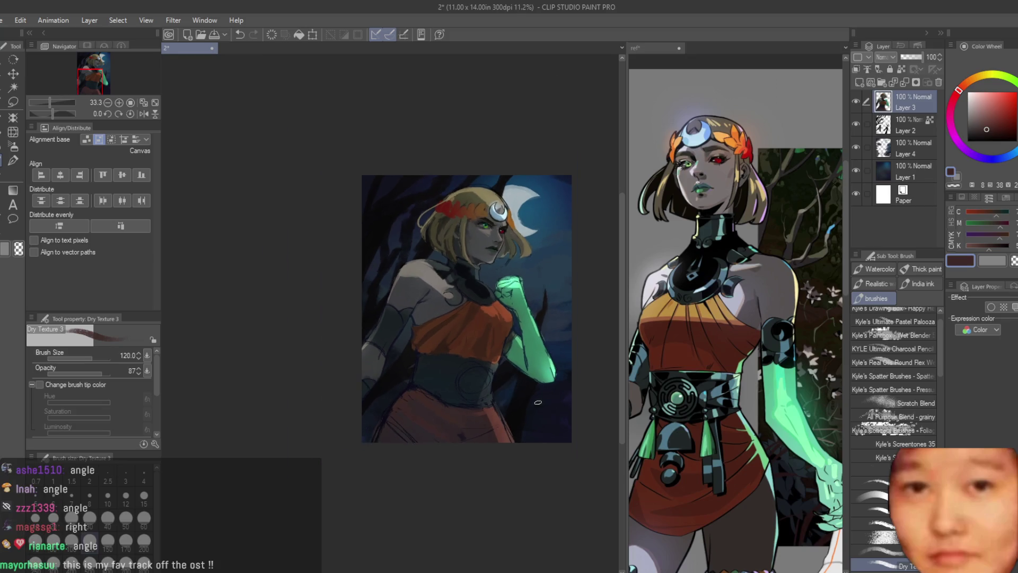
pyautogui.scroll(5, 487, 425)
pyautogui.keyDown('alt'); pyautogui.click(451, 350); pyautogui.keyUp('alt')
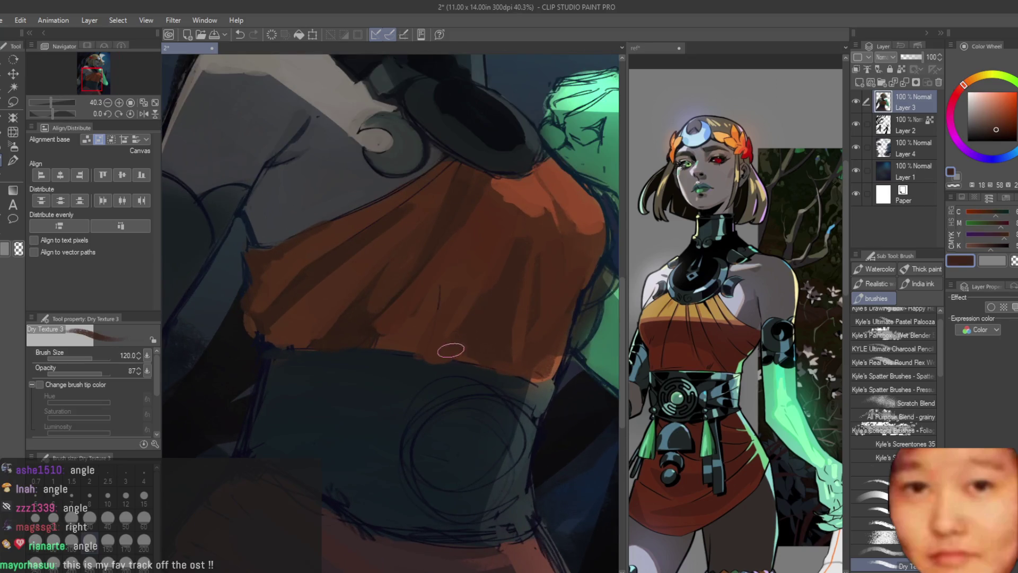
pyautogui.scroll(-4, 458, 391)
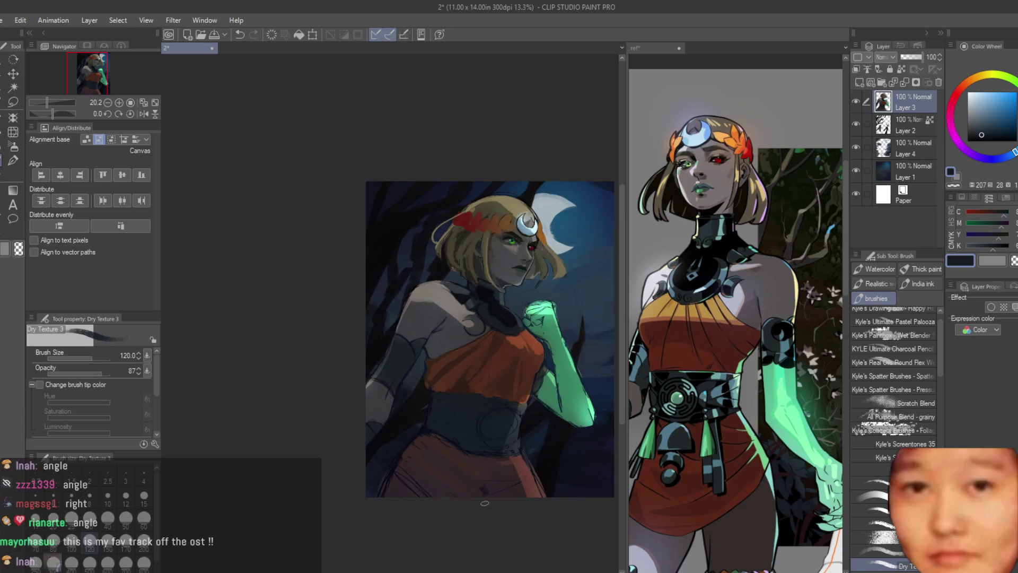
# Paint dark blue-grey shading down along the upper-arm band
pyautogui.scroll(4, 364, 262)
pyautogui.keyDown('alt'); pyautogui.click(364, 263); pyautogui.keyUp('alt')
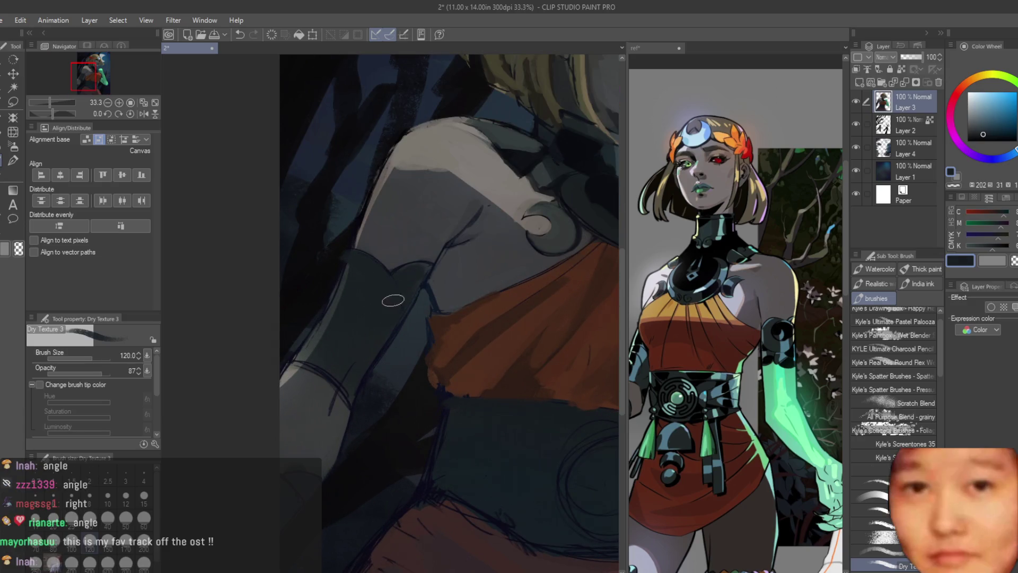
pyautogui.scroll(2, 371, 327)
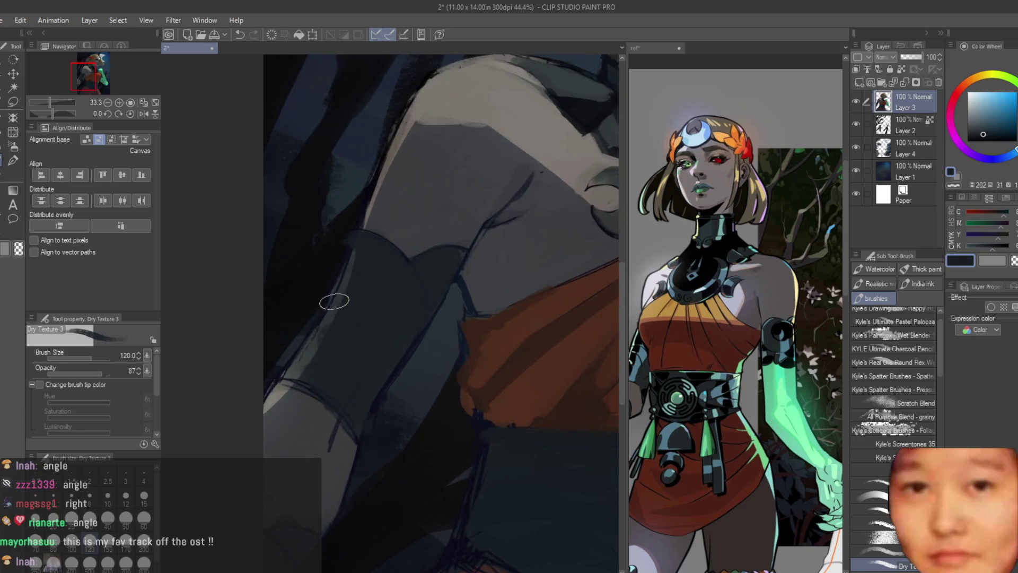
pyautogui.keyDown('alt'); pyautogui.click(384, 317); pyautogui.keyUp('alt')
pyautogui.scroll(-3, 384, 317)
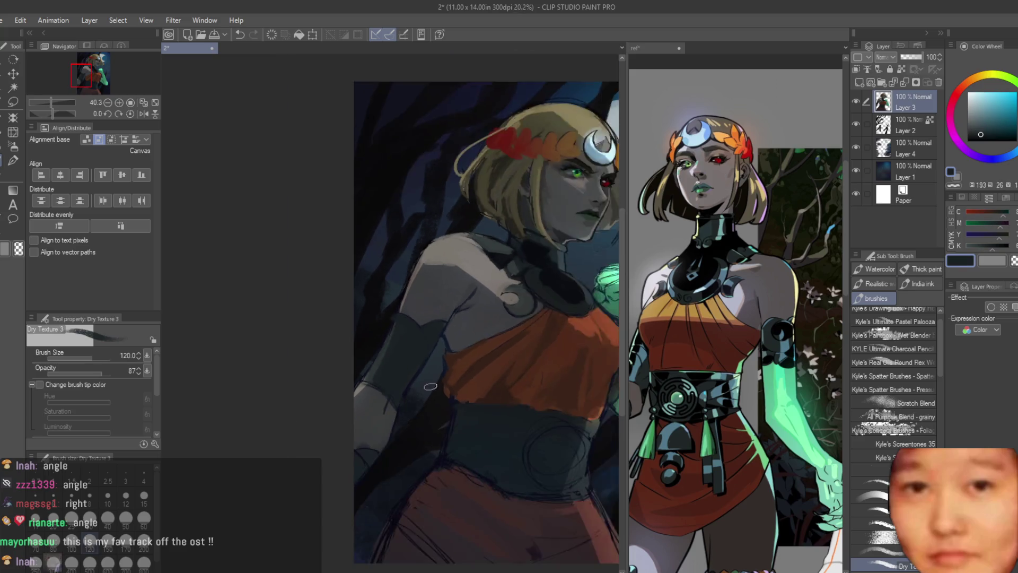
pyautogui.scroll(3, 424, 307)
pyautogui.keyDown('alt'); pyautogui.click(451, 294); pyautogui.keyUp('alt')
pyautogui.scroll(-1, 451, 293)
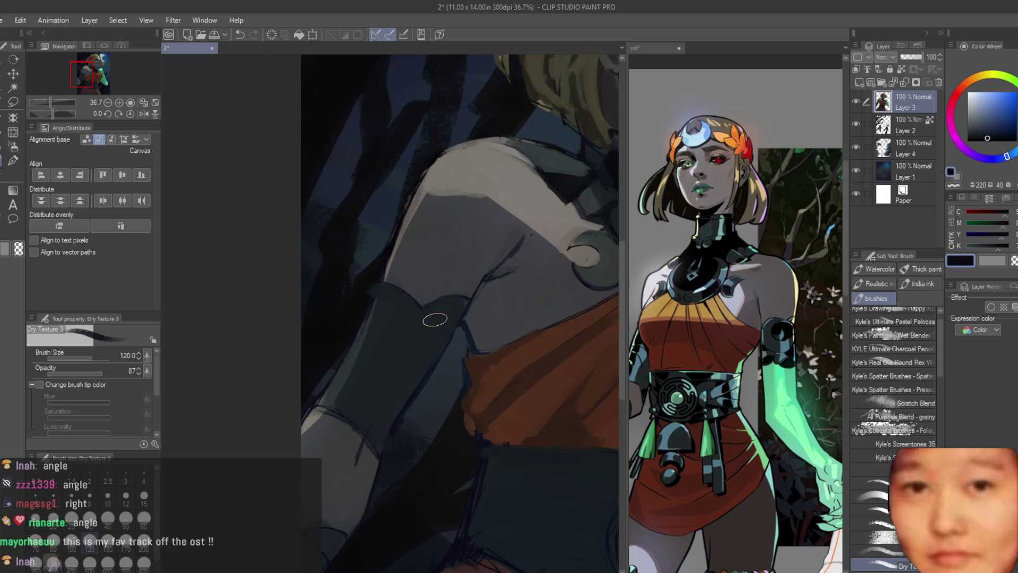
pyautogui.moveTo(409, 327)
pyautogui.mouseDown()
pyautogui.moveTo(378, 354)
pyautogui.moveTo(357, 400)
pyautogui.mouseUp()
# Paint a lighter grey stroke down the arm band
pyautogui.keyDown('alt'); pyautogui.click(382, 410); pyautogui.keyUp('alt')
pyautogui.moveTo(435, 345); pyautogui.dragTo(373, 427)
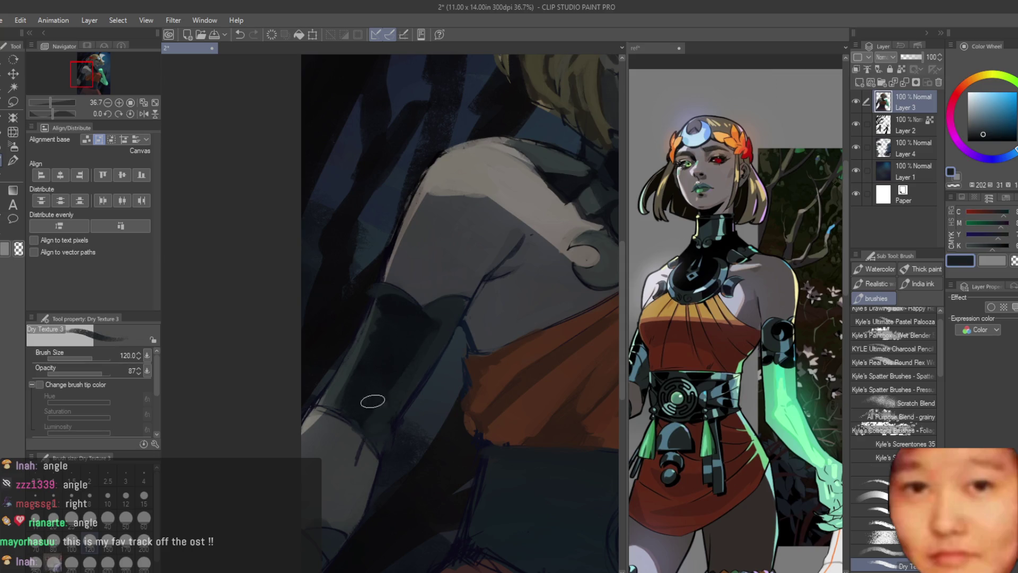
pyautogui.scroll(-5, 366, 414)
pyautogui.scroll(4, 329, 435)
pyautogui.keyDown('alt'); pyautogui.click(329, 435); pyautogui.keyUp('alt')
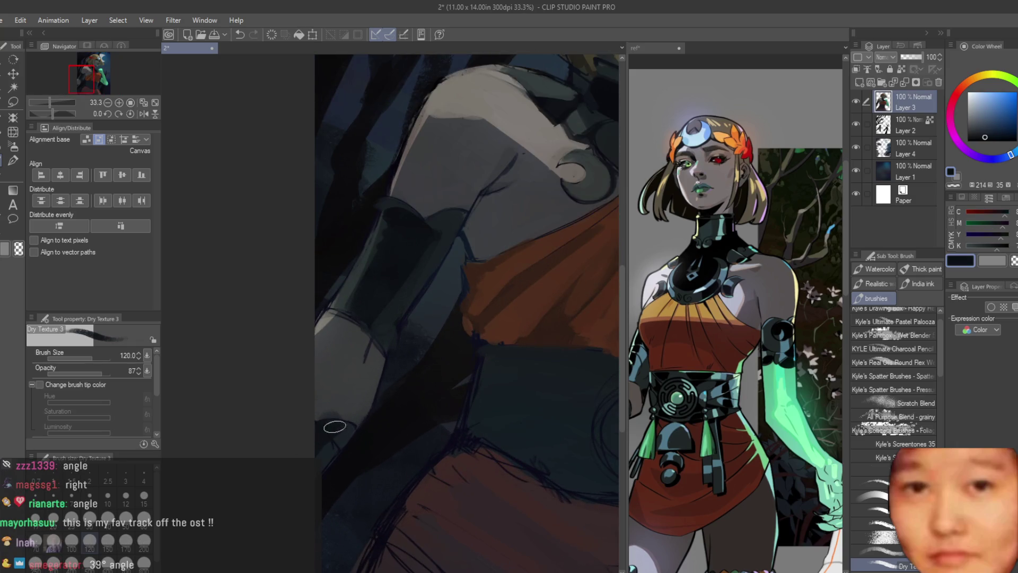
pyautogui.keyDown('alt'); pyautogui.click(335, 426); pyautogui.keyUp('alt')
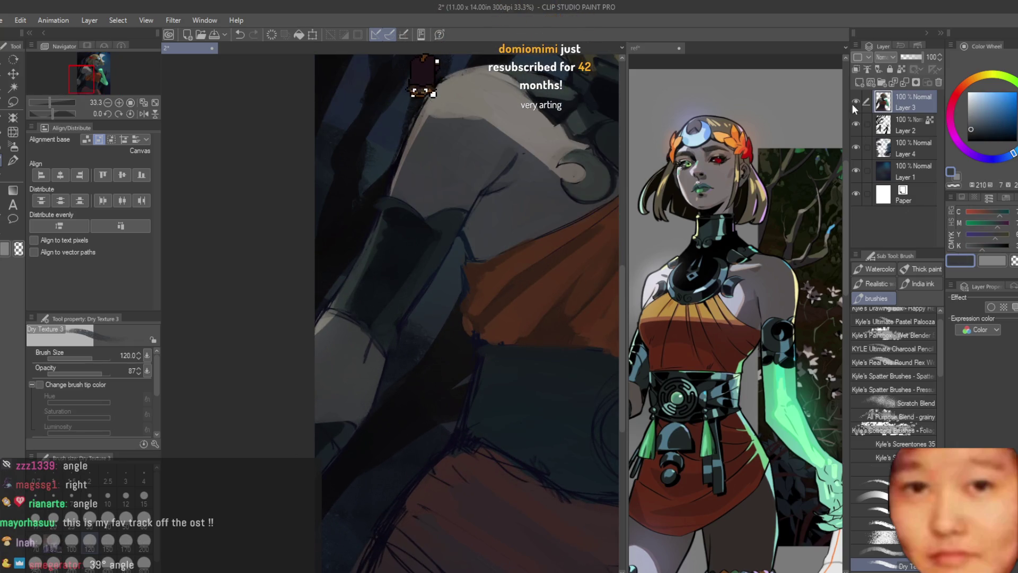
# Sample a blue beside the arm and pale, mid and bright greens from the arm
pyautogui.scroll(-5, 485, 348)
pyautogui.scroll(3, 486, 348)
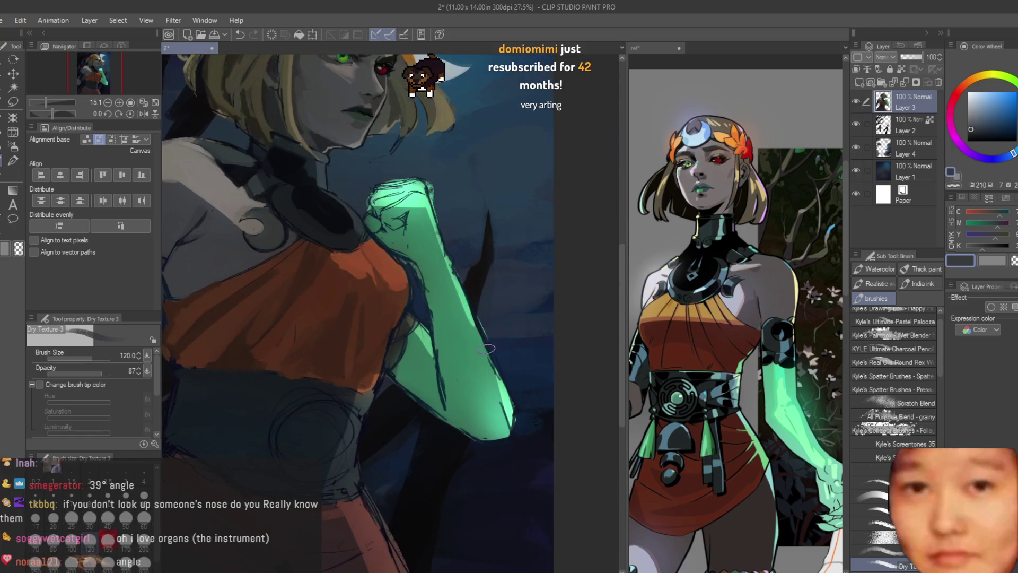
pyautogui.scroll(3, 403, 319)
pyautogui.keyDown('alt'); pyautogui.click(402, 319); pyautogui.keyUp('alt')
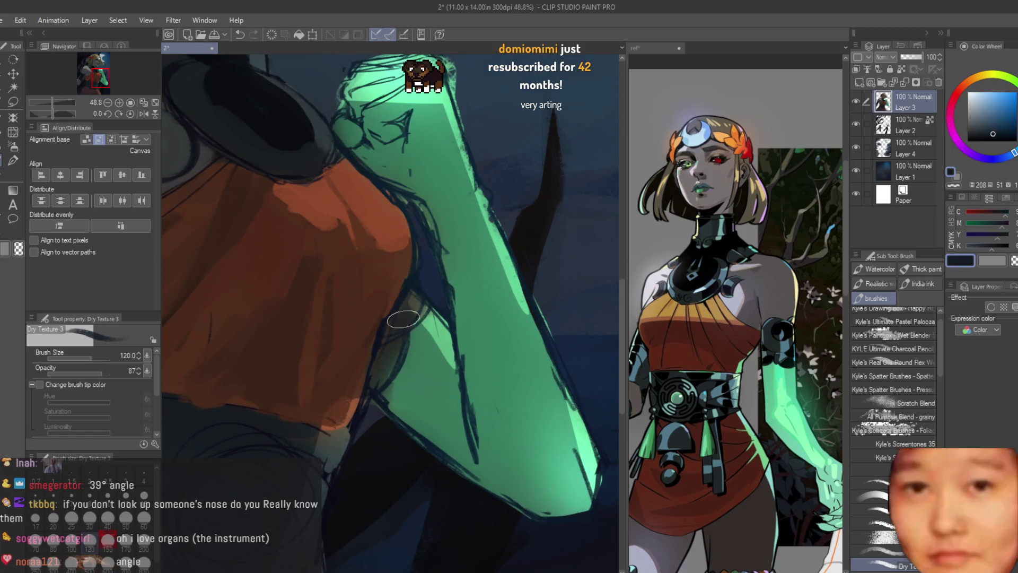
pyautogui.scroll(2, 419, 321)
pyautogui.keyDown('alt'); pyautogui.click(428, 323); pyautogui.keyUp('alt')
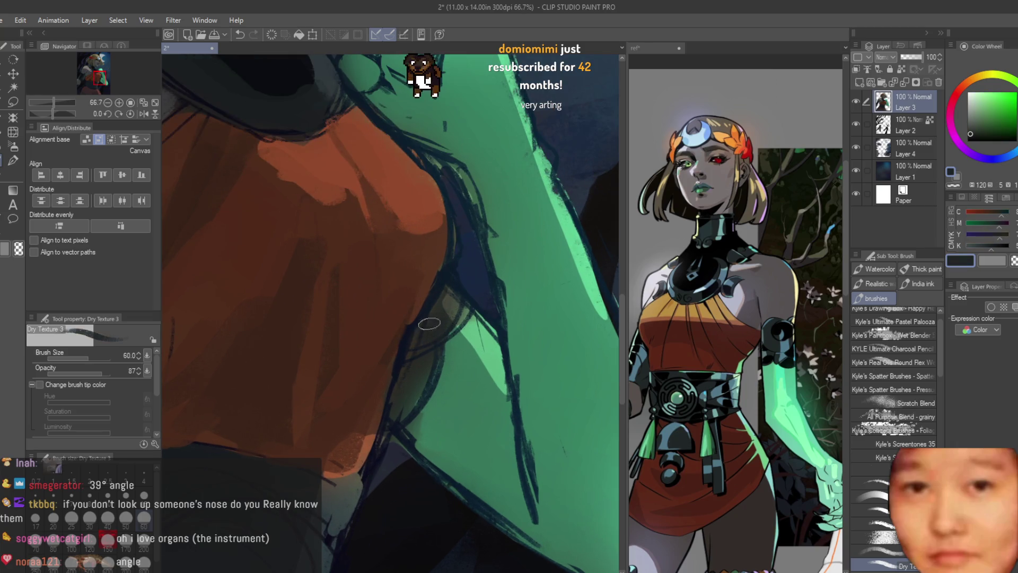
pyautogui.keyDown('alt'); pyautogui.click(411, 403); pyautogui.keyUp('alt')
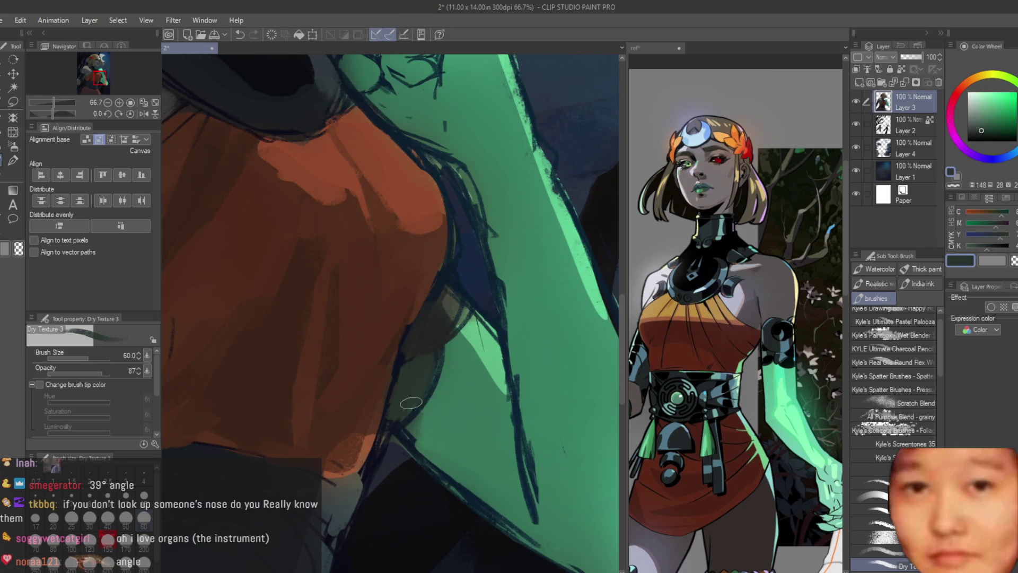
pyautogui.keyDown('alt'); pyautogui.click(443, 398); pyautogui.keyUp('alt')
pyautogui.scroll(-8, 467, 409)
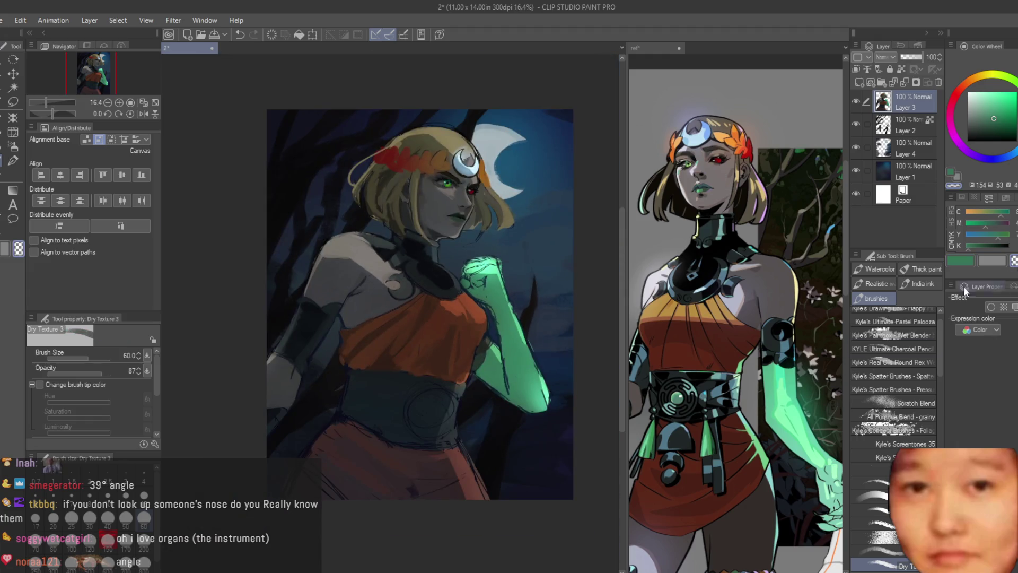
pyautogui.scroll(4, 397, 327)
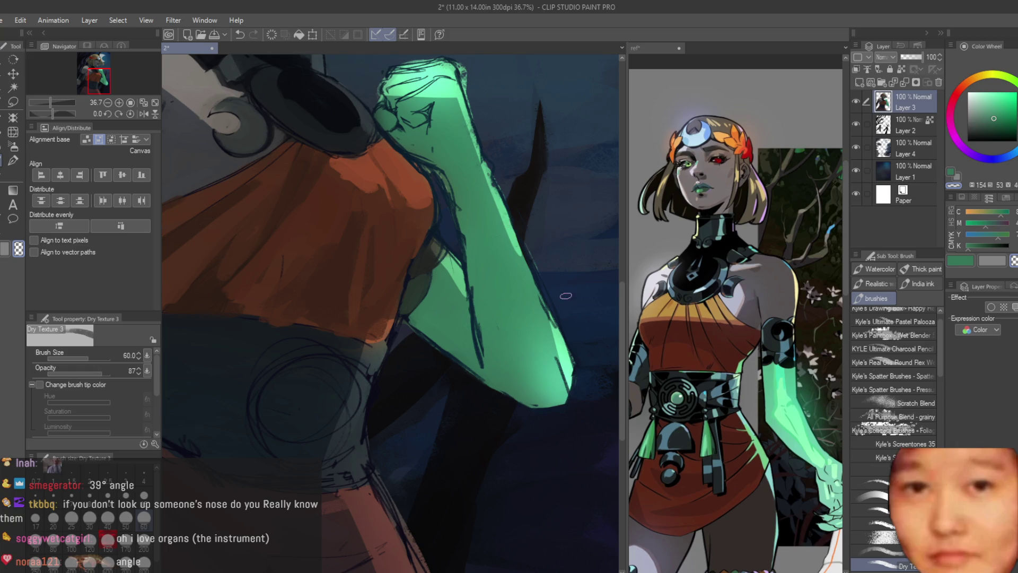
pyautogui.scroll(-1, 488, 157)
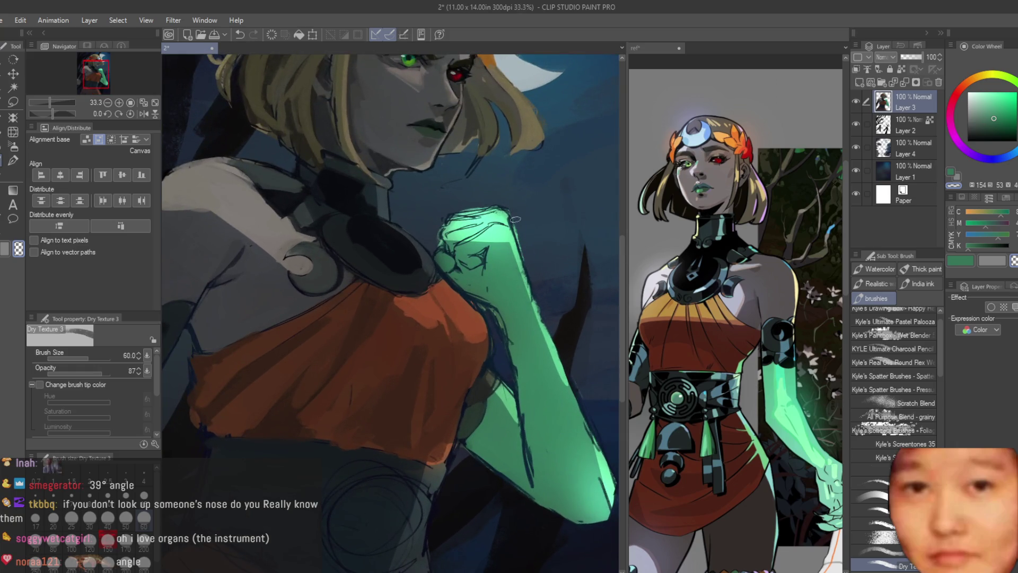
pyautogui.scroll(-5, 508, 204)
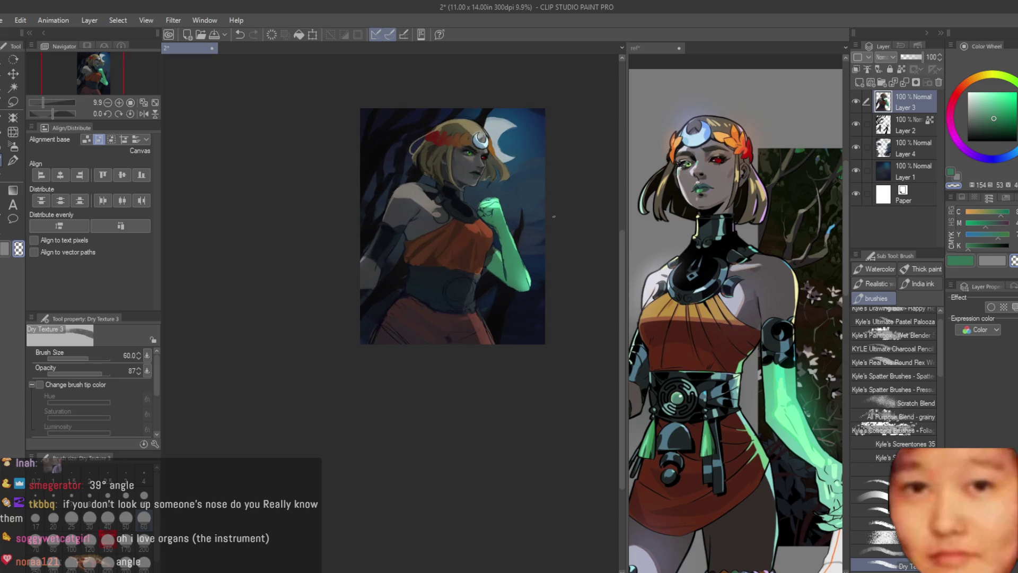
# Sample dark navy from the belt and paint dark navy strokes below the belt and on the skirt
pyautogui.scroll(2, 514, 183)
pyautogui.scroll(-3, 474, 160)
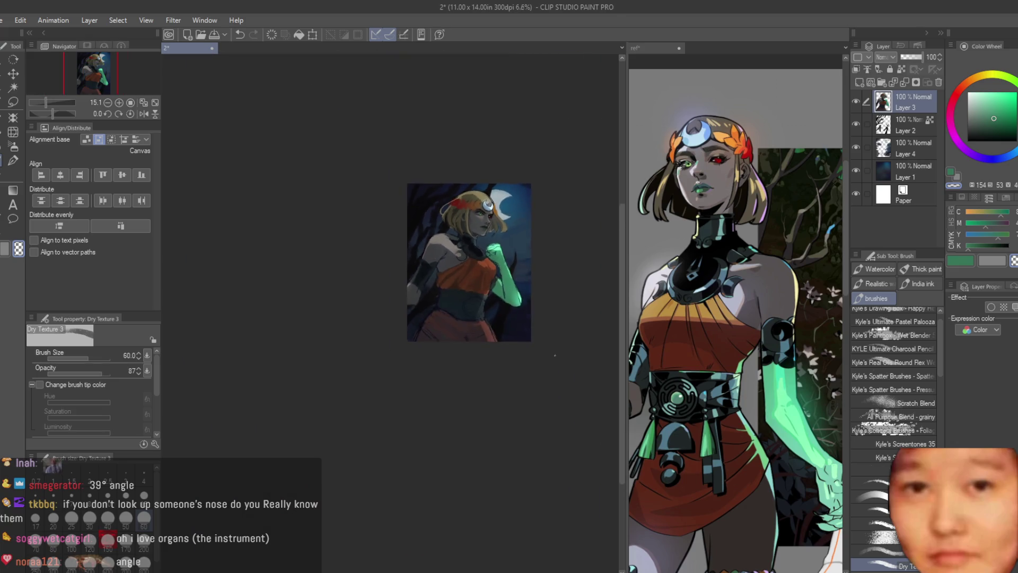
pyautogui.scroll(5, 444, 308)
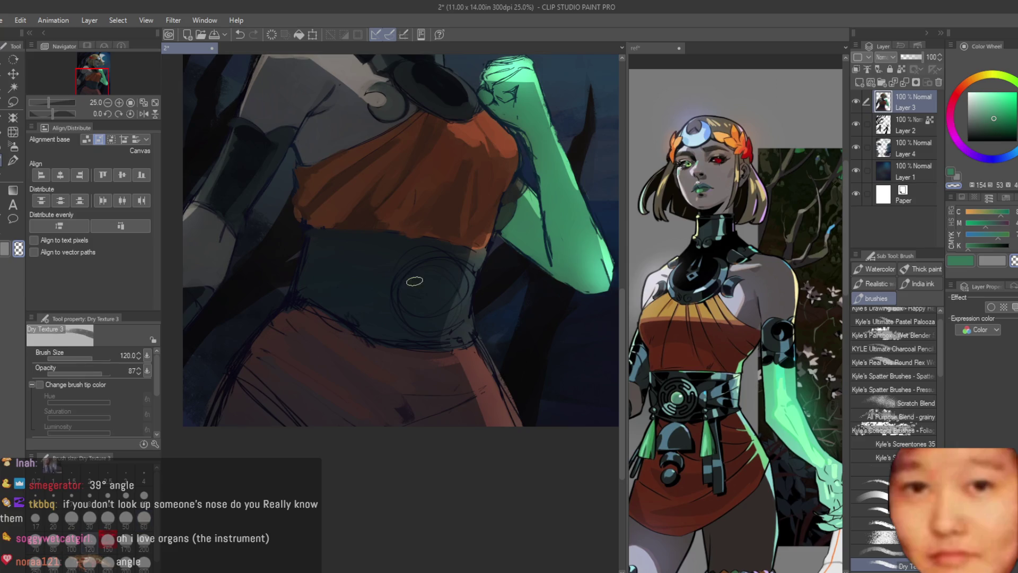
pyautogui.scroll(2, 414, 281)
pyautogui.keyDown('alt'); pyautogui.click(381, 255); pyautogui.keyUp('alt')
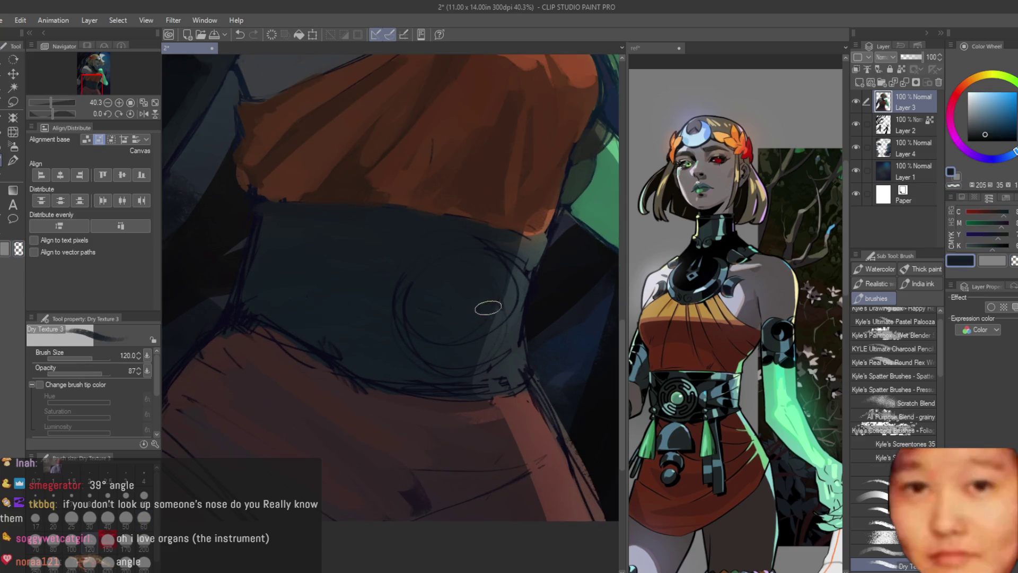
pyautogui.keyDown('alt'); pyautogui.click(503, 288); pyautogui.keyUp('alt')
pyautogui.keyDown('alt'); pyautogui.click(501, 349); pyautogui.keyUp('alt')
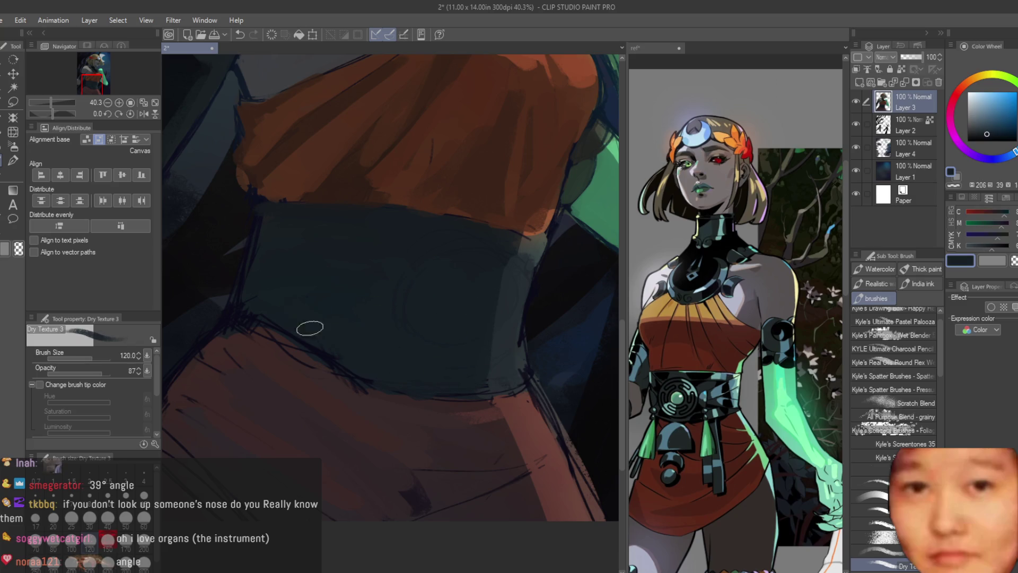
pyautogui.keyDown('alt'); pyautogui.click(360, 395); pyautogui.keyUp('alt')
pyautogui.scroll(2, 403, 398)
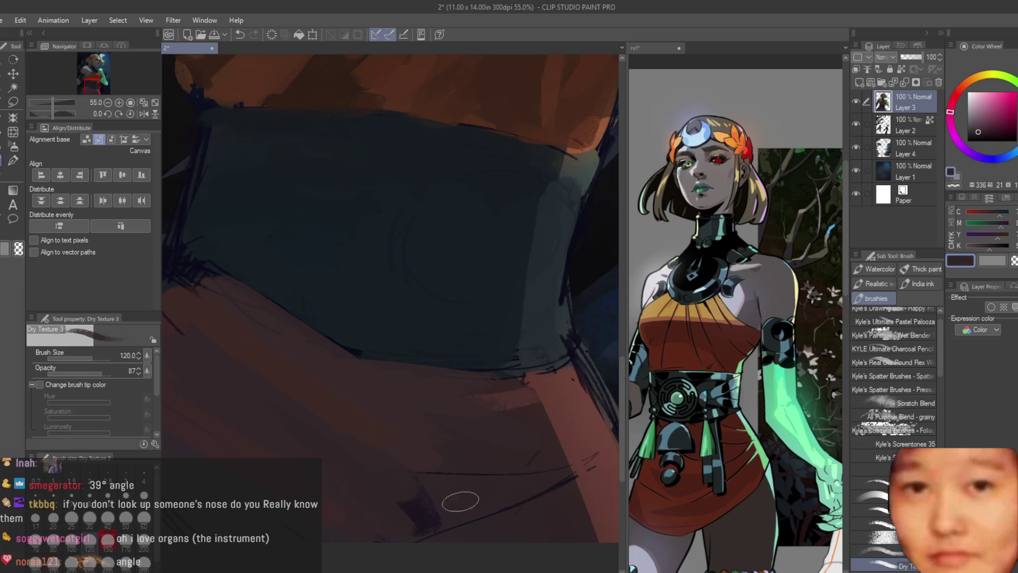
pyautogui.scroll(2, 391, 523)
pyautogui.keyDown('alt'); pyautogui.click(392, 472); pyautogui.keyUp('alt')
pyautogui.moveTo(377, 525)
pyautogui.mouseDown()
pyautogui.moveTo(391, 470)
pyautogui.moveTo(381, 499)
pyautogui.mouseUp()
pyautogui.moveTo(329, 475)
pyautogui.mouseDown()
pyautogui.moveTo(352, 495)
pyautogui.moveTo(391, 481)
pyautogui.mouseUp()
# Check the reference image, then sample dark magenta, pink, blue and red tones from the skirt
pyautogui.keyDown('alt'); pyautogui.click(500, 479); pyautogui.keyUp('alt')
pyautogui.scroll(-2, 477, 488)
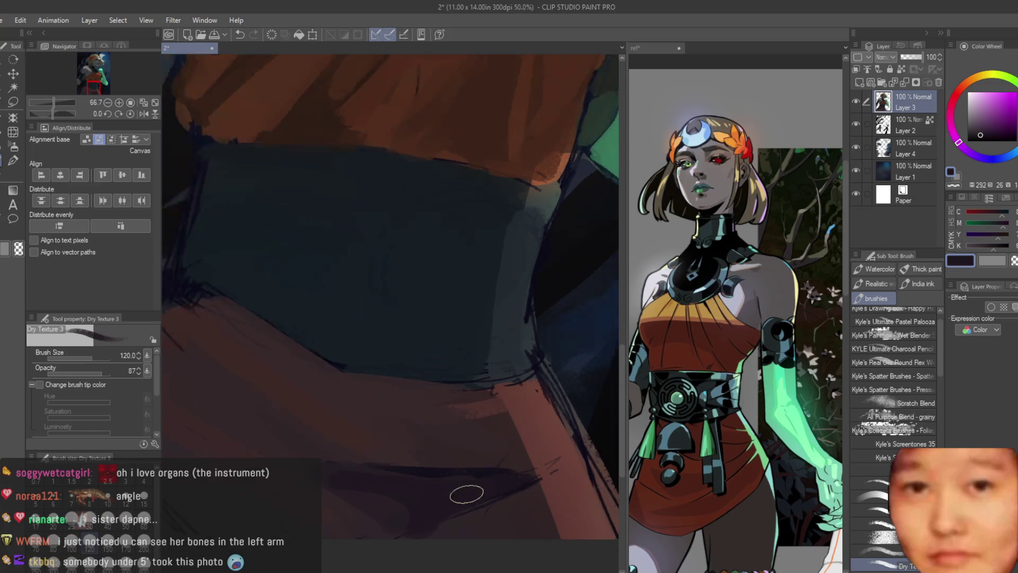
pyautogui.click(725, 365)
pyautogui.scroll(2, 725, 365)
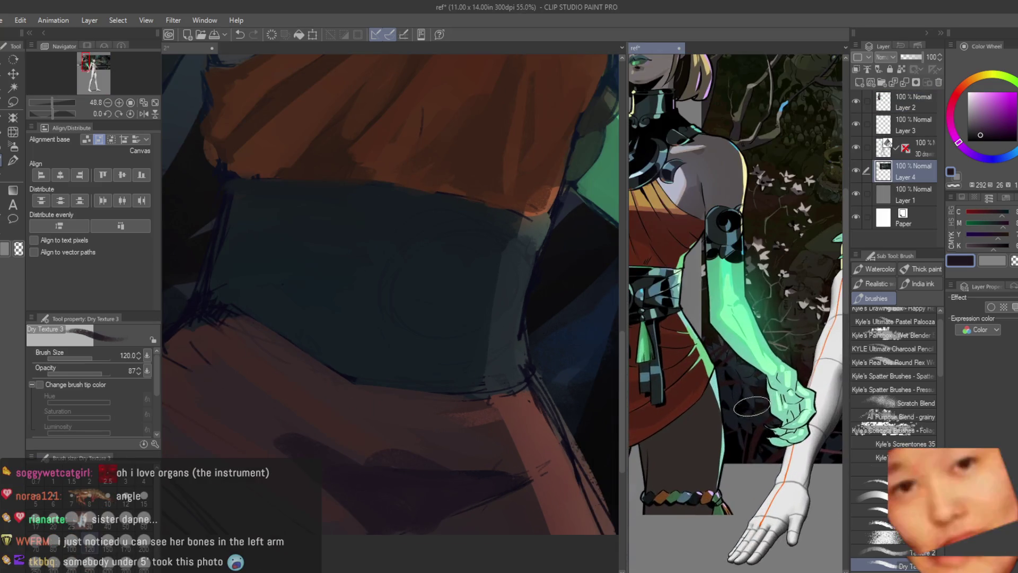
pyautogui.scroll(-1, 660, 417)
pyautogui.click(416, 408)
pyautogui.scroll(-2, 416, 408)
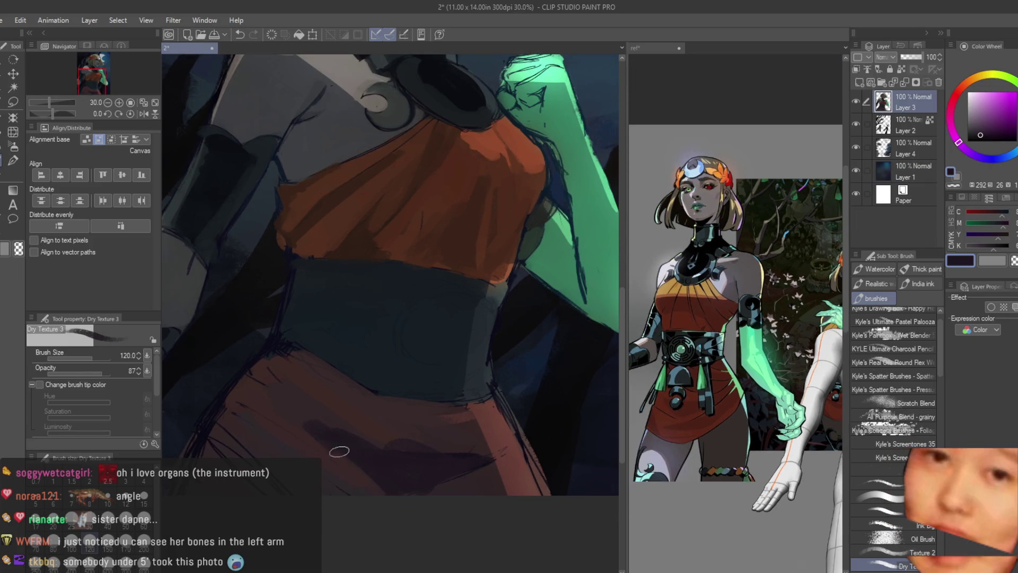
pyautogui.keyDown('alt'); pyautogui.click(357, 396); pyautogui.keyUp('alt')
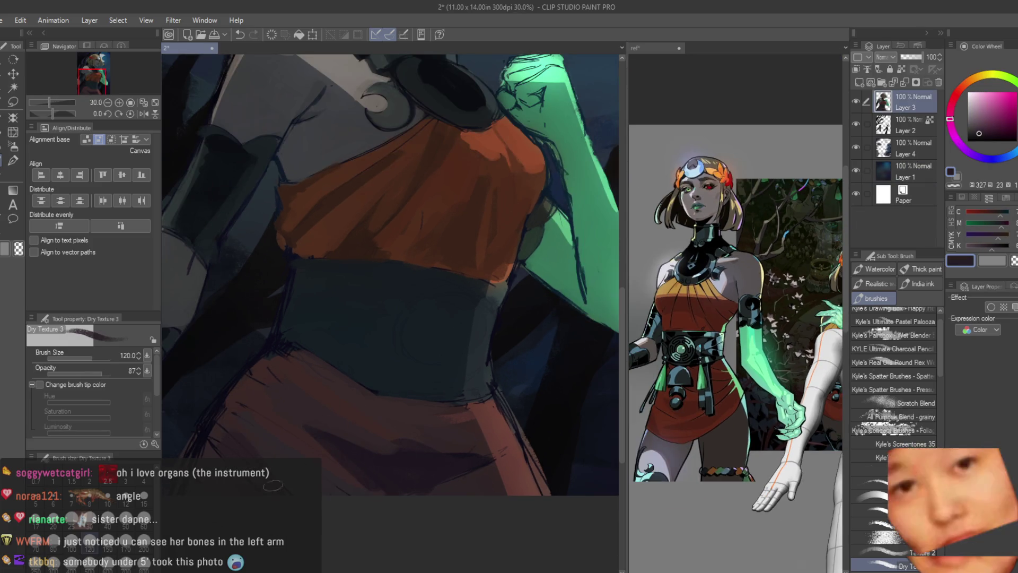
pyautogui.scroll(-1, 352, 536)
pyautogui.keyDown('alt'); pyautogui.click(303, 384); pyautogui.keyUp('alt')
pyautogui.scroll(2, 303, 385)
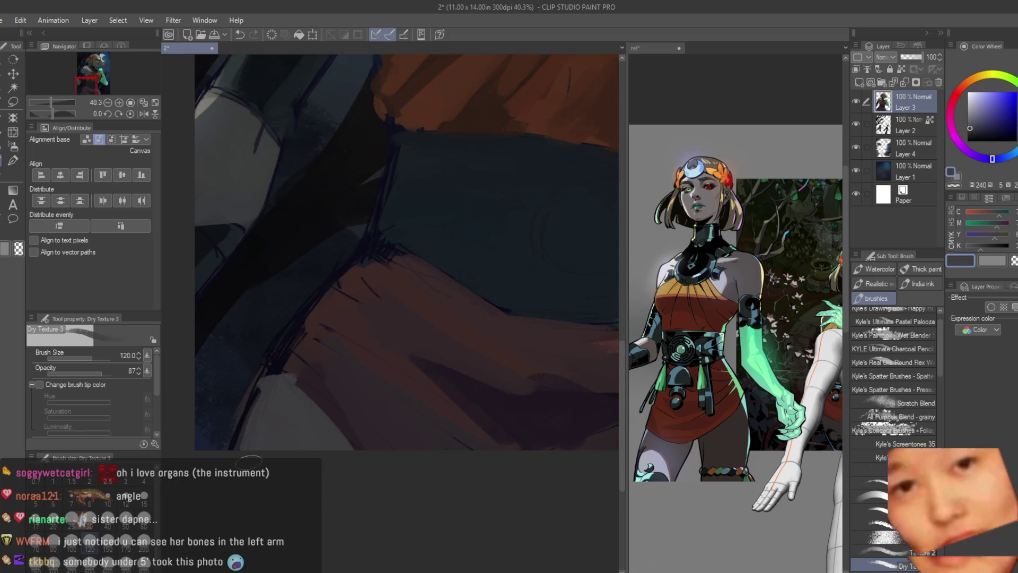
pyautogui.keyDown('alt'); pyautogui.click(286, 377); pyautogui.keyUp('alt')
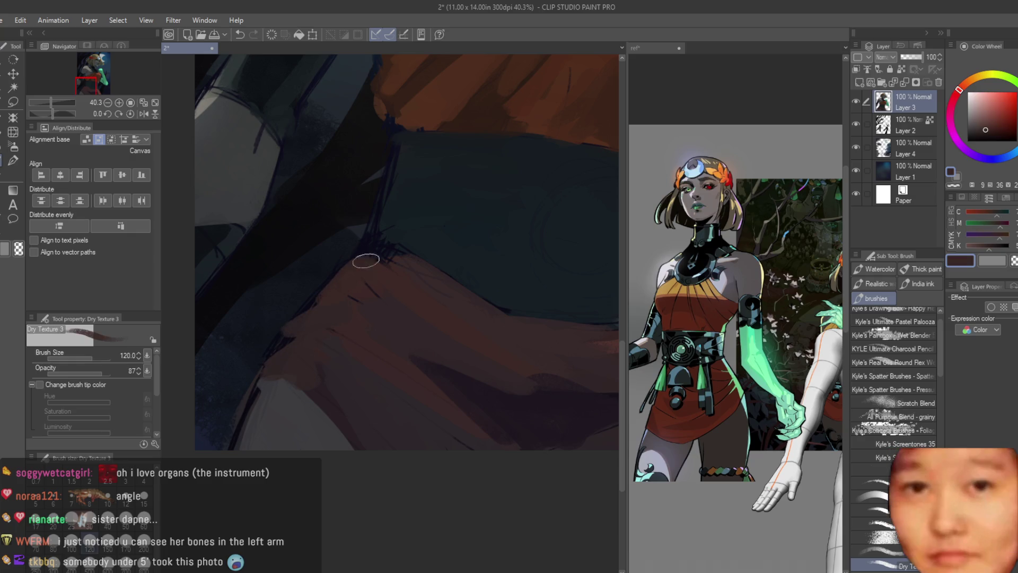
# Sample navy tones from the belt and red-brown and maroon tones from the skirt
pyautogui.keyDown('alt'); pyautogui.click(411, 232); pyautogui.keyUp('alt')
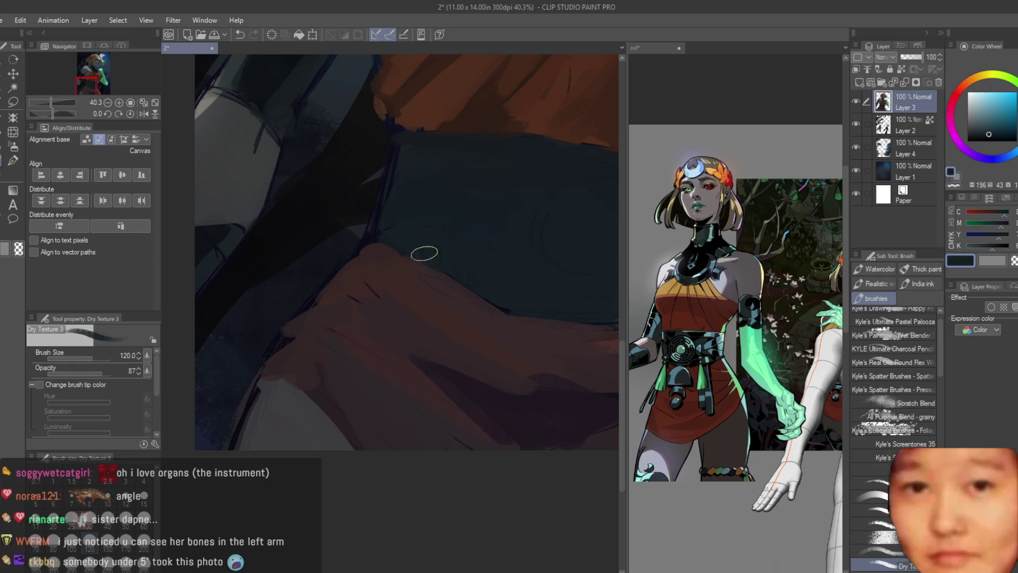
pyautogui.keyDown('alt'); pyautogui.click(409, 173); pyautogui.keyUp('alt')
pyautogui.scroll(-5, 429, 179)
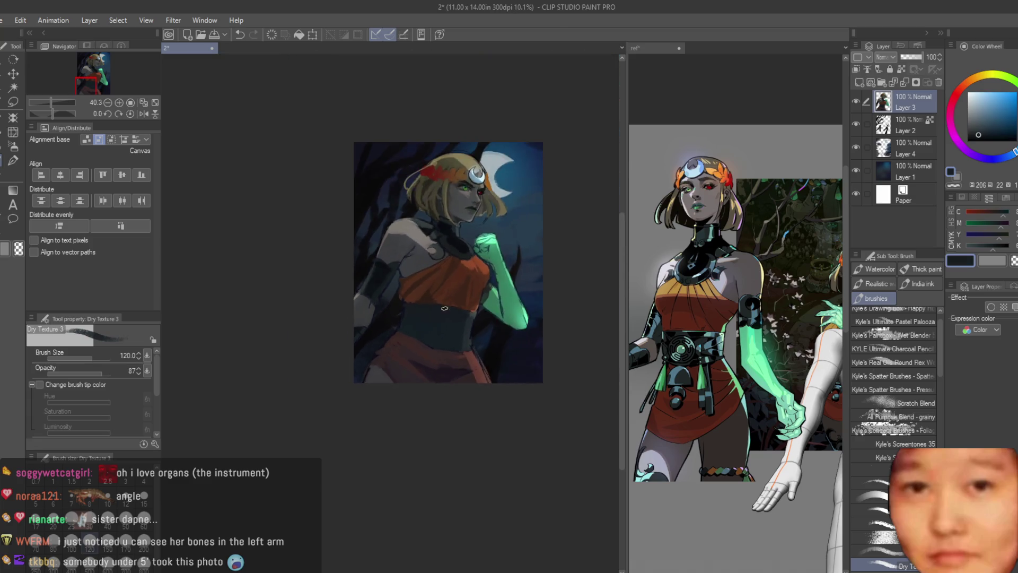
pyautogui.scroll(5, 335, 314)
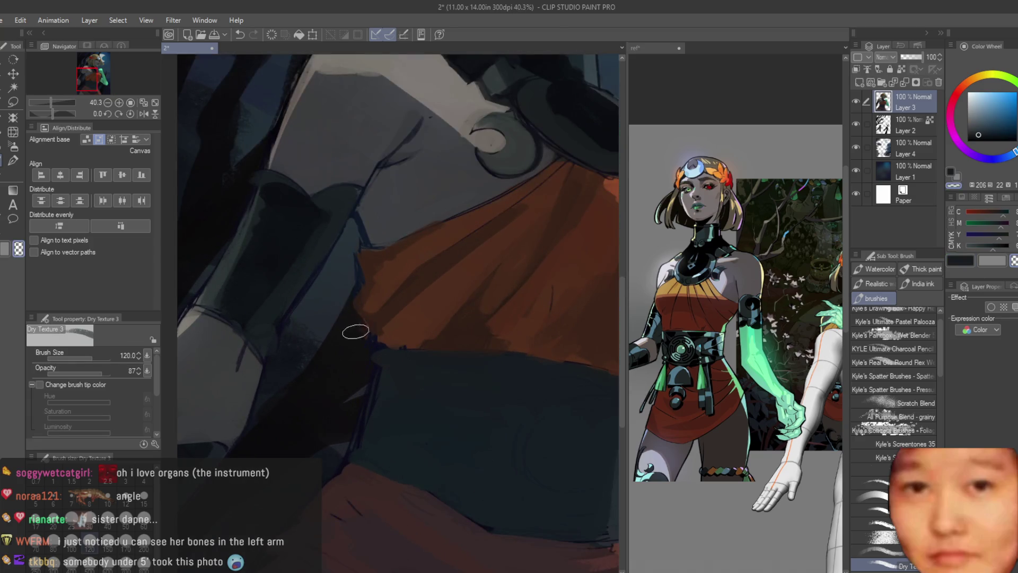
pyautogui.scroll(-3, 349, 278)
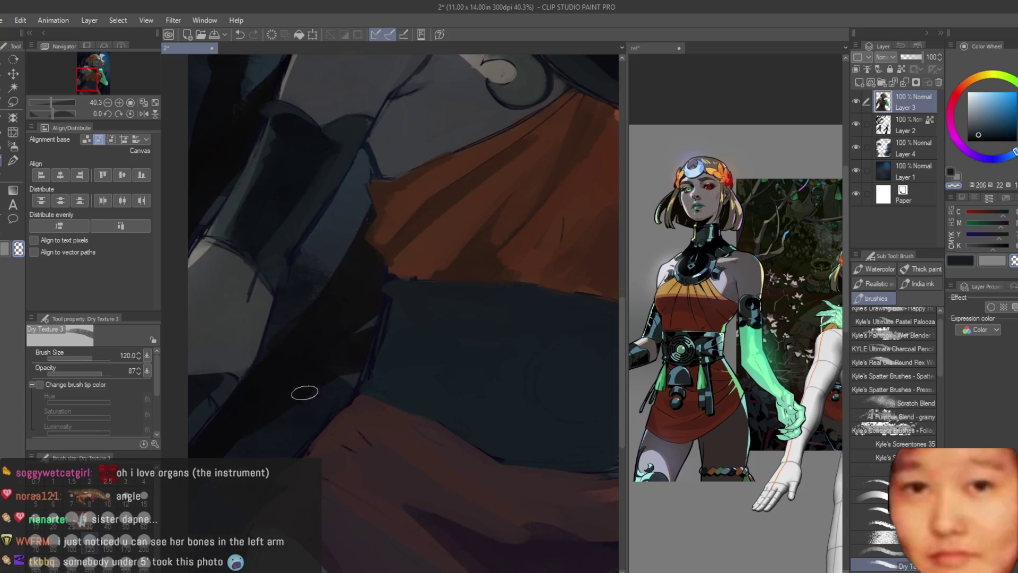
pyautogui.scroll(-2, 274, 466)
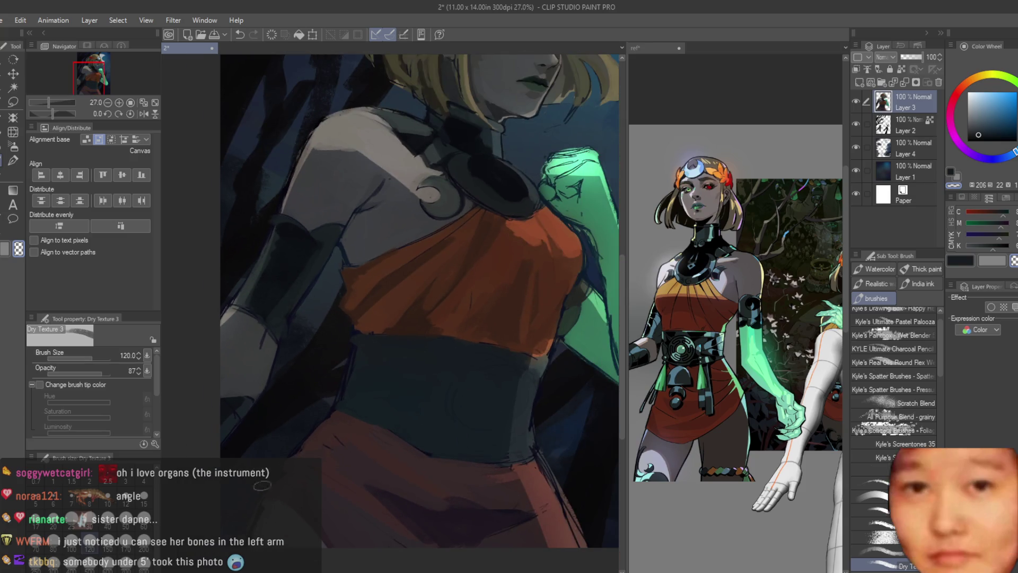
pyautogui.scroll(-3, 262, 485)
pyautogui.scroll(4, 512, 422)
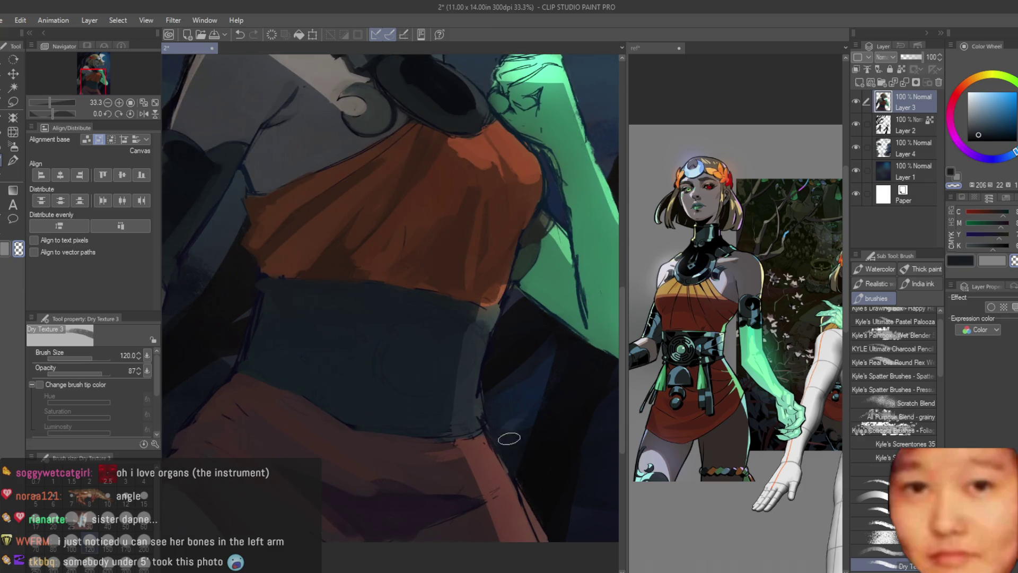
pyautogui.scroll(-3, 509, 438)
pyautogui.scroll(4, 509, 437)
pyautogui.keyDown('alt'); pyautogui.click(509, 466); pyautogui.keyUp('alt')
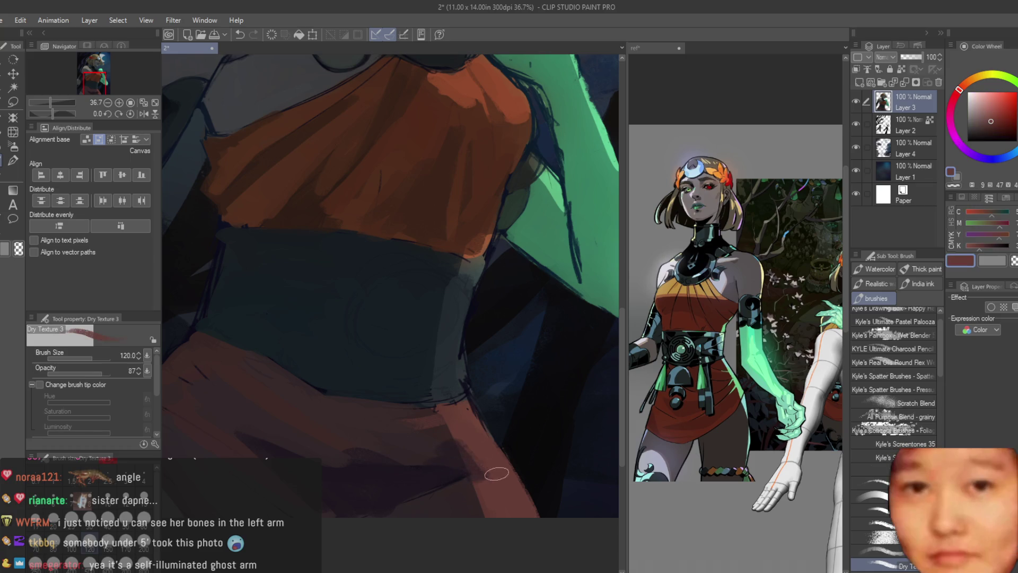
pyautogui.keyDown('alt'); pyautogui.click(482, 499); pyautogui.keyUp('alt')
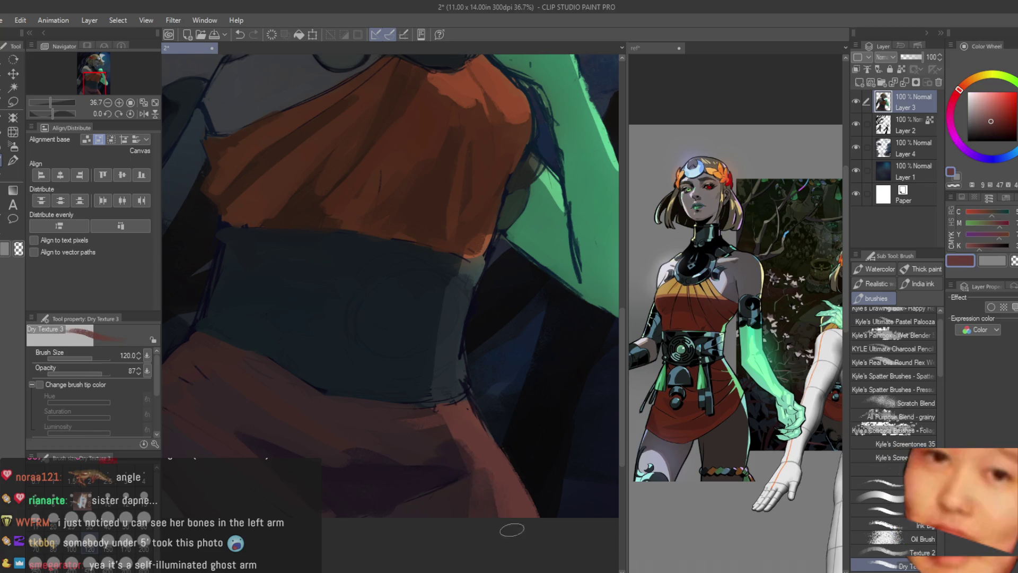
pyautogui.keyDown('alt'); pyautogui.click(456, 444); pyautogui.keyUp('alt')
pyautogui.scroll(-5, 467, 444)
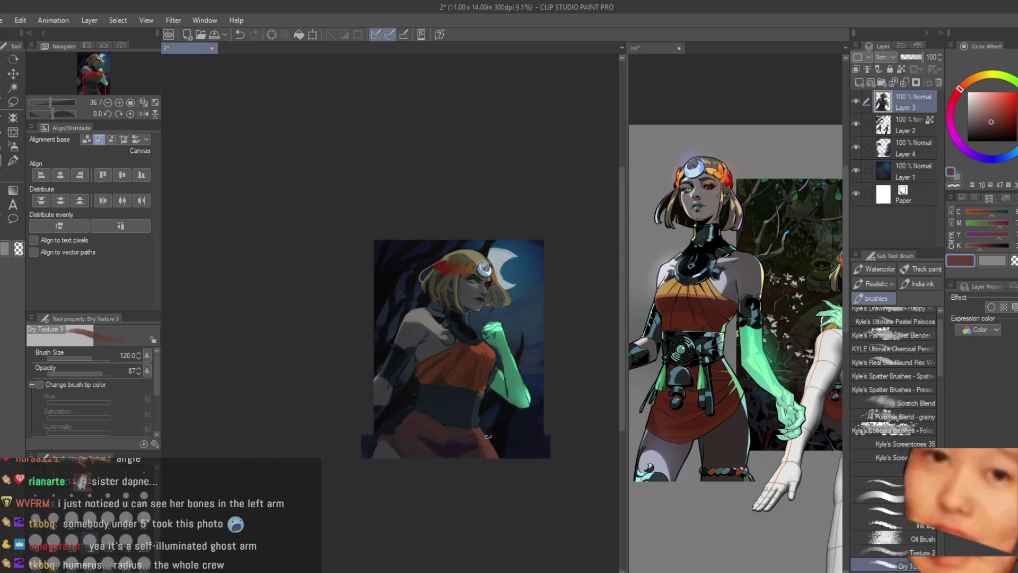
pyautogui.scroll(3, 477, 447)
pyautogui.scroll(3, 499, 449)
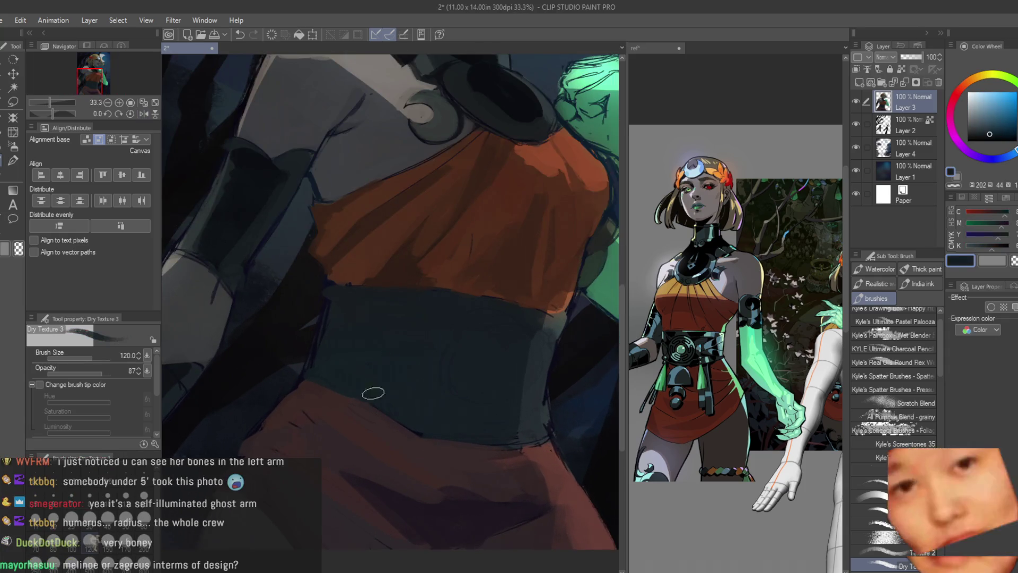
# Pick the belt's dark slate blue and paint broad slate strokes filling and darkening the belt band
pyautogui.keyDown('alt'); pyautogui.click(424, 439); pyautogui.keyUp('alt')
pyautogui.keyDown('alt'); pyautogui.click(404, 431); pyautogui.keyUp('alt')
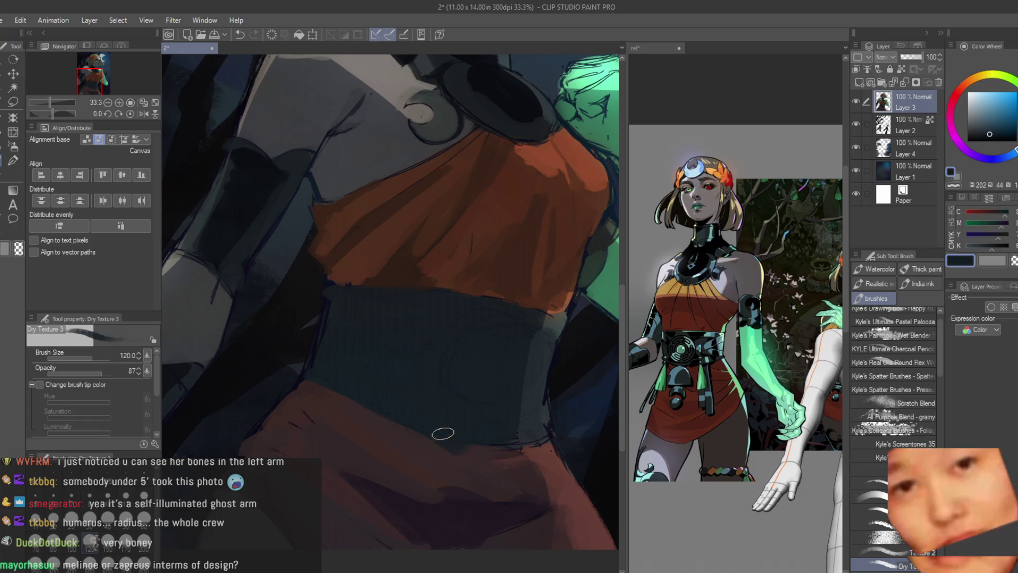
pyautogui.scroll(1, 419, 403)
pyautogui.keyDown('alt'); pyautogui.click(412, 403); pyautogui.keyUp('alt')
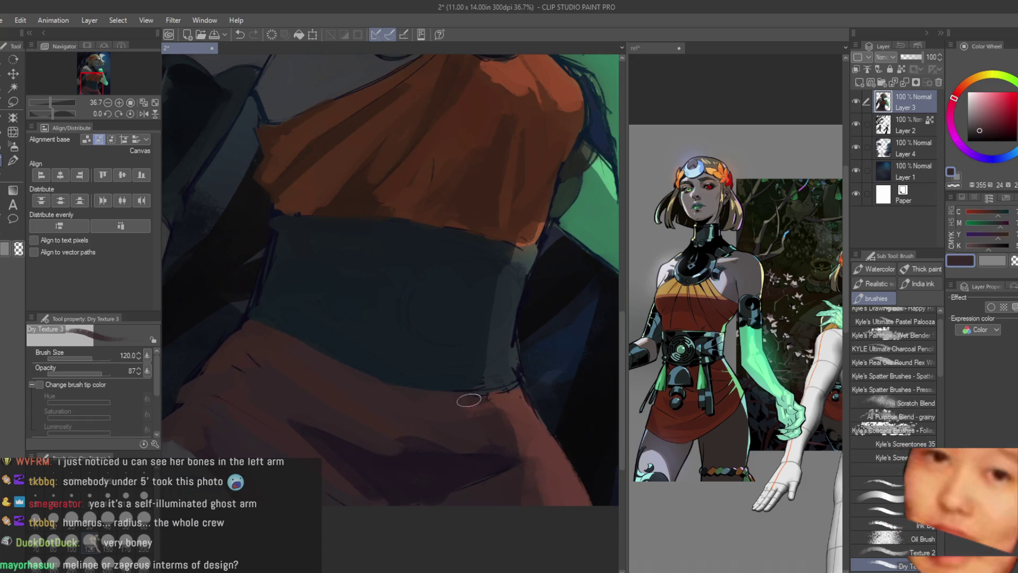
pyautogui.keyDown('alt'); pyautogui.click(443, 373); pyautogui.keyUp('alt')
pyautogui.moveTo(389, 277)
pyautogui.mouseDown()
pyautogui.moveTo(352, 256)
pyautogui.moveTo(390, 230)
pyautogui.mouseUp()
pyautogui.scroll(-1, 512, 293)
pyautogui.moveTo(512, 294)
pyautogui.mouseDown()
pyautogui.moveTo(480, 295)
pyautogui.moveTo(424, 348)
pyautogui.moveTo(454, 370)
pyautogui.moveTo(498, 346)
pyautogui.mouseUp()
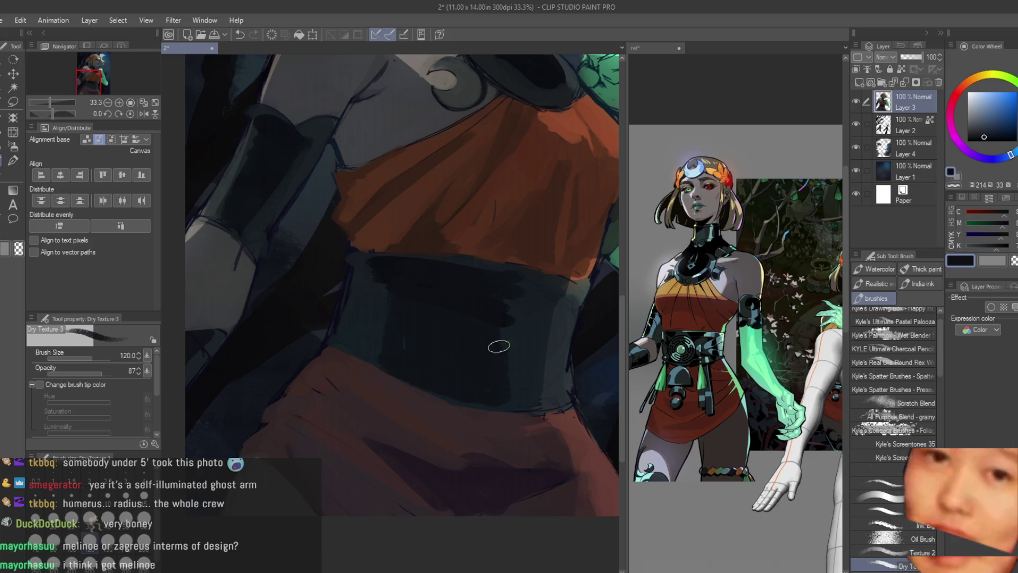
# Sample further slate and greyer blue tones from the belt and halve the brush size to 60
pyautogui.keyDown('alt'); pyautogui.click(503, 290); pyautogui.keyUp('alt')
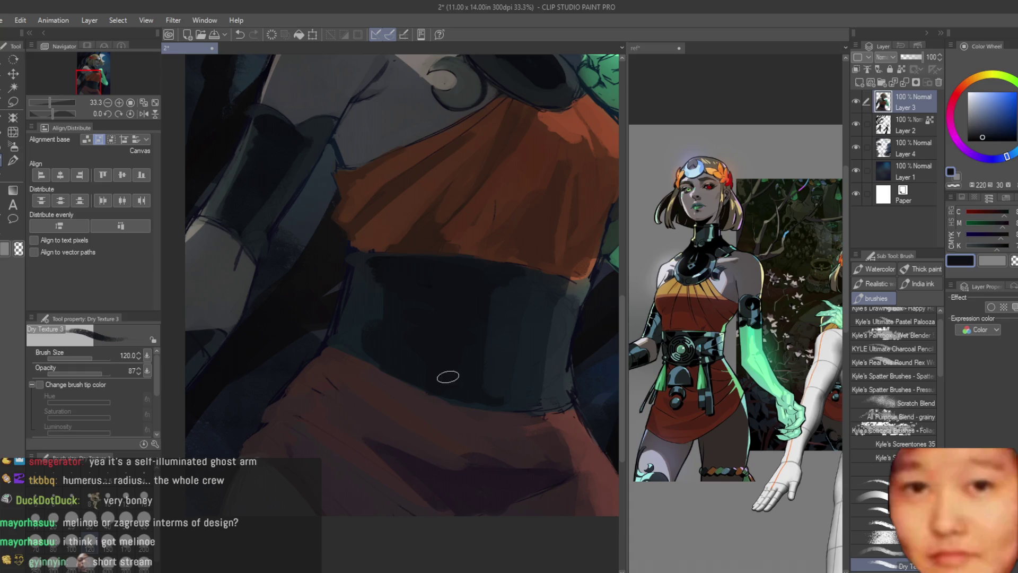
pyautogui.keyDown('alt'); pyautogui.click(448, 376); pyautogui.keyUp('alt')
pyautogui.scroll(-3, 536, 326)
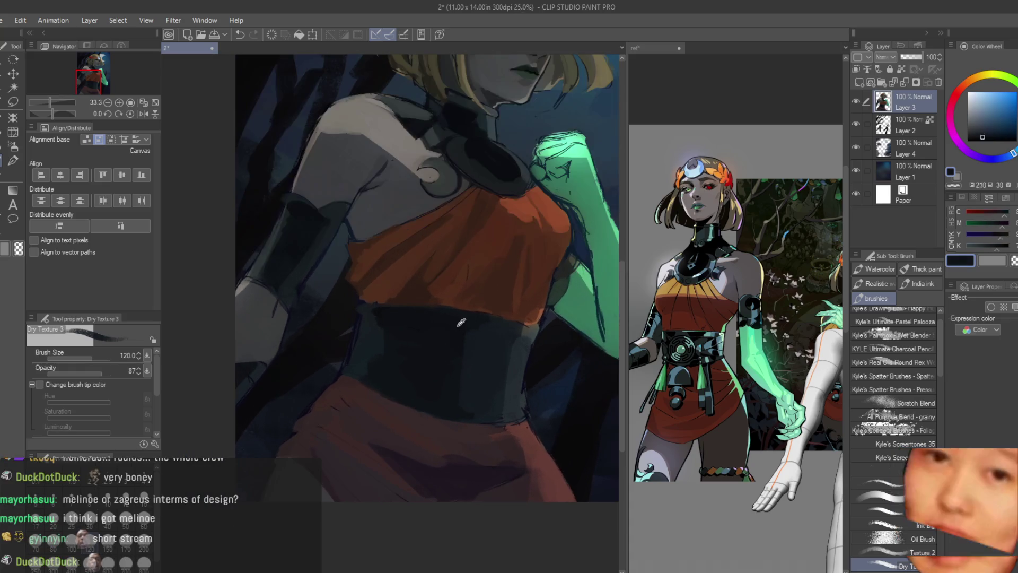
pyautogui.scroll(-3, 499, 329)
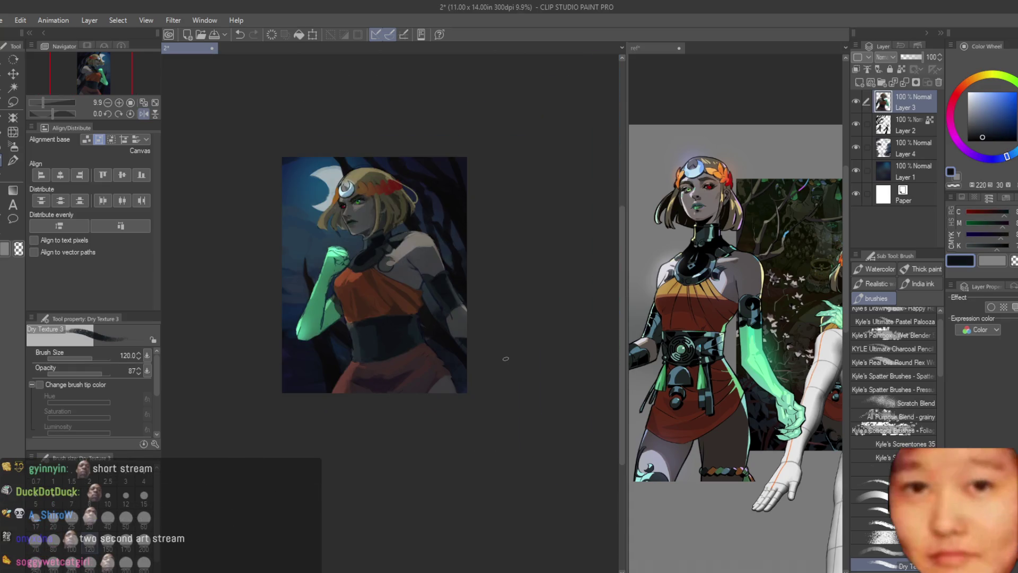
pyautogui.scroll(6, 415, 308)
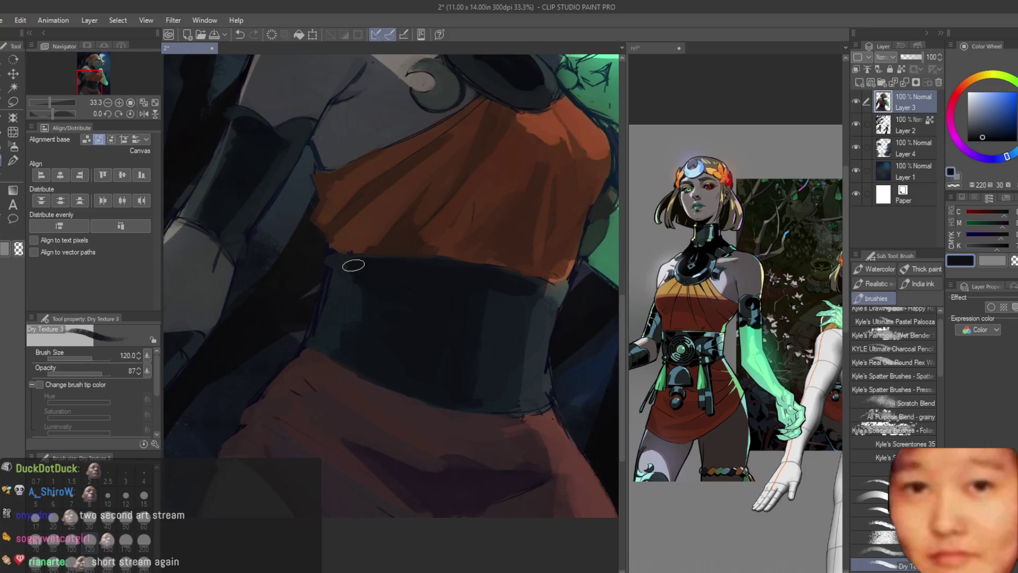
pyautogui.scroll(1, 338, 275)
pyautogui.keyDown('alt'); pyautogui.click(340, 259); pyautogui.keyUp('alt')
pyautogui.keyDown('alt'); pyautogui.click(418, 264); pyautogui.keyUp('alt')
pyautogui.moveTo(297, 304); pyautogui.dragTo(409, 352)
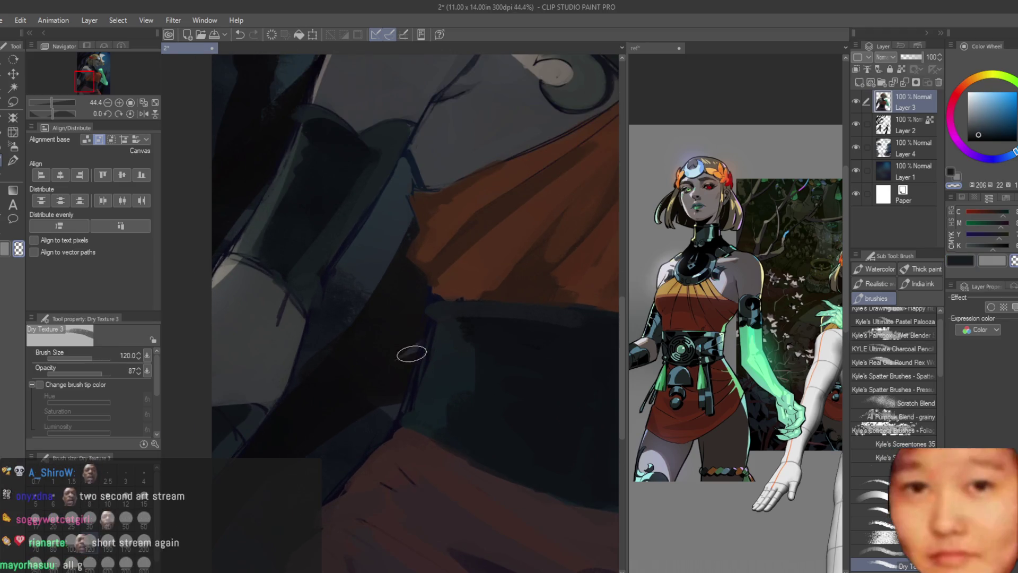
pyautogui.press('[')
pyautogui.press('[')
pyautogui.press('[')
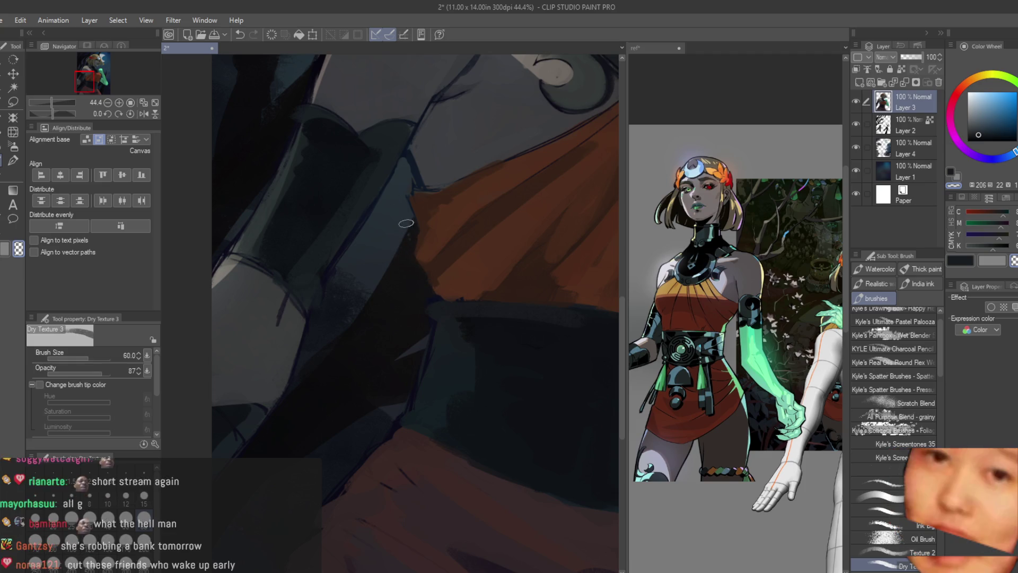
# Save the painting with Ctrl+S and mirror the canvas view to check the drawing
pyautogui.hotkey('ctrl', 's')
pyautogui.scroll(-5, 411, 181)
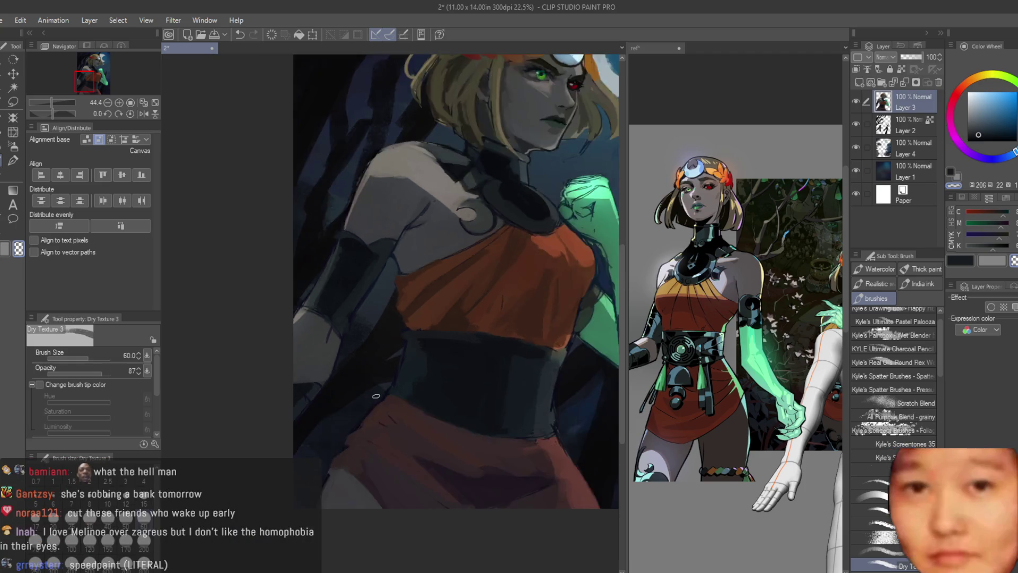
pyautogui.scroll(2, 478, 249)
pyautogui.press('h')
pyautogui.press('h')
pyautogui.press('h')
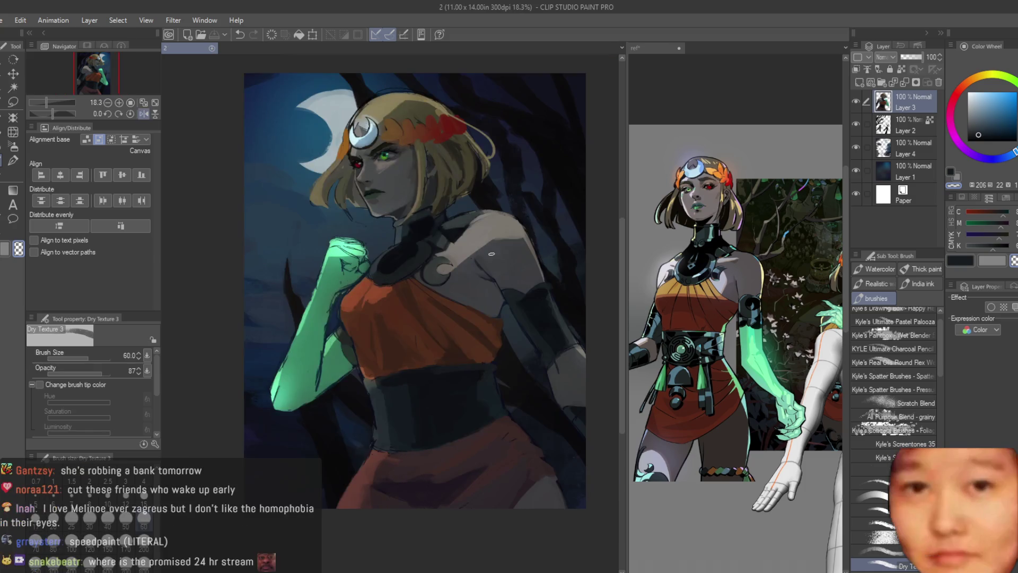
pyautogui.scroll(4, 521, 143)
pyautogui.scroll(2, 520, 143)
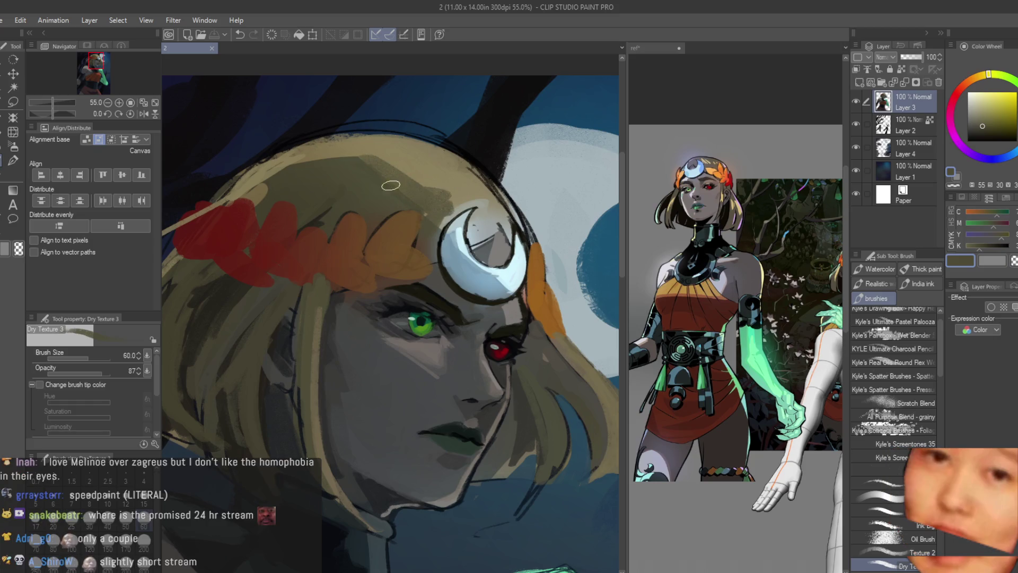
pyautogui.keyDown('alt'); pyautogui.click(409, 159); pyautogui.keyUp('alt')
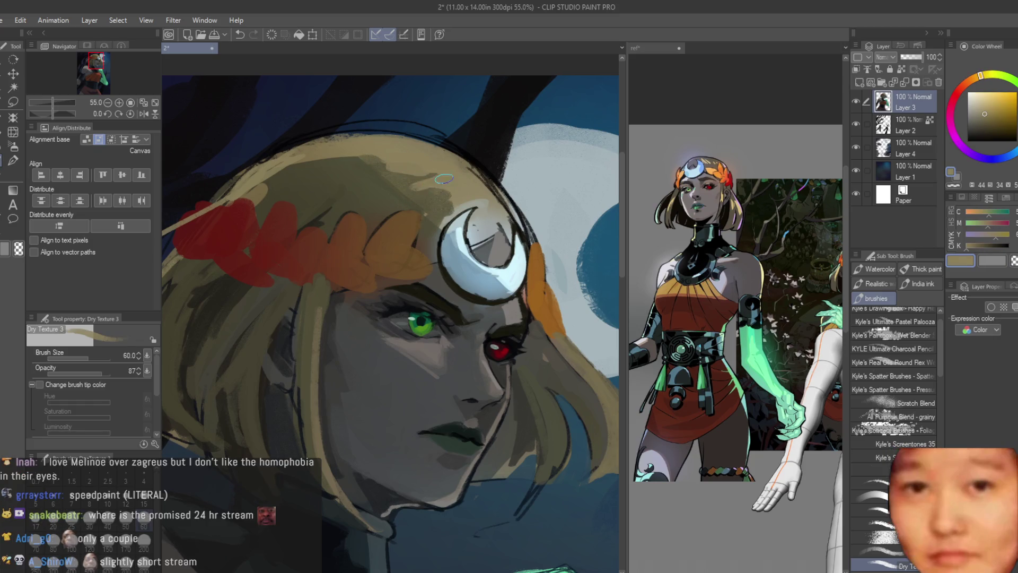
pyautogui.scroll(-5, 446, 180)
pyautogui.scroll(3, 459, 209)
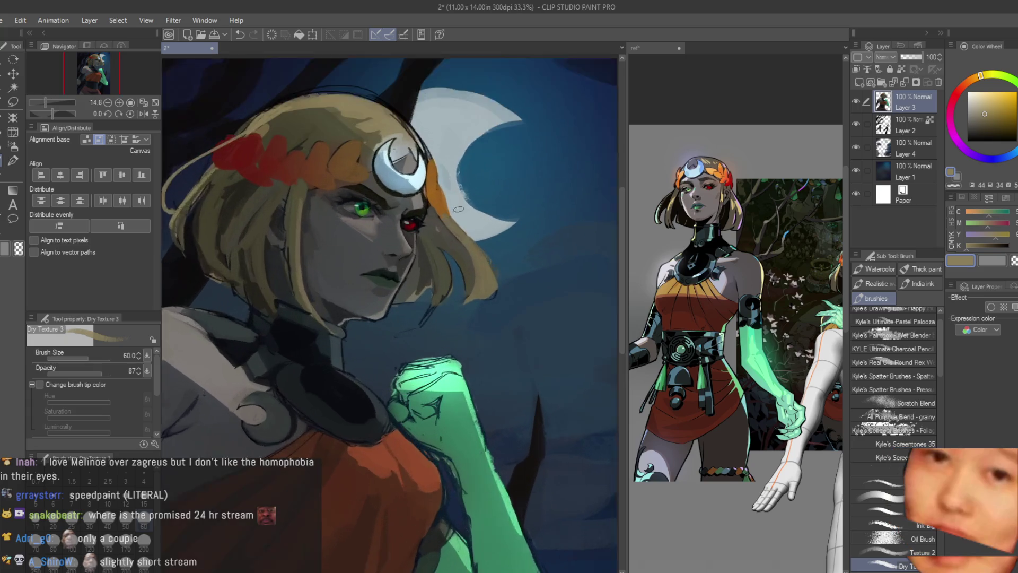
pyautogui.scroll(1, 459, 209)
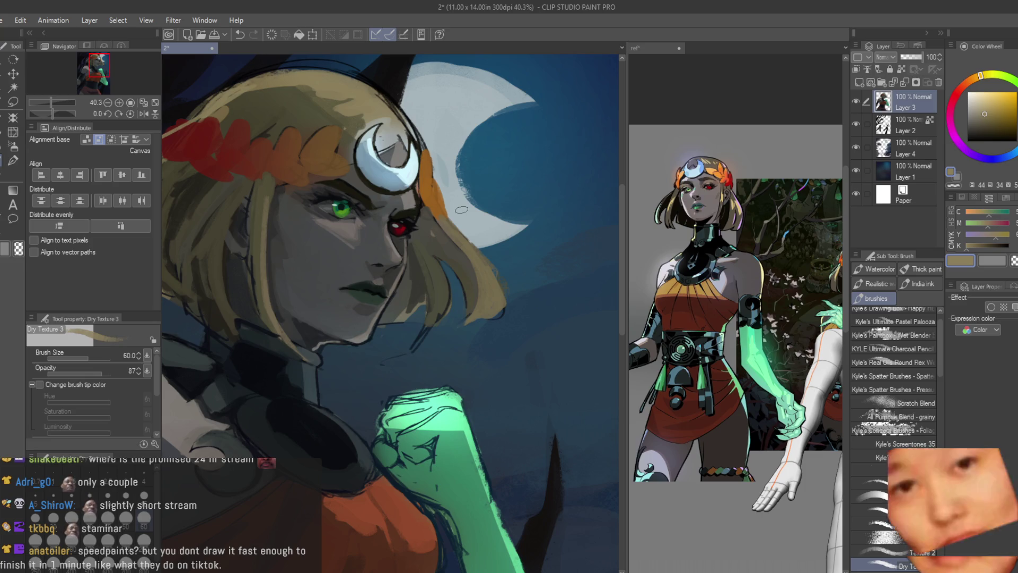
pyautogui.scroll(-2, 544, 313)
pyautogui.scroll(2, 321, 122)
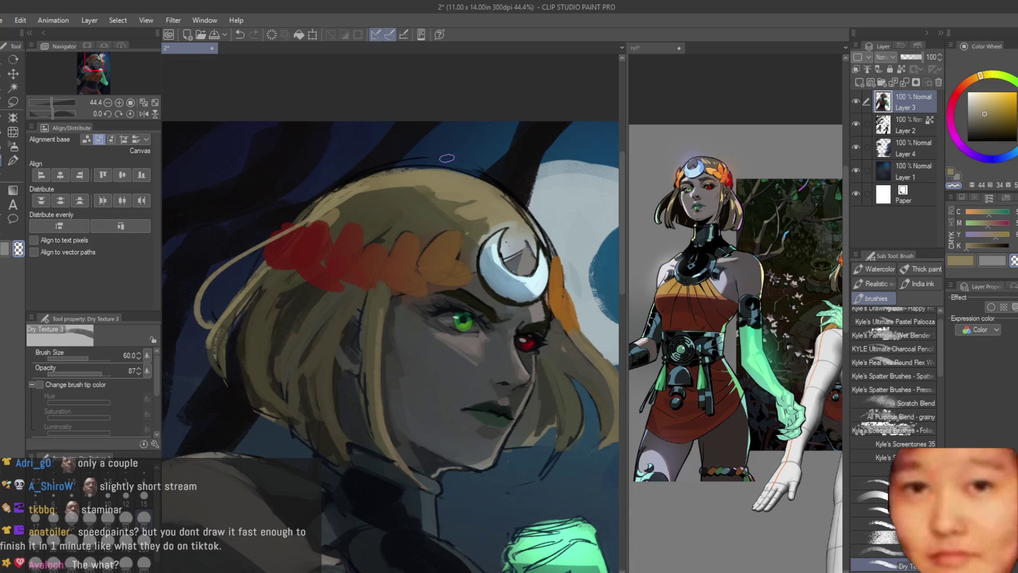
pyautogui.scroll(-3, 320, 152)
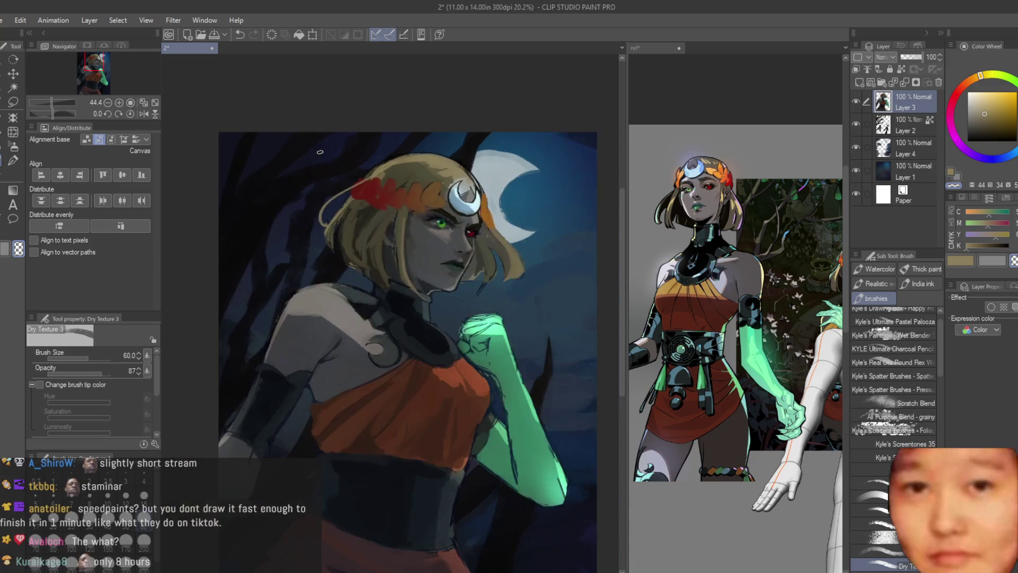
pyautogui.scroll(-2, 481, 242)
pyautogui.scroll(4, 339, 244)
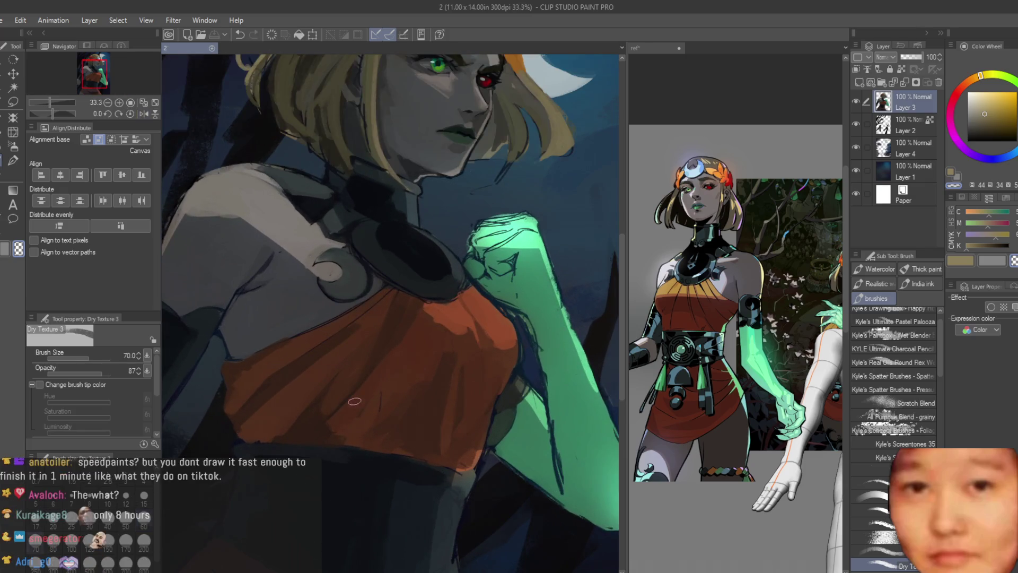
# Eyedrop the dress orange and paint an orange stroke over the dress
pyautogui.scroll(1, 452, 302)
pyautogui.keyDown('alt'); pyautogui.click(452, 302); pyautogui.keyUp('alt')
pyautogui.moveTo(451, 303)
pyautogui.mouseDown()
pyautogui.moveTo(438, 318)
pyautogui.moveTo(448, 320)
pyautogui.mouseUp()
pyautogui.scroll(-8, 447, 320)
pyautogui.scroll(1, 552, 375)
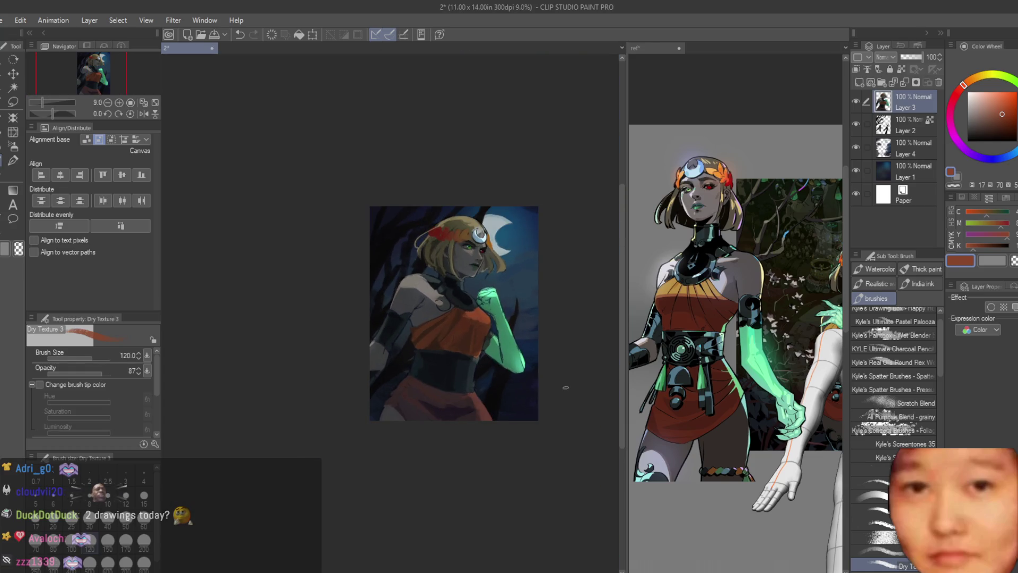
pyautogui.scroll(5, 490, 342)
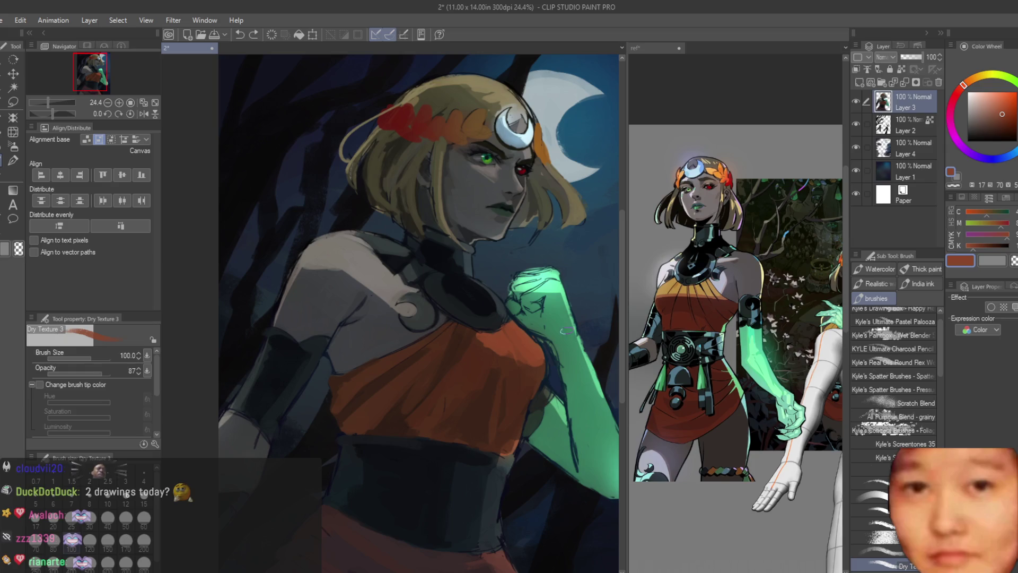
pyautogui.scroll(-3, 695, 397)
pyautogui.scroll(5, 462, 332)
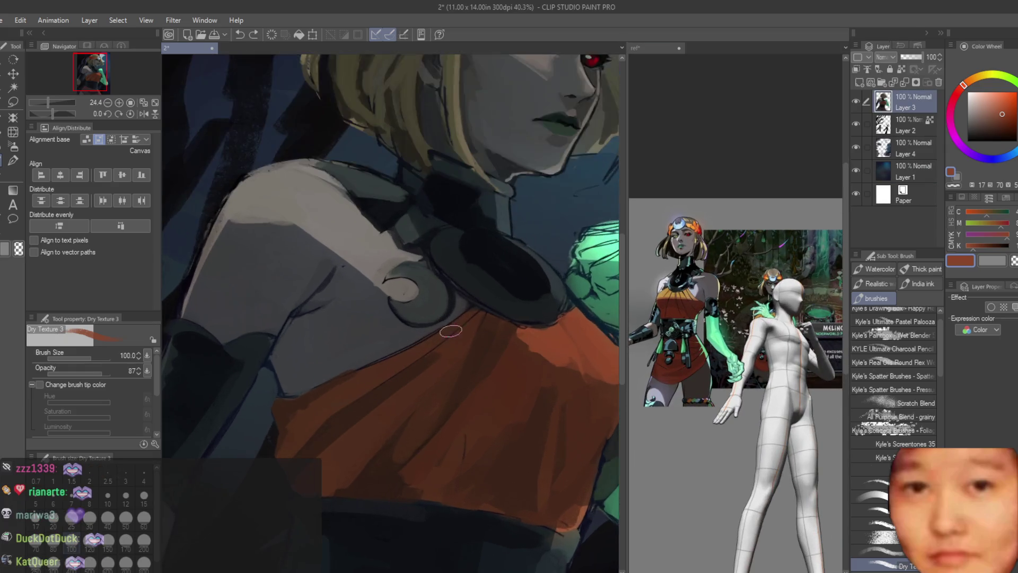
pyautogui.scroll(-2, 460, 411)
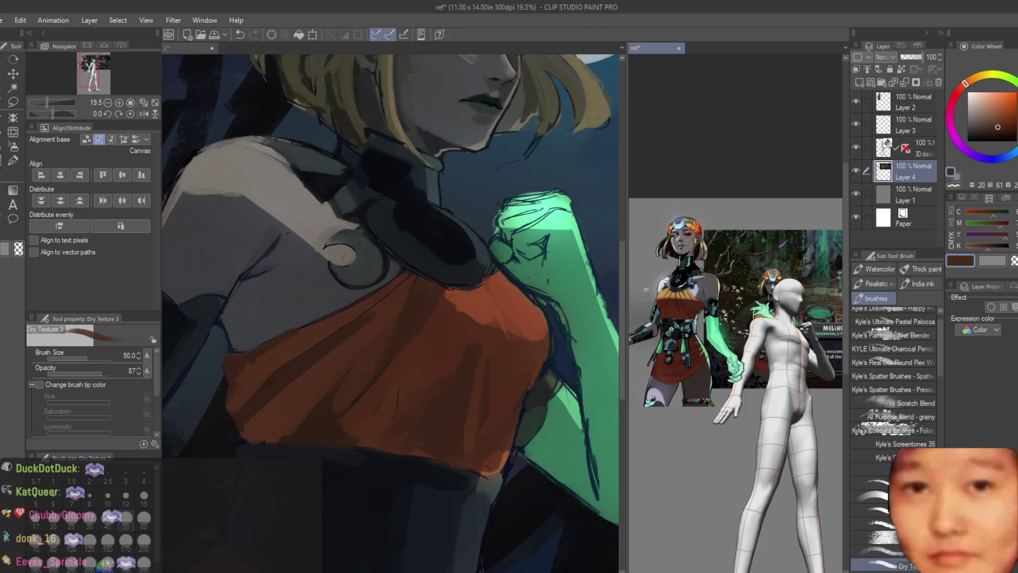
pyautogui.scroll(5, 658, 281)
pyautogui.scroll(2, 549, 289)
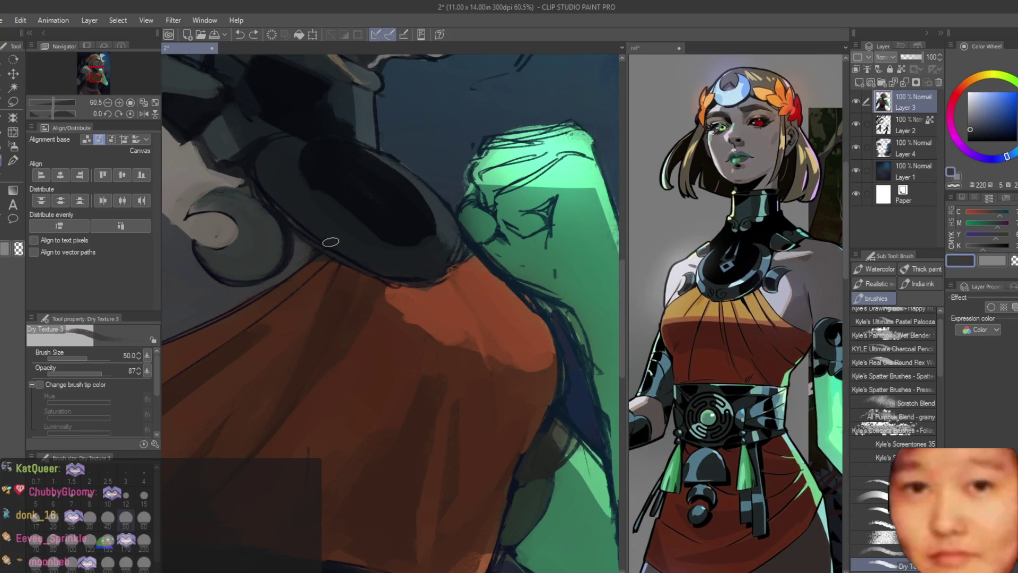
# Paint a dark stroke and a light grey stroke along the collar edge, then resample the dress orange
pyautogui.moveTo(548, 298)
pyautogui.mouseDown()
pyautogui.moveTo(531, 287)
pyautogui.moveTo(517, 298)
pyautogui.mouseUp()
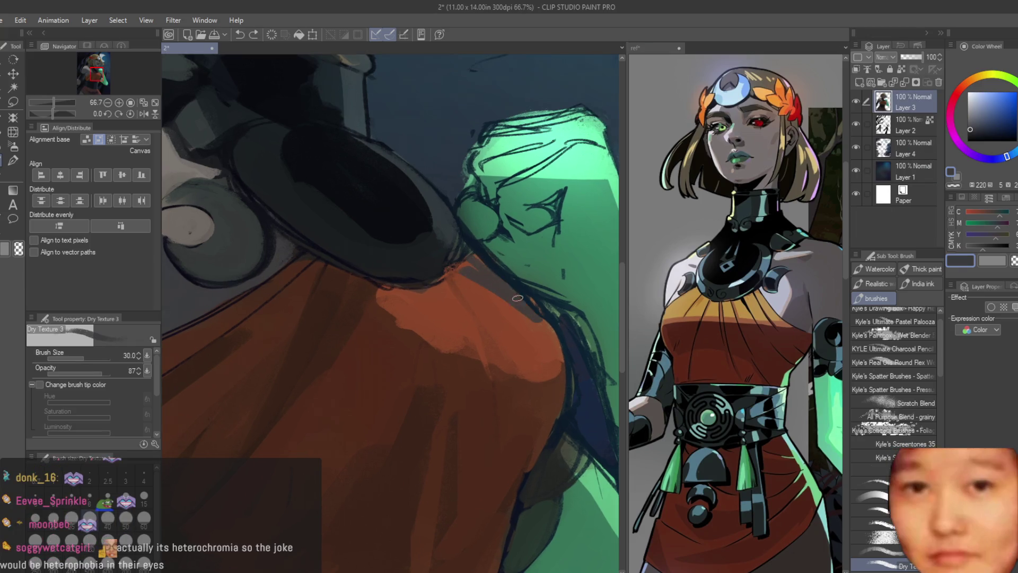
pyautogui.keyDown('alt'); pyautogui.click(445, 272); pyautogui.keyUp('alt')
pyautogui.scroll(1, 444, 272)
pyautogui.moveTo(451, 260)
pyautogui.mouseDown()
pyautogui.moveTo(530, 324)
pyautogui.moveTo(446, 281)
pyautogui.mouseUp()
pyautogui.keyDown('alt'); pyautogui.click(512, 327); pyautogui.keyUp('alt')
# Flip the canvas horizontally to check the composition, then flip it back
pyautogui.press('h')
pyautogui.scroll(-5, 512, 327)
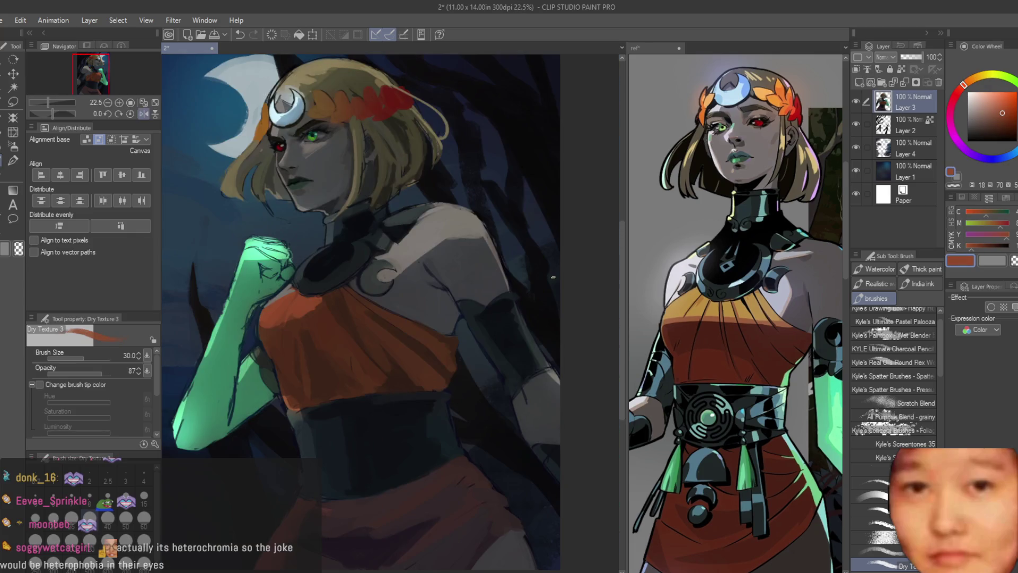
pyautogui.scroll(2, 324, 245)
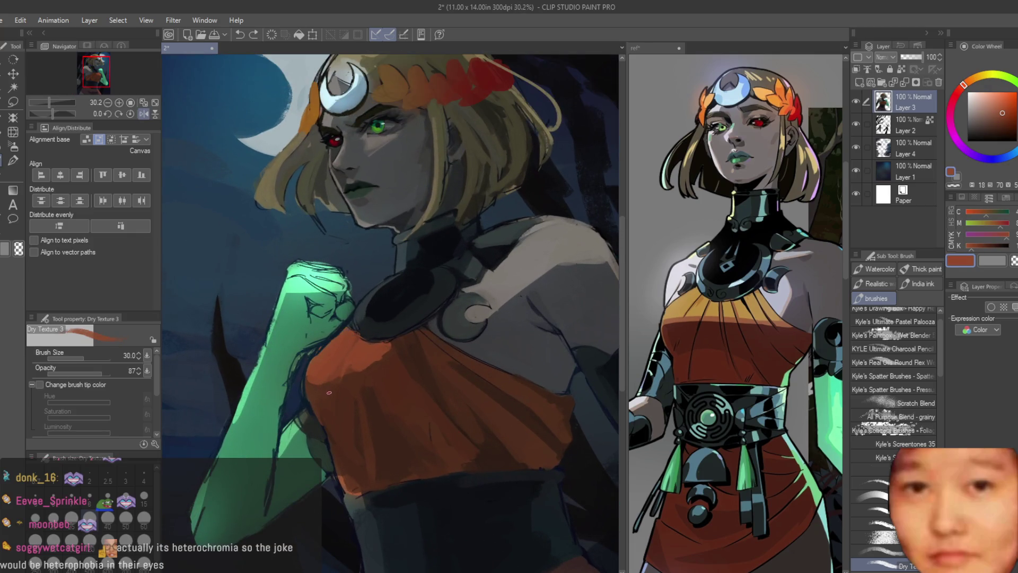
pyautogui.scroll(-4, 338, 404)
pyautogui.press('h')
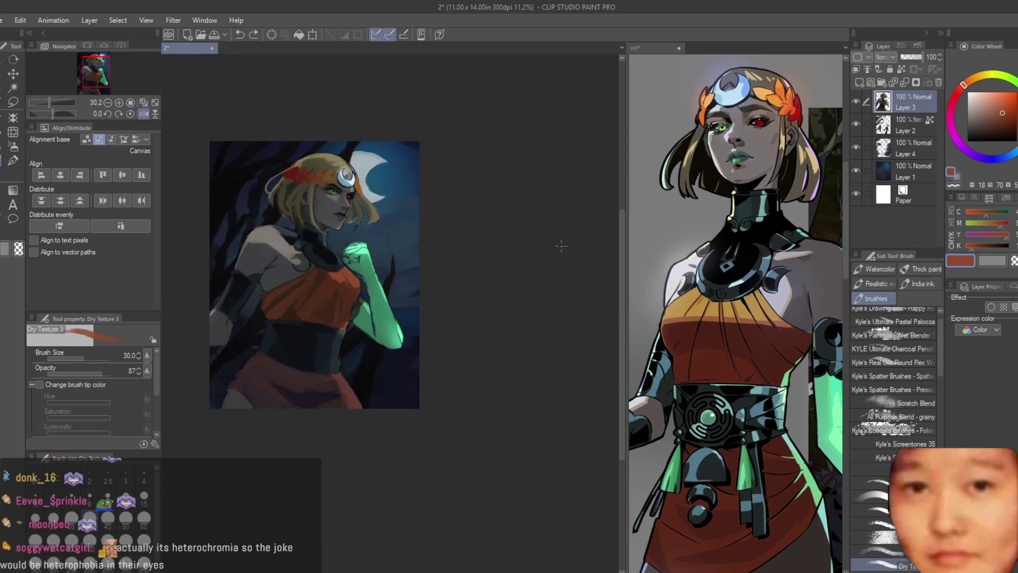
pyautogui.scroll(8, 577, 244)
pyautogui.scroll(-3, 767, 293)
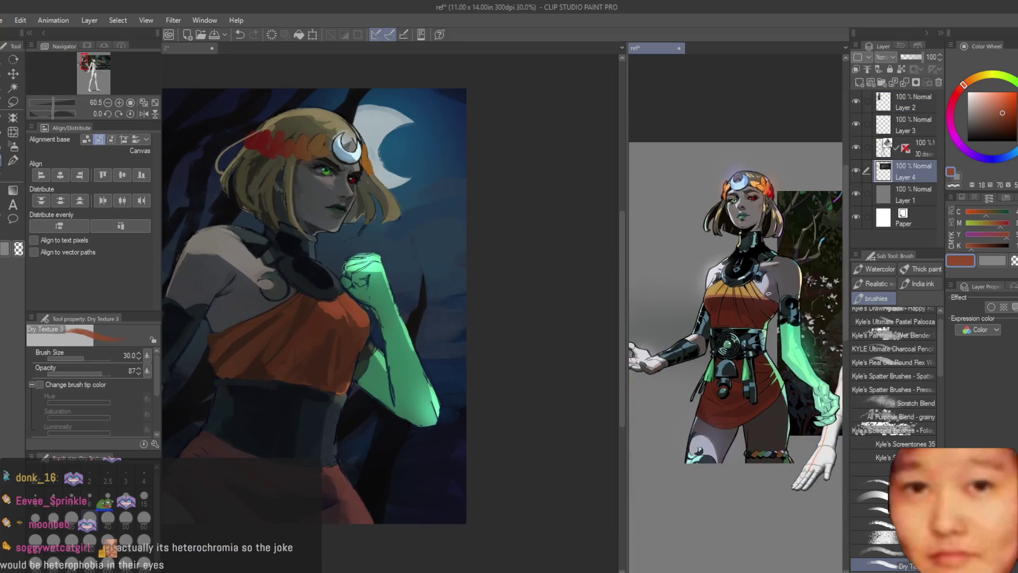
pyautogui.scroll(2, 767, 293)
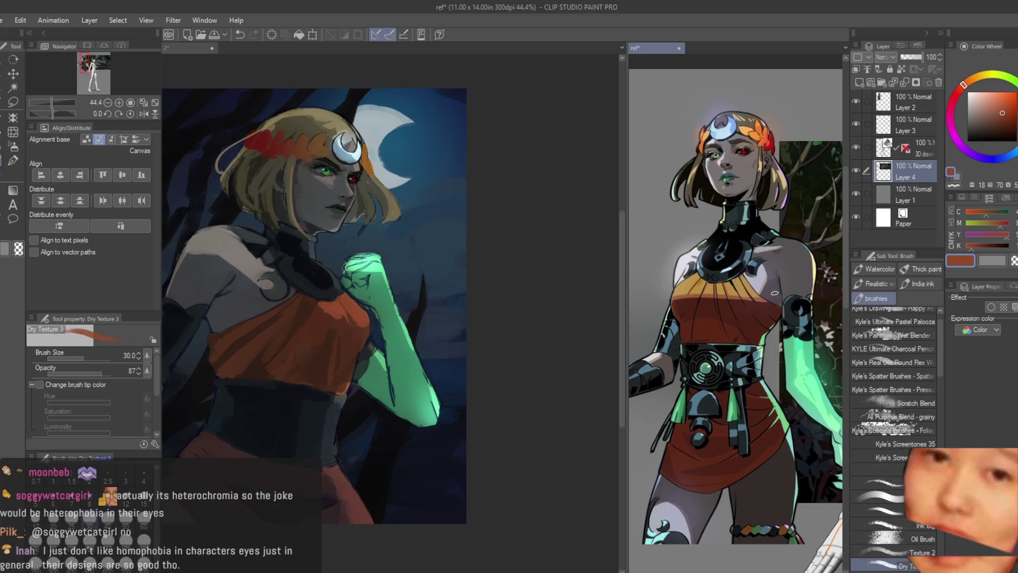
pyautogui.scroll(-1, 775, 292)
pyautogui.scroll(2, 732, 309)
pyautogui.scroll(-2, 371, 291)
pyautogui.scroll(2, 424, 266)
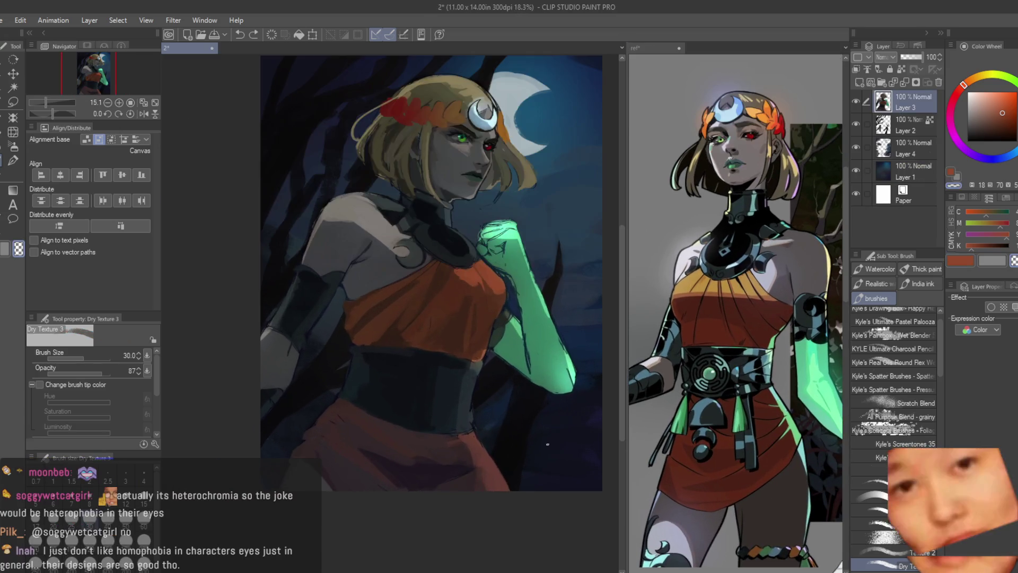
# Paint a dark circular emblem with a dark centre dot on the waist belt
pyautogui.scroll(3, 440, 381)
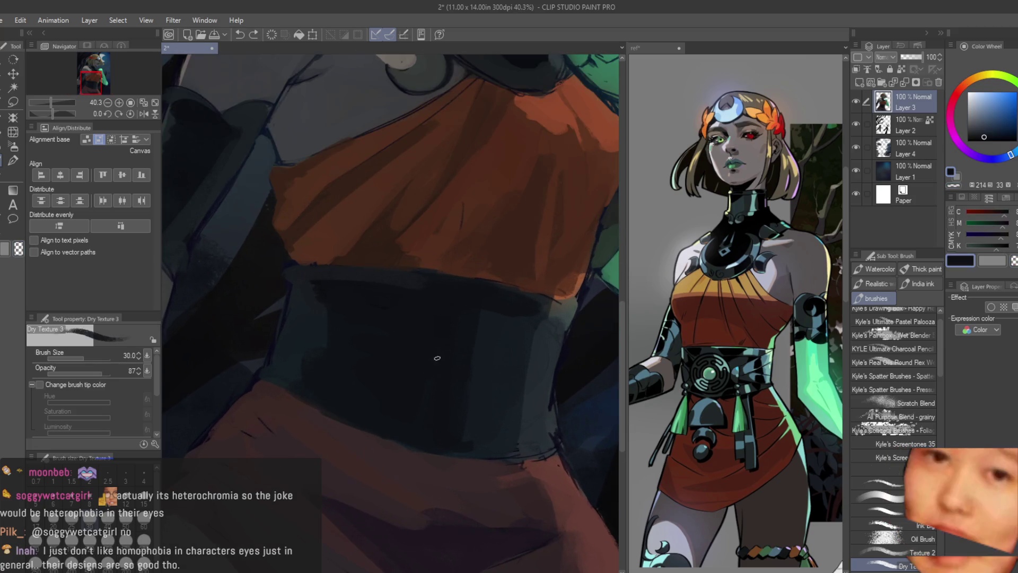
pyautogui.scroll(-2, 438, 320)
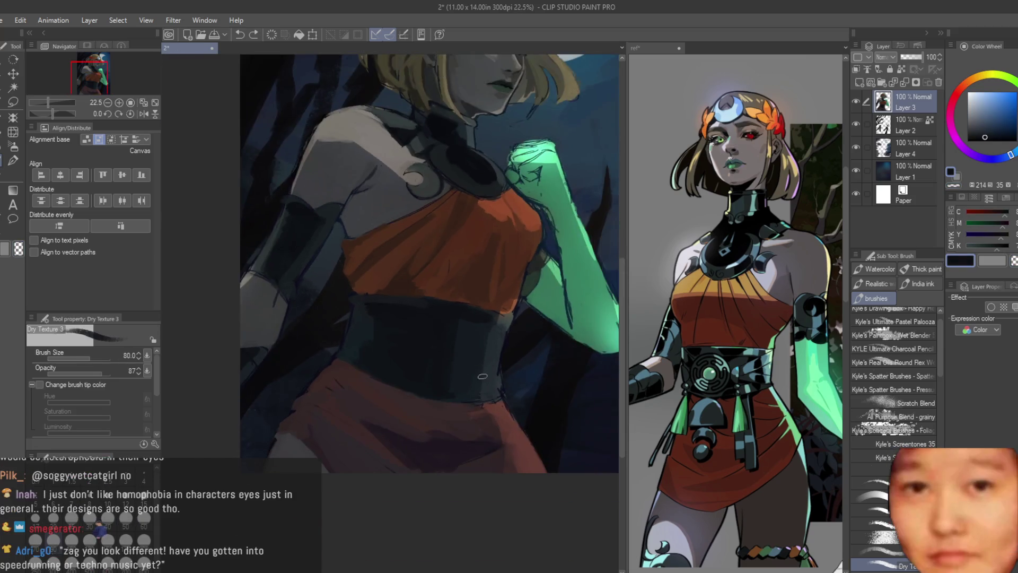
pyautogui.scroll(1, 507, 312)
pyautogui.click(126, 517)
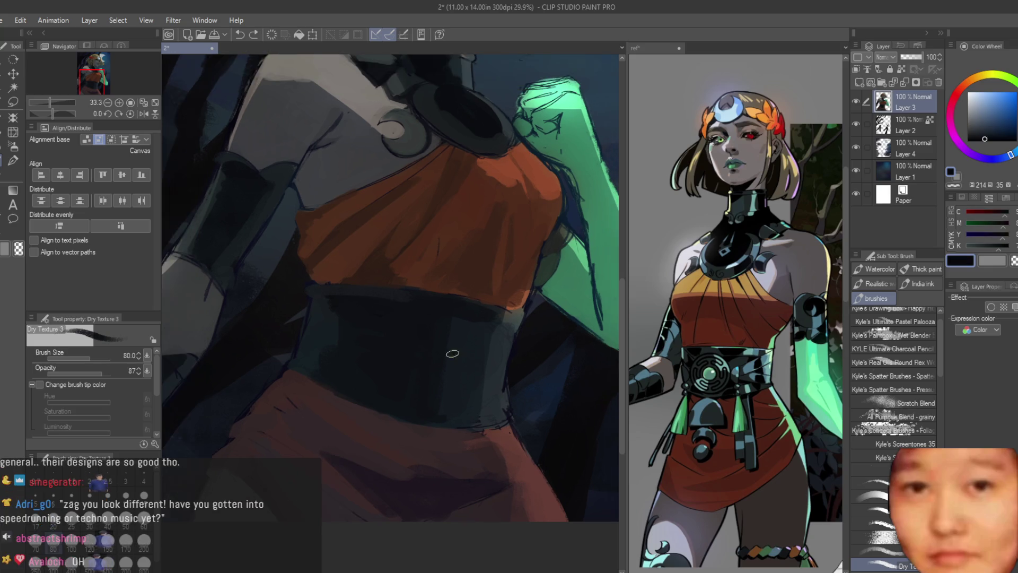
pyautogui.moveTo(471, 339)
pyautogui.mouseDown()
pyautogui.moveTo(412, 345)
pyautogui.moveTo(486, 357)
pyautogui.mouseUp()
pyautogui.hotkey('ctrl', 'z')
pyautogui.hotkey('ctrl', 'z')
pyautogui.moveTo(405, 341); pyautogui.dragTo(474, 370)
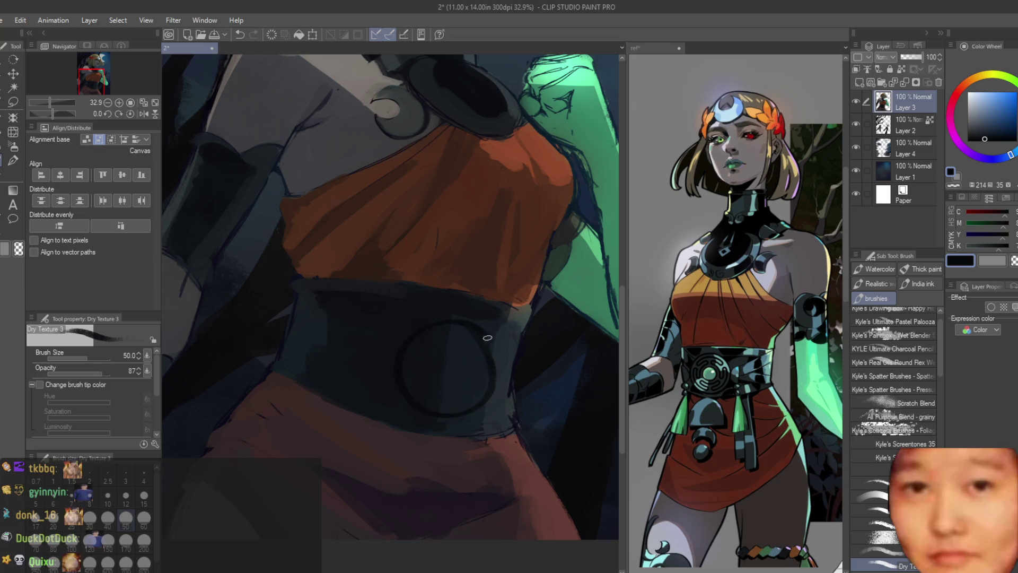
pyautogui.press(']')
pyautogui.press(']')
pyautogui.press(']')
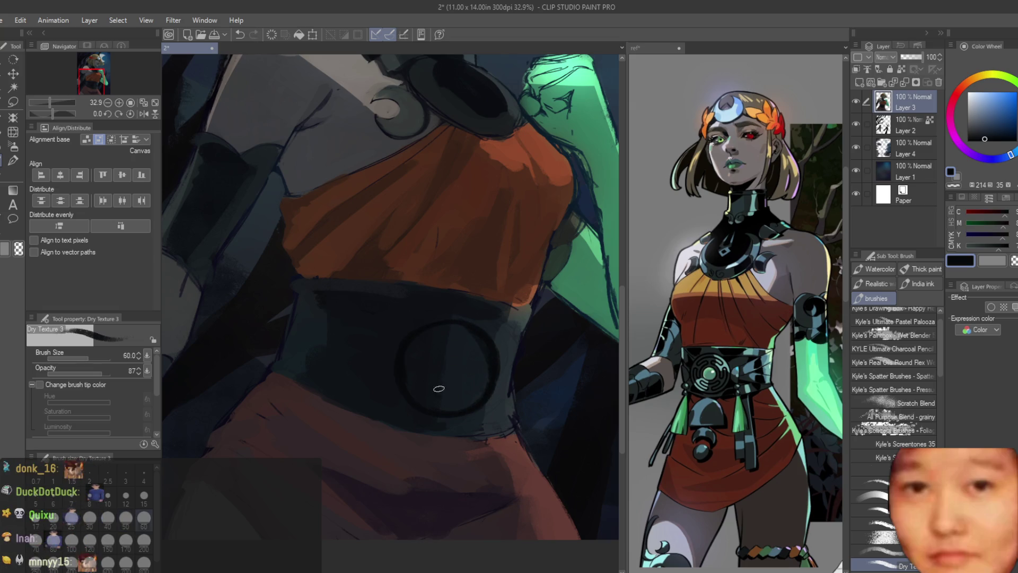
pyautogui.moveTo(454, 367); pyautogui.dragTo(452, 359)
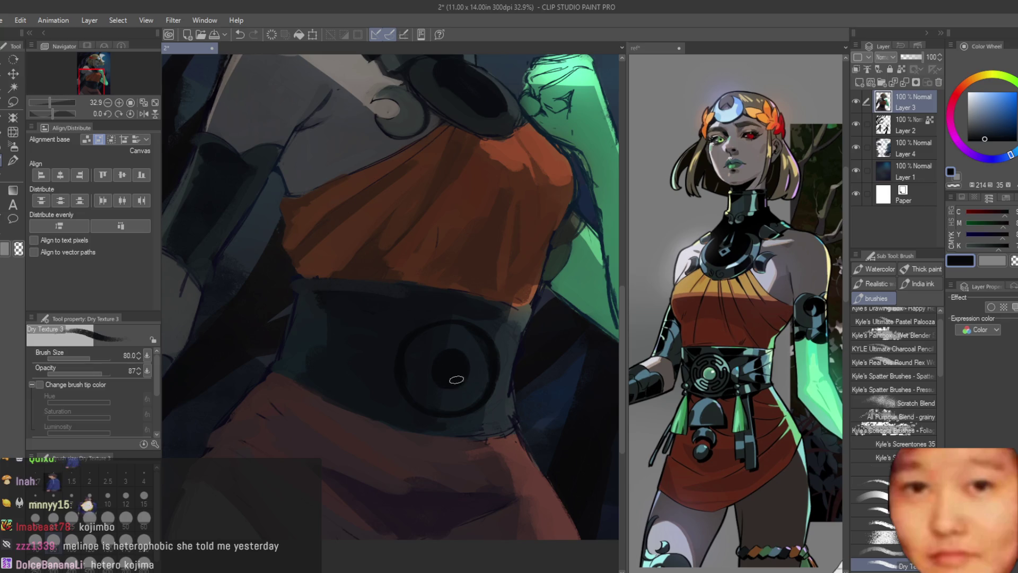
# Eyedrop a dark purple, the skirt's dark red and a dark blue-grey from the painting
pyautogui.scroll(-4, 448, 367)
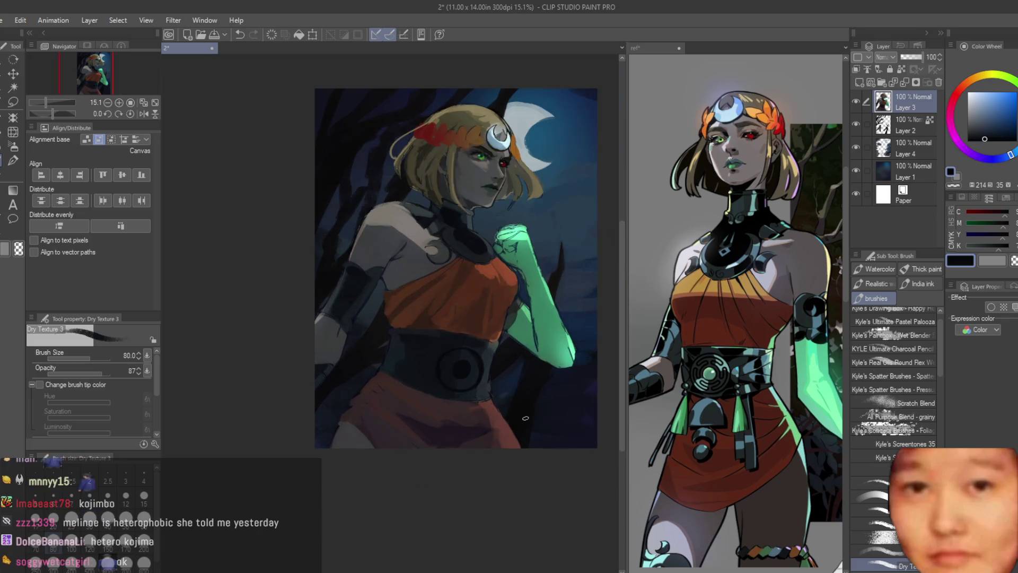
pyautogui.scroll(3, 467, 387)
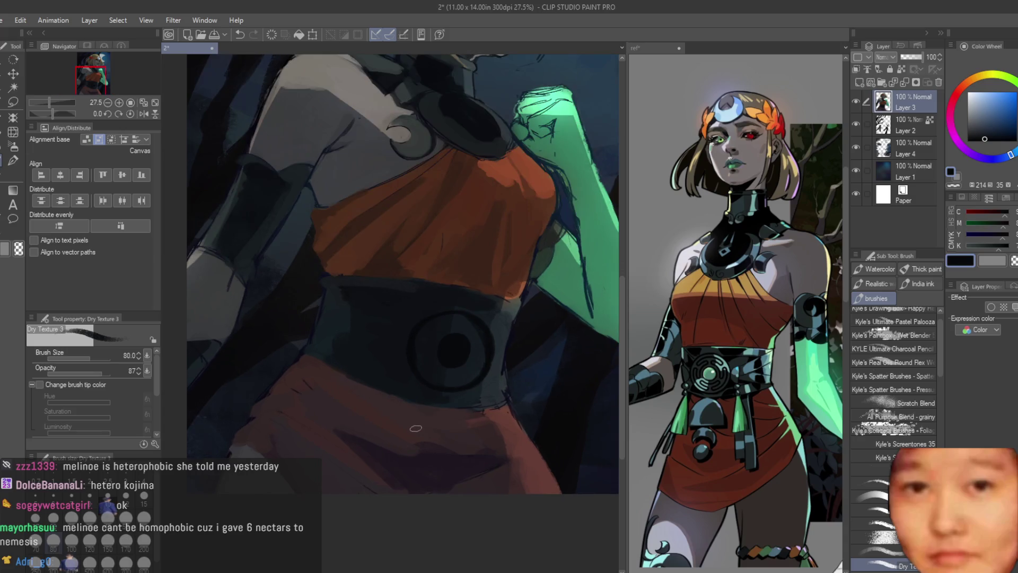
pyautogui.scroll(1, 426, 462)
pyautogui.keyDown('alt'); pyautogui.click(405, 449); pyautogui.keyUp('alt')
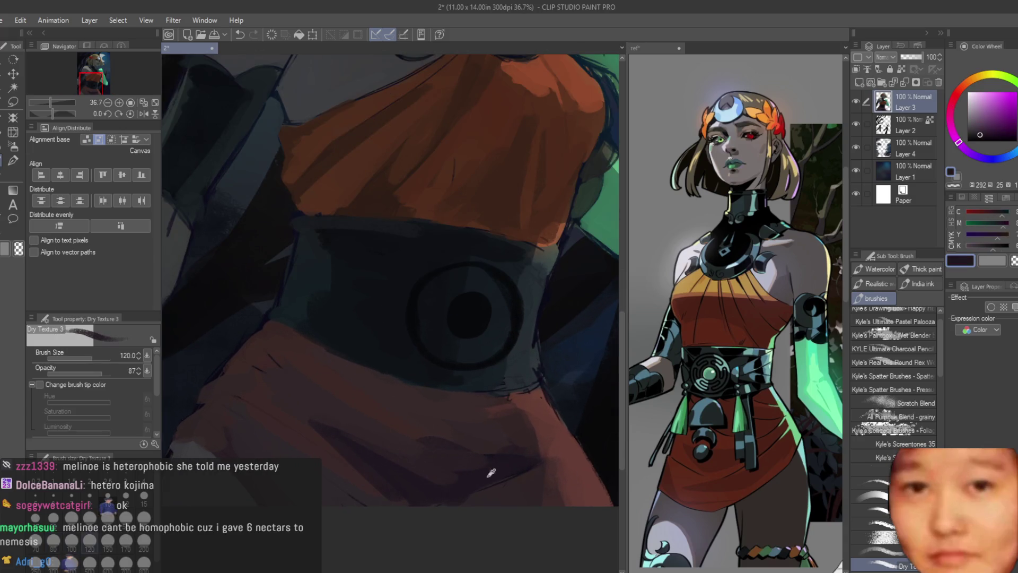
pyautogui.keyDown('alt'); pyautogui.click(565, 461); pyautogui.keyUp('alt')
pyautogui.keyDown('alt'); pyautogui.click(551, 449); pyautogui.keyUp('alt')
pyautogui.keyDown('alt'); pyautogui.click(570, 480); pyautogui.keyUp('alt')
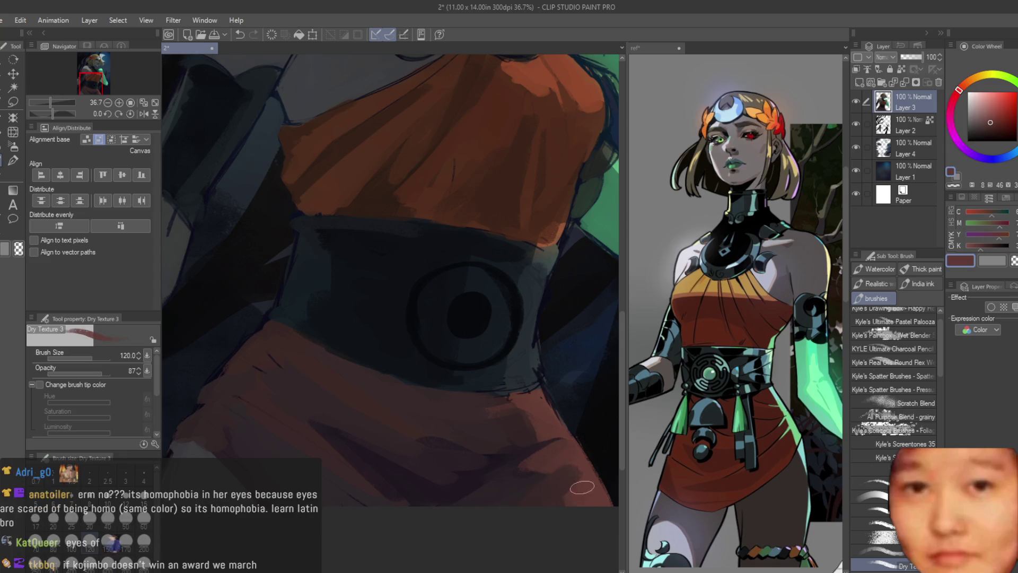
pyautogui.keyDown('alt'); pyautogui.click(216, 456); pyautogui.keyUp('alt')
# Sample a dark pinkish red from the skirt and a dark navy, then nudge it bluer
pyautogui.scroll(-1, 318, 238)
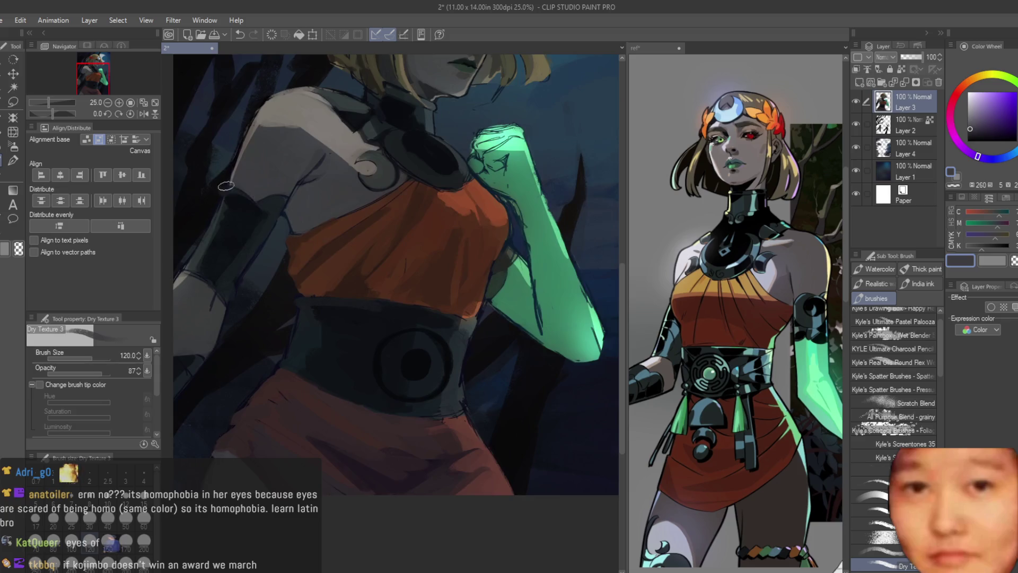
pyautogui.scroll(3, 325, 166)
pyautogui.scroll(2, 299, 469)
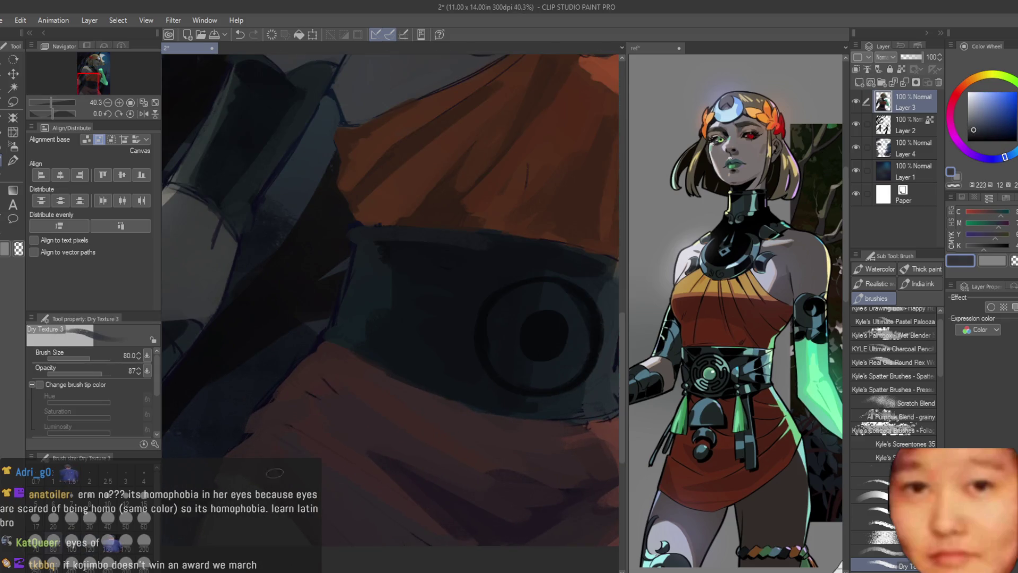
pyautogui.keyDown('alt'); pyautogui.click(493, 442); pyautogui.keyUp('alt')
pyautogui.scroll(-3, 493, 442)
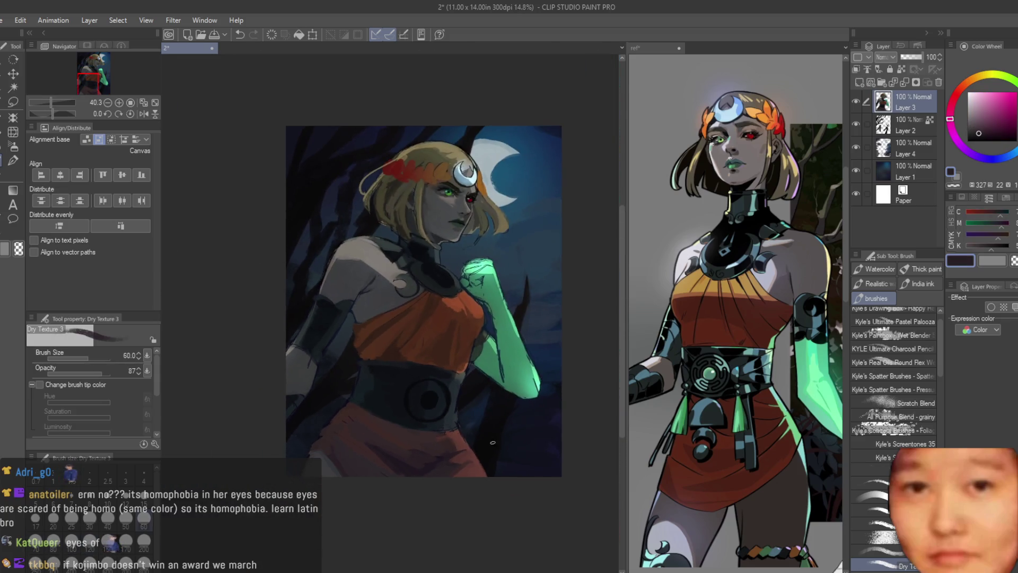
pyautogui.keyDown('alt'); pyautogui.click(352, 456); pyautogui.keyUp('alt')
pyautogui.scroll(3, 352, 456)
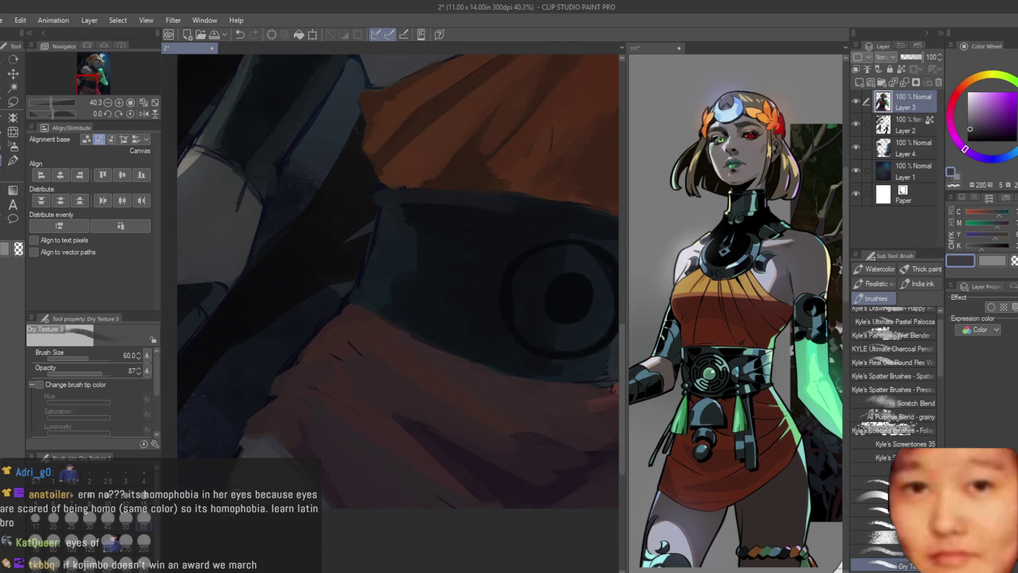
pyautogui.scroll(-4, 460, 400)
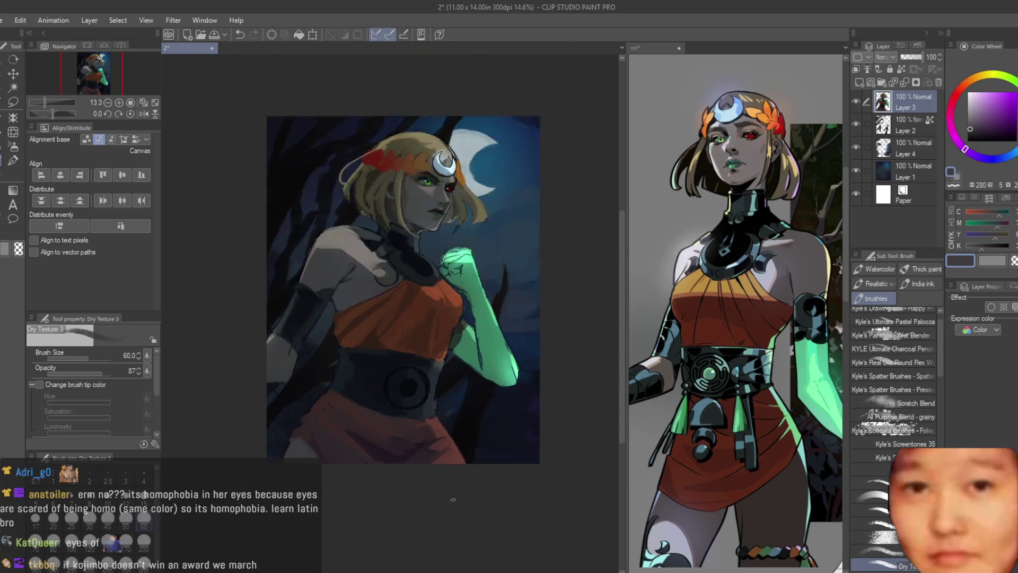
pyautogui.scroll(1, 451, 461)
pyautogui.scroll(3, 316, 170)
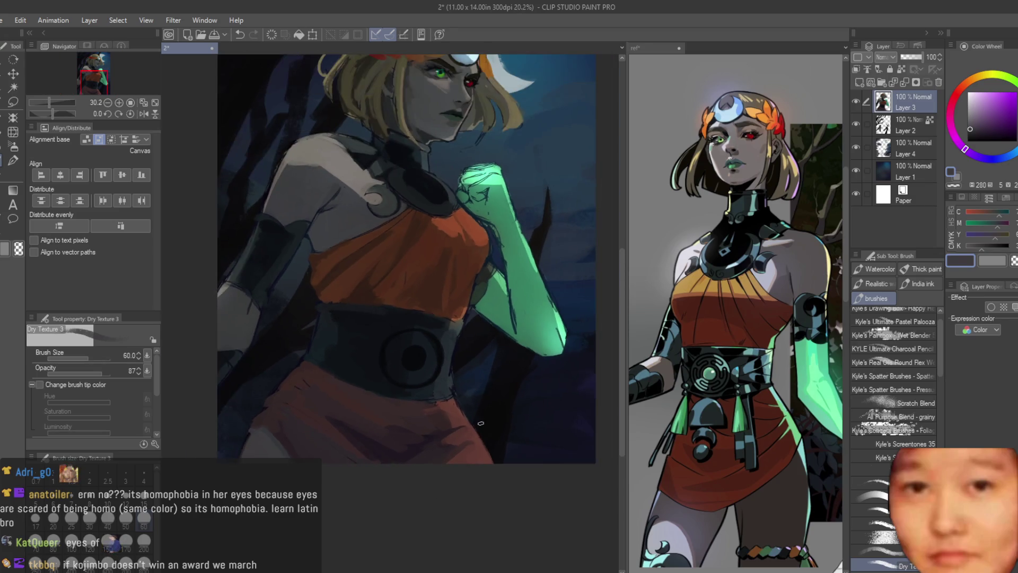
pyautogui.keyDown('alt'); pyautogui.click(365, 239); pyautogui.keyUp('alt')
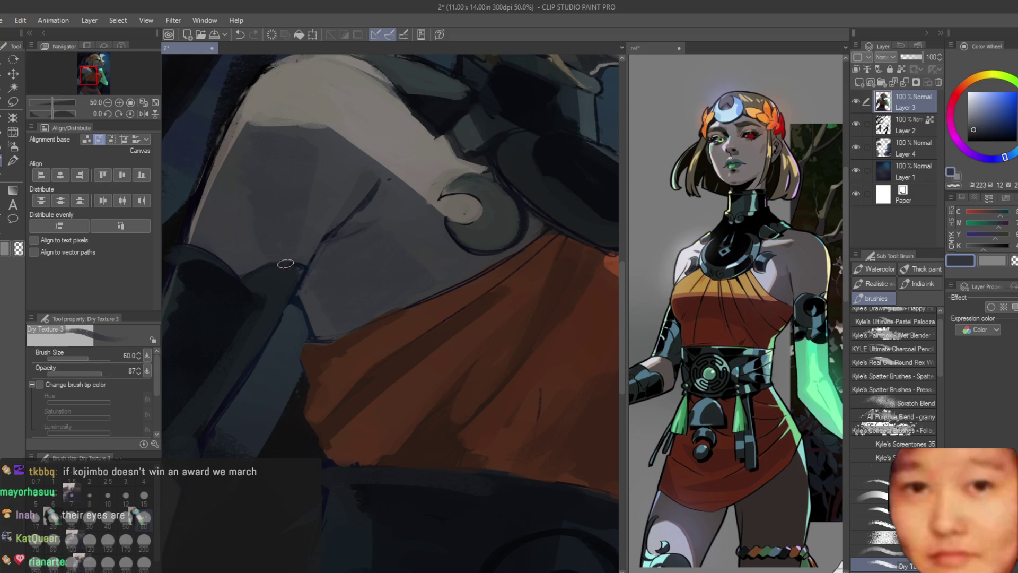
# Mirror the canvas and sample dark, lighter and muted magenta reds from the skirt
pyautogui.scroll(-6, 285, 264)
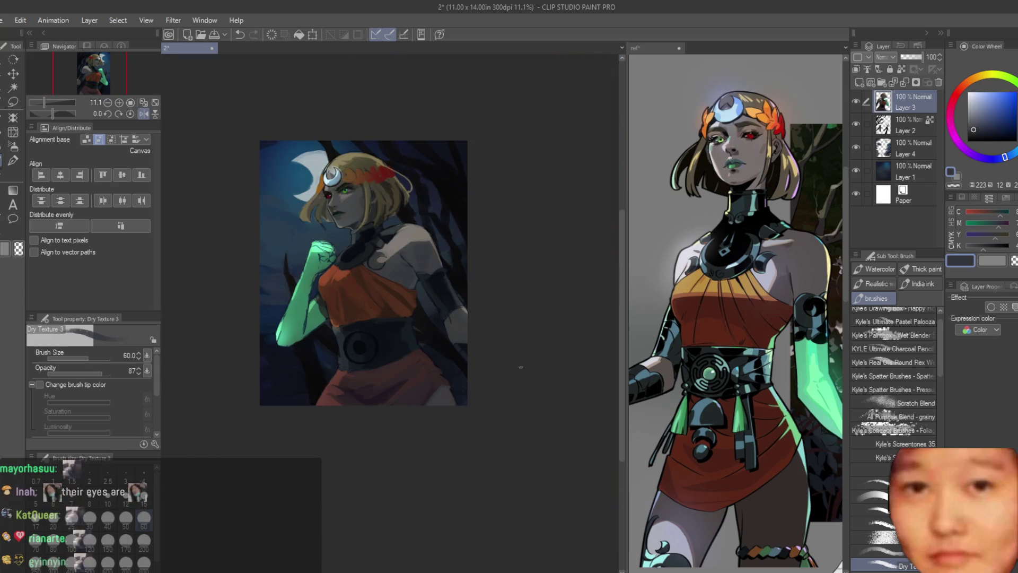
pyautogui.press('h')
pyautogui.scroll(2, 395, 338)
pyautogui.scroll(1, 517, 429)
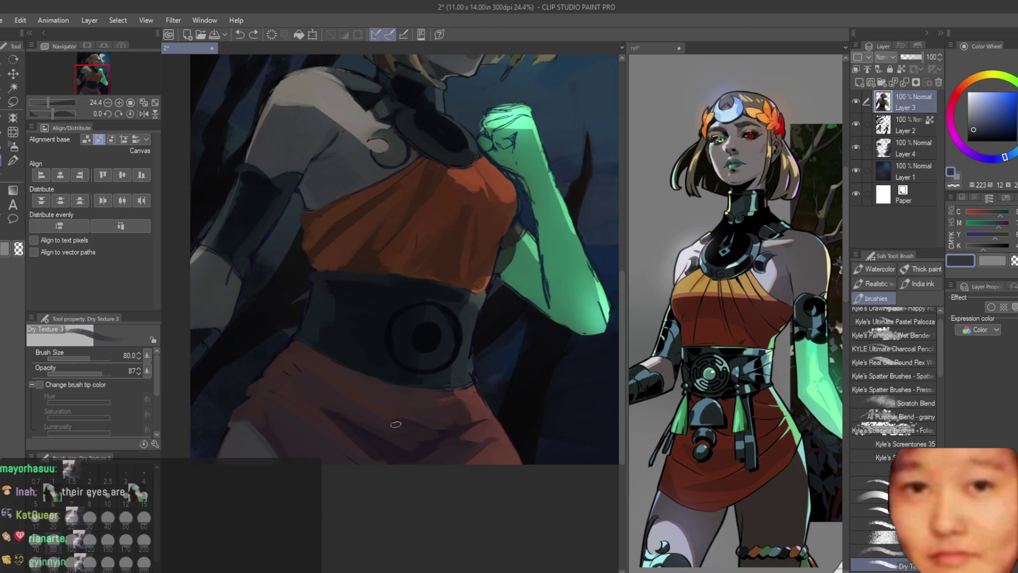
pyautogui.scroll(1, 396, 424)
pyautogui.keyDown('alt'); pyautogui.click(355, 431); pyautogui.keyUp('alt')
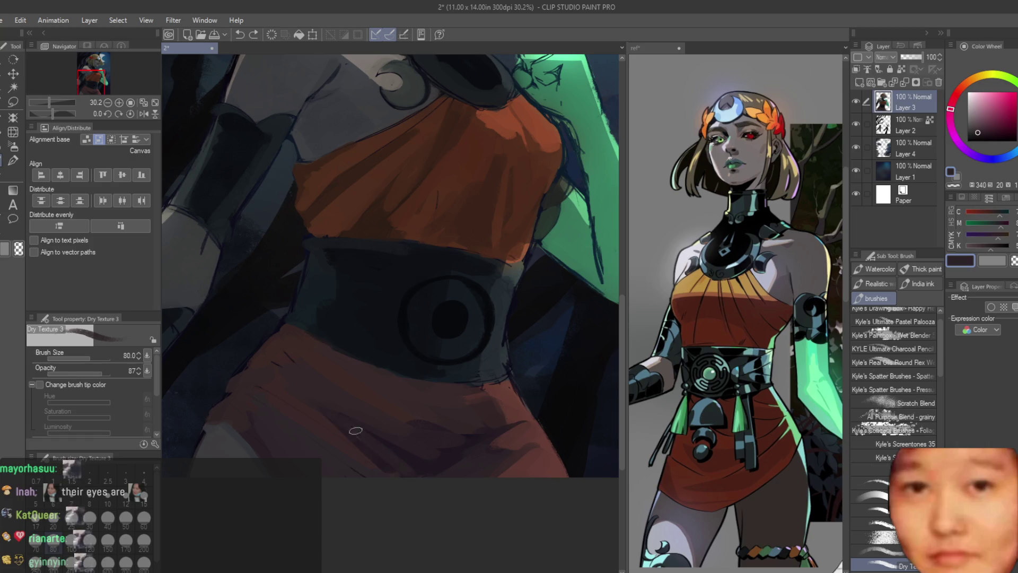
pyautogui.keyDown('alt'); pyautogui.click(395, 447); pyautogui.keyUp('alt')
pyautogui.scroll(1, 297, 345)
pyautogui.keyDown('alt'); pyautogui.click(332, 393); pyautogui.keyUp('alt')
# Shift the colour to a darker brownish red by adjusting its hue and value
pyautogui.keyDown('alt'); pyautogui.click(263, 344); pyautogui.keyUp('alt')
pyautogui.keyDown('alt'); pyautogui.click(278, 340); pyautogui.keyUp('alt')
pyautogui.keyDown('alt'); pyautogui.click(269, 367); pyautogui.keyUp('alt')
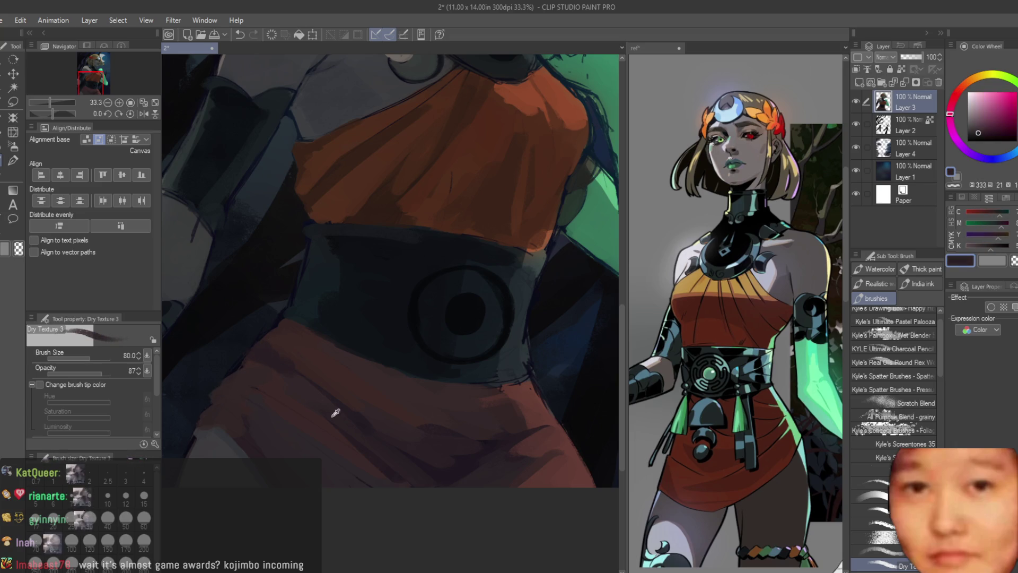
pyautogui.keyDown('alt'); pyautogui.click(247, 435); pyautogui.keyUp('alt')
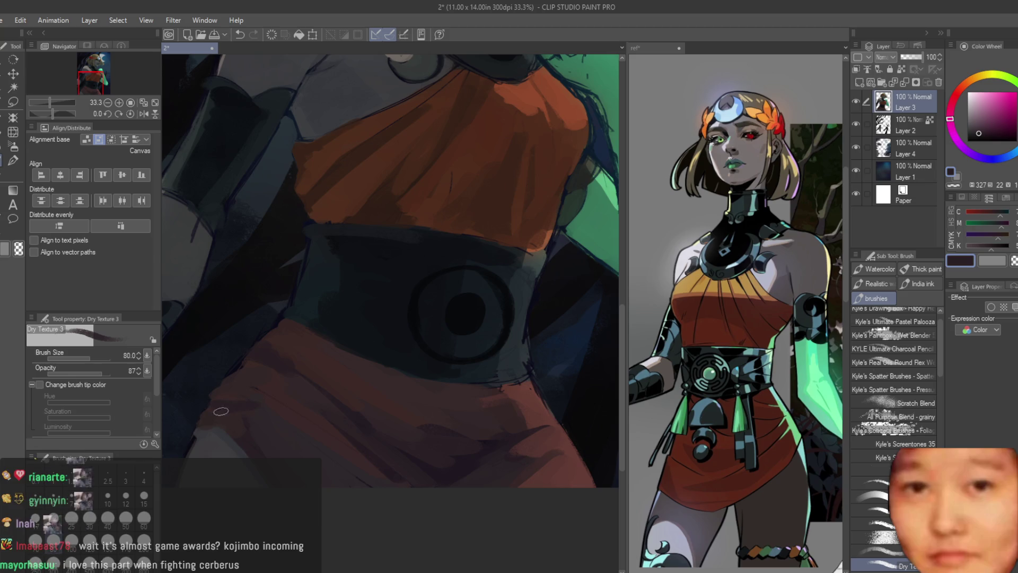
pyautogui.keyDown('alt'); pyautogui.click(249, 397); pyautogui.keyUp('alt')
# Mirror the canvas back and choose a muted green on the Color Wheel
pyautogui.scroll(-5, 286, 395)
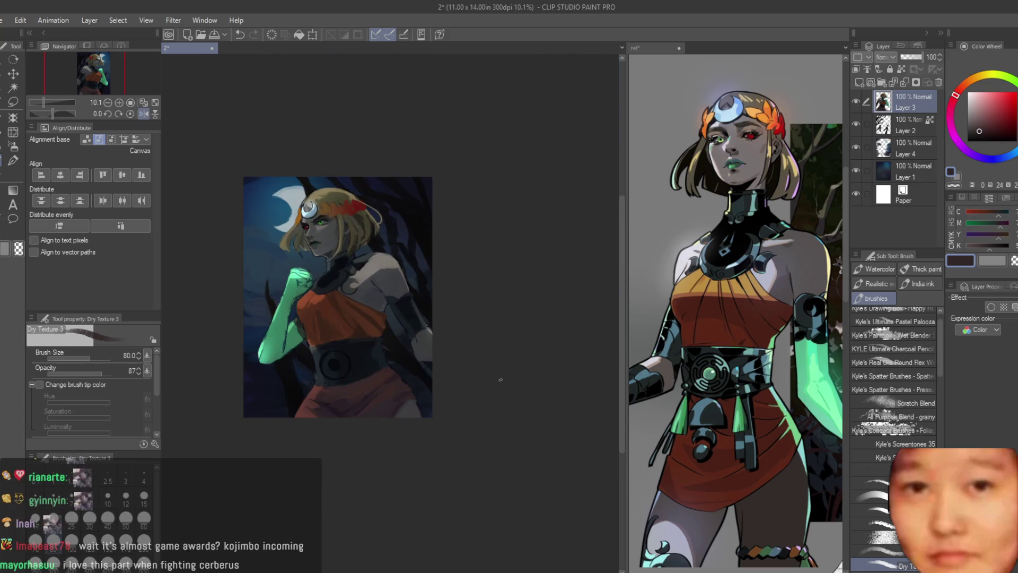
pyautogui.press('h')
pyautogui.scroll(3, 550, 178)
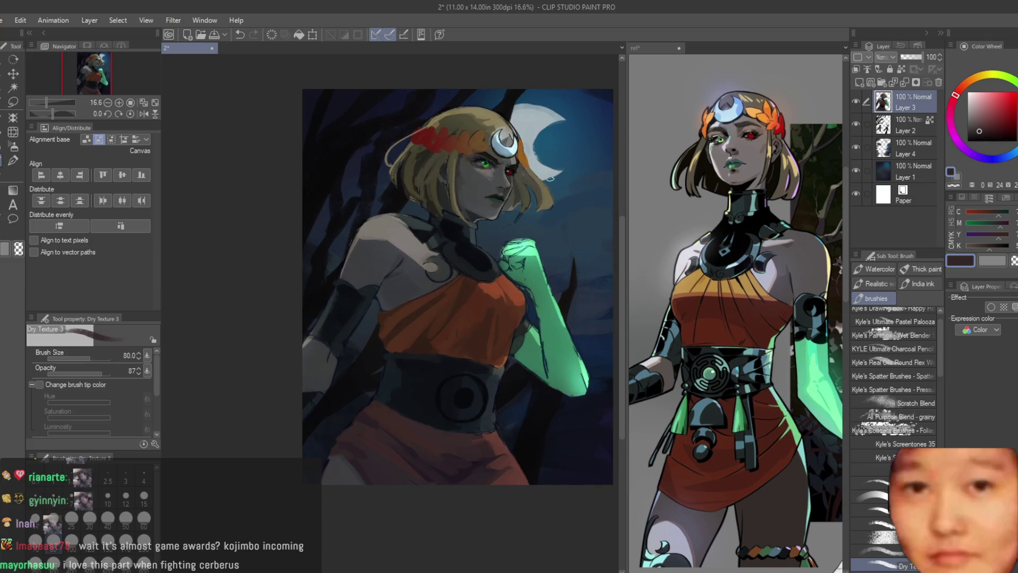
pyautogui.scroll(3, 482, 427)
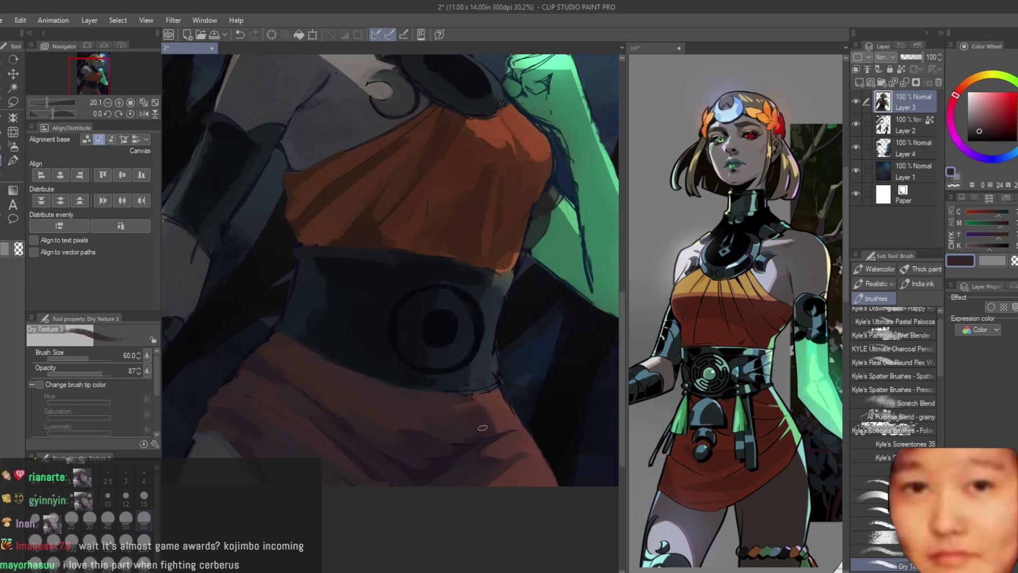
pyautogui.scroll(2, 469, 427)
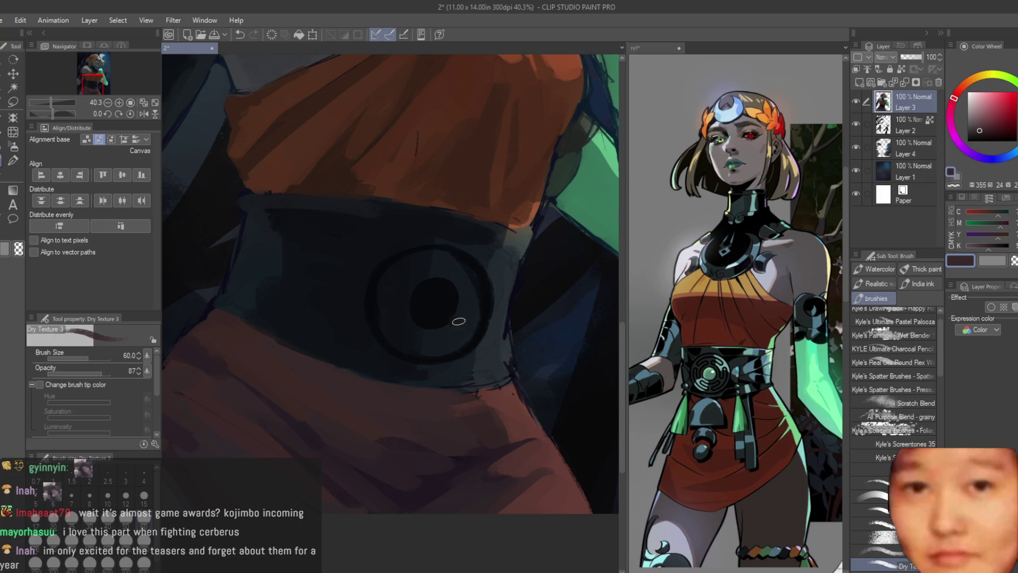
pyautogui.scroll(2, 440, 361)
pyautogui.scroll(-2, 435, 374)
pyautogui.keyDown('alt'); pyautogui.click(530, 106); pyautogui.keyUp('alt')
pyautogui.scroll(2, 407, 371)
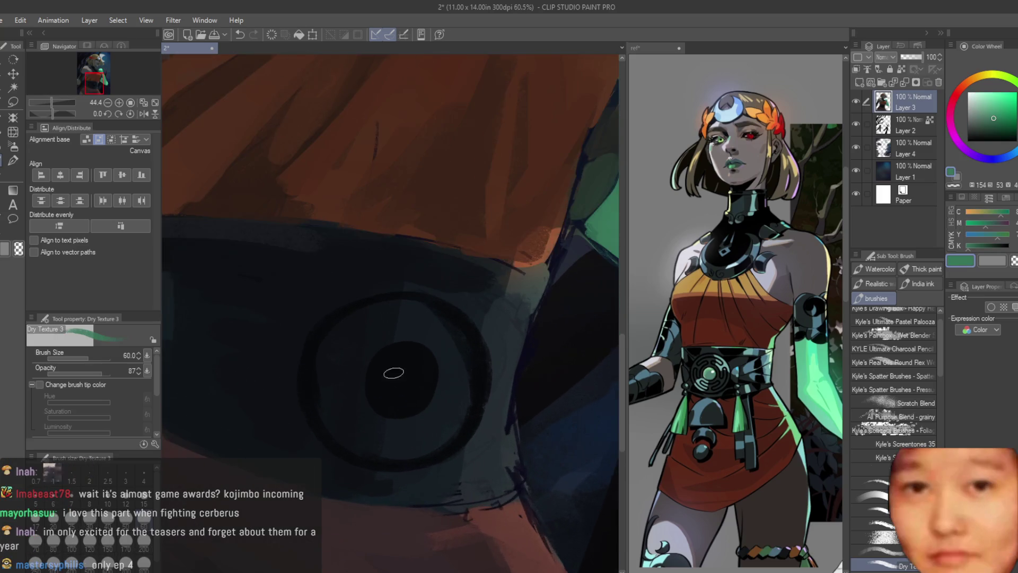
# Dab a green dot in the emblem's centre, then zoom in close on the belt emblem
pyautogui.moveTo(397, 378); pyautogui.dragTo(399, 380)
pyautogui.keyDown('alt'); pyautogui.click(399, 381); pyautogui.keyUp('alt')
pyautogui.hotkey('ctrl', 'z')
pyautogui.hotkey('ctrl', 'z')
pyautogui.hotkey('ctrl', 'z')
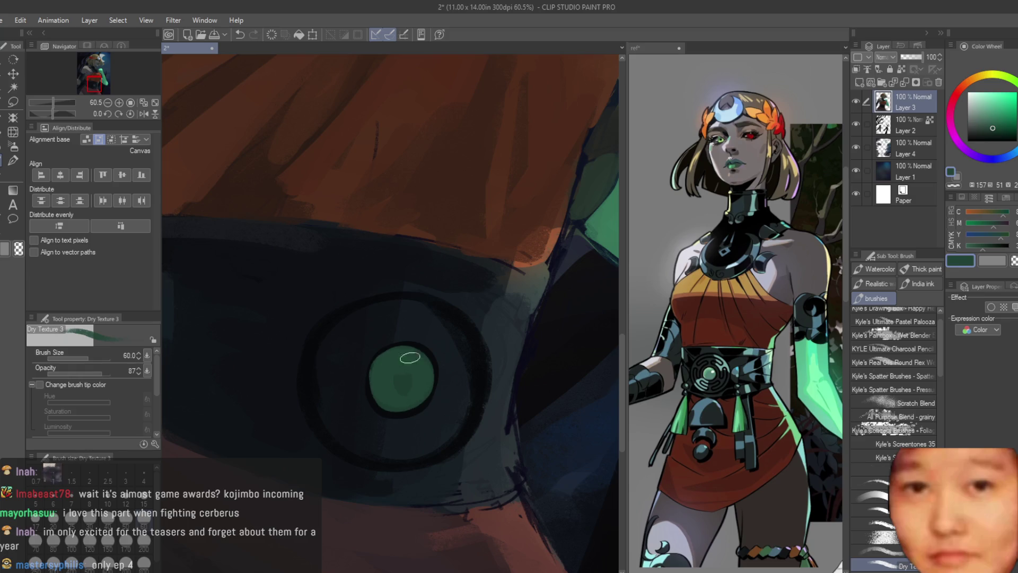
pyautogui.scroll(-4, 409, 396)
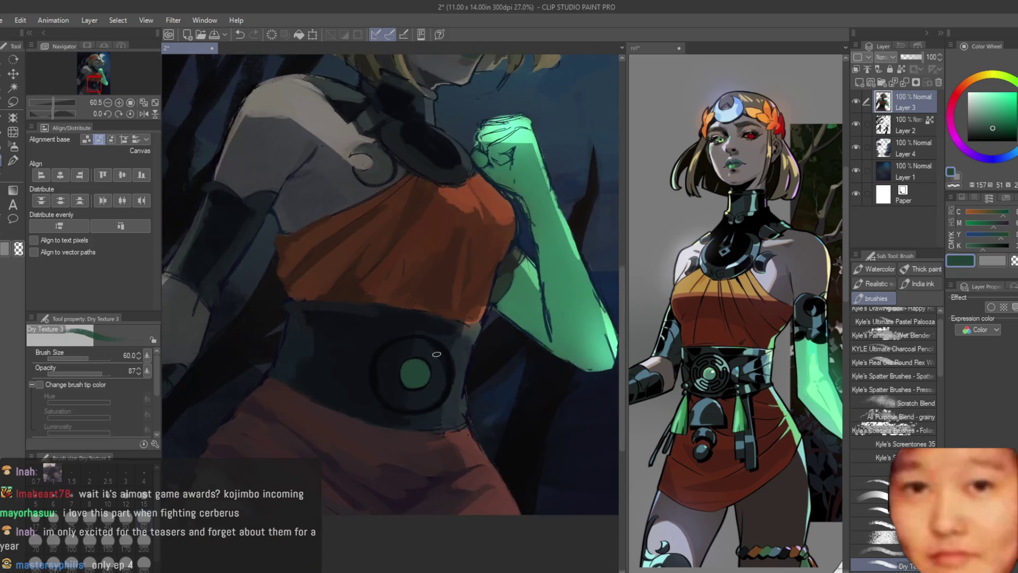
pyautogui.scroll(3, 459, 256)
pyautogui.moveTo(459, 256); pyautogui.dragTo(513, 154)
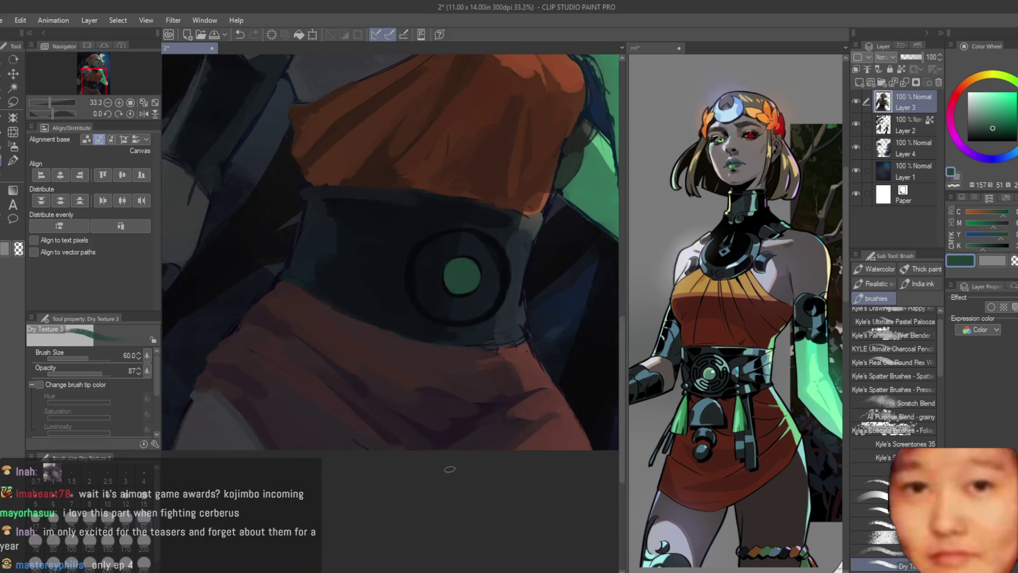
pyautogui.scroll(1, 462, 337)
# Paint a wide dark navy dome below the belt emblem with a larger brush
pyautogui.keyDown('alt'); pyautogui.click(457, 323); pyautogui.keyUp('alt')
pyautogui.moveTo(467, 364)
pyautogui.mouseDown()
pyautogui.moveTo(398, 365)
pyautogui.moveTo(371, 418)
pyautogui.mouseUp()
pyautogui.hotkey('ctrl', 'z')
pyautogui.press(']')
pyautogui.press(']')
pyautogui.moveTo(479, 425)
pyautogui.mouseDown()
pyautogui.moveTo(375, 409)
pyautogui.moveTo(404, 357)
pyautogui.moveTo(372, 439)
pyautogui.mouseUp()
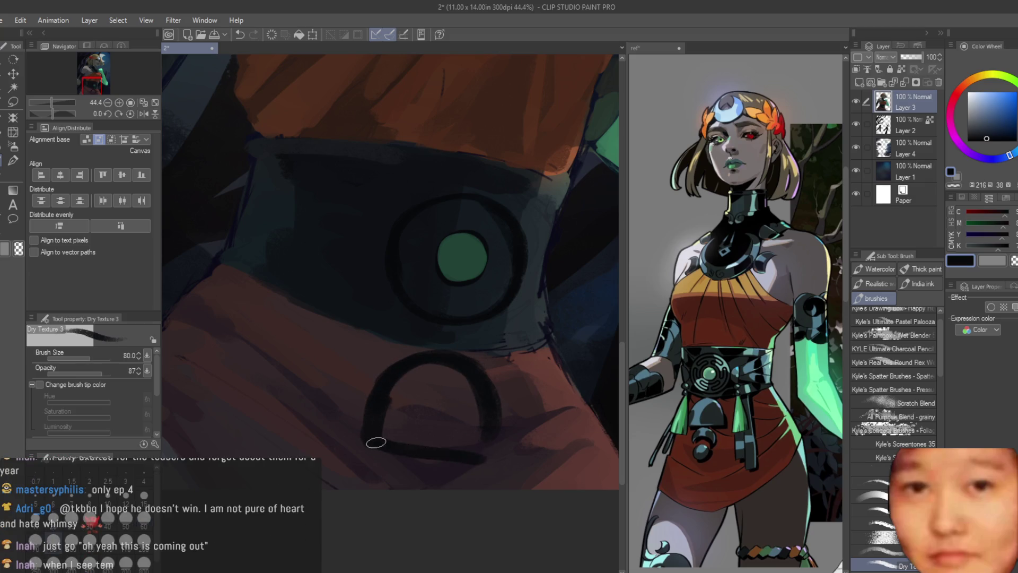
pyautogui.hotkey('ctrl', 'z')
pyautogui.moveTo(485, 416)
pyautogui.mouseDown()
pyautogui.moveTo(371, 408)
pyautogui.moveTo(451, 375)
pyautogui.moveTo(408, 352)
pyautogui.moveTo(466, 427)
pyautogui.moveTo(443, 366)
pyautogui.moveTo(428, 421)
pyautogui.moveTo(440, 358)
pyautogui.mouseUp()
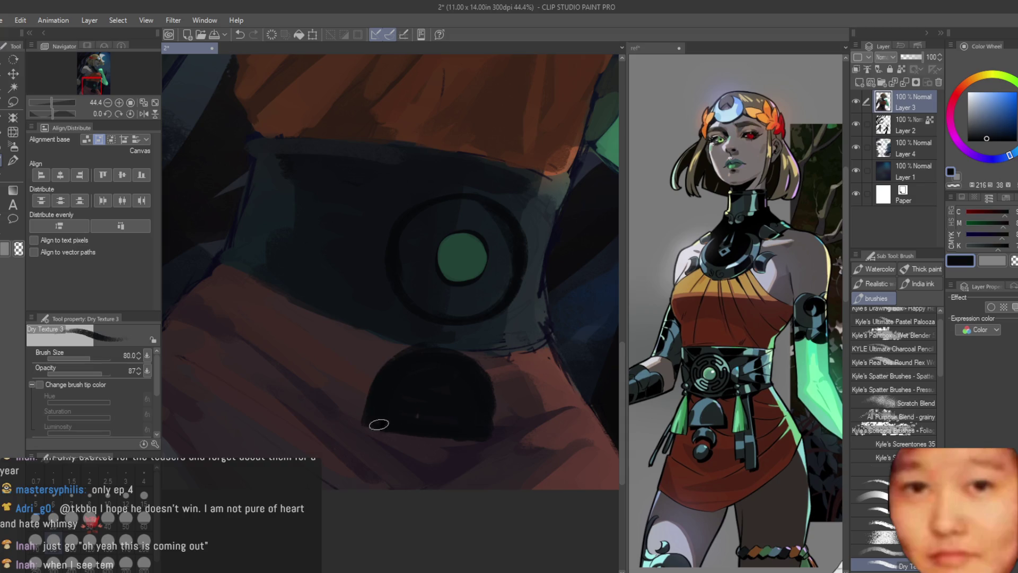
# Mirror the view and paint a thick dark ring hanging beneath the dome
pyautogui.scroll(-5, 460, 403)
pyautogui.press('h')
pyautogui.press('h')
pyautogui.scroll(6, 527, 415)
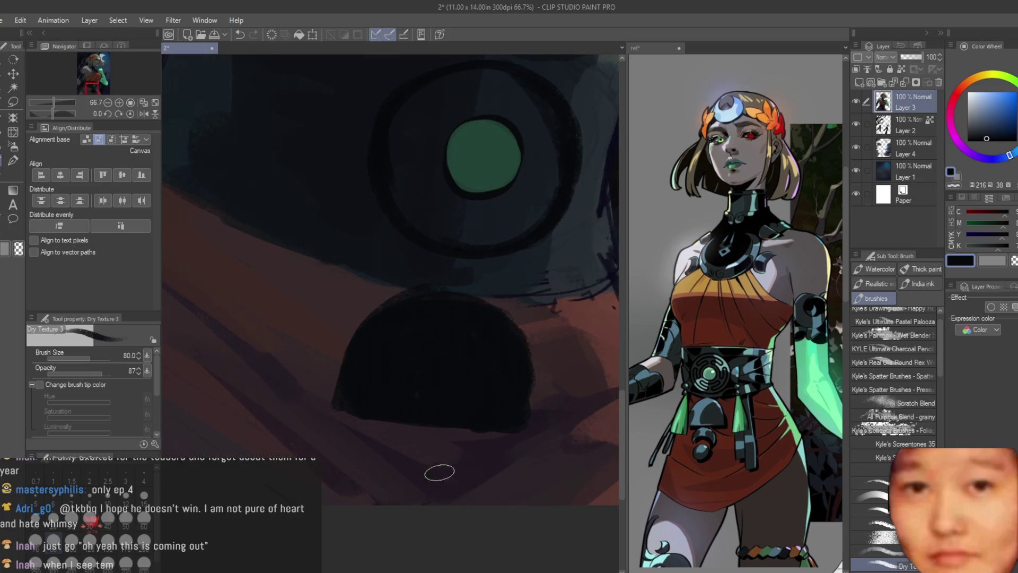
pyautogui.moveTo(494, 492)
pyautogui.mouseDown()
pyautogui.moveTo(414, 428)
pyautogui.moveTo(452, 436)
pyautogui.moveTo(365, 444)
pyautogui.moveTo(454, 448)
pyautogui.moveTo(395, 445)
pyautogui.moveTo(454, 519)
pyautogui.mouseUp()
pyautogui.hotkey('ctrl', 'z')
pyautogui.moveTo(441, 473); pyautogui.dragTo(375, 488)
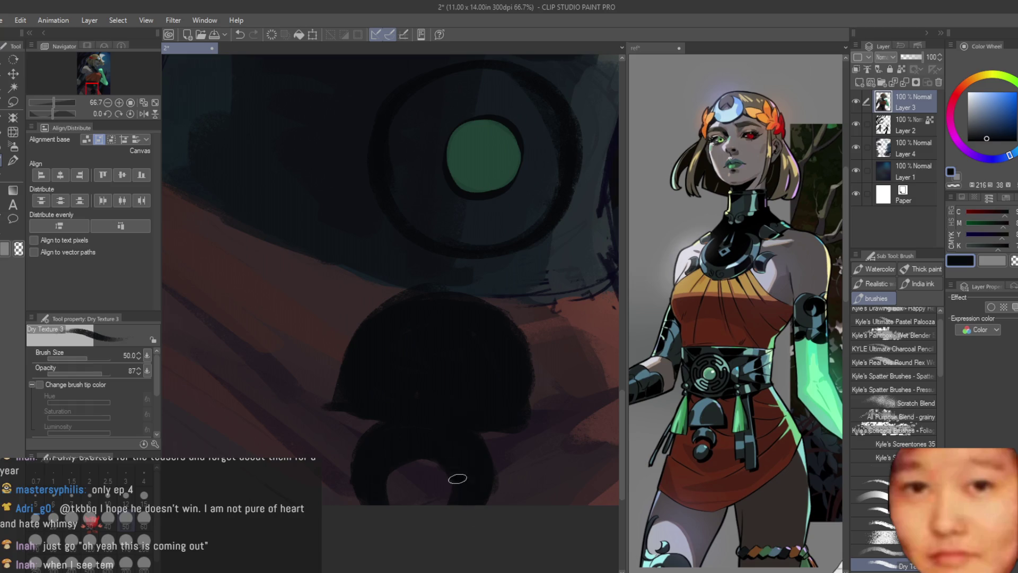
pyautogui.keyDown('alt'); pyautogui.click(513, 492); pyautogui.keyUp('alt')
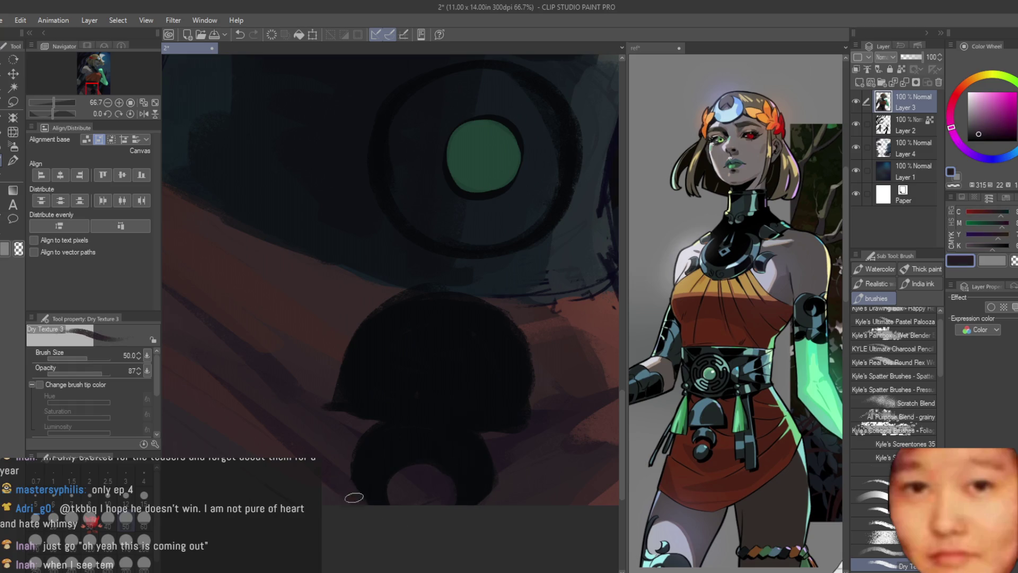
pyautogui.scroll(-5, 354, 497)
# Flip the canvas horizontally to check the painting, then sample reddish brown from the skirt
pyautogui.press('h')
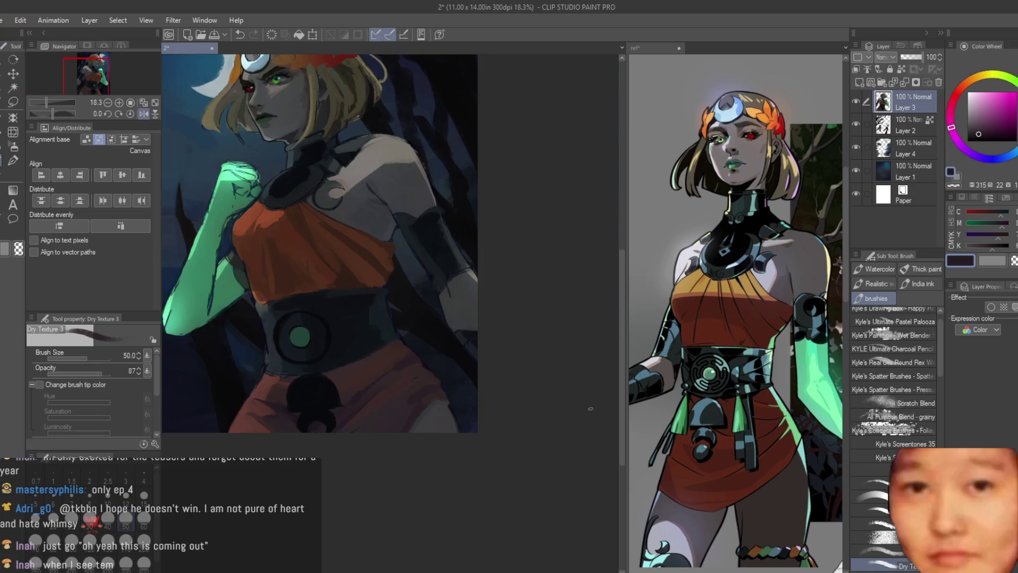
pyautogui.press('h')
pyautogui.scroll(2, 410, 353)
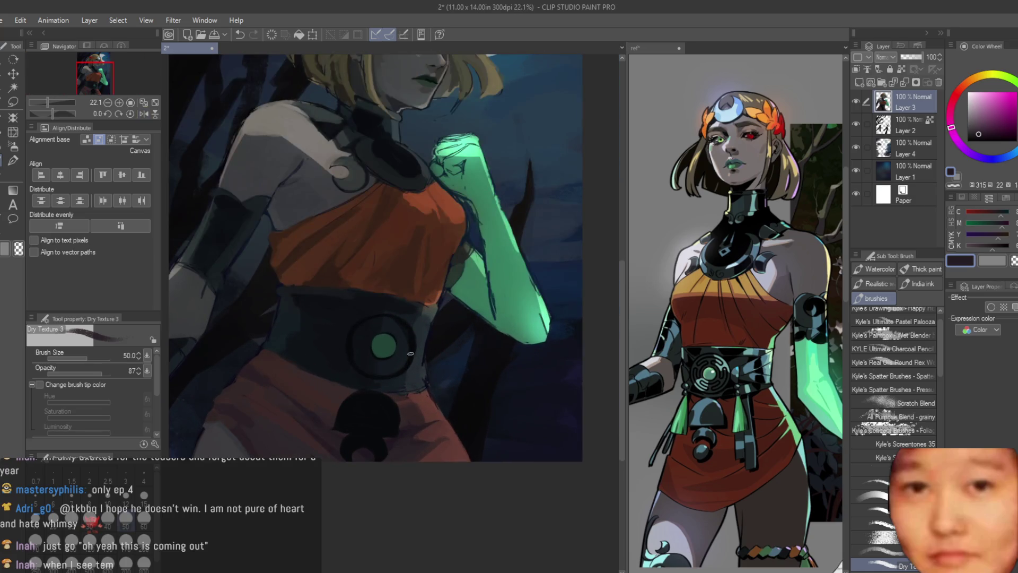
pyautogui.scroll(3, 422, 476)
pyautogui.keyDown('alt'); pyautogui.click(526, 487); pyautogui.keyUp('alt')
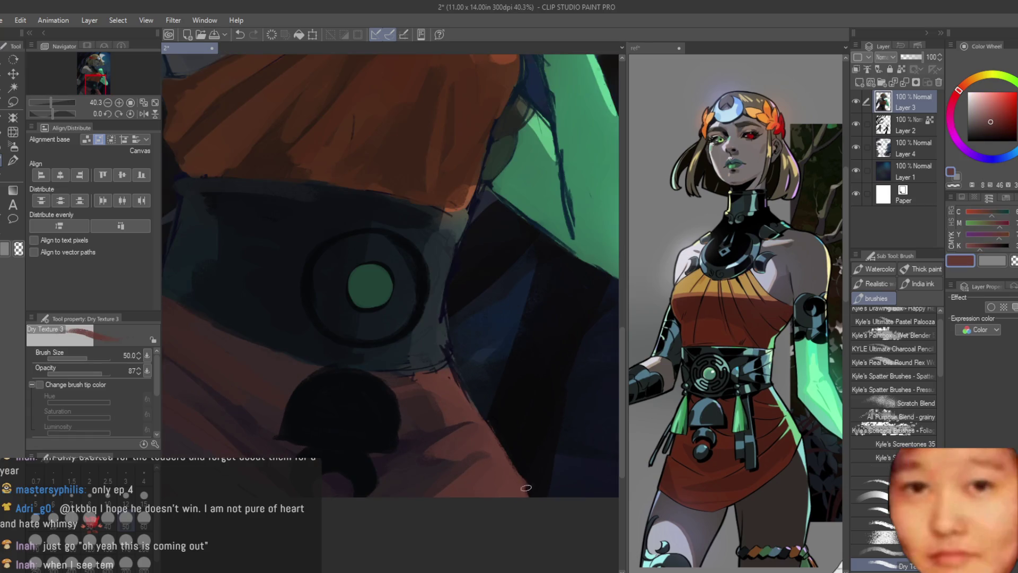
pyautogui.scroll(-7, 518, 485)
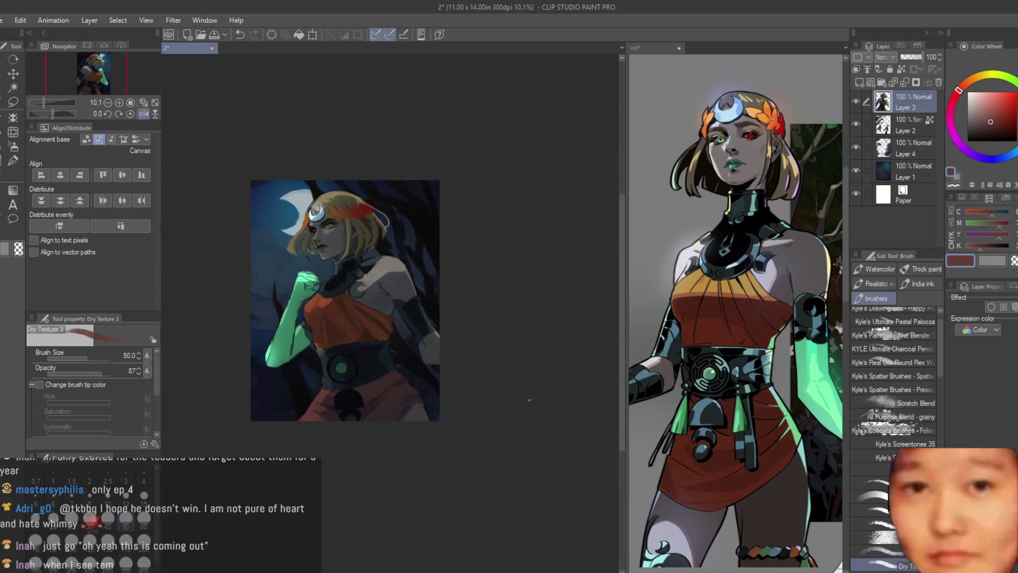
# Mirror the view again and pick dark navy from the belt
pyautogui.press('h')
pyautogui.scroll(2, 376, 397)
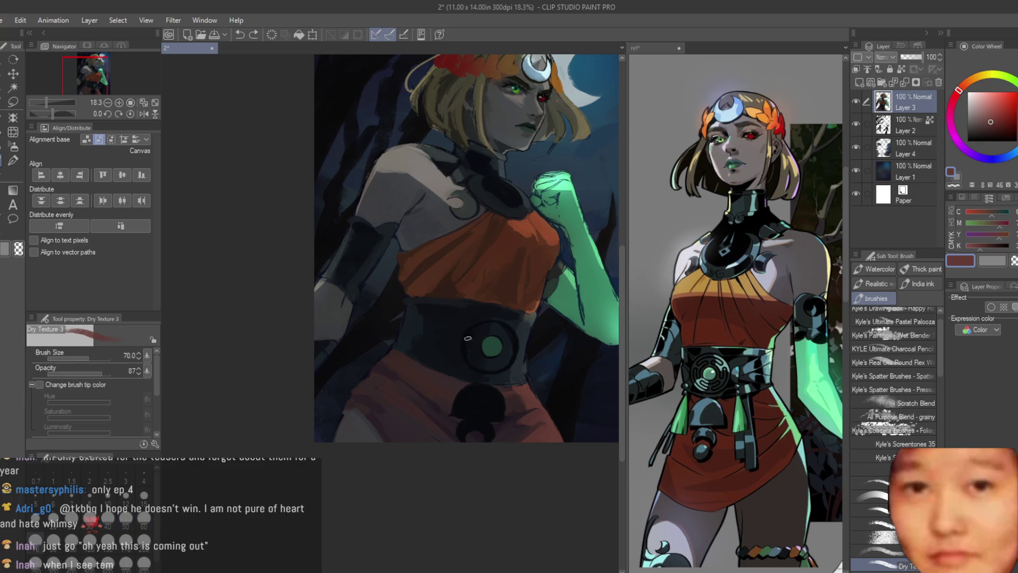
pyautogui.scroll(3, 300, 380)
pyautogui.keyDown('alt'); pyautogui.click(505, 423); pyautogui.keyUp('alt')
pyautogui.scroll(-3, 521, 471)
pyautogui.scroll(-3, 521, 470)
pyautogui.scroll(3, 521, 445)
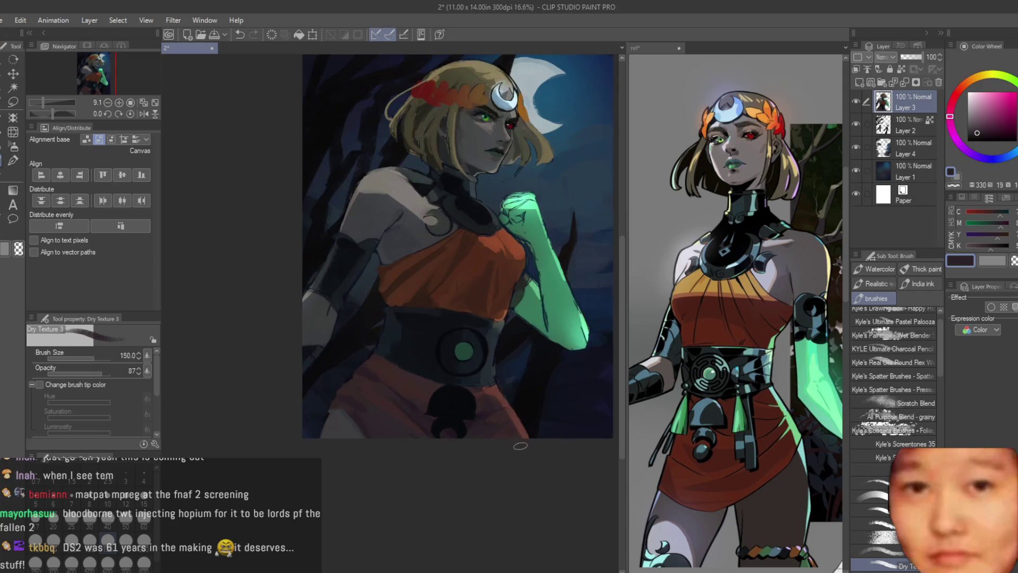
pyautogui.scroll(4, 439, 418)
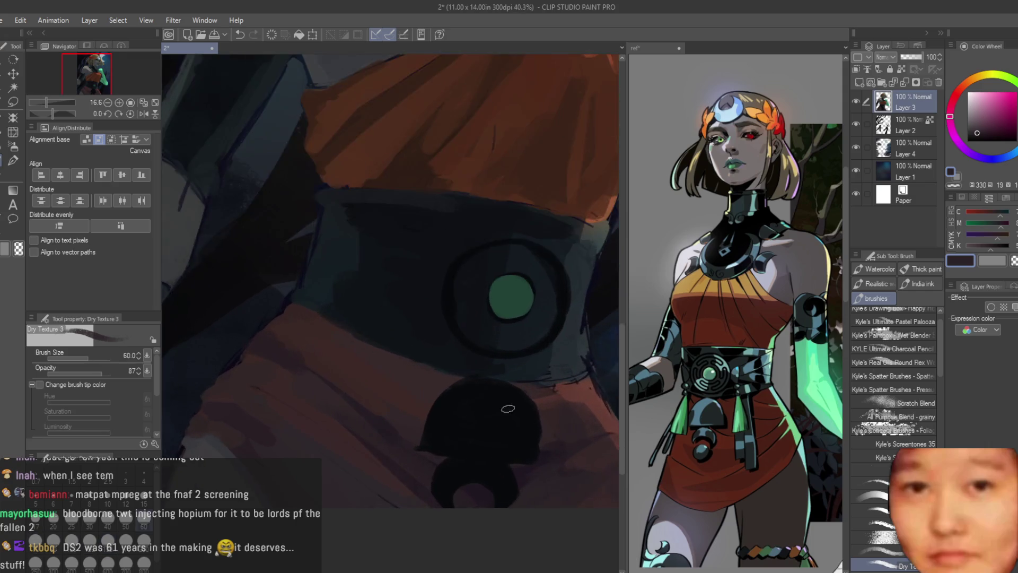
pyautogui.scroll(-1, 484, 472)
pyautogui.scroll(2, 484, 472)
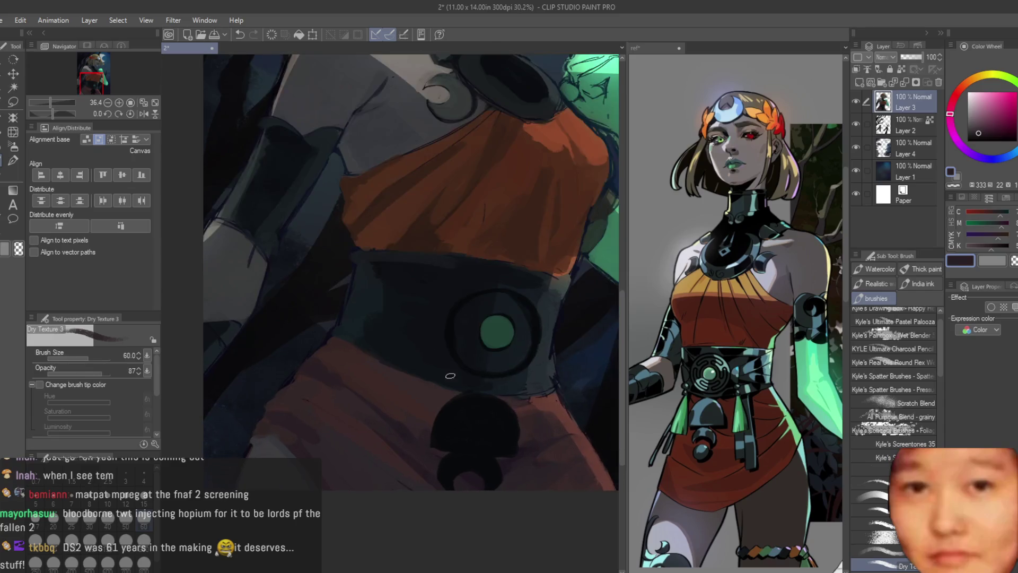
pyautogui.keyDown('alt'); pyautogui.click(472, 447); pyautogui.keyUp('alt')
# Paint trial green tassel strokes and a dark knot below the medallion, then undo them
pyautogui.moveTo(422, 361); pyautogui.dragTo(385, 378)
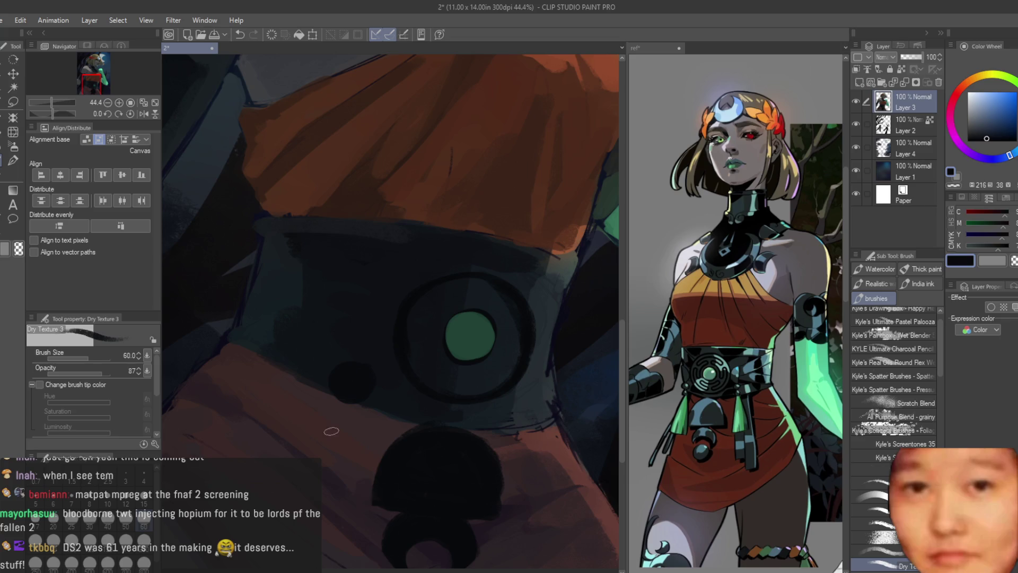
pyautogui.keyDown('alt'); pyautogui.click(477, 342); pyautogui.keyUp('alt')
pyautogui.moveTo(317, 459); pyautogui.dragTo(311, 539)
pyautogui.scroll(-1, 325, 456)
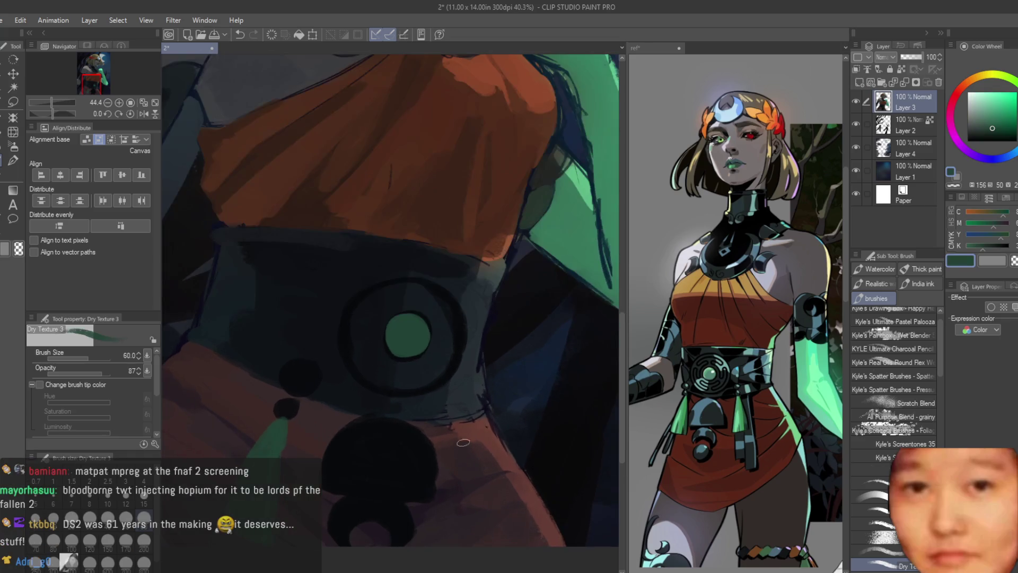
pyautogui.moveTo(461, 427); pyautogui.dragTo(495, 502)
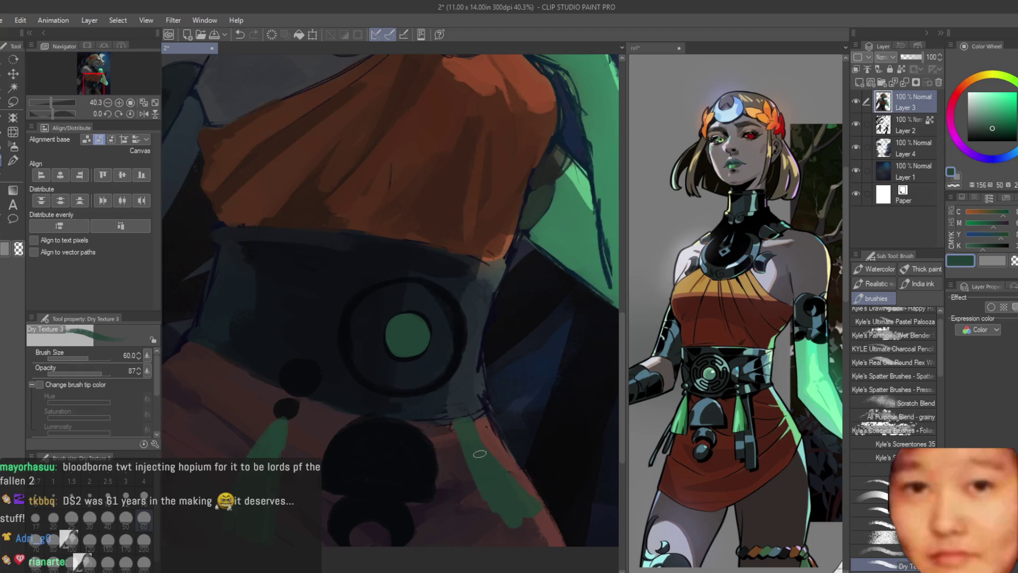
pyautogui.moveTo(466, 440)
pyautogui.mouseDown()
pyautogui.moveTo(522, 517)
pyautogui.moveTo(559, 501)
pyautogui.moveTo(507, 491)
pyautogui.mouseUp()
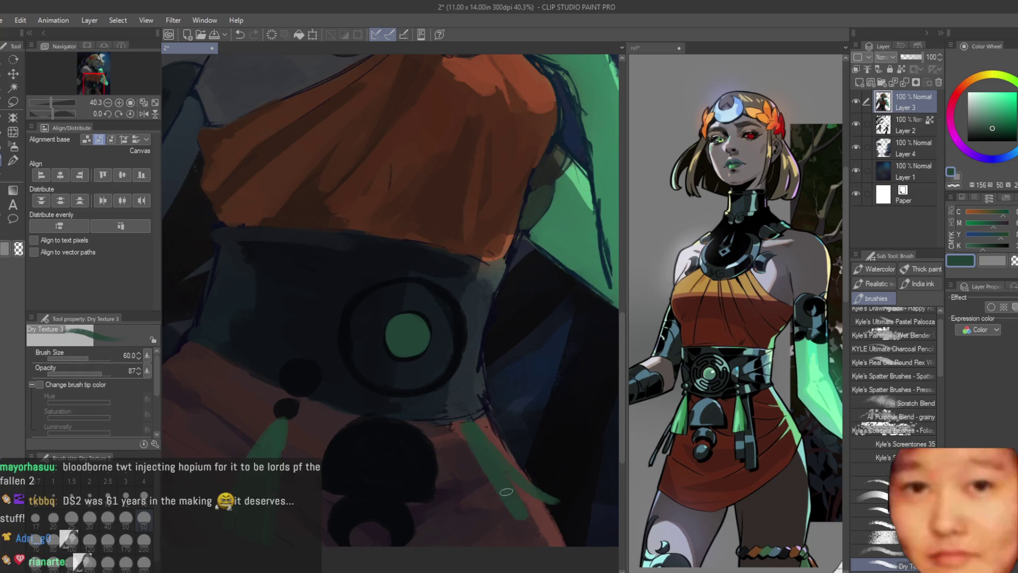
pyautogui.keyDown('alt'); pyautogui.click(380, 428); pyautogui.keyUp('alt')
pyautogui.scroll(1, 471, 395)
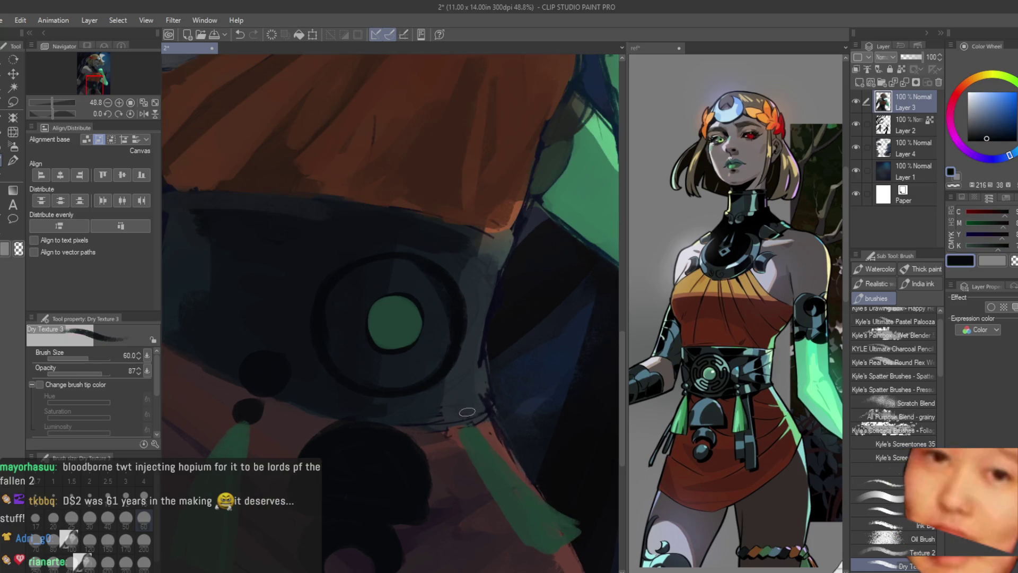
pyautogui.moveTo(465, 416); pyautogui.dragTo(480, 407)
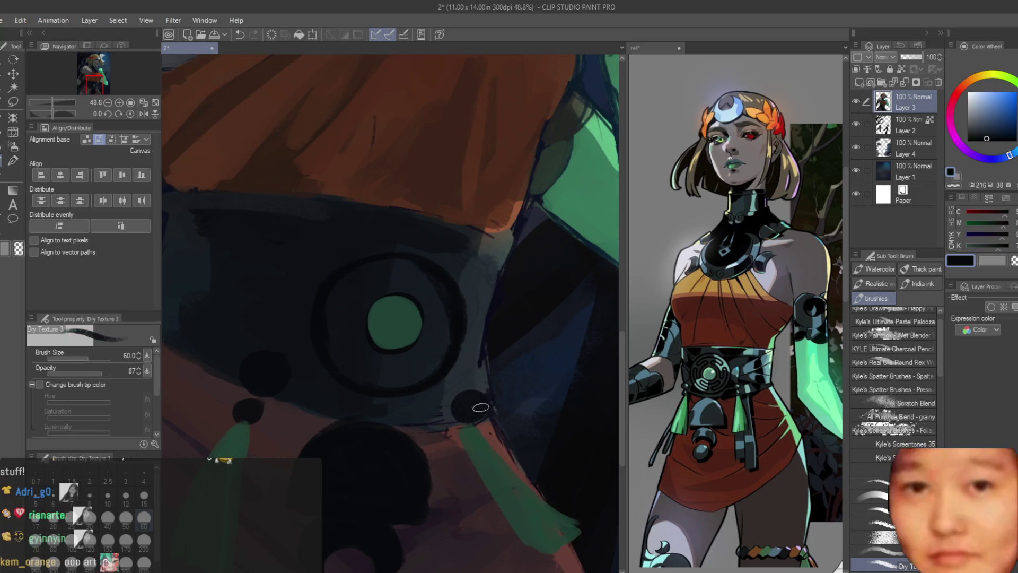
pyautogui.hotkey('ctrl', 'z')
pyautogui.hotkey('ctrl', 'z')
pyautogui.hotkey('ctrl', 'z')
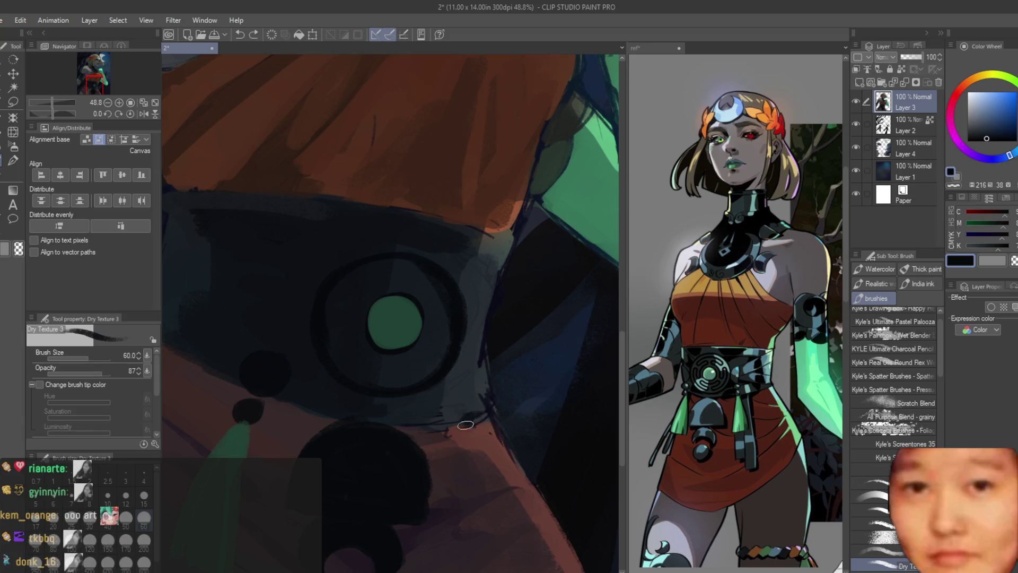
# Shrink the brush to 50 and dab dark knots and beads below the belt
pyautogui.press('[')
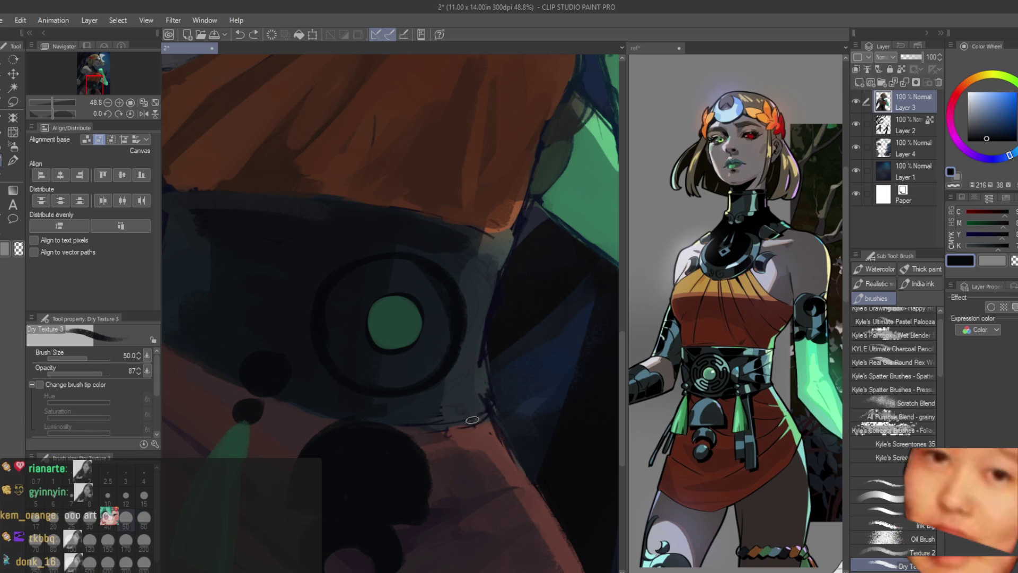
pyautogui.scroll(-6, 435, 390)
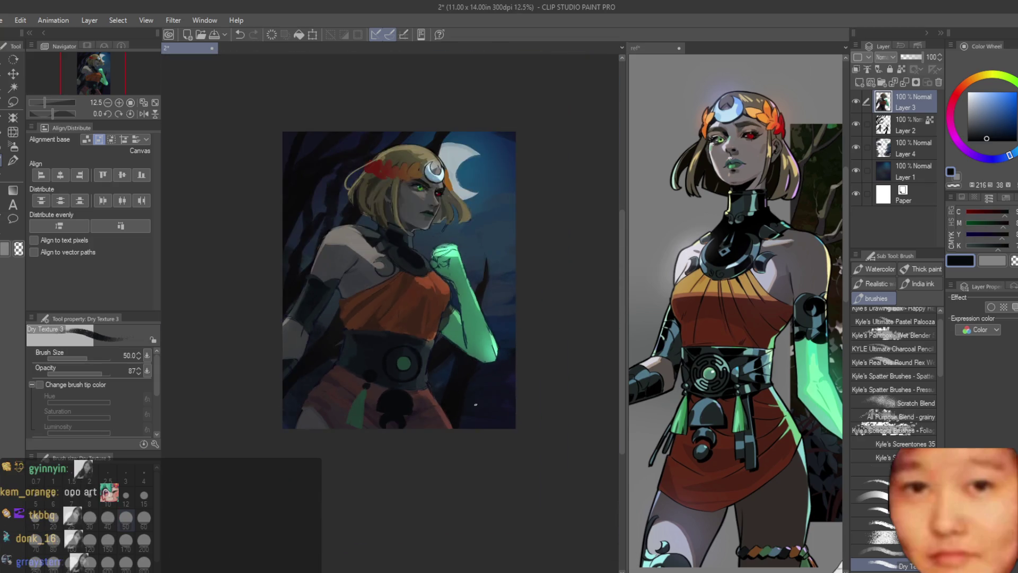
pyautogui.scroll(5, 478, 404)
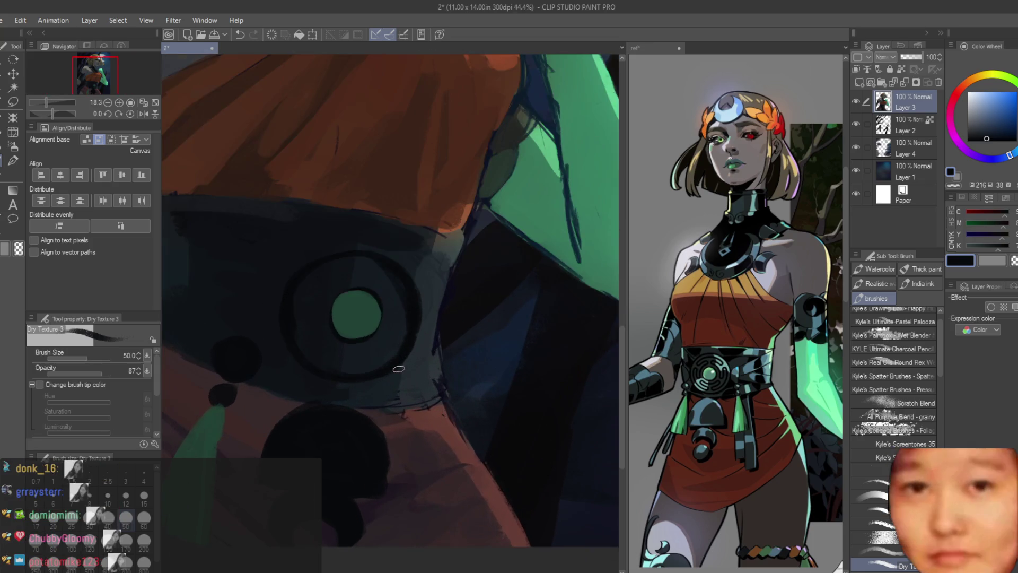
pyautogui.scroll(2, 371, 398)
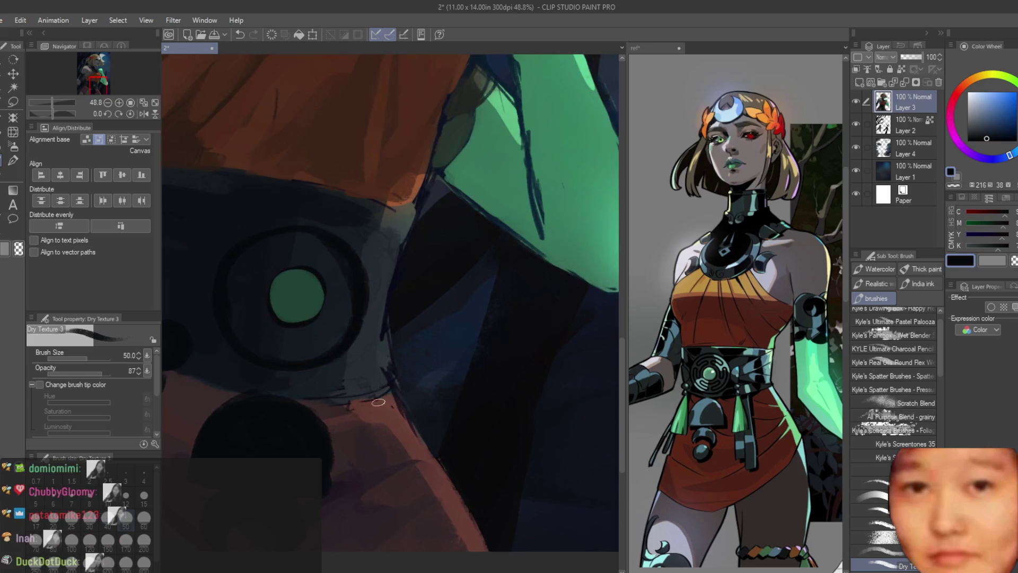
pyautogui.moveTo(371, 360); pyautogui.dragTo(439, 386)
pyautogui.click(443, 392)
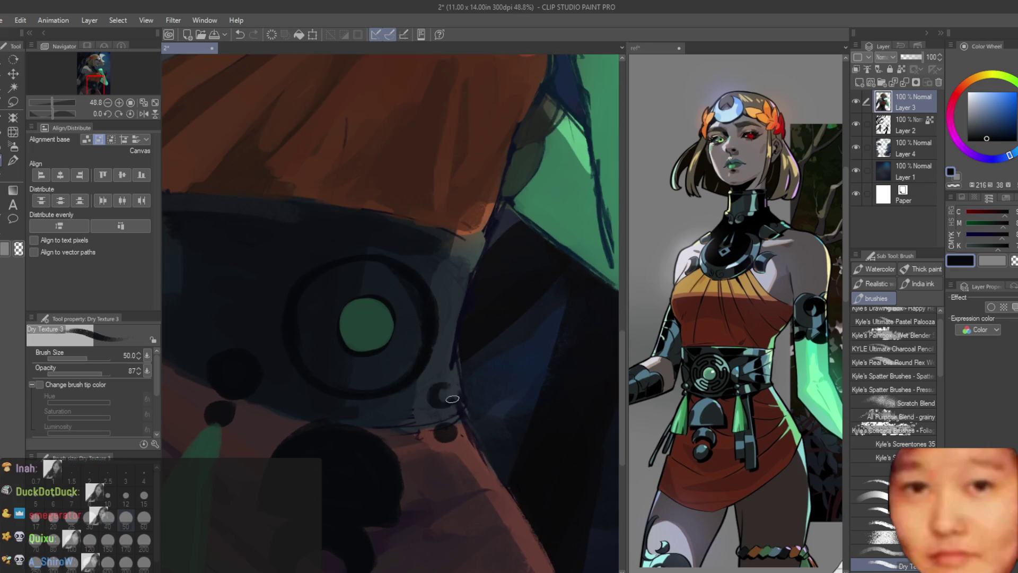
pyautogui.keyDown('alt'); pyautogui.click(446, 390); pyautogui.keyUp('alt')
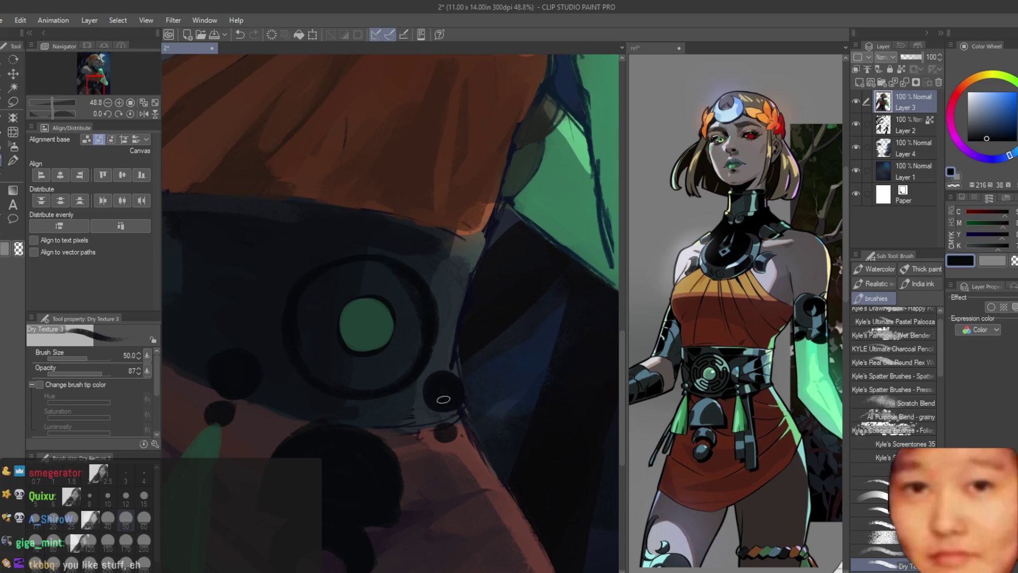
pyautogui.scroll(-1, 445, 393)
pyautogui.scroll(1, 463, 432)
pyautogui.click(428, 405)
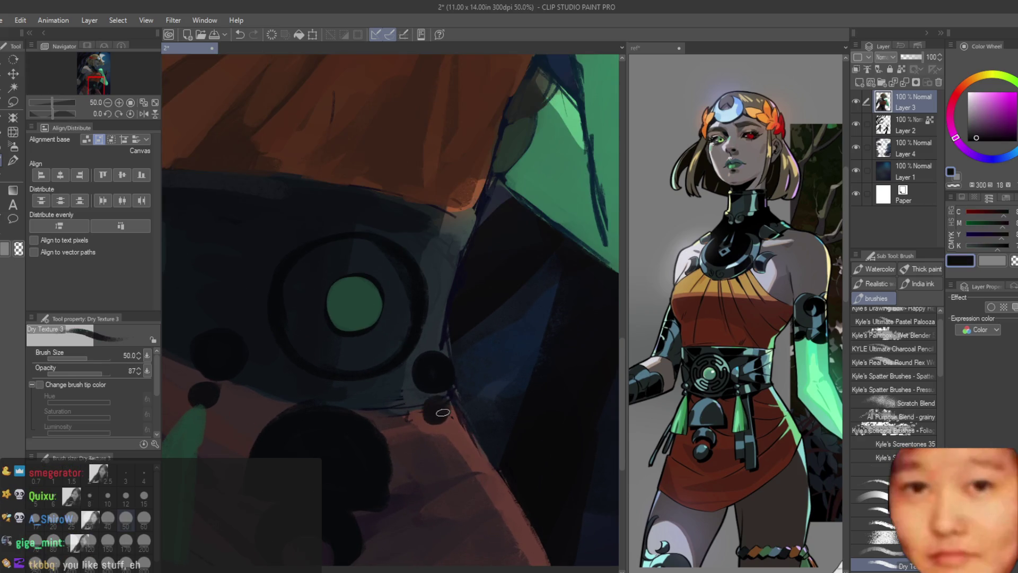
pyautogui.scroll(-1, 424, 387)
# Paint the right green tassel under its bead and refine it into a thin strand
pyautogui.moveTo(424, 387); pyautogui.dragTo(501, 428)
pyautogui.moveTo(406, 359); pyautogui.dragTo(455, 450)
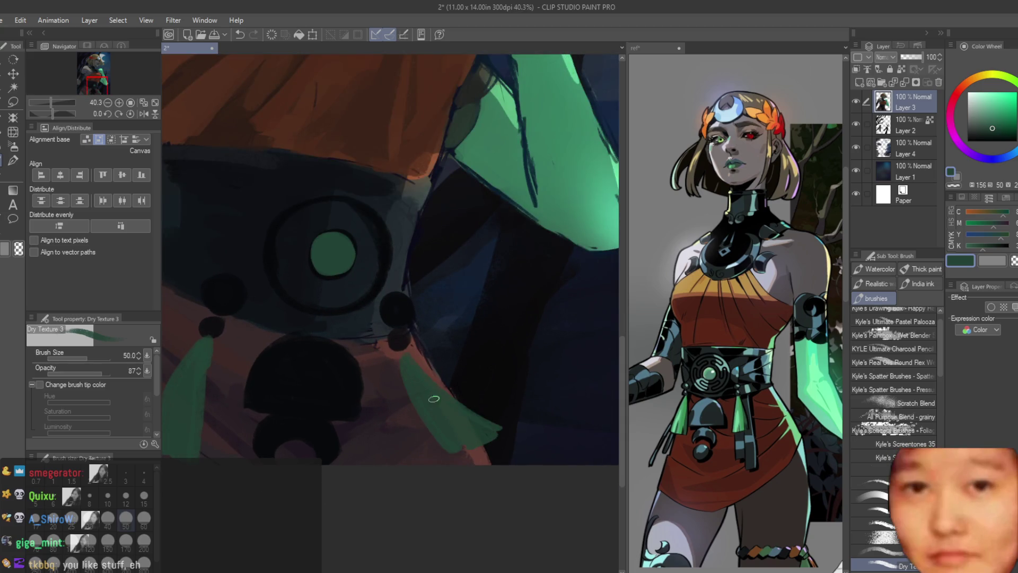
pyautogui.moveTo(434, 398); pyautogui.dragTo(406, 359)
pyautogui.scroll(-5, 444, 411)
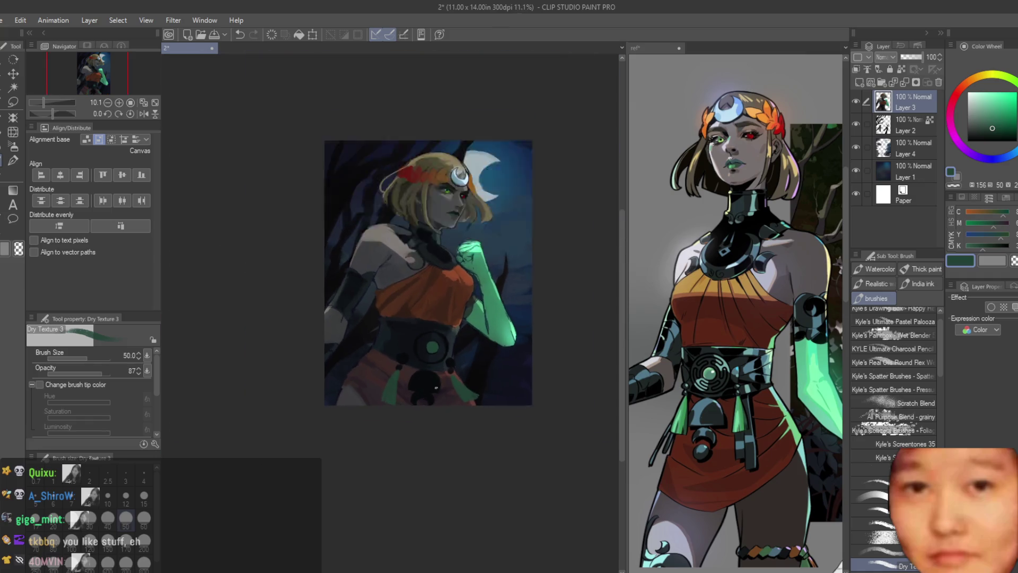
pyautogui.scroll(5, 363, 372)
pyautogui.scroll(-5, 353, 407)
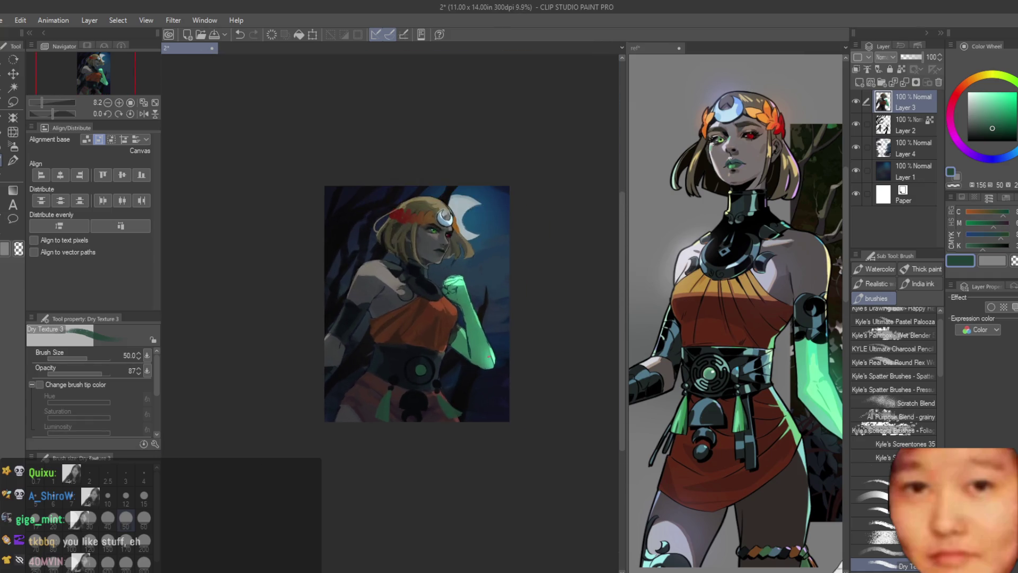
pyautogui.press('h')
pyautogui.scroll(5, 395, 393)
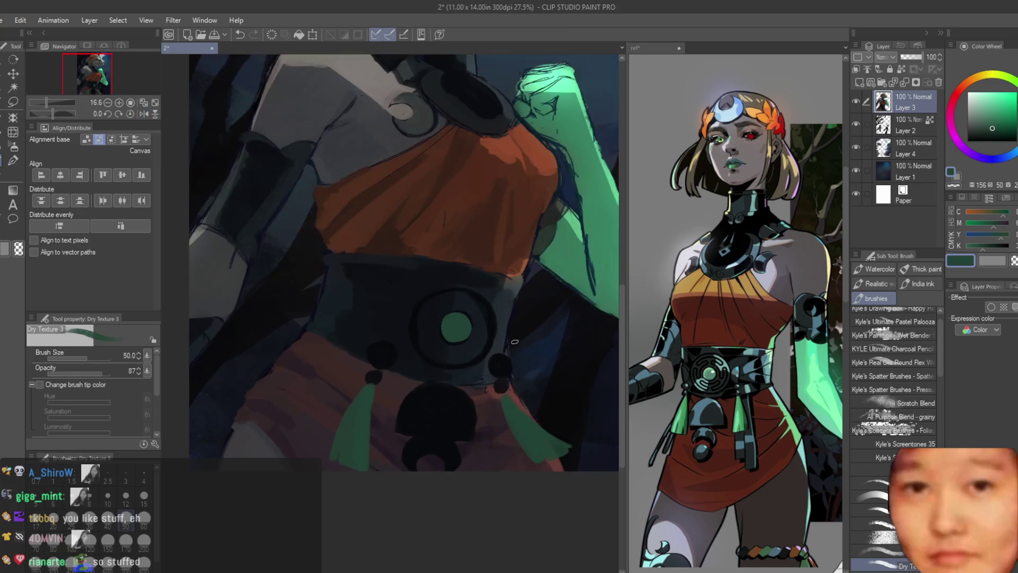
pyautogui.moveTo(493, 405); pyautogui.dragTo(546, 477)
pyautogui.moveTo(492, 393)
pyautogui.mouseDown()
pyautogui.moveTo(533, 491)
pyautogui.moveTo(527, 483)
pyautogui.mouseUp()
pyautogui.scroll(-5, 522, 467)
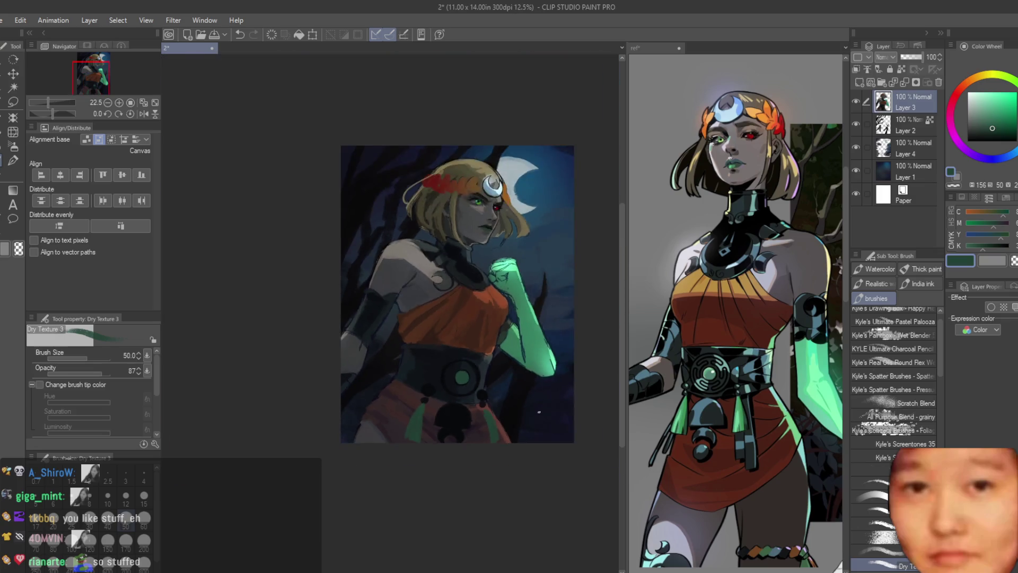
# With the view mirrored, rework the left tassel, then repaint the centre tassel into thin green strands
pyautogui.press('h')
pyautogui.scroll(4, 323, 401)
pyautogui.moveTo(344, 403)
pyautogui.mouseDown()
pyautogui.moveTo(326, 469)
pyautogui.moveTo(315, 449)
pyautogui.mouseUp()
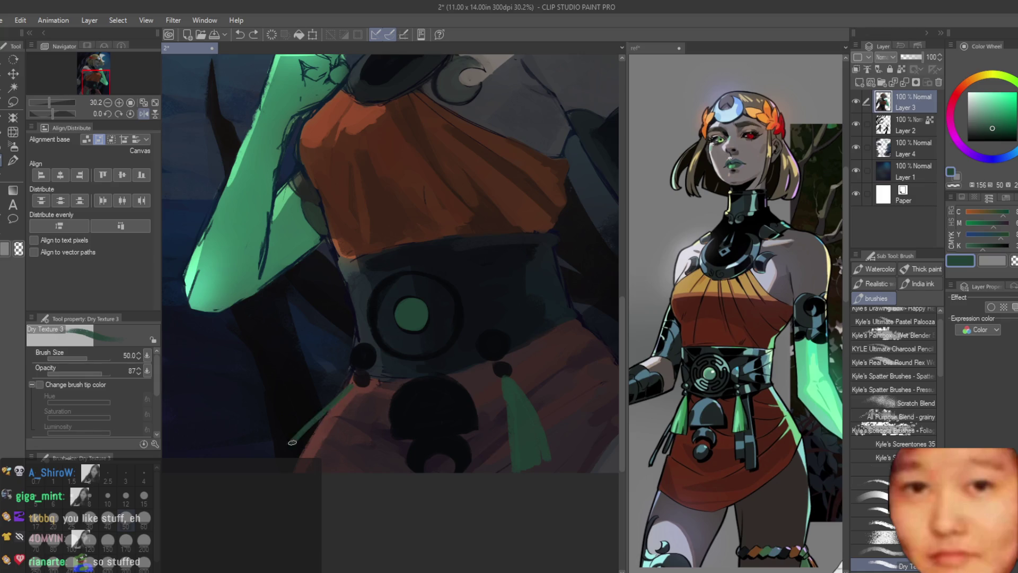
pyautogui.moveTo(330, 475)
pyautogui.mouseDown()
pyautogui.moveTo(349, 403)
pyautogui.moveTo(352, 472)
pyautogui.mouseUp()
pyautogui.scroll(-4, 351, 407)
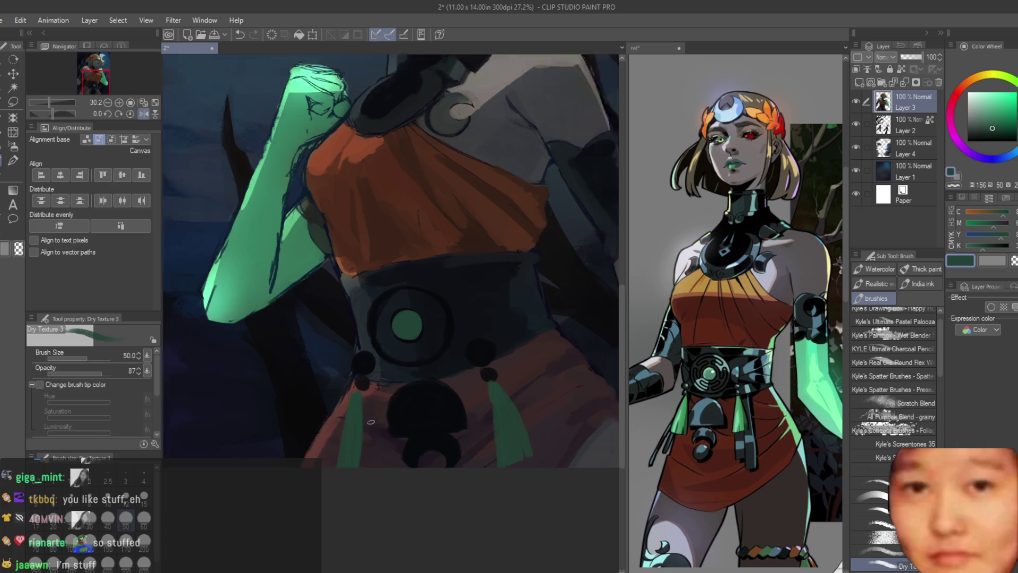
pyautogui.press('h')
pyautogui.scroll(5, 385, 362)
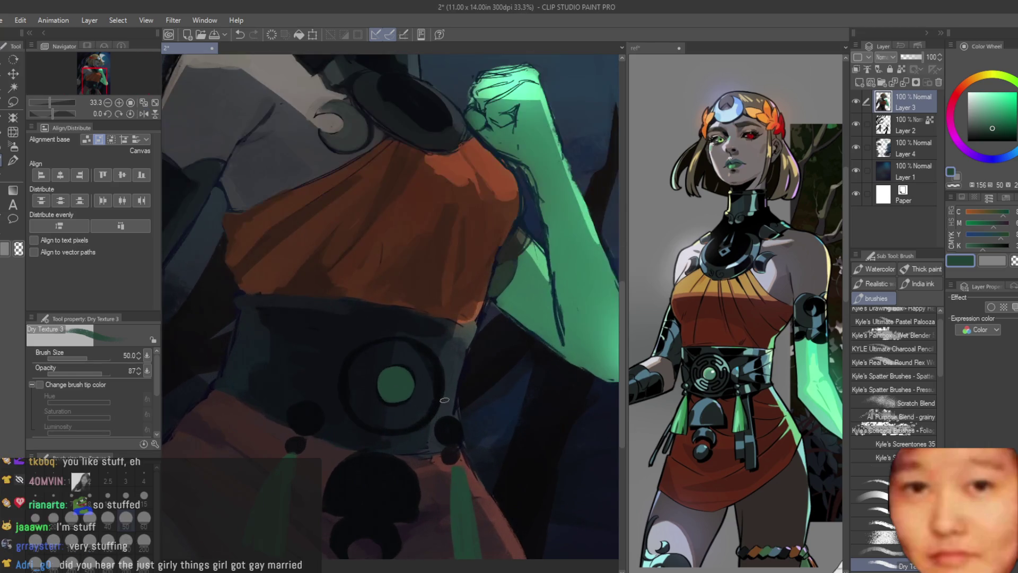
pyautogui.moveTo(466, 490)
pyautogui.mouseDown()
pyautogui.moveTo(466, 557)
pyautogui.moveTo(457, 557)
pyautogui.mouseUp()
pyautogui.moveTo(451, 471)
pyautogui.mouseDown()
pyautogui.moveTo(451, 546)
pyautogui.moveTo(455, 474)
pyautogui.mouseUp()
pyautogui.scroll(-5, 462, 544)
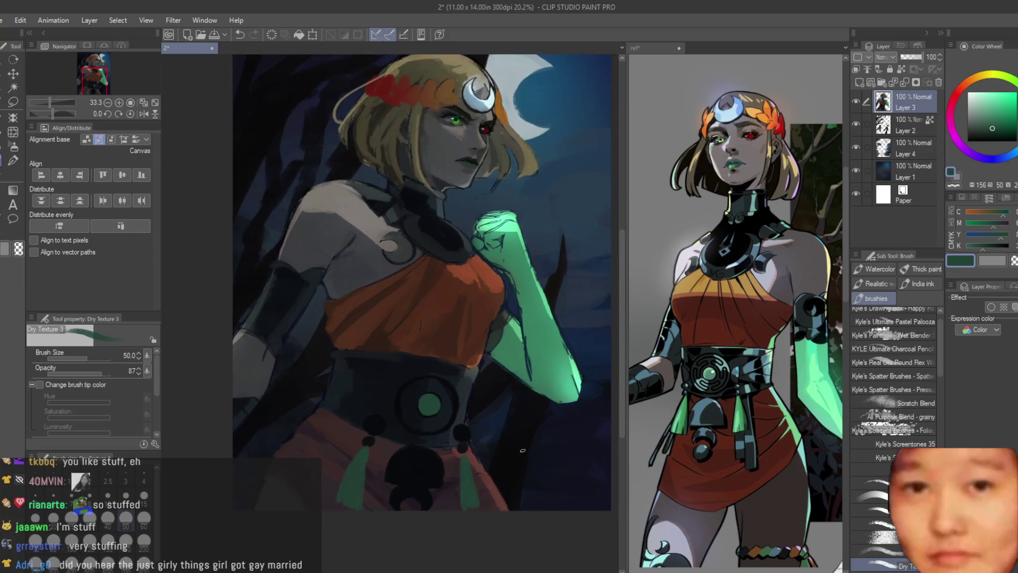
pyautogui.scroll(5, 356, 381)
# Shade the orange skirt left of the belt and darken the right tassel's left edge
pyautogui.keyDown('alt'); pyautogui.click(356, 381); pyautogui.keyUp('alt')
pyautogui.moveTo(343, 392)
pyautogui.mouseDown()
pyautogui.moveTo(321, 456)
pyautogui.moveTo(326, 508)
pyautogui.mouseUp()
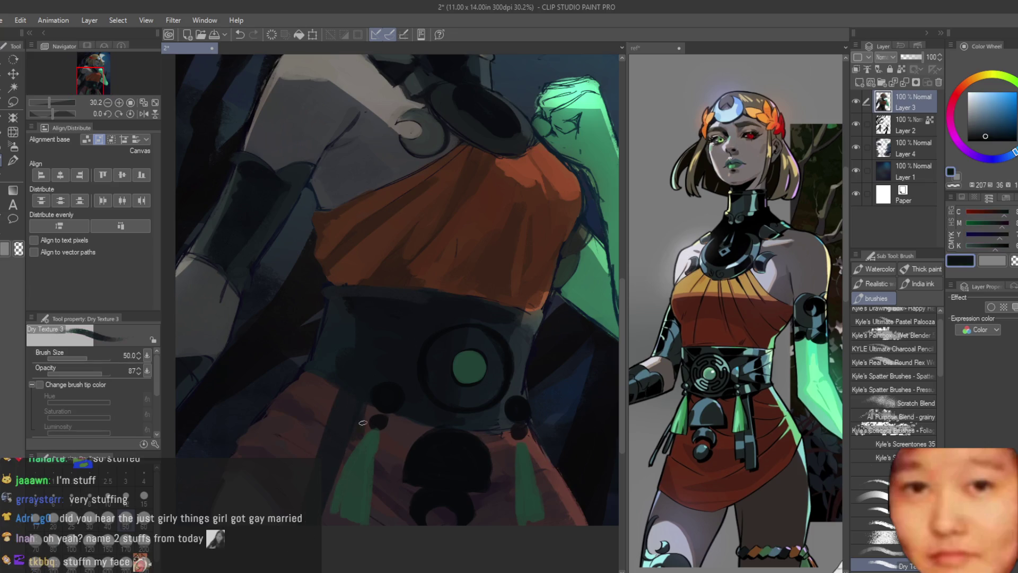
pyautogui.moveTo(505, 416); pyautogui.dragTo(506, 522)
pyautogui.keyDown('alt'); pyautogui.click(500, 415); pyautogui.keyUp('alt')
pyautogui.keyDown('alt'); pyautogui.click(499, 438); pyautogui.keyUp('alt')
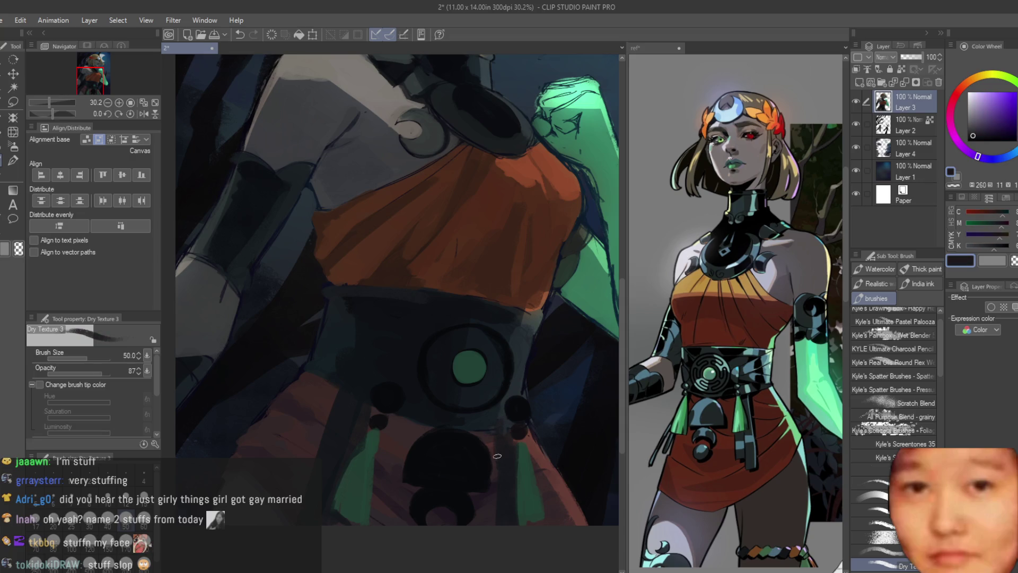
pyautogui.scroll(-5, 535, 532)
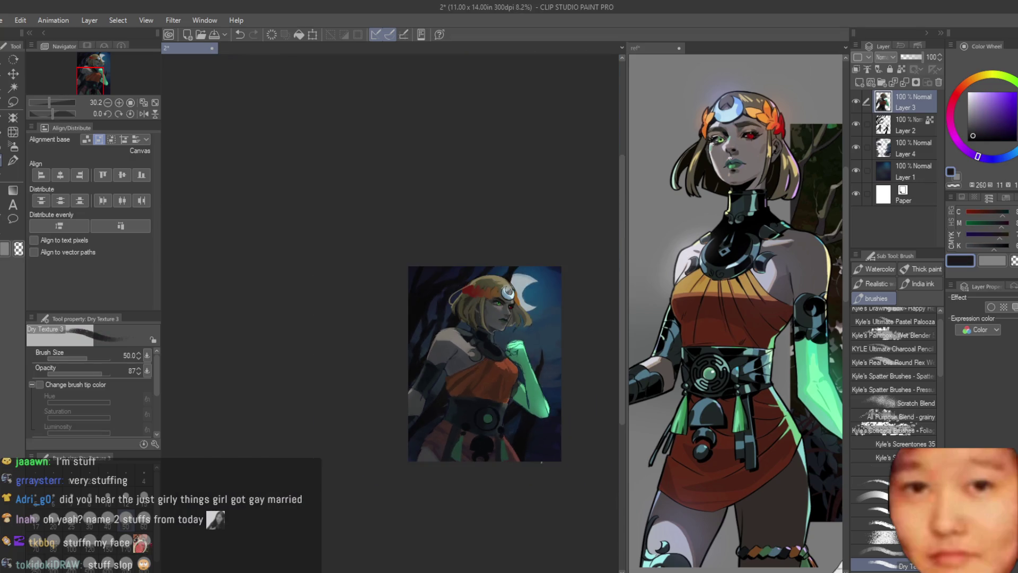
pyautogui.scroll(5, 504, 441)
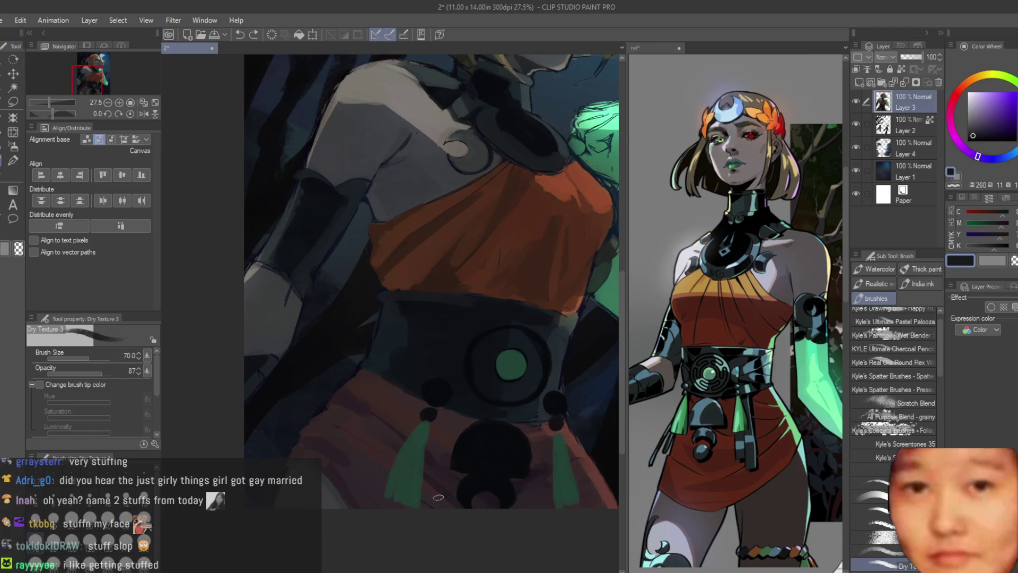
pyautogui.scroll(2, 414, 403)
# Darken the diagonal strap below the belt with dark blue, undoing one stroke; brush size 70
pyautogui.keyDown('alt'); pyautogui.click(408, 390); pyautogui.keyUp('alt')
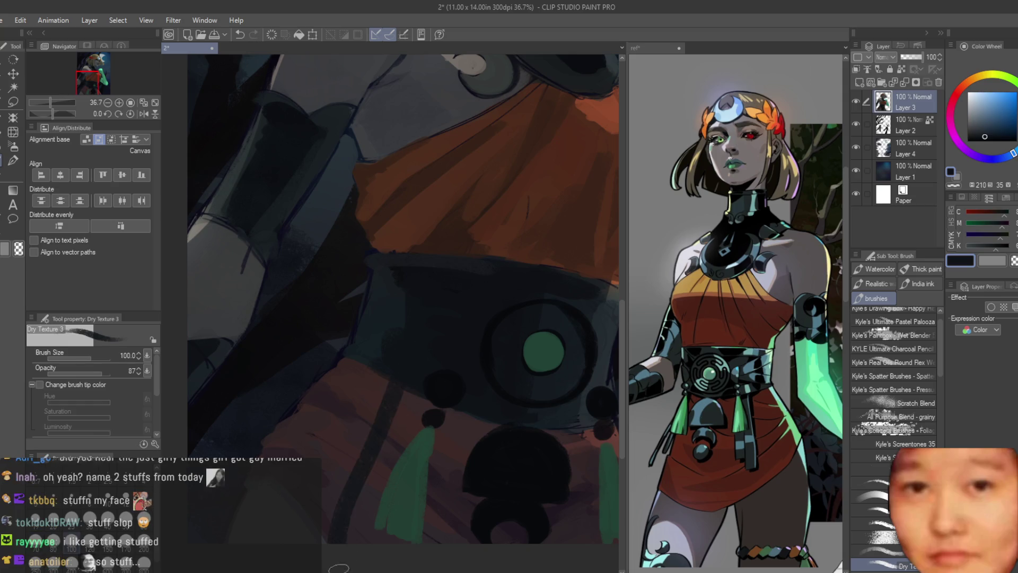
pyautogui.moveTo(392, 409); pyautogui.dragTo(329, 551)
pyautogui.moveTo(402, 392); pyautogui.dragTo(335, 537)
pyautogui.hotkey('ctrl', 'z')
pyautogui.press('[')
# Paint darker blue-grey strokes down the strap, undo the last one, and set brush size 60
pyautogui.keyDown('alt'); pyautogui.click(395, 400); pyautogui.keyUp('alt')
pyautogui.moveTo(381, 434); pyautogui.dragTo(338, 527)
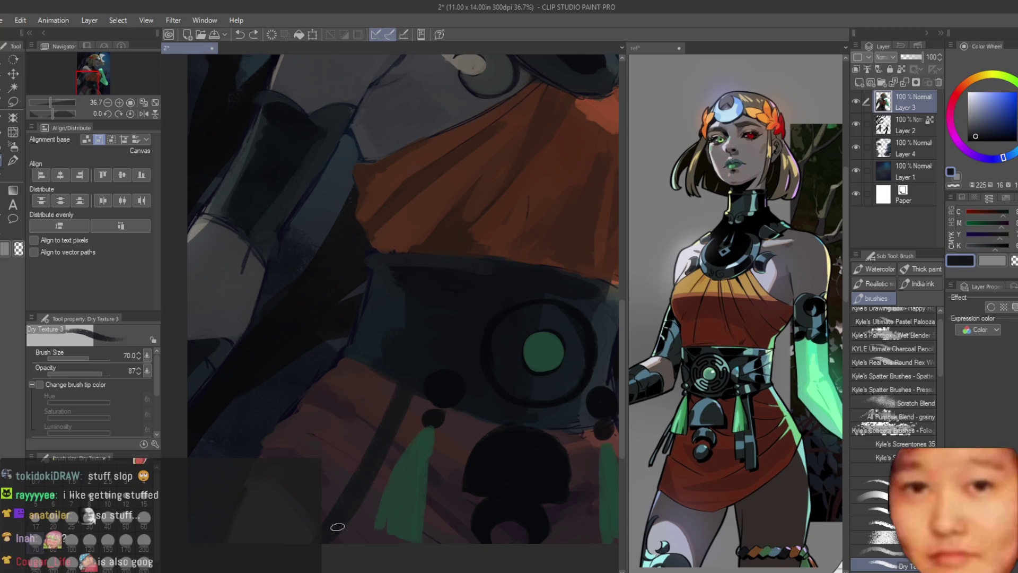
pyautogui.moveTo(400, 410)
pyautogui.mouseDown()
pyautogui.moveTo(403, 431)
pyautogui.moveTo(376, 499)
pyautogui.mouseUp()
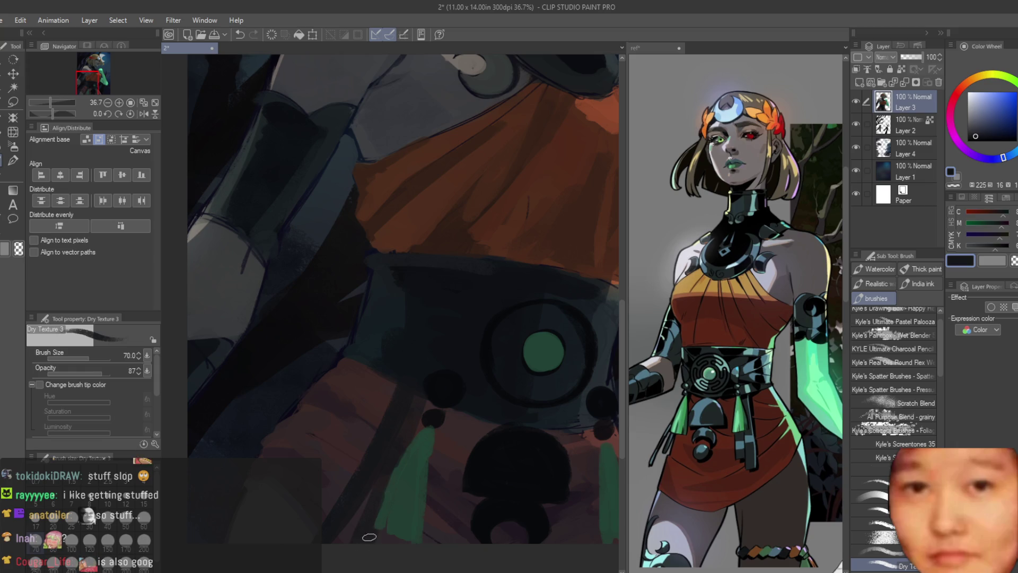
pyautogui.scroll(-4, 349, 514)
pyautogui.scroll(4, 396, 391)
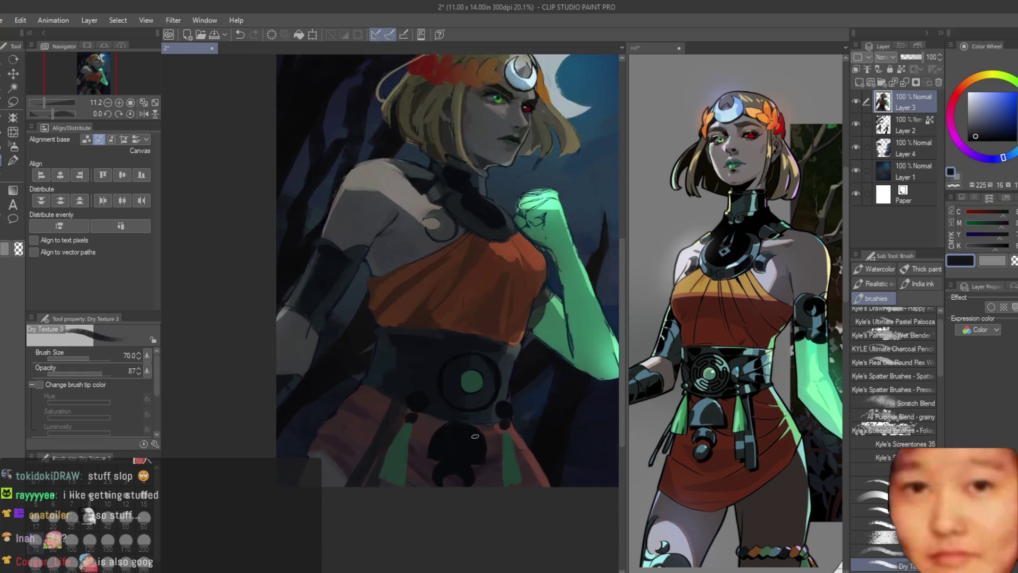
pyautogui.moveTo(548, 423); pyautogui.dragTo(544, 450)
pyautogui.hotkey('ctrl', 'z')
pyautogui.hotkey('ctrl', 'z')
pyautogui.press('[')
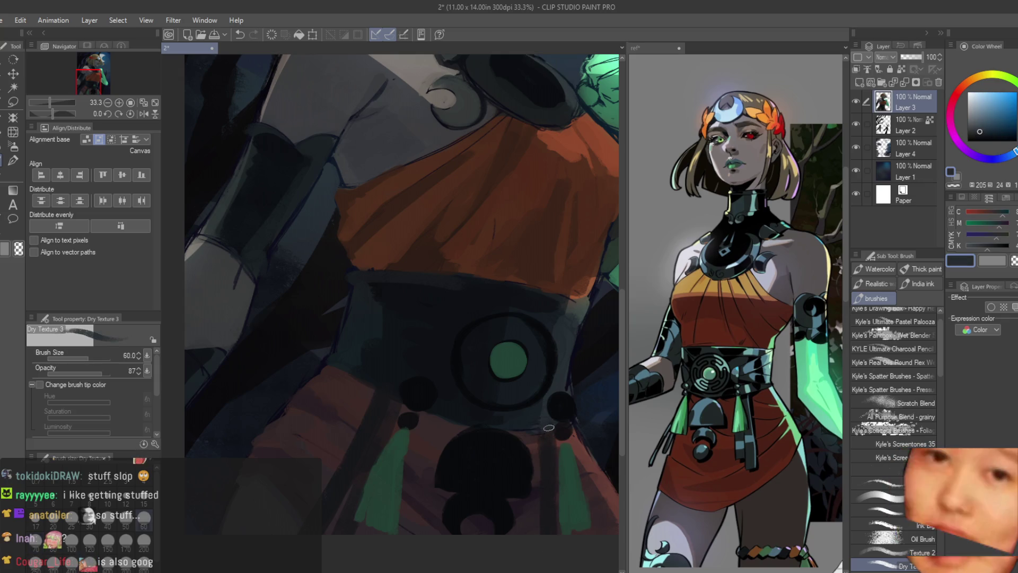
pyautogui.scroll(-5, 547, 338)
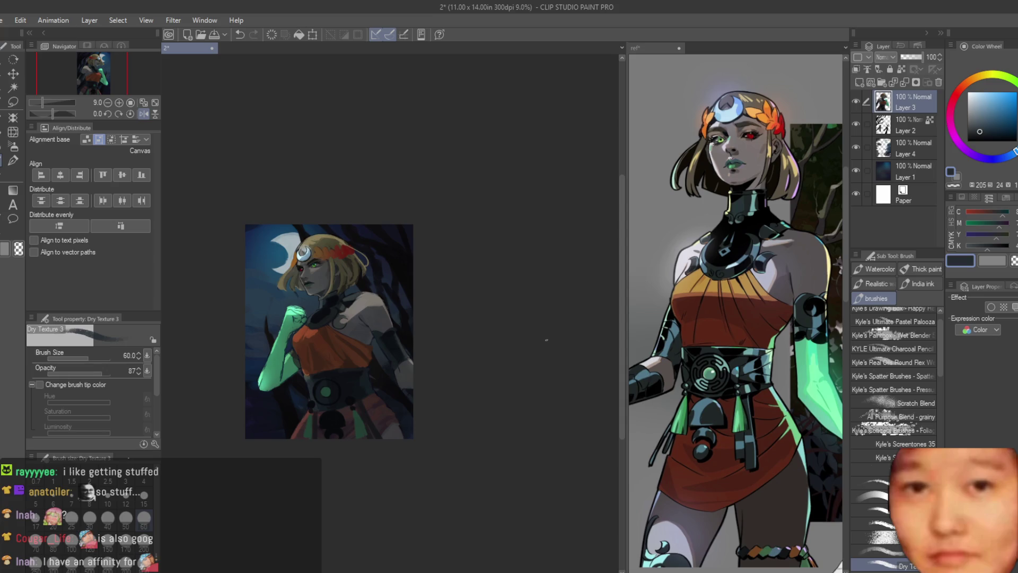
# Darken the skirt edge beside the green tassel and repaint the red skirt edge
pyautogui.scroll(7, 546, 340)
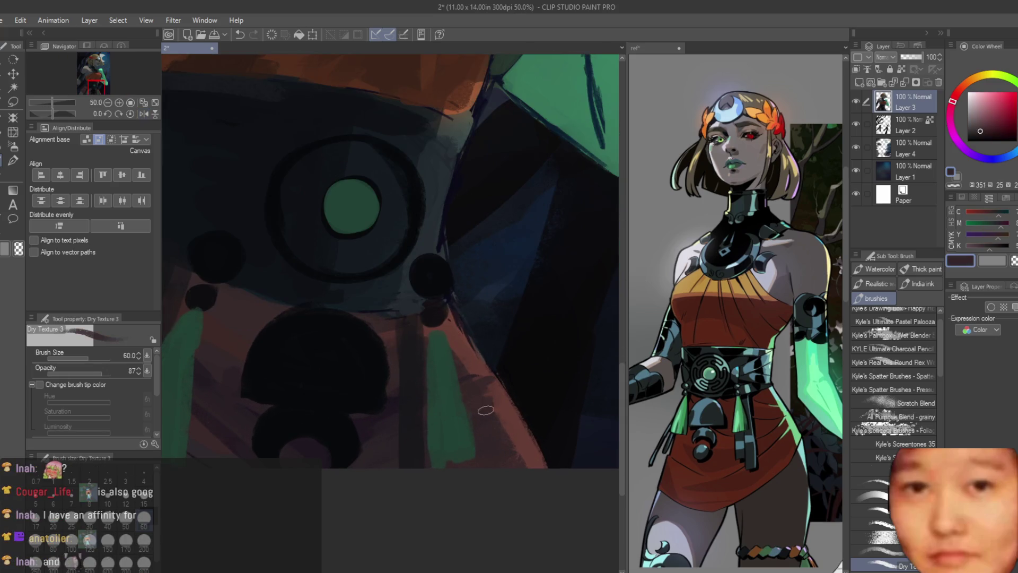
pyautogui.scroll(1, 490, 315)
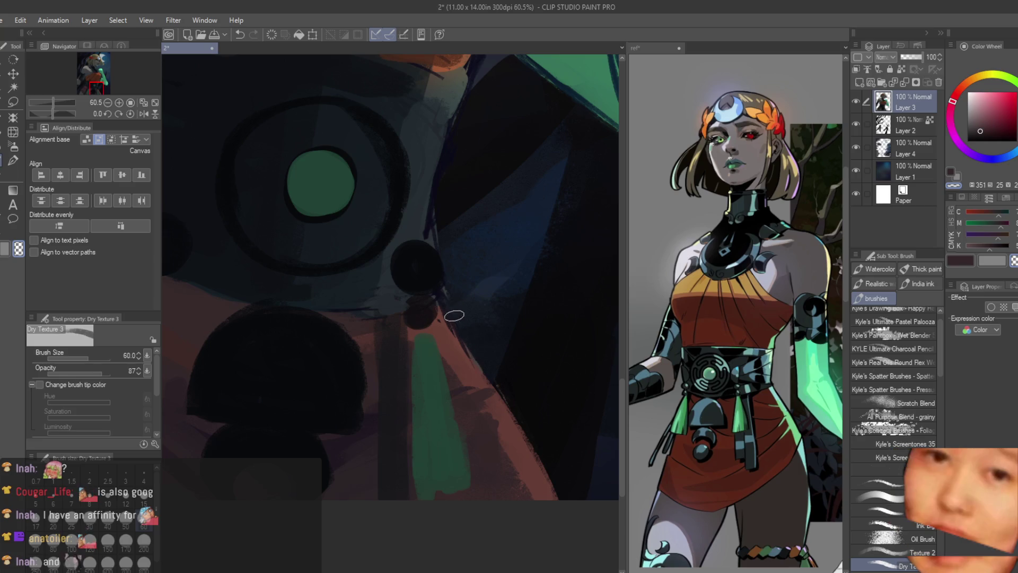
pyautogui.moveTo(516, 397); pyautogui.dragTo(569, 506)
pyautogui.keyDown('alt'); pyautogui.click(545, 479); pyautogui.keyUp('alt')
pyautogui.moveTo(492, 408); pyautogui.dragTo(478, 385)
pyautogui.keyDown('alt'); pyautogui.click(489, 338); pyautogui.keyUp('alt')
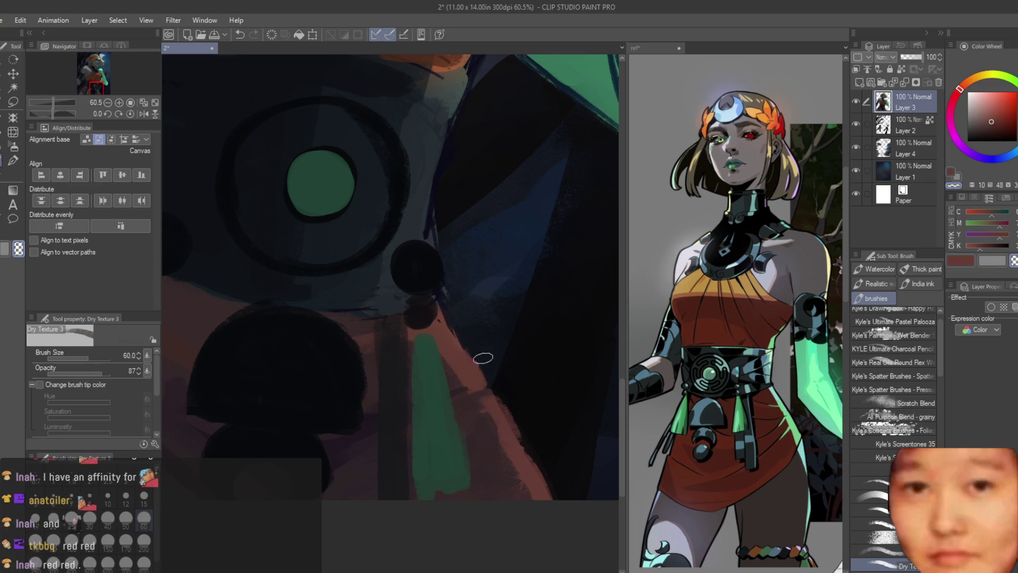
pyautogui.scroll(-3, 447, 354)
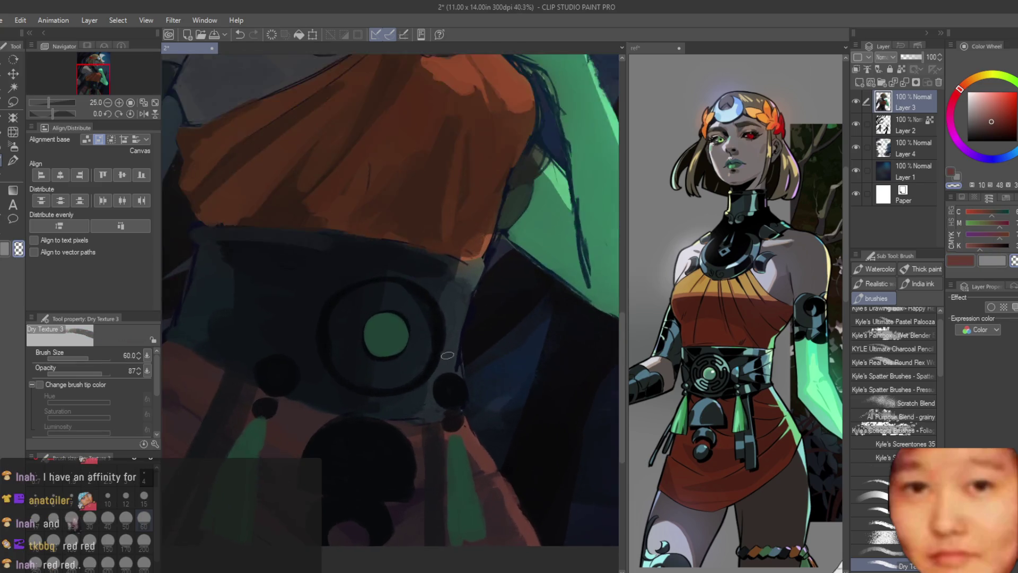
pyautogui.scroll(2, 447, 355)
# Lighten the dark belt edge beside the medallion using transparent colour and lighter blue-grey strokes
pyautogui.keyDown('alt'); pyautogui.click(455, 351); pyautogui.keyUp('alt')
pyautogui.press('c')
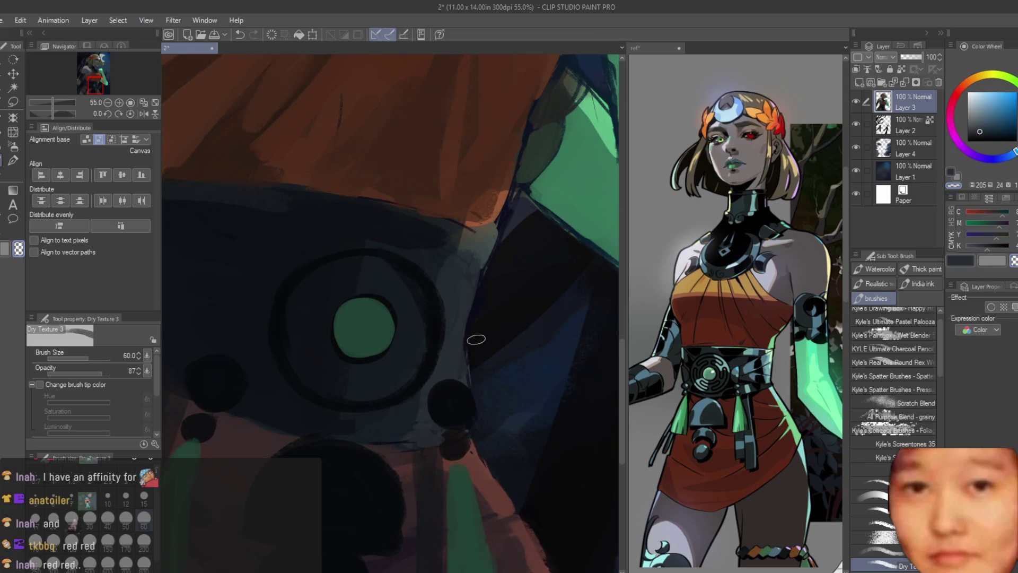
pyautogui.moveTo(477, 289); pyautogui.dragTo(453, 339)
pyautogui.keyDown('alt'); pyautogui.click(462, 339); pyautogui.keyUp('alt')
pyautogui.moveTo(485, 244); pyautogui.dragTo(451, 350)
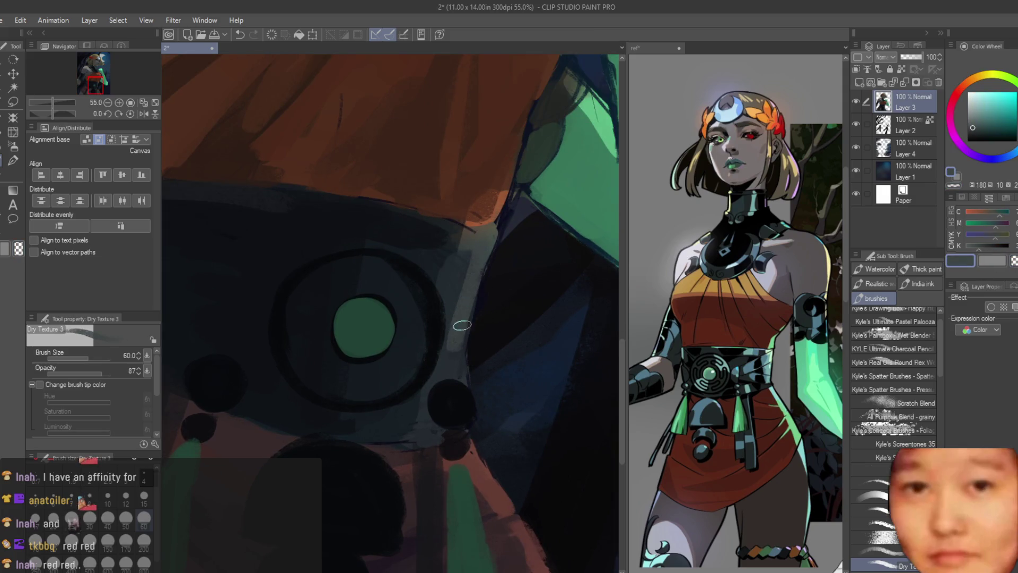
pyautogui.keyDown('alt'); pyautogui.click(454, 301); pyautogui.keyUp('alt')
pyautogui.scroll(-3, 455, 329)
pyautogui.scroll(3, 467, 371)
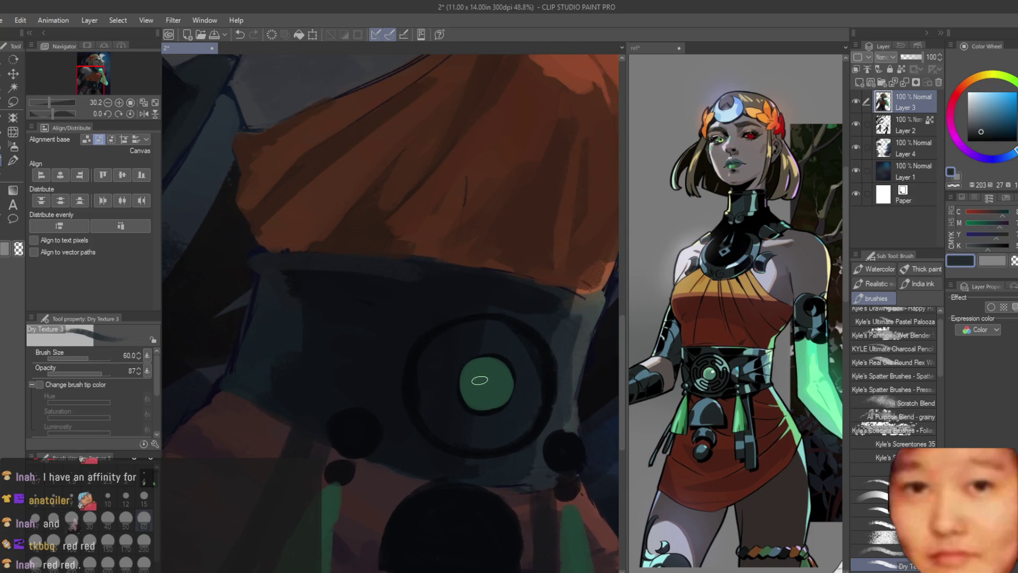
# Sample the medallion green and belt blue-grey, then flip the canvas to check the composition
pyautogui.keyDown('alt'); pyautogui.click(473, 377); pyautogui.keyUp('alt')
pyautogui.scroll(-3, 467, 371)
pyautogui.keyDown('alt'); pyautogui.click(357, 320); pyautogui.keyUp('alt')
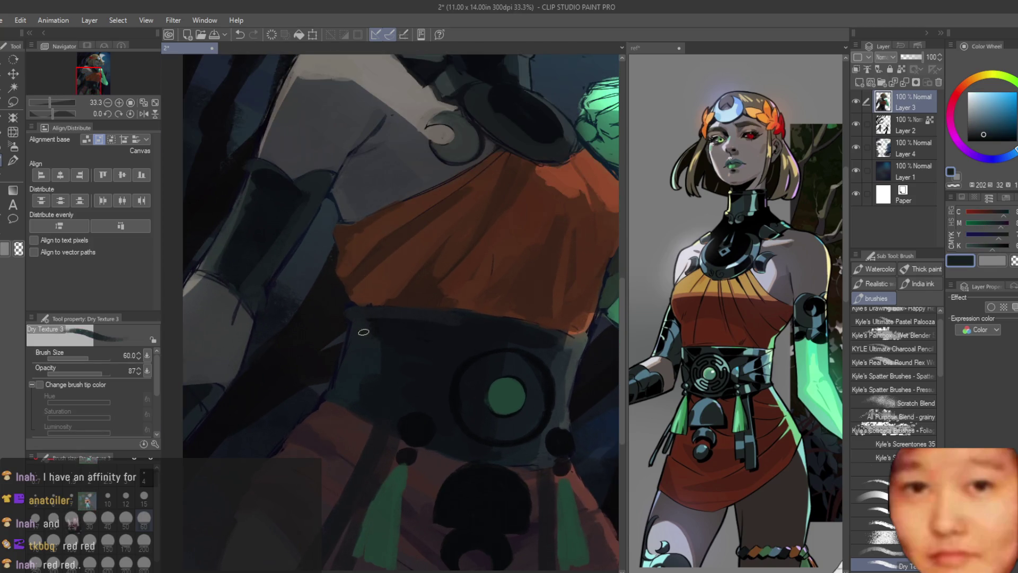
pyautogui.scroll(-5, 357, 320)
pyautogui.press('h')
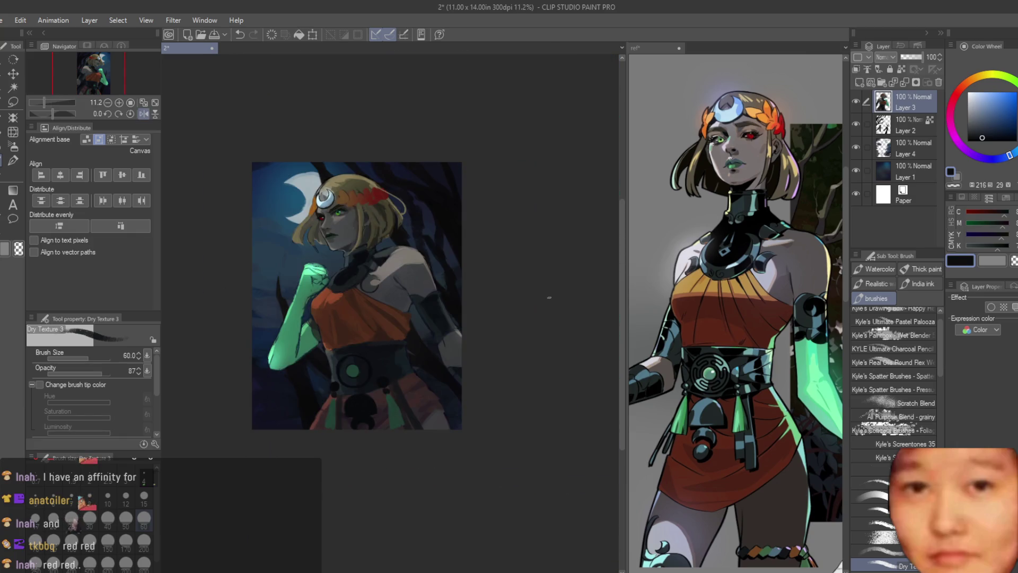
pyautogui.press('h')
pyautogui.scroll(5, 366, 223)
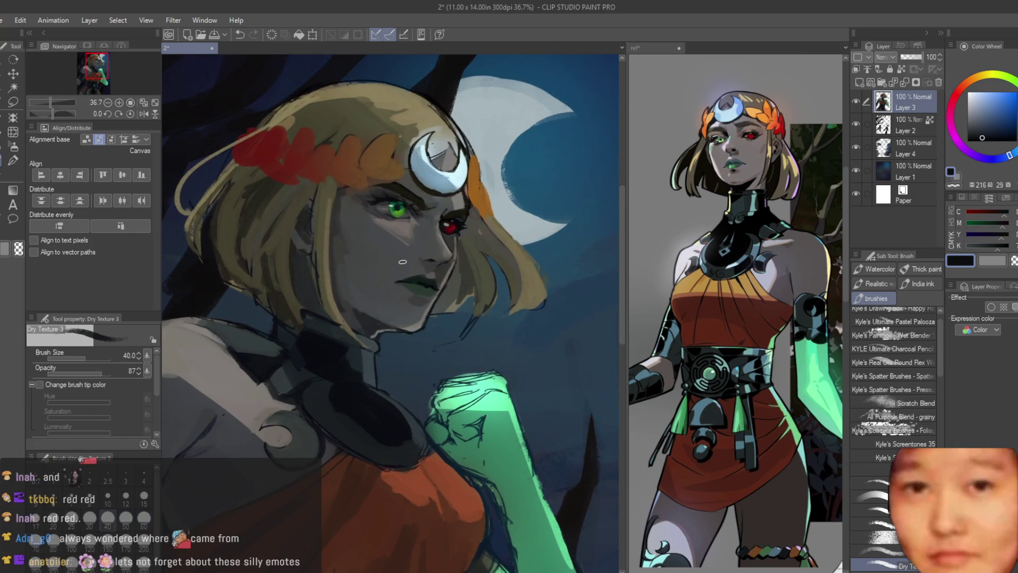
# Eyedrop a dark grey-teal and then a darker grey from the face
pyautogui.scroll(4, 366, 302)
pyautogui.keyDown('alt'); pyautogui.click(424, 342); pyautogui.keyUp('alt')
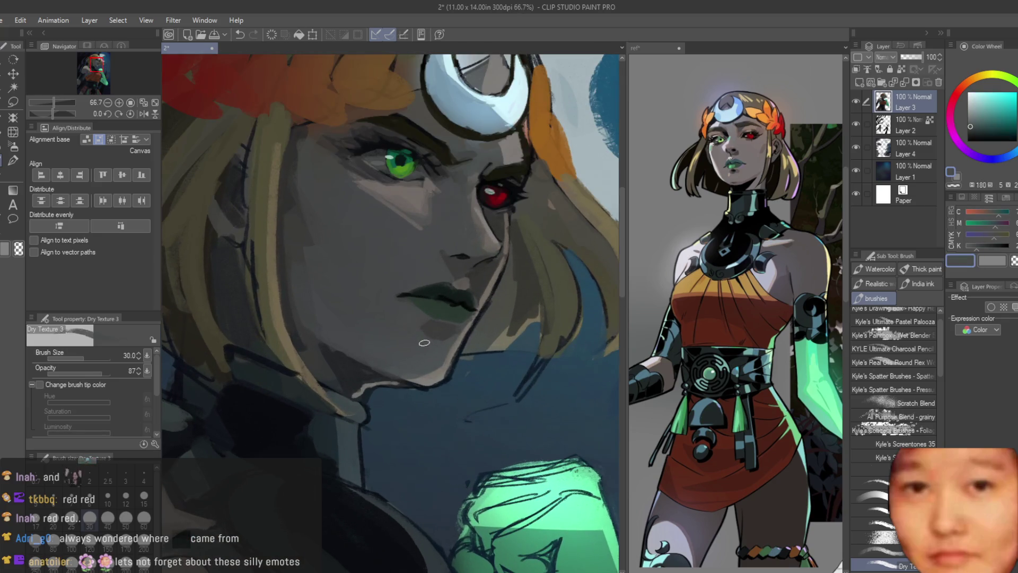
pyautogui.scroll(1, 453, 375)
pyautogui.scroll(4, 453, 375)
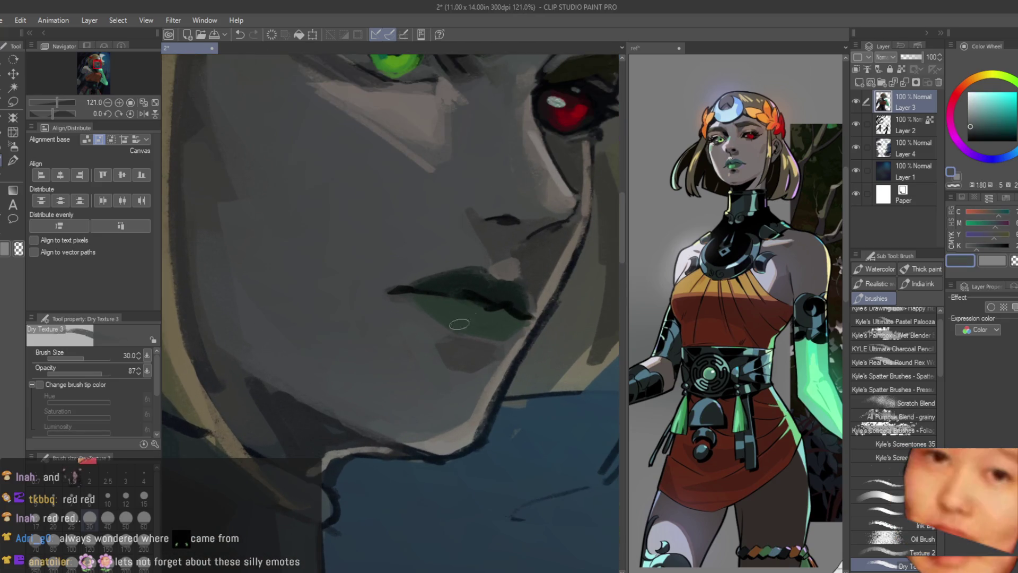
pyautogui.keyDown('alt'); pyautogui.click(477, 351); pyautogui.keyUp('alt')
# Sample a brown from the leaves in the hair
pyautogui.scroll(-7, 477, 351)
pyautogui.scroll(2, 440, 276)
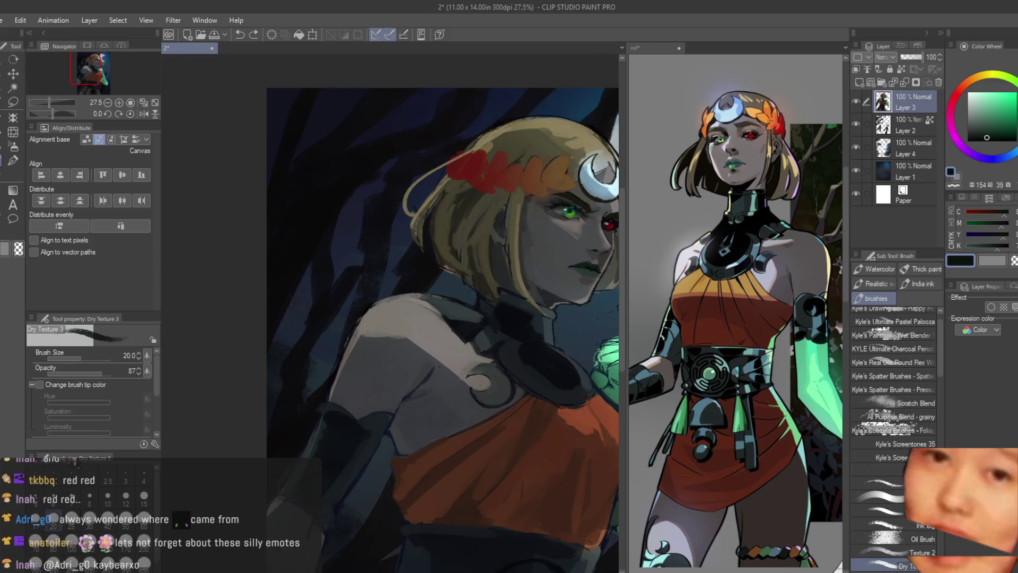
pyautogui.scroll(-2, 493, 188)
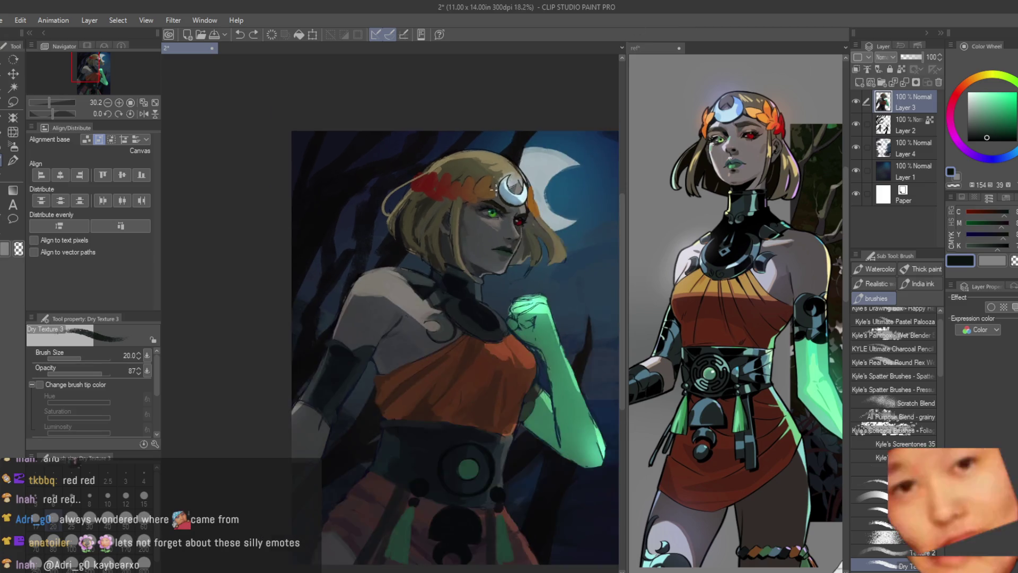
pyautogui.scroll(6, 493, 188)
pyautogui.keyDown('alt'); pyautogui.click(437, 238); pyautogui.keyUp('alt')
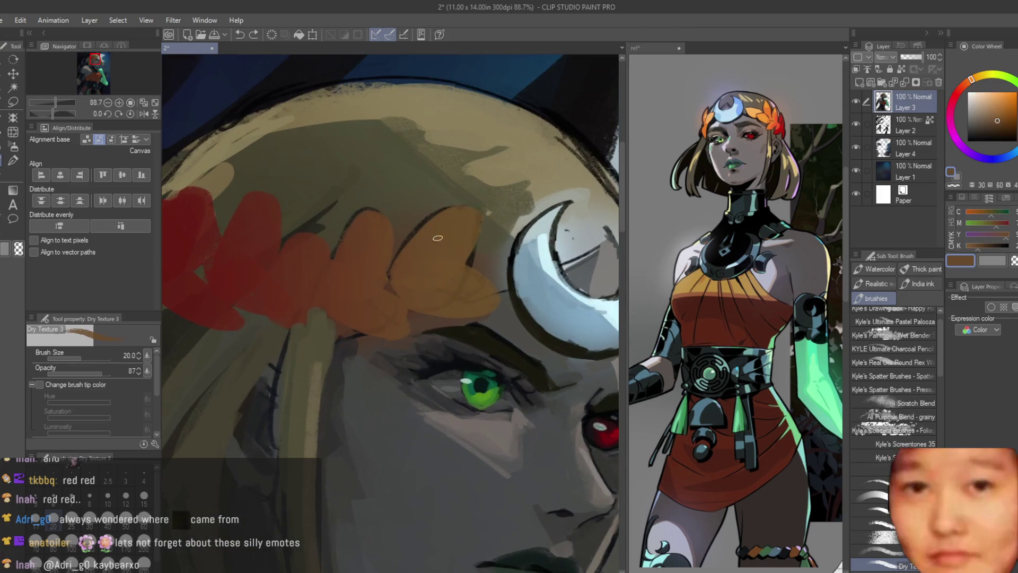
pyautogui.scroll(-1, 464, 251)
pyautogui.scroll(-6, 414, 287)
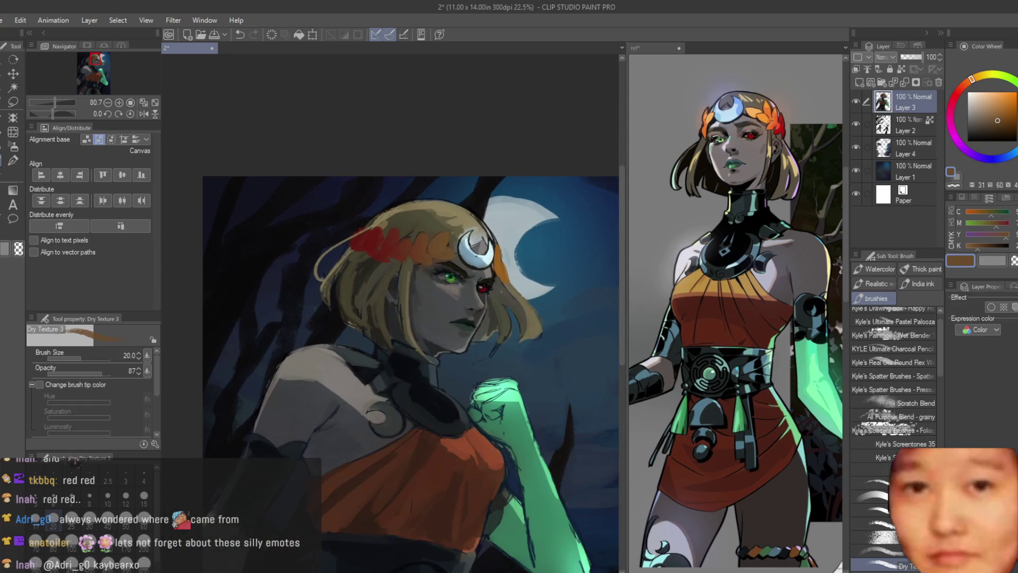
# Flip the canvas to check proportions, then pick a dark navy from the arm shadow, shifted toward blue
pyautogui.press('h')
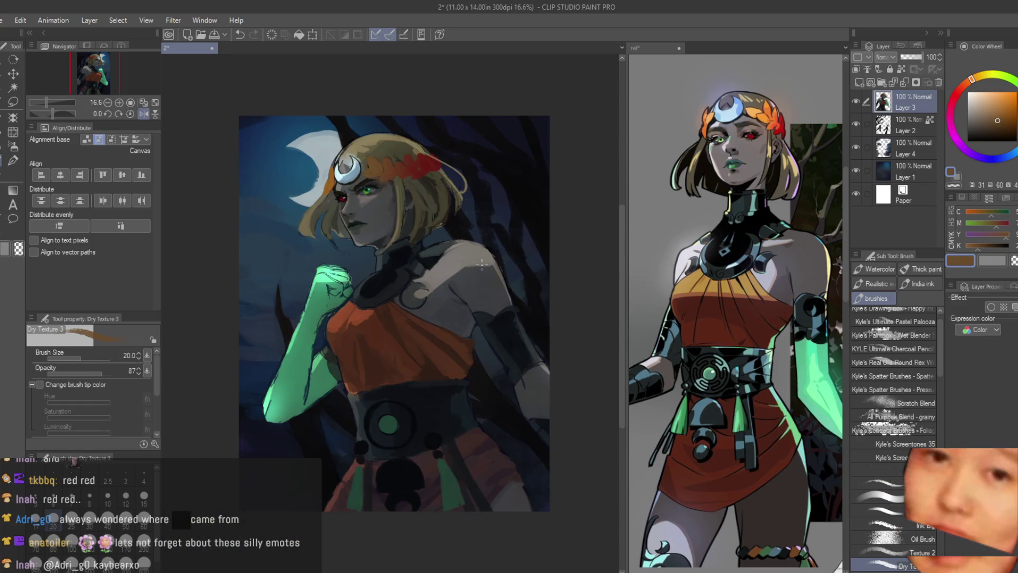
pyautogui.press('h')
pyautogui.scroll(3, 309, 315)
pyautogui.scroll(2, 369, 379)
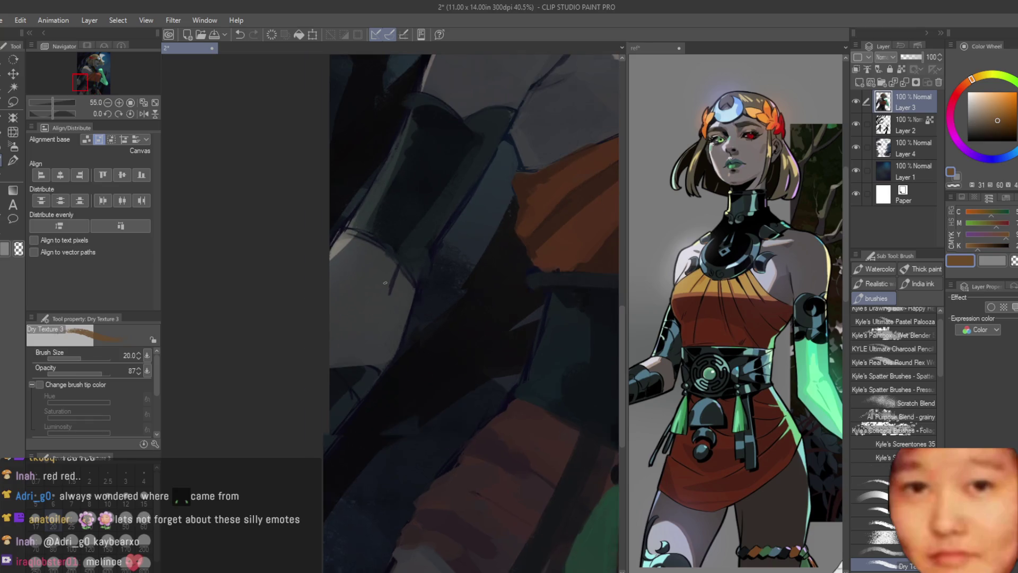
pyautogui.keyDown('alt'); pyautogui.click(368, 378); pyautogui.keyUp('alt')
pyautogui.keyDown('alt'); pyautogui.click(368, 379); pyautogui.keyUp('alt')
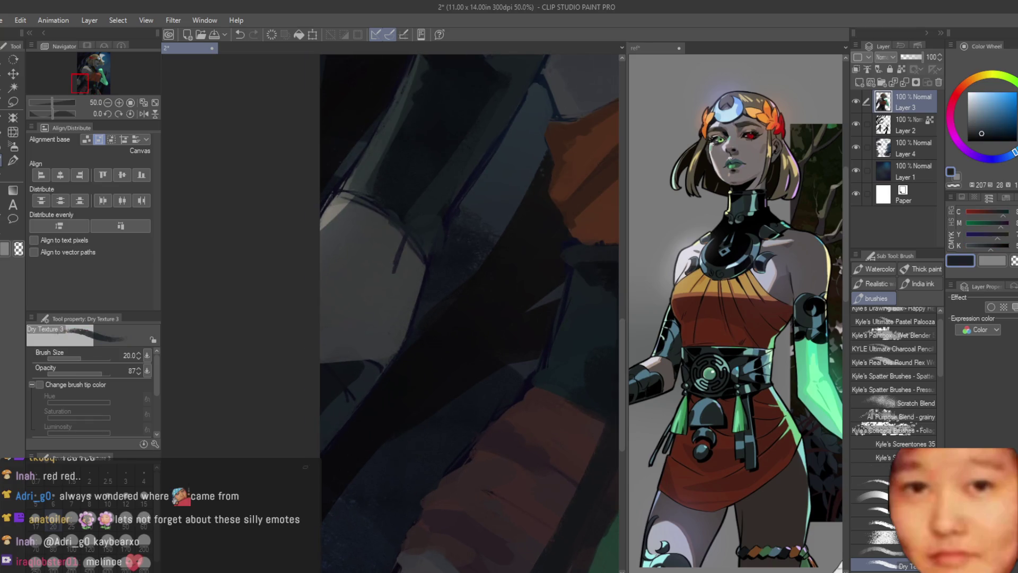
pyautogui.keyDown('alt'); pyautogui.click(377, 375); pyautogui.keyUp('alt')
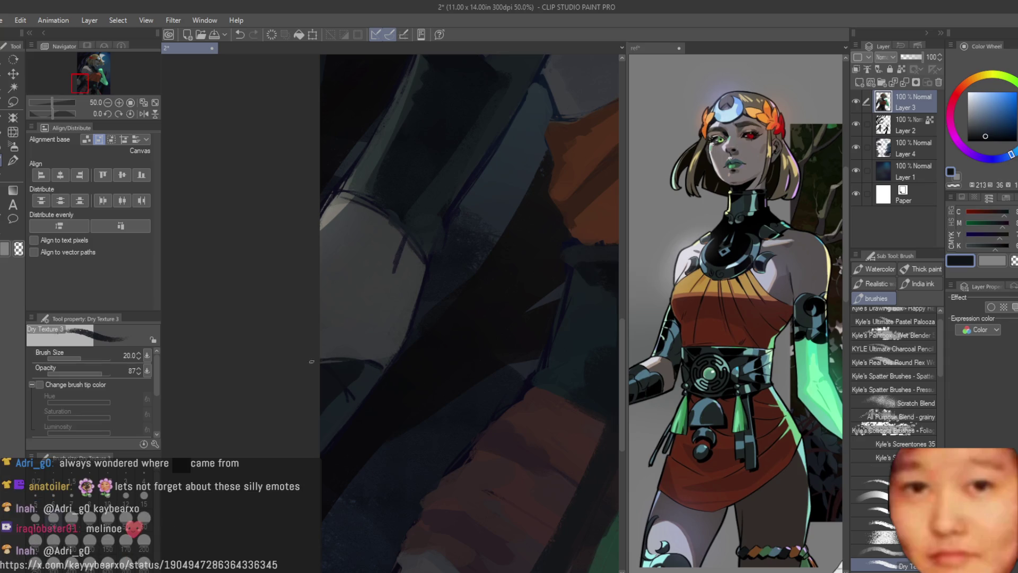
# Darken the lit shoulder's edges and upper contour with neutral grey Dry Texture strokes
pyautogui.scroll(-4, 485, 199)
pyautogui.press('h')
pyautogui.press('h')
pyautogui.scroll(2, 353, 251)
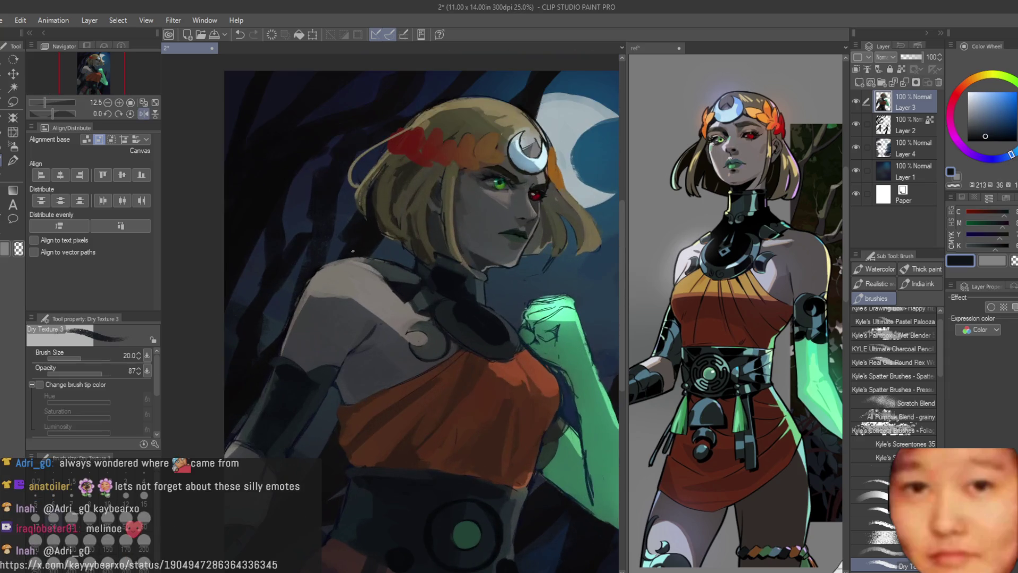
pyautogui.scroll(3, 373, 281)
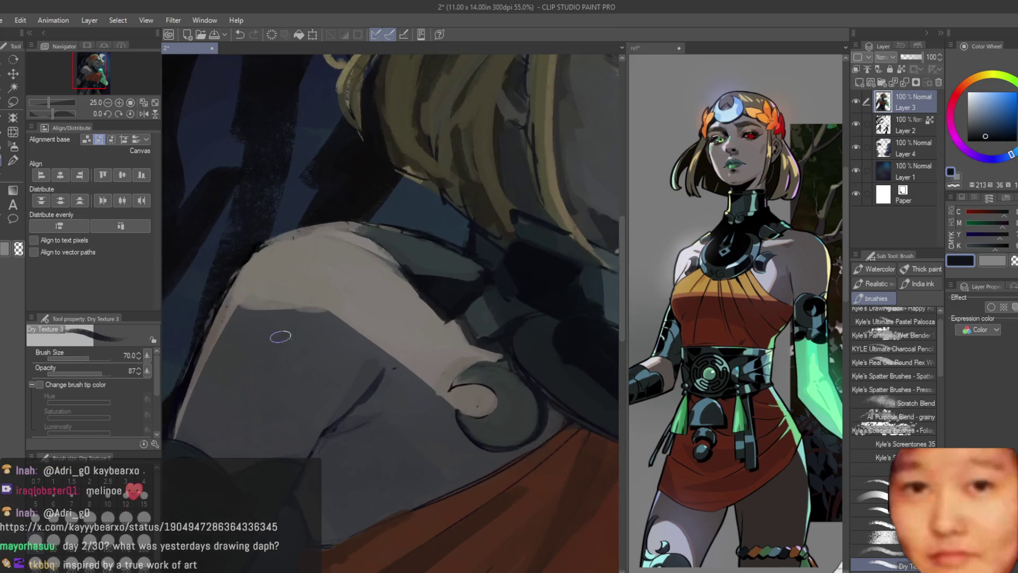
pyautogui.keyDown('alt'); pyautogui.click(279, 336); pyautogui.keyUp('alt')
pyautogui.moveTo(309, 310); pyautogui.dragTo(391, 364)
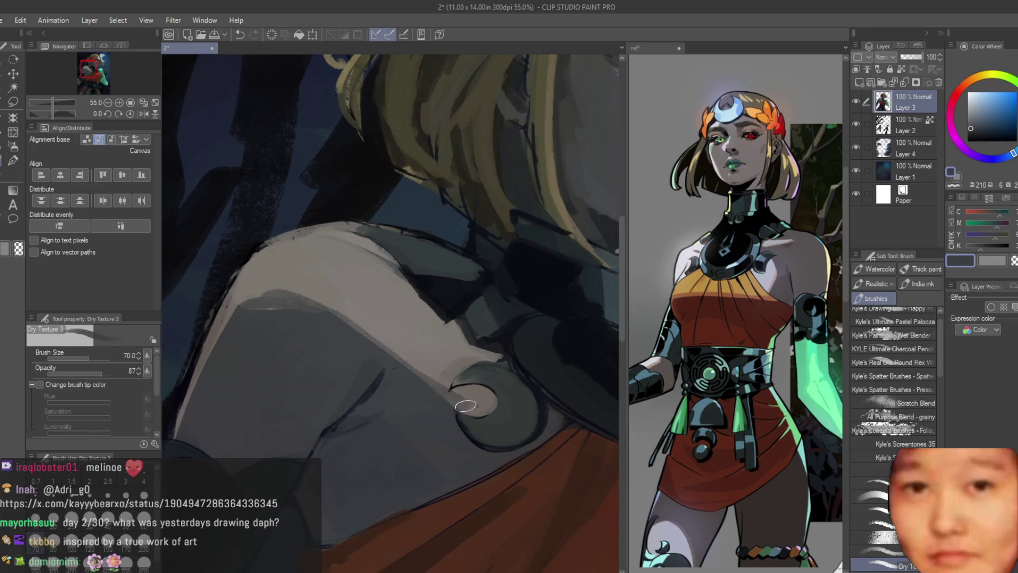
pyautogui.moveTo(464, 413)
pyautogui.mouseDown()
pyautogui.moveTo(334, 326)
pyautogui.moveTo(268, 309)
pyautogui.mouseUp()
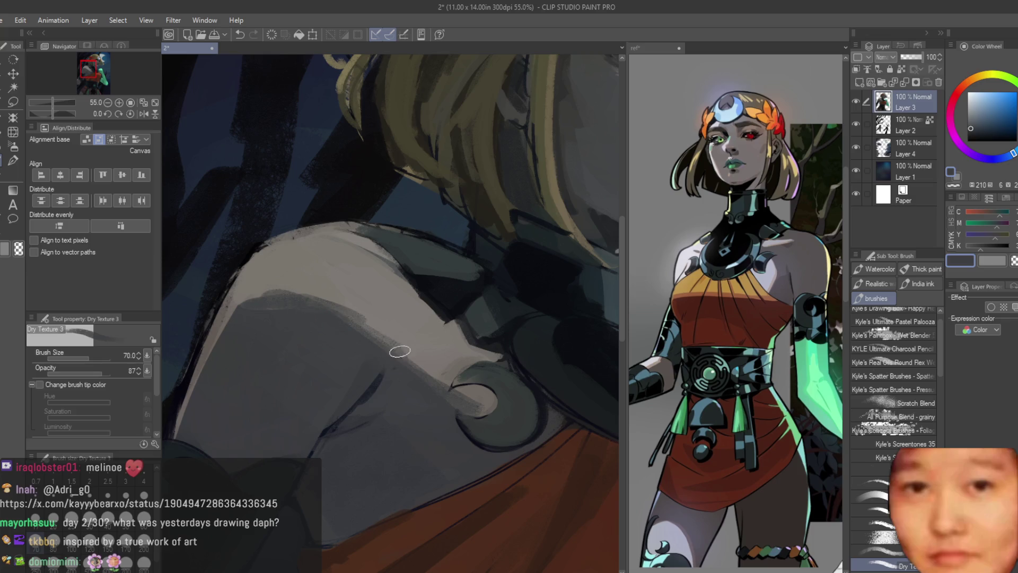
pyautogui.moveTo(373, 318); pyautogui.dragTo(440, 332)
# Sample light orange-beige, warmer and more orange skin tones, then flip to check the upper body
pyautogui.keyDown('alt'); pyautogui.click(394, 302); pyautogui.keyUp('alt')
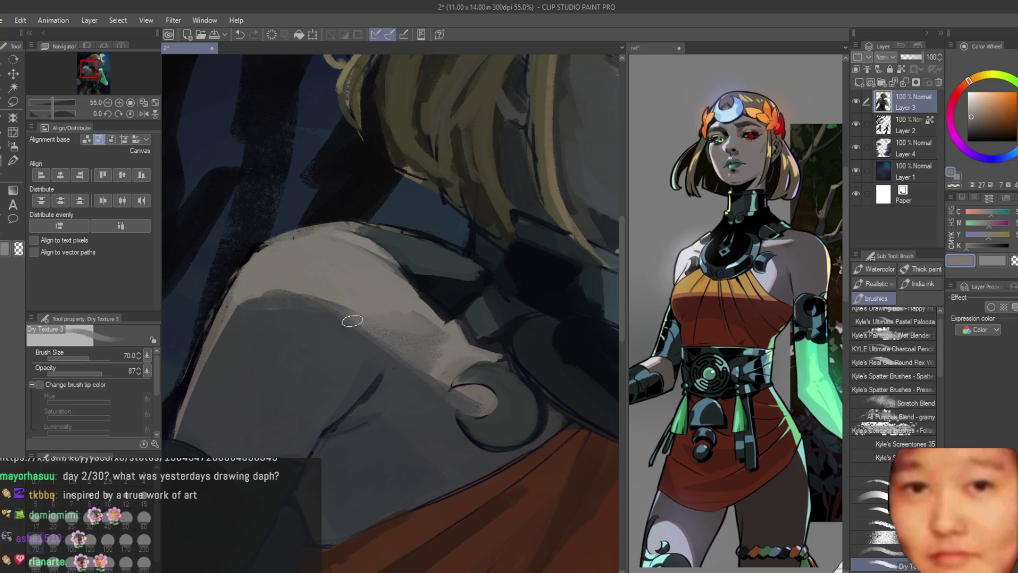
pyautogui.keyDown('alt'); pyautogui.click(436, 371); pyautogui.keyUp('alt')
pyautogui.keyDown('alt'); pyautogui.click(393, 301); pyautogui.keyUp('alt')
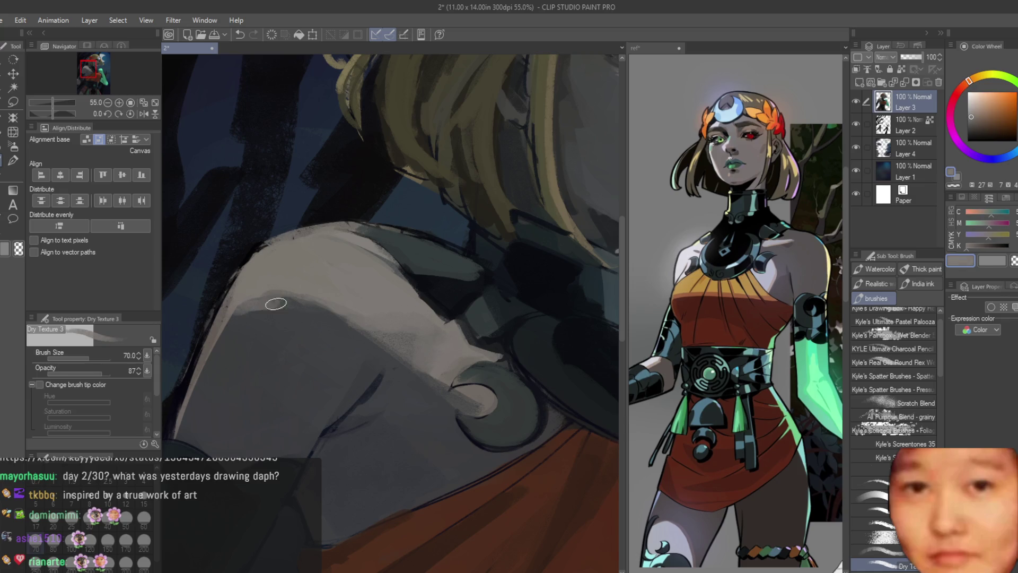
pyautogui.scroll(-7, 452, 301)
pyautogui.press('h')
pyautogui.scroll(6, 589, 329)
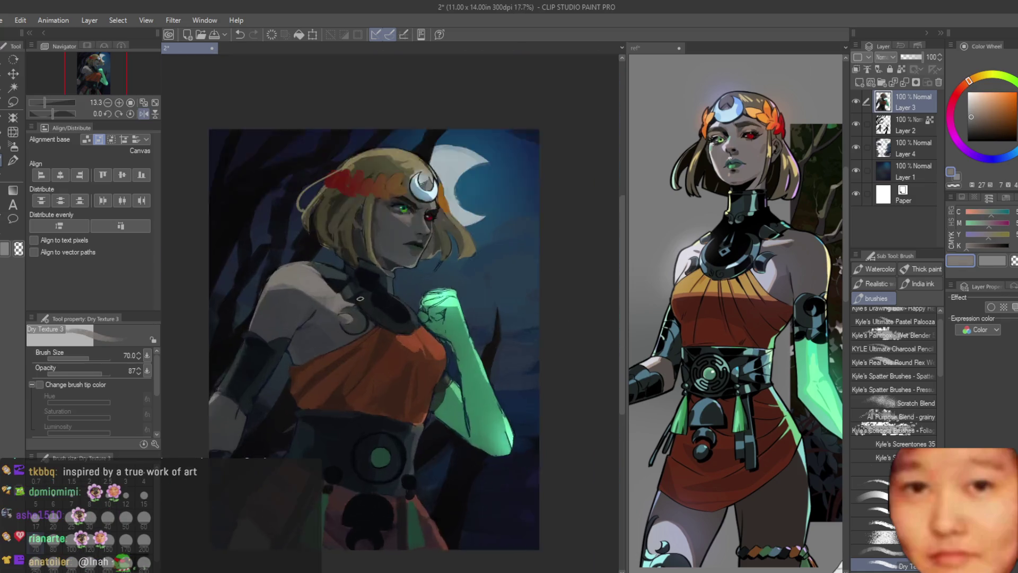
# Pick blue-grey and orange-grey skin tones, shrink the brush to size 20, and resample skin near the eye
pyautogui.keyDown('alt'); pyautogui.click(378, 425); pyautogui.keyUp('alt')
pyautogui.scroll(2, 482, 271)
pyautogui.keyDown('alt'); pyautogui.click(482, 270); pyautogui.keyUp('alt')
pyautogui.press('[')
pyautogui.press('[')
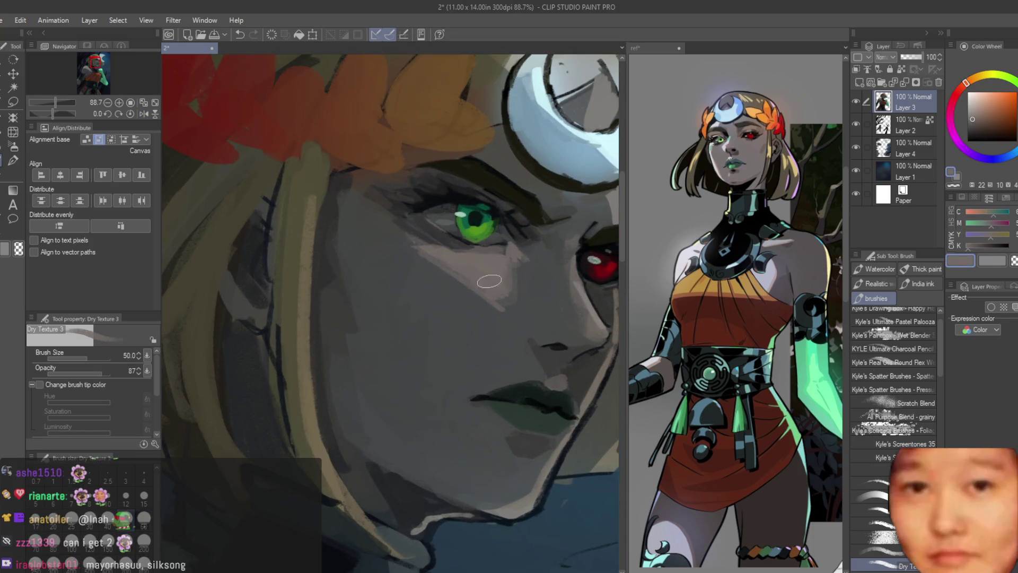
pyautogui.scroll(-5, 545, 368)
pyautogui.press('[')
pyautogui.press('[')
pyautogui.press('[')
pyautogui.scroll(7, 495, 270)
pyautogui.keyDown('alt'); pyautogui.click(495, 270); pyautogui.keyUp('alt')
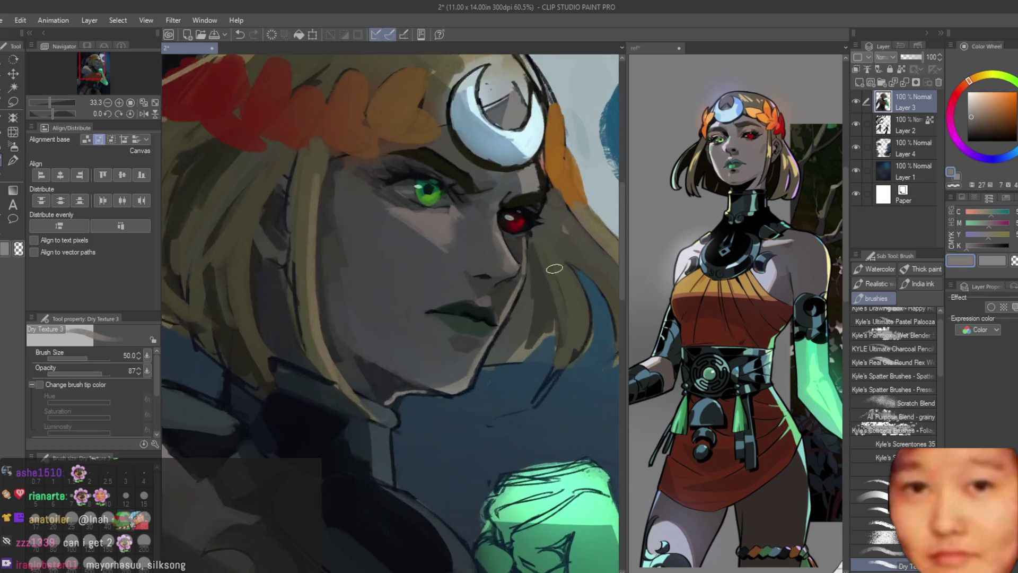
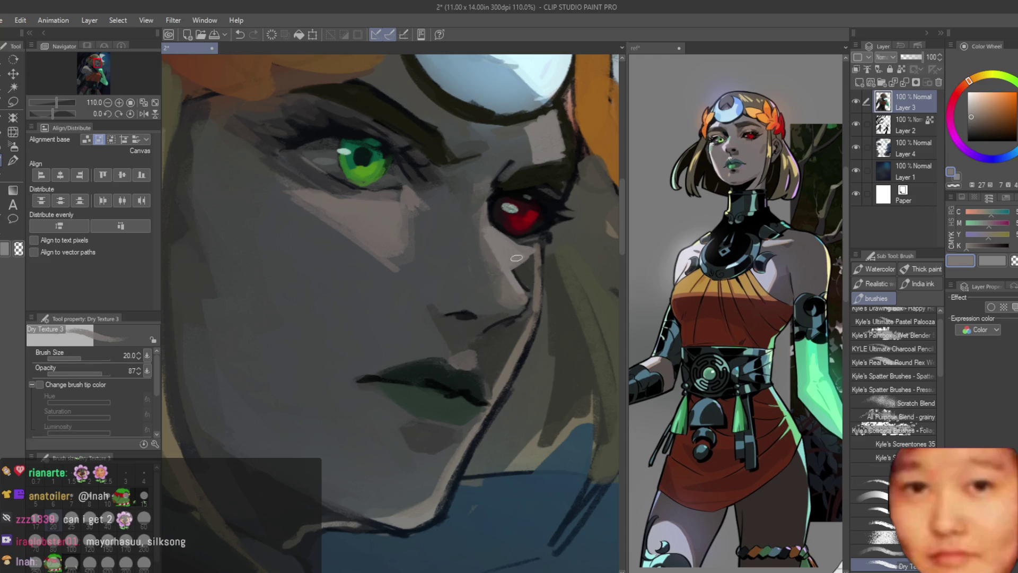
# Zoom in and out on the portrait and redo the small touch-up below the green eye
pyautogui.scroll(-7, 516, 258)
pyautogui.scroll(7, 330, 221)
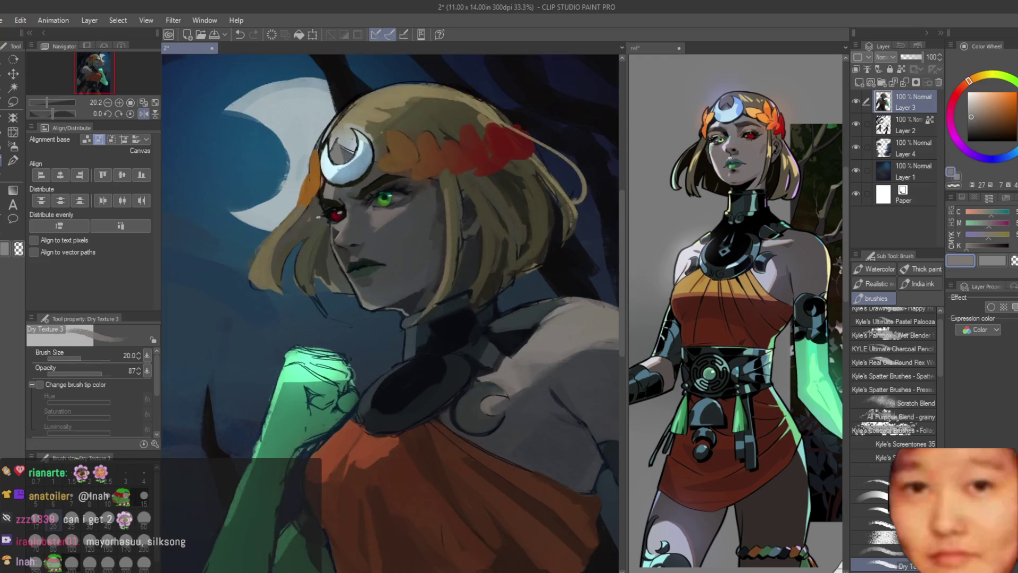
pyautogui.scroll(-1, 361, 280)
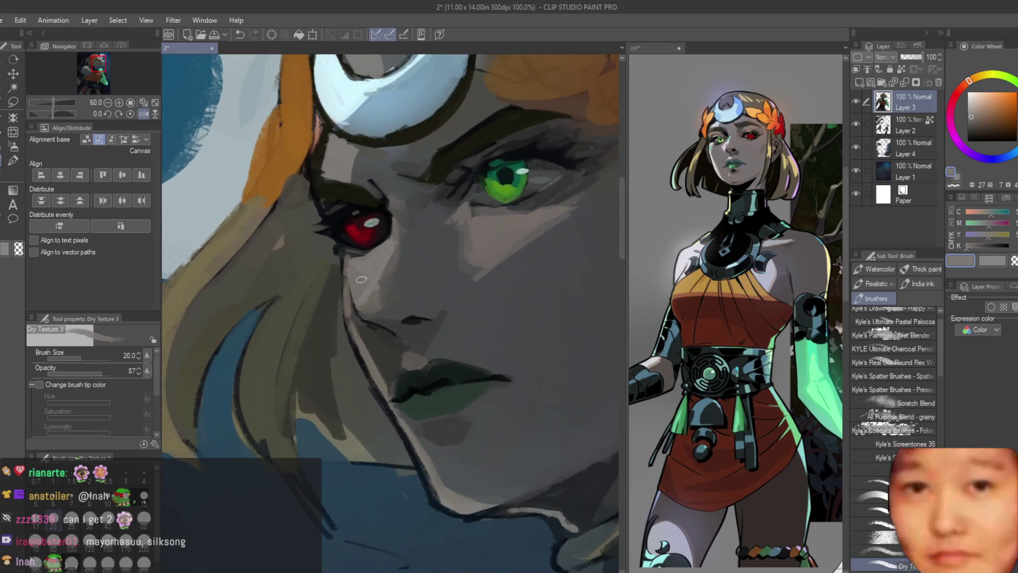
pyautogui.scroll(-8, 388, 249)
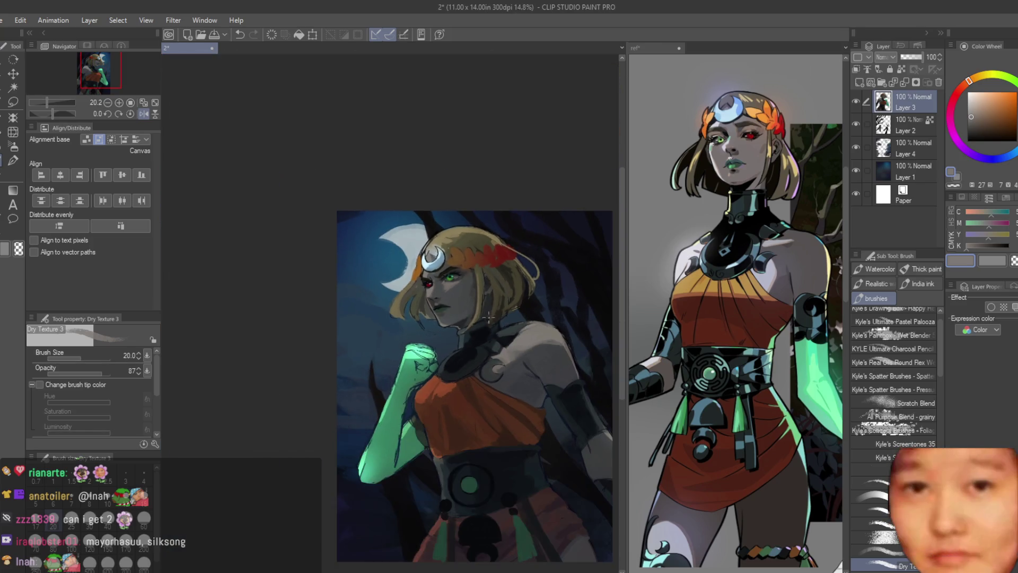
pyautogui.scroll(4, 525, 348)
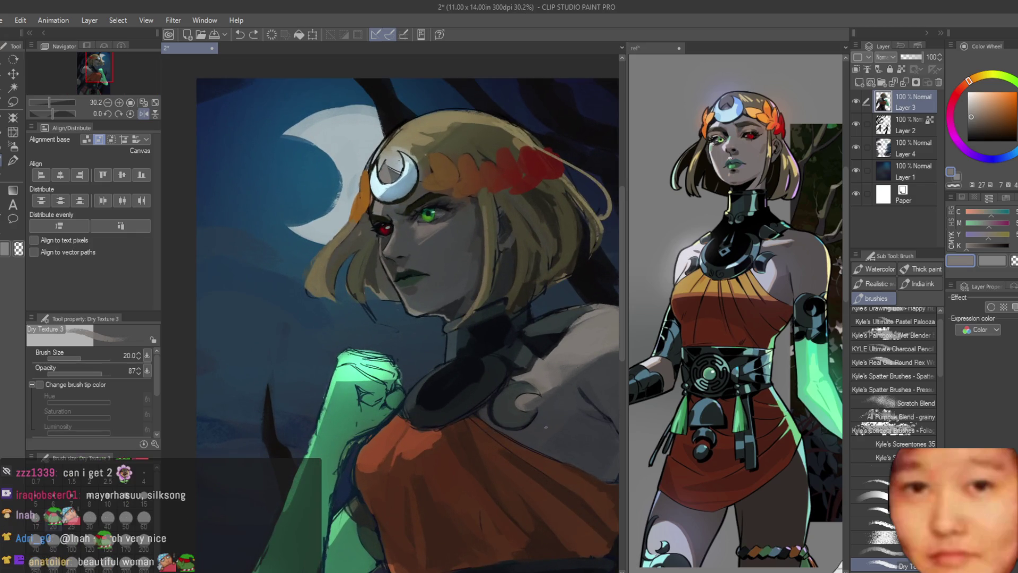
pyautogui.scroll(-6, 411, 297)
pyautogui.scroll(2, 445, 382)
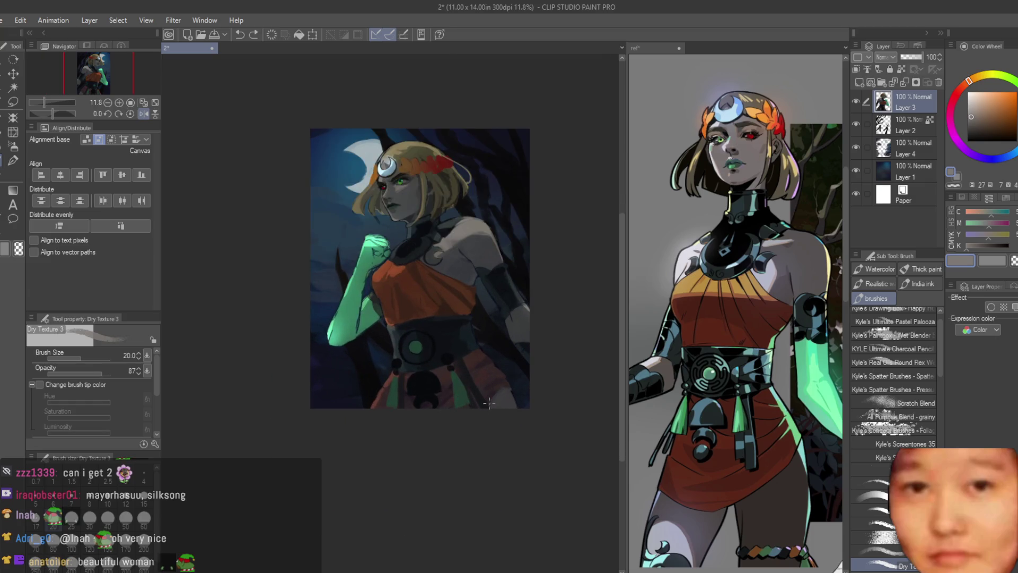
pyautogui.hotkey('ctrl', 'y')
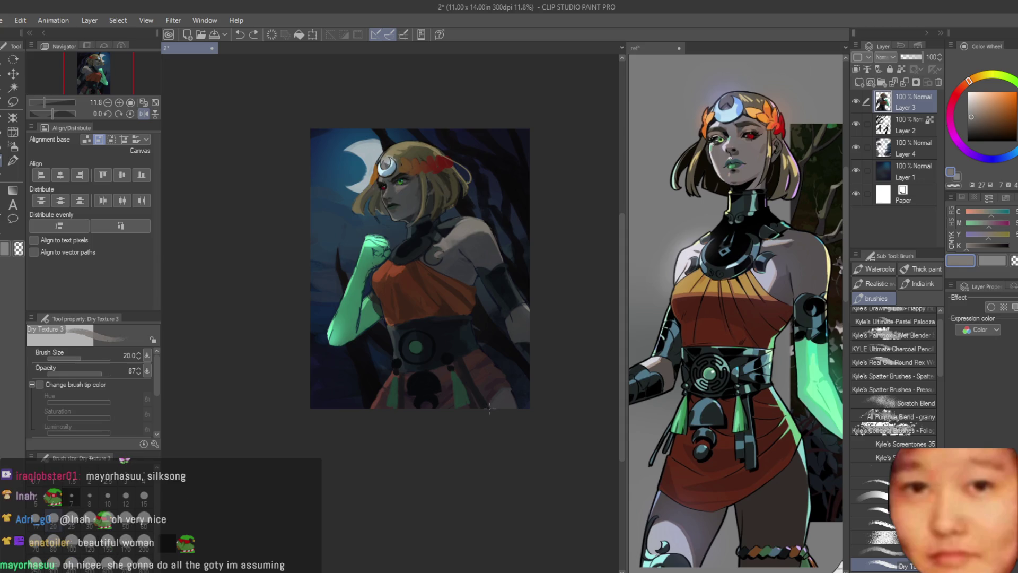
pyautogui.scroll(10, 422, 204)
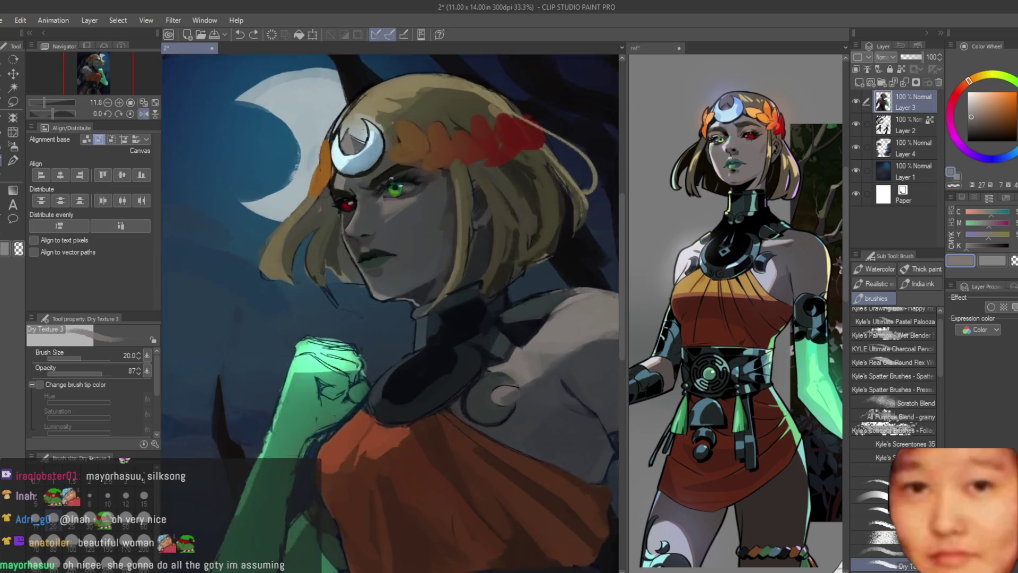
# Sample a dark grey-purple skin tone, then undo the last stroke below the eye
pyautogui.keyDown('alt'); pyautogui.click(392, 218); pyautogui.keyUp('alt')
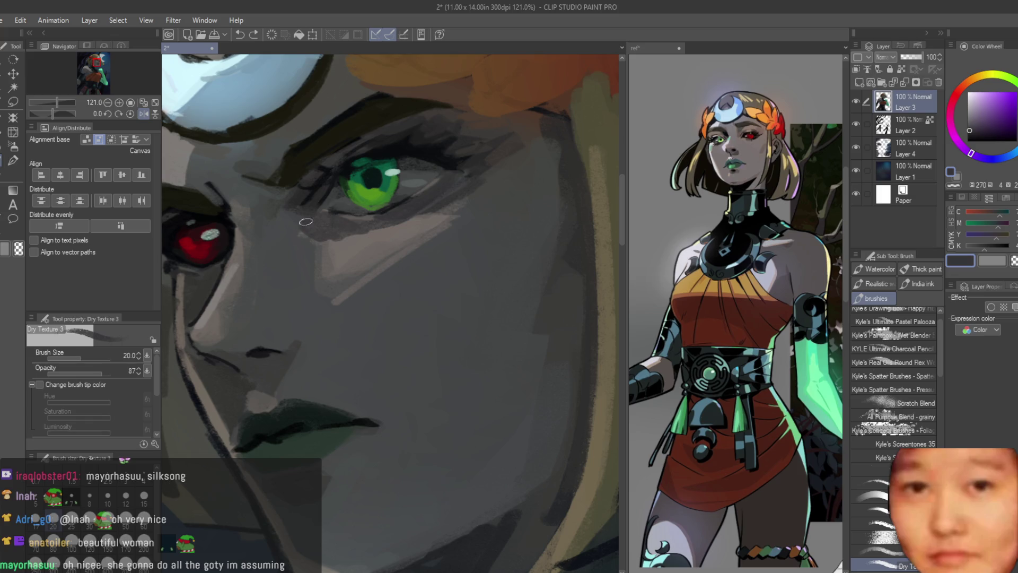
pyautogui.scroll(-10, 300, 254)
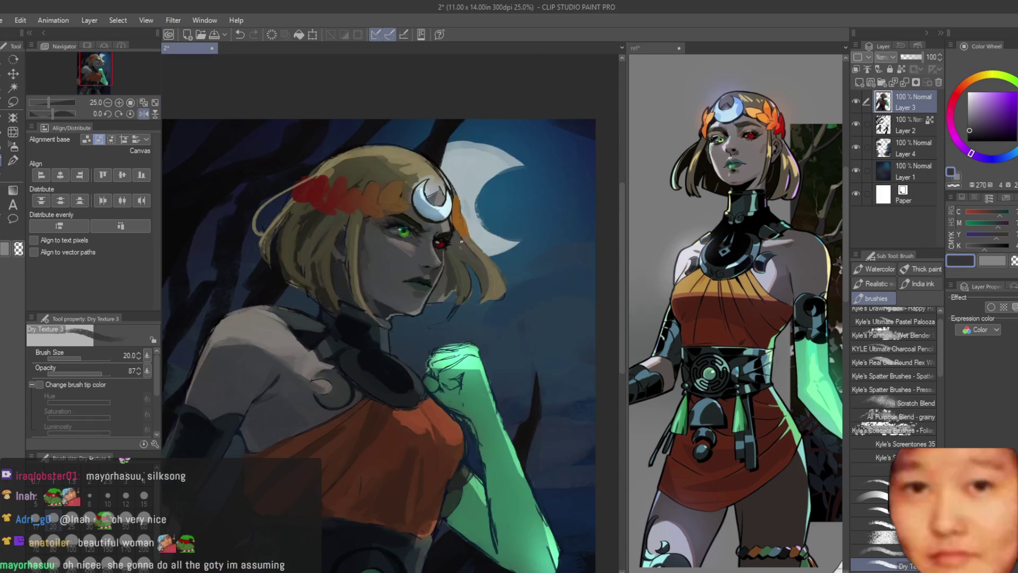
pyautogui.scroll(8, 448, 246)
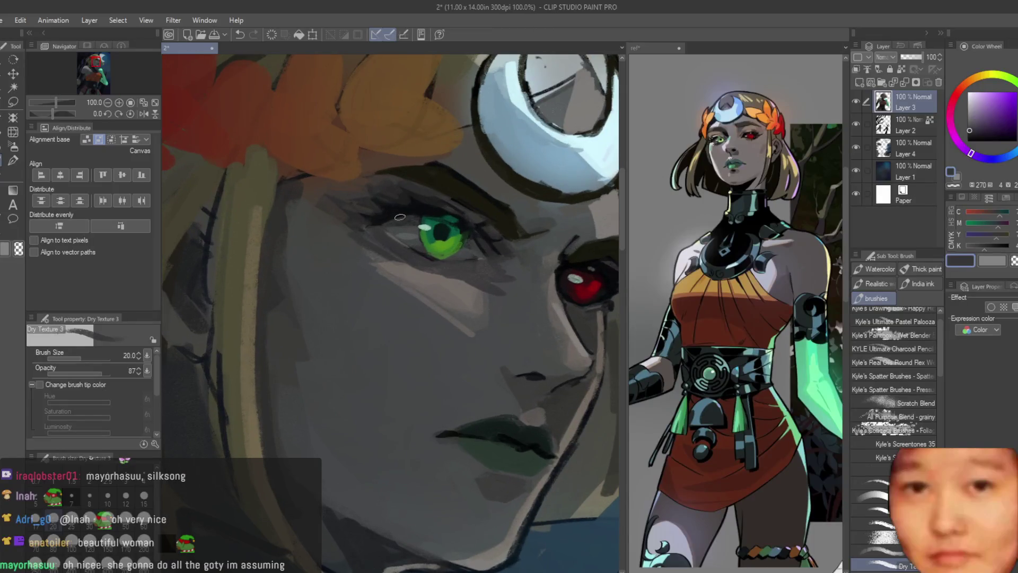
pyautogui.hotkey('ctrl', 'z')
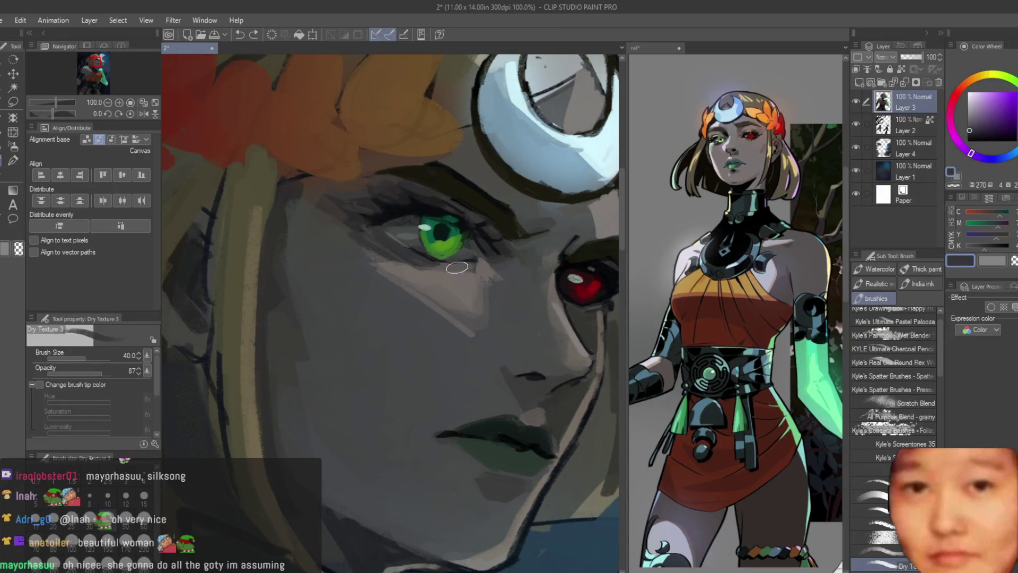
pyautogui.scroll(2, 457, 268)
# Eyedrop skin tones under the eye, along the cheek, and near the nose
pyautogui.keyDown('alt'); pyautogui.click(528, 309); pyautogui.keyUp('alt')
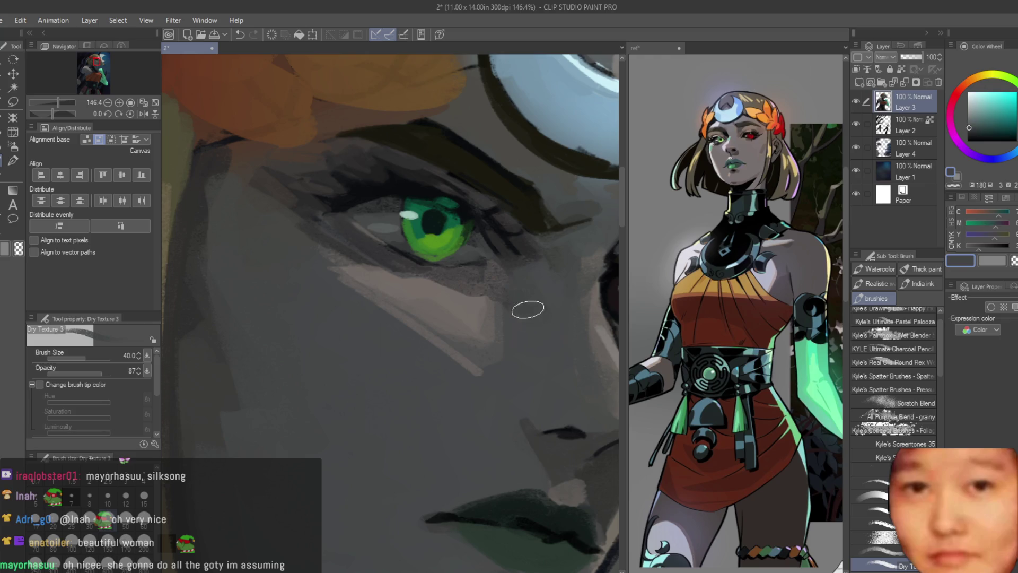
pyautogui.keyDown('alt'); pyautogui.click(394, 280); pyautogui.keyUp('alt')
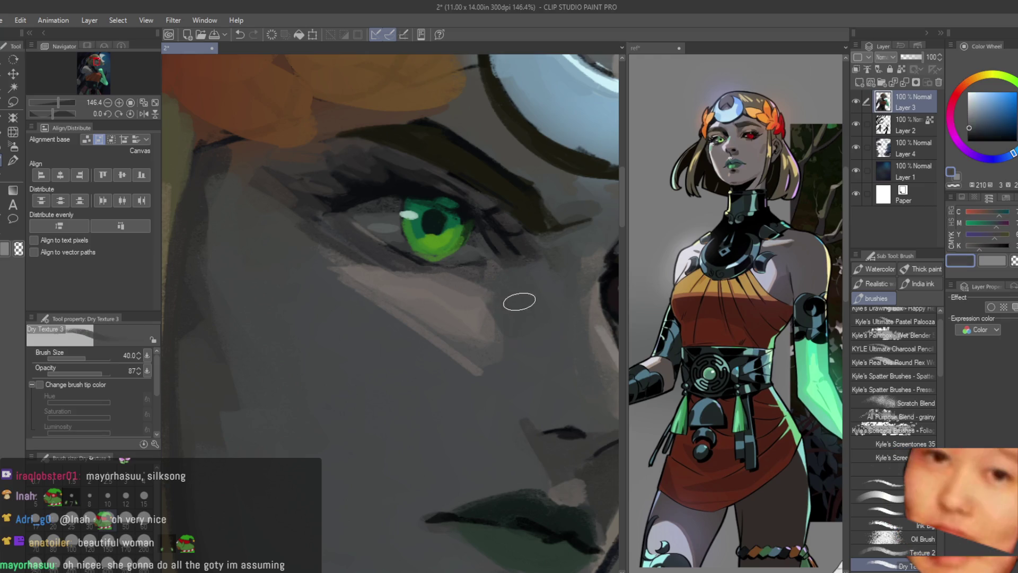
pyautogui.keyDown('alt'); pyautogui.click(486, 313); pyautogui.keyUp('alt')
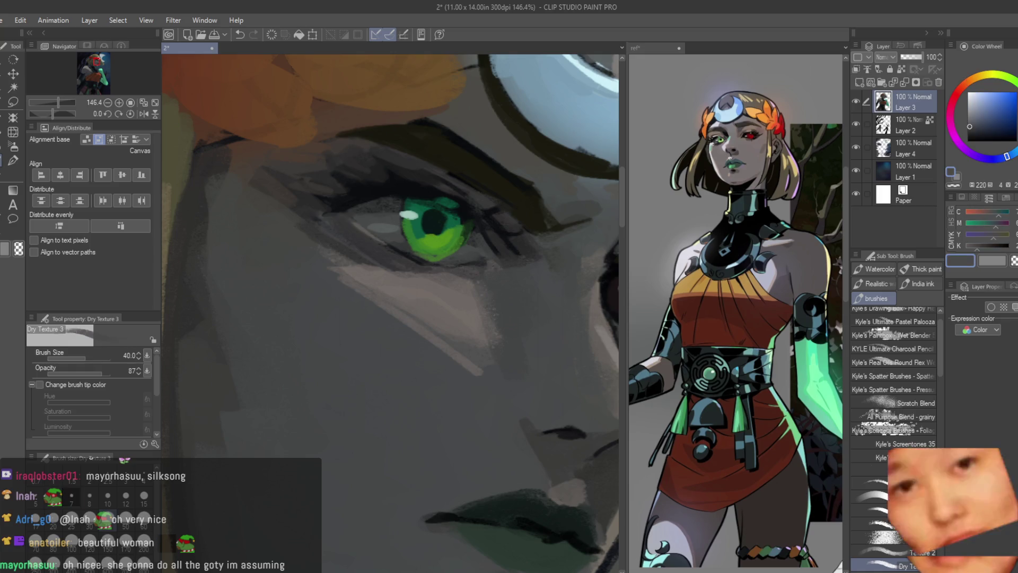
pyautogui.keyDown('alt'); pyautogui.click(472, 316); pyautogui.keyUp('alt')
pyautogui.keyDown('alt'); pyautogui.click(504, 281); pyautogui.keyUp('alt')
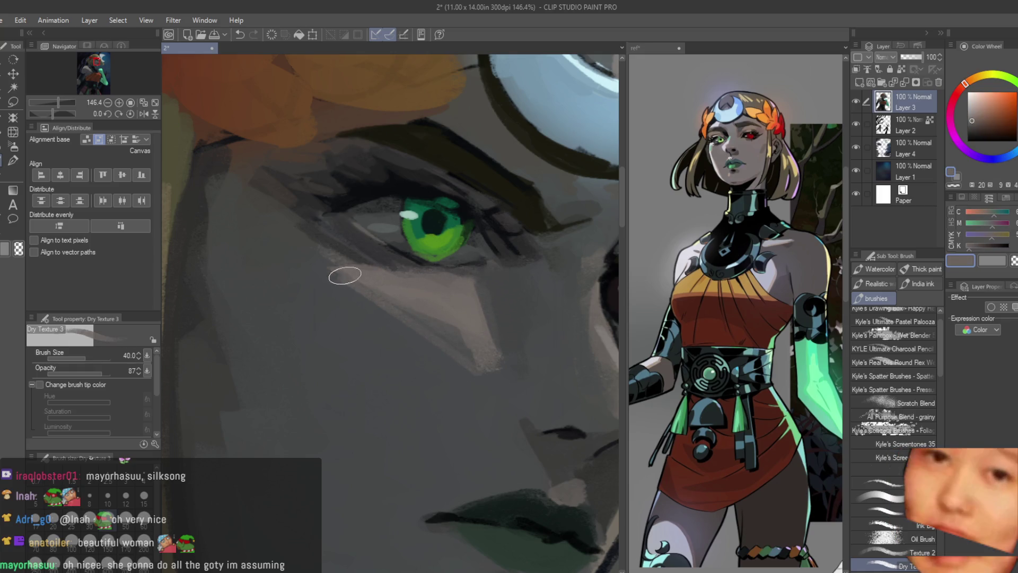
pyautogui.keyDown('alt'); pyautogui.click(443, 355); pyautogui.keyUp('alt')
pyautogui.keyDown('alt'); pyautogui.click(413, 318); pyautogui.keyUp('alt')
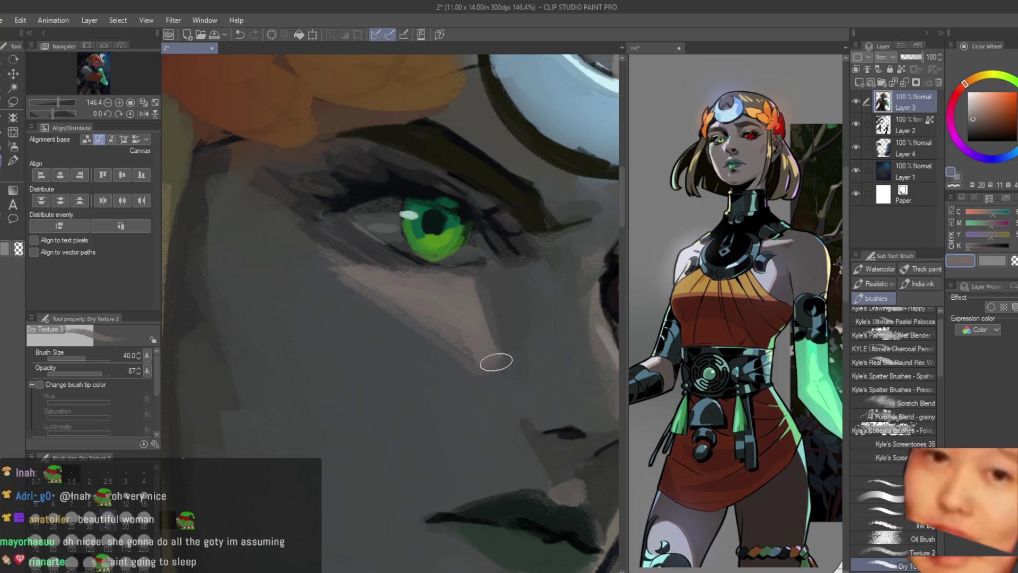
pyautogui.keyDown('alt'); pyautogui.click(443, 341); pyautogui.keyUp('alt')
pyautogui.keyDown('alt'); pyautogui.click(424, 283); pyautogui.keyUp('alt')
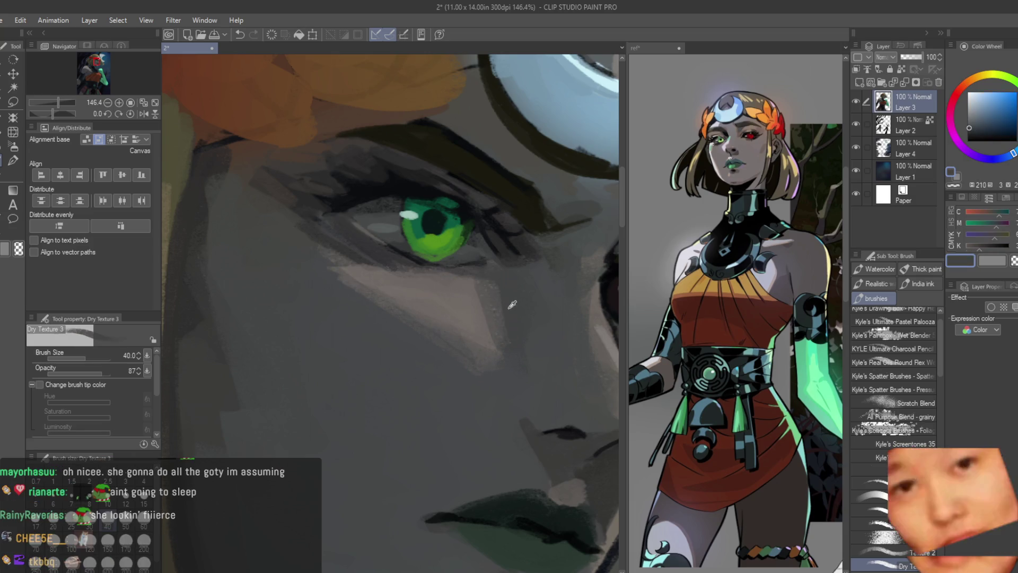
pyautogui.scroll(-10, 488, 298)
pyautogui.scroll(8, 503, 318)
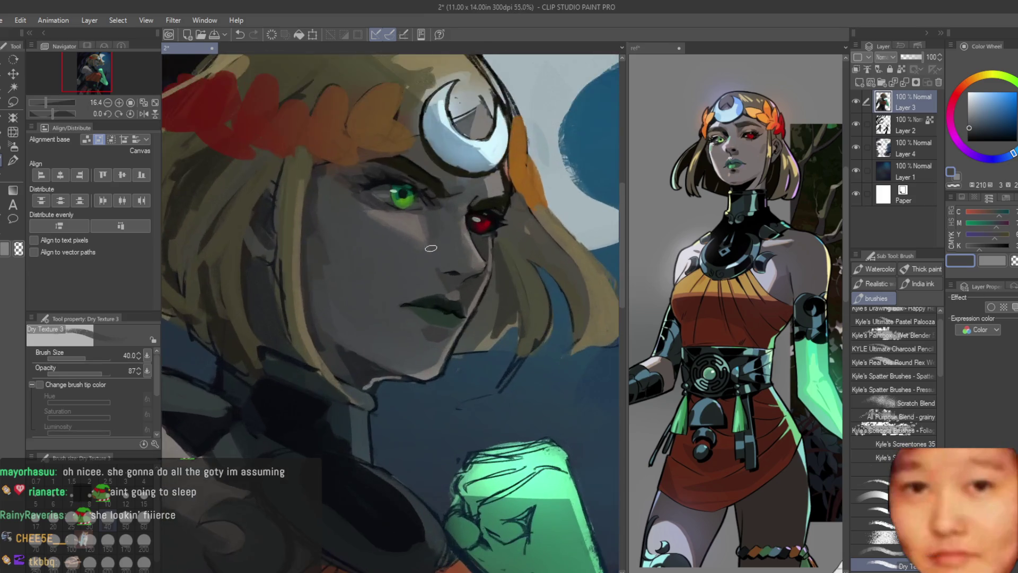
# Sample a warm face tone and teal-grey tones near the lips, ending on the lips' dark green
pyautogui.keyDown('alt'); pyautogui.click(422, 257); pyautogui.keyUp('alt')
pyautogui.scroll(-3, 475, 326)
pyautogui.scroll(6, 431, 352)
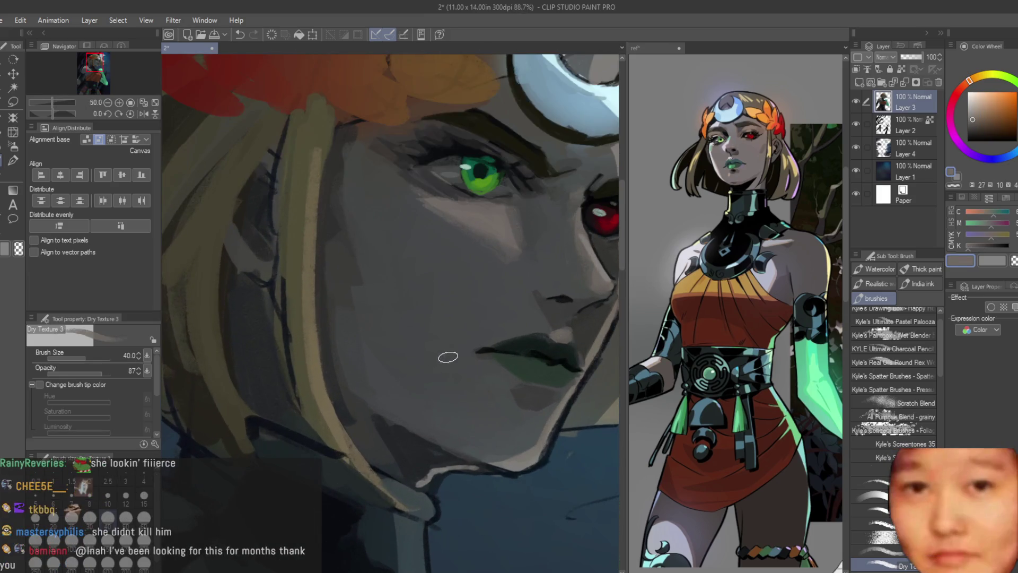
pyautogui.keyDown('alt'); pyautogui.click(485, 358); pyautogui.keyUp('alt')
pyautogui.keyDown('alt'); pyautogui.click(529, 388); pyautogui.keyUp('alt')
pyautogui.keyDown('alt'); pyautogui.click(482, 368); pyautogui.keyUp('alt')
pyautogui.scroll(-5, 424, 293)
pyautogui.scroll(-2, 424, 293)
pyautogui.scroll(5, 426, 300)
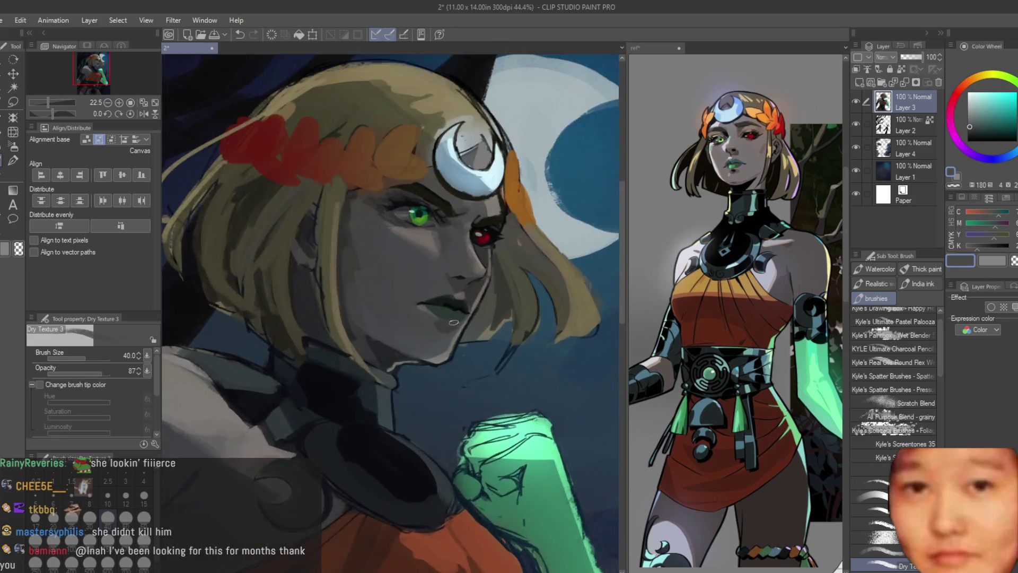
pyautogui.scroll(2, 471, 296)
pyautogui.keyDown('alt'); pyautogui.click(456, 300); pyautogui.keyUp('alt')
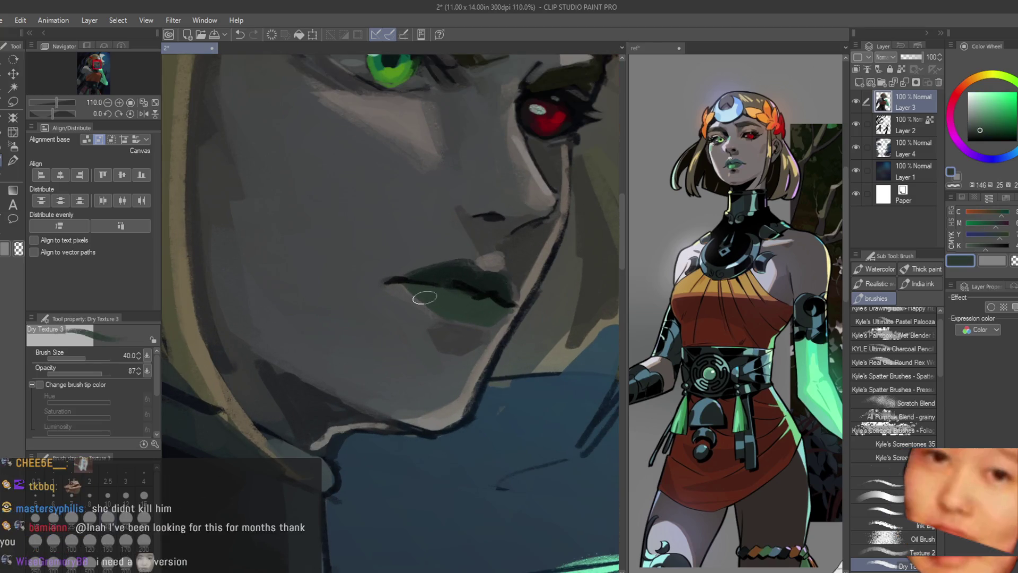
pyautogui.scroll(2, 468, 277)
# Paint dark green strokes and a muted light green highlight across the lower lip
pyautogui.keyDown('alt'); pyautogui.click(494, 285); pyautogui.keyUp('alt')
pyautogui.moveTo(404, 300); pyautogui.dragTo(458, 339)
pyautogui.keyDown('alt'); pyautogui.click(424, 318); pyautogui.keyUp('alt')
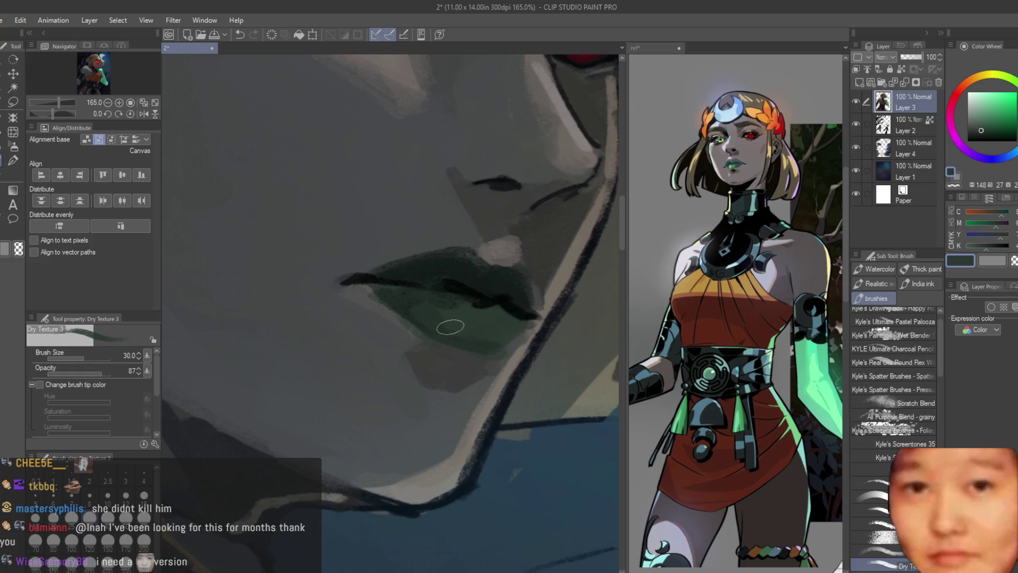
pyautogui.click(990, 115)
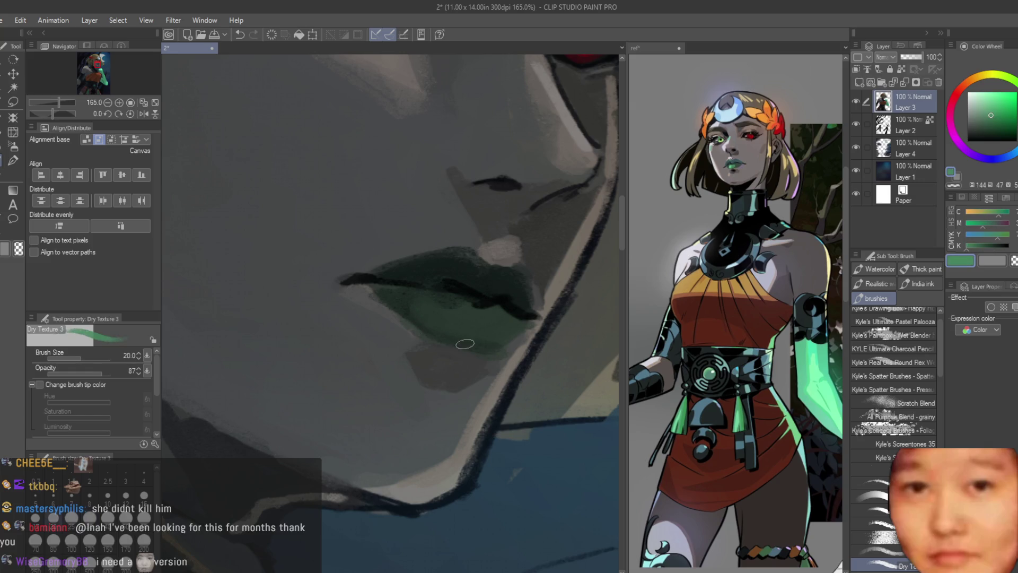
pyautogui.moveTo(432, 320); pyautogui.dragTo(450, 316)
pyautogui.scroll(-3, 424, 320)
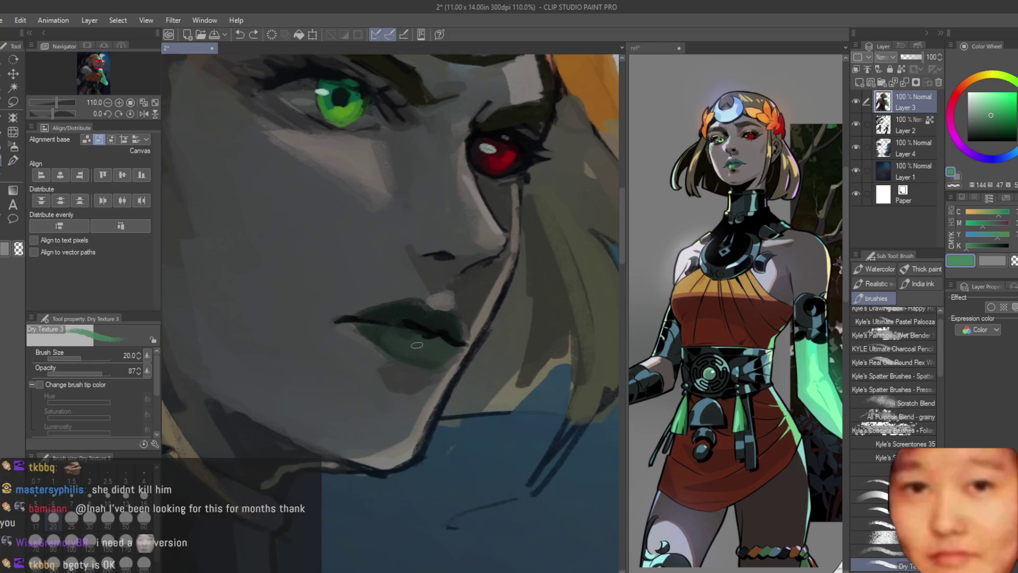
pyautogui.click(982, 122)
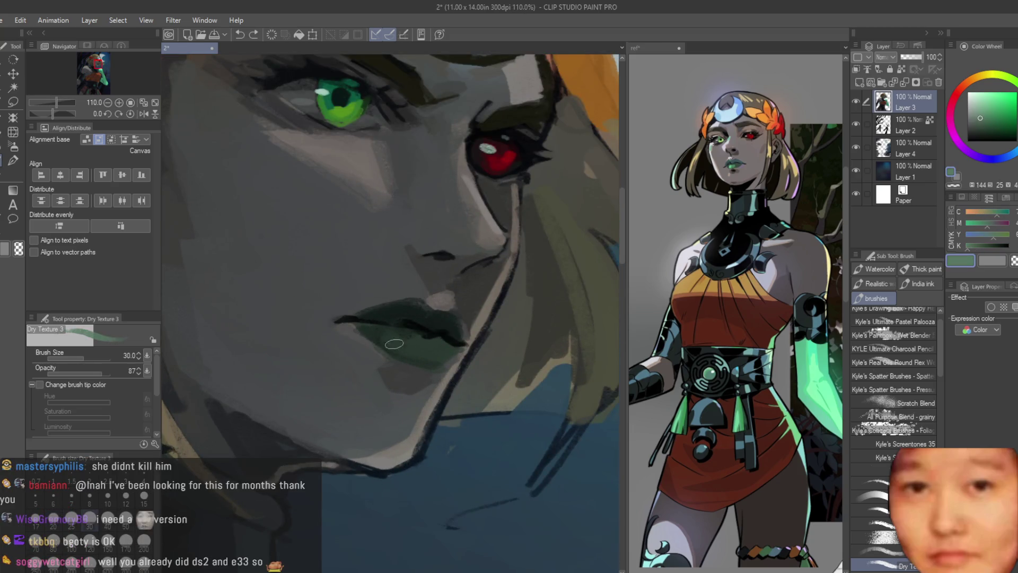
pyautogui.scroll(3, 394, 343)
pyautogui.moveTo(402, 351); pyautogui.dragTo(448, 351)
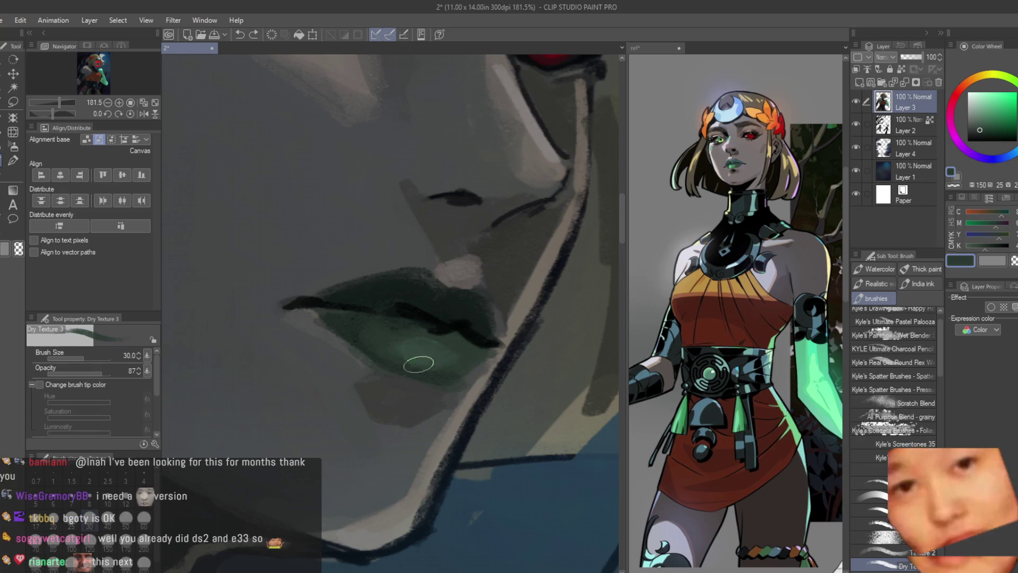
# Adjust the green lighter, brighter, then darker, and sample a darker green from the lip
pyautogui.scroll(-3, 350, 316)
pyautogui.scroll(-2, 342, 313)
pyautogui.scroll(6, 350, 328)
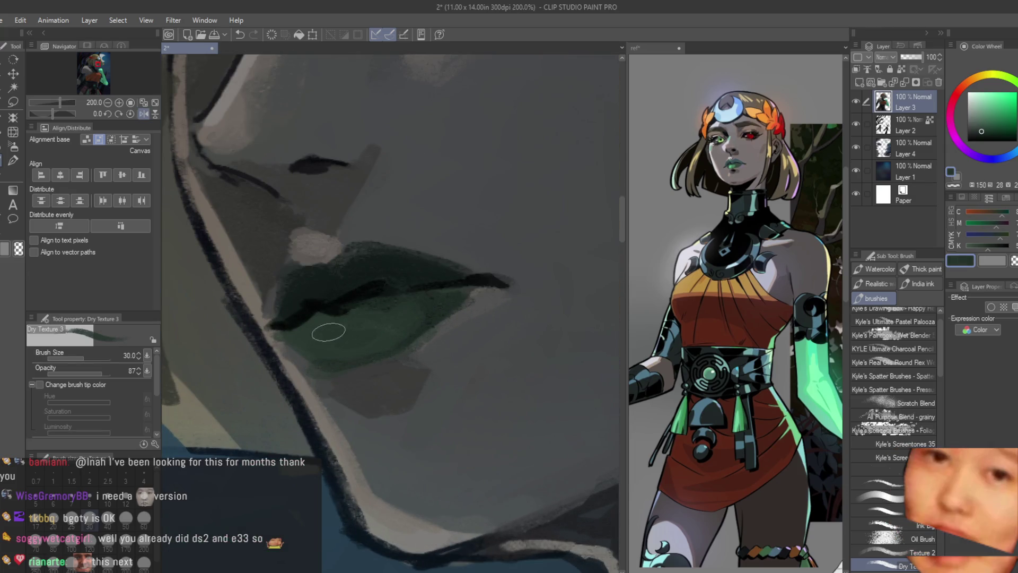
pyautogui.click(982, 121)
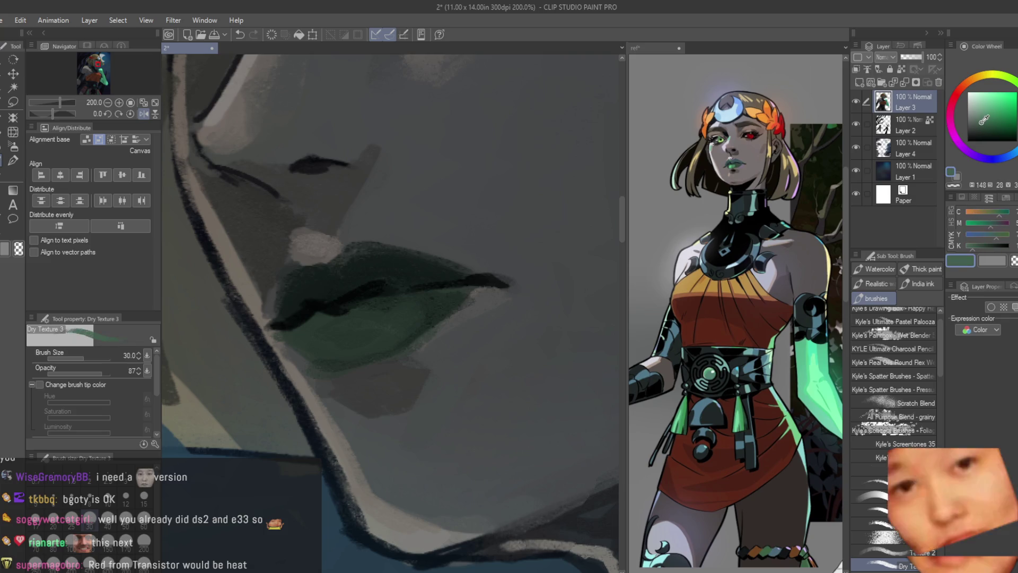
pyautogui.click(988, 121)
pyautogui.scroll(1, 314, 337)
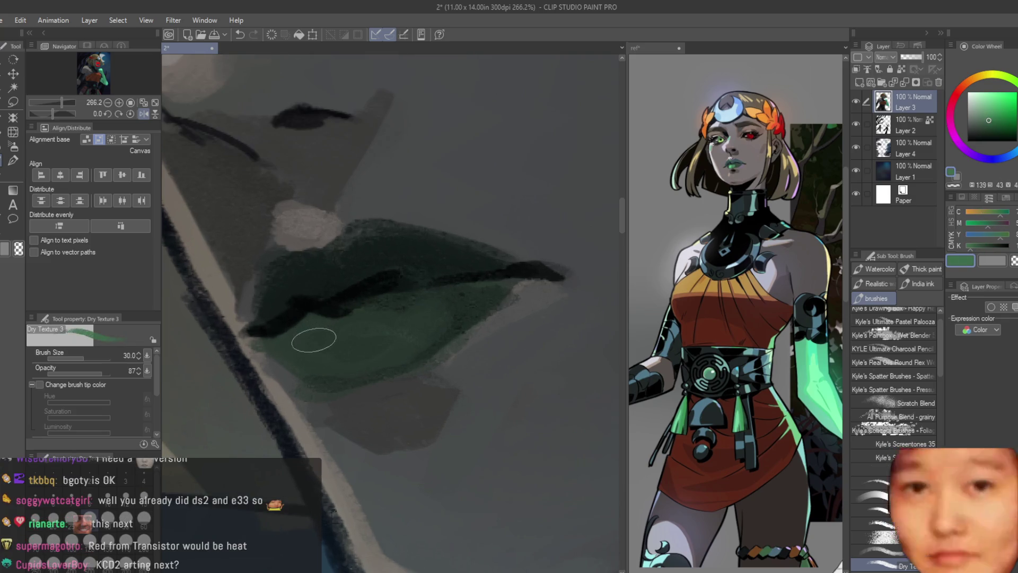
pyautogui.keyDown('alt'); pyautogui.click(365, 329); pyautogui.keyUp('alt')
pyautogui.keyDown('alt'); pyautogui.click(300, 360); pyautogui.keyUp('alt')
pyautogui.keyDown('alt'); pyautogui.click(323, 345); pyautogui.keyUp('alt')
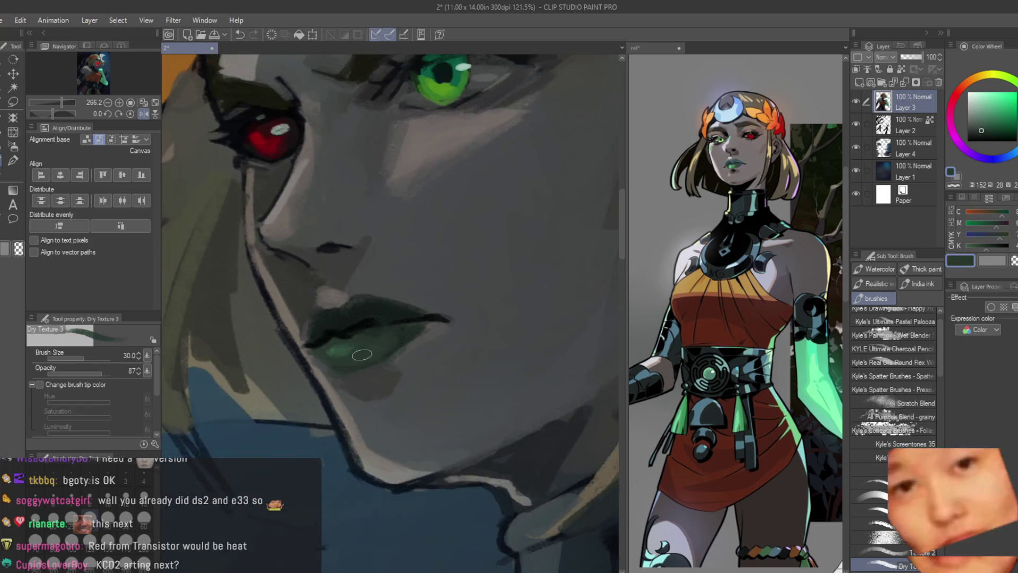
pyautogui.scroll(-10, 322, 345)
pyautogui.scroll(5, 378, 438)
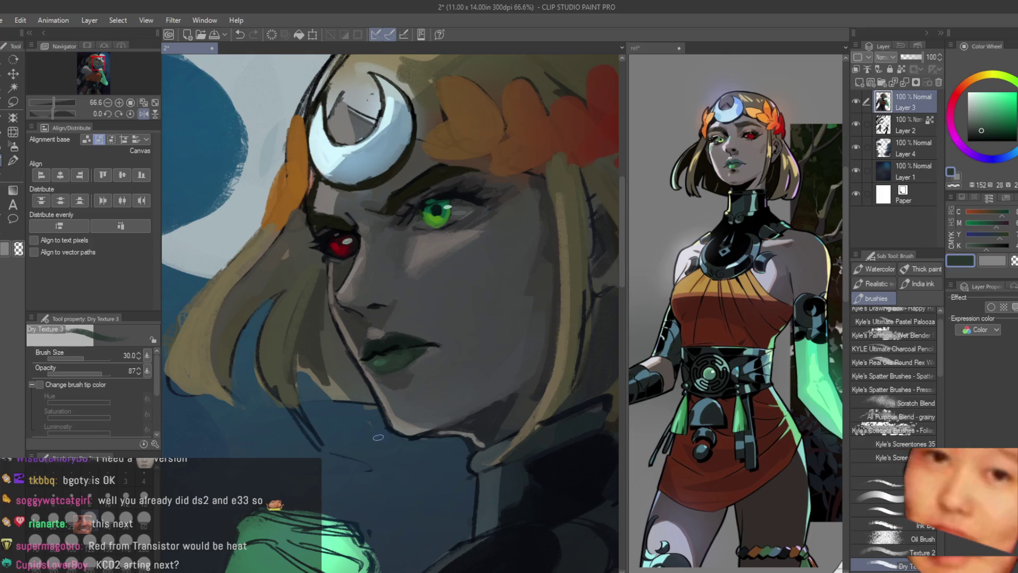
pyautogui.scroll(3, 416, 397)
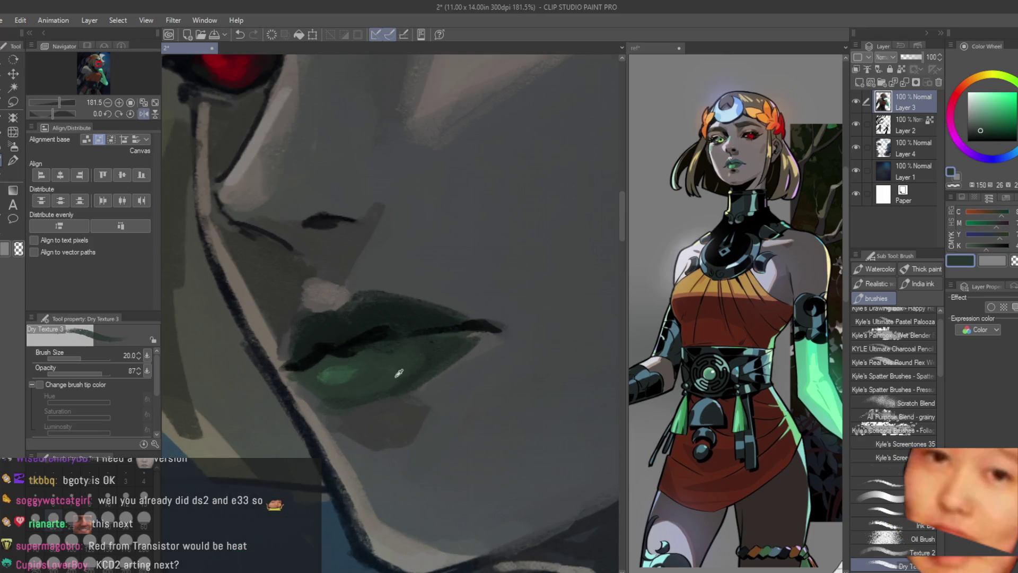
# Try out dark grey, dark blue, muted orange, dark desaturated red and teal colours
pyautogui.keyDown('alt'); pyautogui.click(475, 353); pyautogui.keyUp('alt')
pyautogui.keyDown('alt'); pyautogui.click(474, 338); pyautogui.keyUp('alt')
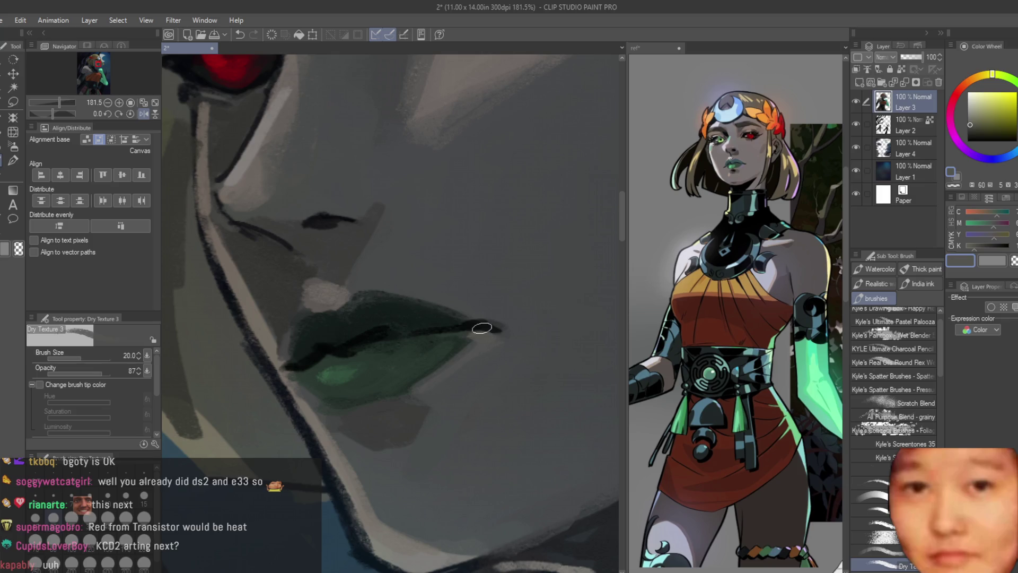
pyautogui.keyDown('alt'); pyautogui.click(477, 329); pyautogui.keyUp('alt')
pyautogui.scroll(-2, 489, 311)
pyautogui.scroll(2, 451, 329)
pyautogui.scroll(-1, 428, 343)
pyautogui.keyDown('alt'); pyautogui.click(427, 343); pyautogui.keyUp('alt')
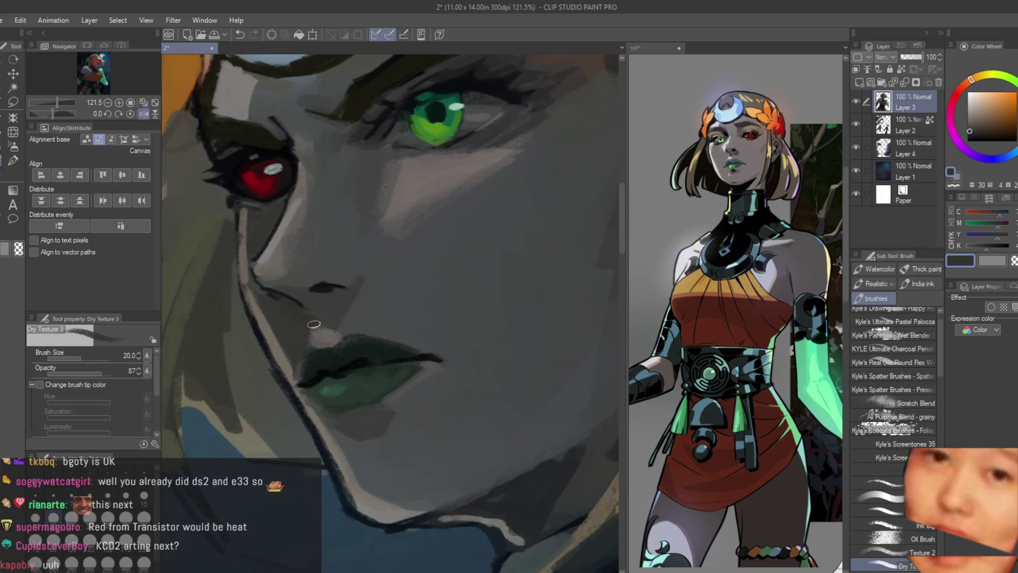
pyautogui.keyDown('alt'); pyautogui.click(456, 351); pyautogui.keyUp('alt')
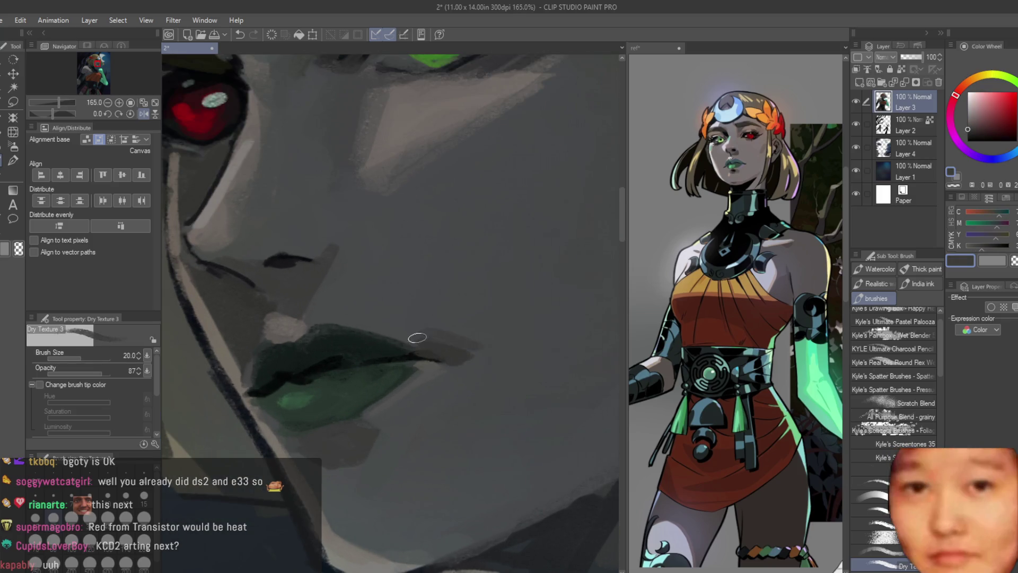
pyautogui.scroll(-4, 429, 322)
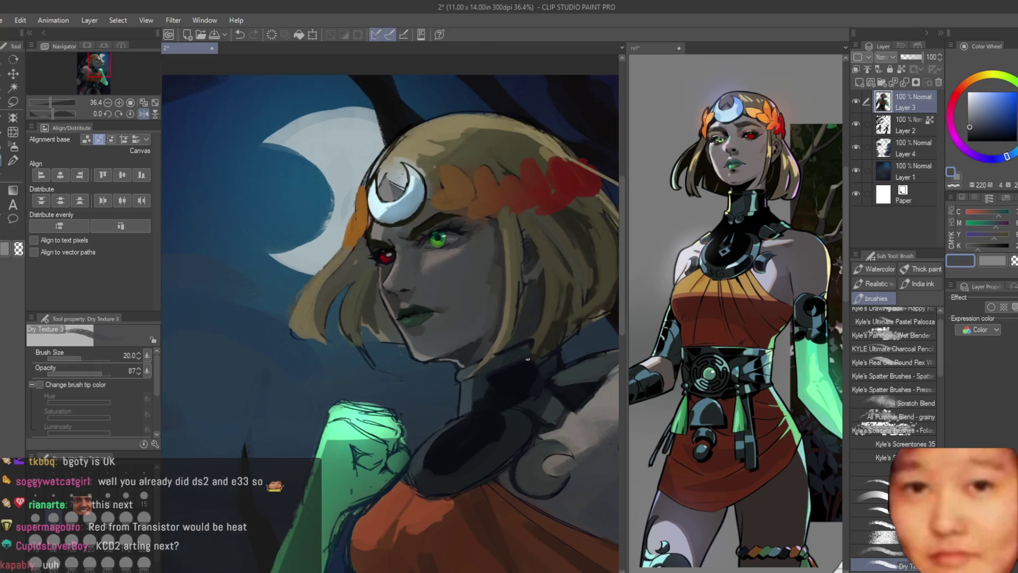
pyautogui.scroll(-2, 424, 307)
pyautogui.scroll(3, 419, 289)
pyautogui.keyDown('alt'); pyautogui.click(420, 289); pyautogui.keyUp('alt')
pyautogui.scroll(-2, 424, 291)
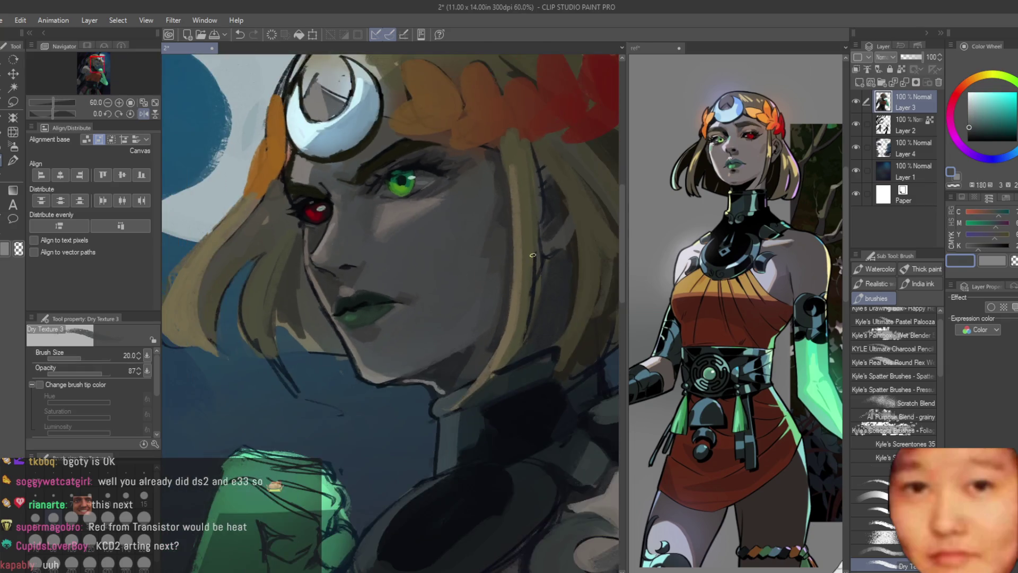
pyautogui.scroll(-2, 484, 262)
# Mirror the canvas view and sample a dark red and a yellowish grey skin tone
pyautogui.press('h')
pyautogui.scroll(3, 464, 261)
pyautogui.scroll(3, 465, 261)
pyautogui.keyDown('alt'); pyautogui.click(422, 295); pyautogui.keyUp('alt')
pyautogui.scroll(-2, 421, 295)
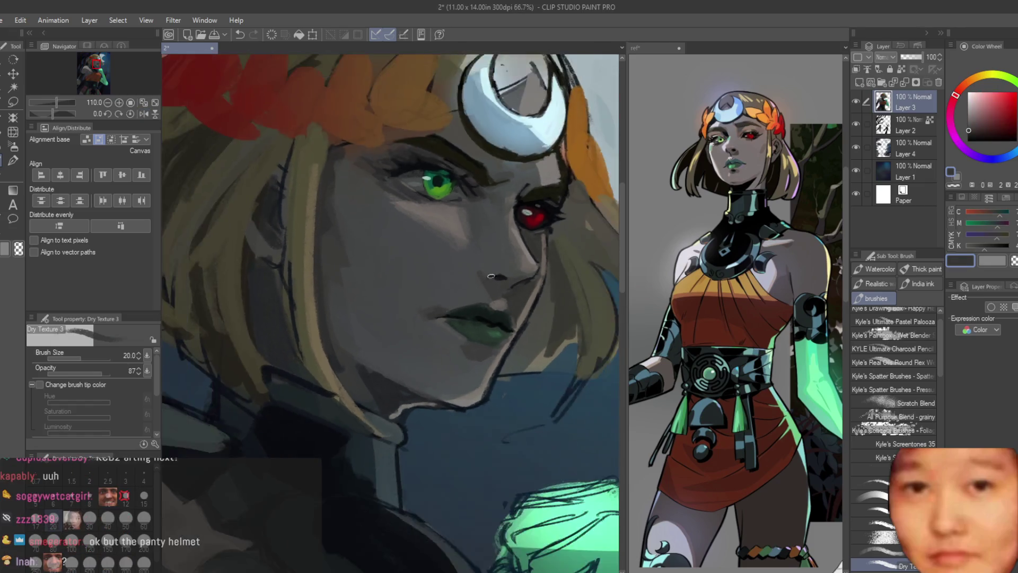
pyautogui.scroll(3, 537, 216)
pyautogui.scroll(2, 467, 284)
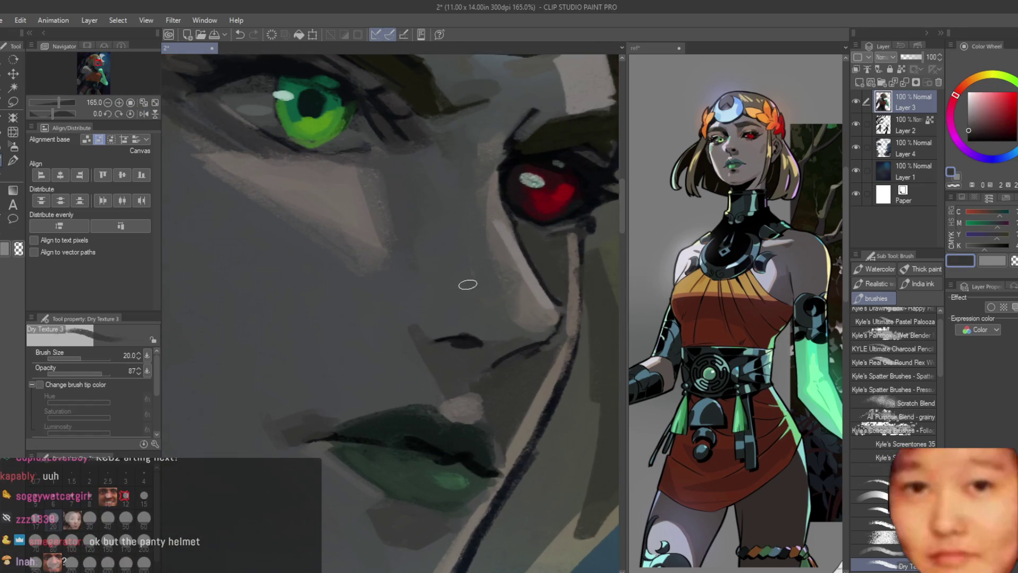
pyautogui.keyDown('alt'); pyautogui.click(303, 431); pyautogui.keyUp('alt')
pyautogui.scroll(1, 518, 318)
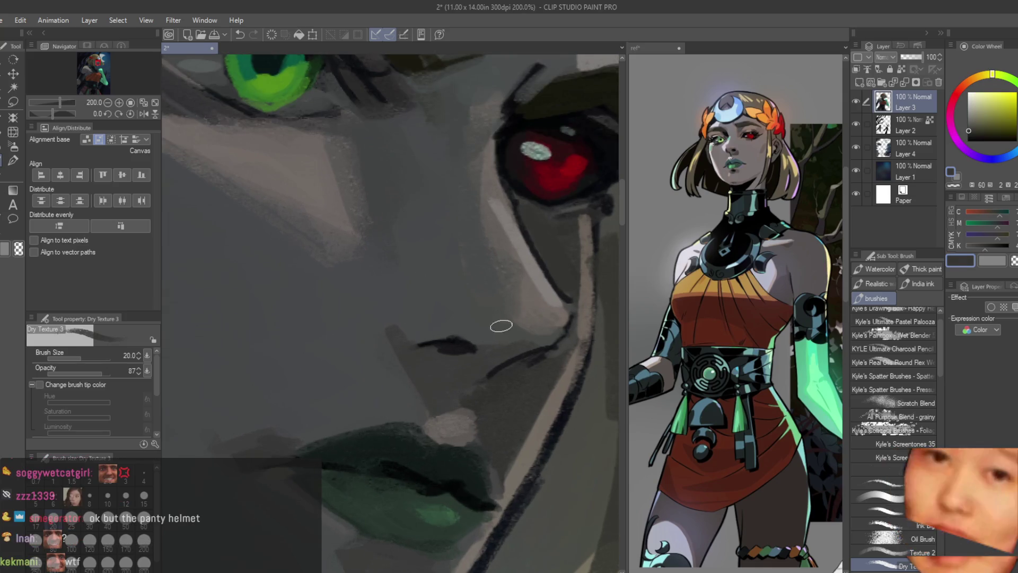
# Paint a darker shadow stroke and dab beside the nose
pyautogui.keyDown('alt'); pyautogui.click(509, 363); pyautogui.keyUp('alt')
pyautogui.moveTo(522, 360); pyautogui.dragTo(480, 388)
pyautogui.keyDown('alt'); pyautogui.click(462, 370); pyautogui.keyUp('alt')
pyautogui.scroll(-8, 462, 369)
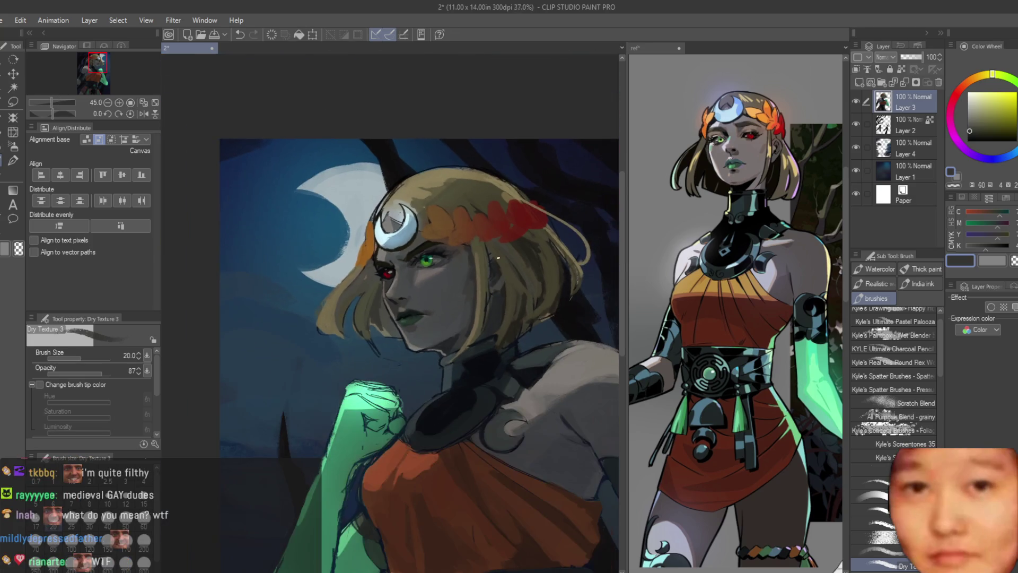
pyautogui.scroll(2, 452, 375)
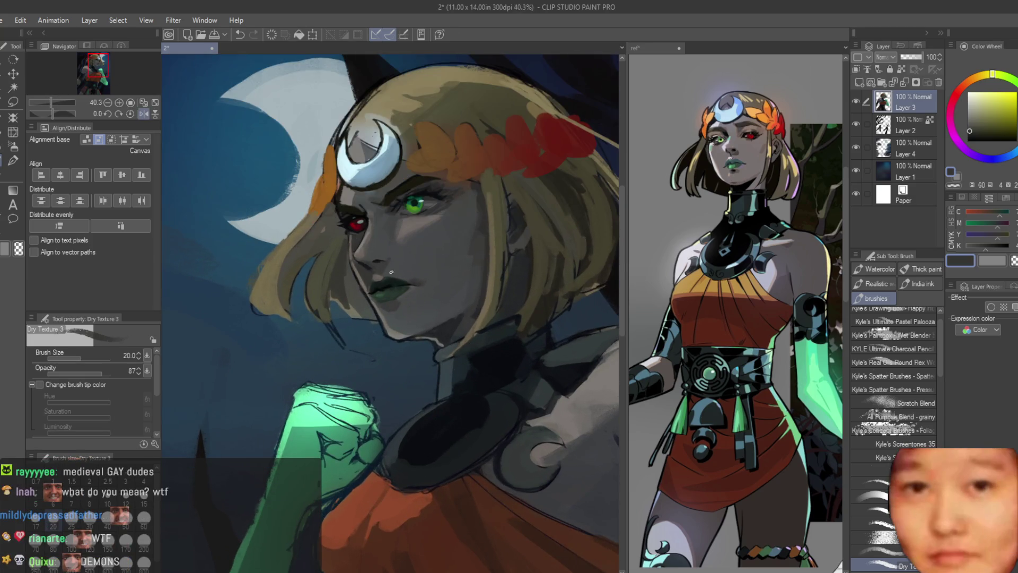
pyautogui.scroll(5, 390, 272)
# Resample the lip green, the skin above the lips, and the cool blue-grey face shadow
pyautogui.keyDown('alt'); pyautogui.click(372, 329); pyautogui.keyUp('alt')
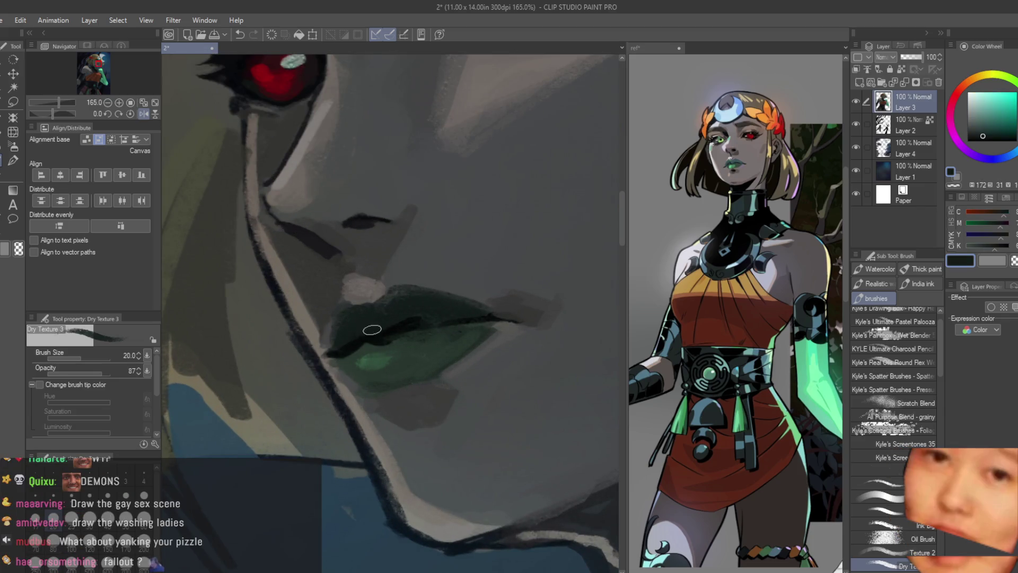
pyautogui.keyDown('alt'); pyautogui.click(359, 292); pyautogui.keyUp('alt')
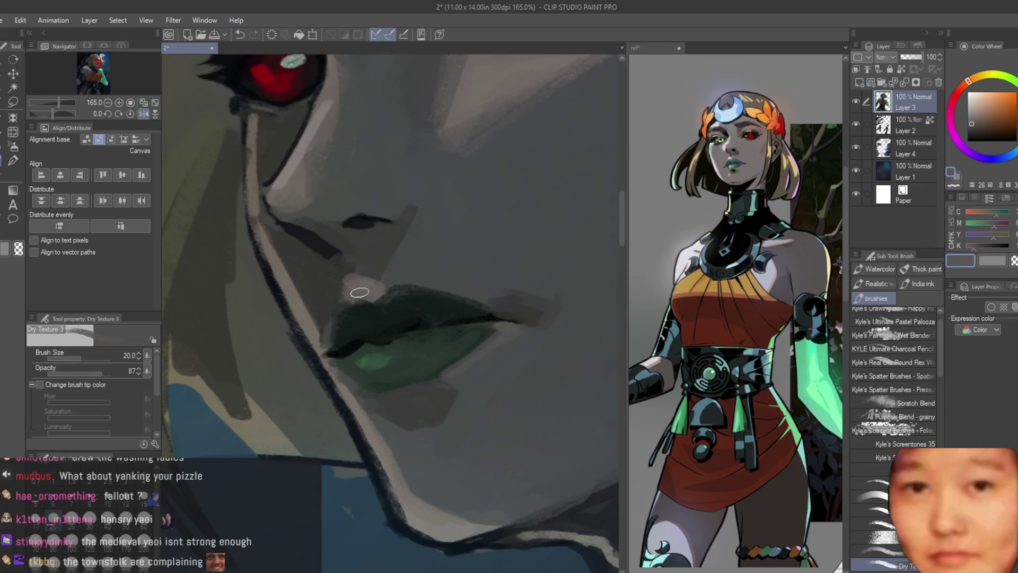
pyautogui.keyDown('alt'); pyautogui.click(416, 285); pyautogui.keyUp('alt')
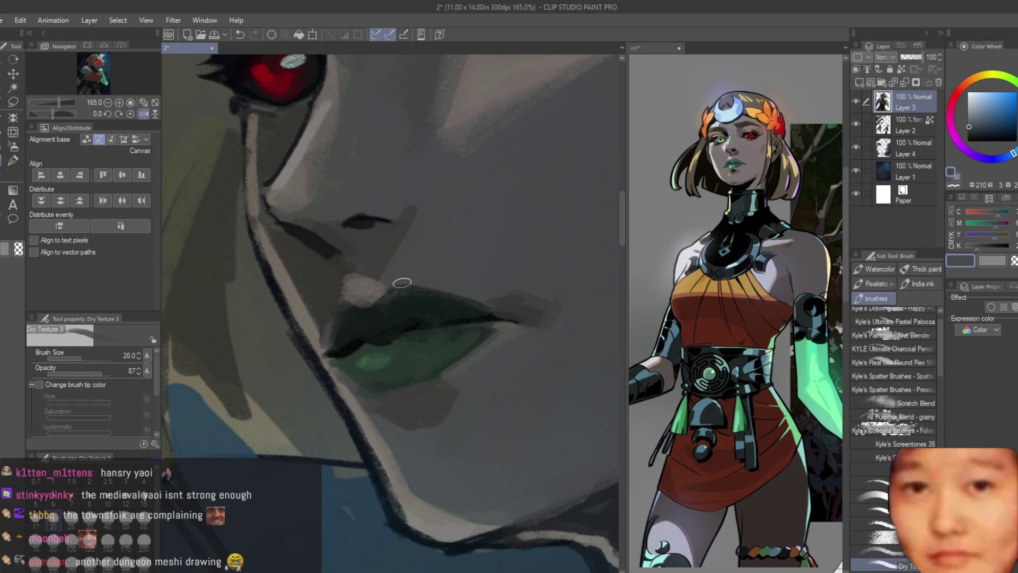
pyautogui.keyDown('alt'); pyautogui.click(454, 308); pyautogui.keyUp('alt')
pyautogui.scroll(-5, 453, 309)
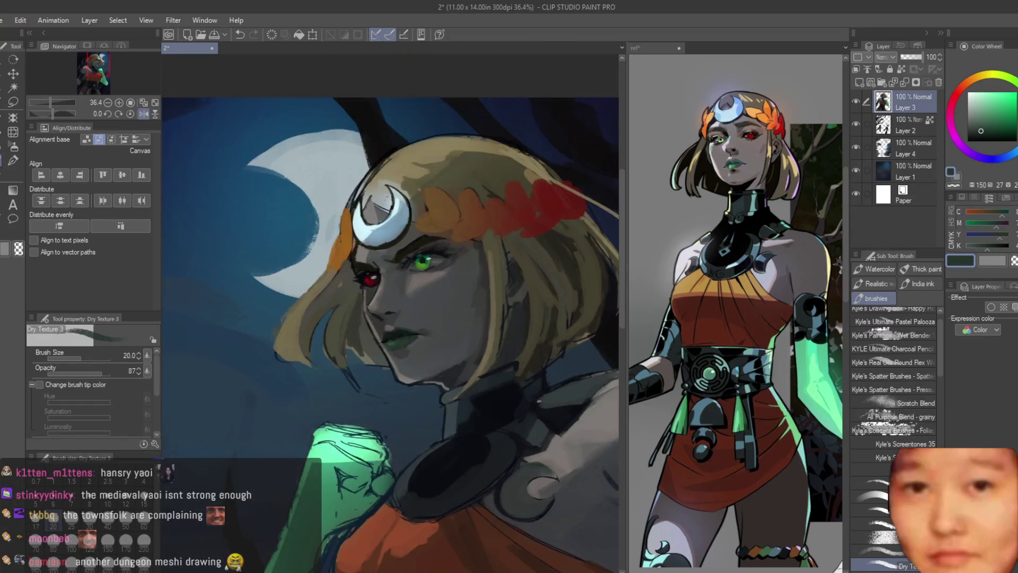
pyautogui.scroll(2, 471, 257)
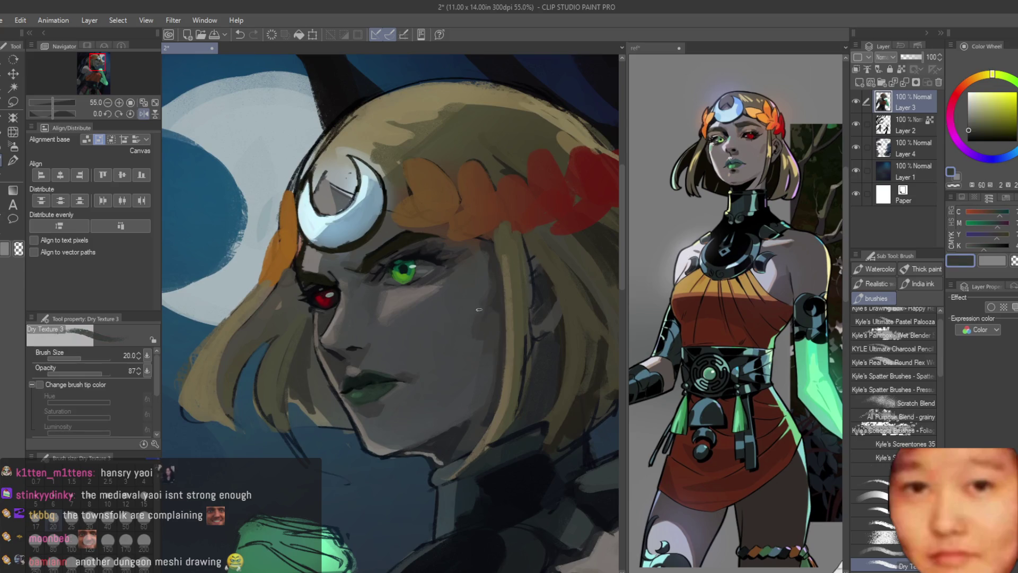
pyautogui.scroll(-7, 470, 332)
# Flip the canvas back and paint a darker green stroke over the glowing fist
pyautogui.press('h')
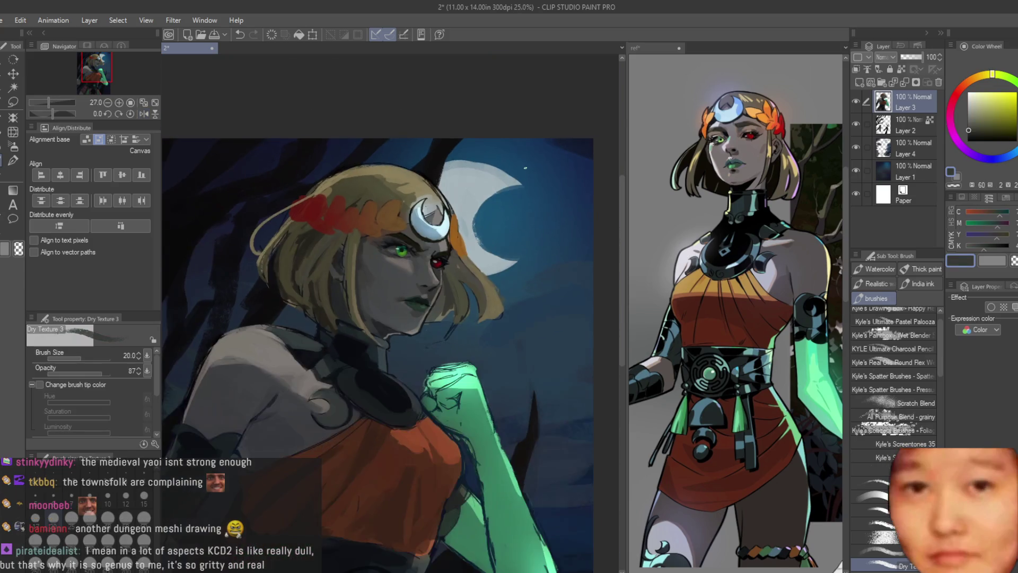
pyautogui.scroll(2, 544, 235)
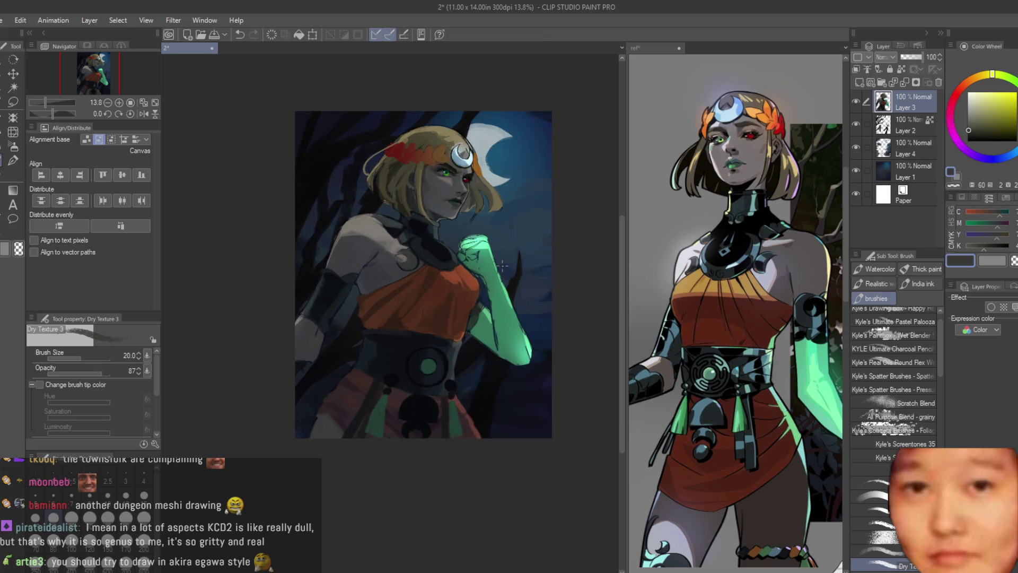
pyautogui.scroll(2, 447, 353)
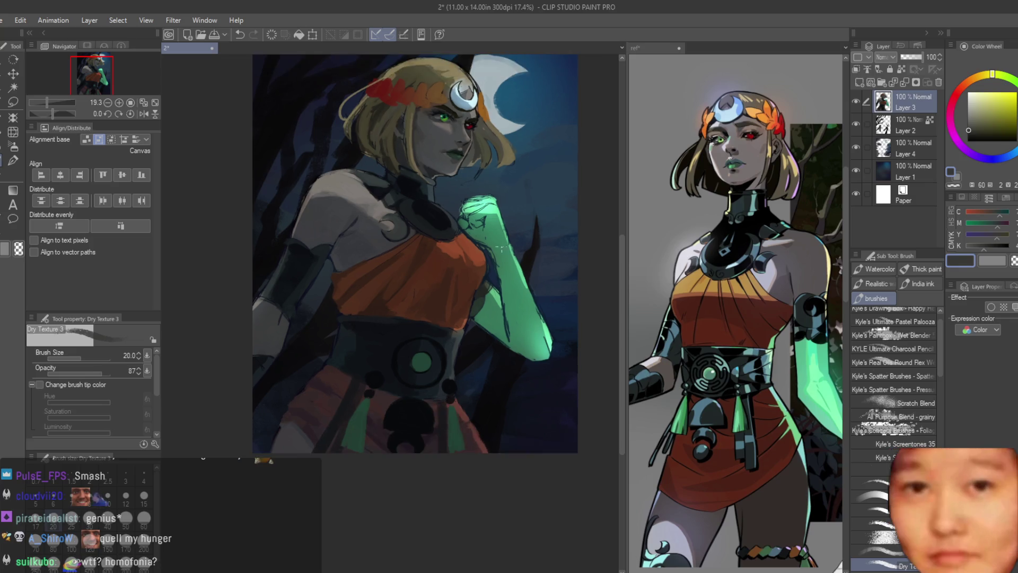
pyautogui.scroll(3, 562, 159)
pyautogui.scroll(-3, 742, 265)
pyautogui.scroll(2, 743, 266)
pyautogui.scroll(-3, 737, 265)
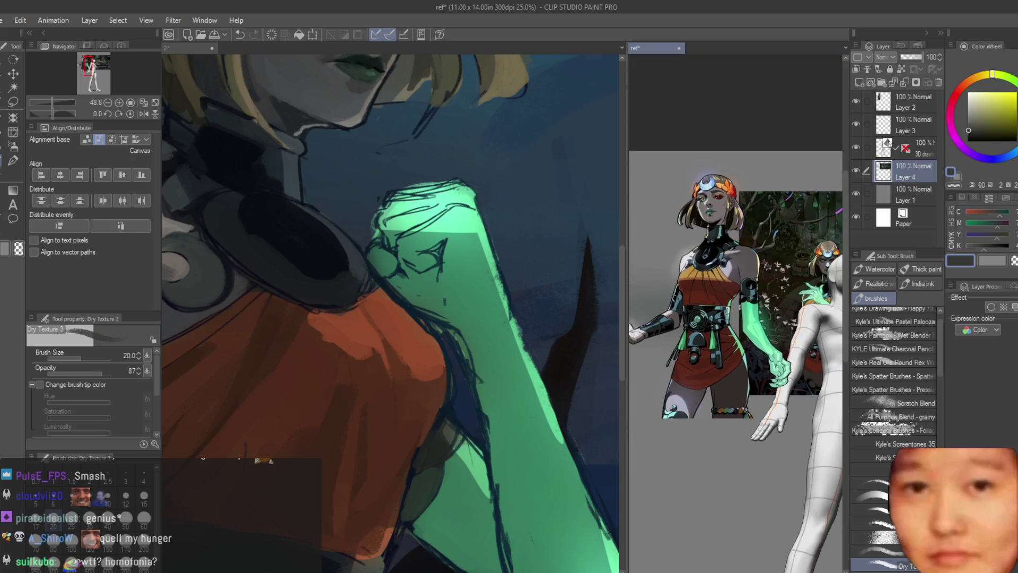
pyautogui.scroll(4, 415, 277)
pyautogui.scroll(2, 416, 277)
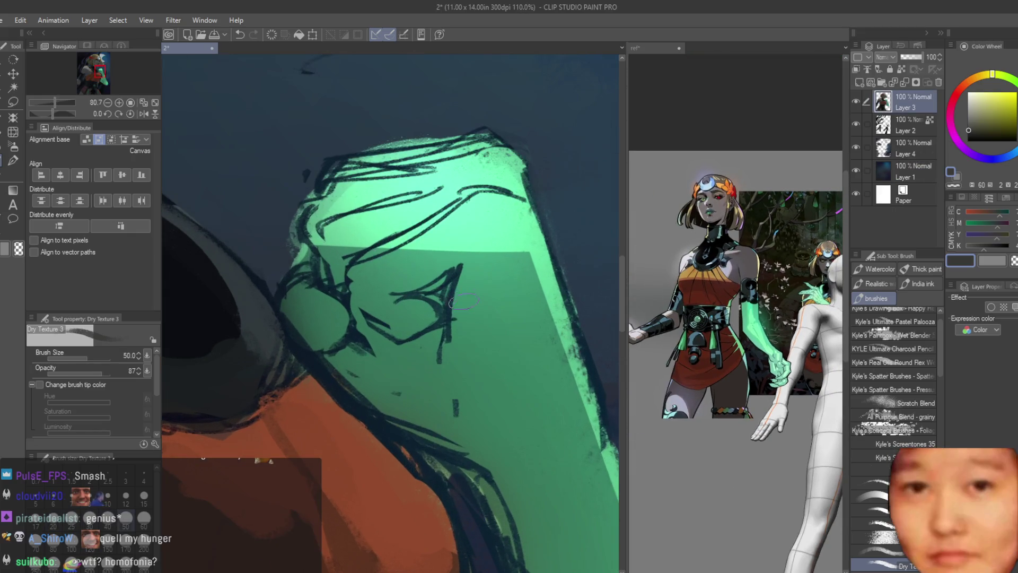
pyautogui.keyDown('alt'); pyautogui.click(456, 334); pyautogui.keyUp('alt')
pyautogui.moveTo(477, 278); pyautogui.dragTo(467, 358)
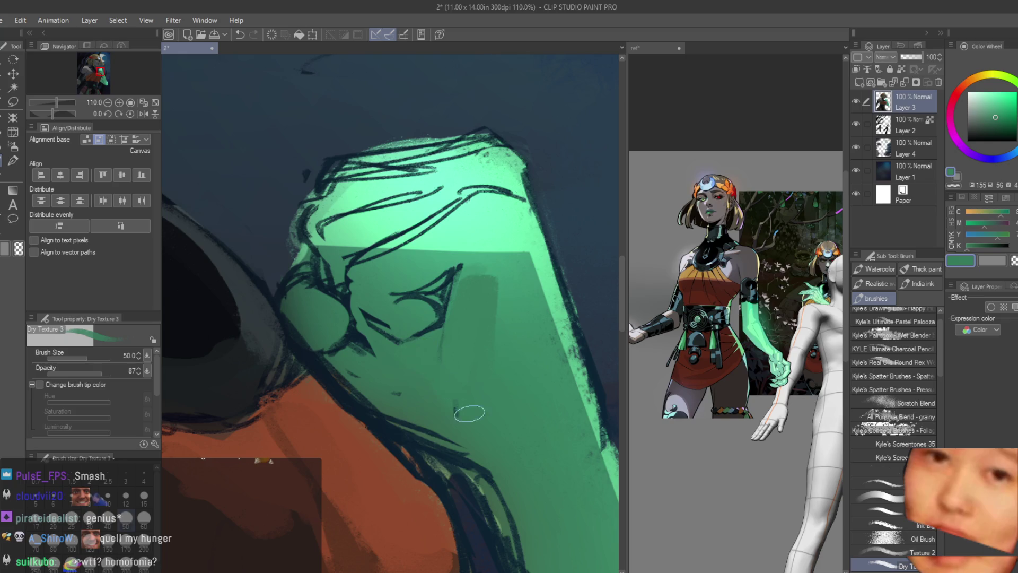
pyautogui.scroll(-1, 466, 441)
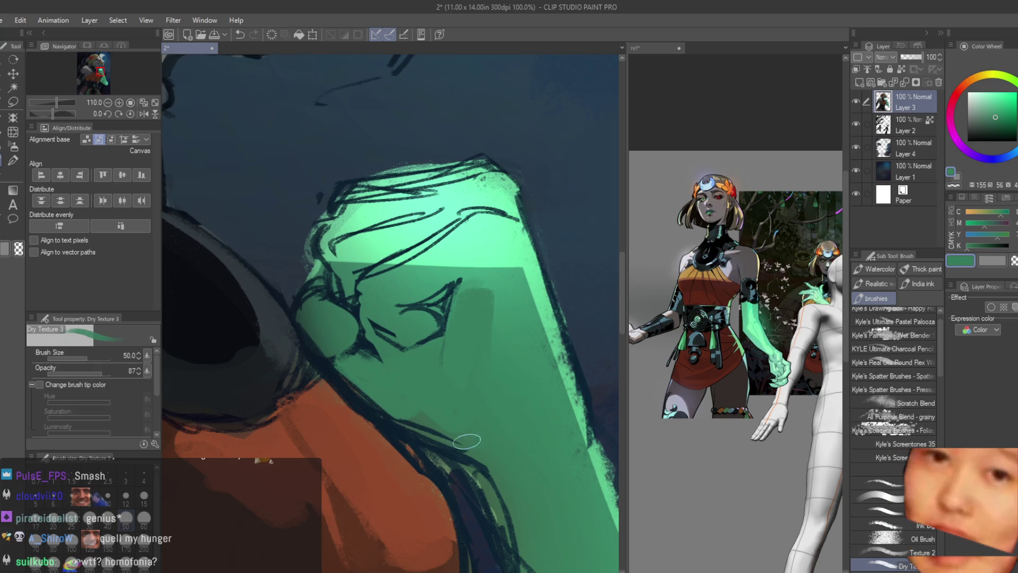
# Shrink the brush twice and paint a lighter mint stroke along the green forearm
pyautogui.keyDown('alt'); pyautogui.click(409, 421); pyautogui.keyUp('alt')
pyautogui.keyDown('alt'); pyautogui.click(497, 475); pyautogui.keyUp('alt')
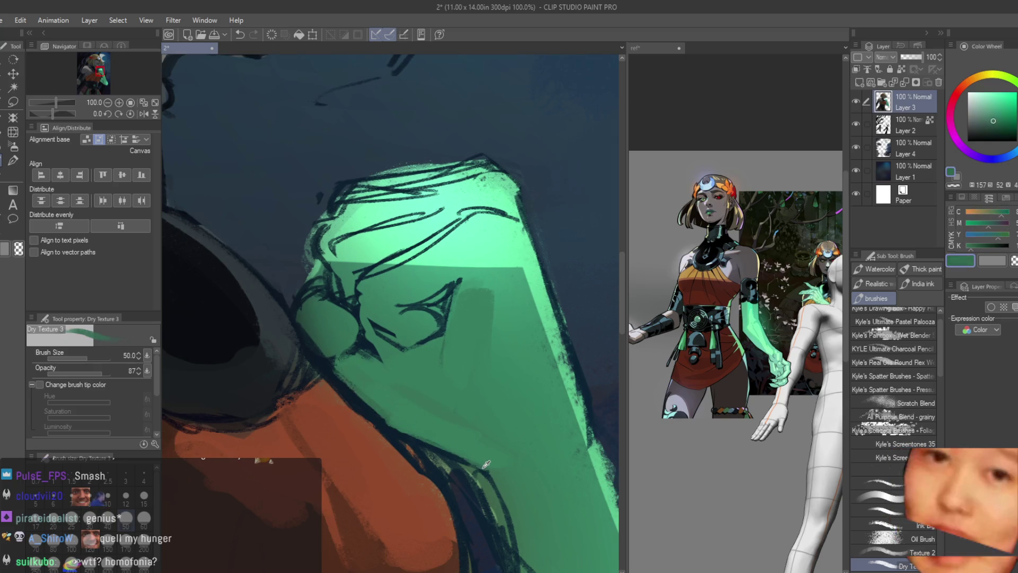
pyautogui.scroll(-4, 496, 476)
pyautogui.press('[')
pyautogui.press('[')
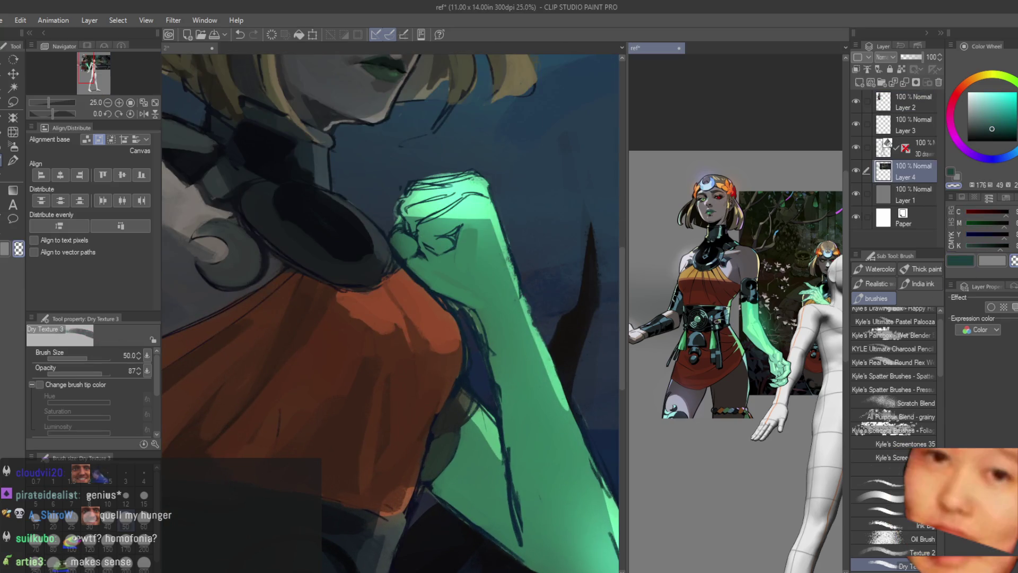
pyautogui.scroll(2, 443, 284)
pyautogui.press('[')
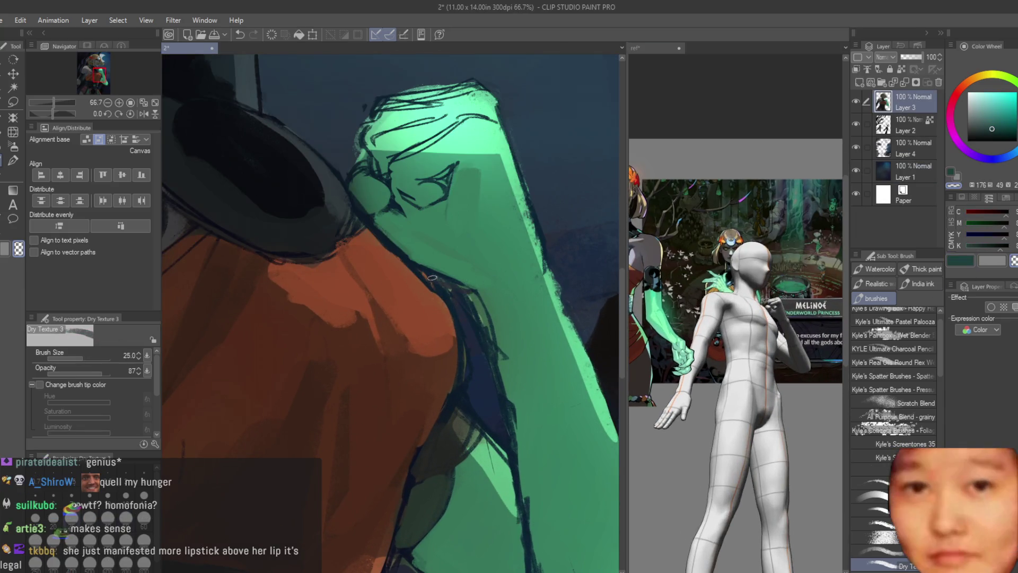
pyautogui.keyDown('alt'); pyautogui.click(495, 296); pyautogui.keyUp('alt')
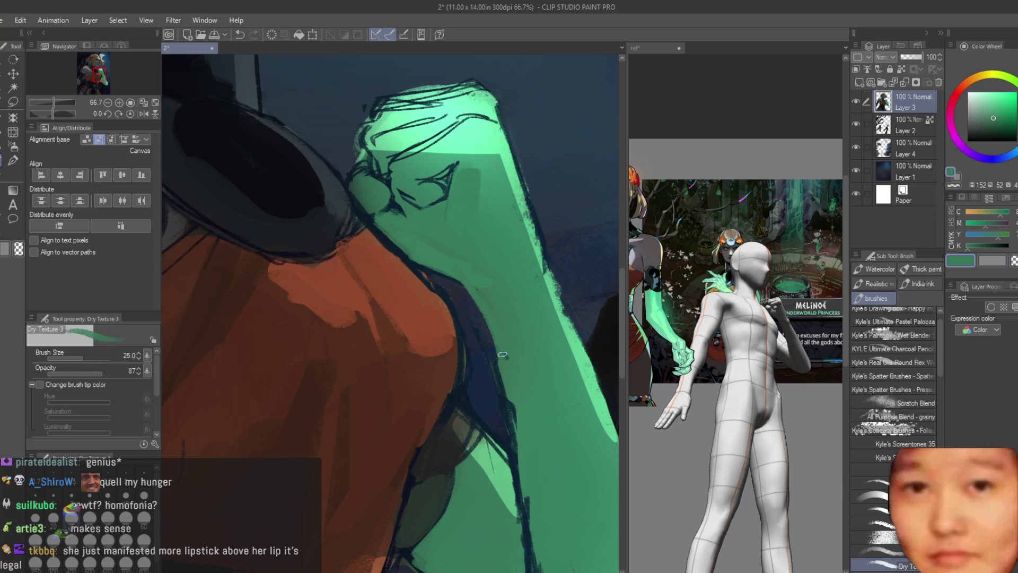
pyautogui.moveTo(502, 351); pyautogui.dragTo(526, 461)
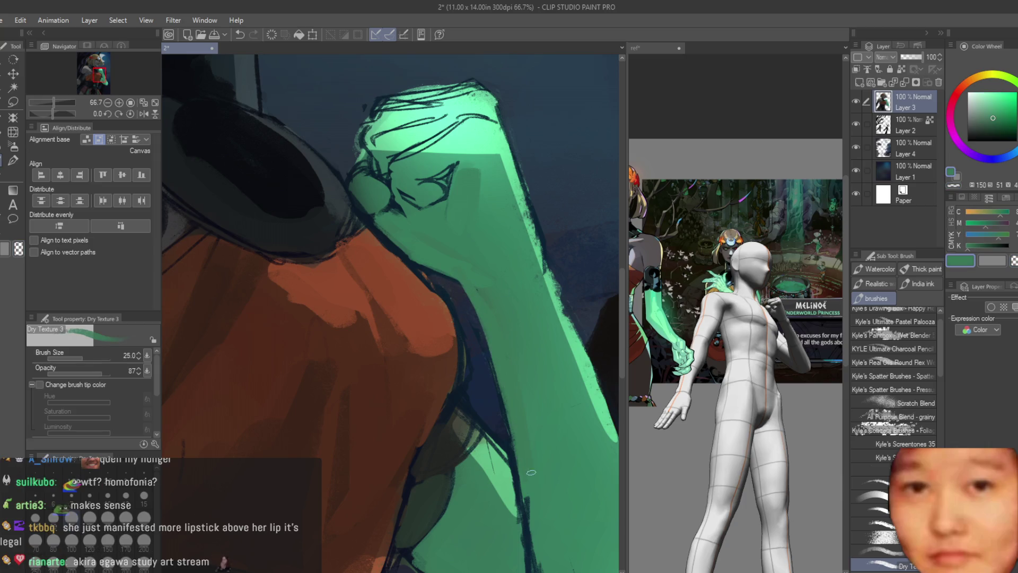
pyautogui.scroll(-5, 532, 471)
pyautogui.scroll(5, 402, 265)
pyautogui.scroll(2, 737, 318)
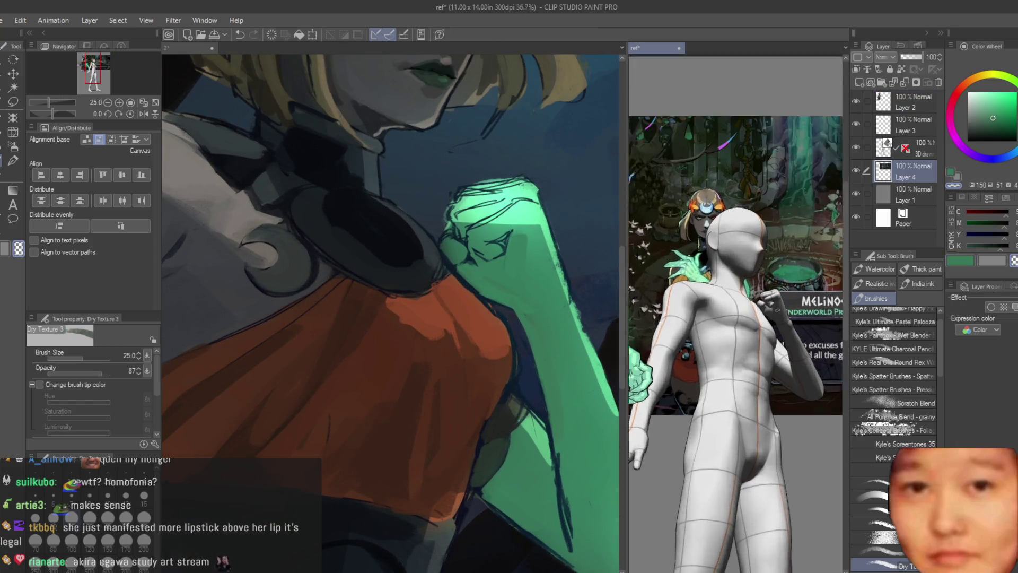
# Sample the orange-brown of the dress shoulder and zoom out over the portrait
pyautogui.scroll(2, 737, 318)
pyautogui.scroll(8, 450, 309)
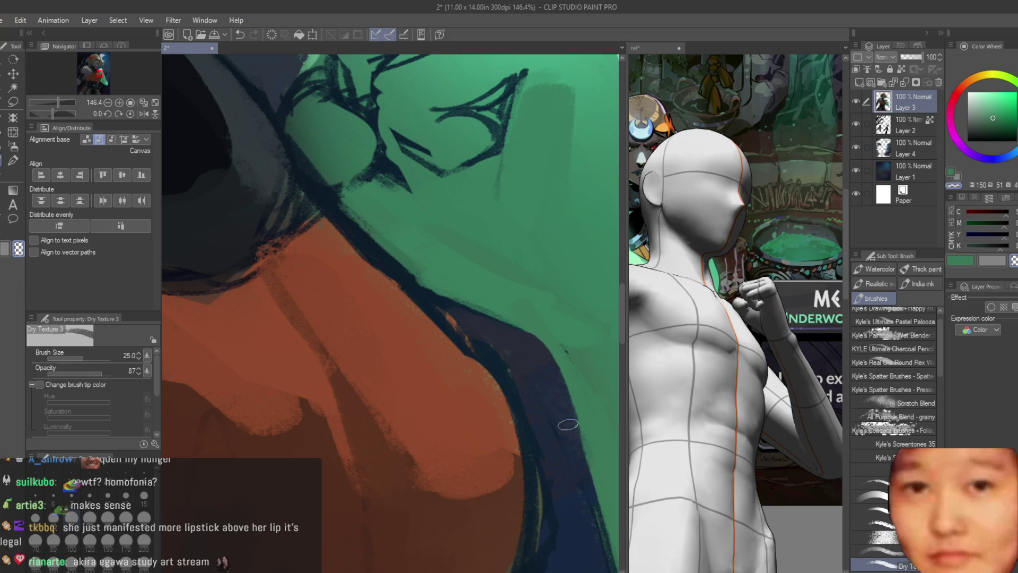
pyautogui.keyDown('alt'); pyautogui.click(335, 242); pyautogui.keyUp('alt')
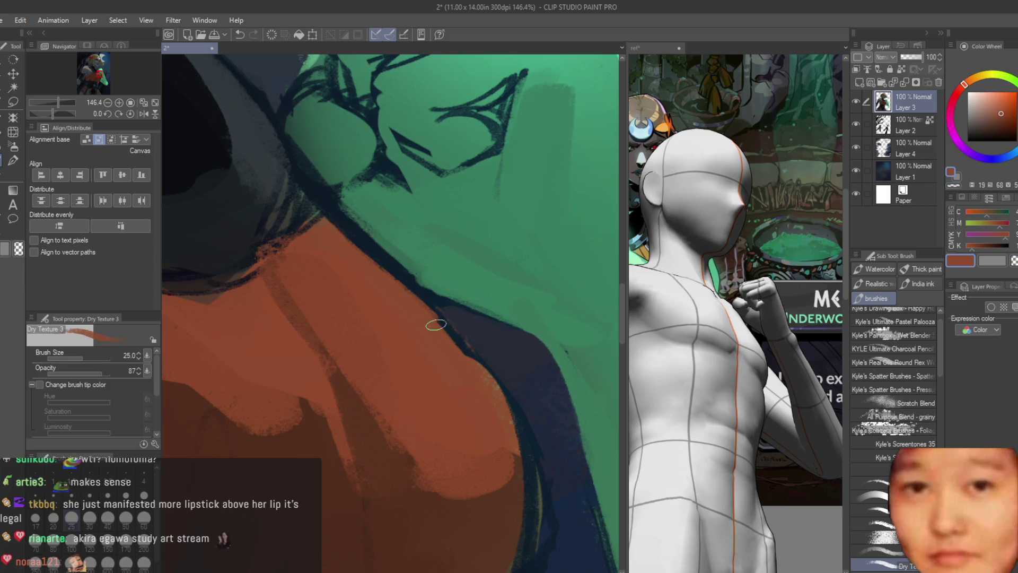
pyautogui.scroll(-3, 504, 403)
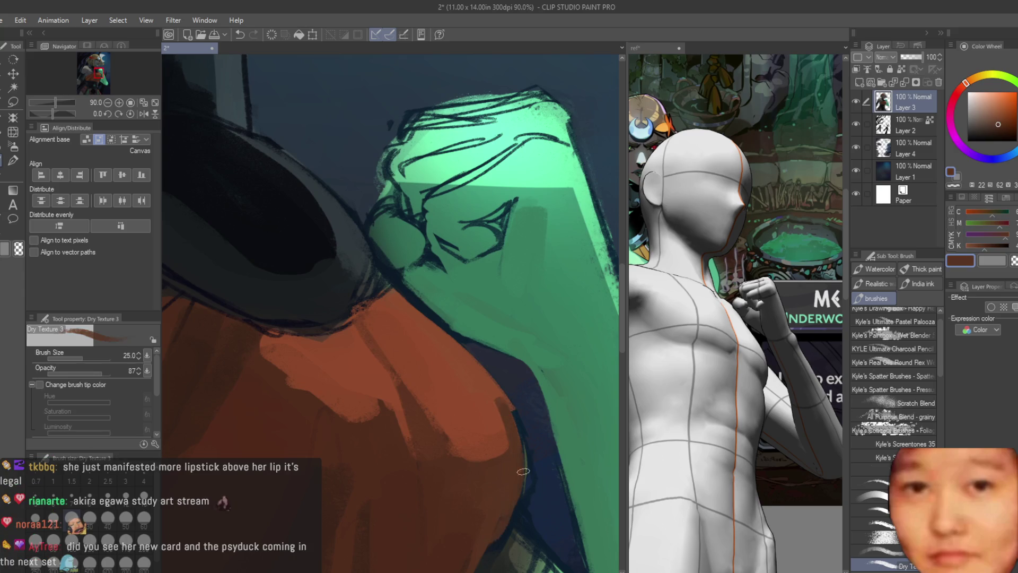
pyautogui.scroll(-4, 523, 471)
pyautogui.scroll(3, 507, 403)
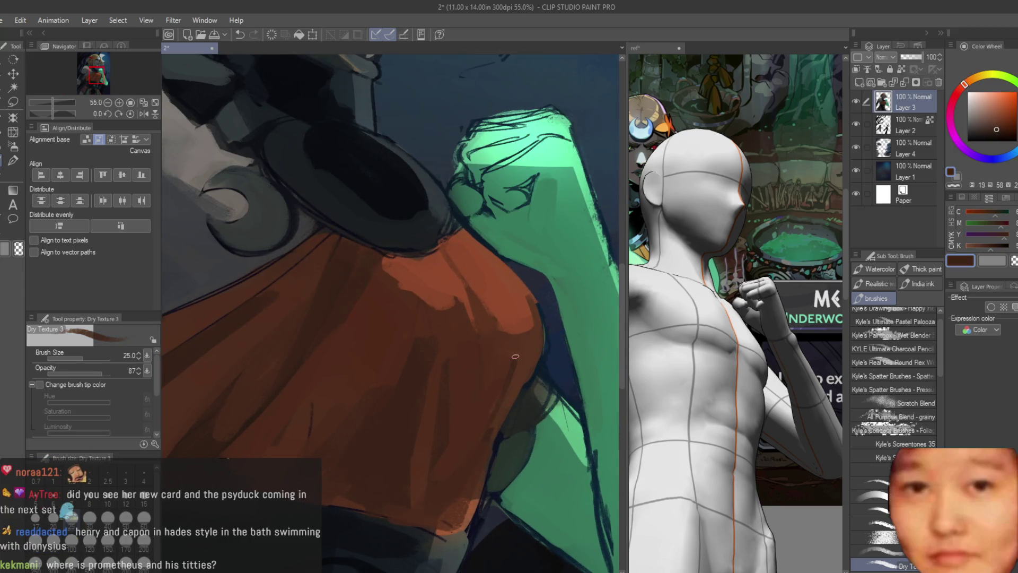
pyautogui.scroll(-2, 509, 377)
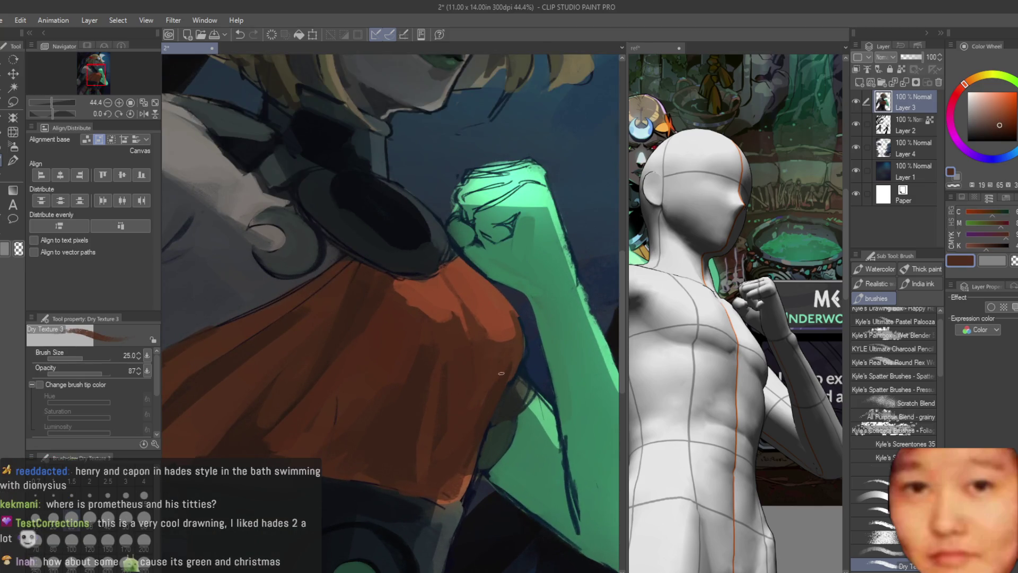
pyautogui.scroll(-4, 507, 374)
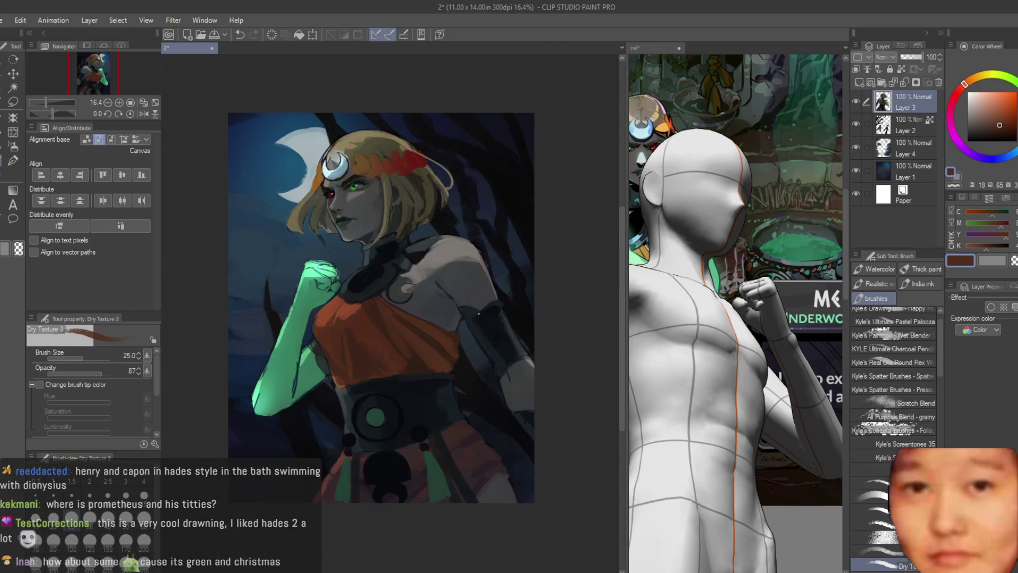
pyautogui.scroll(4, 351, 326)
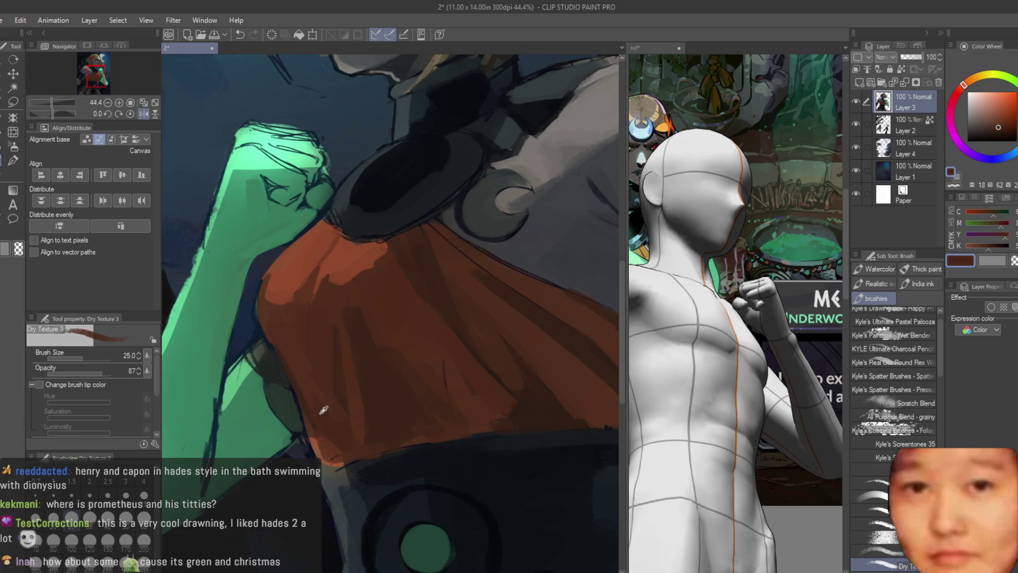
pyautogui.scroll(-4, 314, 403)
# Mirror the canvas, then sample the dress's red-orange and the hat's dark navy
pyautogui.press('h')
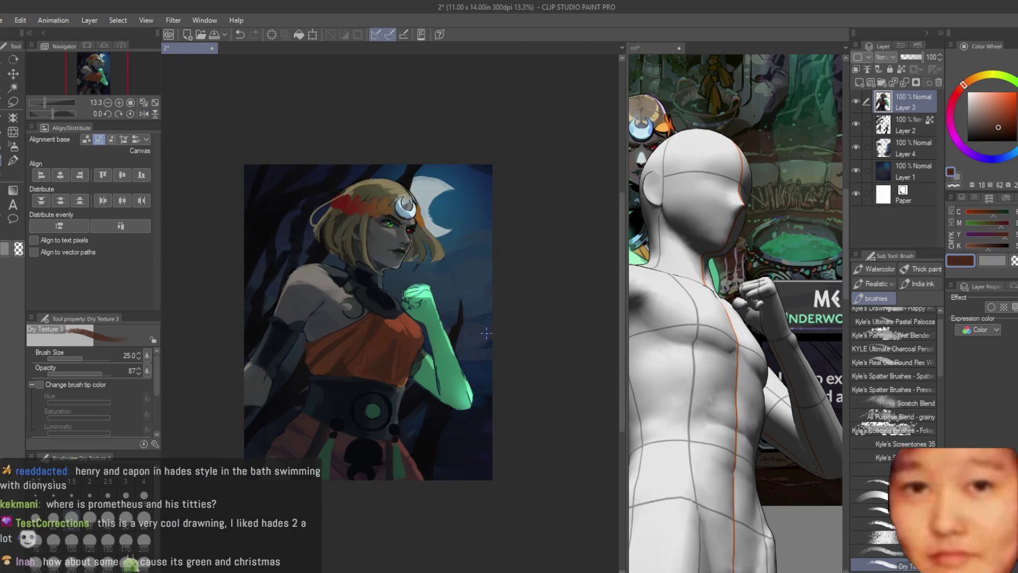
pyautogui.scroll(2, 376, 326)
pyautogui.scroll(2, 376, 326)
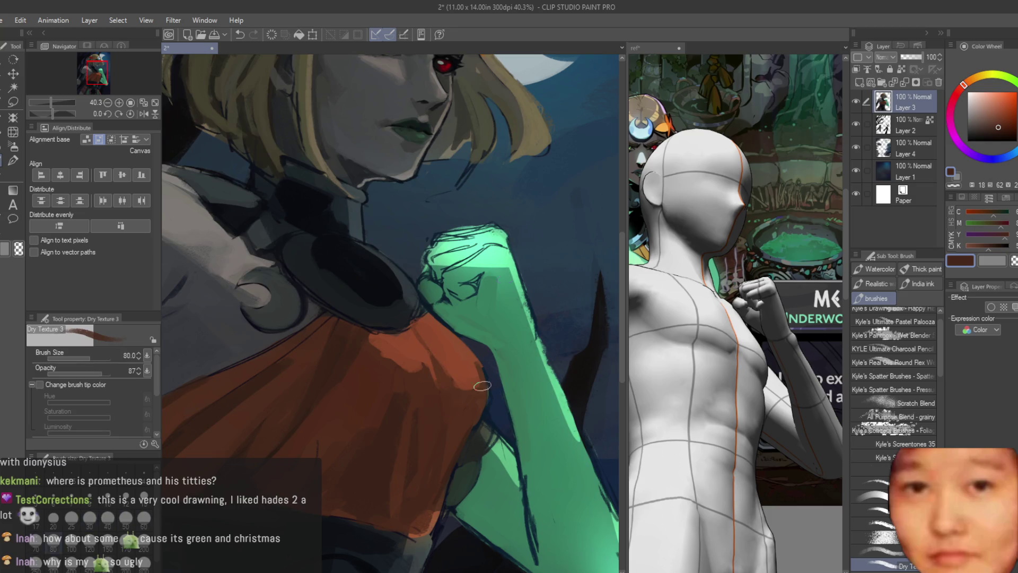
pyautogui.scroll(1, 427, 361)
pyautogui.keyDown('alt'); pyautogui.click(417, 333); pyautogui.keyUp('alt')
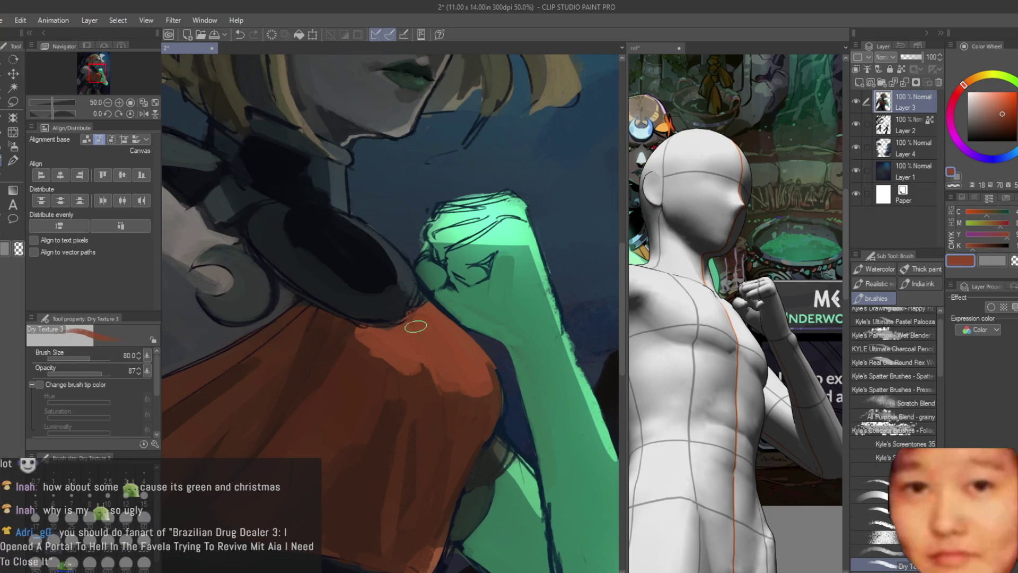
pyautogui.scroll(2, 424, 329)
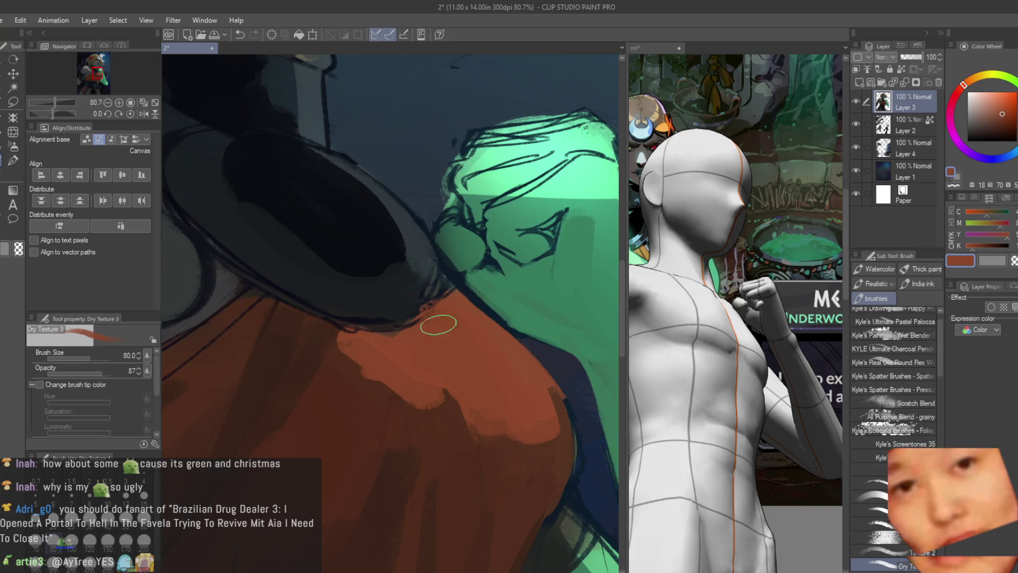
pyautogui.keyDown('alt'); pyautogui.click(396, 291); pyautogui.keyUp('alt')
pyautogui.scroll(-4, 420, 296)
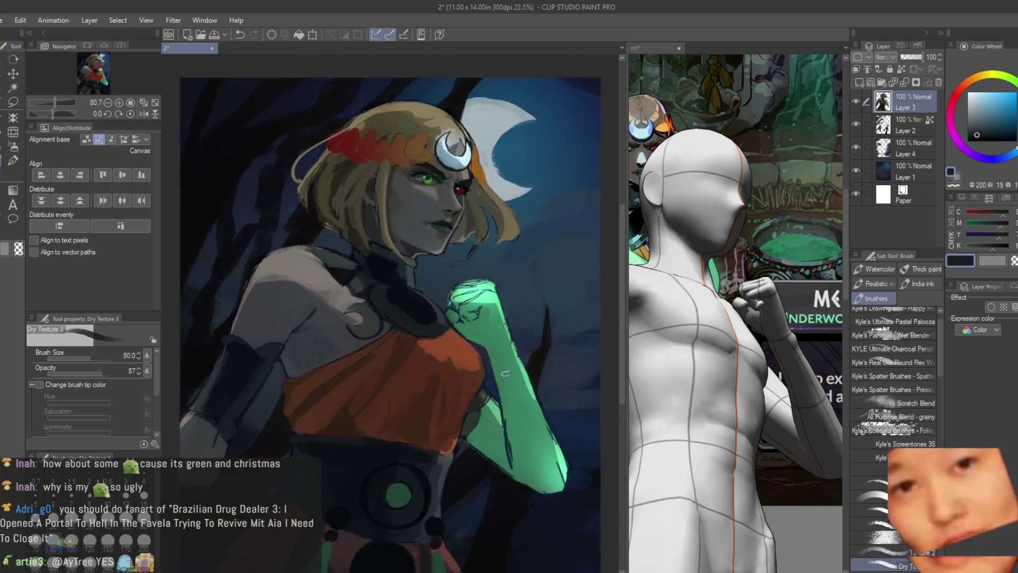
# Paint a dark teal triangle shadow and small dark strokes on the fist's knuckles
pyautogui.keyDown('alt'); pyautogui.click(507, 379); pyautogui.keyUp('alt')
pyautogui.scroll(4, 450, 313)
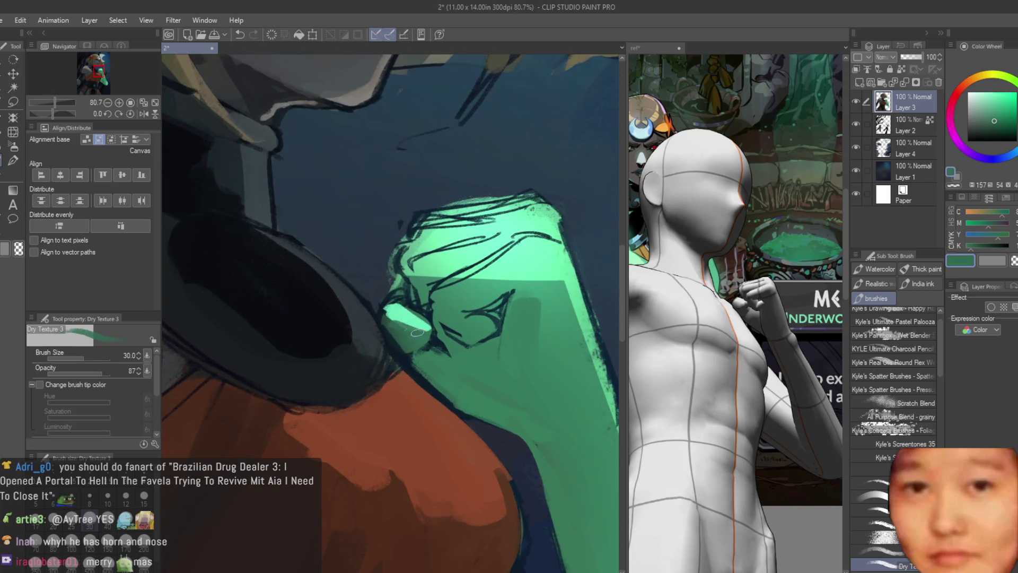
pyautogui.scroll(2, 504, 260)
pyautogui.keyDown('alt'); pyautogui.click(536, 285); pyautogui.keyUp('alt')
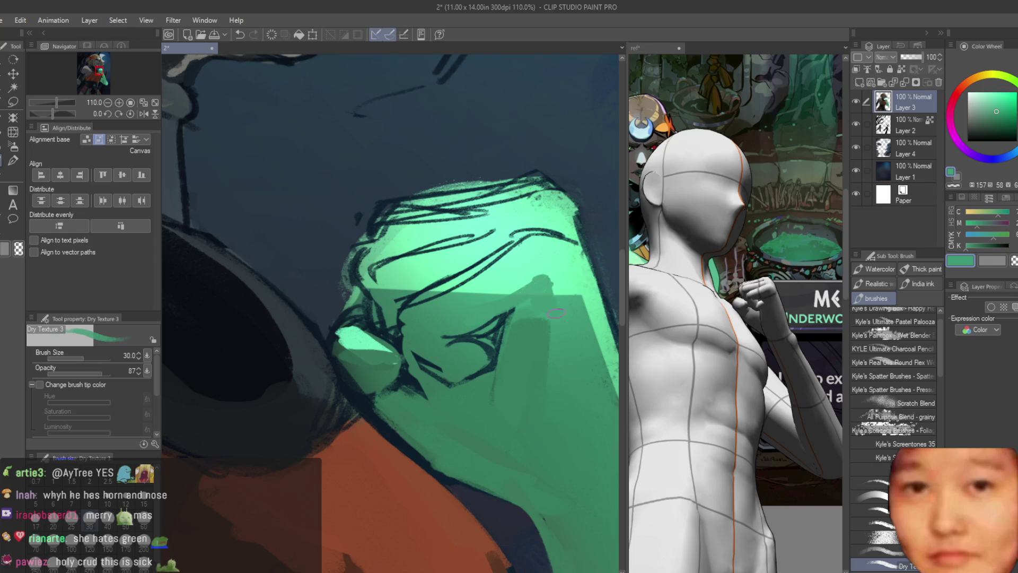
pyautogui.keyDown('alt'); pyautogui.click(509, 284); pyautogui.keyUp('alt')
pyautogui.keyDown('alt'); pyautogui.click(489, 300); pyautogui.keyUp('alt')
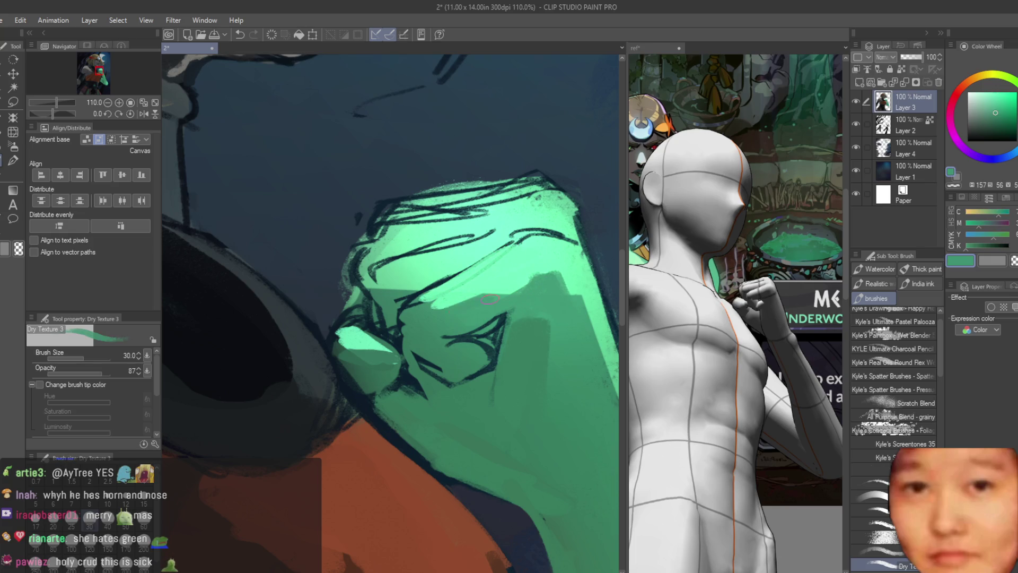
pyautogui.keyDown('alt'); pyautogui.click(466, 339); pyautogui.keyUp('alt')
pyautogui.moveTo(461, 342)
pyautogui.mouseDown()
pyautogui.moveTo(498, 324)
pyautogui.moveTo(491, 359)
pyautogui.mouseUp()
pyautogui.keyDown('alt'); pyautogui.click(469, 343); pyautogui.keyUp('alt')
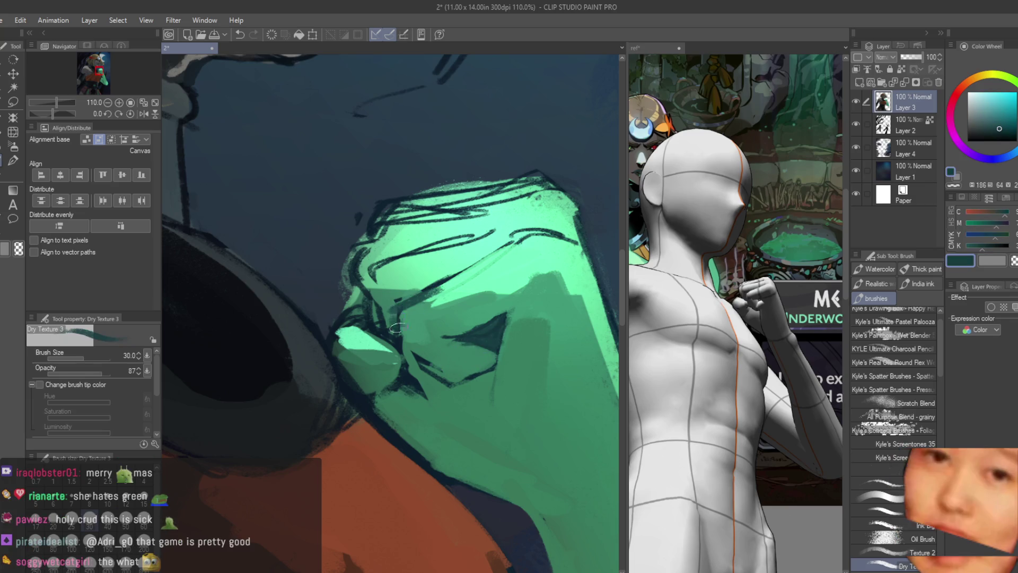
pyautogui.moveTo(412, 370); pyautogui.dragTo(435, 381)
pyautogui.keyDown('alt'); pyautogui.click(410, 347); pyautogui.keyUp('alt')
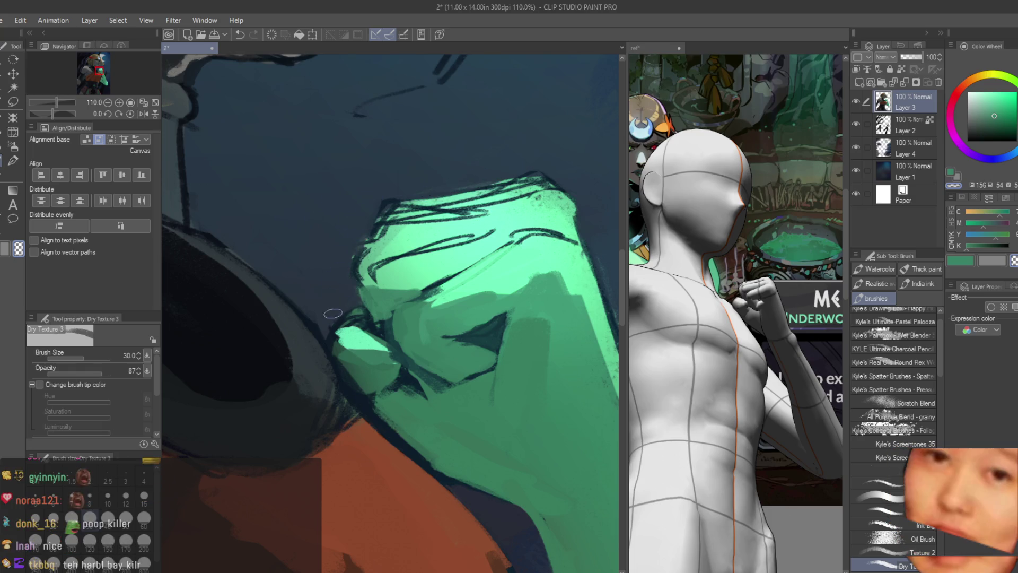
# Repaint the fist's top-left in light cyan-green and add a dark stroke near the knuckles
pyautogui.scroll(1, 375, 209)
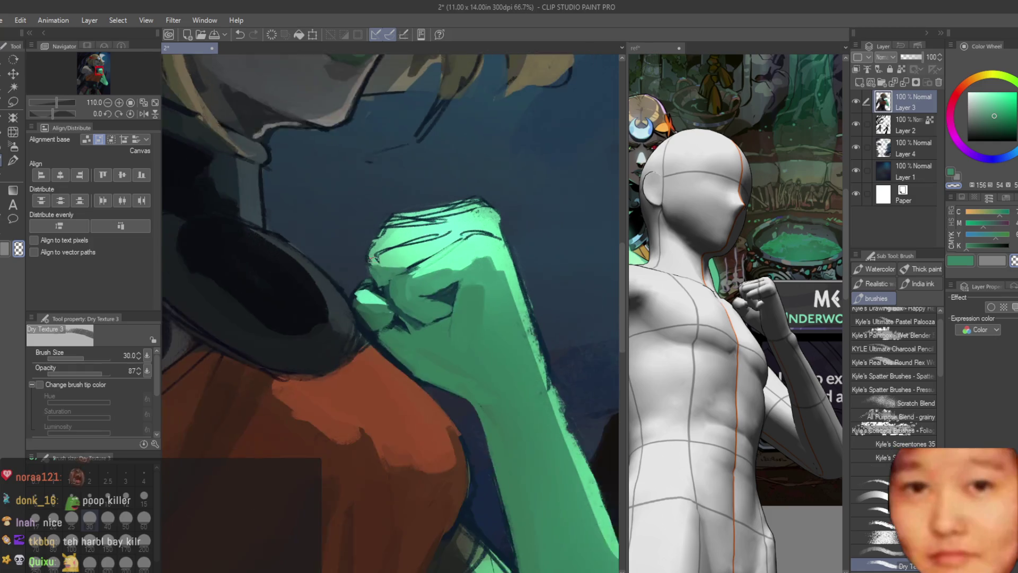
pyautogui.keyDown('alt'); pyautogui.click(355, 251); pyautogui.keyUp('alt')
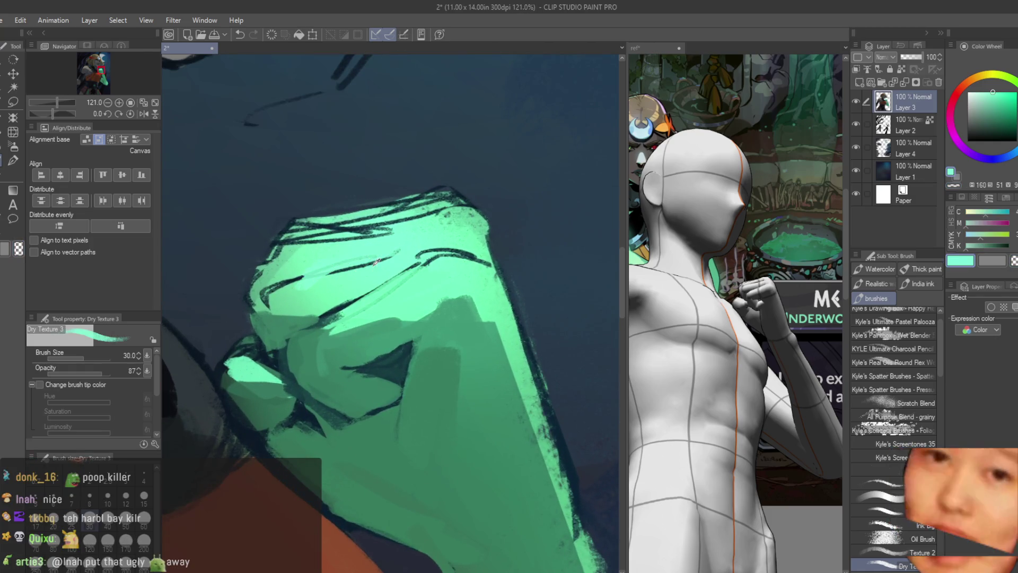
pyautogui.keyDown('alt'); pyautogui.click(421, 245); pyautogui.keyUp('alt')
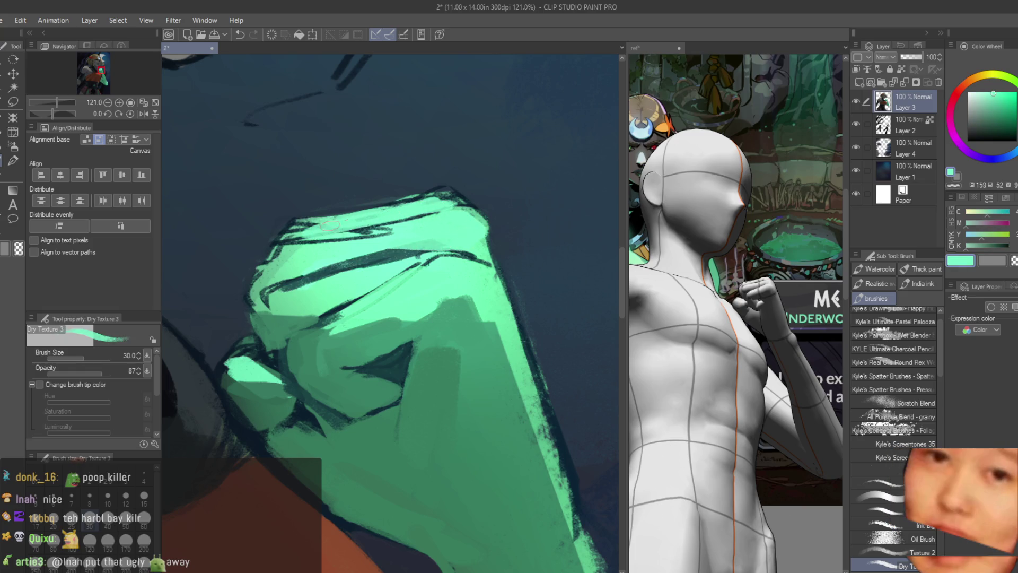
pyautogui.scroll(-5, 422, 208)
pyautogui.scroll(4, 435, 306)
pyautogui.scroll(2, 435, 306)
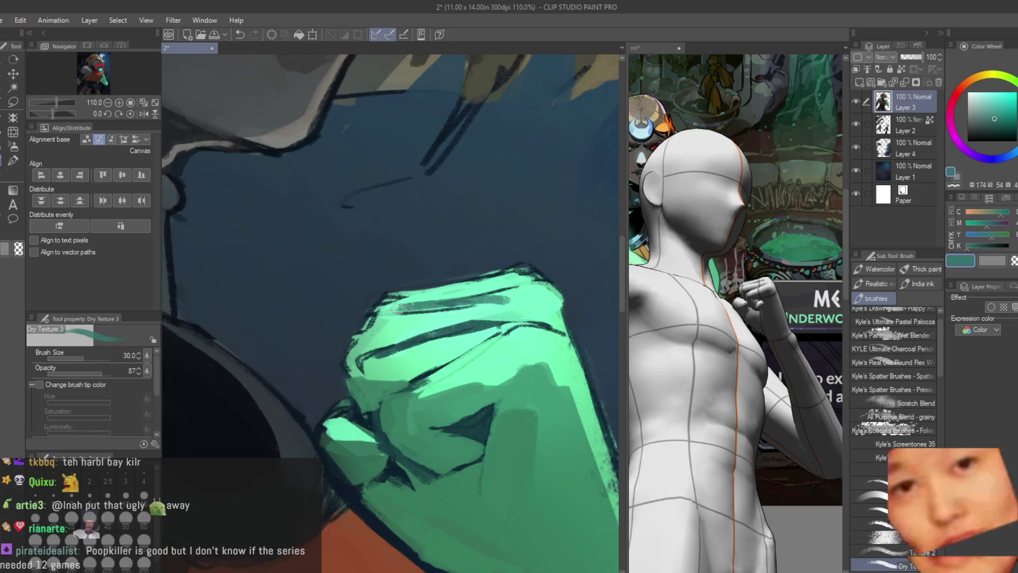
pyautogui.moveTo(374, 339); pyautogui.dragTo(366, 323)
pyautogui.moveTo(349, 366)
pyautogui.mouseDown()
pyautogui.moveTo(382, 323)
pyautogui.moveTo(400, 328)
pyautogui.moveTo(362, 381)
pyautogui.mouseUp()
# Darken the fist's right edge with a green sampled from the fist
pyautogui.keyDown('alt'); pyautogui.click(371, 366); pyautogui.keyUp('alt')
pyautogui.keyDown('alt'); pyautogui.click(365, 379); pyautogui.keyUp('alt')
pyautogui.keyDown('alt'); pyautogui.click(386, 392); pyautogui.keyUp('alt')
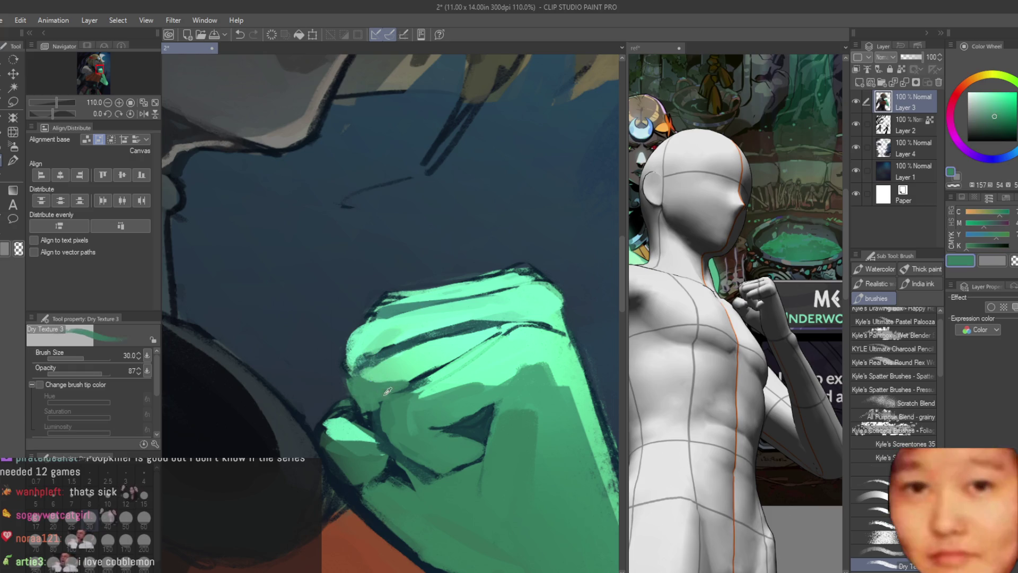
pyautogui.keyDown('alt'); pyautogui.click(367, 328); pyautogui.keyUp('alt')
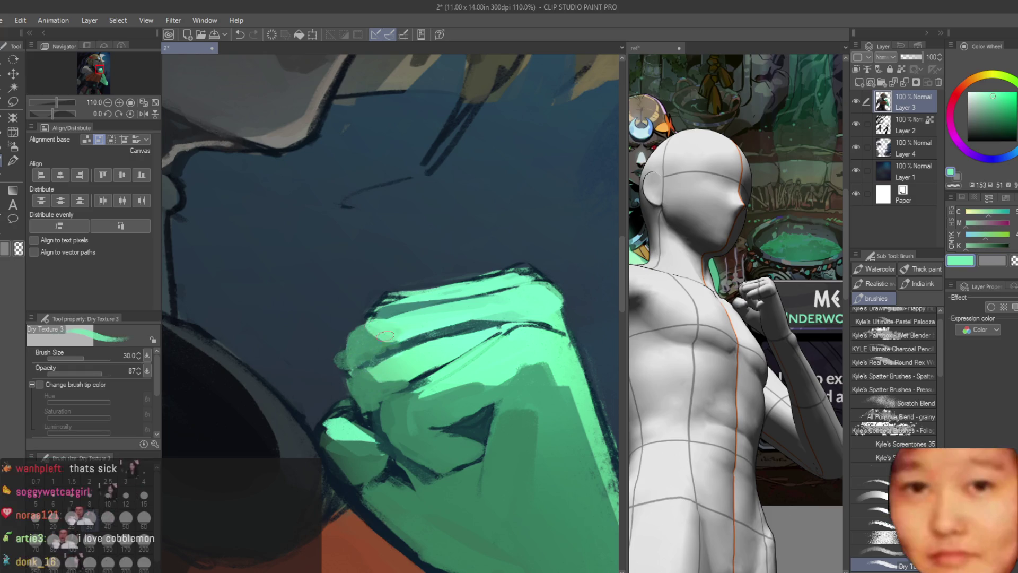
pyautogui.scroll(-5, 371, 329)
pyautogui.scroll(3, 440, 312)
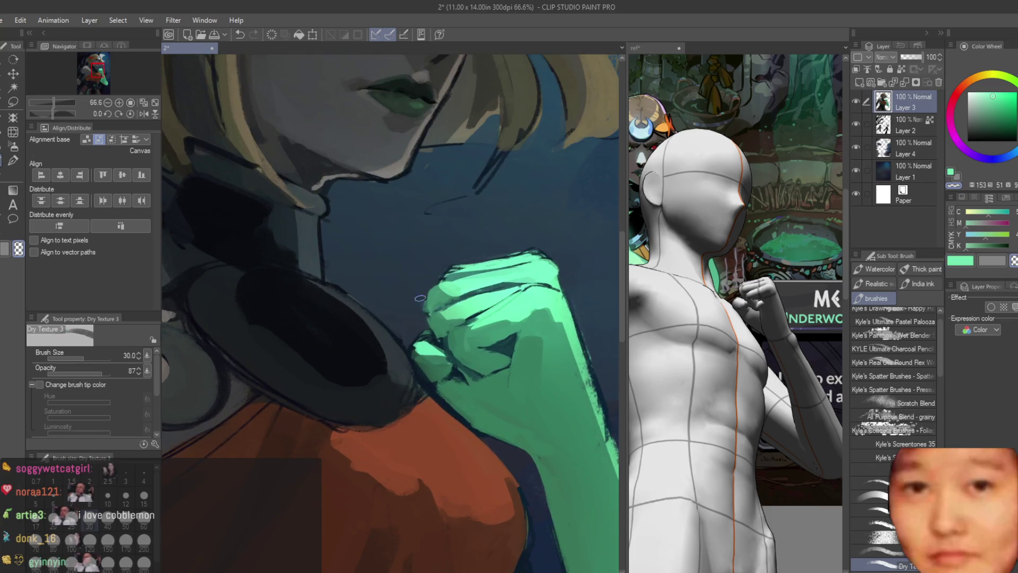
pyautogui.scroll(-6, 446, 266)
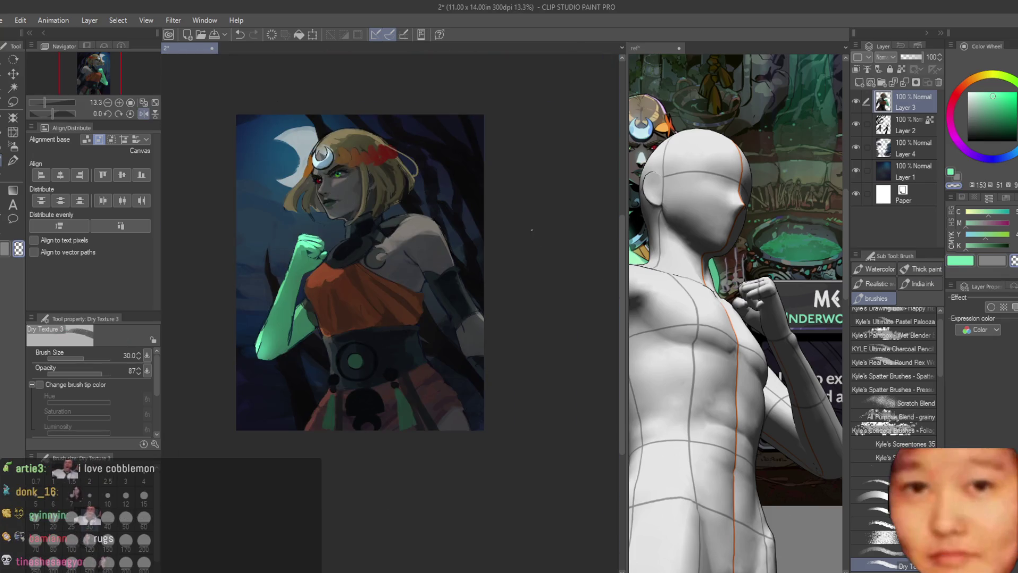
pyautogui.scroll(10, 312, 249)
pyautogui.keyDown('alt'); pyautogui.click(403, 272); pyautogui.keyUp('alt')
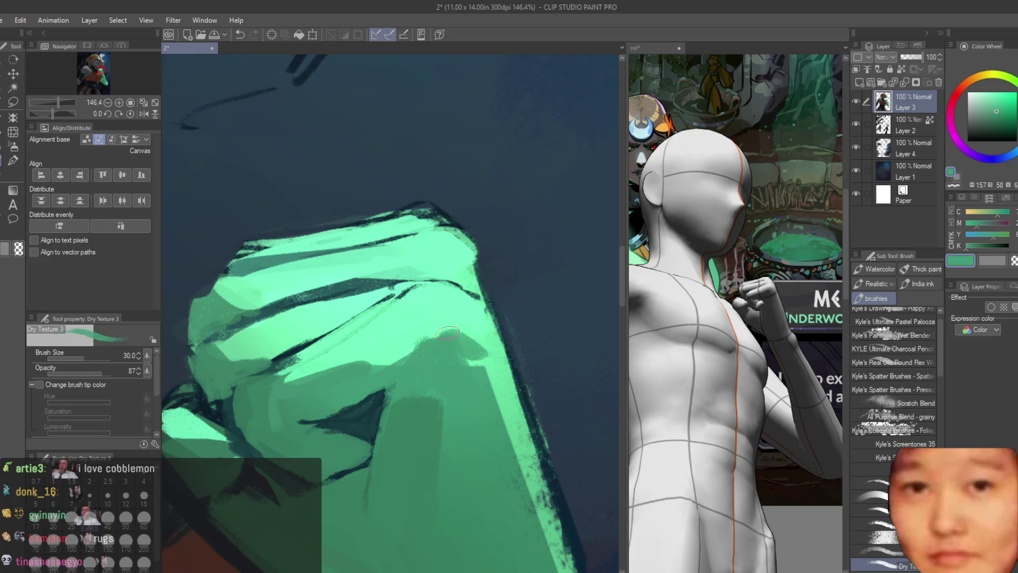
pyautogui.moveTo(501, 326); pyautogui.dragTo(490, 367)
# Flip the canvas horizontally to check the portrait, then flip it back
pyautogui.keyDown('alt'); pyautogui.click(466, 286); pyautogui.keyUp('alt')
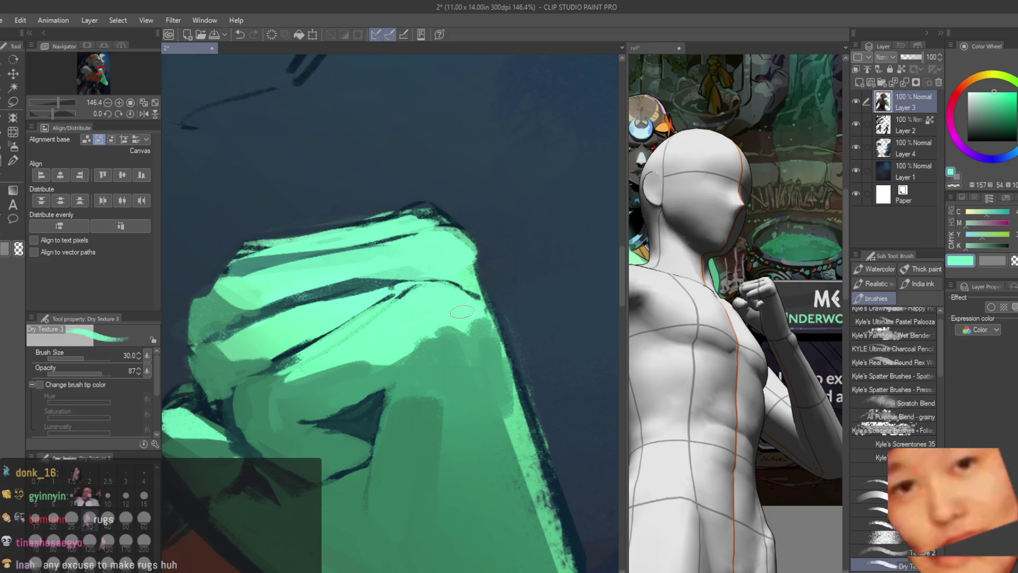
pyautogui.scroll(-2, 424, 318)
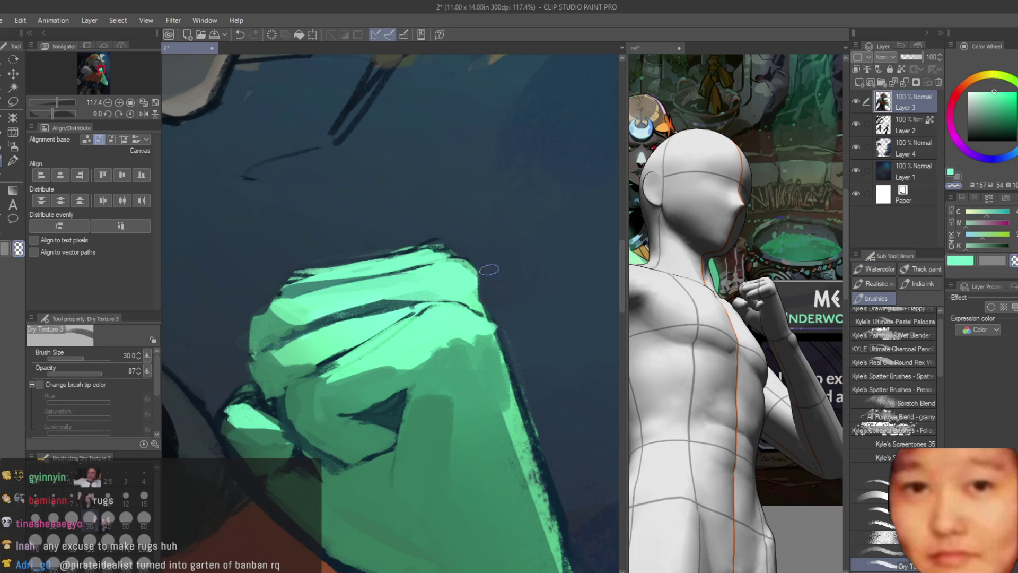
pyautogui.scroll(2, 365, 281)
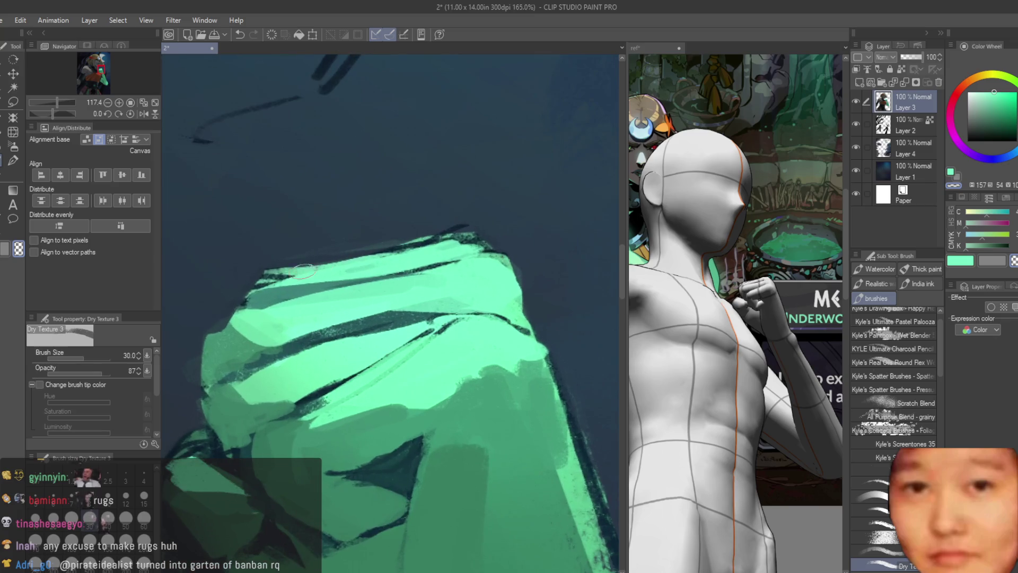
pyautogui.scroll(-10, 244, 277)
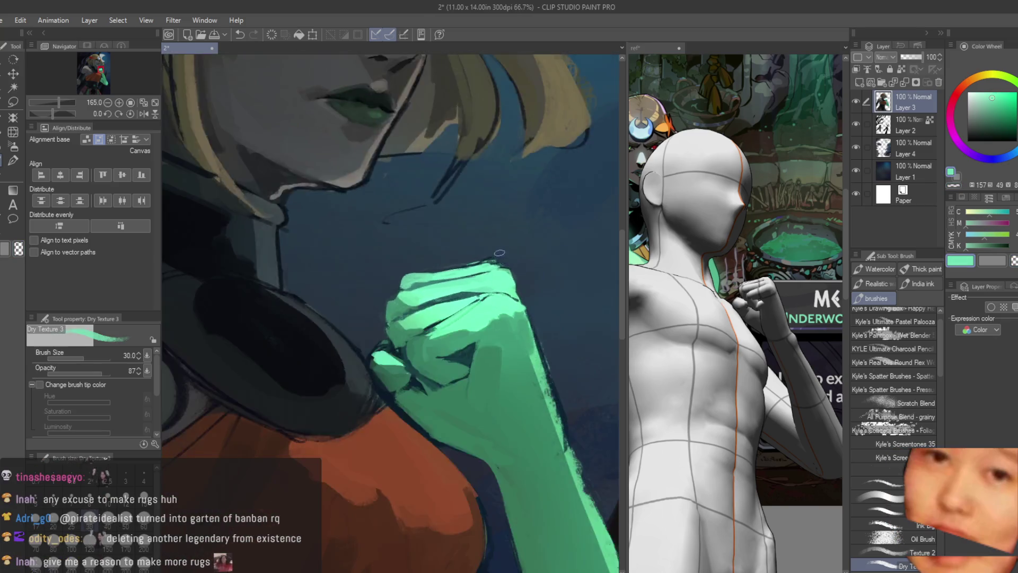
pyautogui.press('h')
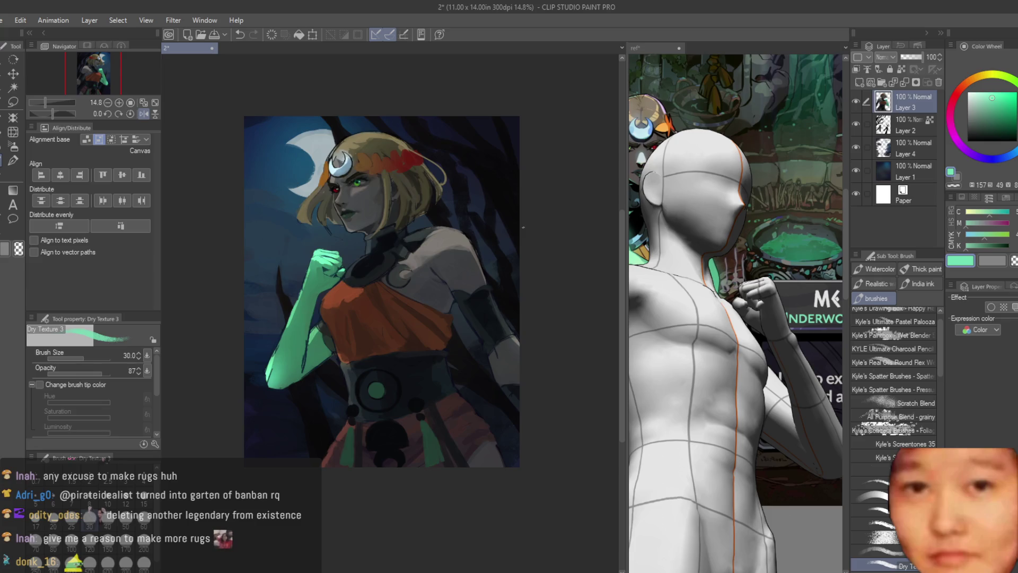
pyautogui.press('h')
# Add dark teal strokes around and below the knuckles to define the wrist
pyautogui.scroll(4, 416, 294)
pyautogui.keyDown('alt'); pyautogui.click(416, 294); pyautogui.keyUp('alt')
pyautogui.moveTo(404, 375)
pyautogui.mouseDown()
pyautogui.moveTo(395, 344)
pyautogui.moveTo(365, 350)
pyautogui.moveTo(415, 382)
pyautogui.mouseUp()
pyautogui.keyDown('alt'); pyautogui.click(371, 366); pyautogui.keyUp('alt')
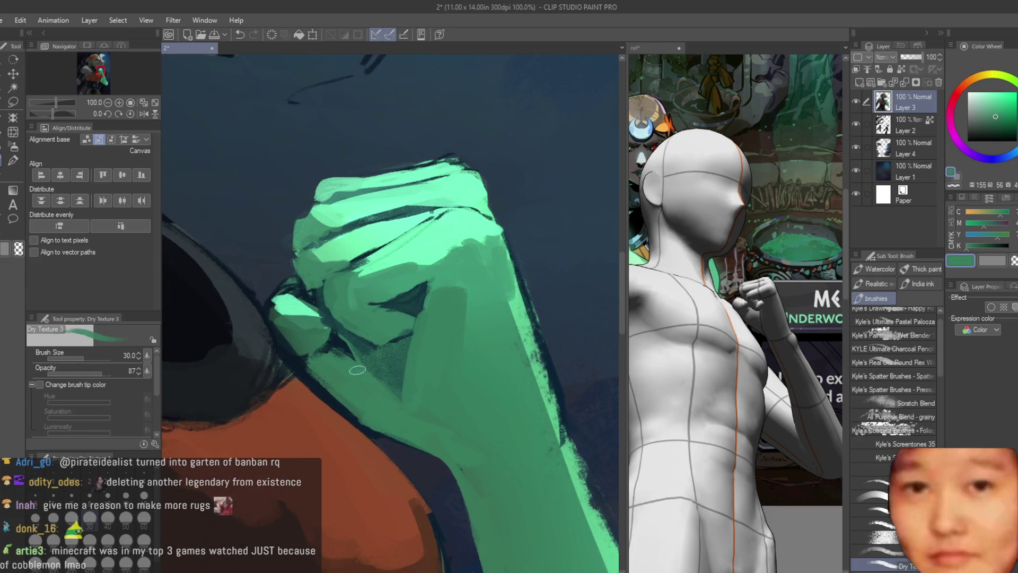
pyautogui.keyDown('alt'); pyautogui.click(360, 382); pyautogui.keyUp('alt')
pyautogui.moveTo(344, 392)
pyautogui.mouseDown()
pyautogui.moveTo(411, 424)
pyautogui.moveTo(409, 415)
pyautogui.moveTo(470, 472)
pyautogui.mouseUp()
pyautogui.moveTo(445, 384); pyautogui.dragTo(430, 416)
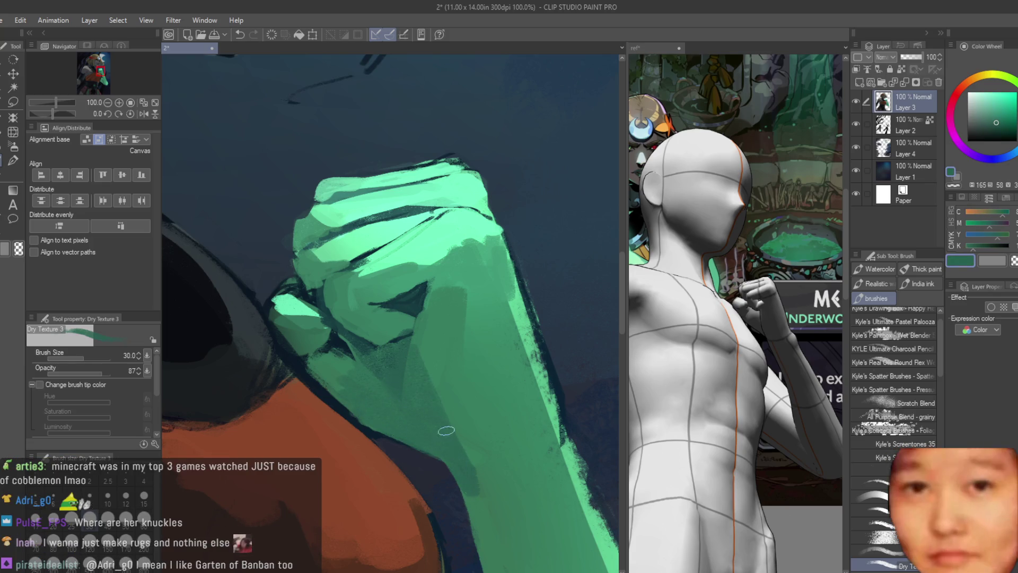
# Sample the arm's greens and increase the brush size to 70
pyautogui.keyDown('alt'); pyautogui.click(498, 477); pyautogui.keyUp('alt')
pyautogui.scroll(-1, 478, 422)
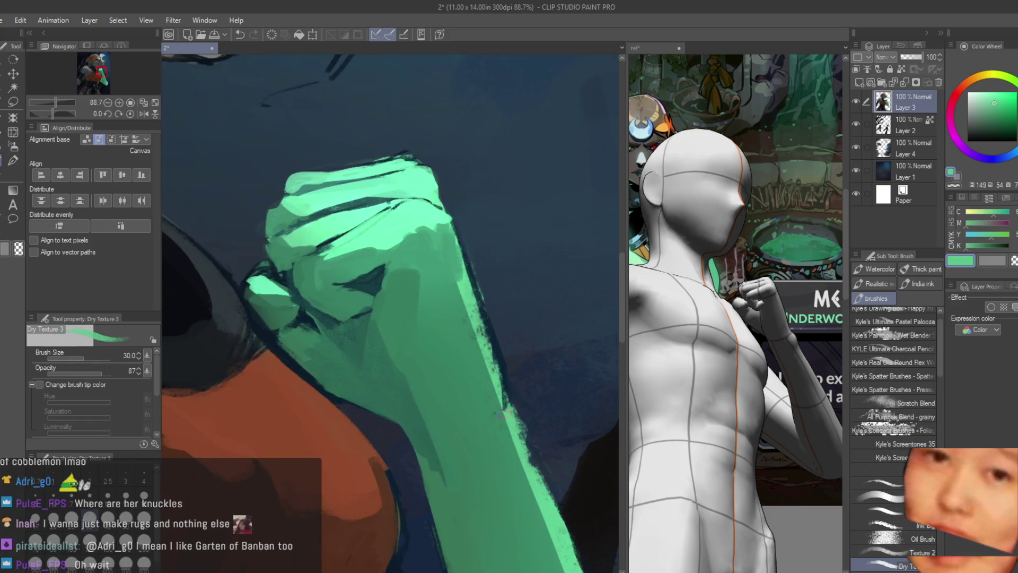
pyautogui.scroll(-3, 516, 426)
pyautogui.keyDown('alt'); pyautogui.click(480, 321); pyautogui.keyUp('alt')
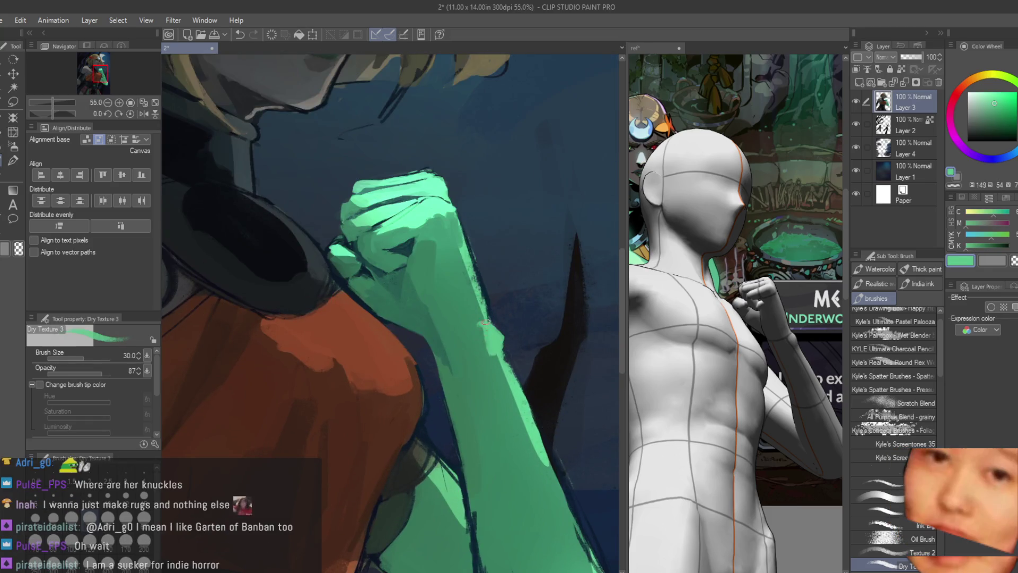
pyautogui.scroll(-2, 479, 348)
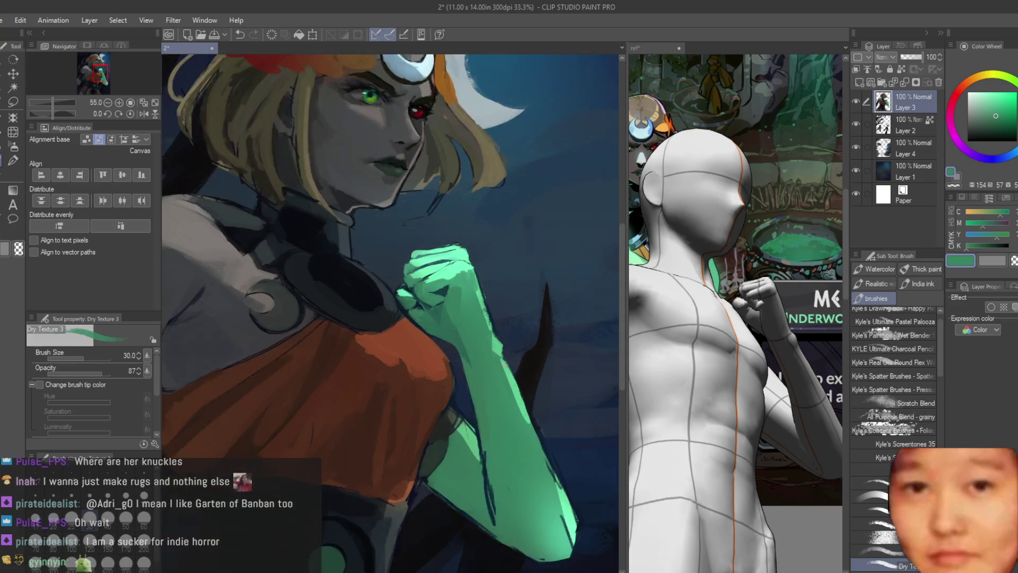
pyautogui.scroll(1, 508, 360)
pyautogui.keyDown('alt'); pyautogui.click(525, 371); pyautogui.keyUp('alt')
pyautogui.scroll(-4, 546, 362)
pyautogui.scroll(4, 546, 362)
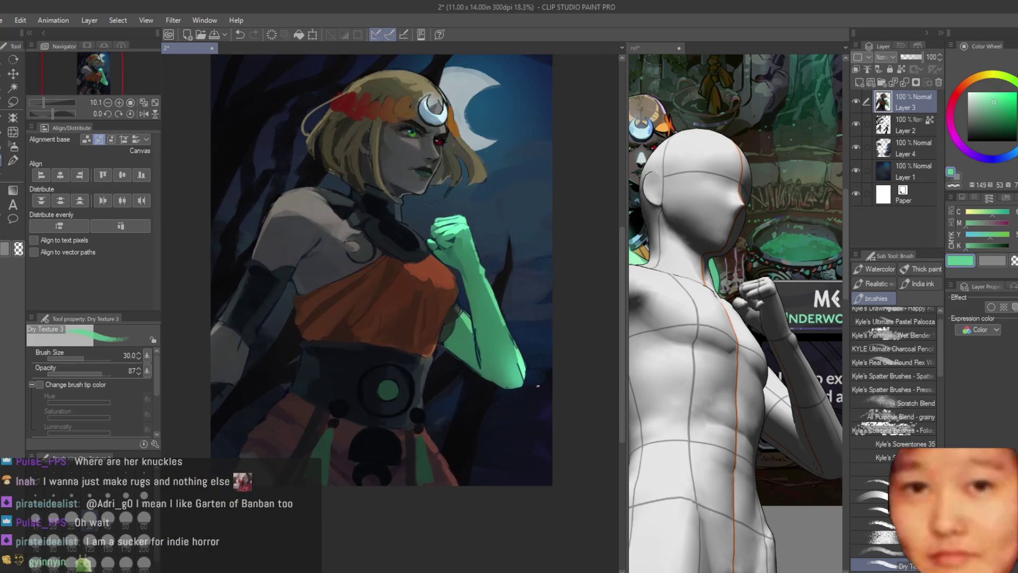
pyautogui.keyDown('alt'); pyautogui.click(495, 370); pyautogui.keyUp('alt')
pyautogui.press(']')
pyautogui.press(']')
pyautogui.press(']')
pyautogui.keyDown('alt'); pyautogui.click(471, 360); pyautogui.keyUp('alt')
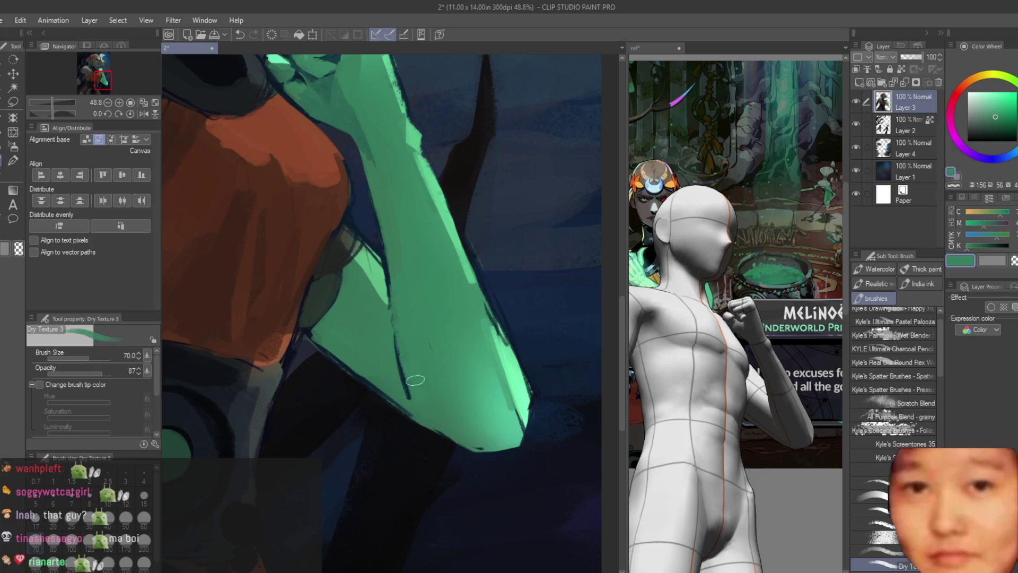
# Reduce the brush to 40 and paint sampled green along the forearm's lower edge
pyautogui.keyDown('alt'); pyautogui.click(442, 188); pyautogui.keyUp('alt')
pyautogui.press('[')
pyautogui.press('[')
pyautogui.press('[')
pyautogui.keyDown('alt'); pyautogui.click(393, 304); pyautogui.keyUp('alt')
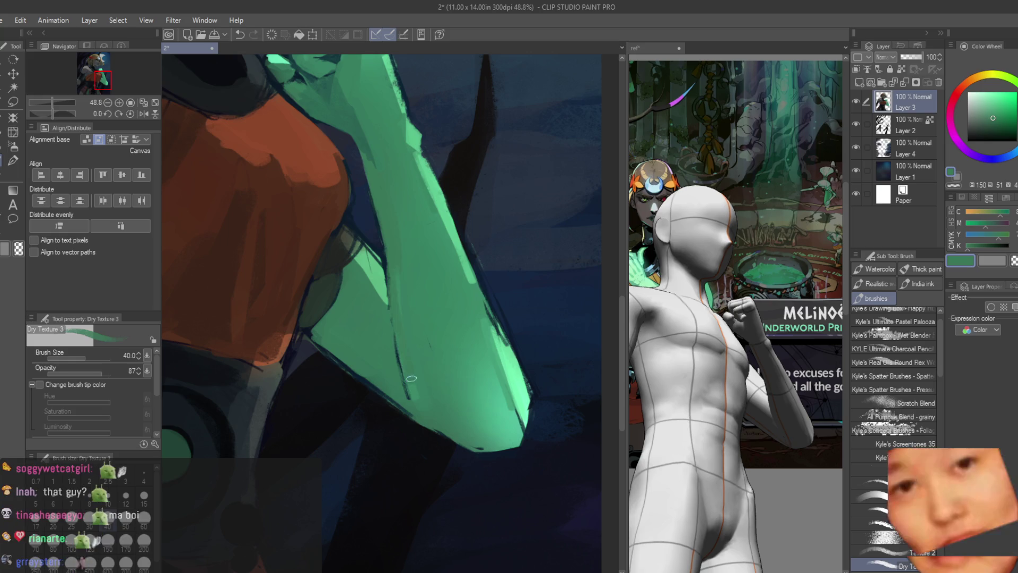
pyautogui.keyDown('alt'); pyautogui.click(393, 292); pyautogui.keyUp('alt')
pyautogui.moveTo(387, 260); pyautogui.dragTo(408, 398)
pyautogui.keyDown('alt'); pyautogui.click(401, 297); pyautogui.keyUp('alt')
pyautogui.moveTo(393, 339); pyautogui.dragTo(409, 400)
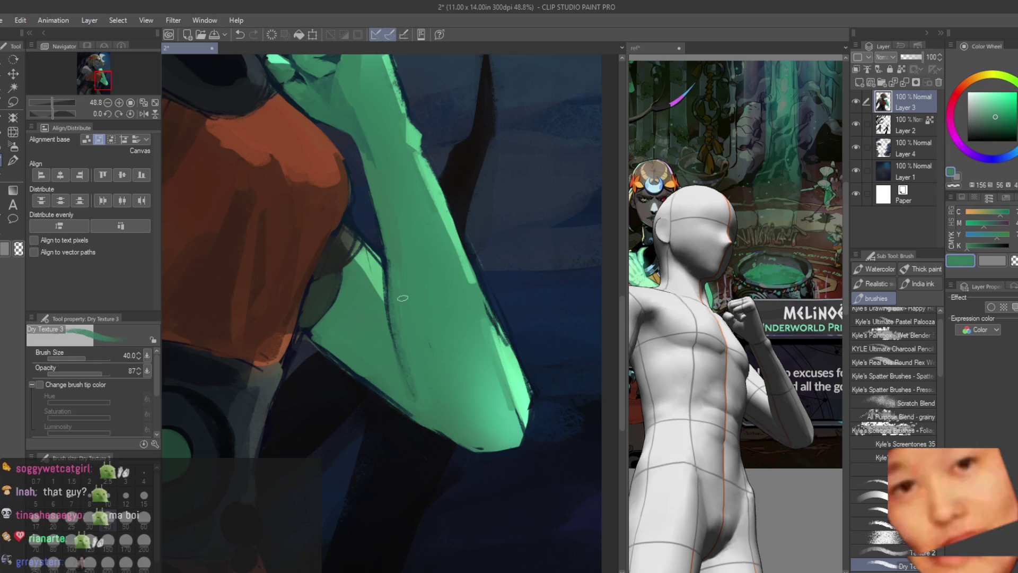
pyautogui.keyDown('alt'); pyautogui.click(405, 318); pyautogui.keyUp('alt')
# Undo the last arm stroke and extend the green fill down the arm's lower edge
pyautogui.scroll(-3, 432, 350)
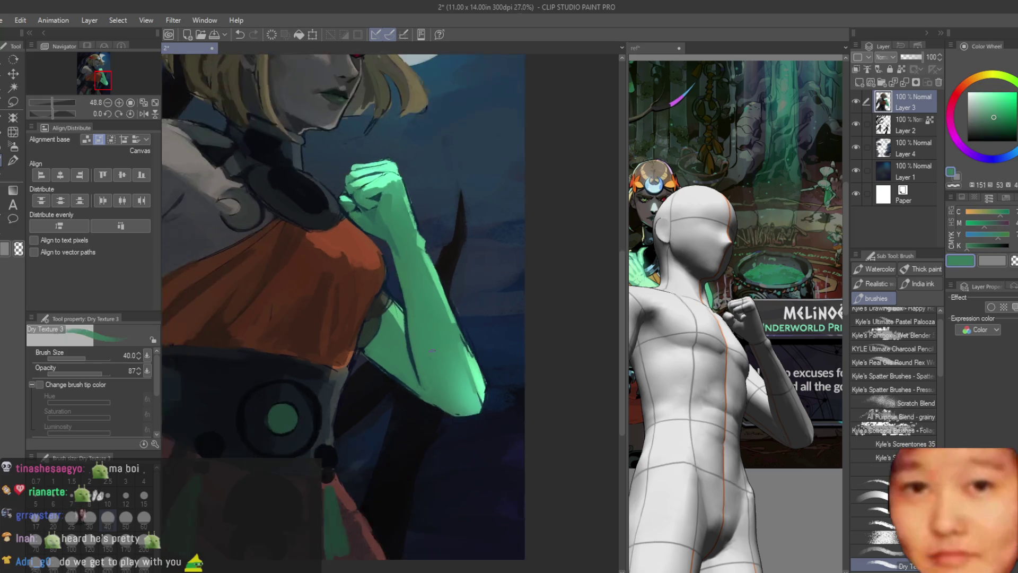
pyautogui.scroll(-3, 432, 350)
pyautogui.scroll(8, 456, 347)
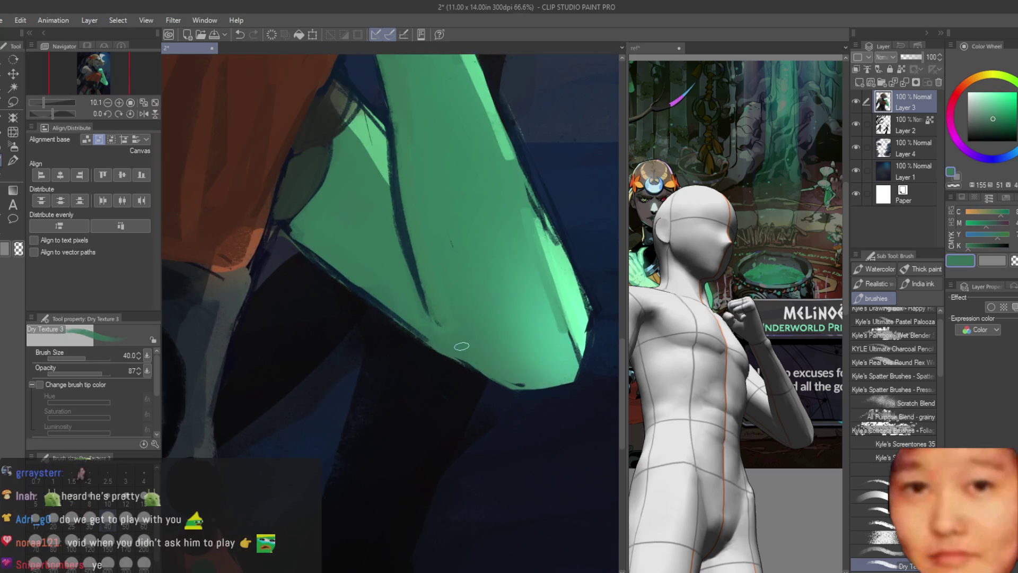
pyautogui.hotkey('ctrl', 'z')
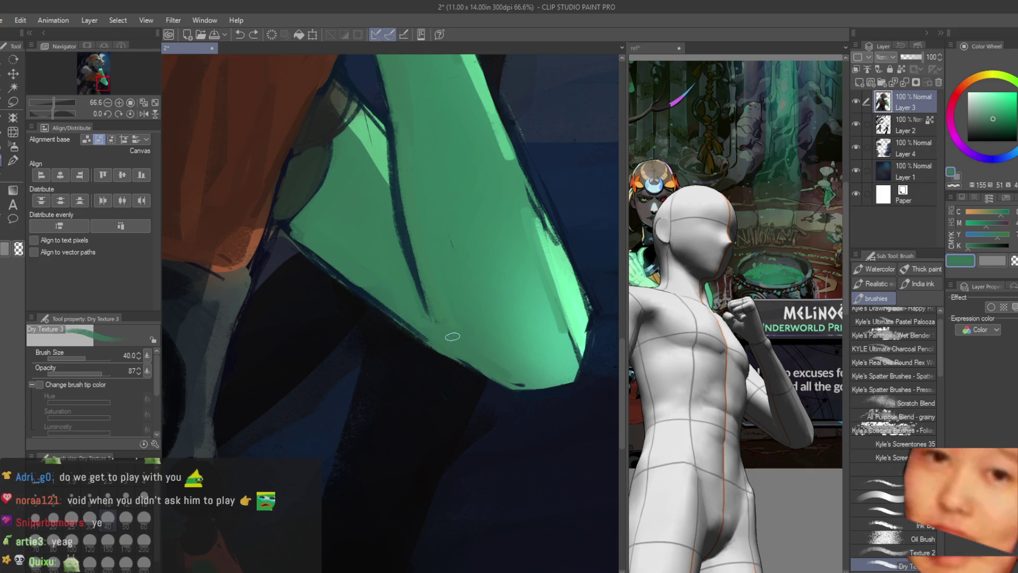
pyautogui.moveTo(480, 368); pyautogui.dragTo(525, 390)
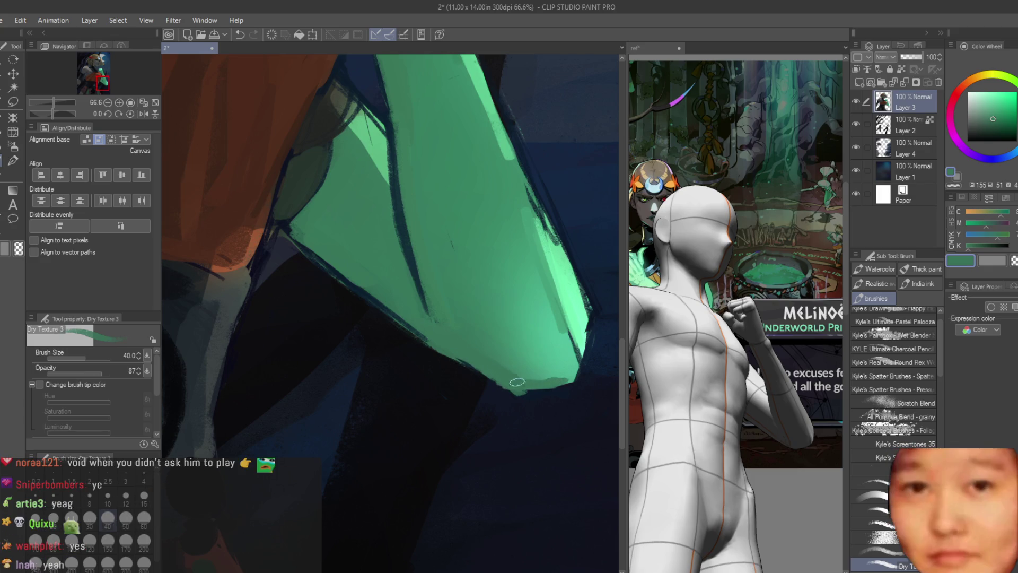
# Switch to transparent colour, then sample the dark orange-brown from the dress
pyautogui.click(1012, 260)
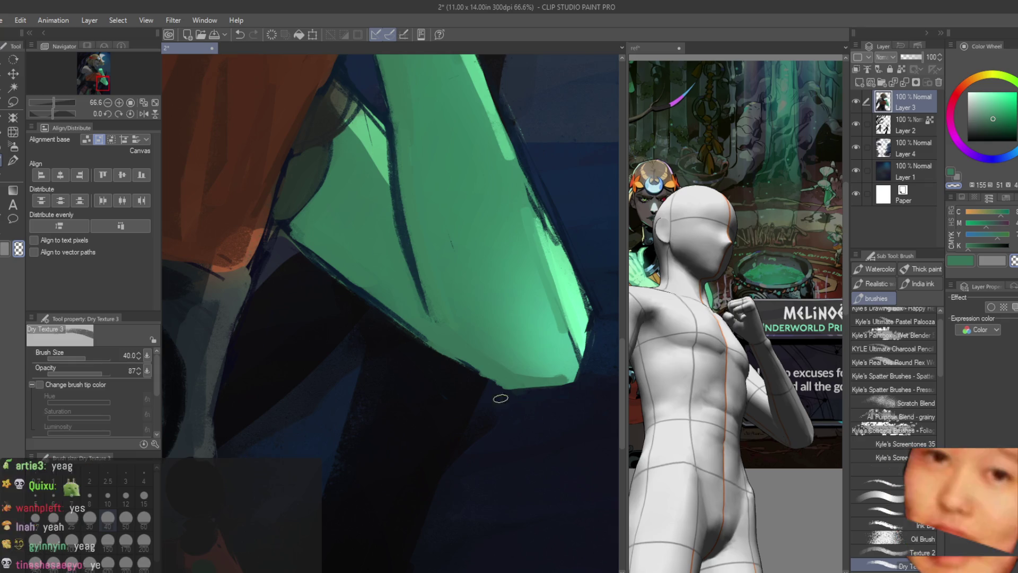
pyautogui.scroll(-1, 570, 468)
pyautogui.scroll(-2, 571, 468)
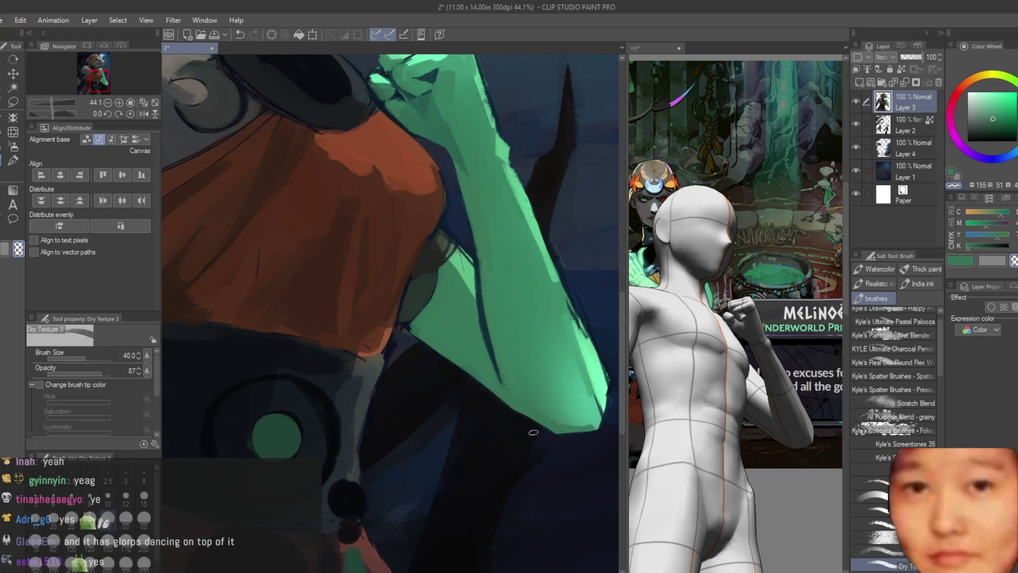
pyautogui.scroll(-4, 533, 432)
pyautogui.scroll(3, 510, 335)
pyautogui.keyDown('alt'); pyautogui.click(510, 335); pyautogui.keyUp('alt')
pyautogui.scroll(-3, 485, 407)
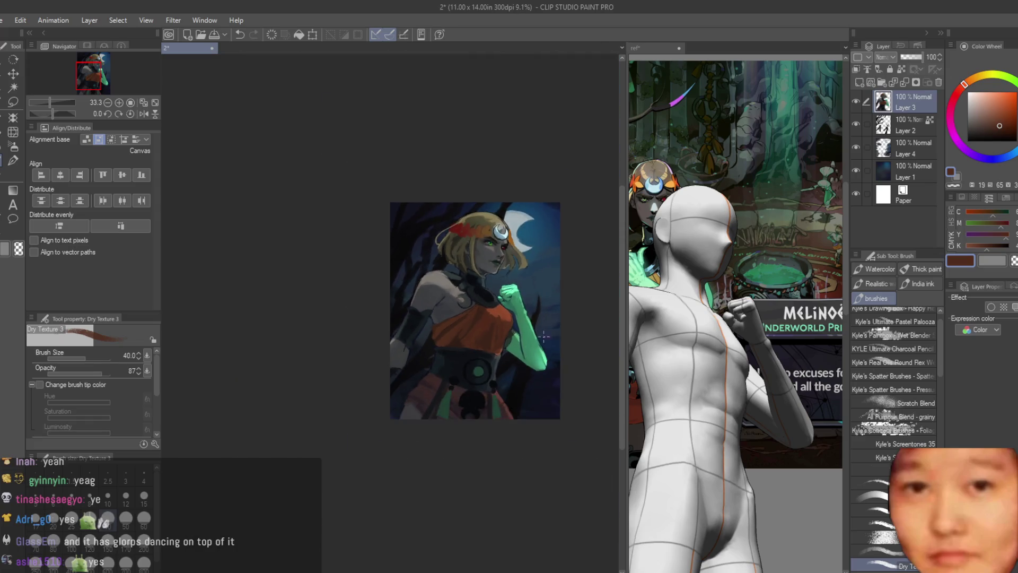
# Mirror the canvas to check the painting, then return it to normal
pyautogui.scroll(2, 542, 272)
pyautogui.press('h')
pyautogui.scroll(-2, 543, 272)
pyautogui.press('h')
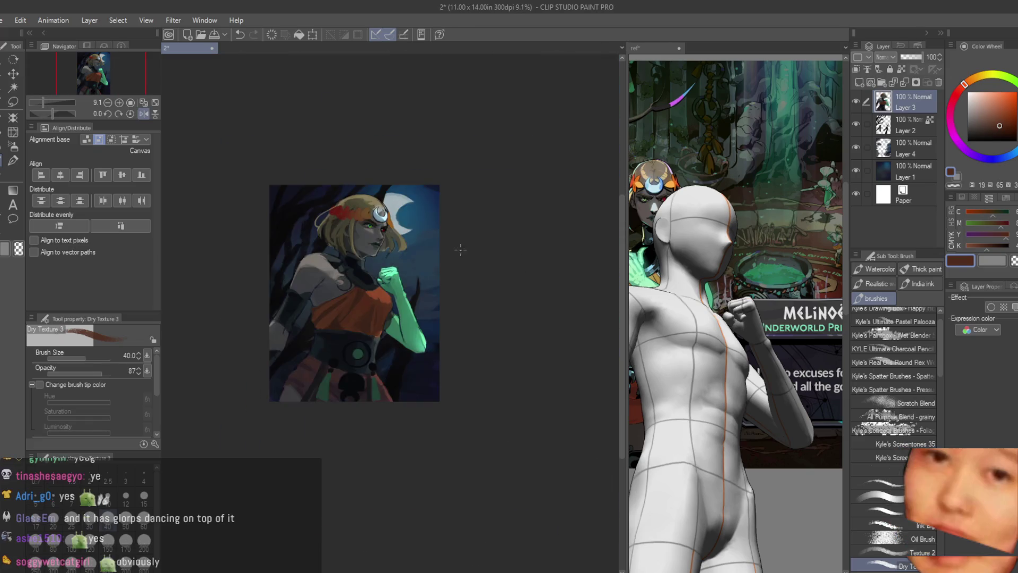
pyautogui.scroll(2, 500, 233)
pyautogui.scroll(-2, 522, 159)
pyautogui.scroll(-3, 517, 185)
pyautogui.scroll(5, 529, 127)
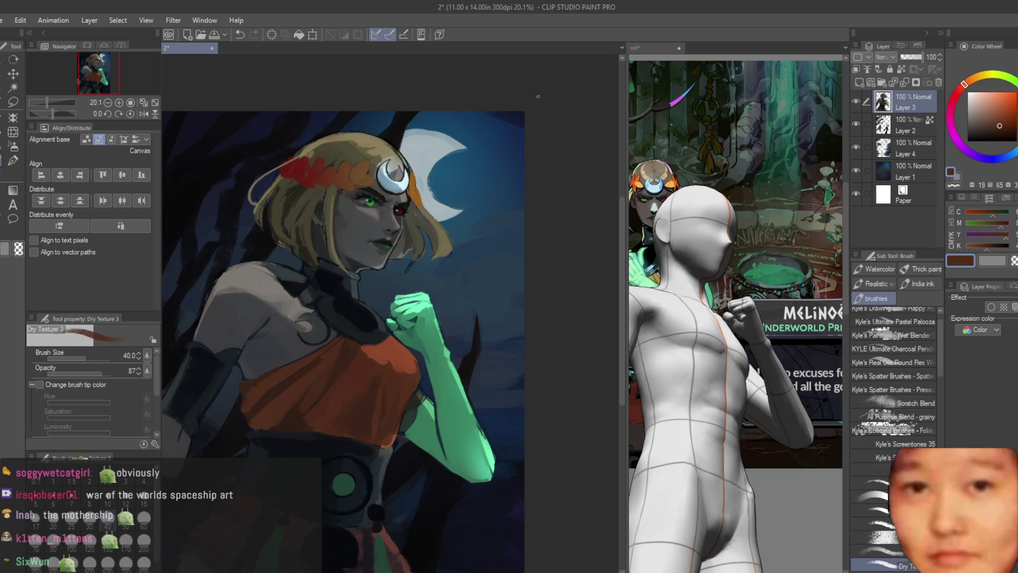
pyautogui.scroll(-2, 537, 96)
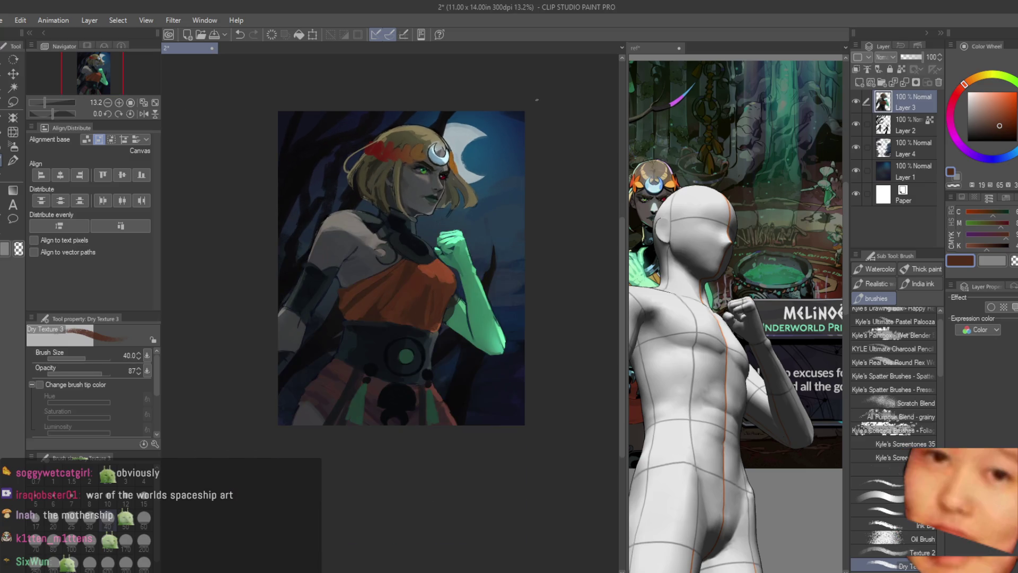
pyautogui.scroll(-2, 728, 209)
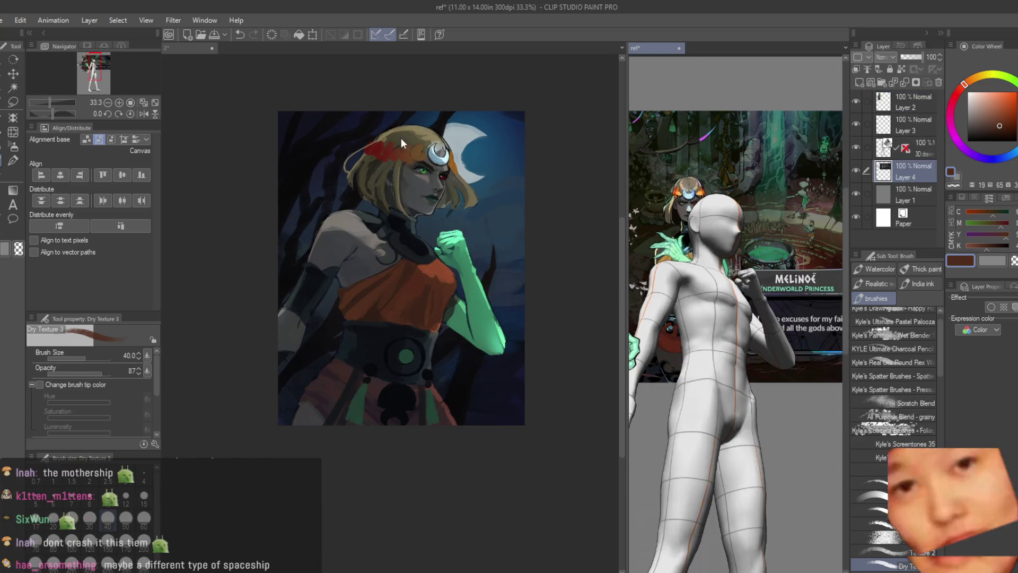
pyautogui.scroll(5, 401, 141)
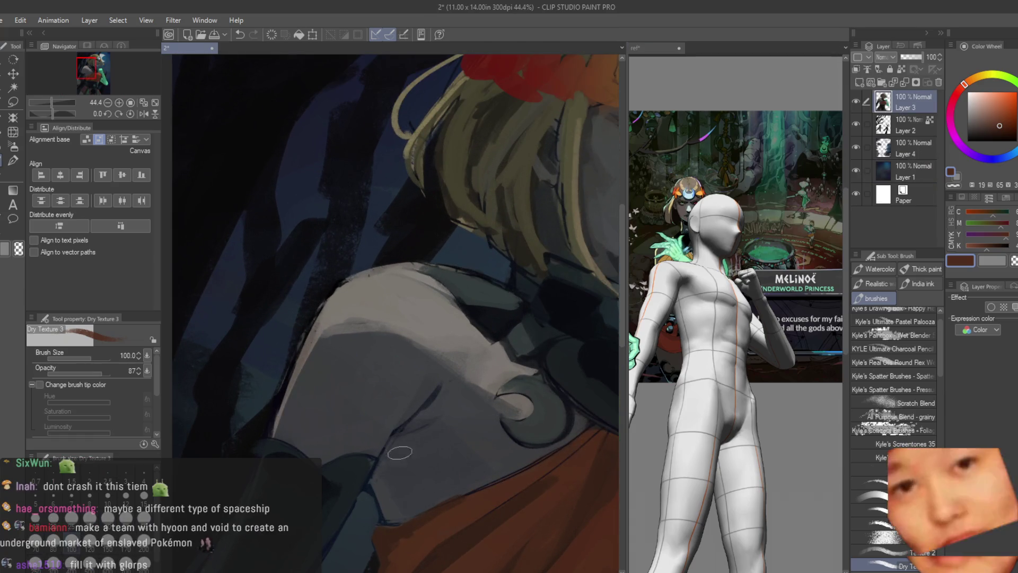
pyautogui.scroll(2, 399, 452)
# Shade the shoulder with dark blue sampled from the background
pyautogui.keyDown('alt'); pyautogui.click(444, 364); pyautogui.keyUp('alt')
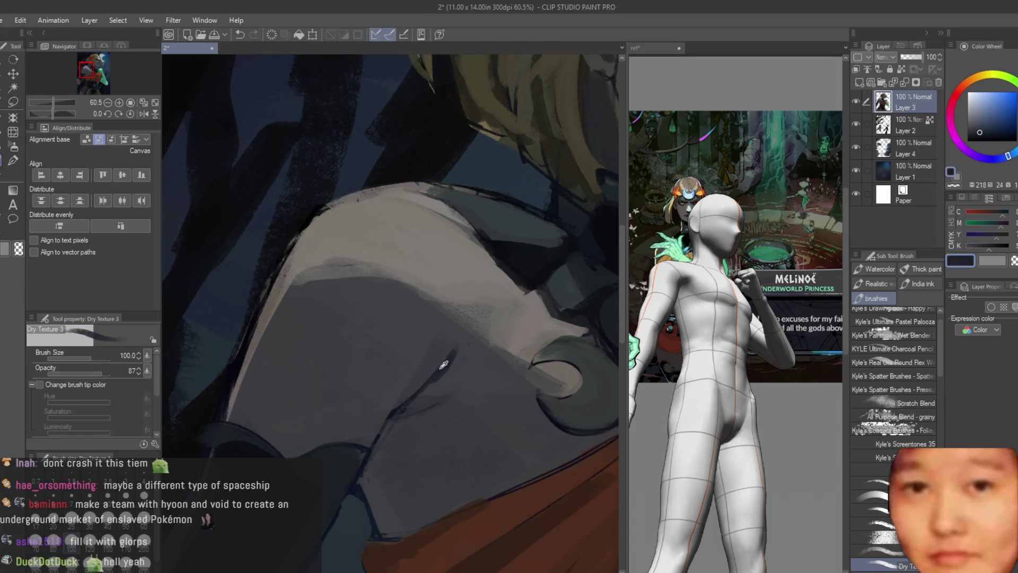
pyautogui.moveTo(434, 482); pyautogui.dragTo(457, 498)
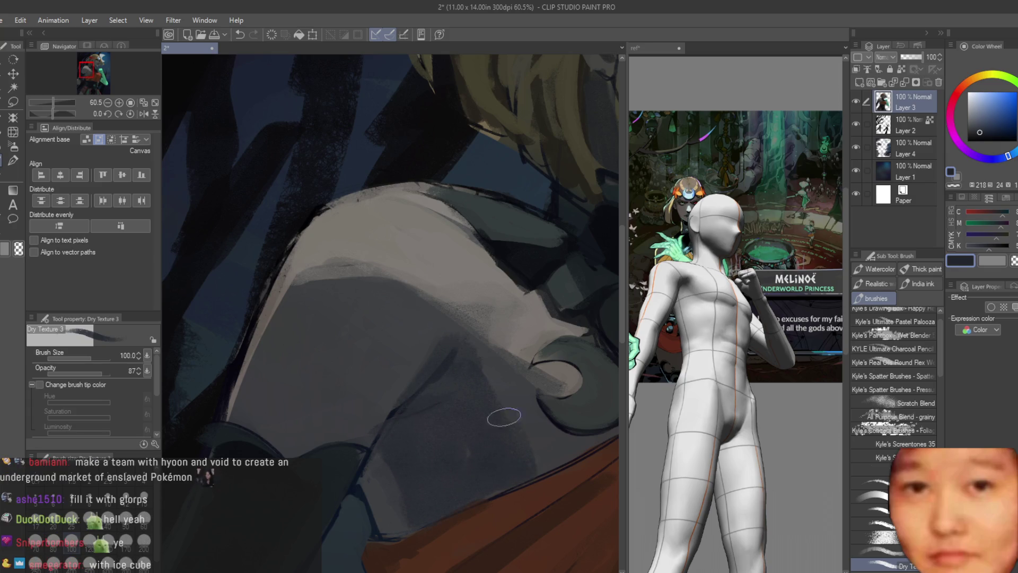
pyautogui.scroll(-10, 503, 416)
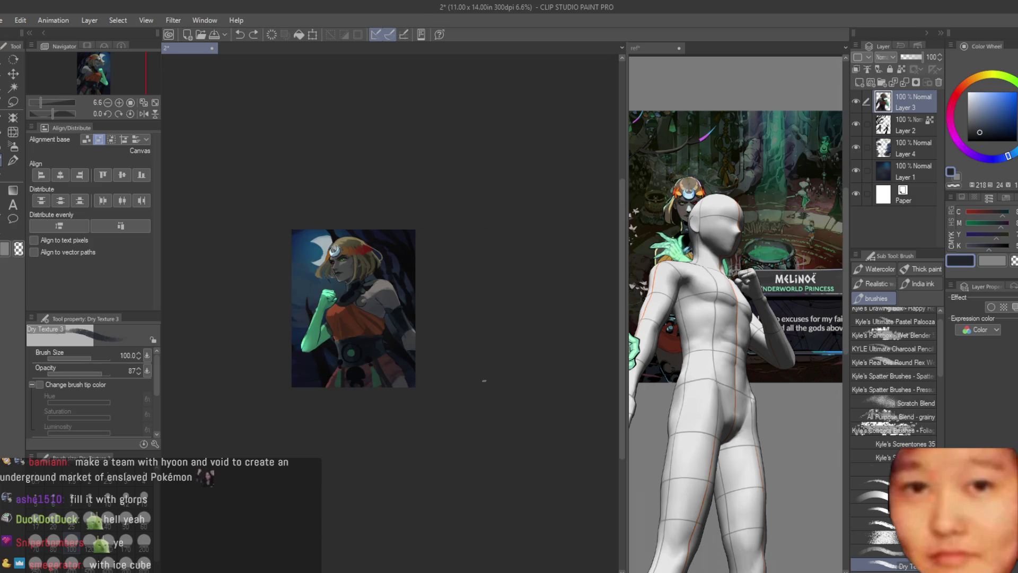
pyautogui.scroll(5, 477, 352)
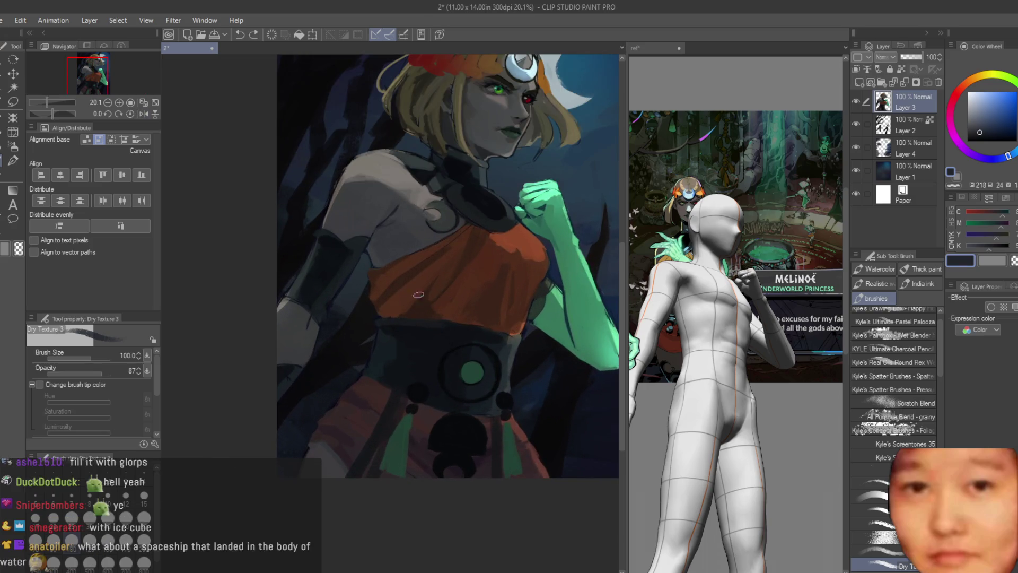
pyautogui.scroll(3, 571, 220)
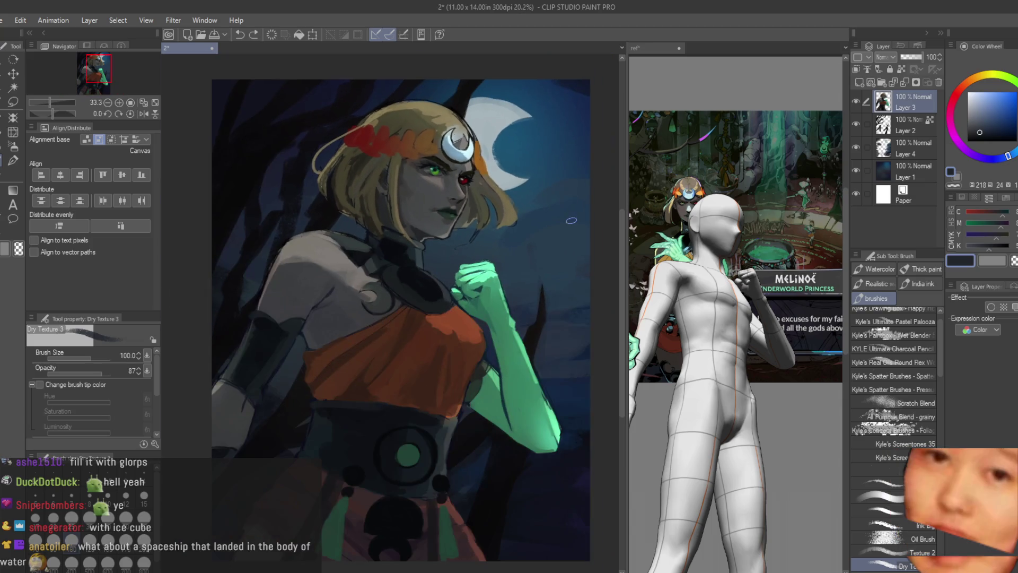
pyautogui.scroll(3, 485, 177)
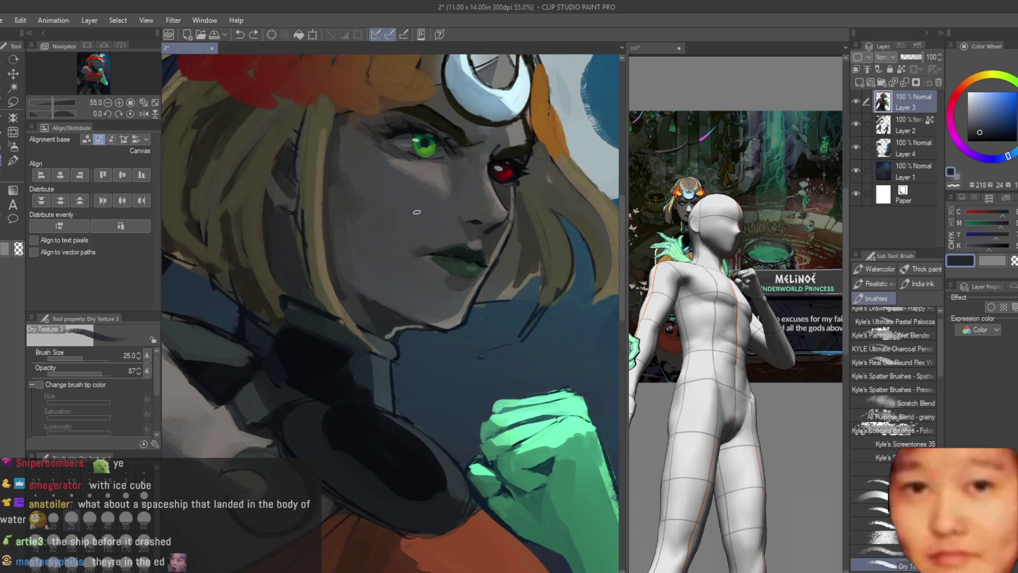
pyautogui.scroll(3, 417, 212)
pyautogui.scroll(1, 518, 435)
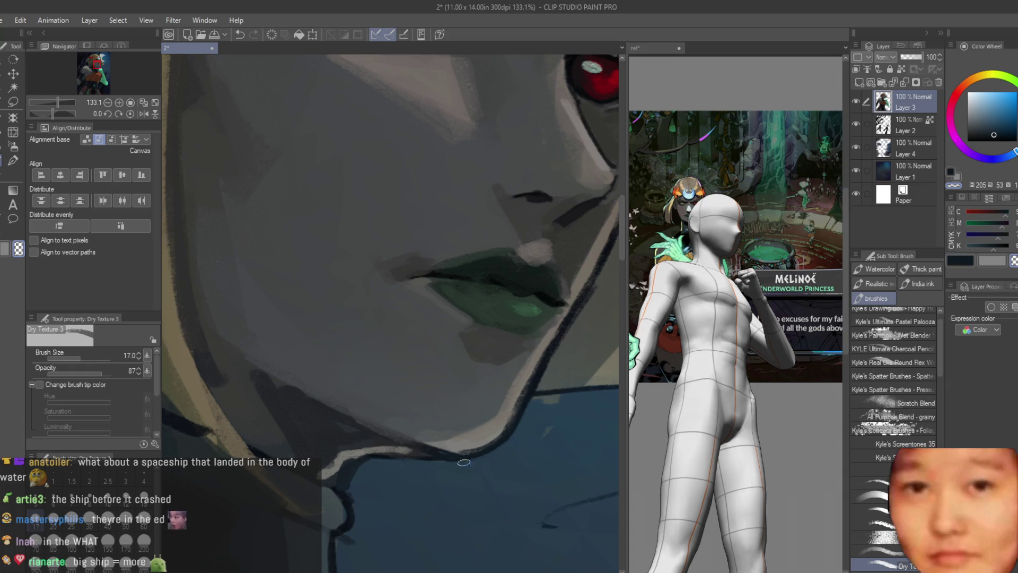
pyautogui.scroll(-1, 423, 470)
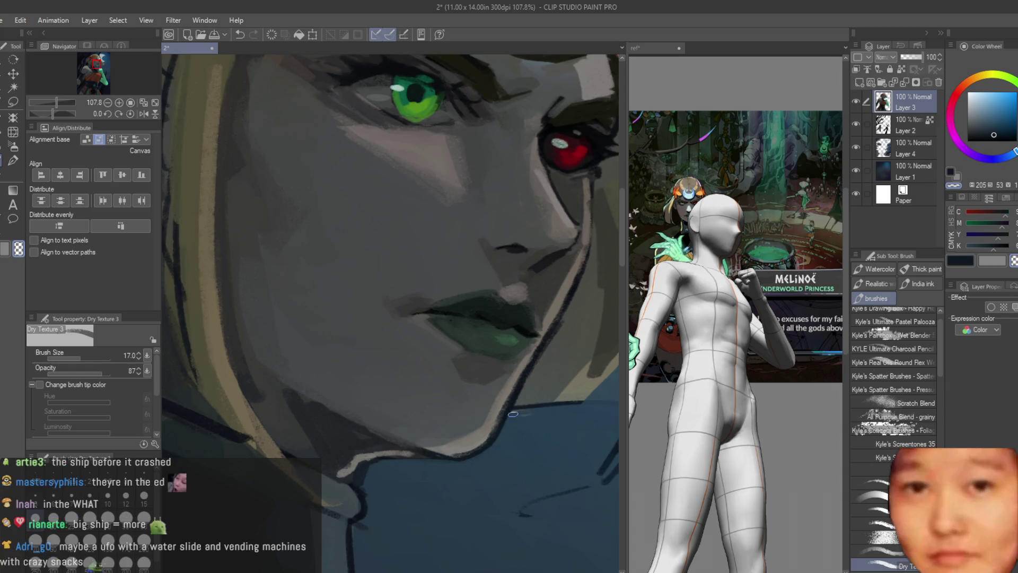
pyautogui.scroll(-2, 509, 456)
pyautogui.scroll(-10, 526, 406)
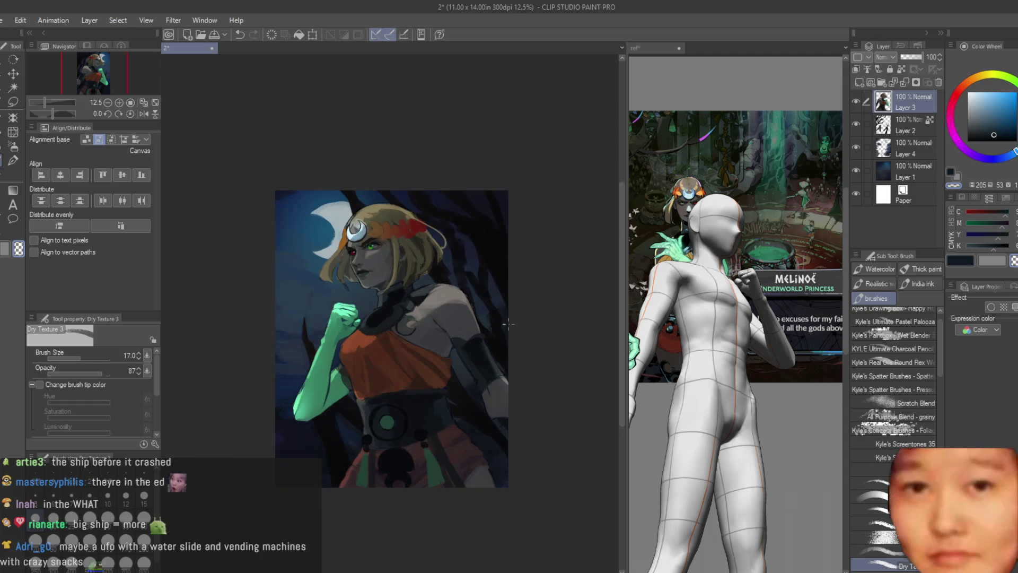
pyautogui.scroll(3, 361, 301)
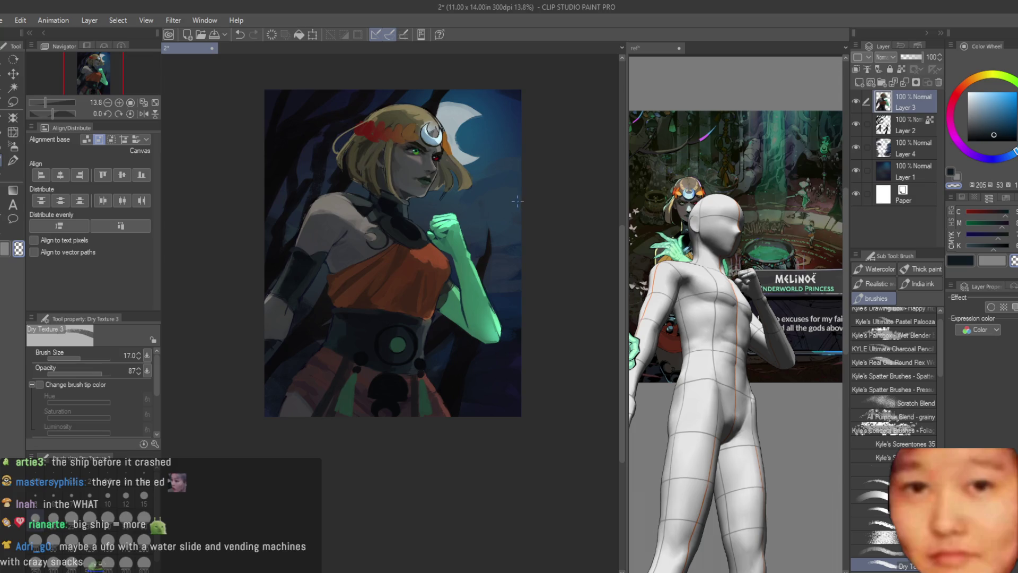
pyautogui.scroll(1, 517, 200)
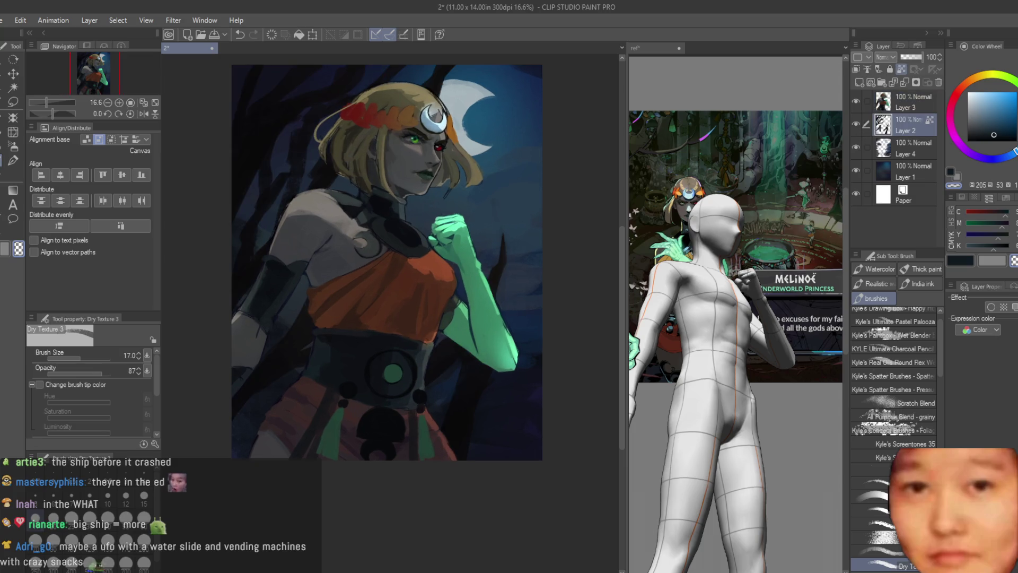
# Select a soft airbrush, glance at the reference canvas, and return to the enlarged-brush portrait
pyautogui.press('b')
pyautogui.click(716, 295)
pyautogui.scroll(-2, 715, 294)
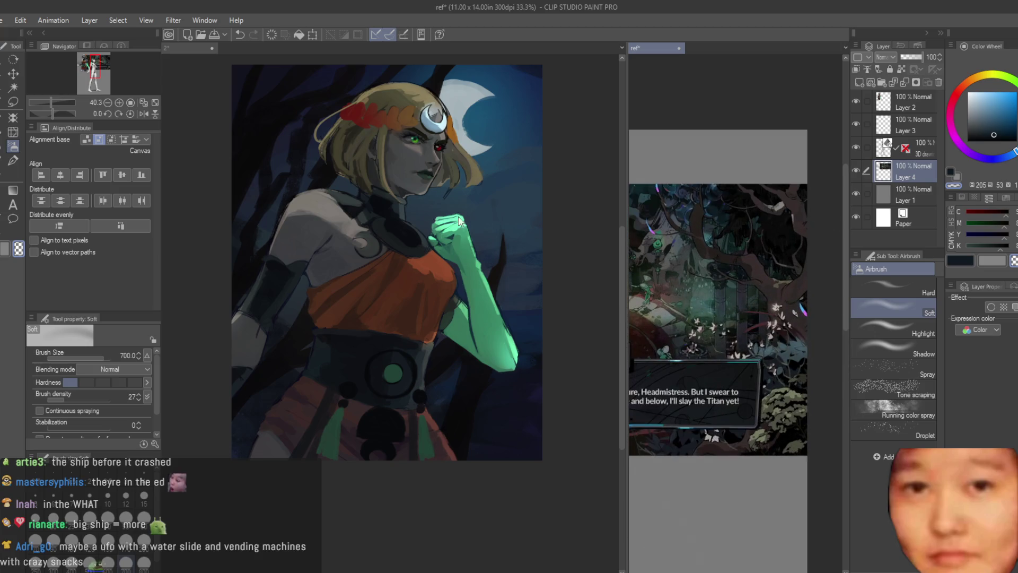
pyautogui.click(305, 170)
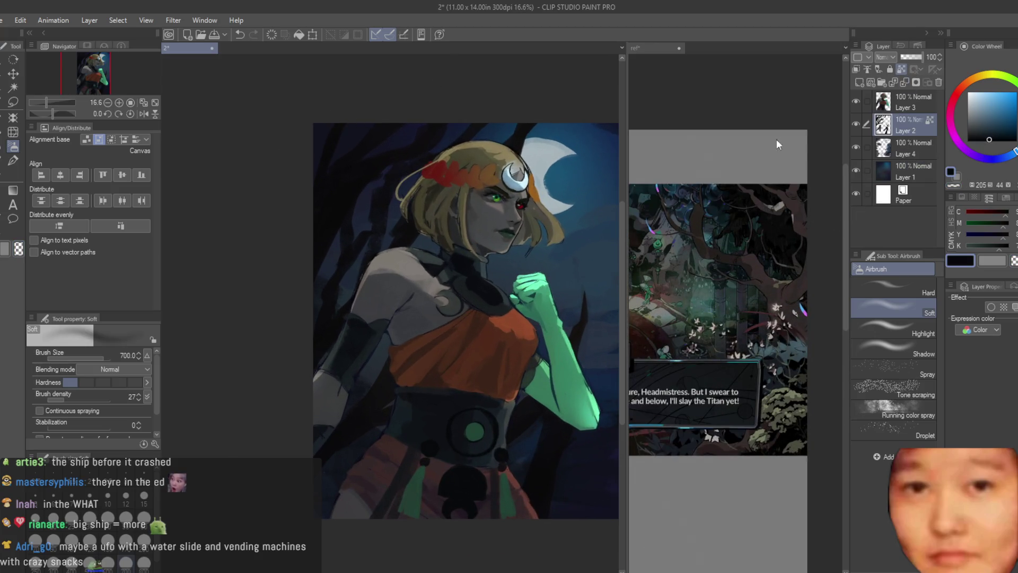
pyautogui.press(']')
pyautogui.press(']')
pyautogui.press(']')
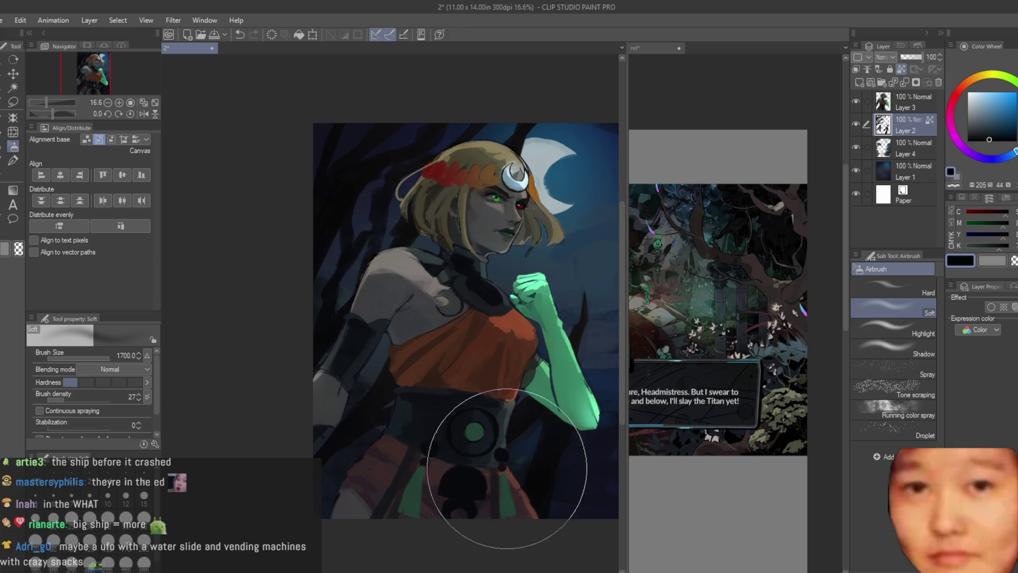
pyautogui.scroll(-2, 448, 248)
pyautogui.scroll(2, 432, 339)
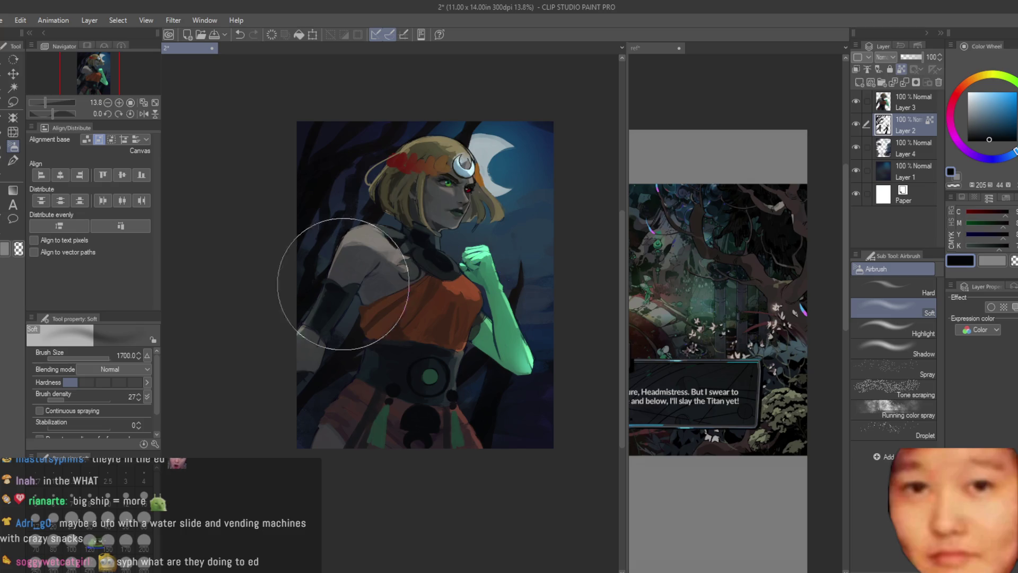
pyautogui.scroll(1, 456, 239)
pyautogui.scroll(-2, 696, 235)
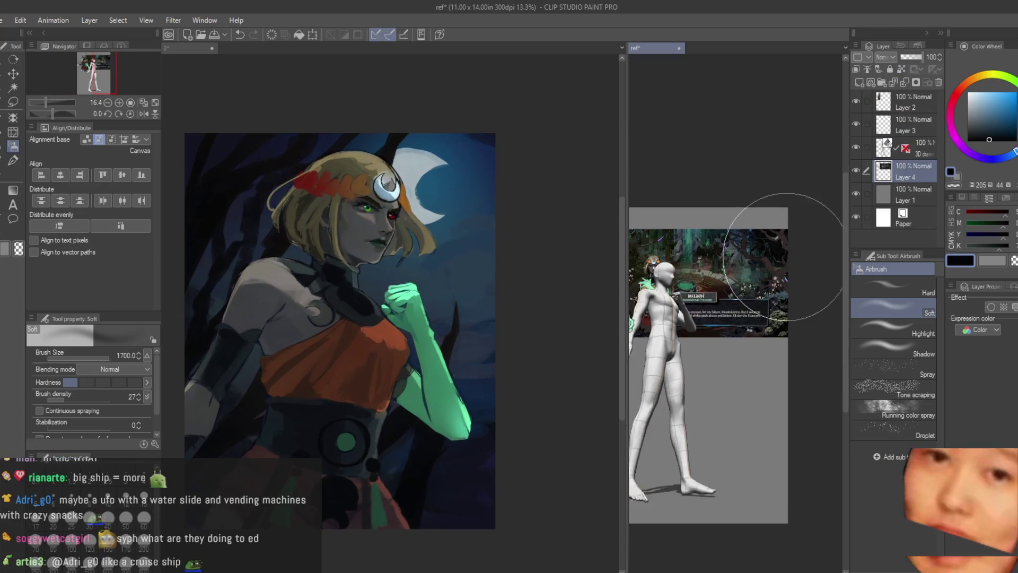
pyautogui.scroll(2, 700, 255)
pyautogui.scroll(-1, 489, 193)
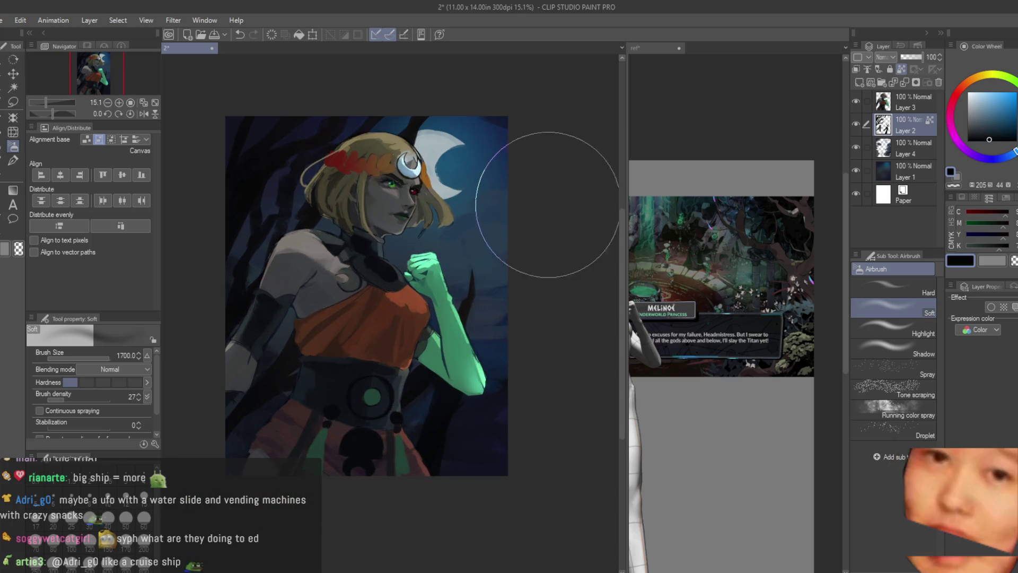
pyautogui.scroll(1, 488, 254)
# Toggle Layer 4's visibility to compare, then merge it down into the background layer
pyautogui.click(855, 148)
pyautogui.click(856, 147)
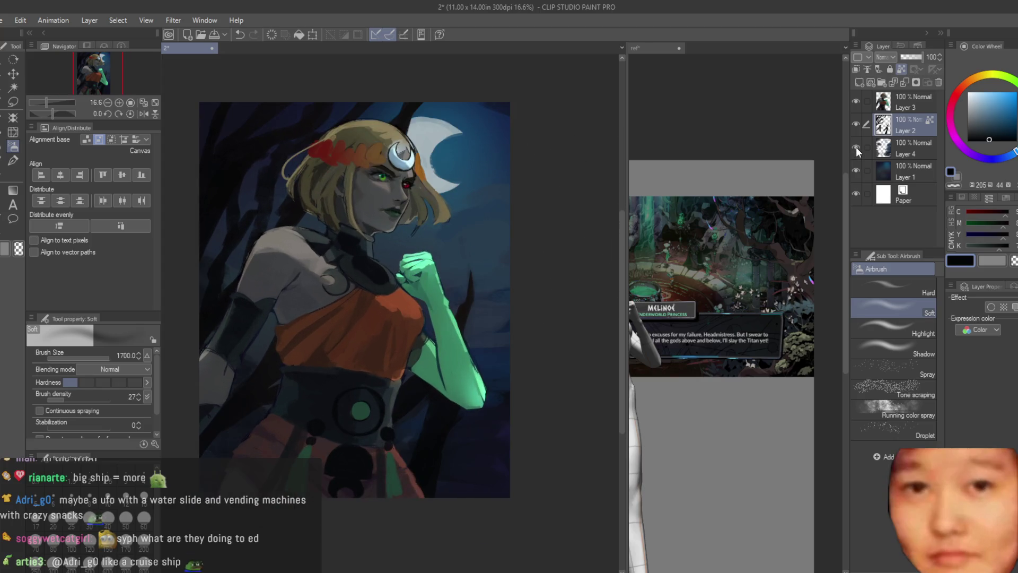
pyautogui.click(856, 147)
pyautogui.scroll(1, 477, 171)
pyautogui.click(855, 147)
pyautogui.click(854, 147)
pyautogui.keyDown('shift'); pyautogui.click(911, 171); pyautogui.keyUp('shift')
pyautogui.click(913, 151)
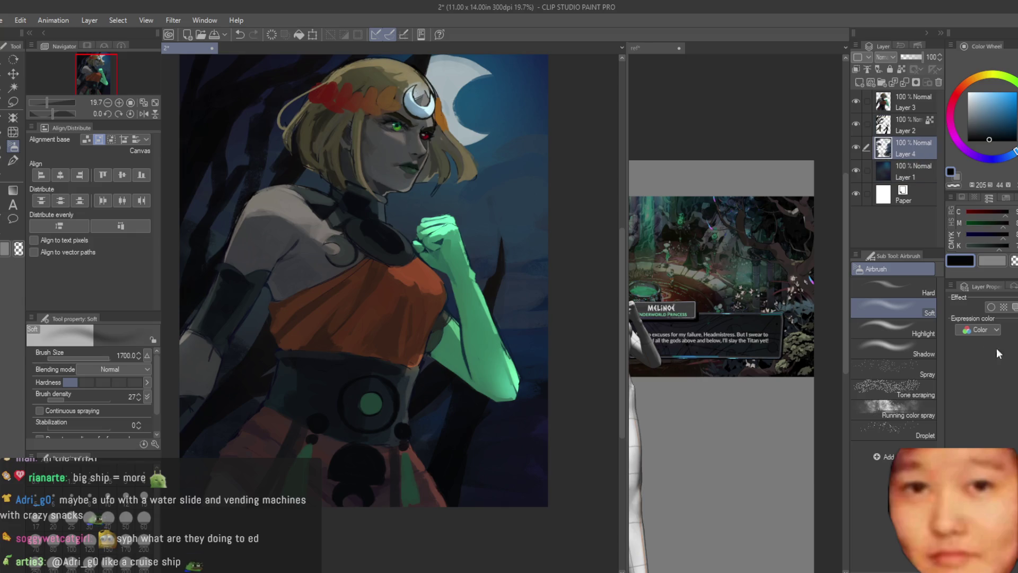
pyautogui.click(856, 147)
pyautogui.click(855, 148)
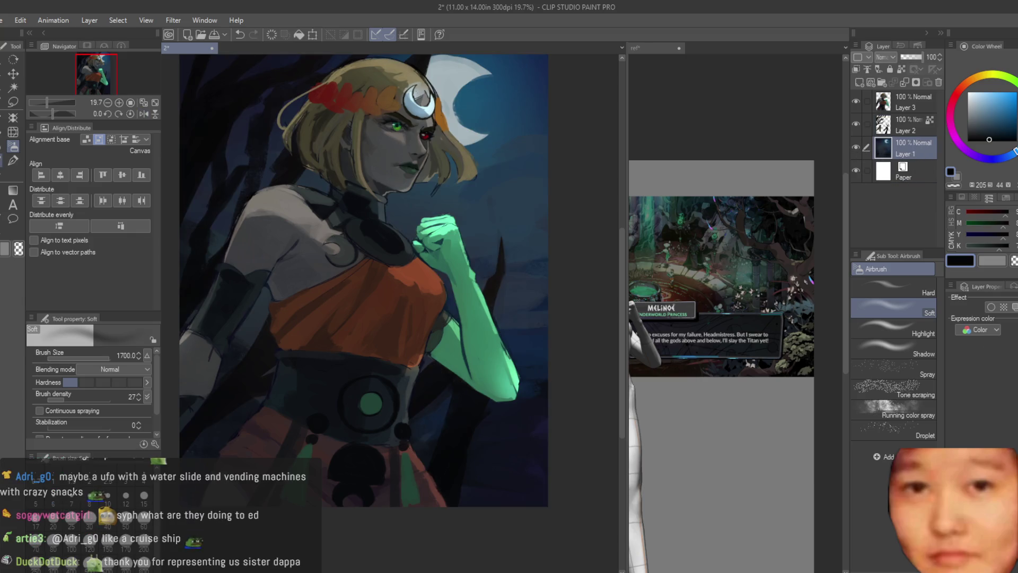
pyautogui.press('b')
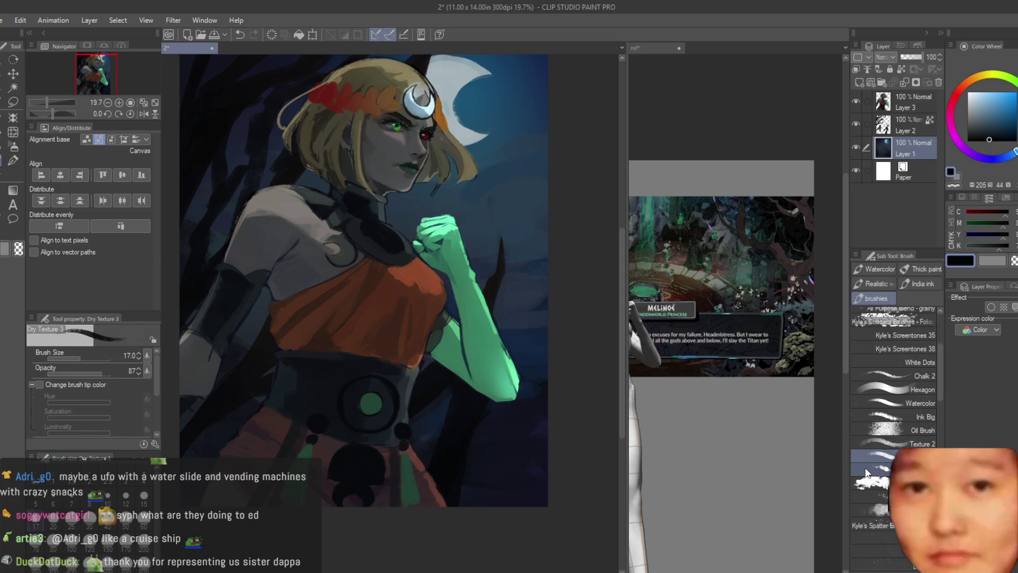
# Sample several mid and darker blues from the night sky background
pyautogui.scroll(-3, 537, 291)
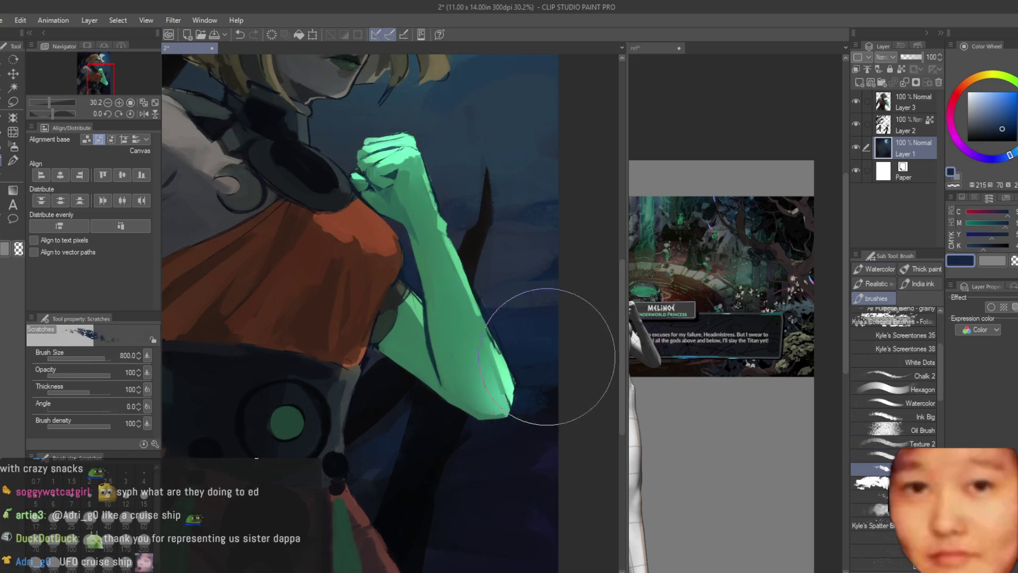
pyautogui.scroll(5, 545, 364)
pyautogui.scroll(4, 518, 426)
pyautogui.keyDown('alt'); pyautogui.click(475, 247); pyautogui.keyUp('alt')
pyautogui.scroll(-1, 525, 318)
pyautogui.scroll(2, 291, 285)
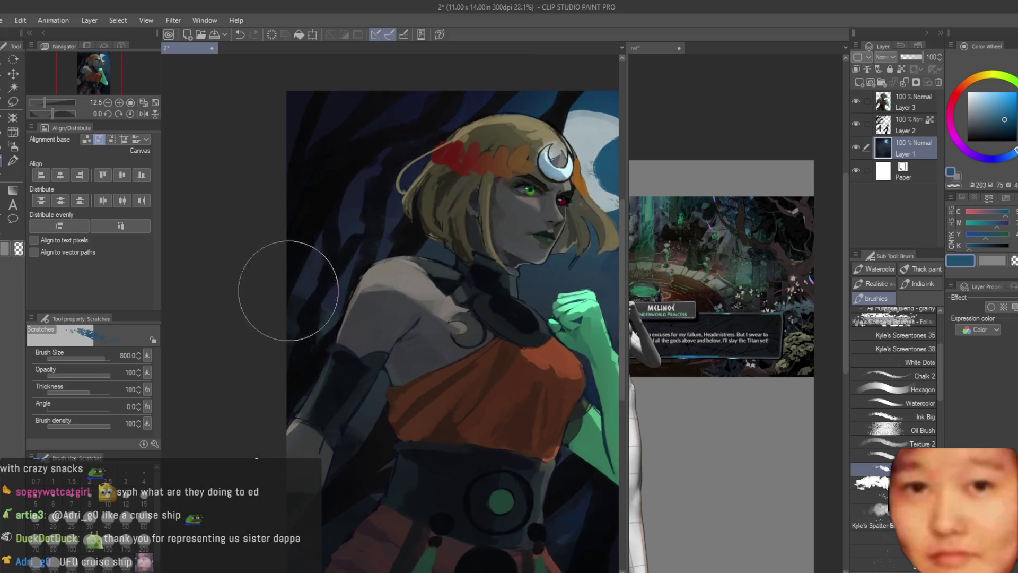
pyautogui.keyDown('alt'); pyautogui.click(361, 212); pyautogui.keyUp('alt')
pyautogui.scroll(3, 443, 148)
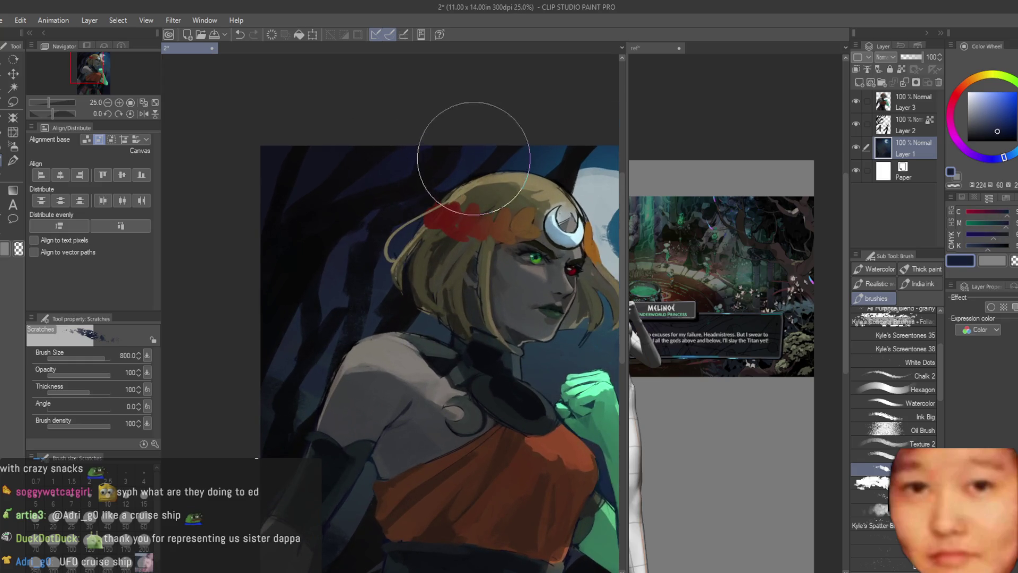
pyautogui.scroll(-2, 591, 341)
pyautogui.click(669, 290)
pyautogui.scroll(2, 669, 291)
pyautogui.scroll(3, 463, 487)
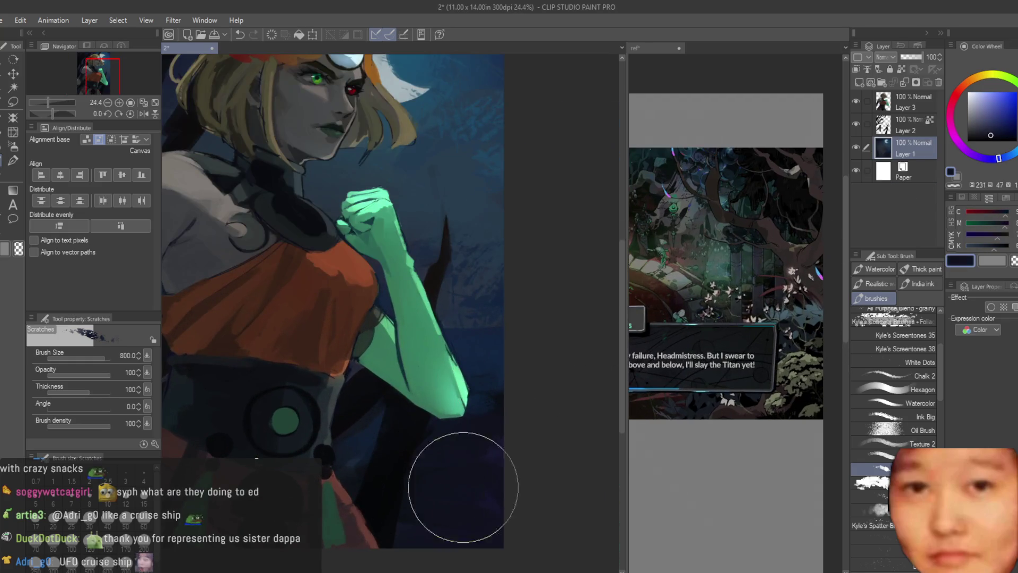
pyautogui.keyDown('alt'); pyautogui.click(666, 417); pyautogui.keyUp('alt')
# Switch to a rougher foliage texture brush and pick very dark and muted background blues
pyautogui.click(871, 479)
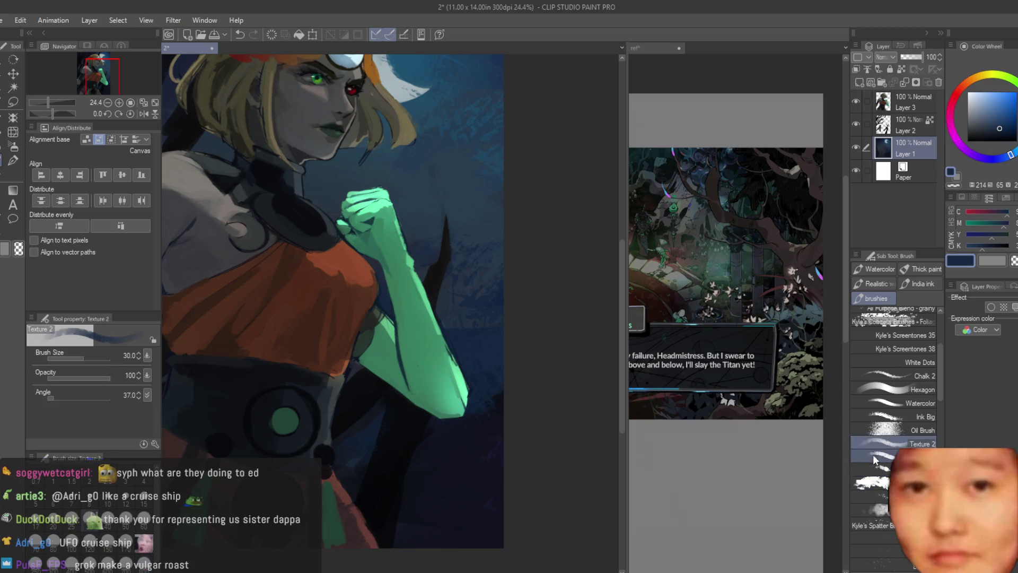
pyautogui.click(870, 497)
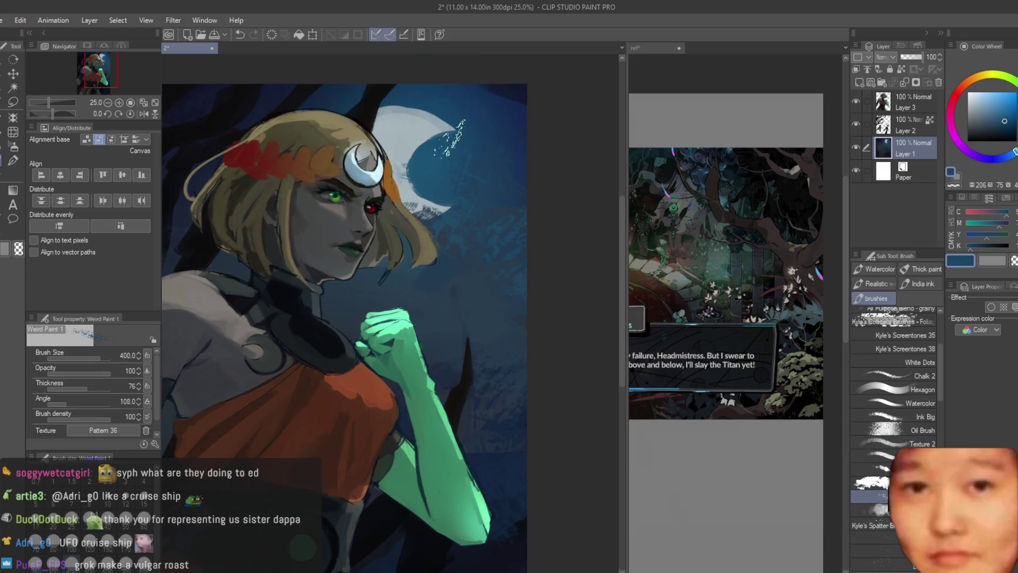
pyautogui.scroll(-2, 456, 135)
pyautogui.keyDown('alt'); pyautogui.click(250, 174); pyautogui.keyUp('alt')
pyautogui.scroll(1, 251, 174)
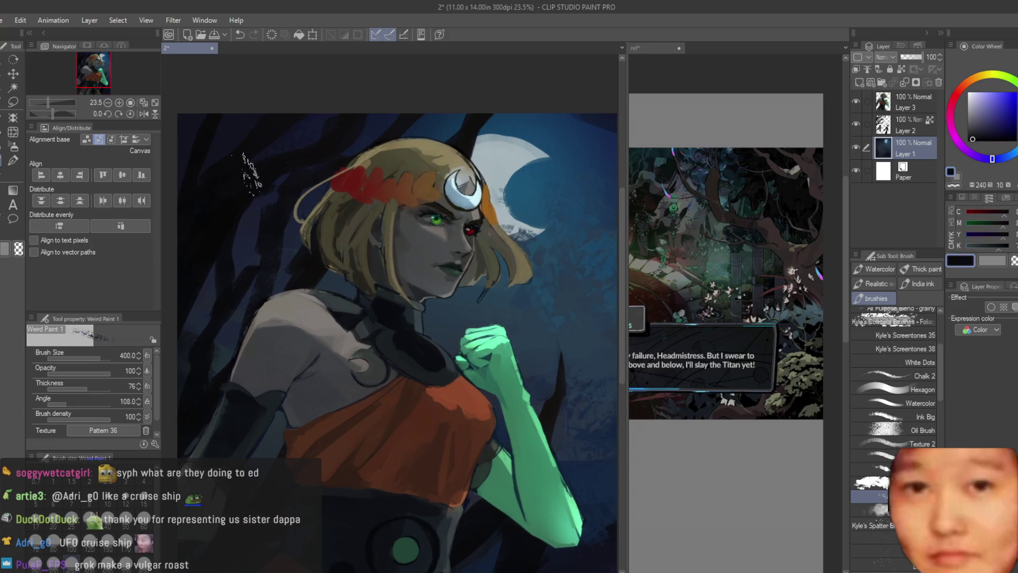
pyautogui.scroll(-1, 438, 151)
pyautogui.scroll(1, 415, 498)
pyautogui.keyDown('alt'); pyautogui.click(415, 497); pyautogui.keyUp('alt')
pyautogui.keyDown('alt'); pyautogui.click(418, 496); pyautogui.keyUp('alt')
pyautogui.keyDown('alt'); pyautogui.click(393, 456); pyautogui.keyUp('alt')
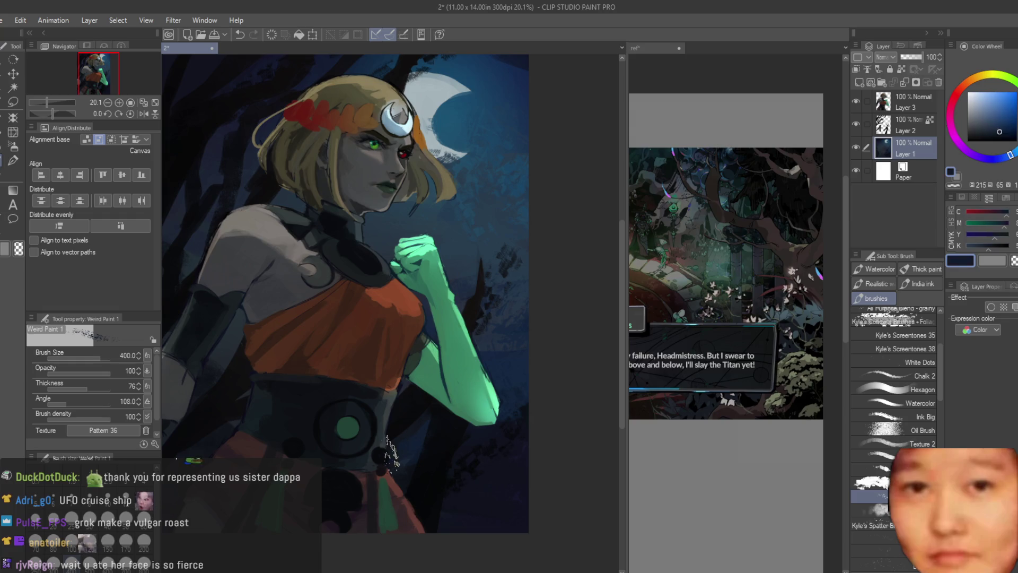
# Sample a dark muted blue and a blue near the fist
pyautogui.scroll(-1, 546, 401)
pyautogui.scroll(-1, 421, 355)
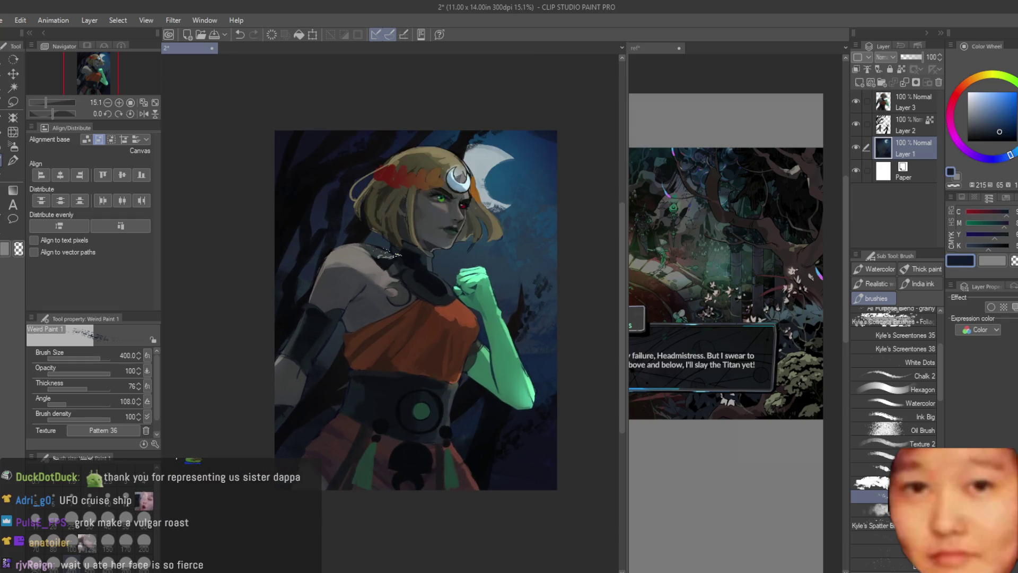
pyautogui.scroll(2, 498, 217)
pyautogui.keyDown('alt'); pyautogui.click(297, 255); pyautogui.keyUp('alt')
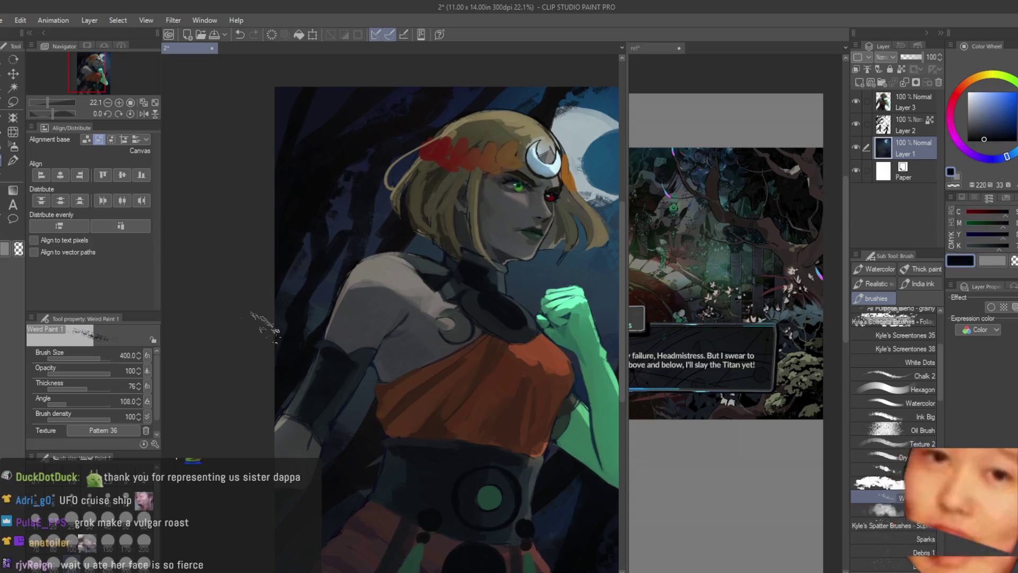
pyautogui.scroll(-3, 288, 289)
pyautogui.scroll(3, 425, 304)
pyautogui.keyDown('alt'); pyautogui.click(445, 296); pyautogui.keyUp('alt')
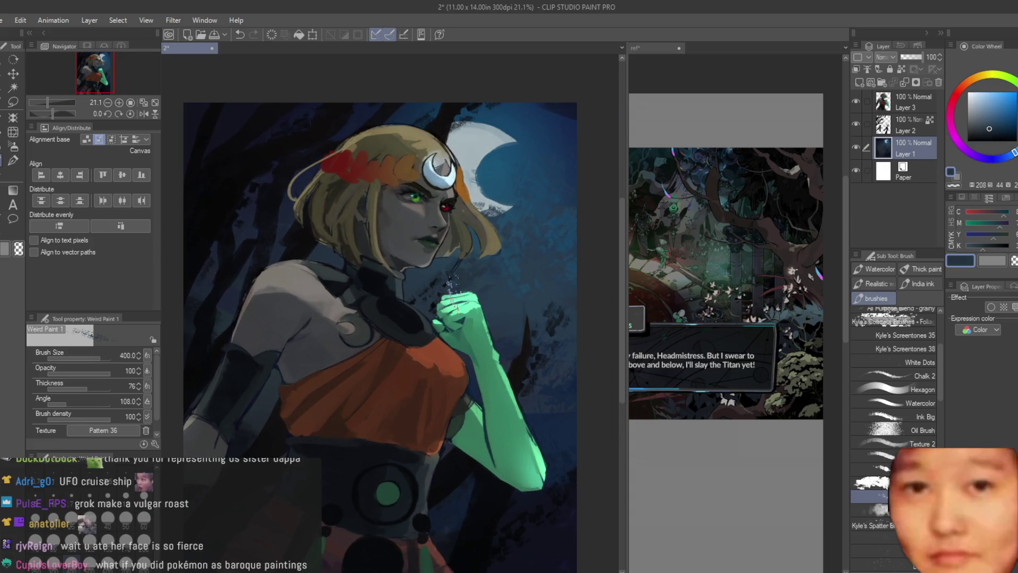
# Pick a brighter background blue, then shift the colour to purple for a glow
pyautogui.keyDown('alt'); pyautogui.click(548, 128); pyautogui.keyUp('alt')
pyautogui.scroll(-3, 570, 96)
pyautogui.scroll(2, 571, 188)
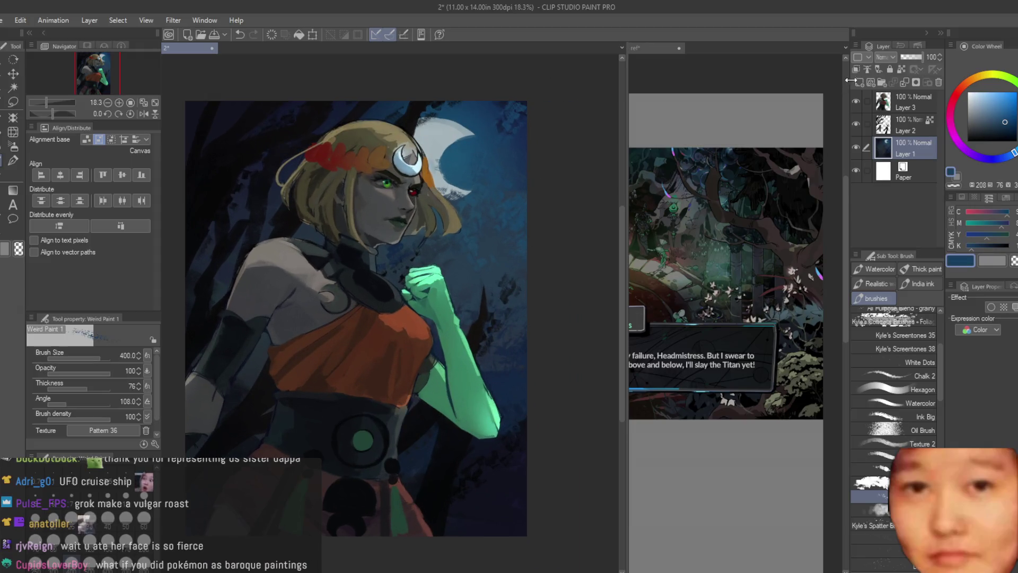
pyautogui.moveTo(1013, 159); pyautogui.dragTo(975, 156)
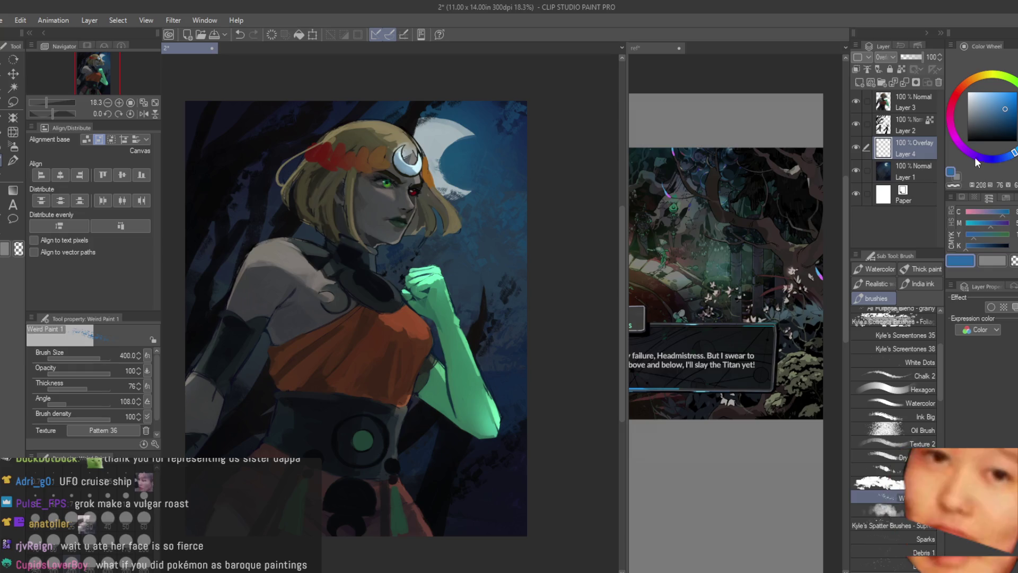
# Spray a trial purple glow with an enlarged soft airbrush, then undo it
pyautogui.press('b')
pyautogui.scroll(-2, 274, 175)
pyautogui.press(']')
pyautogui.moveTo(477, 164)
pyautogui.mouseDown()
pyautogui.moveTo(454, 228)
pyautogui.moveTo(492, 266)
pyautogui.mouseUp()
pyautogui.scroll(-1, 471, 193)
pyautogui.press('Delete')
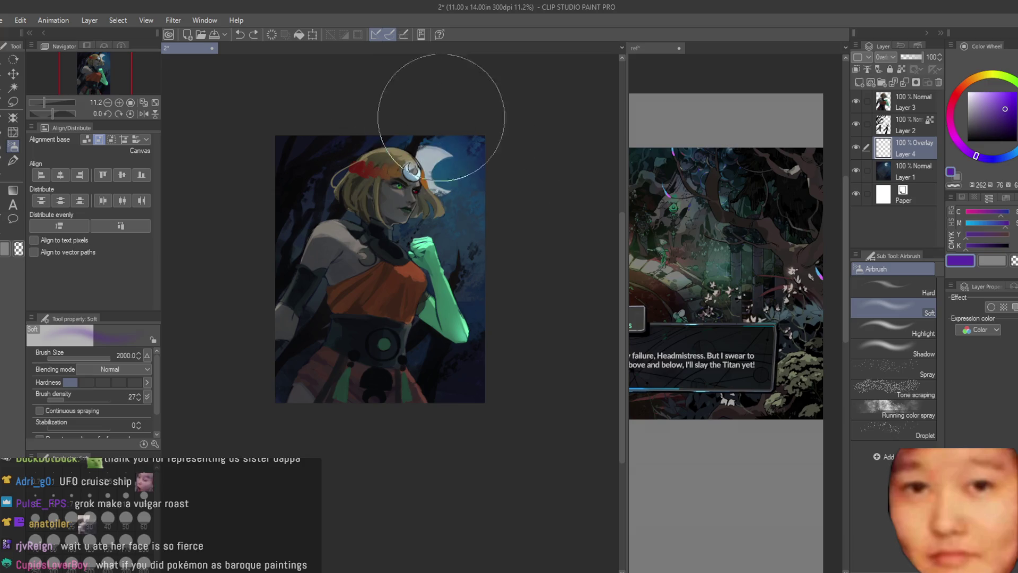
# Remove the empty overlay layer and flip the canvas to check the composition
pyautogui.scroll(2, 398, 260)
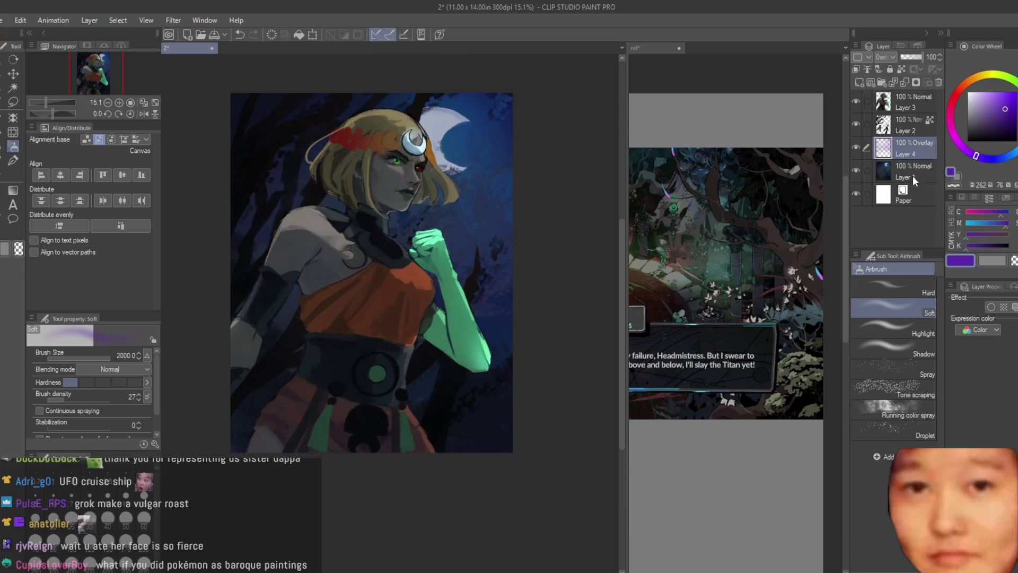
pyautogui.hotkey('ctrl', 'e')
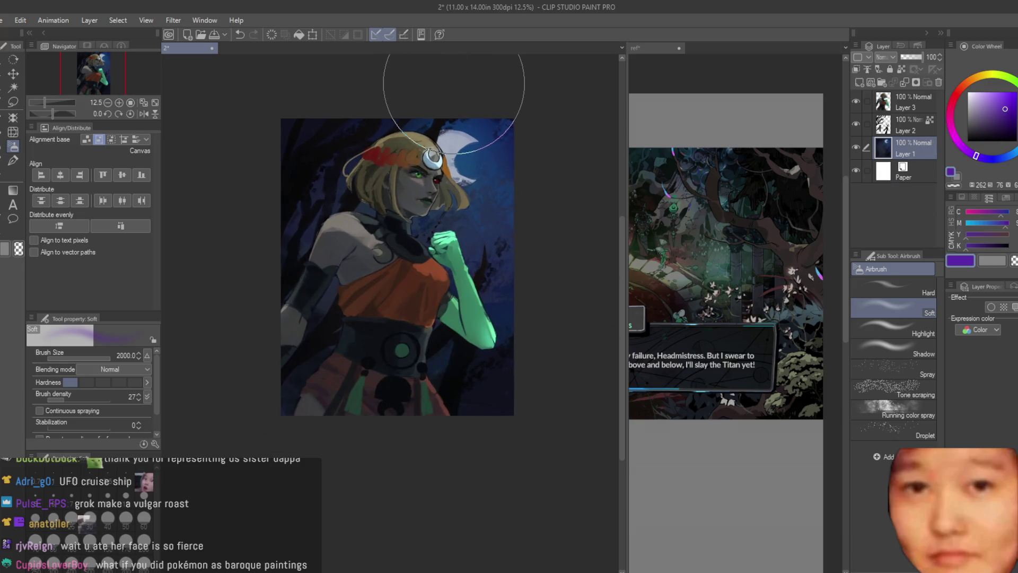
pyautogui.press('h')
pyautogui.press('h')
pyautogui.scroll(2, 468, 106)
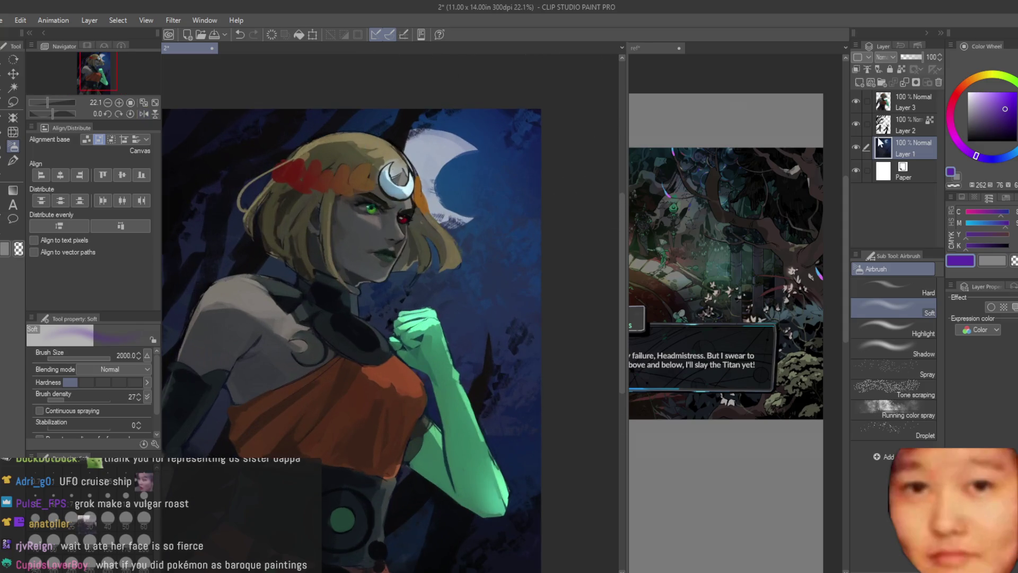
pyautogui.scroll(-2, 564, 151)
# Make Layer 2 active and return to a dry texture brush
pyautogui.hotkey('alt', ']')
pyautogui.scroll(2, 564, 151)
pyautogui.scroll(-1, 545, 193)
pyautogui.scroll(1, 539, 254)
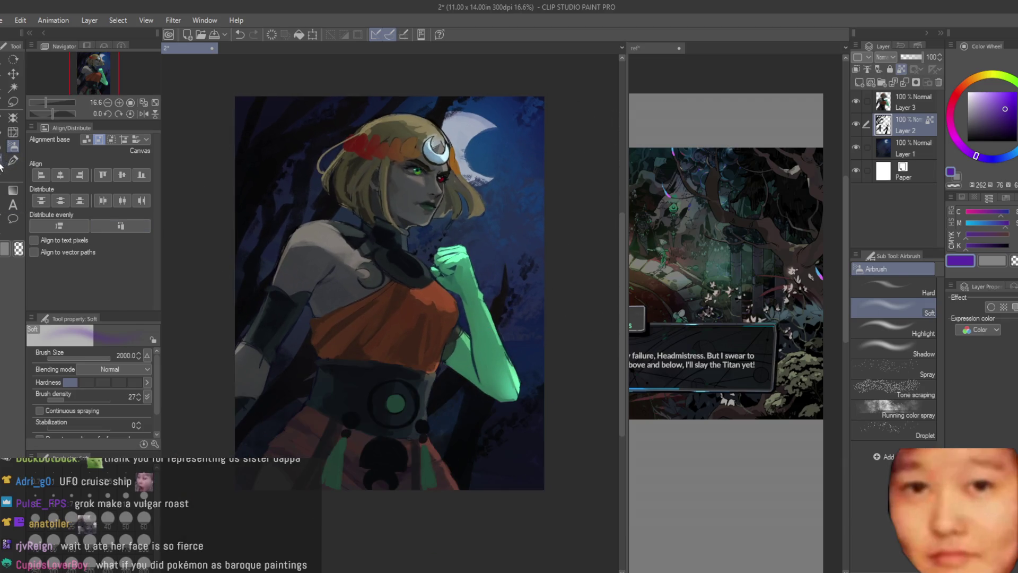
pyautogui.press('b')
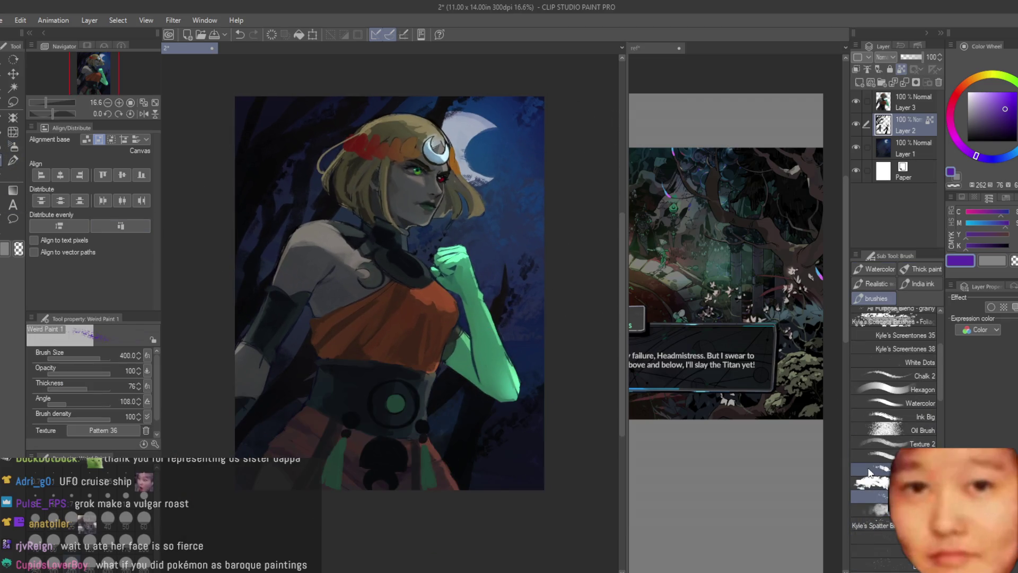
pyautogui.click(866, 457)
# Sample a dark navy and darken the branches along the moon's upper edge
pyautogui.moveTo(279, 217); pyautogui.dragTo(351, 243)
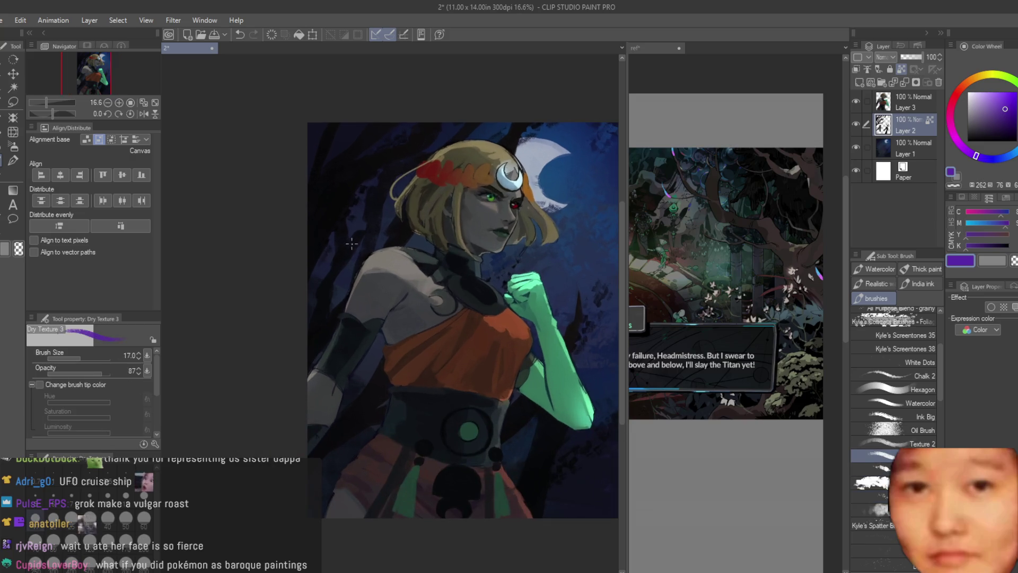
pyautogui.scroll(3, 331, 181)
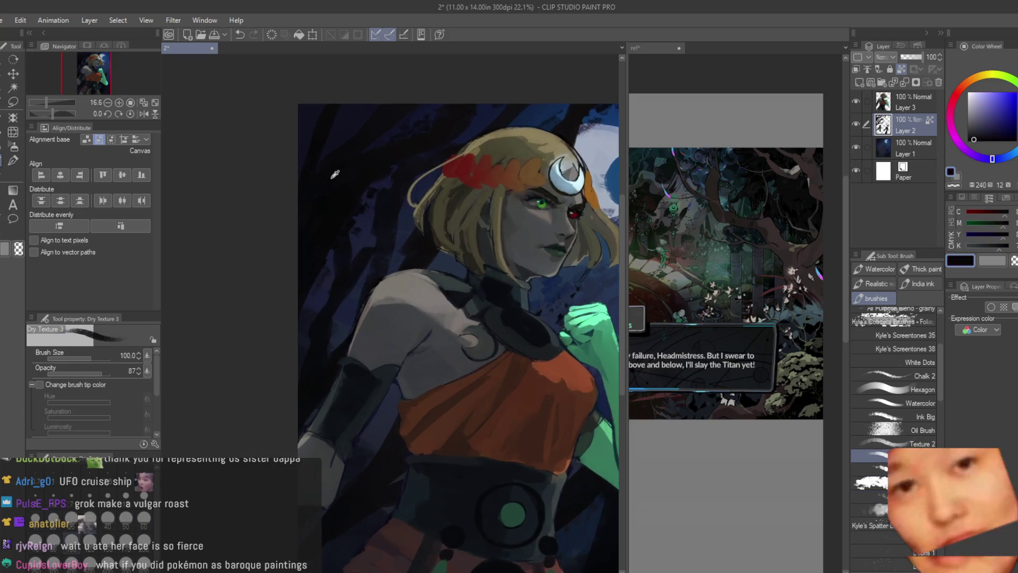
pyautogui.keyDown('alt'); pyautogui.click(417, 172); pyautogui.keyUp('alt')
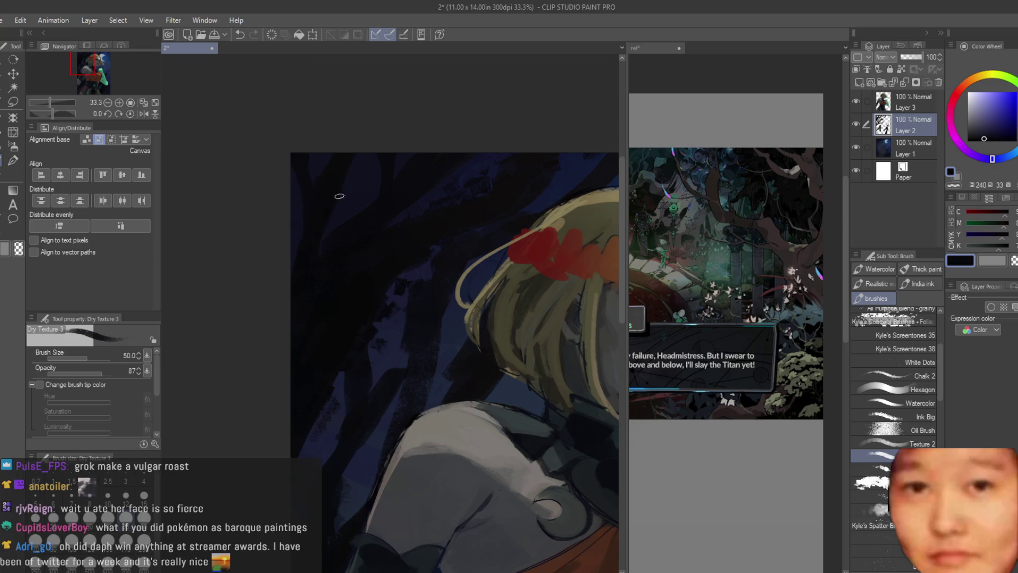
pyautogui.scroll(-3, 370, 109)
pyautogui.scroll(5, 455, 154)
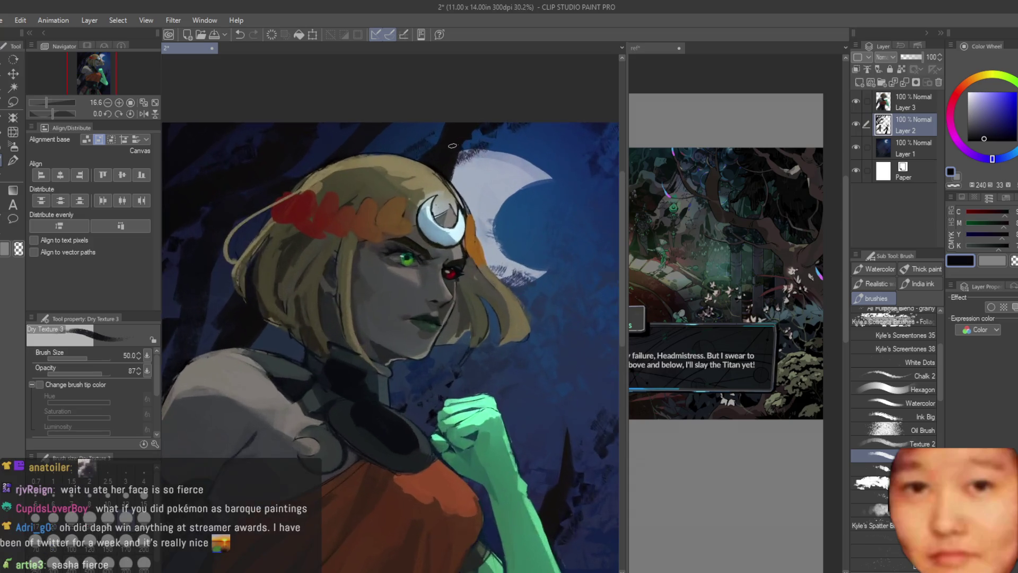
pyautogui.scroll(-2, 455, 154)
pyautogui.scroll(2, 542, 104)
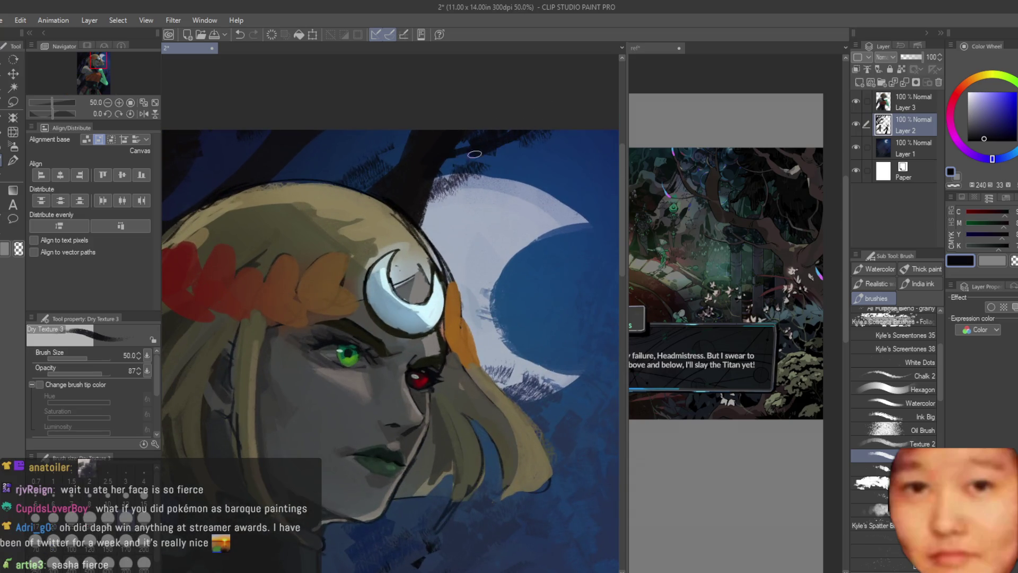
pyautogui.moveTo(424, 206)
pyautogui.mouseDown()
pyautogui.moveTo(457, 186)
pyautogui.moveTo(426, 217)
pyautogui.mouseUp()
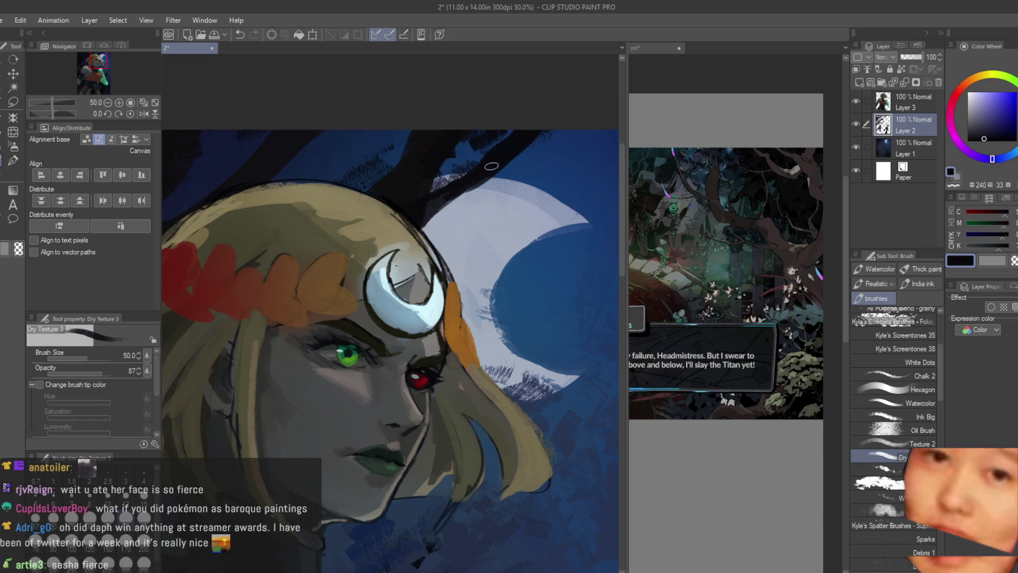
pyautogui.moveTo(491, 166); pyautogui.dragTo(426, 209)
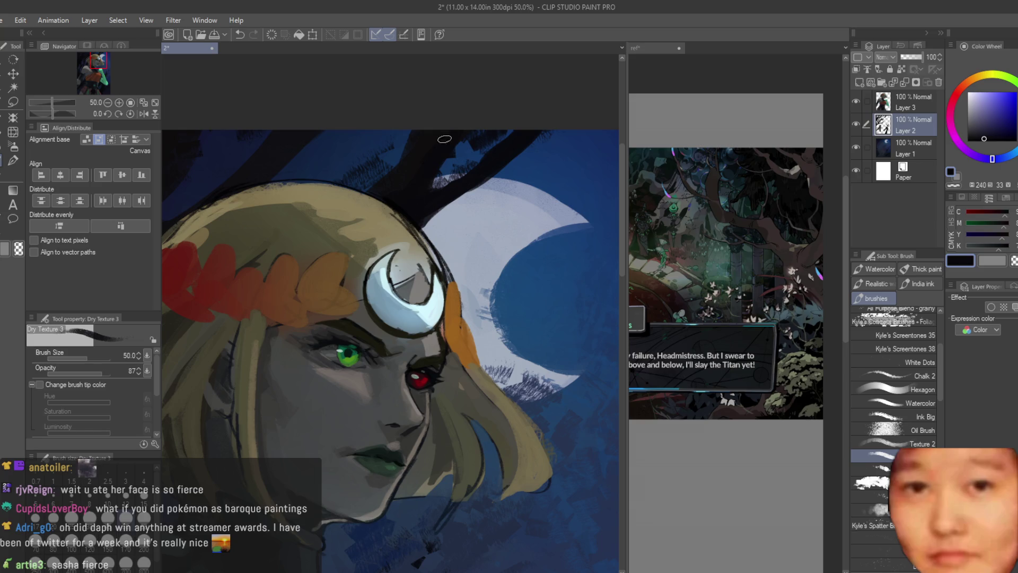
# Set the brush to size 60 and paint a short dark warm stroke near the arm
pyautogui.scroll(-5, 445, 139)
pyautogui.scroll(4, 470, 406)
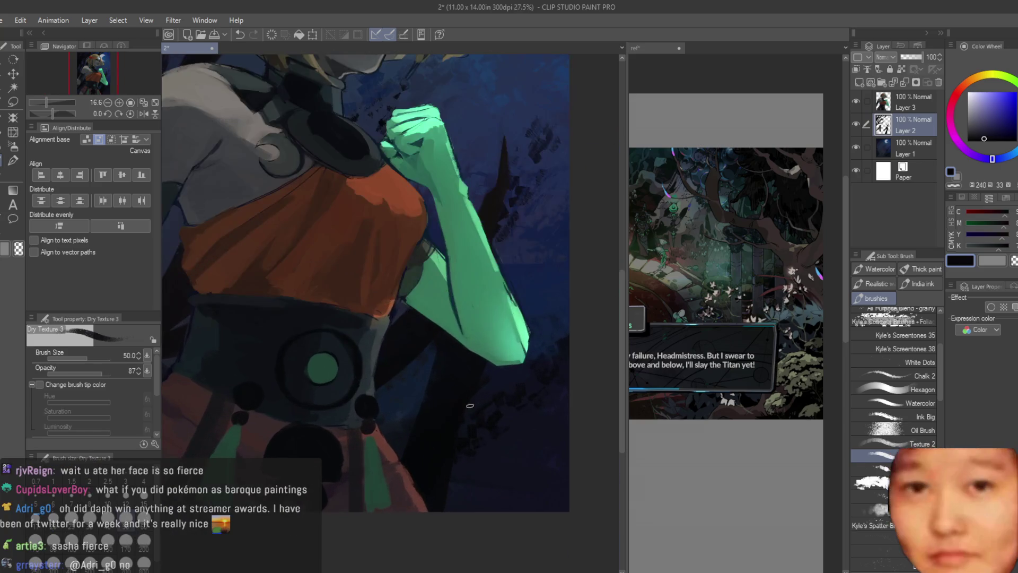
pyautogui.scroll(-3, 470, 405)
pyautogui.scroll(4, 449, 362)
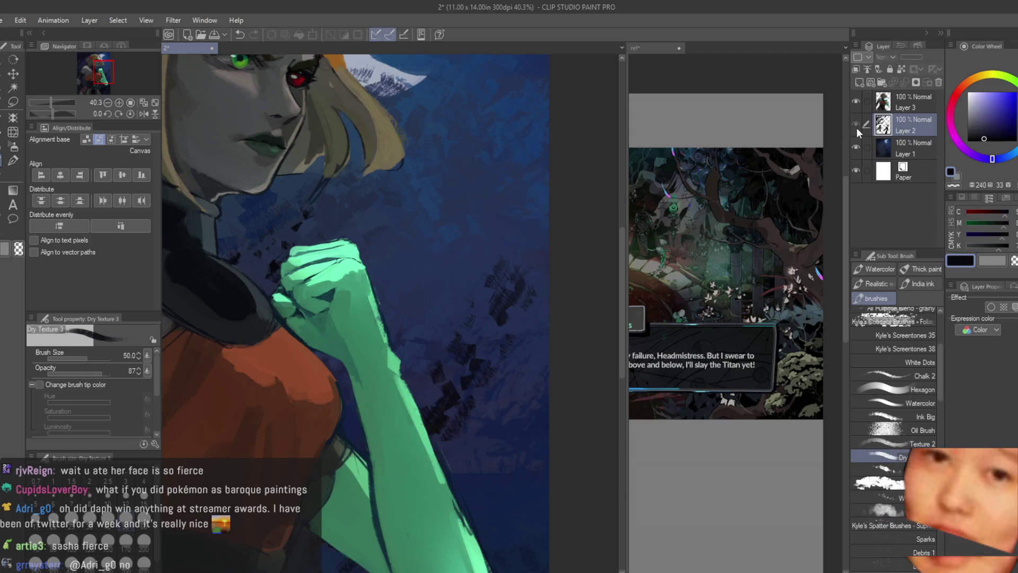
pyautogui.press(']')
pyautogui.press(']')
pyautogui.press(']')
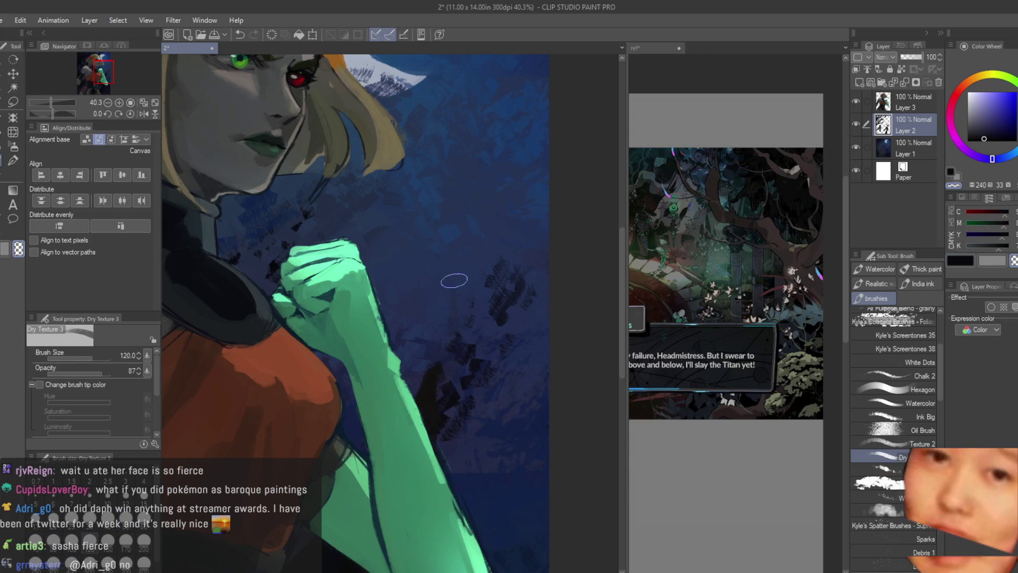
pyautogui.scroll(-5, 454, 280)
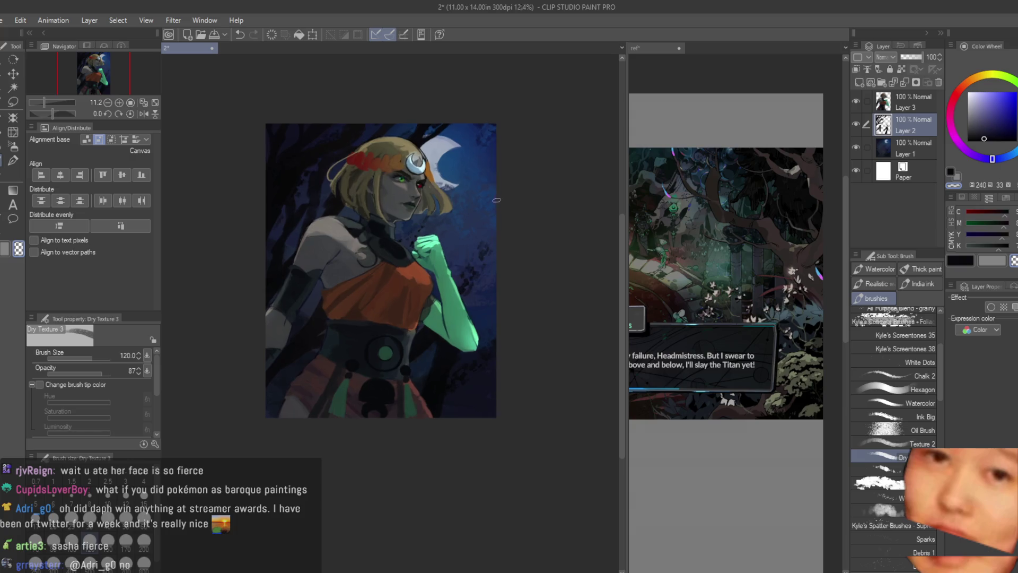
pyautogui.scroll(2, 497, 200)
pyautogui.click(961, 261)
pyautogui.press('[')
pyautogui.press('[')
pyautogui.press('[')
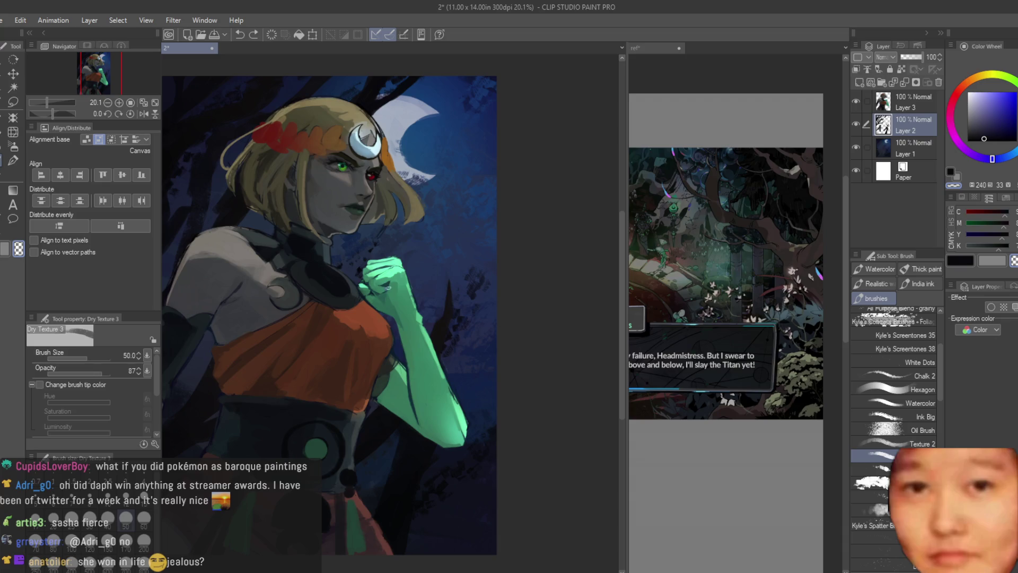
pyautogui.scroll(3, 441, 345)
pyautogui.keyDown('alt'); pyautogui.click(441, 345); pyautogui.keyUp('alt')
pyautogui.moveTo(441, 346); pyautogui.dragTo(499, 315)
# Erase the tip of the dark spike beside the arm with transparent colour
pyautogui.press('c')
pyautogui.scroll(1, 509, 305)
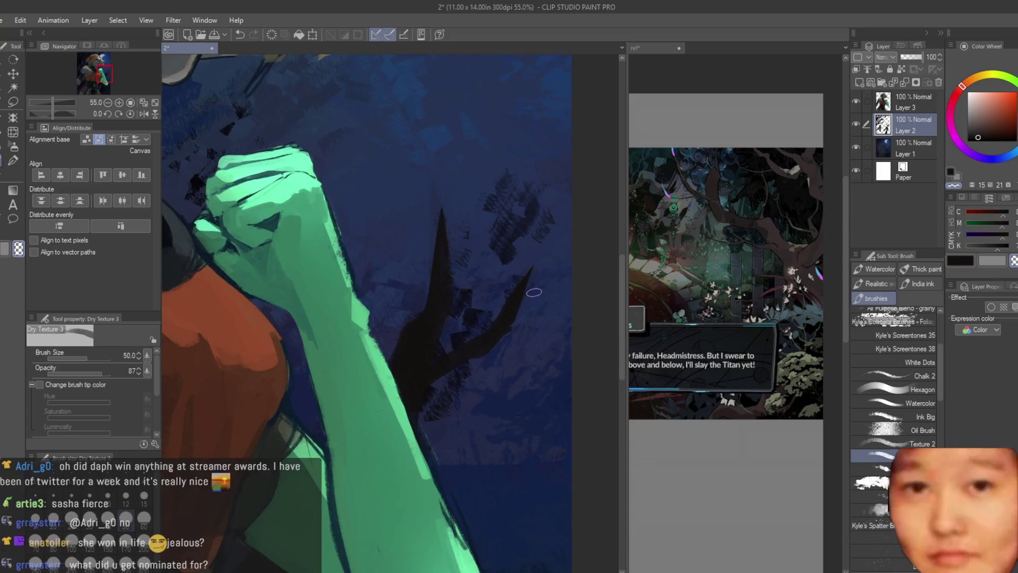
pyautogui.moveTo(533, 292); pyautogui.dragTo(538, 265)
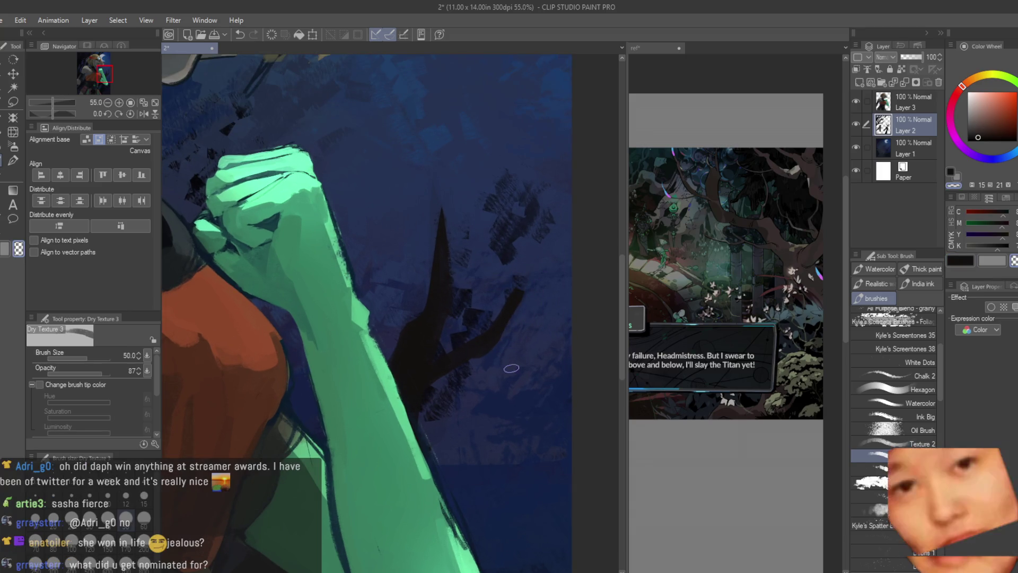
pyautogui.click(954, 265)
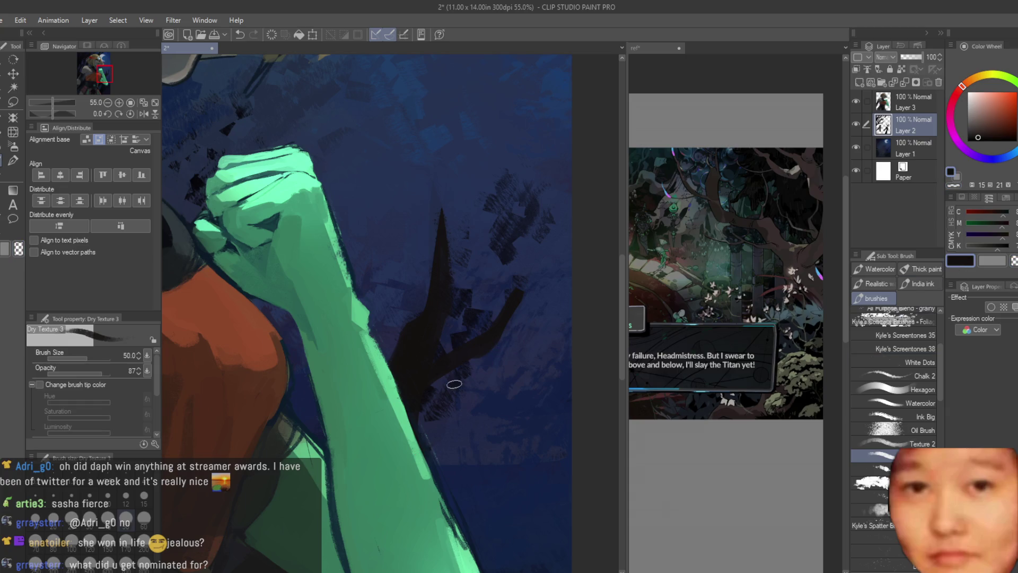
# Pick a dark blue and widen and brighten the tip of the green forearm
pyautogui.scroll(-1, 453, 384)
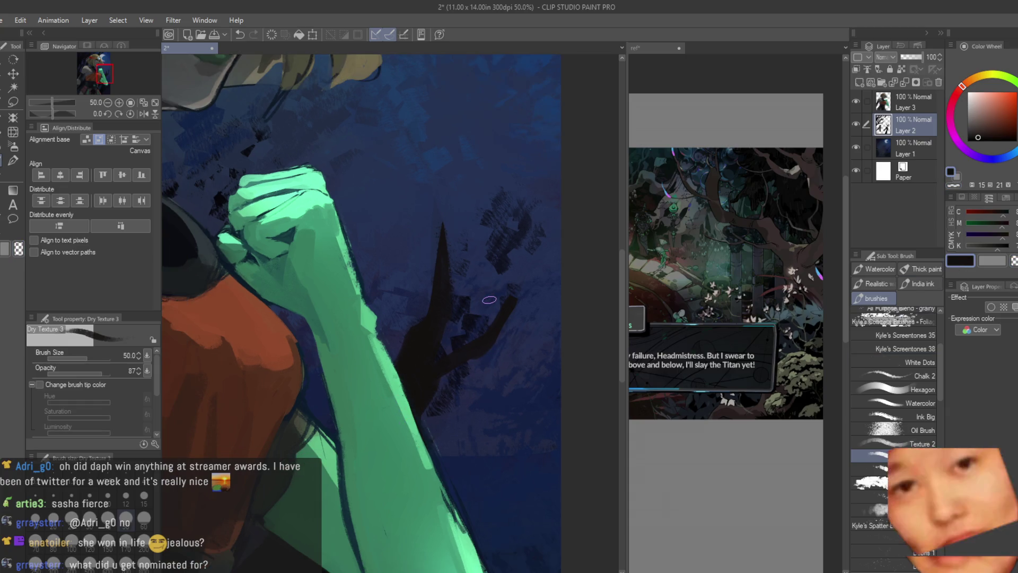
pyautogui.scroll(-2, 437, 343)
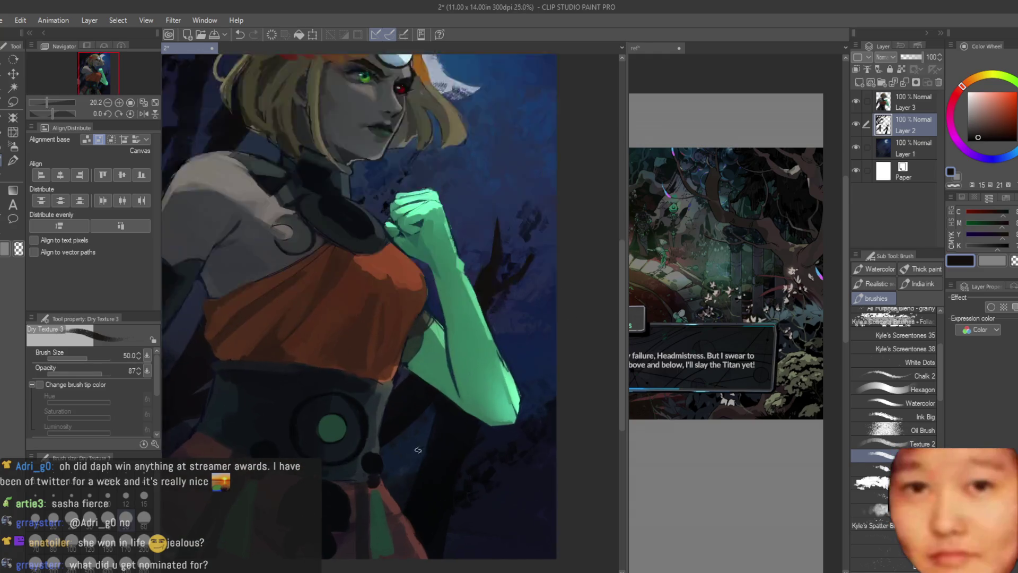
pyautogui.scroll(1, 486, 434)
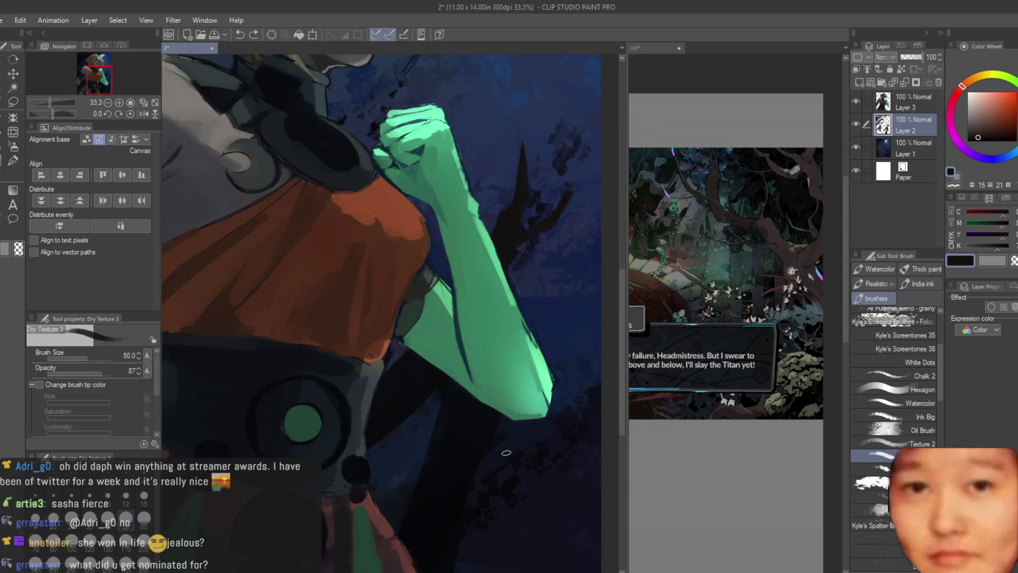
pyautogui.scroll(-2, 476, 373)
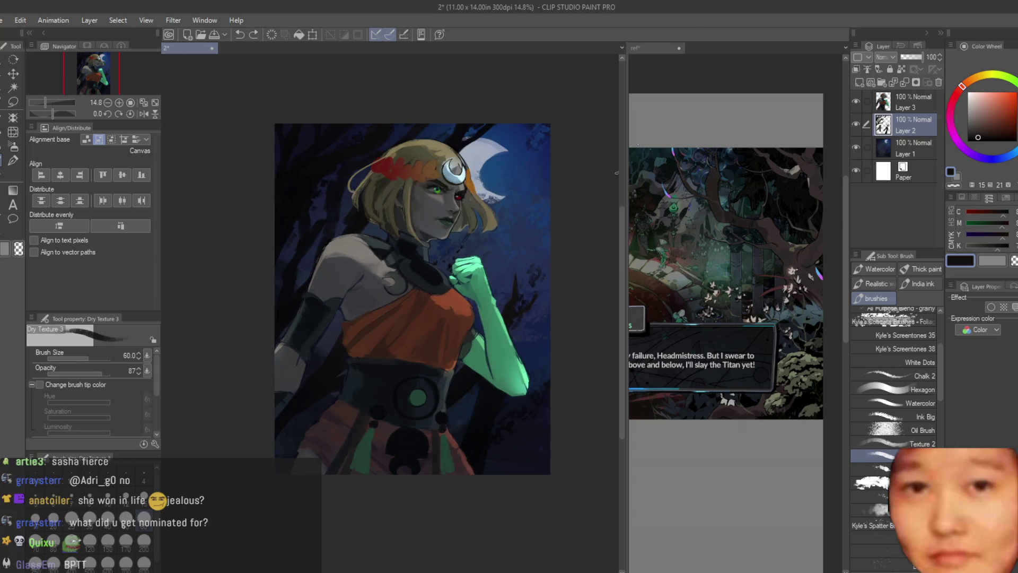
pyautogui.scroll(-1, 540, 448)
pyautogui.scroll(4, 480, 370)
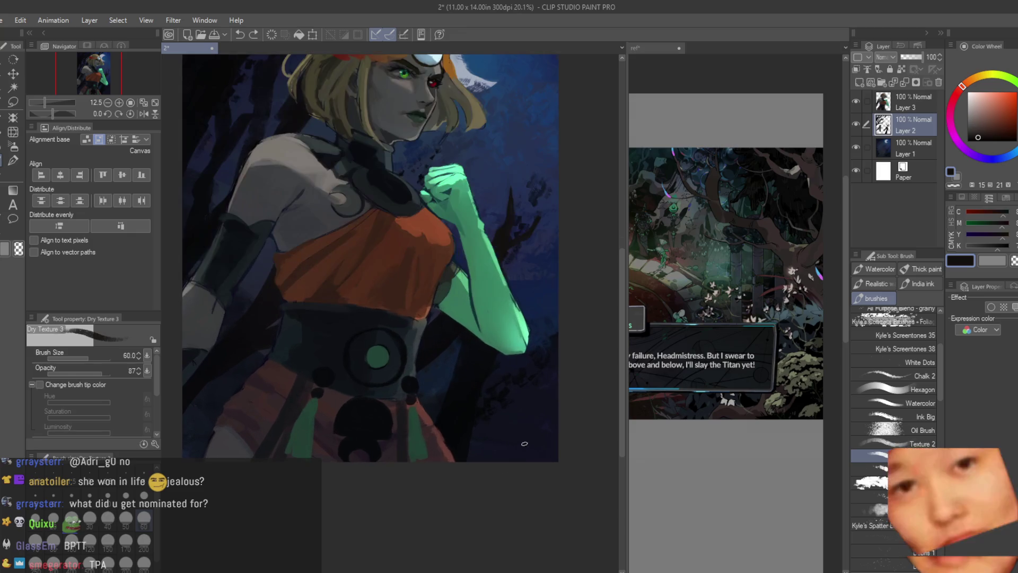
pyautogui.keyDown('alt'); pyautogui.click(457, 450); pyautogui.keyUp('alt')
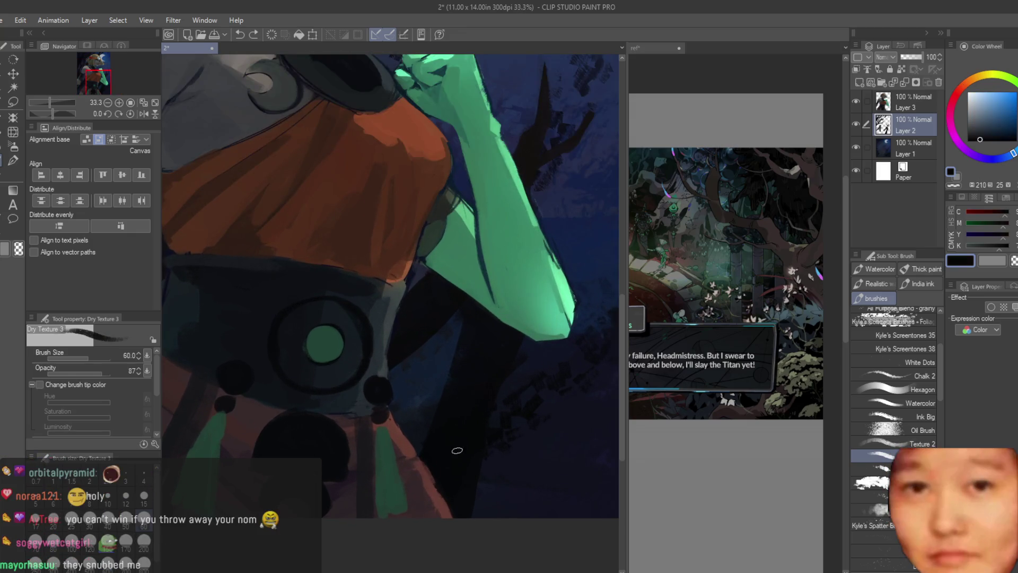
pyautogui.scroll(-2, 427, 446)
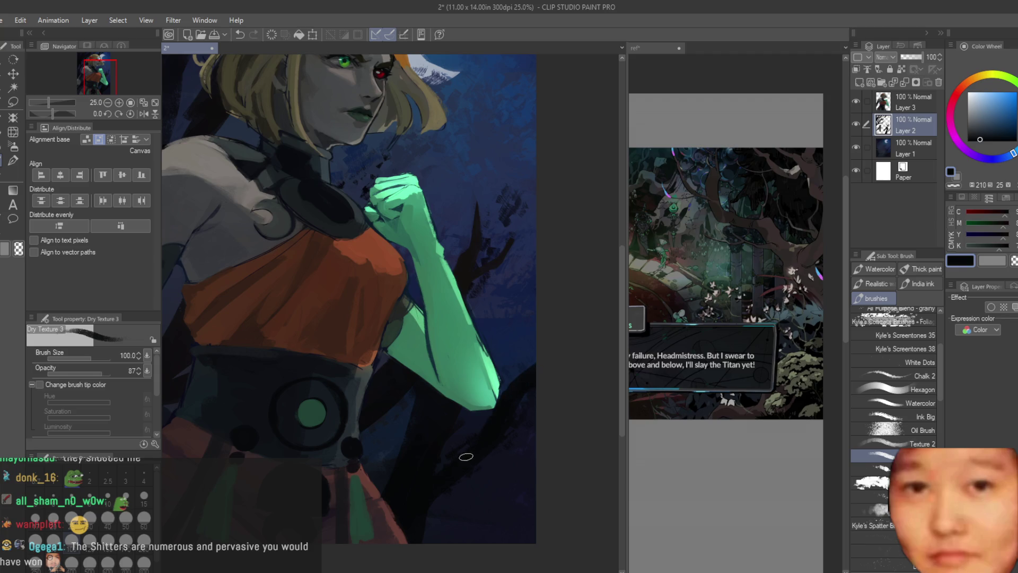
pyautogui.scroll(-2, 530, 371)
pyautogui.scroll(3, 551, 381)
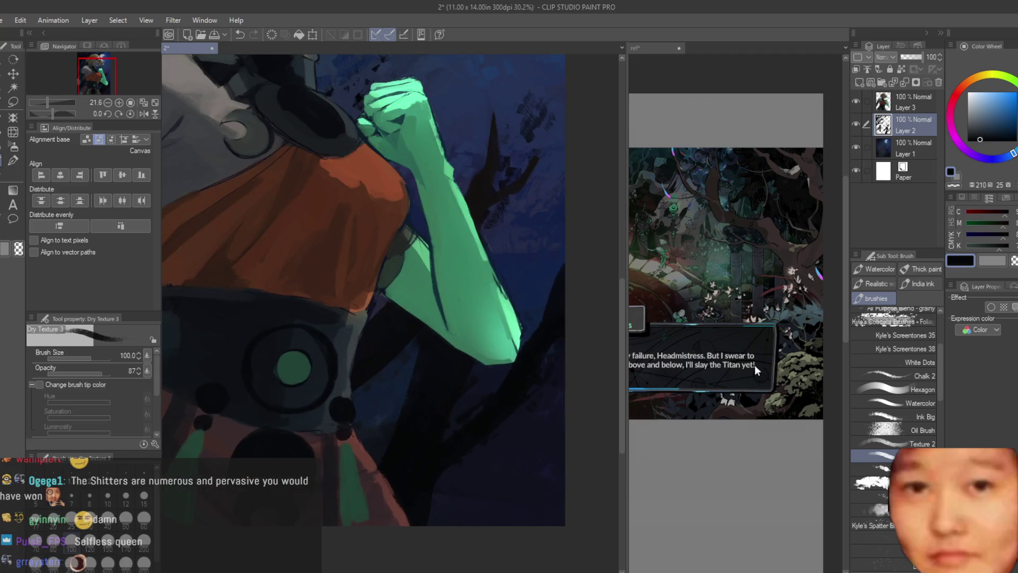
pyautogui.moveTo(506, 318); pyautogui.dragTo(517, 359)
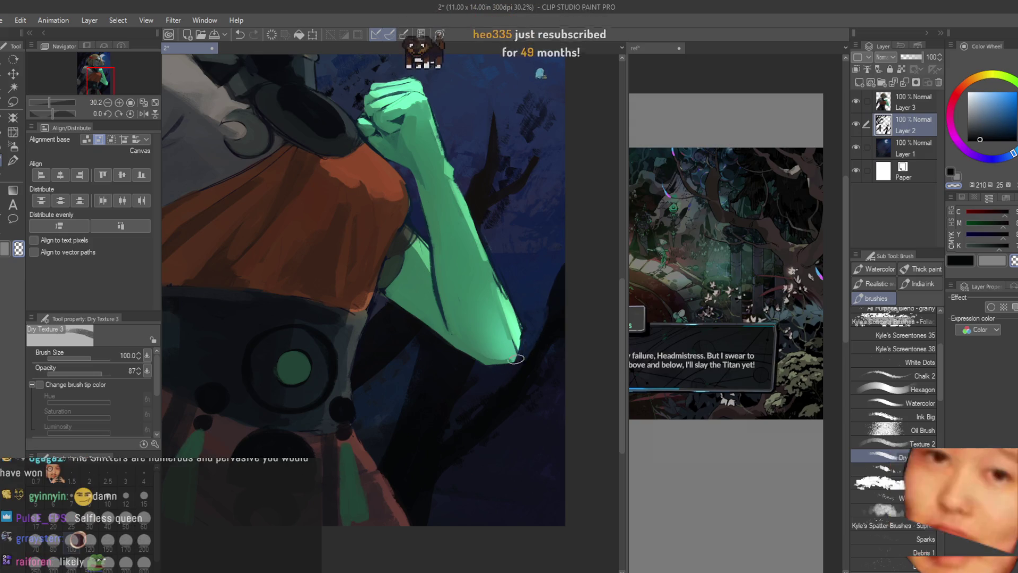
# Sample another dark background blue and enlarge the Dry Texture brush to size 80
pyautogui.scroll(-2, 516, 419)
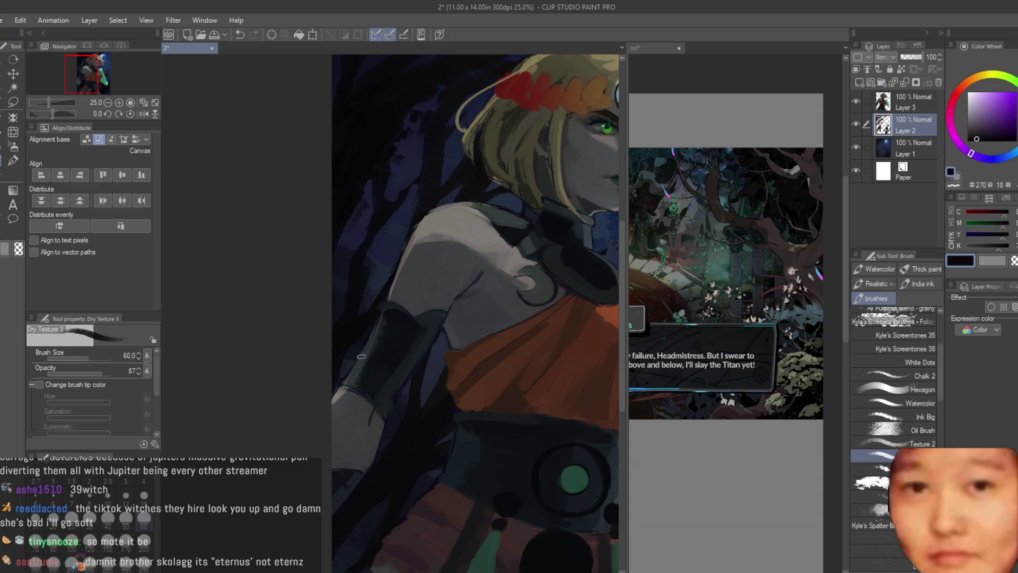
pyautogui.scroll(1, 355, 339)
pyautogui.keyDown('alt'); pyautogui.click(347, 293); pyautogui.keyUp('alt')
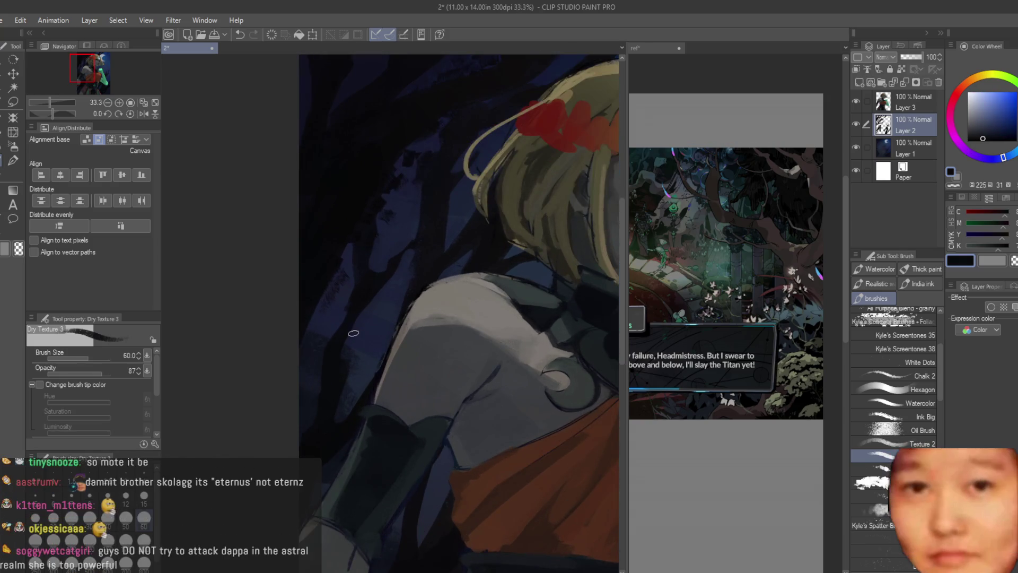
pyautogui.scroll(-5, 414, 236)
pyautogui.scroll(4, 459, 220)
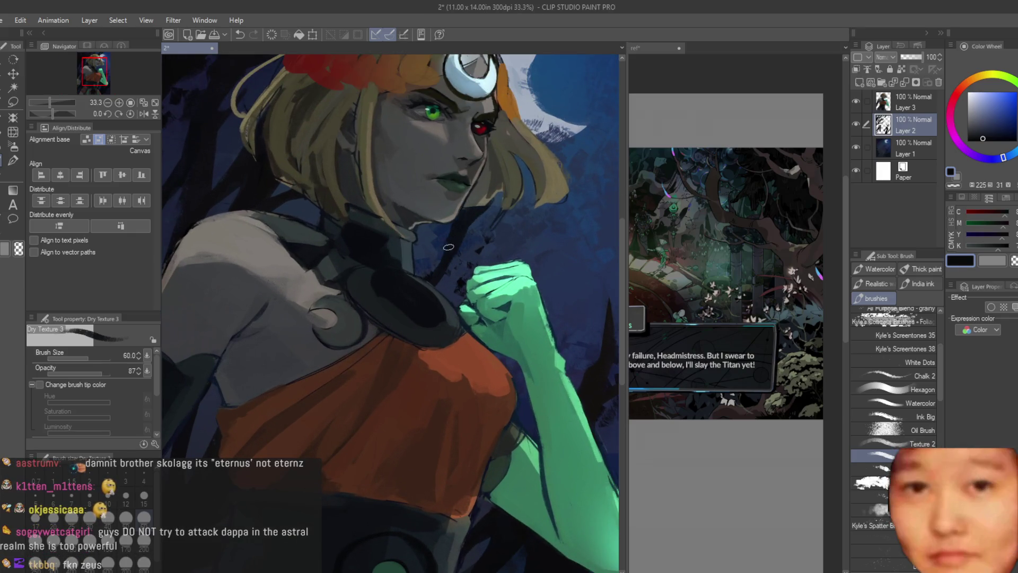
pyautogui.scroll(-4, 417, 293)
pyautogui.scroll(3, 469, 247)
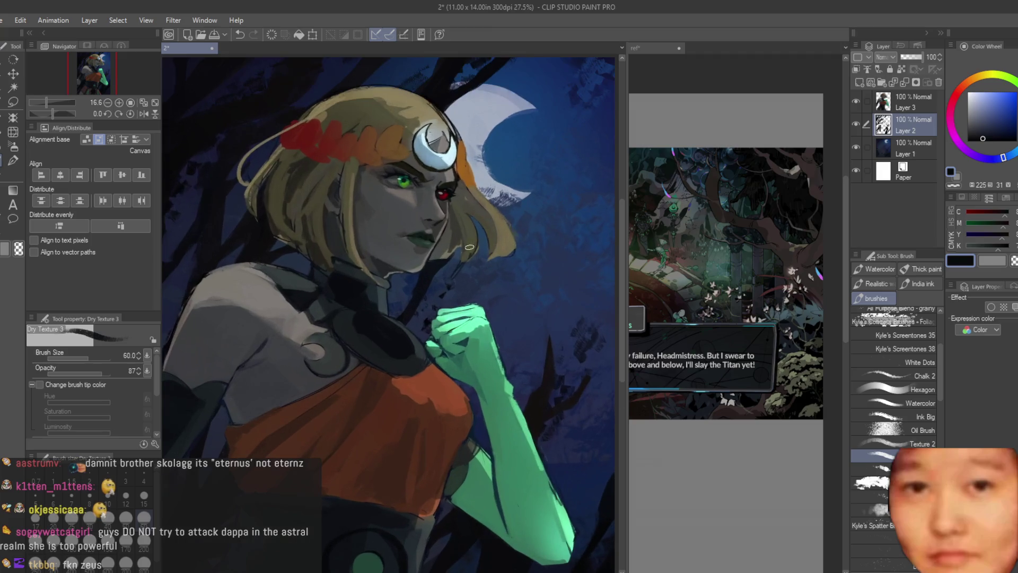
pyautogui.scroll(-2, 474, 226)
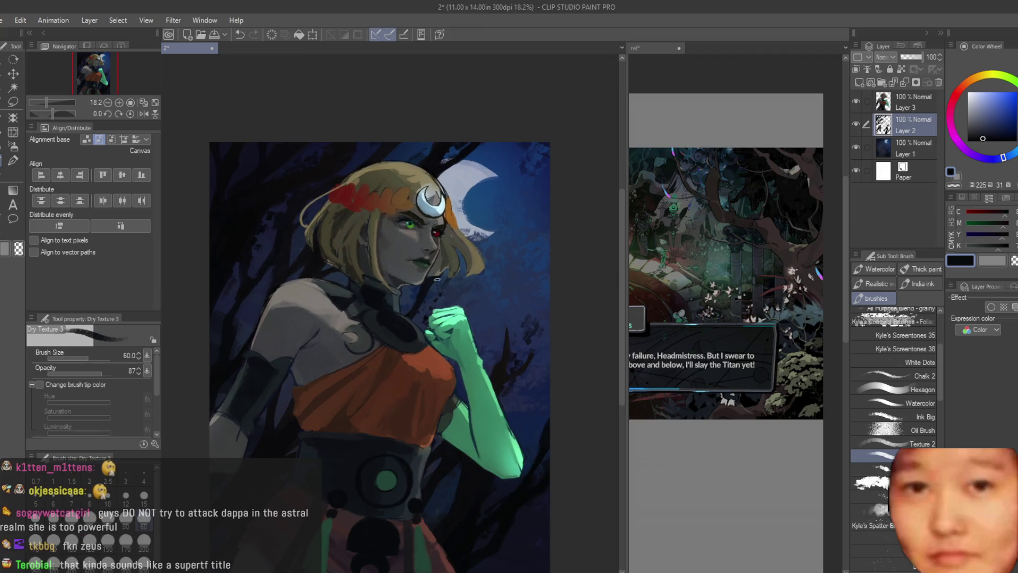
pyautogui.scroll(-2, 467, 249)
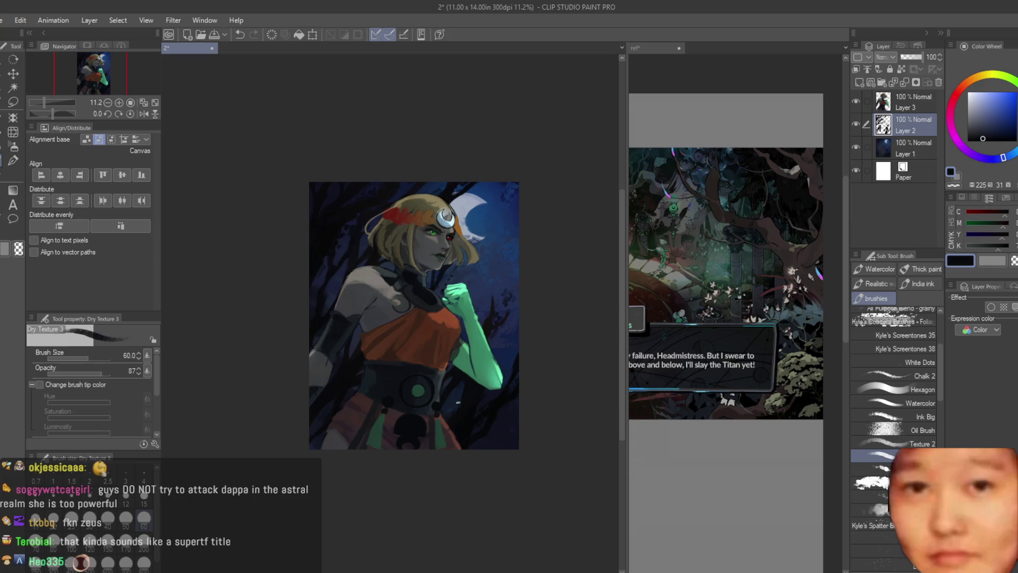
pyautogui.scroll(2, 305, 277)
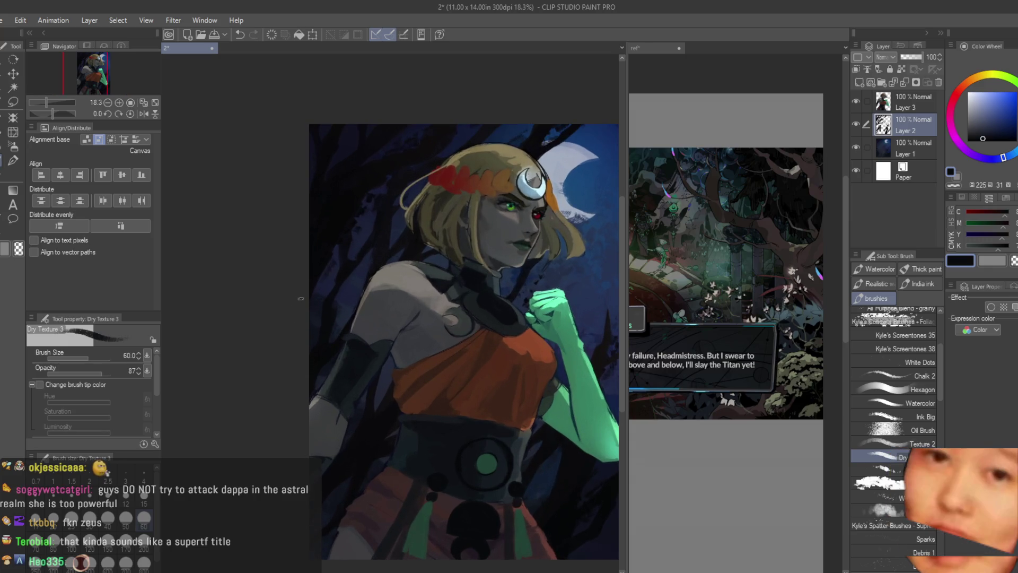
pyautogui.scroll(-1, 301, 299)
pyautogui.press(']')
pyautogui.press(']')
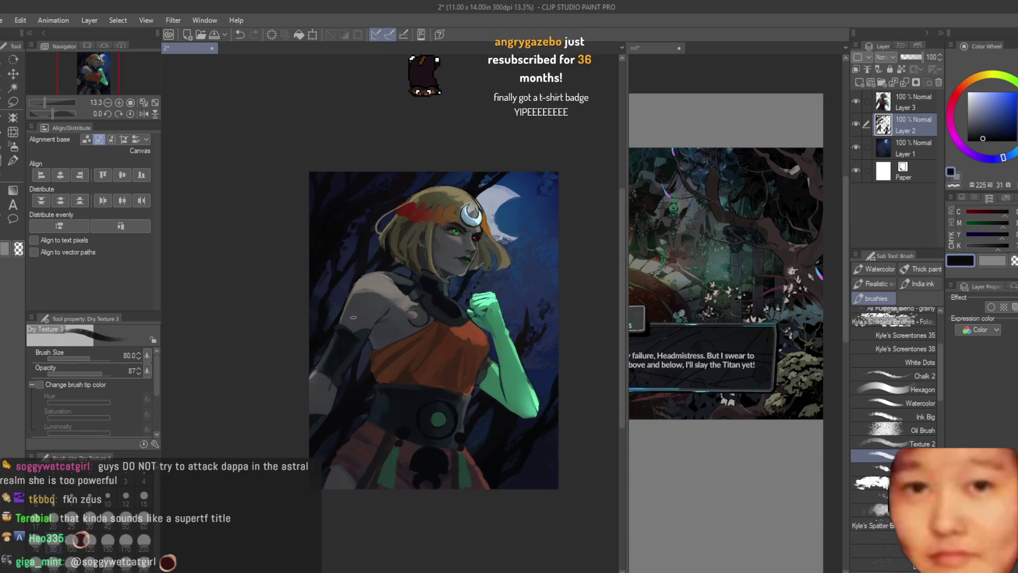
# Mirror the canvas view and flip it back to check the drawing
pyautogui.scroll(-1, 365, 238)
pyautogui.press('h')
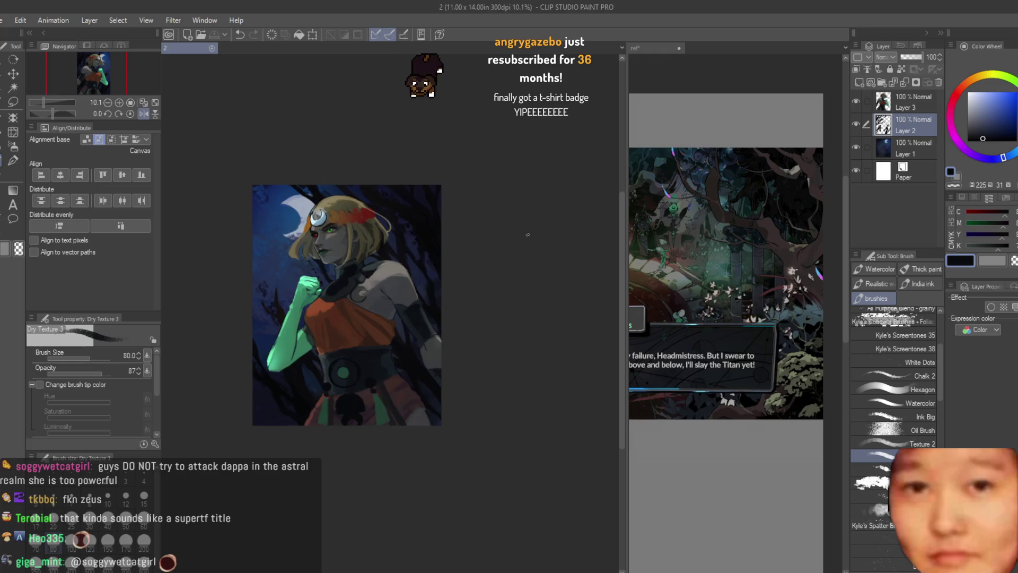
pyautogui.press('h')
pyautogui.scroll(1, 415, 349)
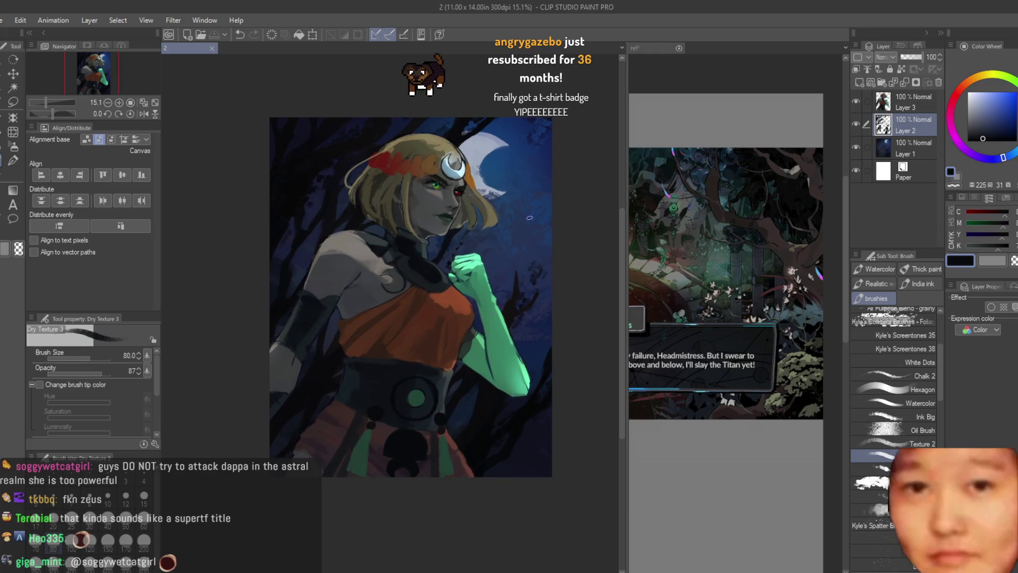
pyautogui.scroll(2, 387, 297)
pyautogui.scroll(-5, 927, 426)
pyautogui.scroll(-10, 928, 430)
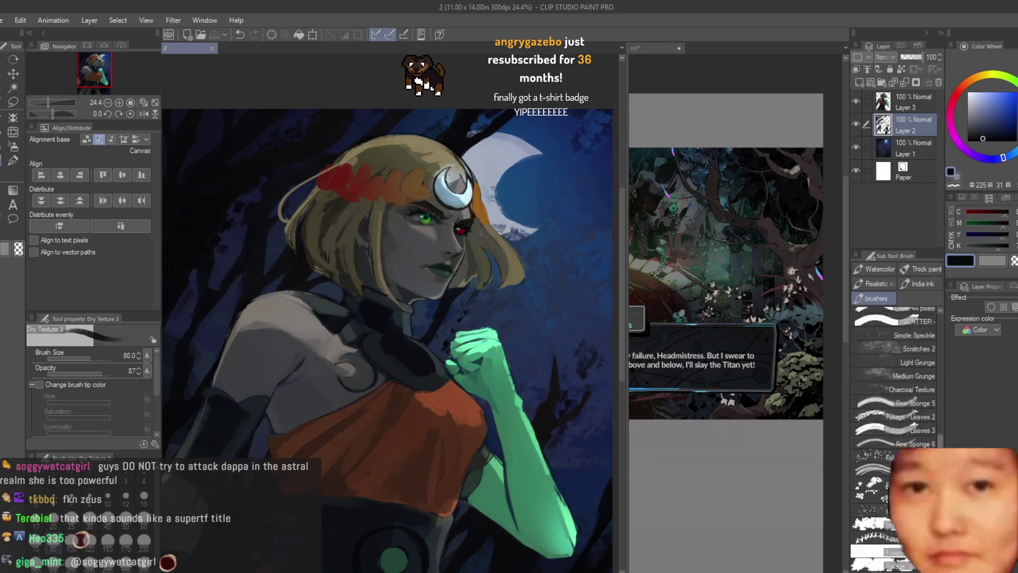
pyautogui.scroll(1, 890, 438)
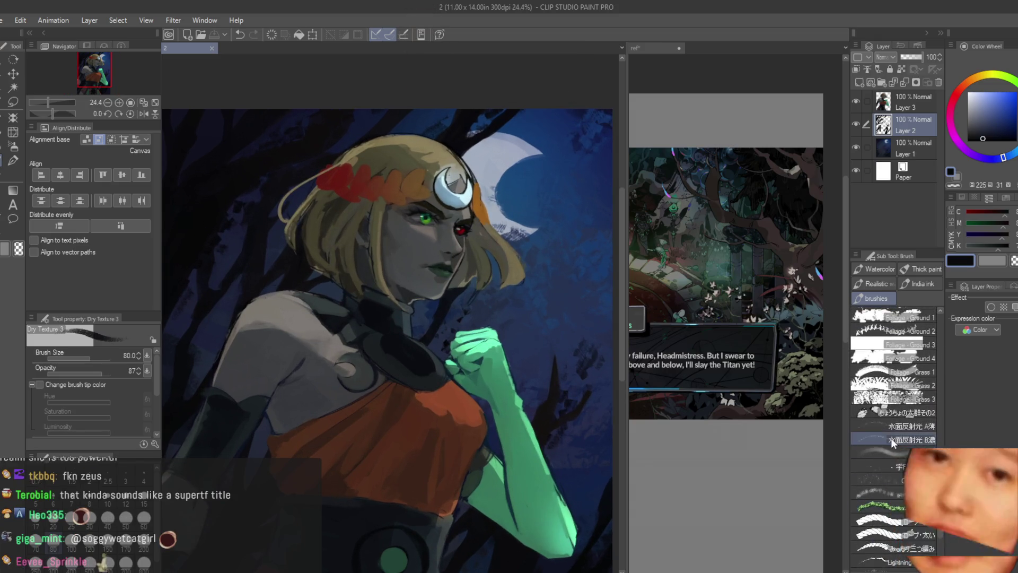
# Test the Foliage - Grass 3 brush around the moon, undo it, and shrink the brush
pyautogui.click(889, 399)
pyautogui.moveTo(517, 234); pyautogui.dragTo(522, 175)
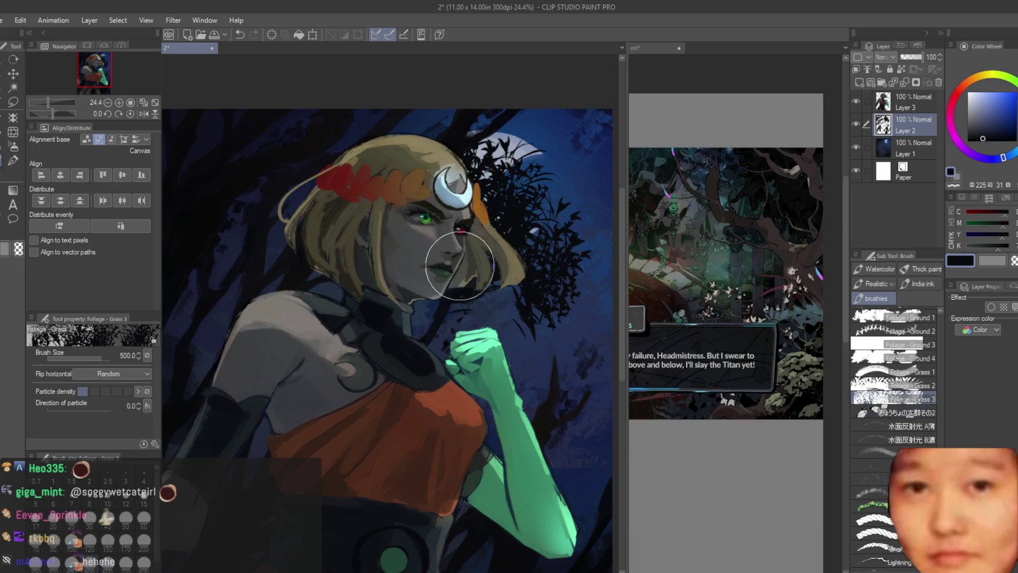
pyautogui.hotkey('ctrl', 'z')
pyautogui.moveTo(422, 355); pyautogui.dragTo(431, 352)
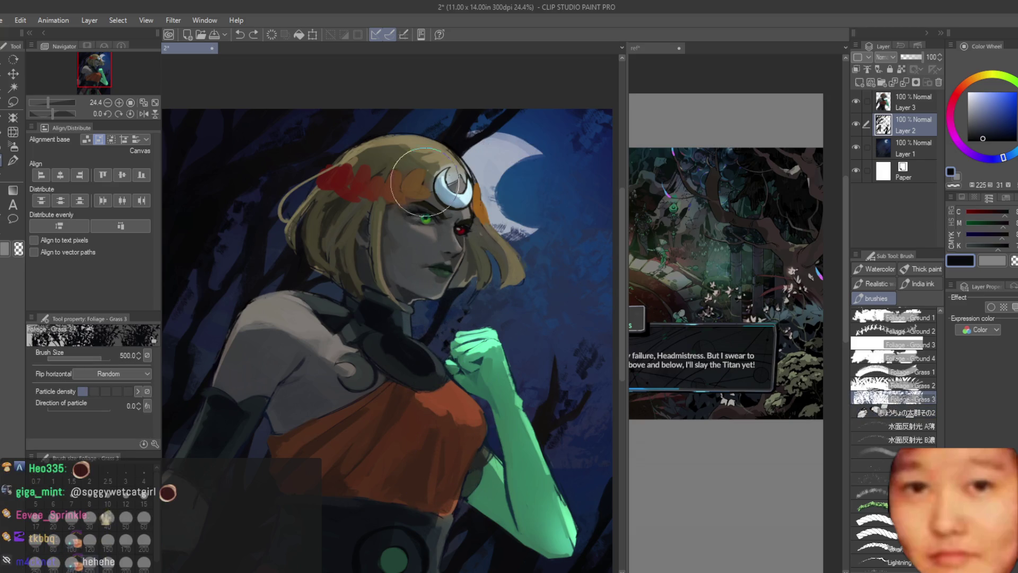
pyautogui.scroll(-5, 448, 432)
pyautogui.scroll(-3, 511, 530)
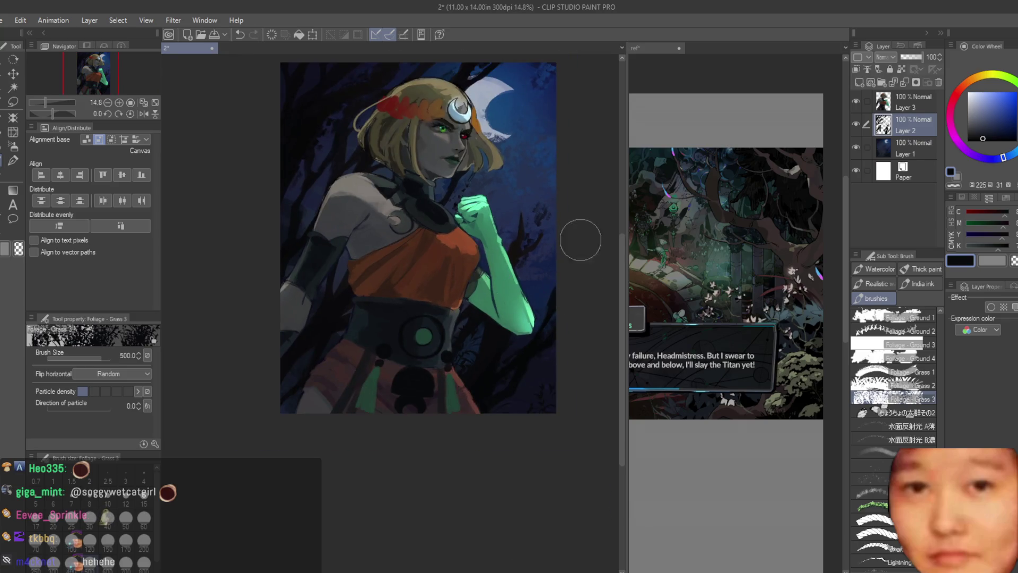
pyautogui.scroll(1, 581, 239)
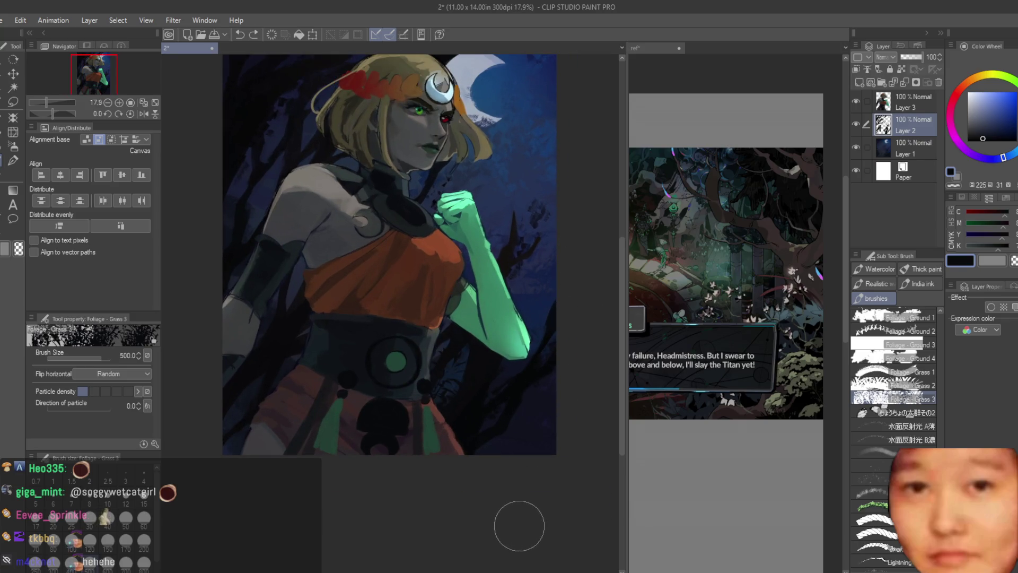
pyautogui.scroll(1, 533, 411)
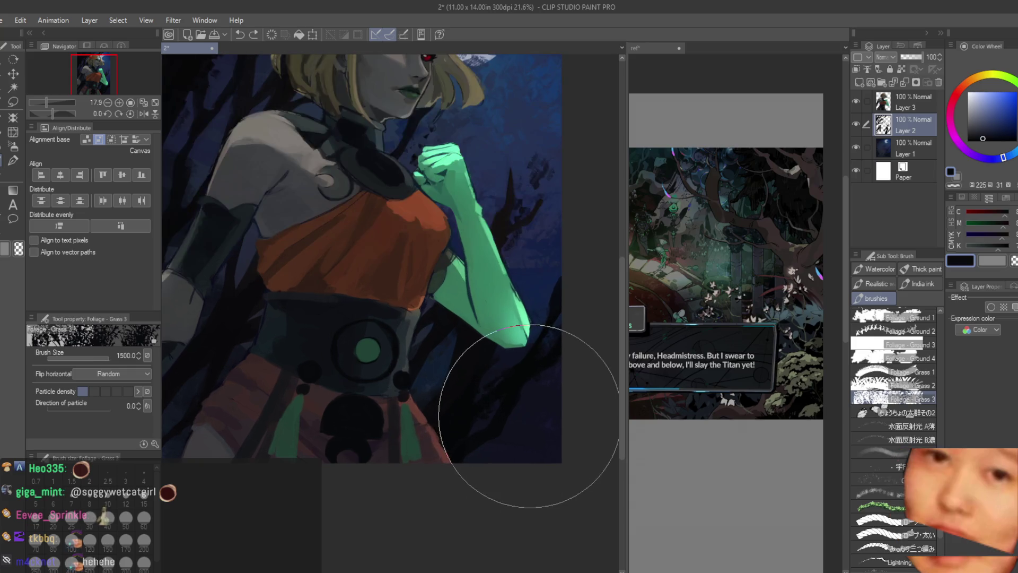
pyautogui.press('[')
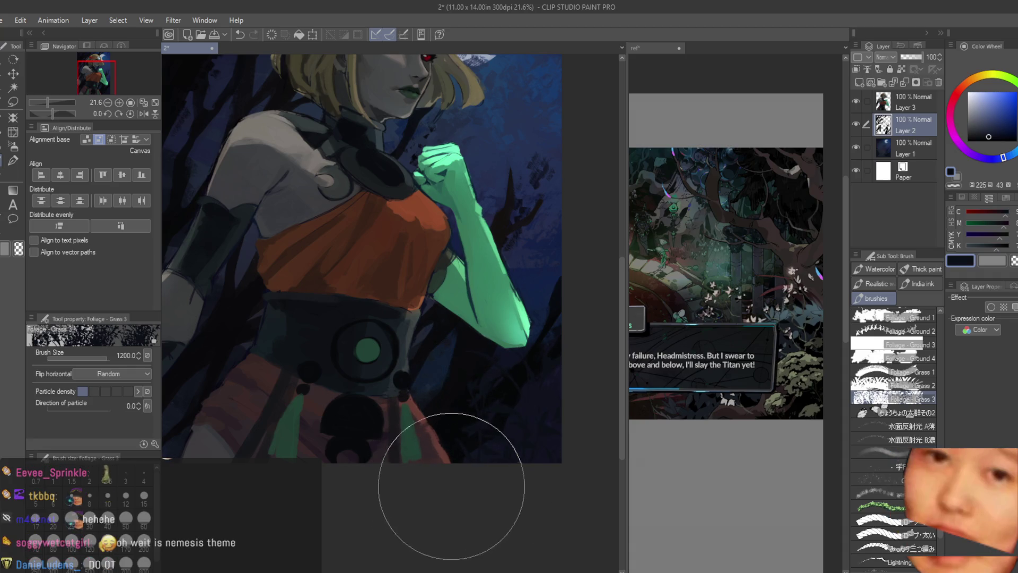
# Add Layer 4 above Layer 2, sample a painting colour, and toggle a layer lock
pyautogui.click(870, 82)
pyautogui.scroll(-3, 499, 403)
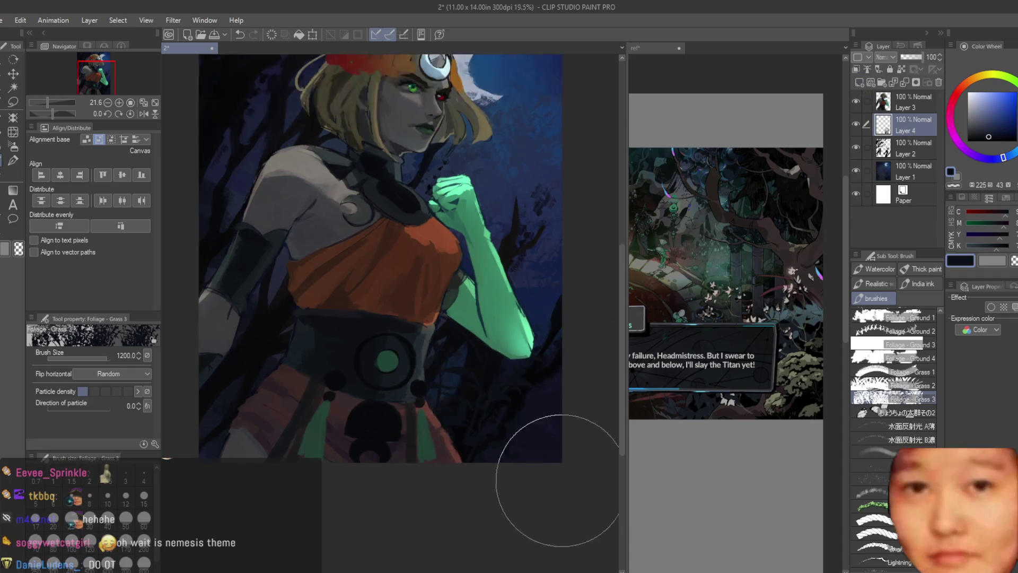
pyautogui.scroll(1, 339, 296)
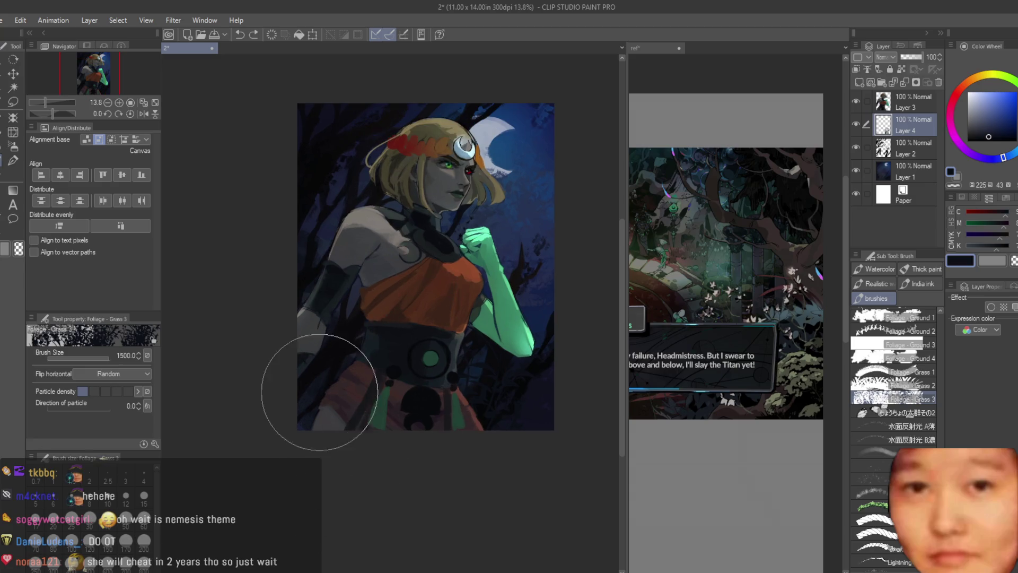
pyautogui.keyDown('alt'); pyautogui.click(328, 363); pyautogui.keyUp('alt')
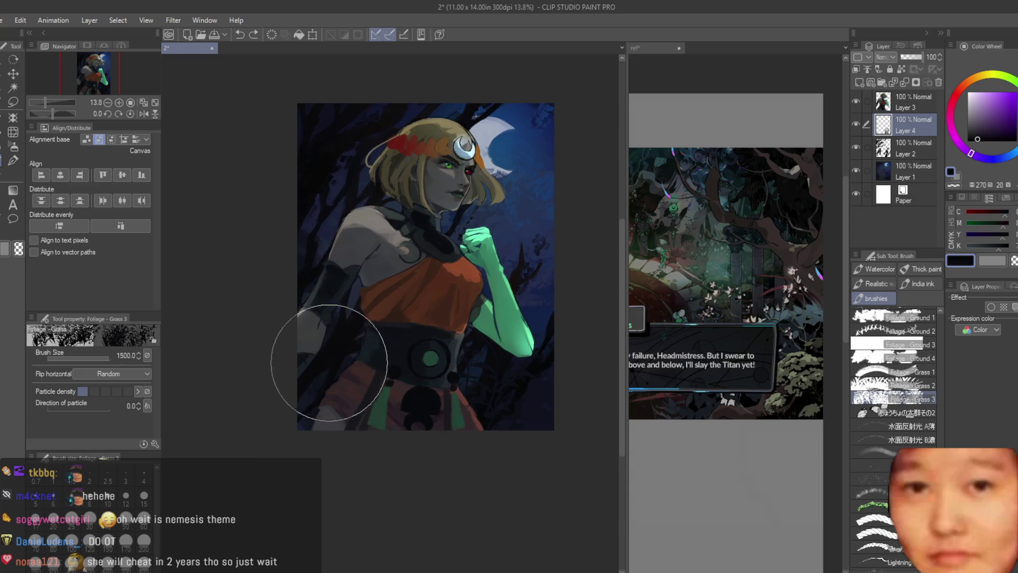
pyautogui.click(901, 69)
# Soft-airbrush dark blue over the torso and a teal-green glow around the arm on Layer 4
pyautogui.click(13, 148)
pyautogui.scroll(2, 551, 167)
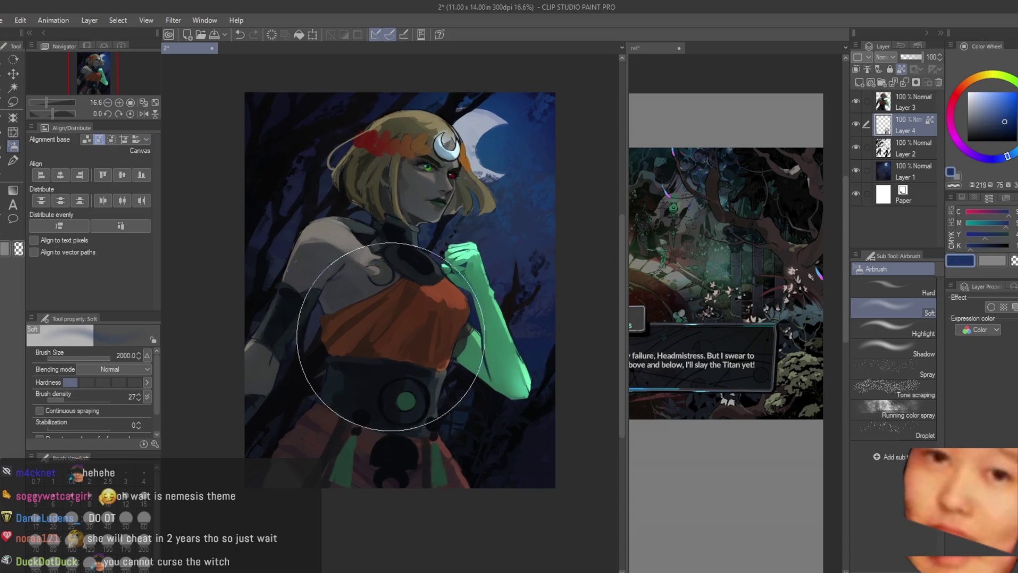
pyautogui.moveTo(291, 375); pyautogui.dragTo(504, 364)
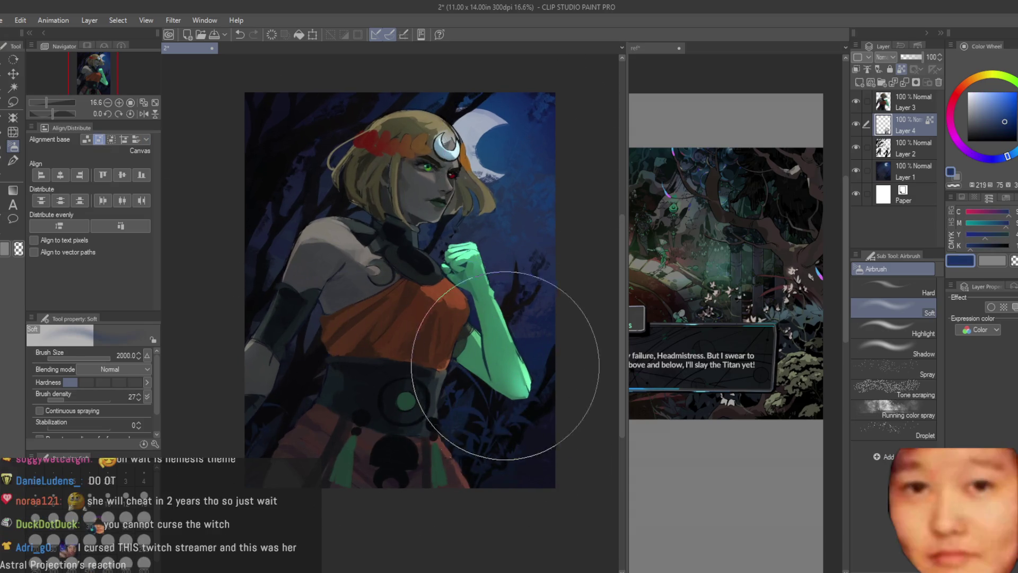
pyautogui.scroll(-1, 530, 221)
pyautogui.keyDown('alt'); pyautogui.click(506, 339); pyautogui.keyUp('alt')
pyautogui.scroll(1, 507, 354)
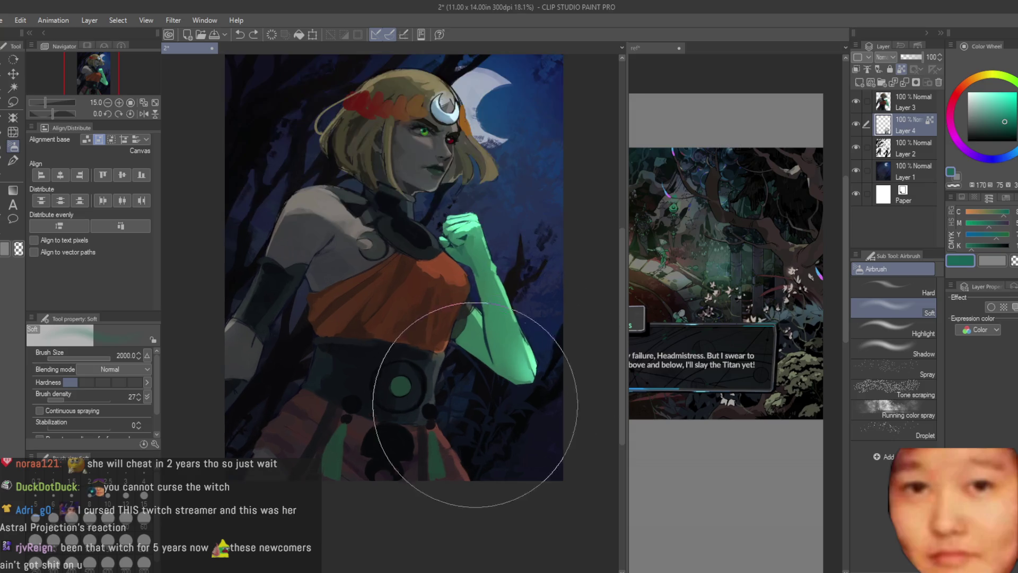
pyautogui.moveTo(503, 348); pyautogui.dragTo(284, 318)
pyautogui.scroll(-2, 542, 247)
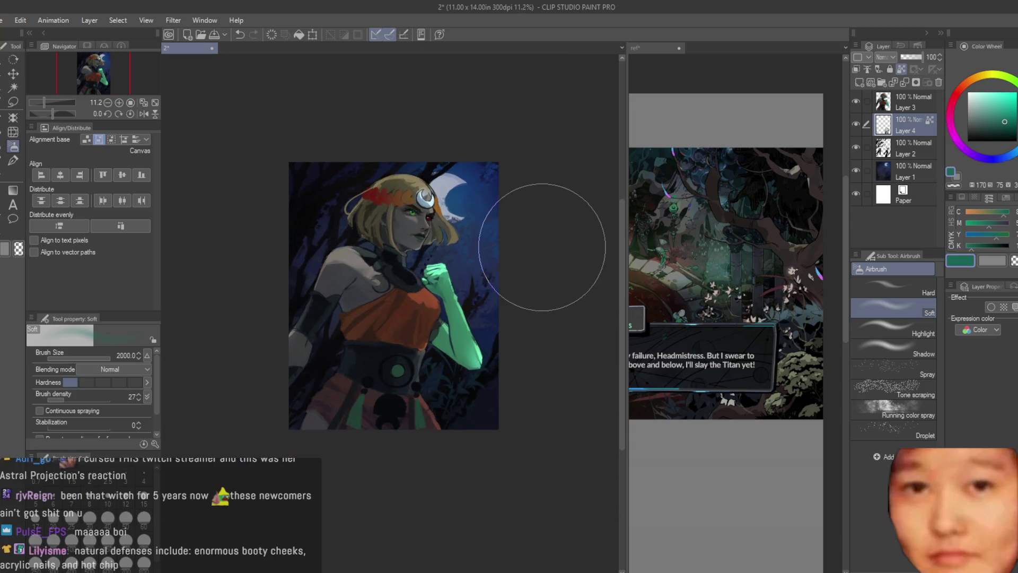
pyautogui.moveTo(295, 352); pyautogui.dragTo(456, 392)
# Undo the last stroke, delete trial Layer 4, and start a new 11 x 14 in, 300 dpi canvas
pyautogui.hotkey('ctrl', 'z')
pyautogui.press('h')
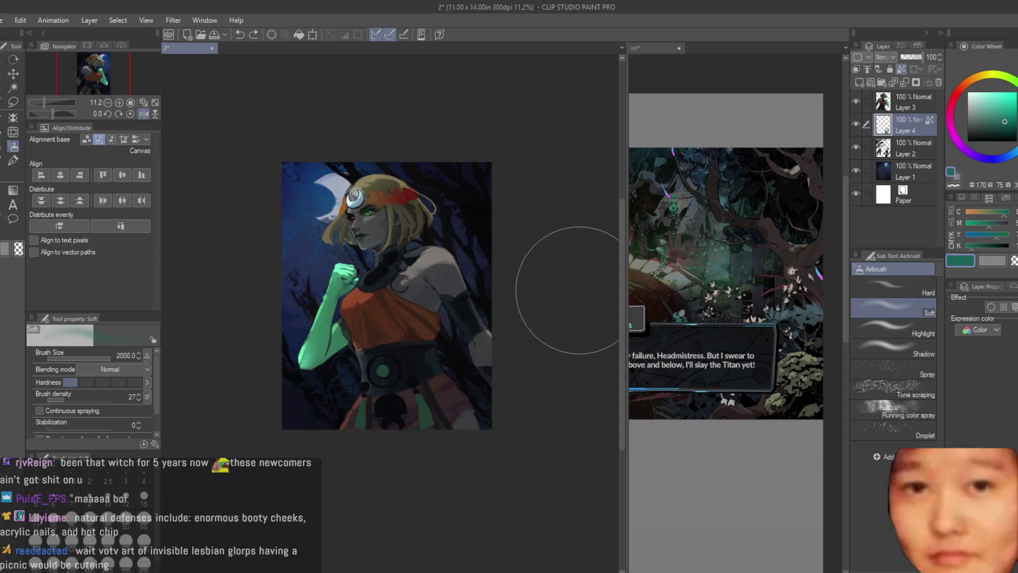
pyautogui.press('h')
pyautogui.click(857, 124)
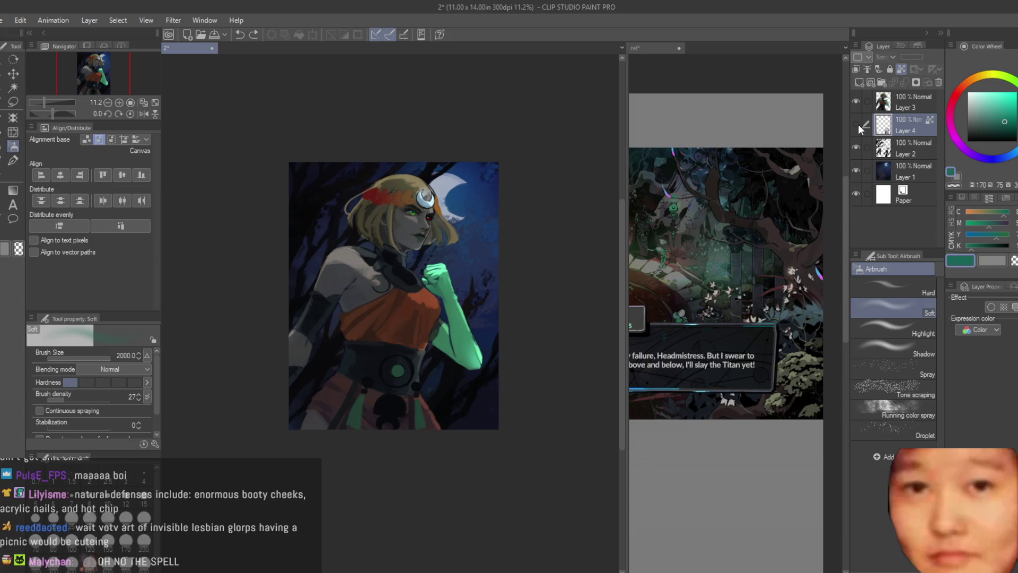
pyautogui.click(938, 83)
pyautogui.scroll(1, 564, 227)
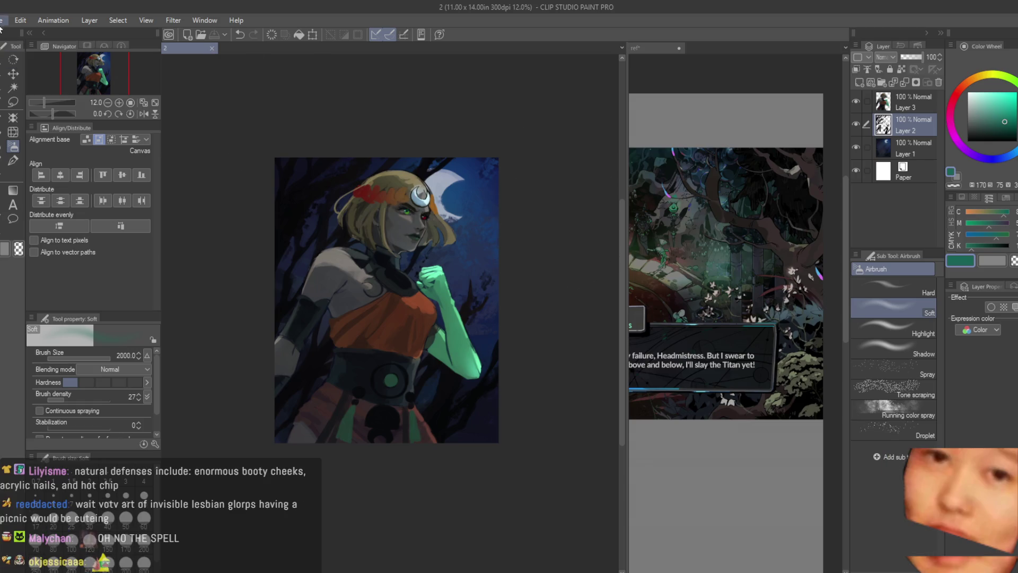
pyautogui.click(538, 176)
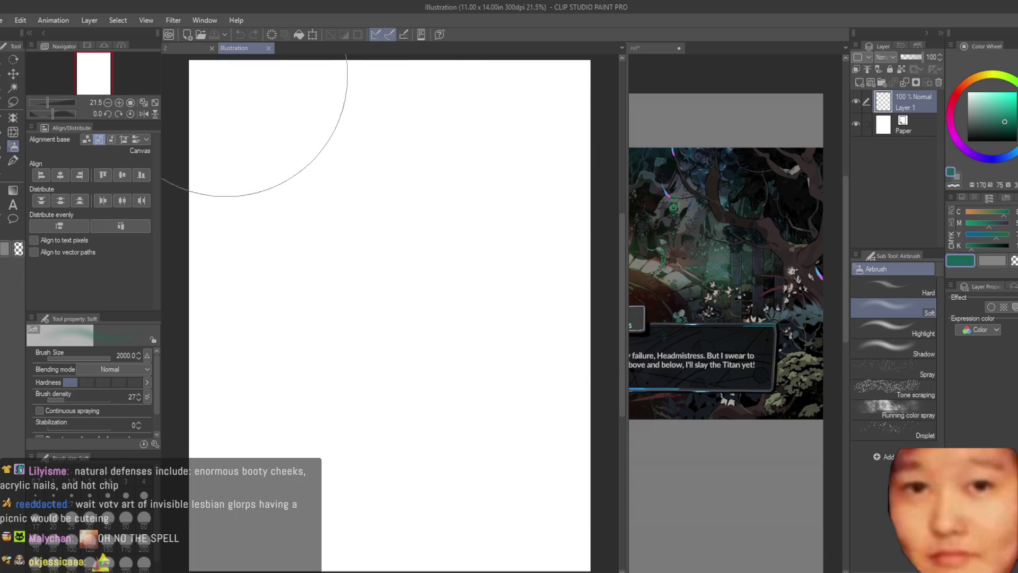
# Close the blank Illustration document and return to the portrait
pyautogui.click(266, 48)
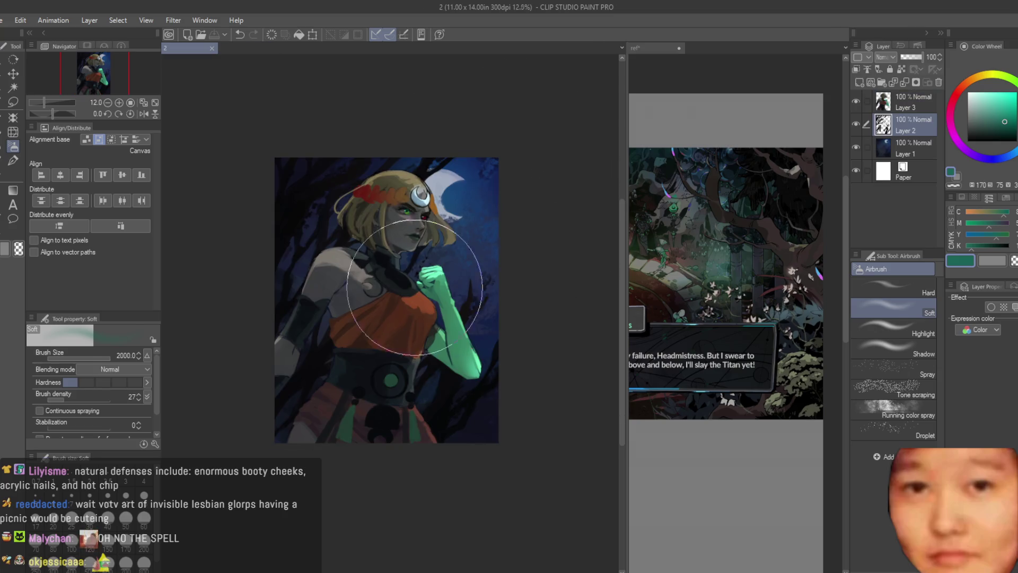
pyautogui.press('o')
pyautogui.scroll(2, 363, 305)
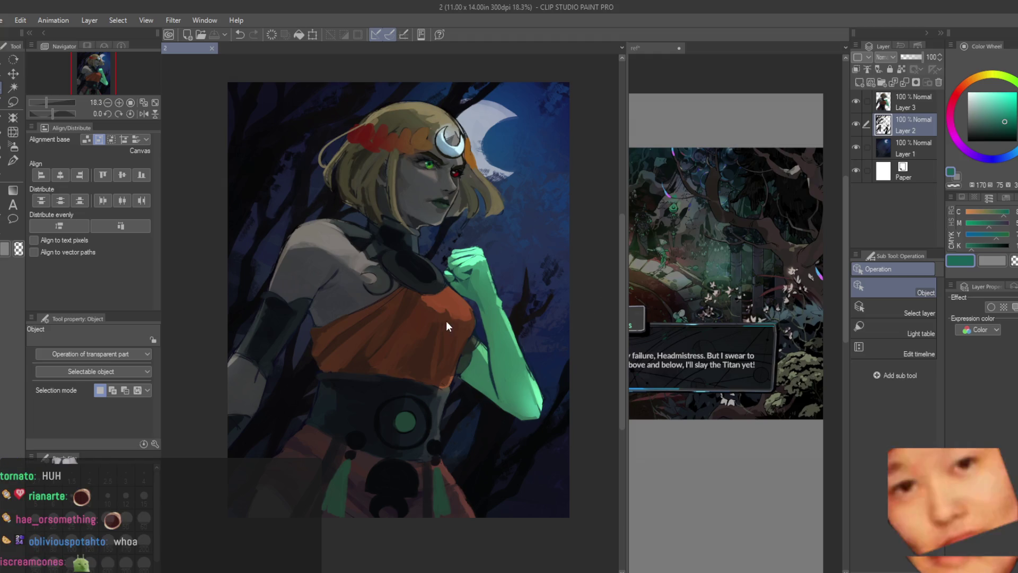
pyautogui.scroll(-1, 518, 335)
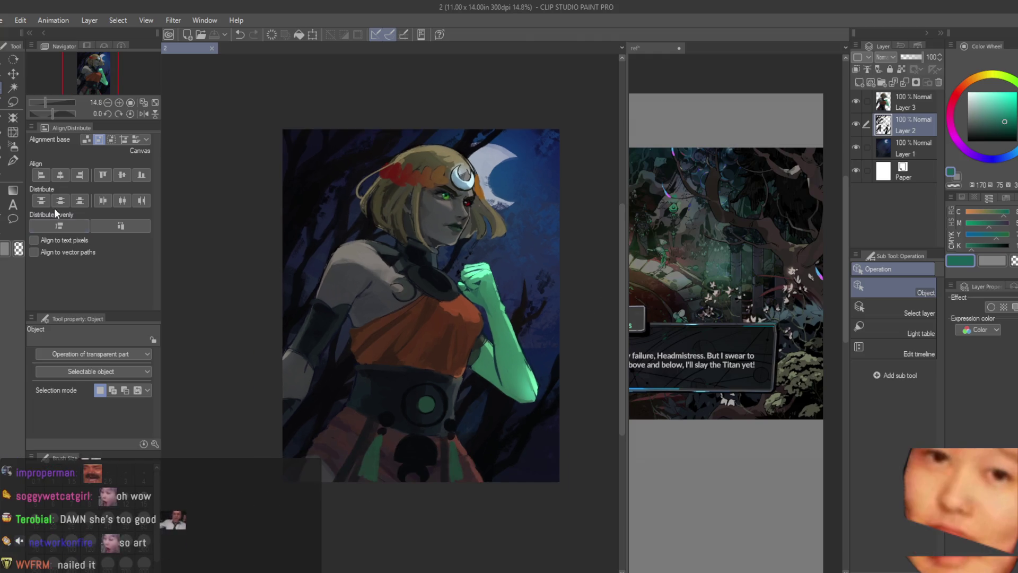
# Select the foliage brush with black as the drawing colour
pyautogui.click(14, 161)
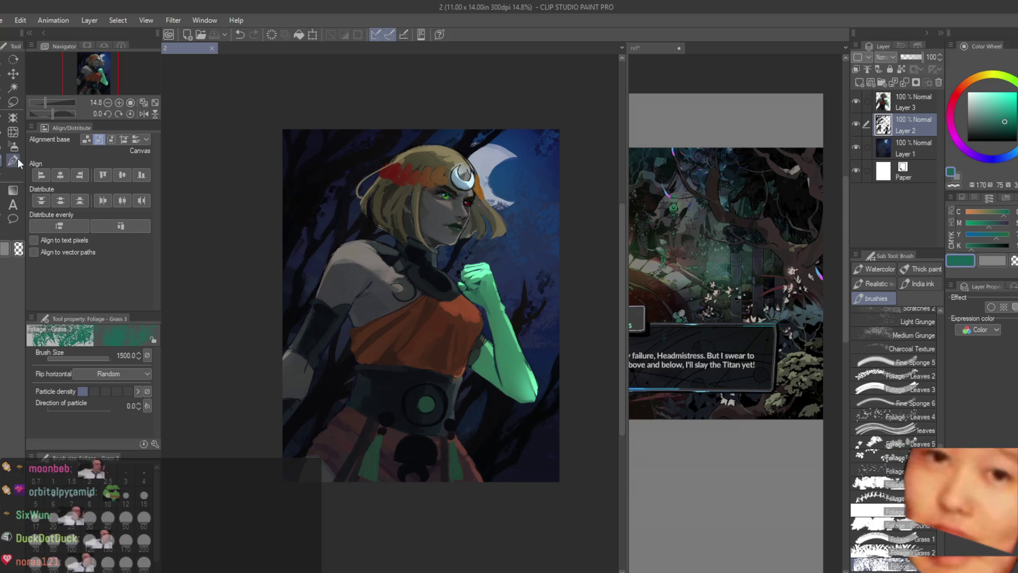
pyautogui.scroll(-1, 520, 293)
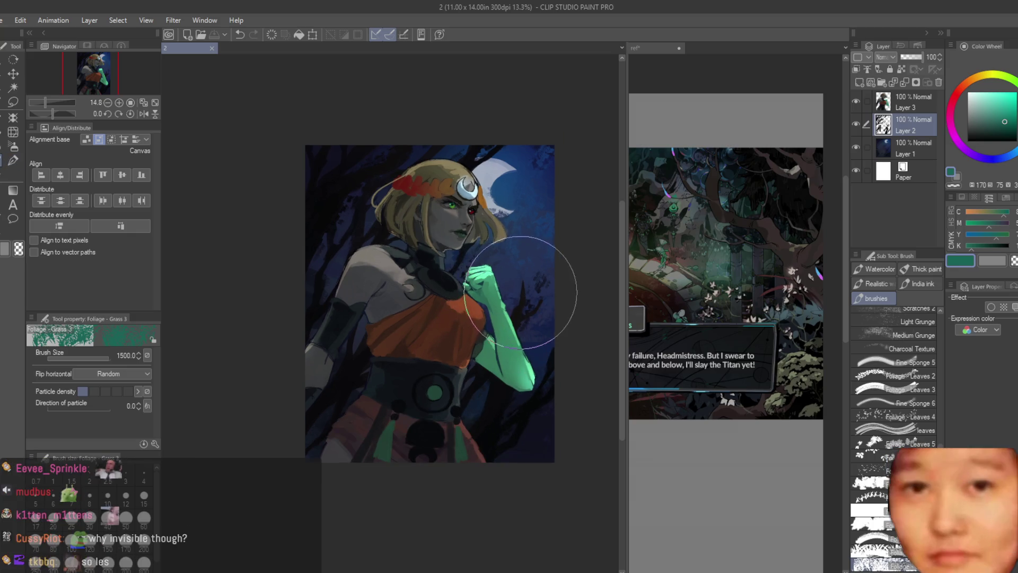
pyautogui.scroll(2, 520, 292)
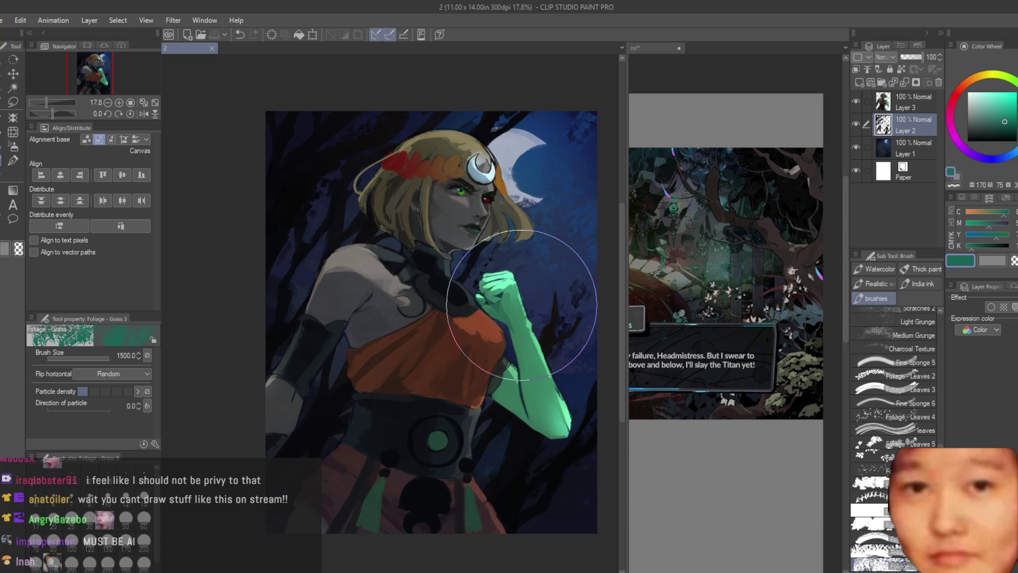
pyautogui.scroll(-2, 523, 185)
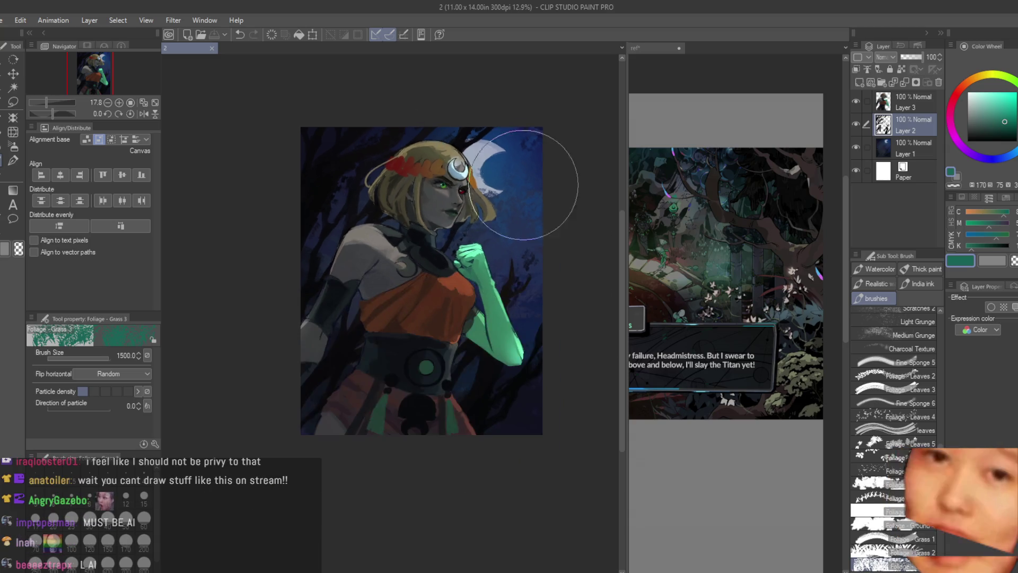
pyautogui.scroll(2, 551, 121)
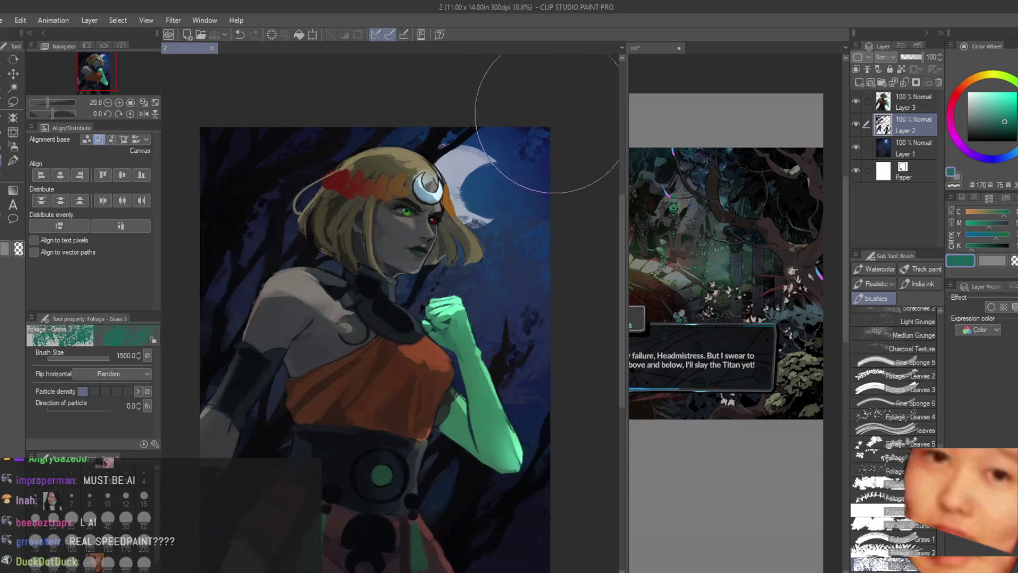
pyautogui.scroll(-1, 550, 123)
pyautogui.scroll(3, 409, 102)
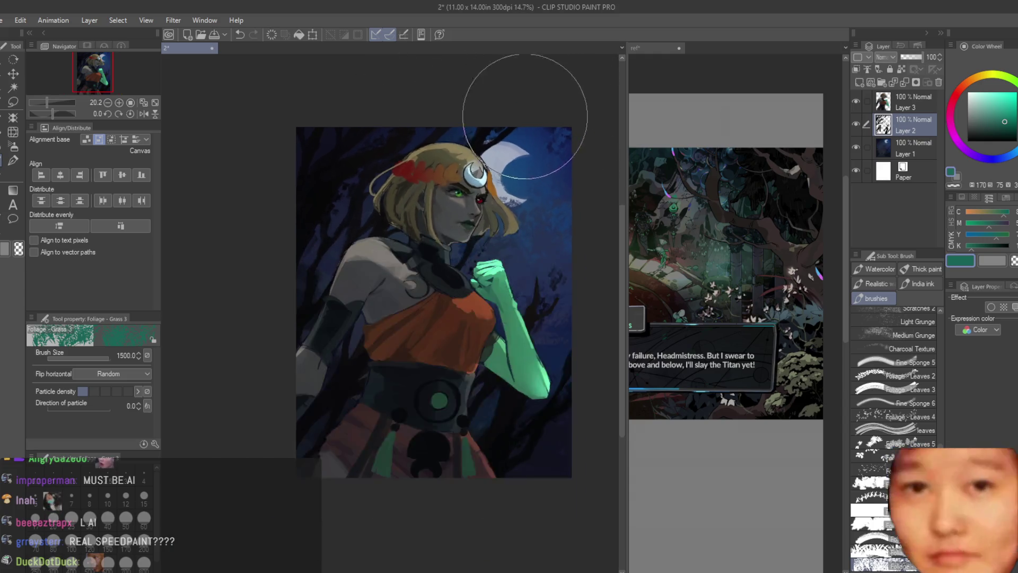
pyautogui.click(967, 141)
pyautogui.scroll(-2, 261, 238)
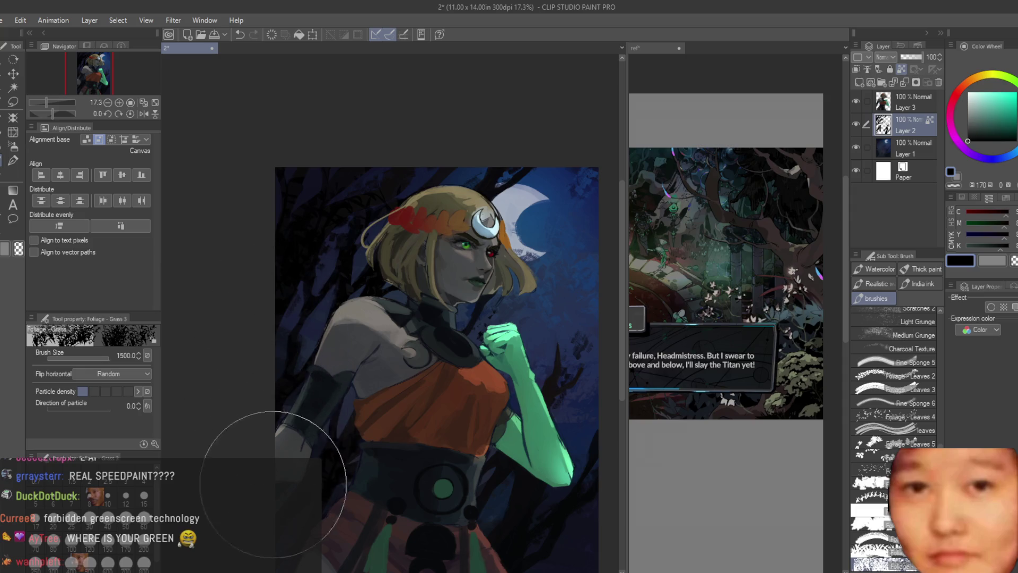
pyautogui.scroll(1, 273, 483)
pyautogui.scroll(-2, 459, 415)
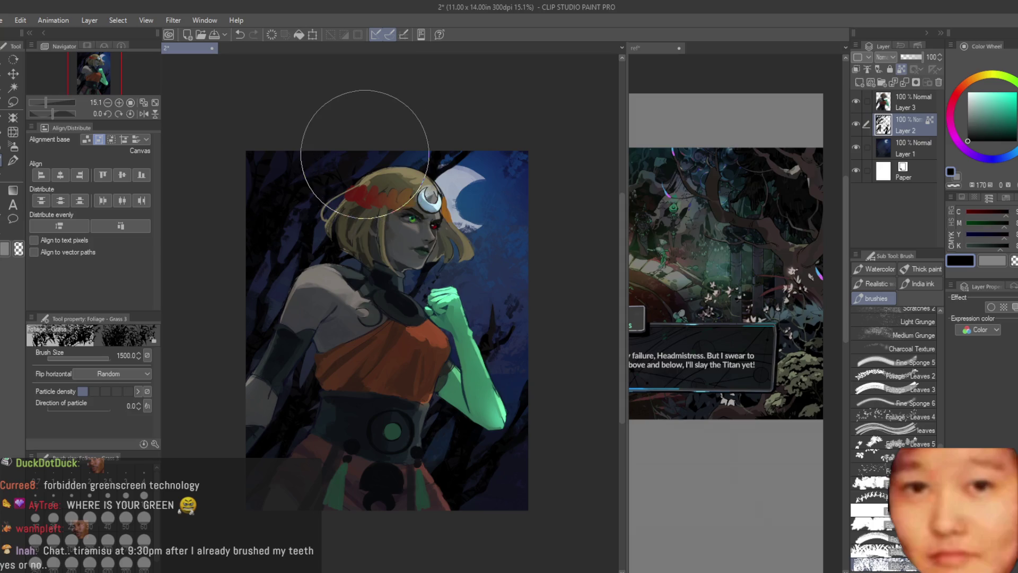
# Undo and redo the dark stroke over the hair edge, then save the painting
pyautogui.hotkey('ctrl', 'z')
pyautogui.hotkey('ctrl', 'y')
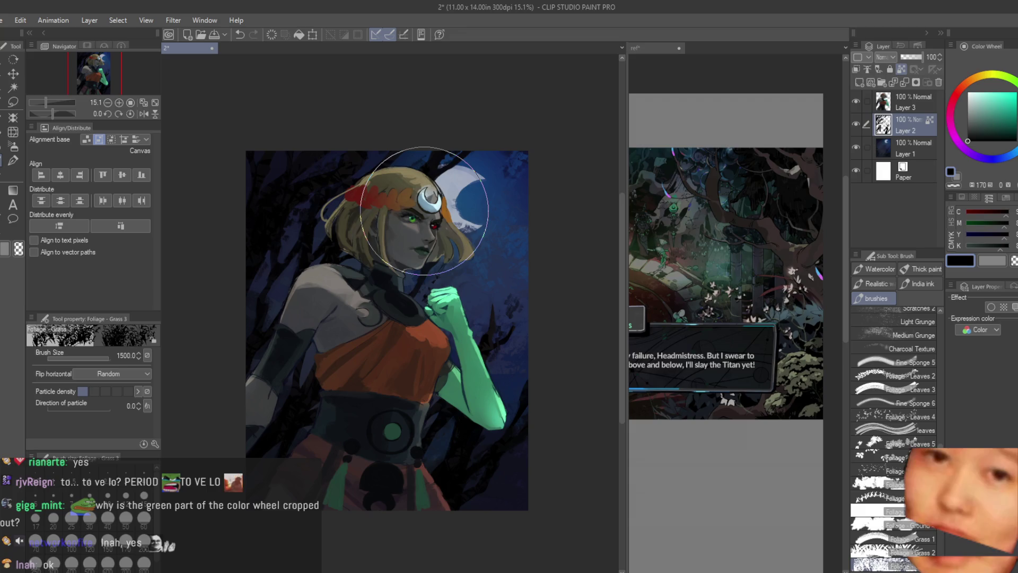
pyautogui.hotkey('ctrl', 's')
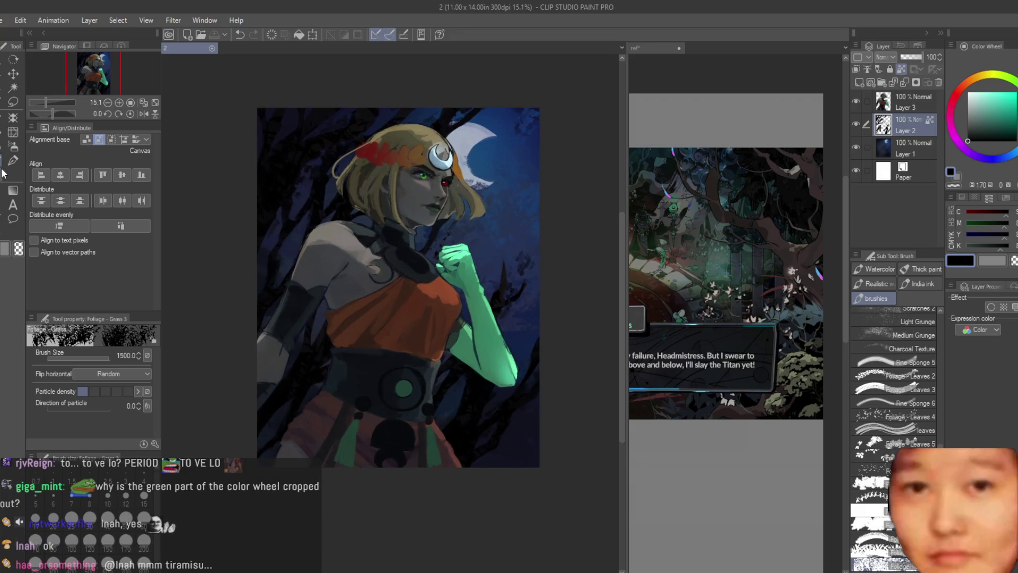
# Spray a soft blue airbrush glow around the moon, undoing a stray stroke
pyautogui.click(13, 146)
pyautogui.scroll(1, 257, 212)
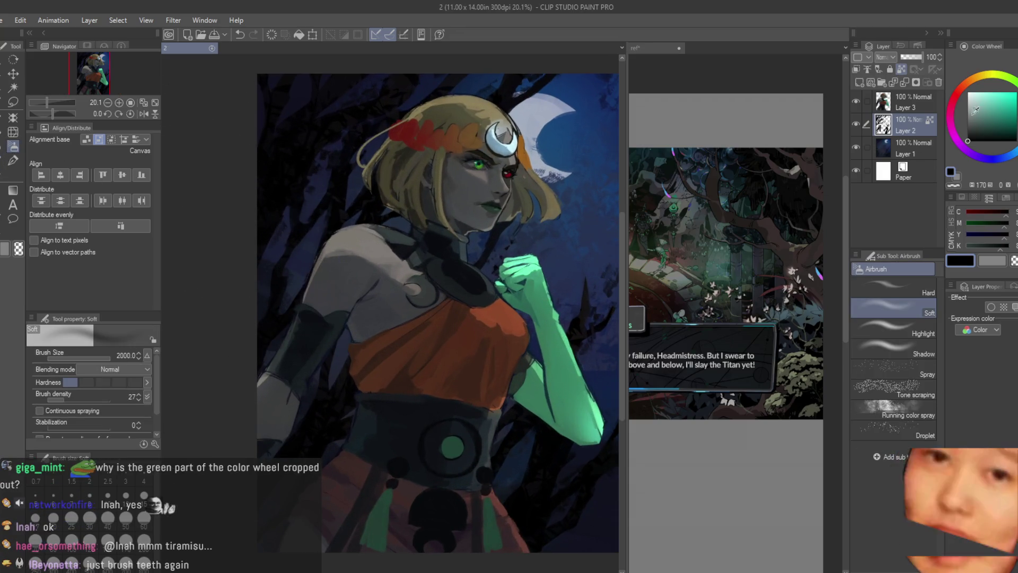
pyautogui.click(1014, 151)
pyautogui.click(1000, 119)
pyautogui.scroll(-2, 526, 137)
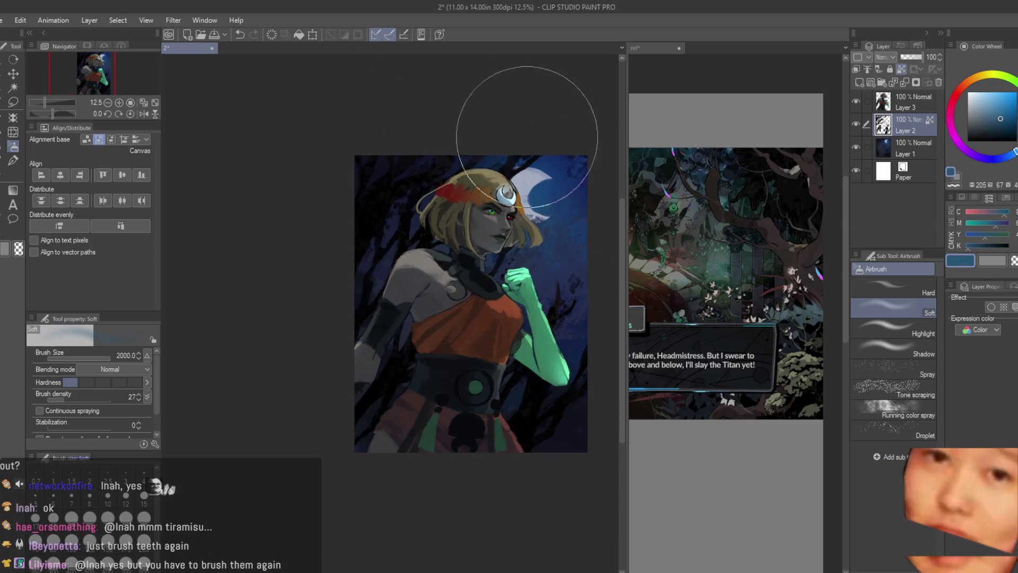
pyautogui.hotkey('ctrl', 'z')
pyautogui.scroll(-1, 369, 175)
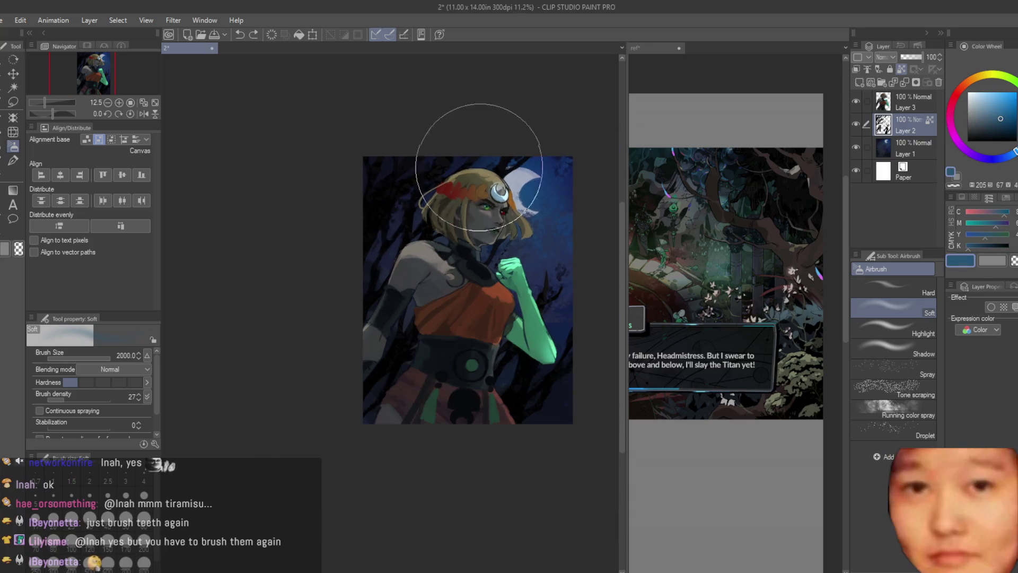
# Mirror the canvas to check composition, then pick Foliage - Grass 3 on Layer 1
pyautogui.press('h')
pyautogui.press('h')
pyautogui.scroll(3, 586, 245)
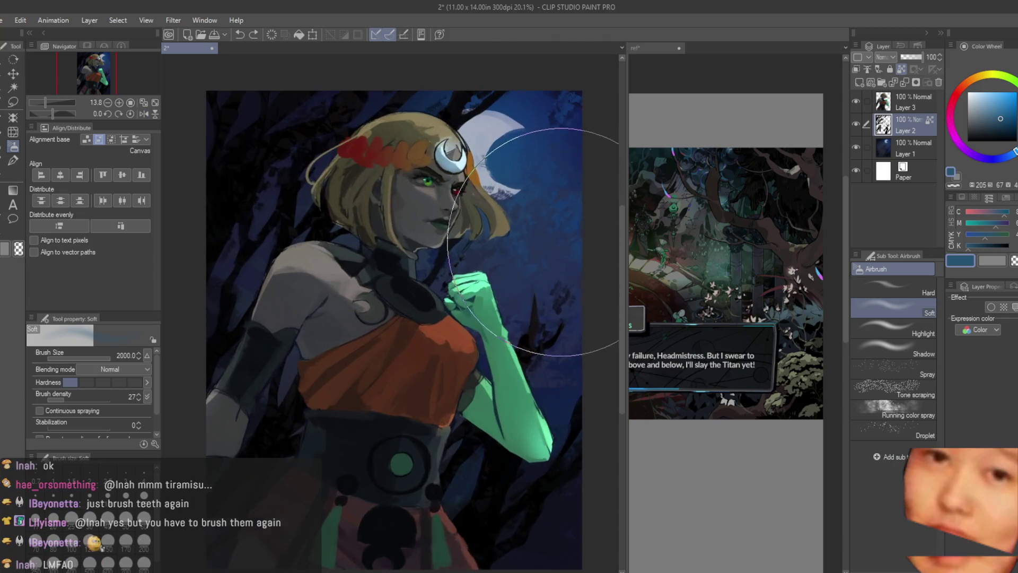
pyautogui.scroll(-1, 477, 201)
pyautogui.scroll(3, 545, 193)
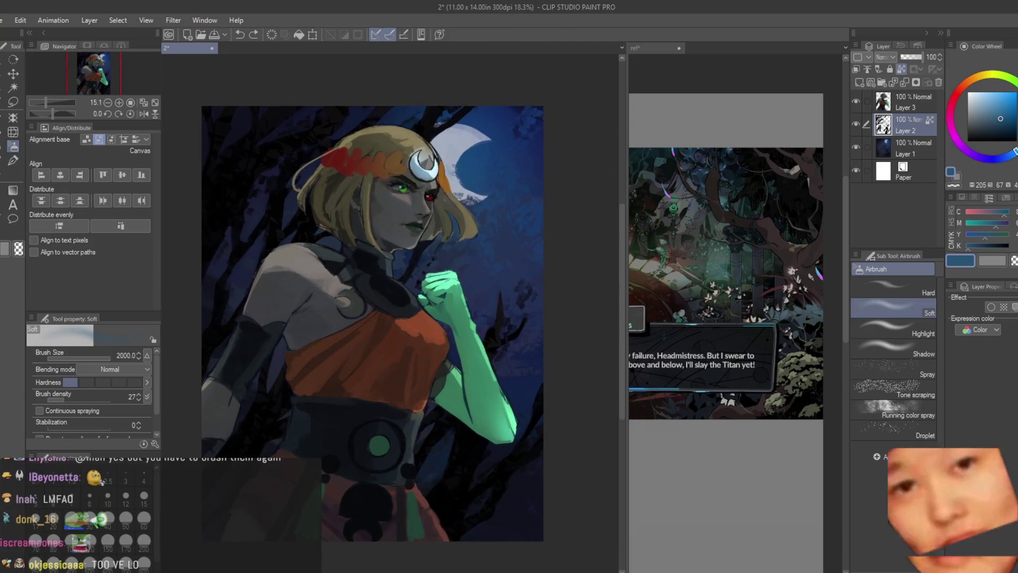
pyautogui.click(11, 162)
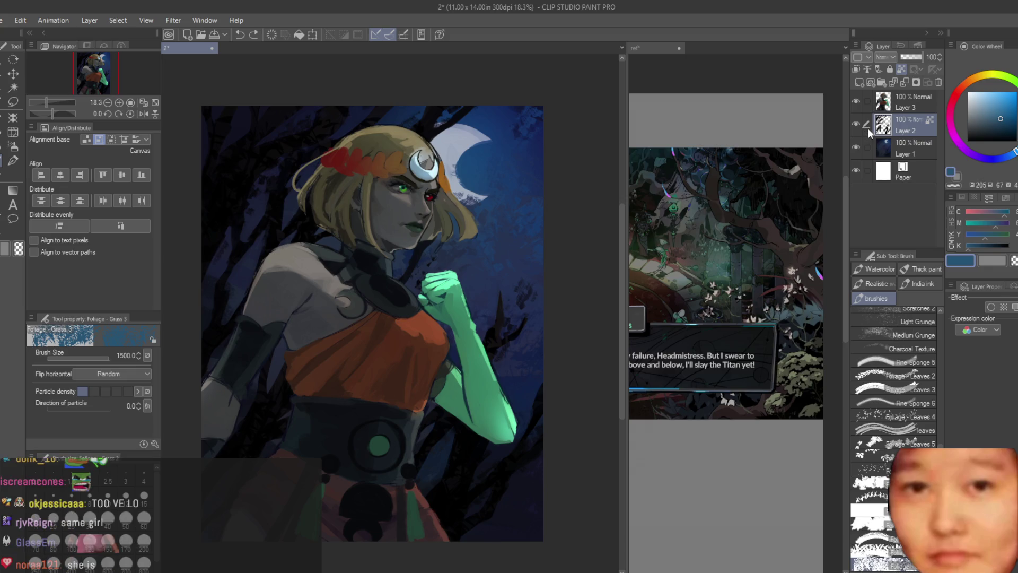
pyautogui.click(904, 148)
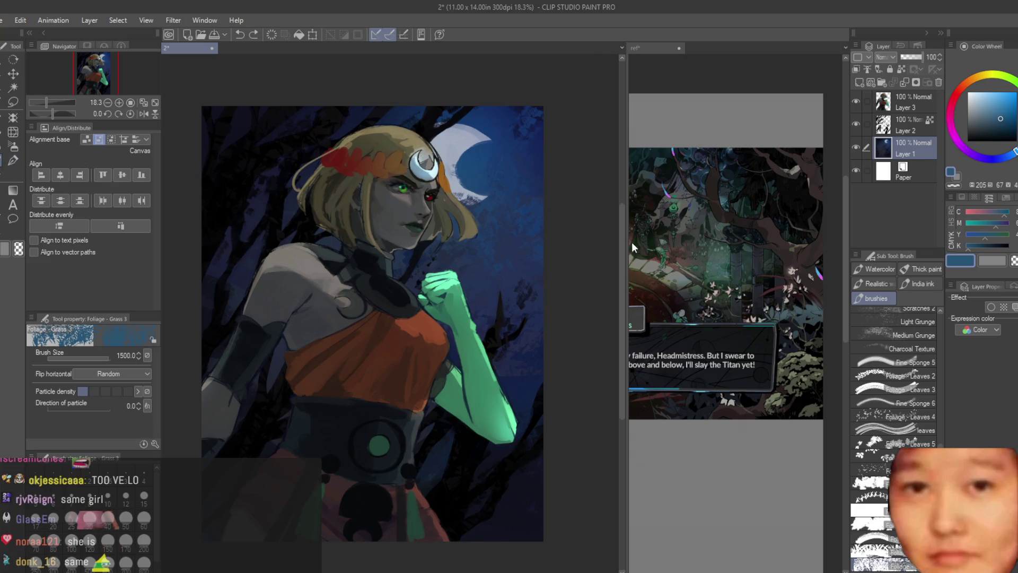
# Sample a darker blue from the background as the painting colour
pyautogui.scroll(2, 297, 249)
pyautogui.scroll(-3, 863, 478)
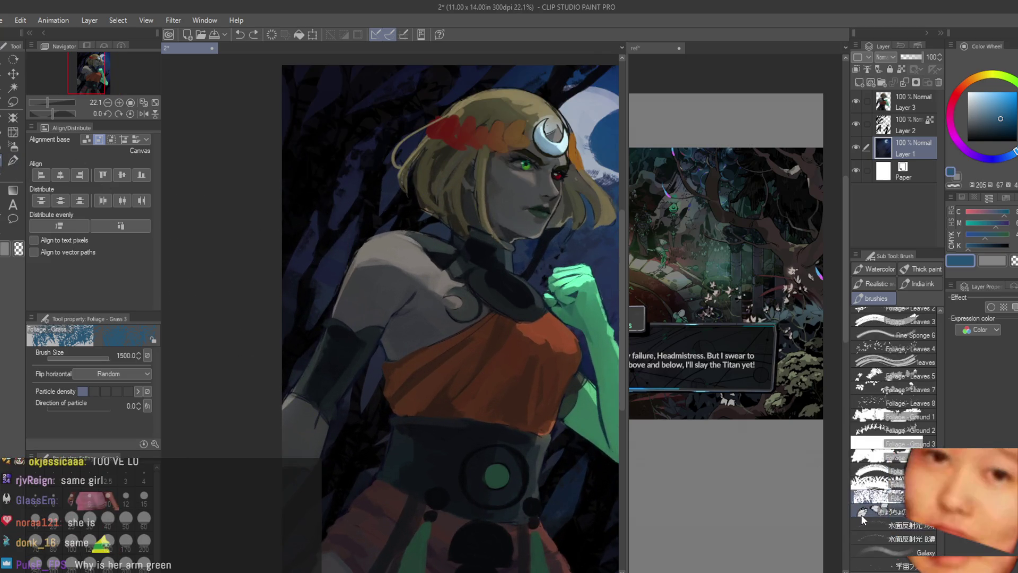
pyautogui.keyDown('alt'); pyautogui.click(307, 284); pyautogui.keyUp('alt')
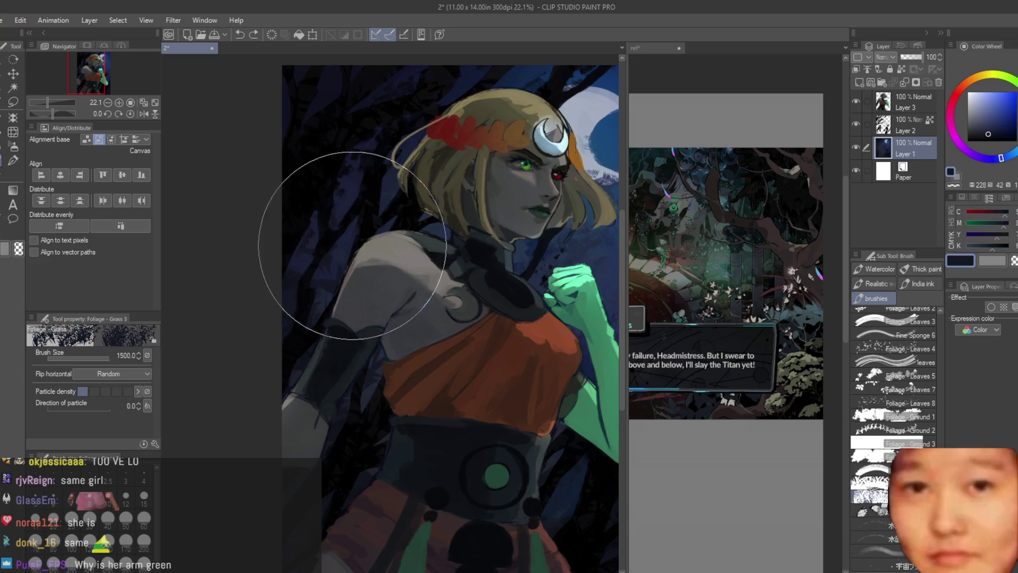
pyautogui.scroll(-1, 311, 422)
pyautogui.scroll(2, 358, 151)
pyautogui.scroll(-2, 341, 291)
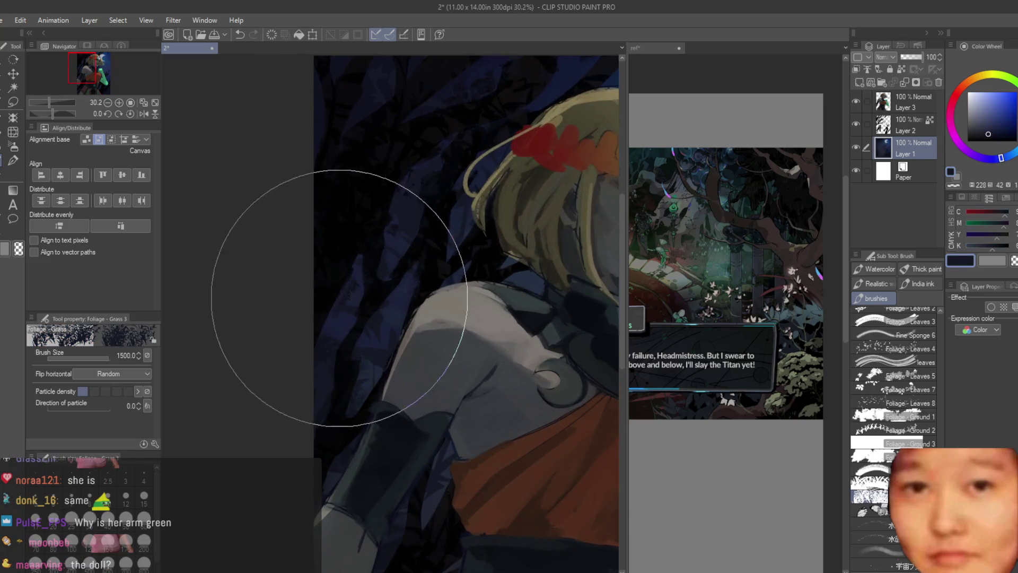
pyautogui.scroll(2, 352, 205)
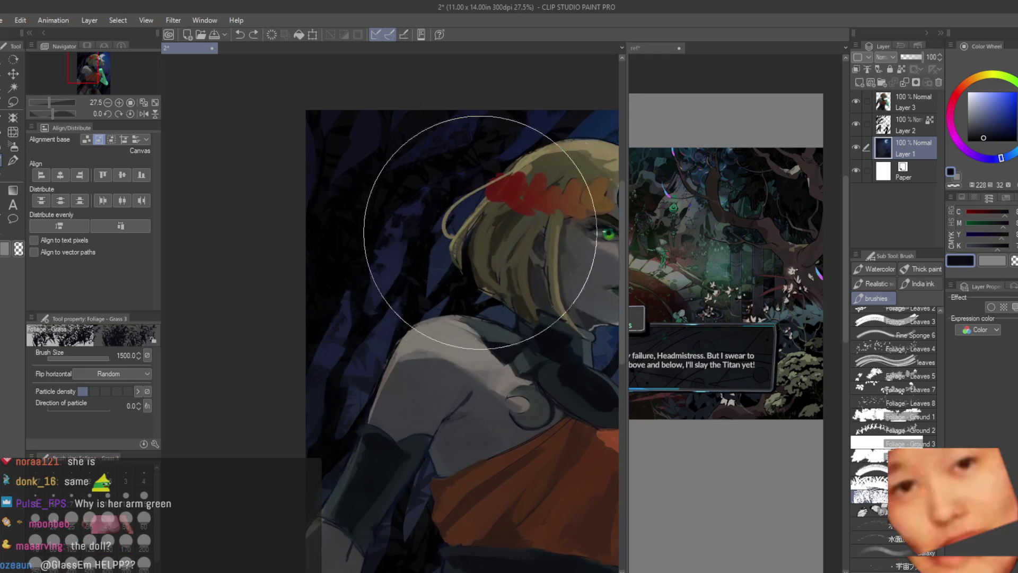
pyautogui.scroll(-4, 409, 193)
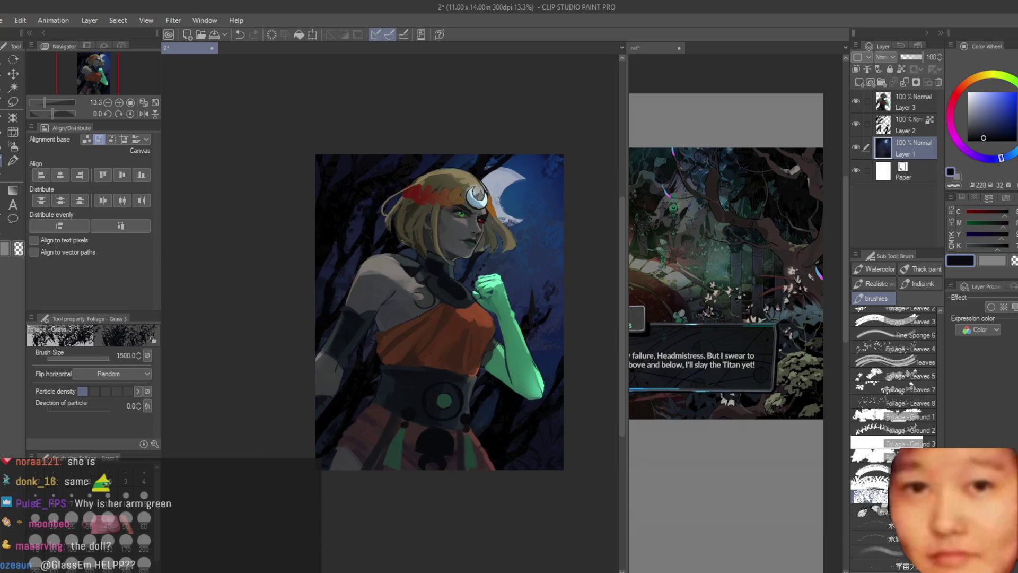
pyautogui.scroll(-2, 893, 437)
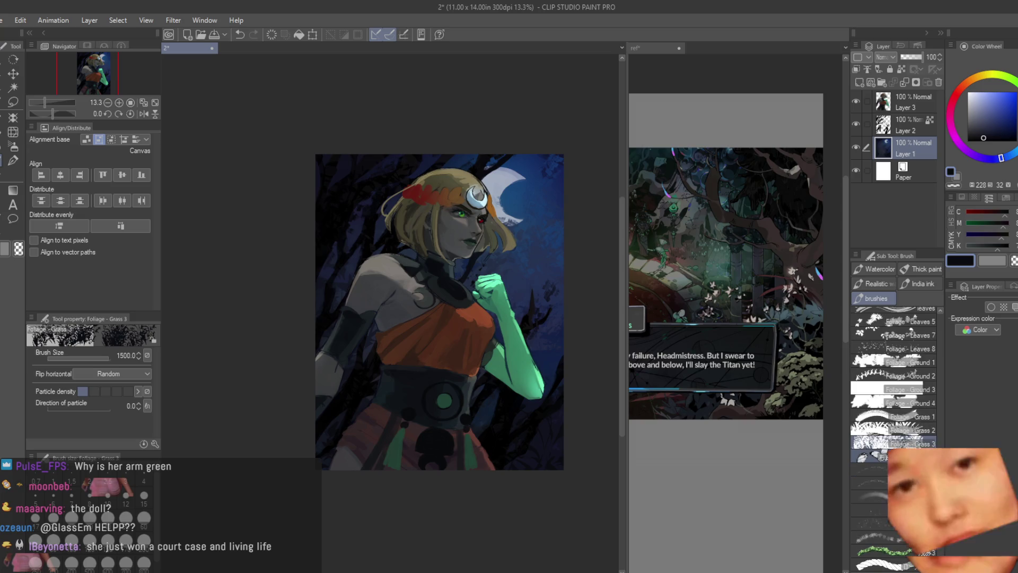
pyautogui.scroll(2, 893, 371)
# Paint leafy foliage over the background with the Foliage - Leaves 7 brush at size 800
pyautogui.click(896, 376)
pyautogui.scroll(3, 341, 264)
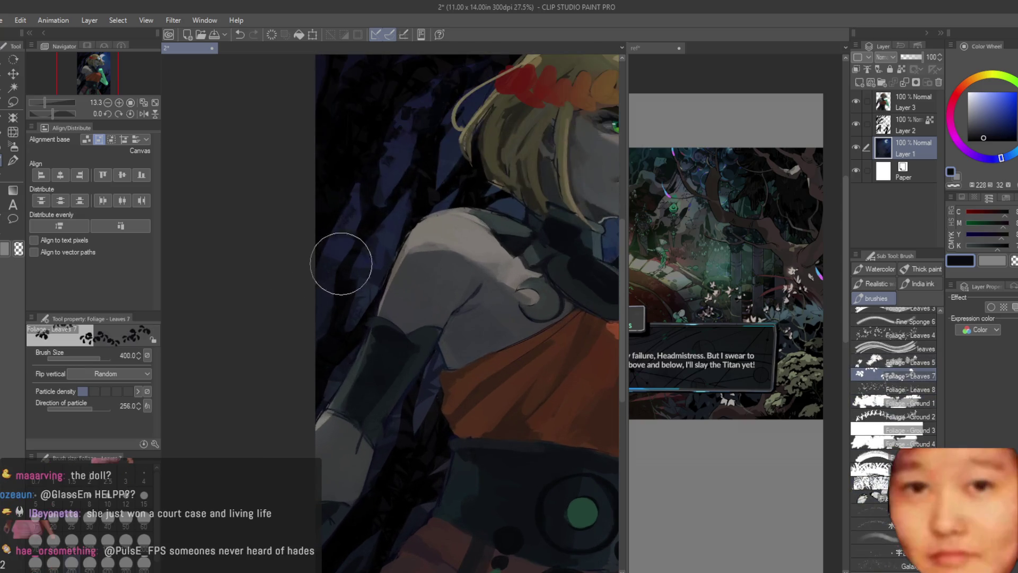
pyautogui.press(']')
pyautogui.press(']')
pyautogui.press(']')
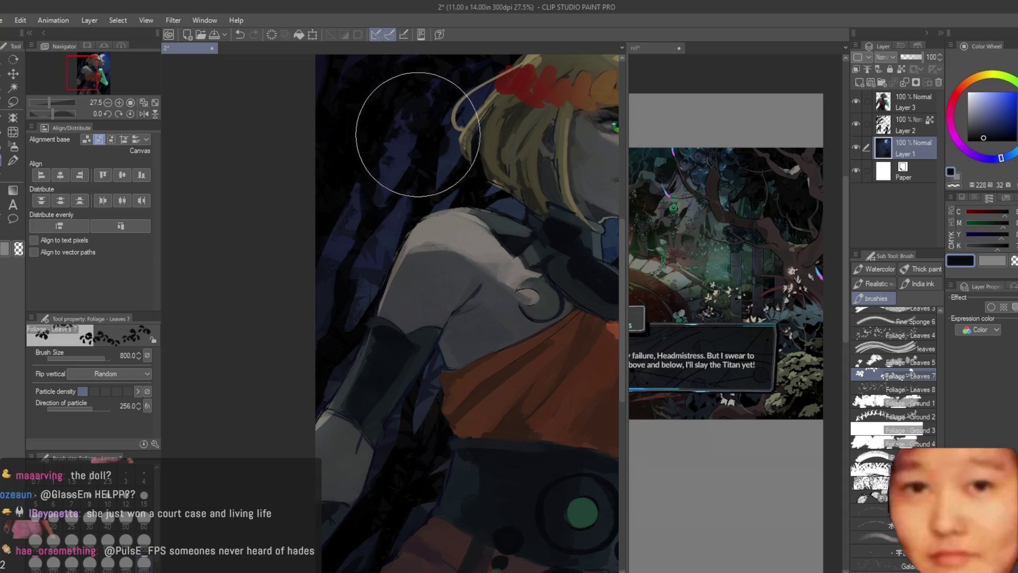
pyautogui.scroll(-2, 545, 212)
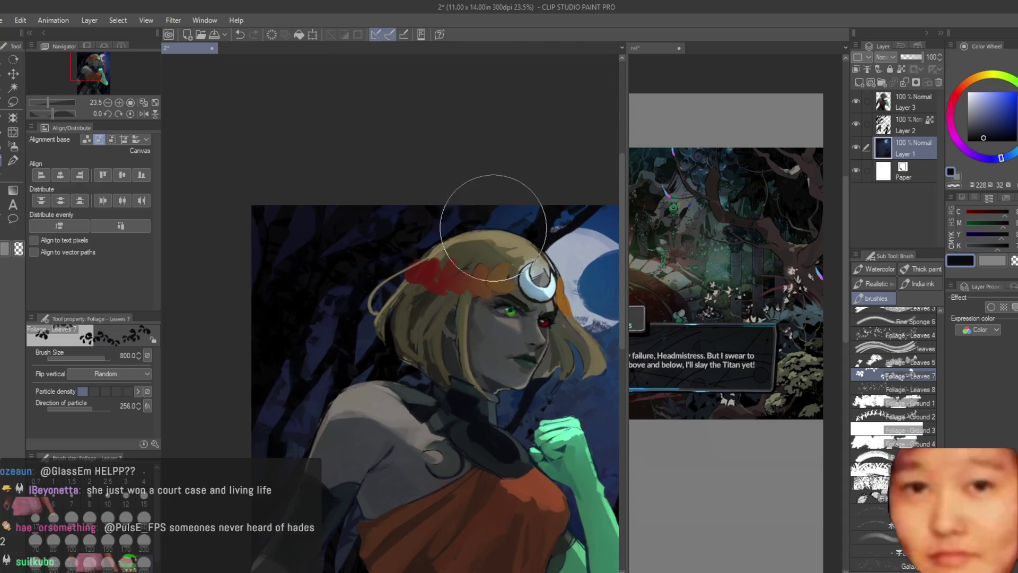
pyautogui.scroll(-2, 575, 235)
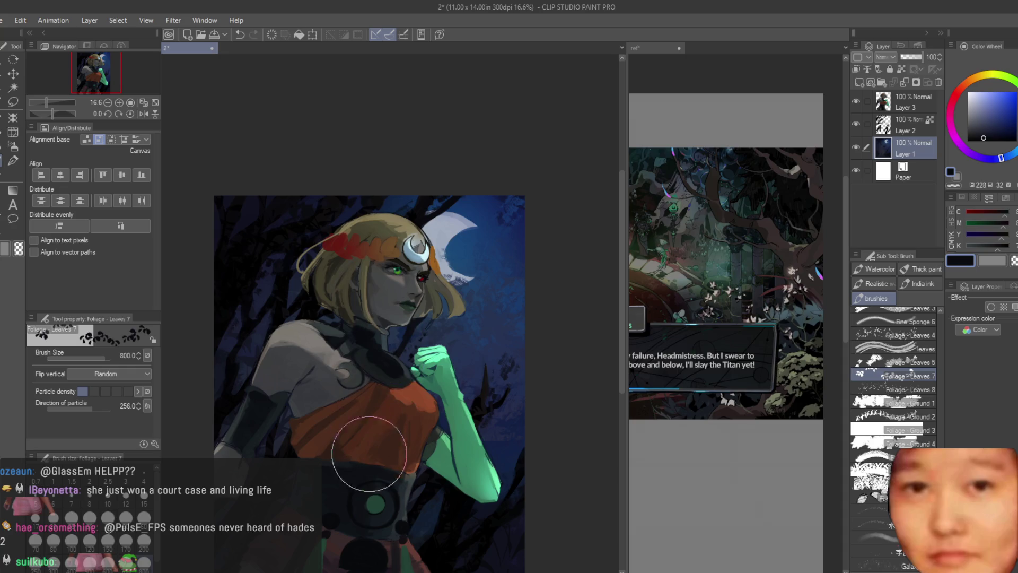
pyautogui.scroll(1, 431, 550)
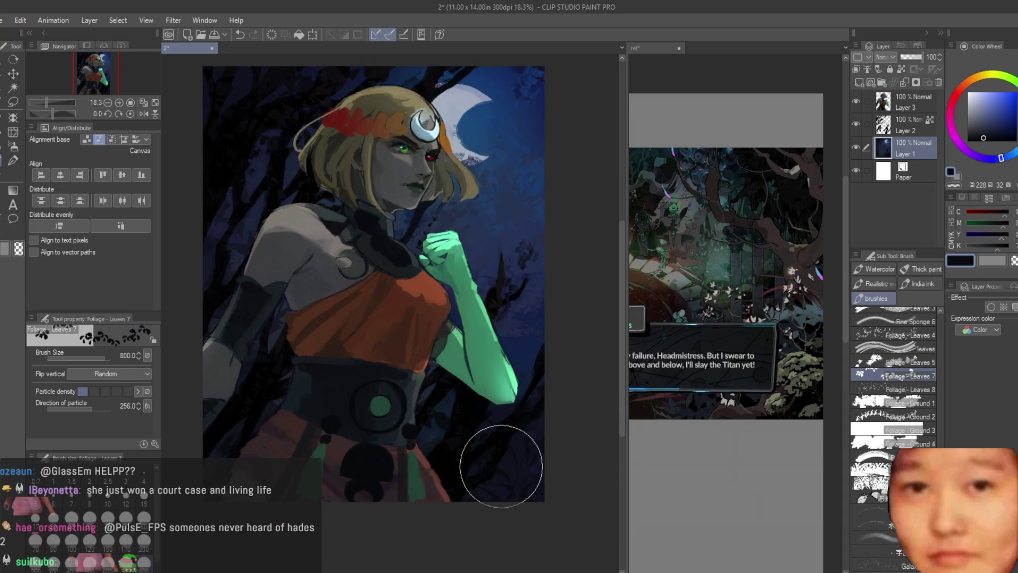
pyautogui.moveTo(546, 415); pyautogui.dragTo(538, 274)
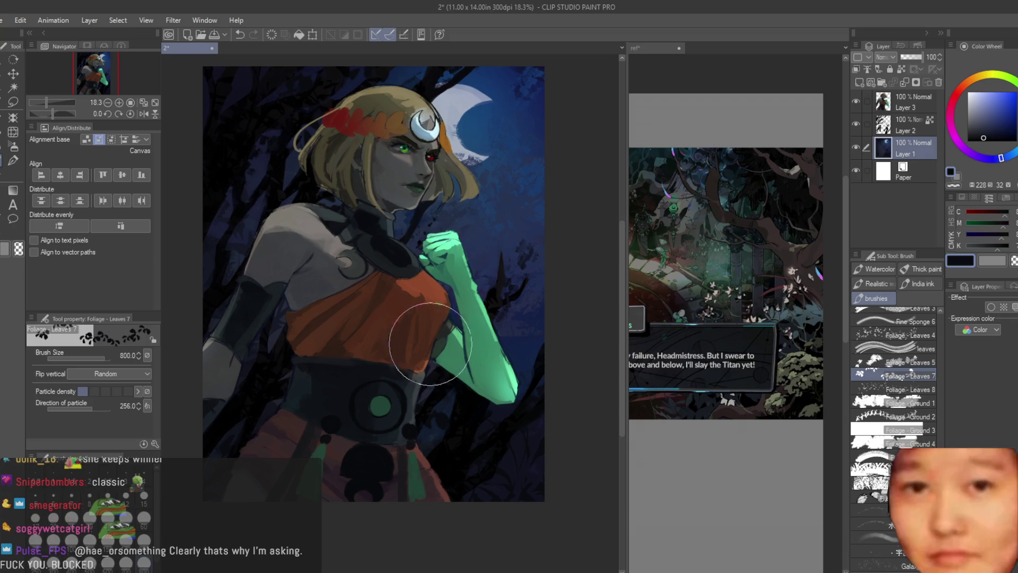
# Flip the canvas view, save the painting, and hide Layer 2 to compare
pyautogui.scroll(-3, 477, 276)
pyautogui.scroll(2, 515, 255)
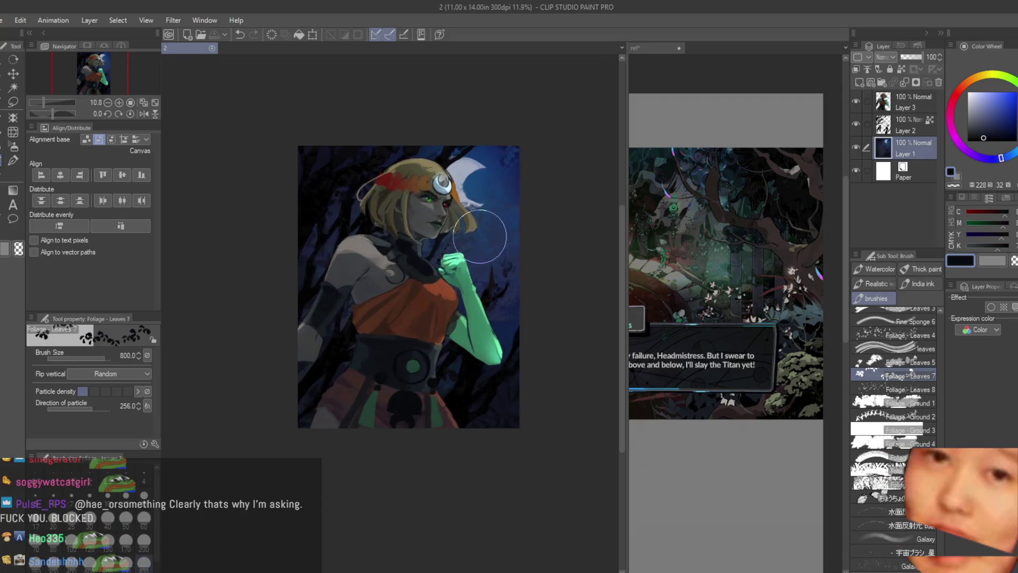
pyautogui.press('h')
pyautogui.press('h')
pyautogui.hotkey('ctrl', 's')
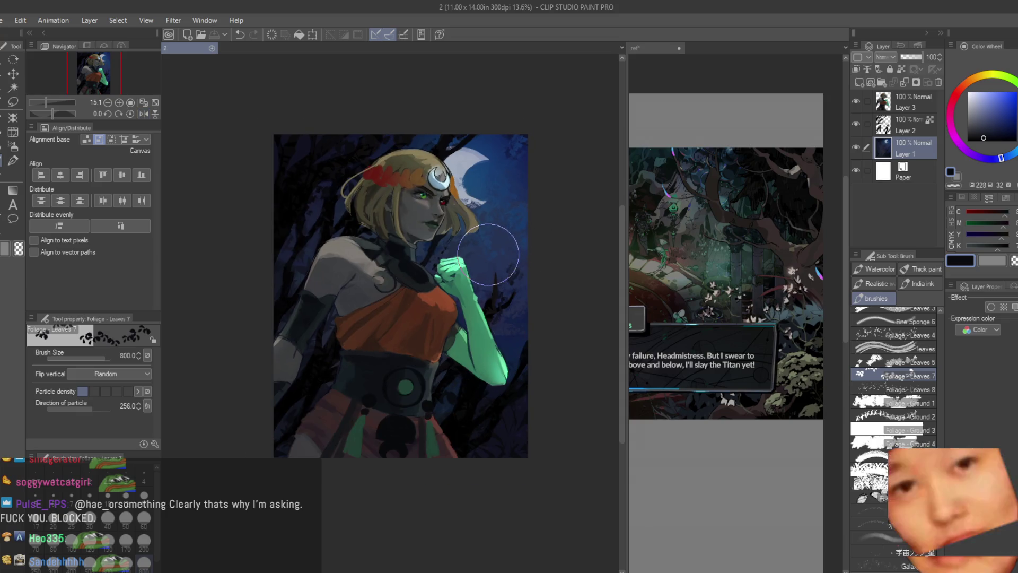
pyautogui.scroll(1, 490, 238)
pyautogui.click(856, 123)
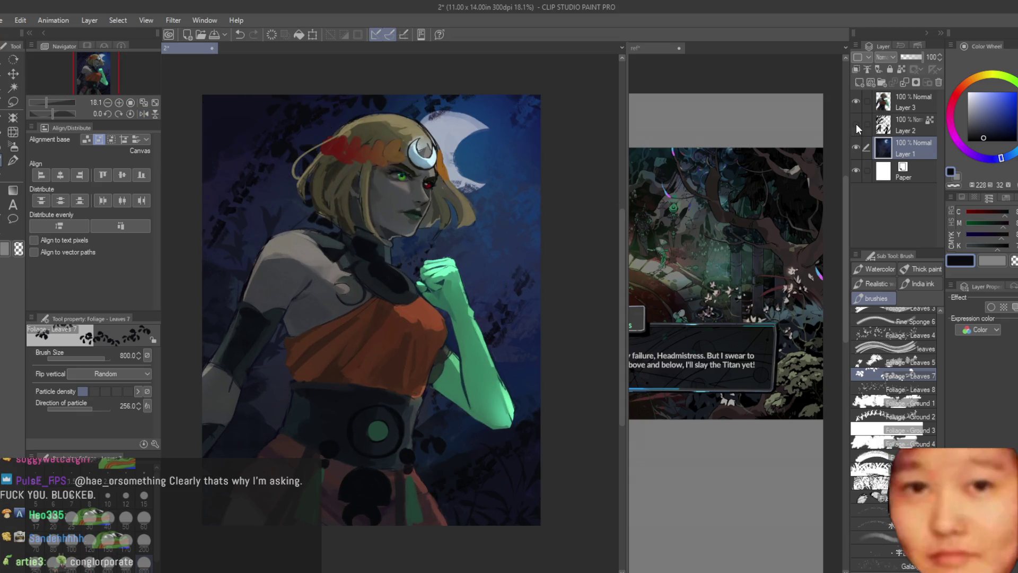
# Show Layer 2 again and merge it down into Layer 1
pyautogui.click(856, 123)
pyautogui.click(914, 125)
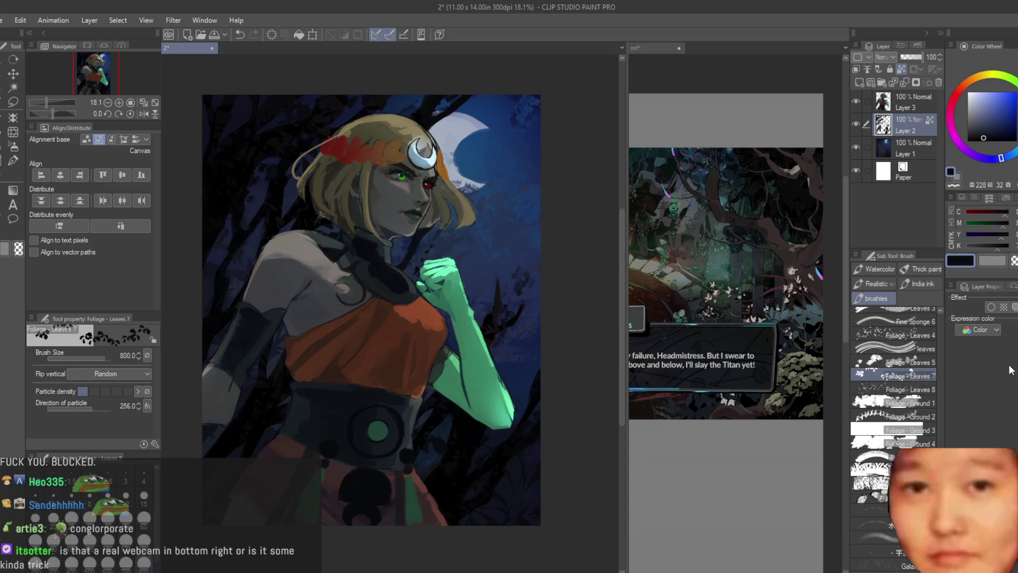
pyautogui.hotkey('ctrl', 'e')
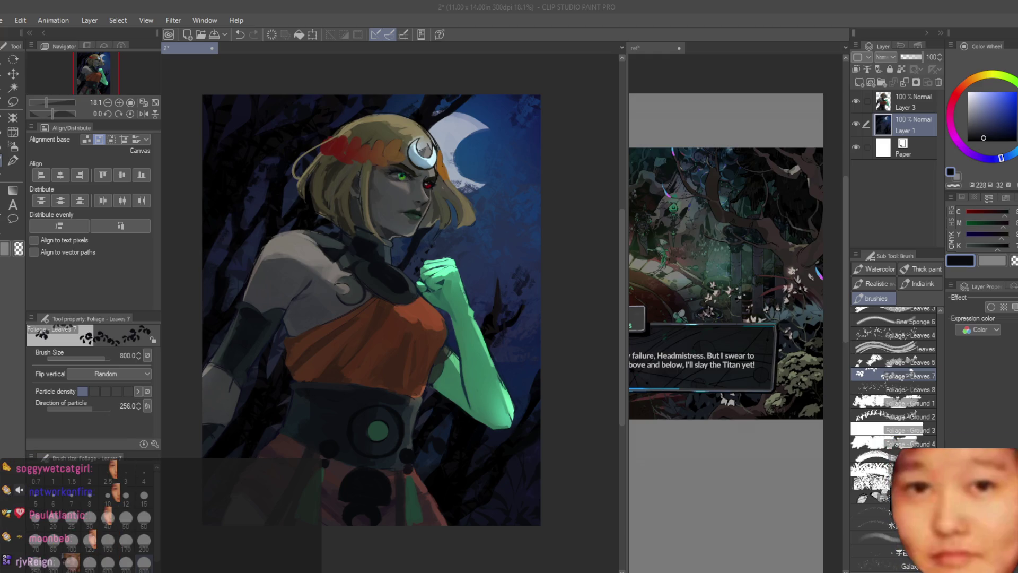
# Save the painting and switch to the ref document with the 3D figure
pyautogui.hotkey('alt', 'Tab')
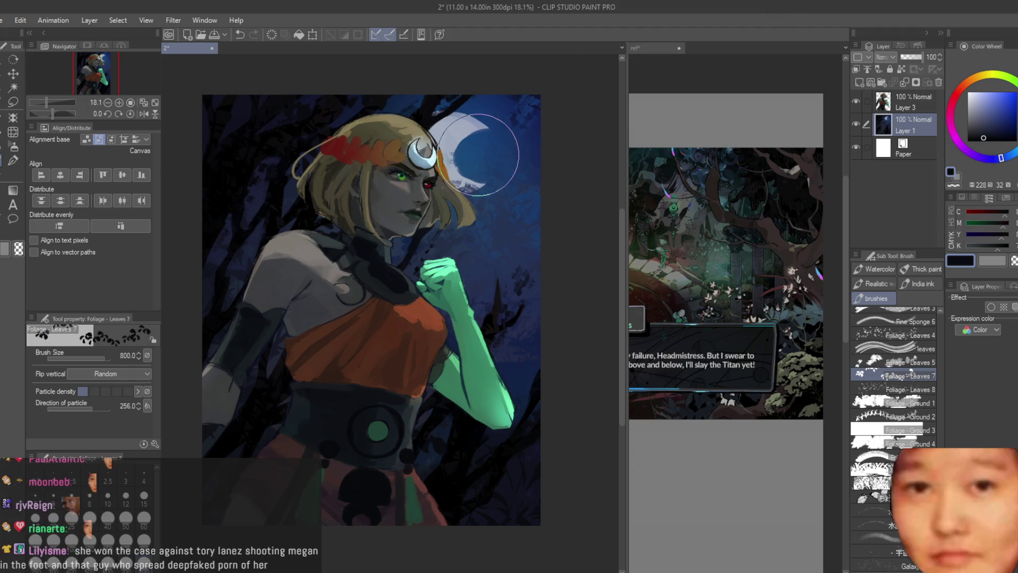
pyautogui.hotkey('ctrl', 's')
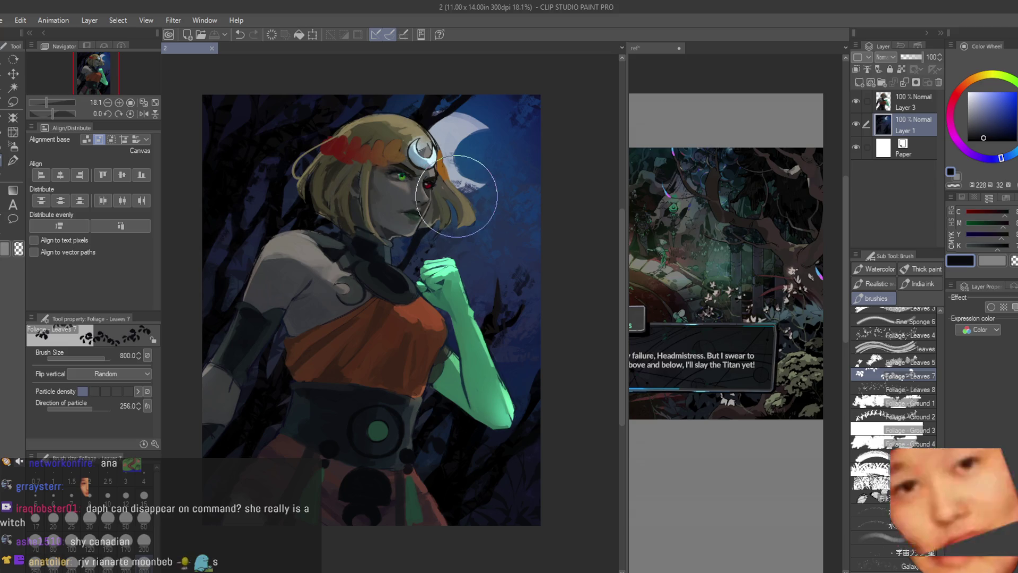
pyautogui.scroll(-2, 511, 171)
pyautogui.hotkey('ctrl', 'Tab')
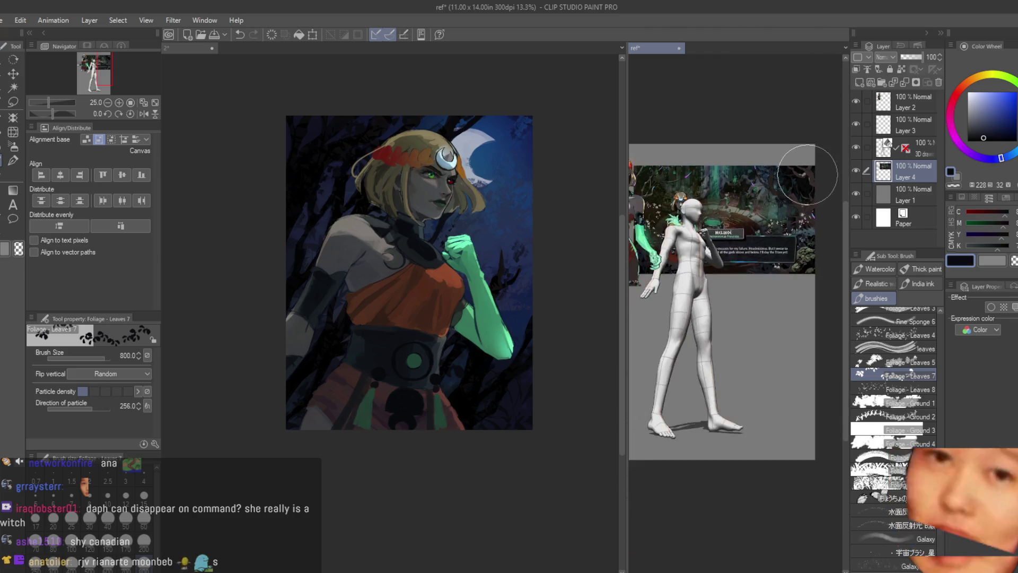
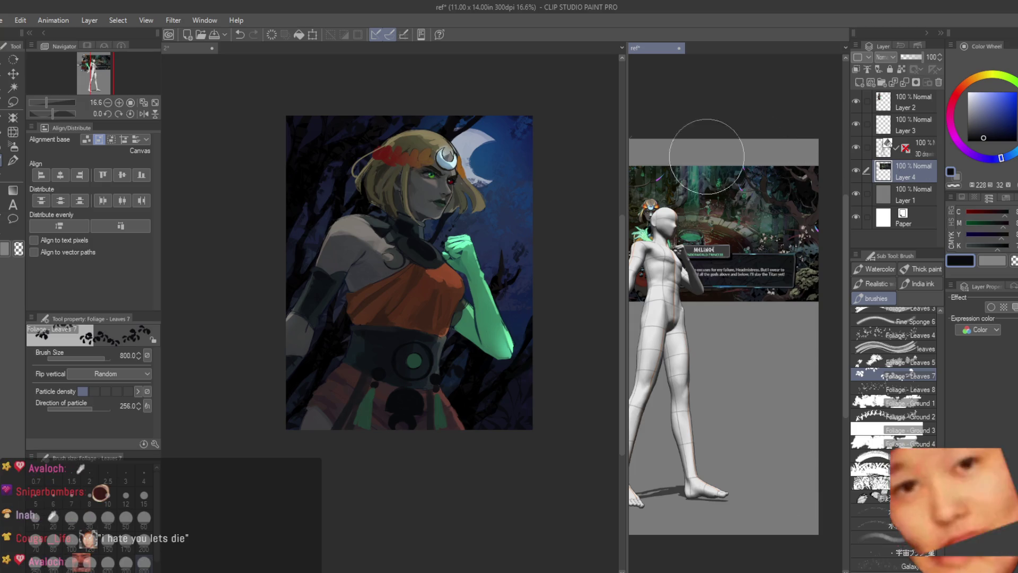
# Switch to the Soft airbrush and add a new empty layer above the painting
pyautogui.scroll(2, 546, 145)
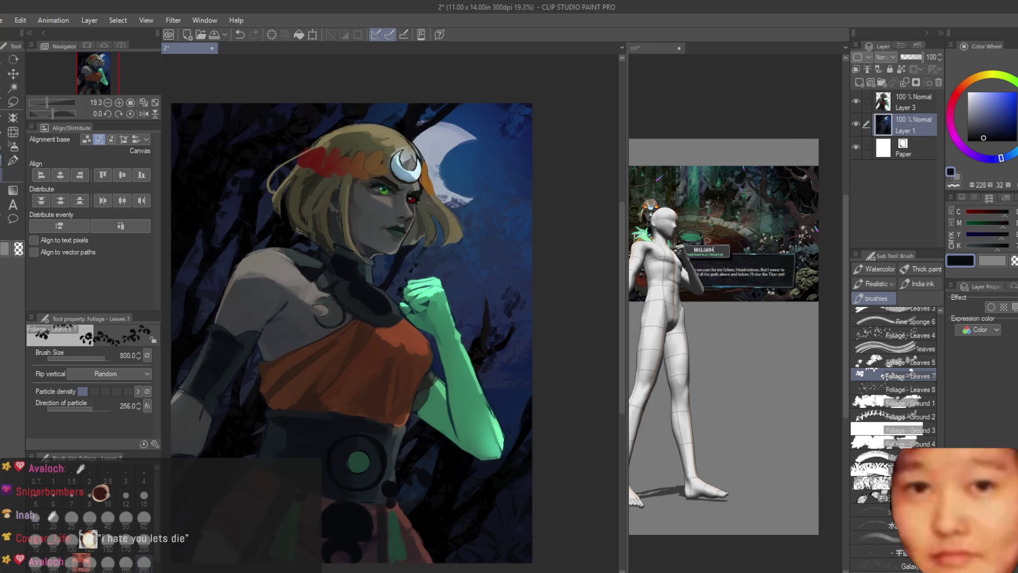
pyautogui.click(13, 146)
pyautogui.scroll(3, 454, 141)
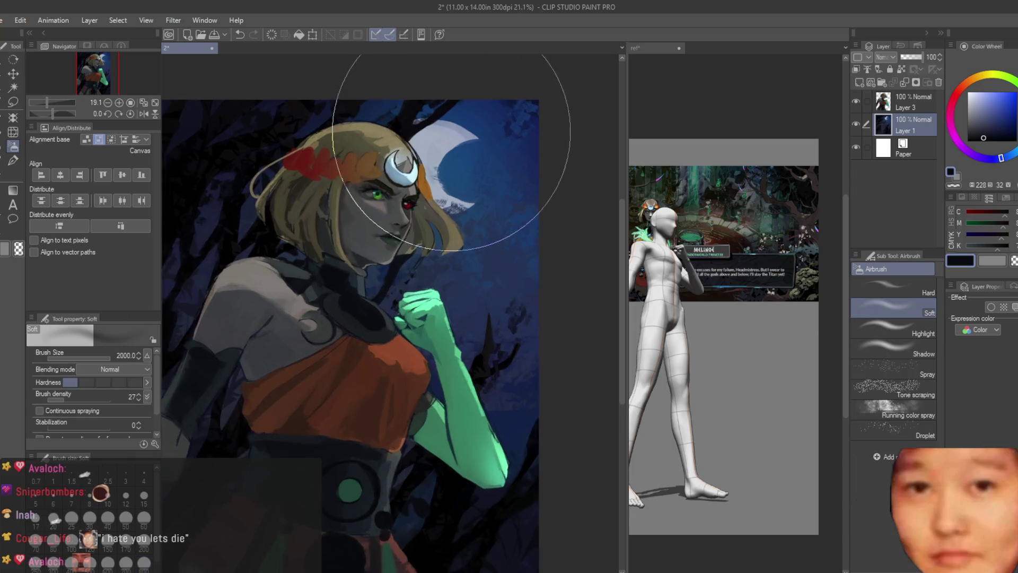
pyautogui.click(859, 83)
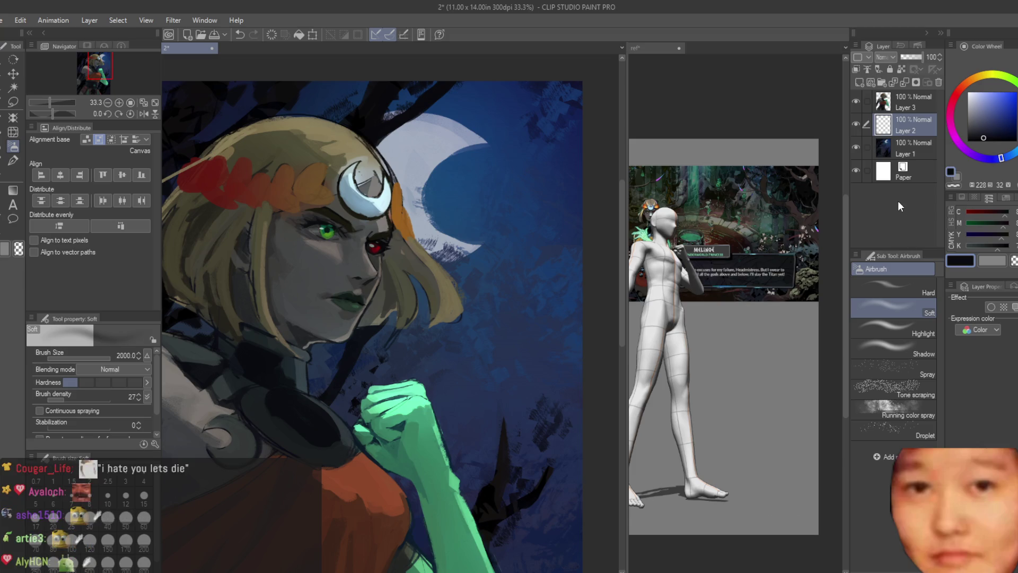
# Pick a brighter blue and airbrush a soft glow around the crescent moon and hair
pyautogui.click(1006, 113)
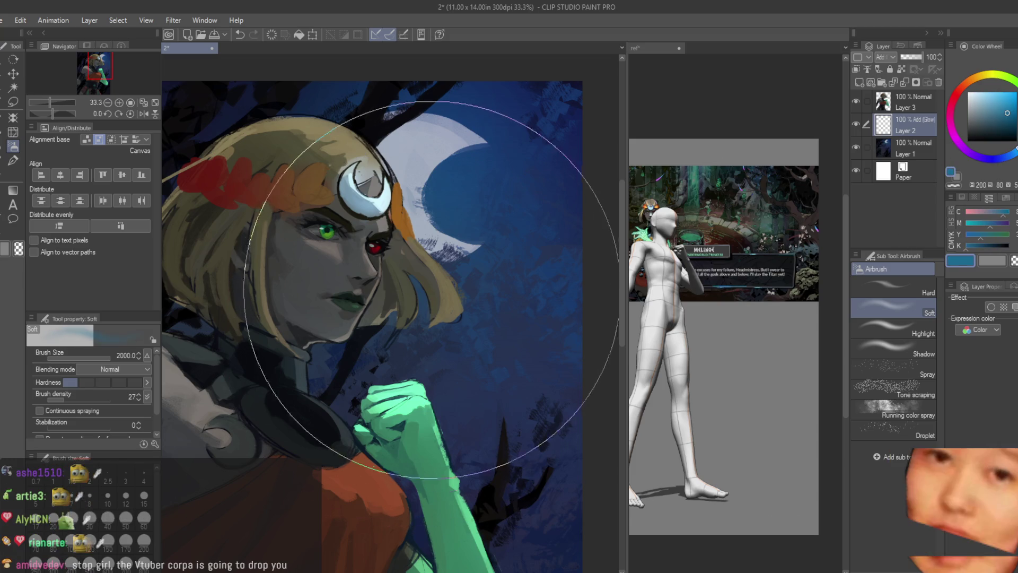
pyautogui.press('[')
pyautogui.press('[')
pyautogui.press('[')
pyautogui.moveTo(390, 201); pyautogui.dragTo(462, 96)
pyautogui.press('[')
pyautogui.press('[')
pyautogui.press('[')
pyautogui.moveTo(419, 212)
pyautogui.mouseDown()
pyautogui.moveTo(406, 170)
pyautogui.moveTo(439, 154)
pyautogui.moveTo(448, 200)
pyautogui.mouseUp()
pyautogui.scroll(-3, 528, 170)
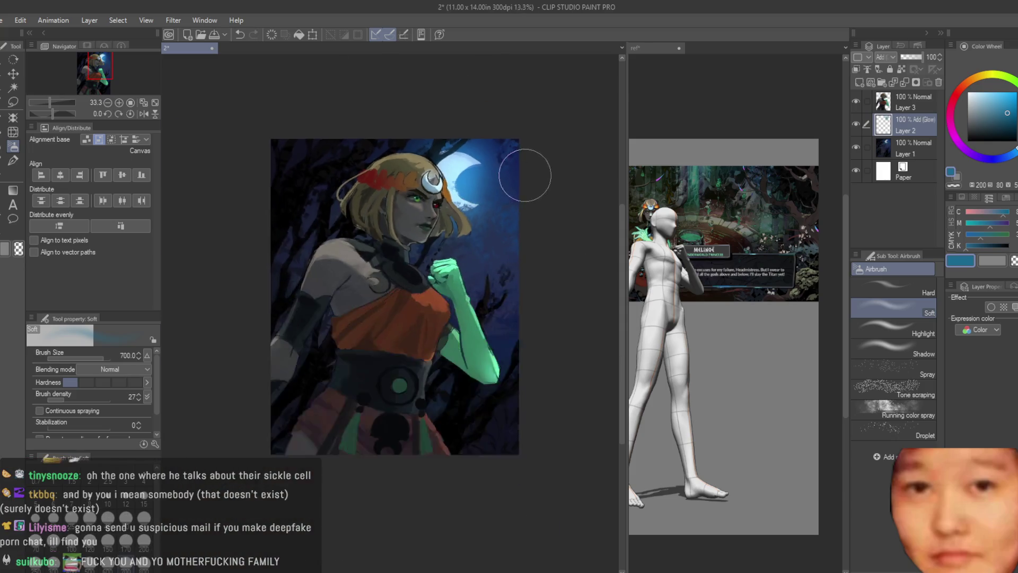
pyautogui.scroll(3, 538, 176)
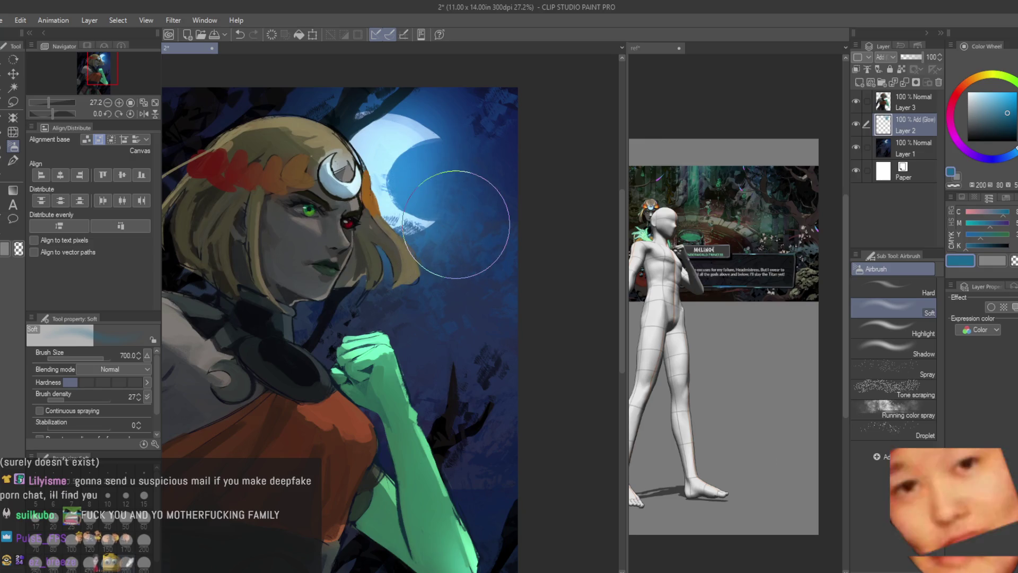
# Return to the painting brush at a smaller size and choose Dry Texture 3
pyautogui.press('b')
pyautogui.scroll(1, 439, 136)
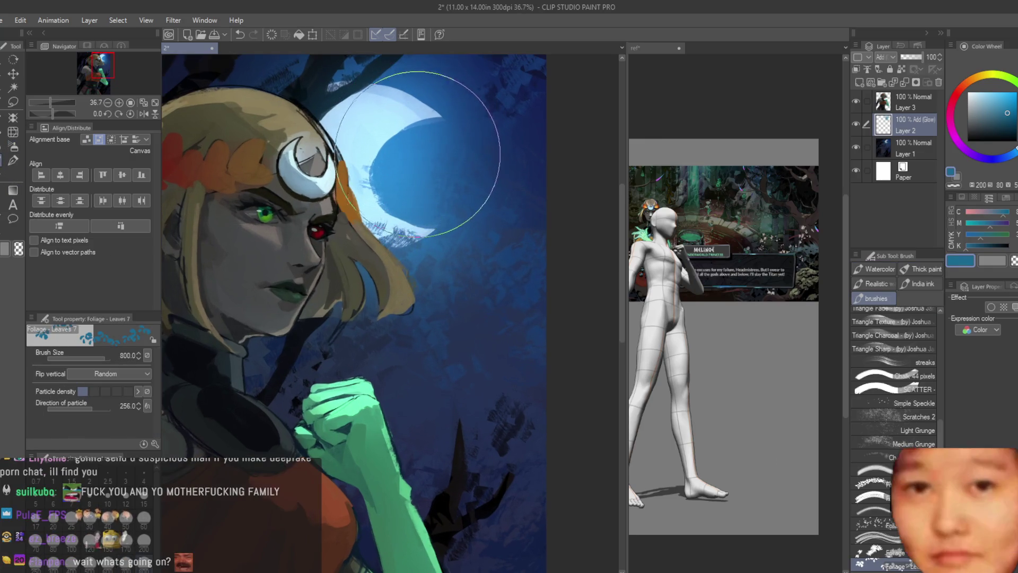
pyautogui.press('[')
pyautogui.press('[')
pyautogui.press('[')
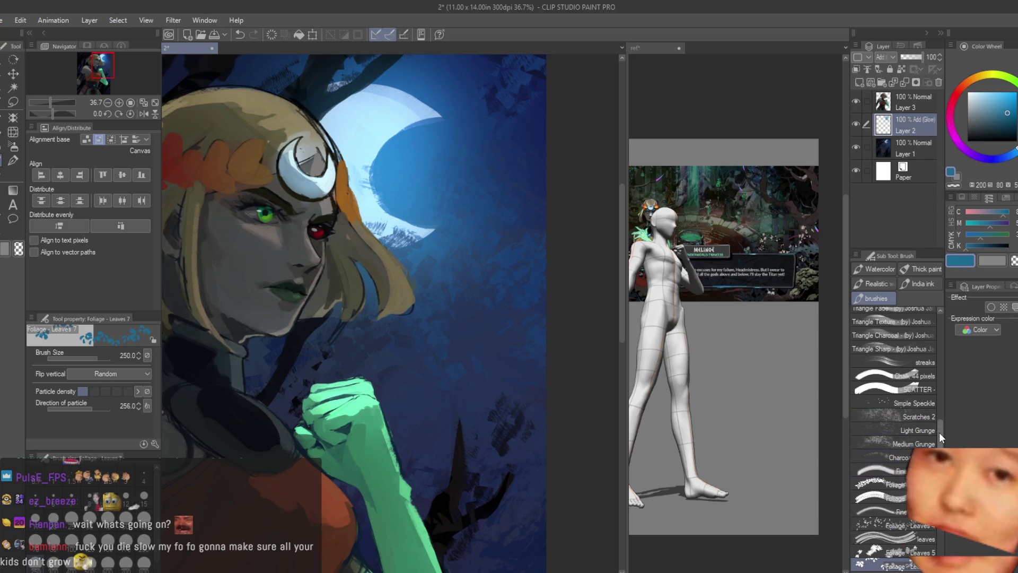
pyautogui.scroll(5, 942, 381)
pyautogui.click(912, 366)
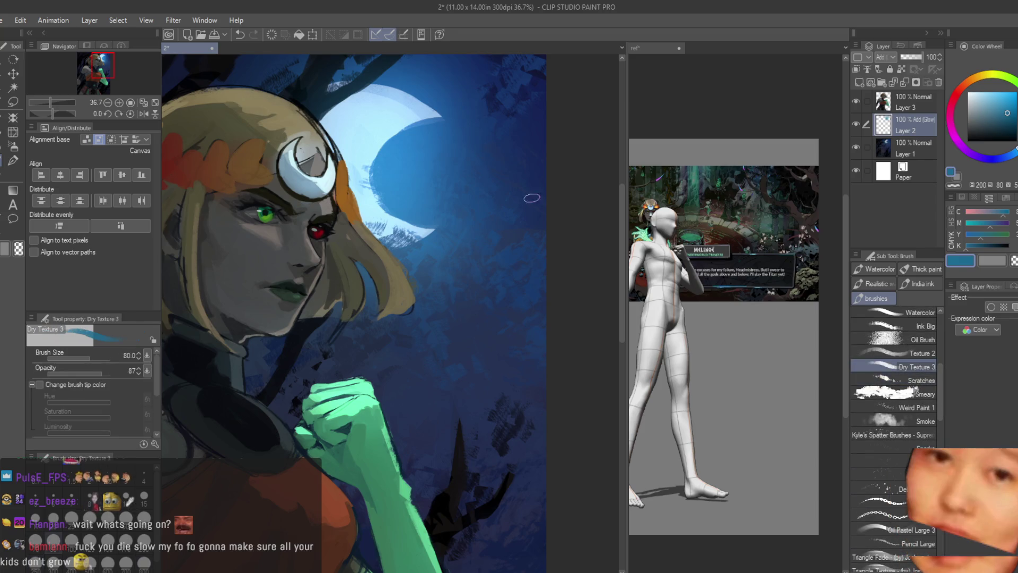
# Shrink the Dry Texture brush and undo stray strokes in the sky beside the fist
pyautogui.press('[')
pyautogui.press('[')
pyautogui.hotkey('ctrl', 'z')
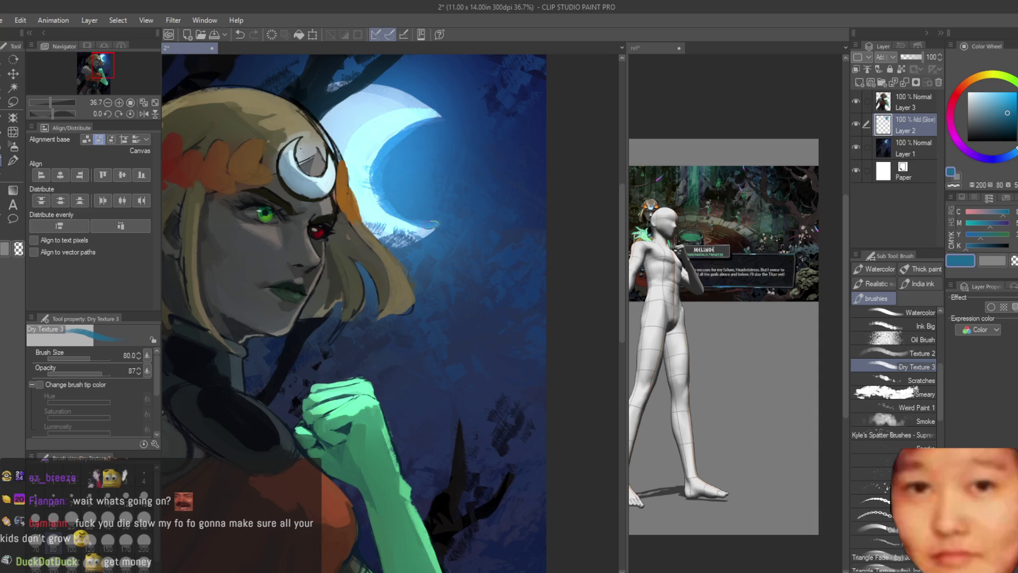
pyautogui.scroll(-5, 522, 315)
pyautogui.scroll(5, 483, 157)
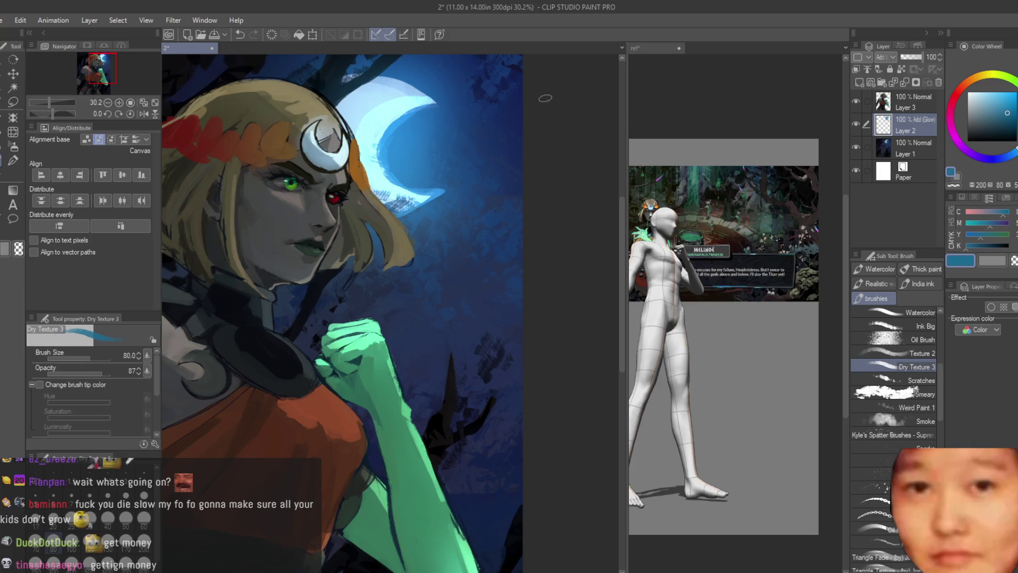
pyautogui.scroll(-1, 467, 341)
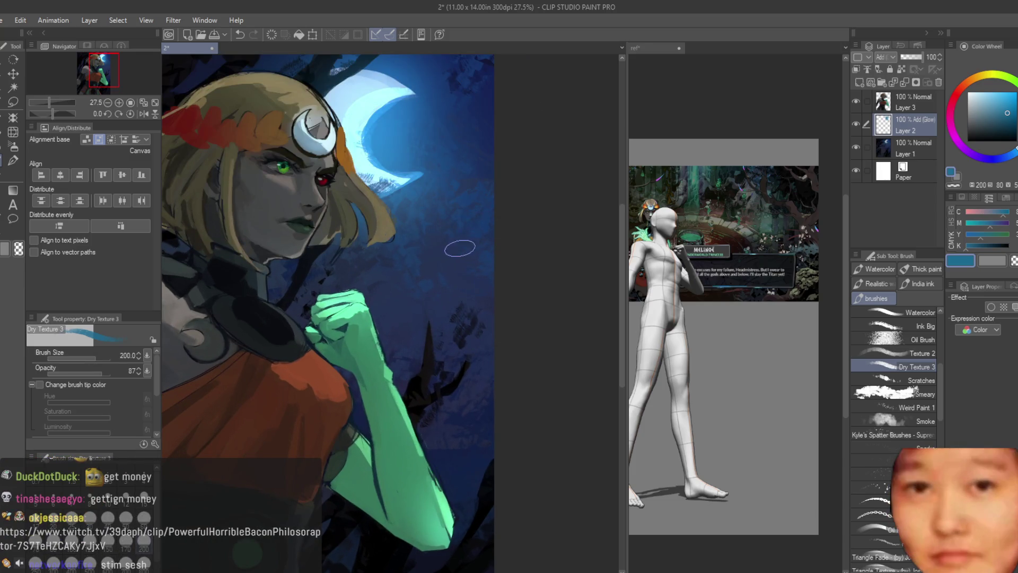
pyautogui.press('[')
pyautogui.hotkey('ctrl', 'z')
# Pick a very dark navy and work textured cloud strokes, undoing a stray one
pyautogui.keyDown('alt'); pyautogui.click(504, 264); pyautogui.keyUp('alt')
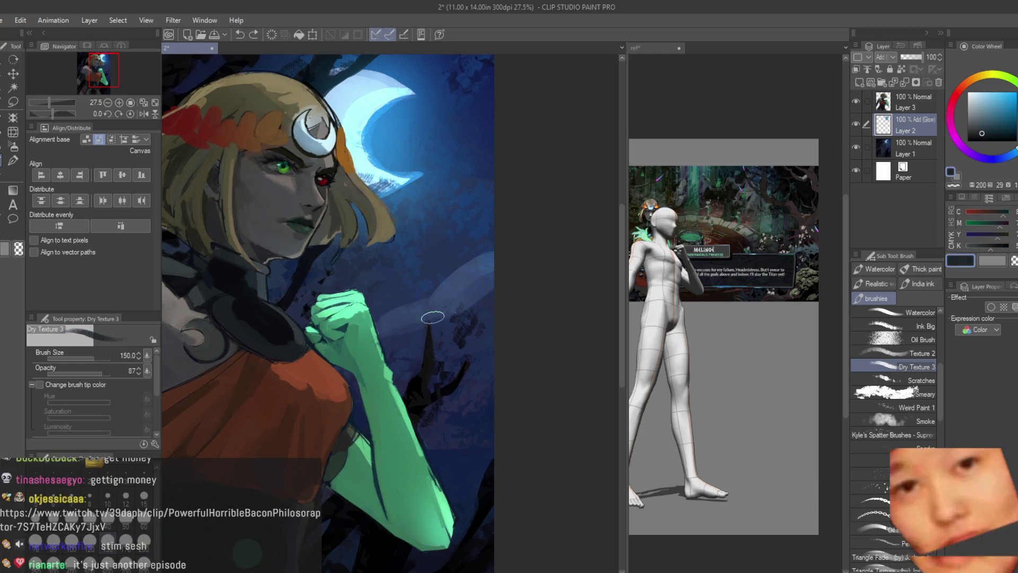
pyautogui.scroll(-3, 505, 334)
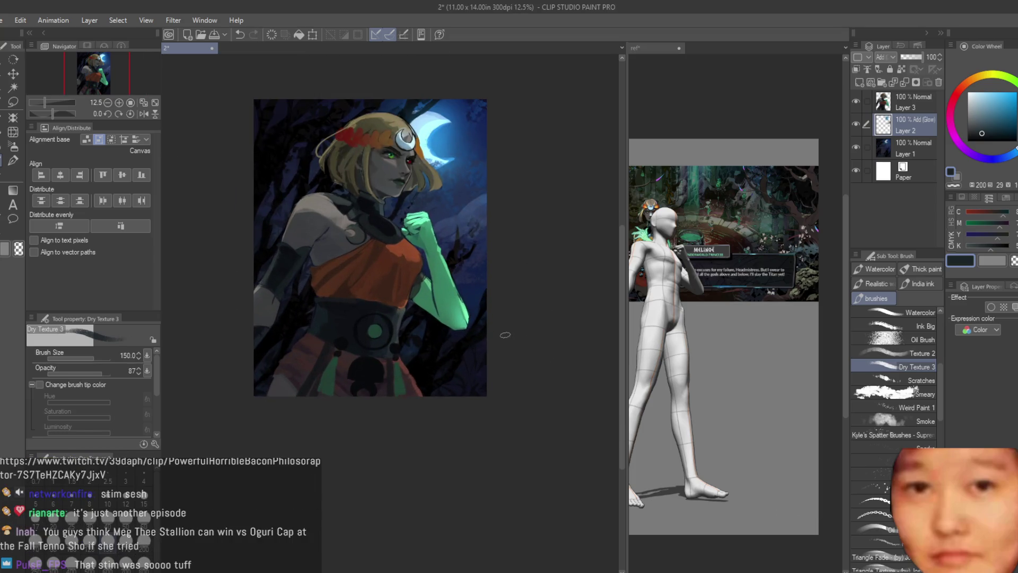
pyautogui.press('[')
pyautogui.hotkey('ctrl', 'z')
pyautogui.scroll(2, 484, 183)
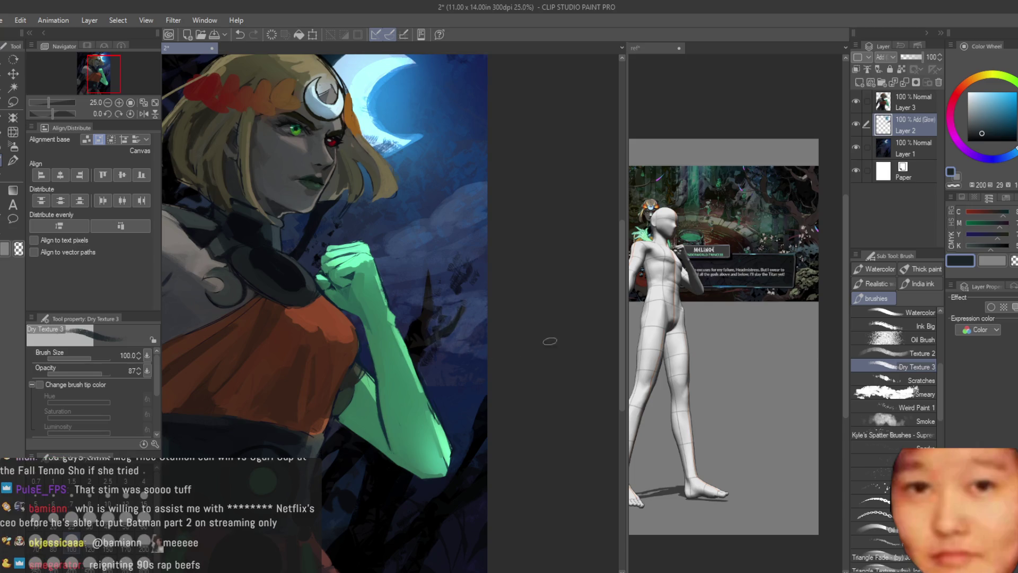
# Zoom out and mirror the view to check the whole composition
pyautogui.hotkey('ctrl', '-')
pyautogui.hotkey('ctrl', '-')
pyautogui.hotkey('ctrl', '-')
pyautogui.press('h')
pyautogui.press('h')
pyautogui.hotkey('ctrl', '+')
pyautogui.hotkey('ctrl', '+')
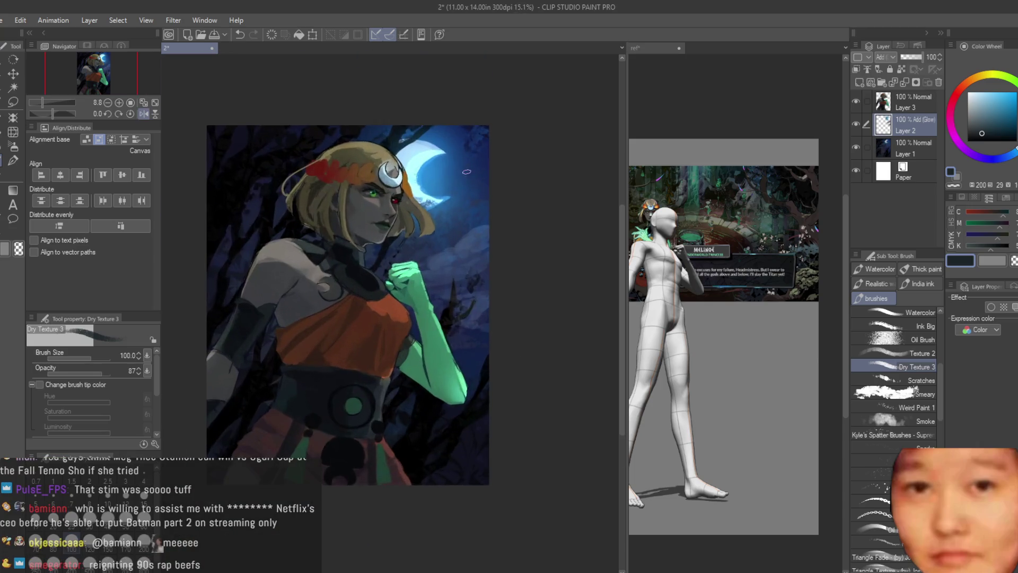
# Make the airbrush much smaller, then go back to the Dry Texture 3 brush
pyautogui.press('b')
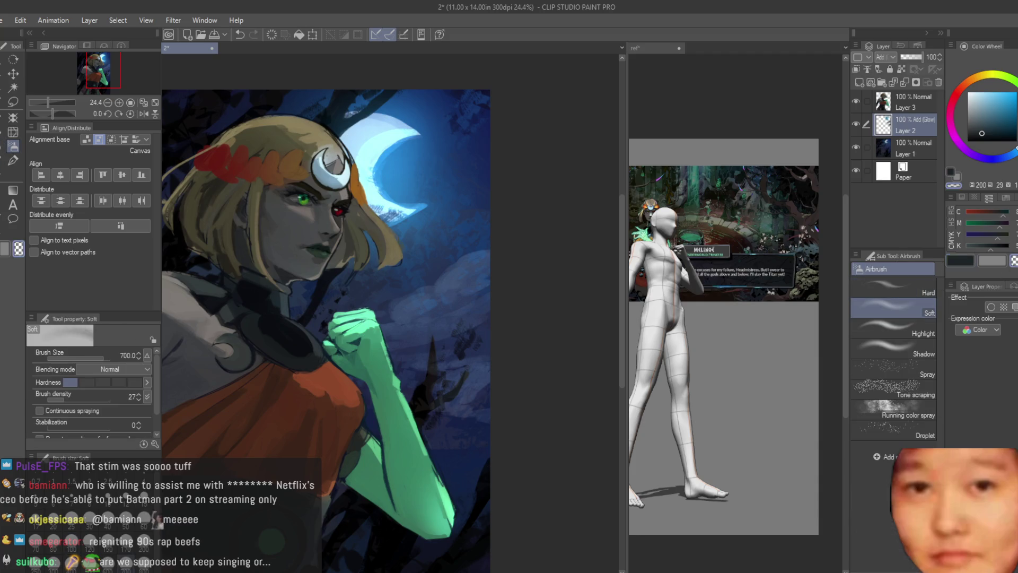
pyautogui.scroll(1, 480, 318)
pyautogui.press('[')
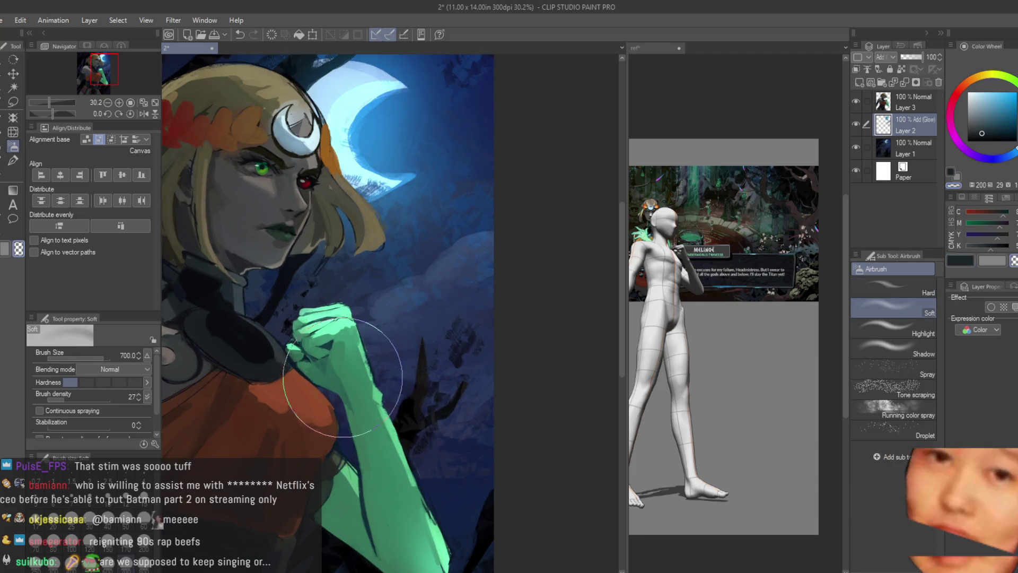
pyautogui.press('[')
pyautogui.press('[')
pyautogui.press('[')
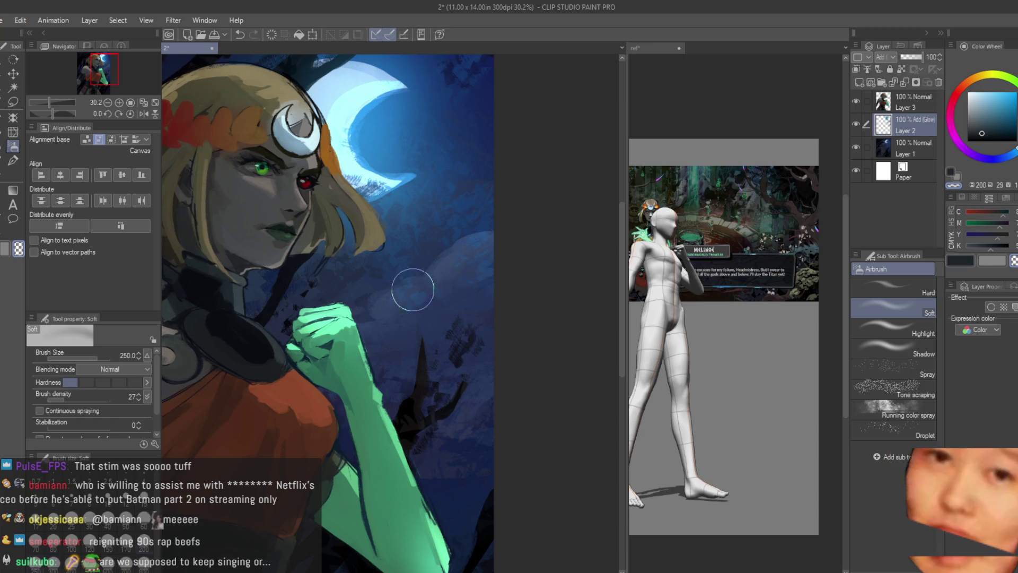
pyautogui.click(12, 160)
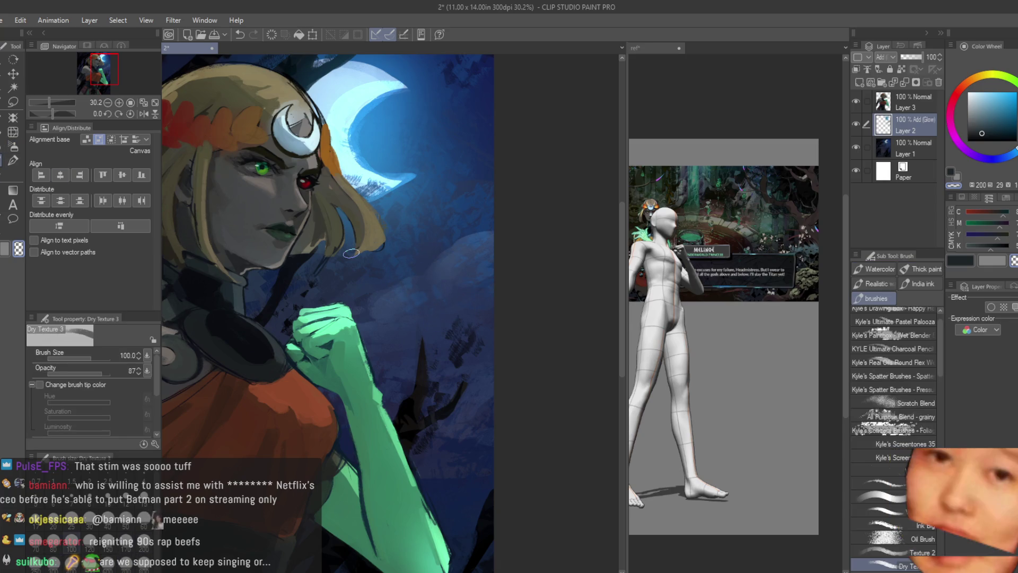
pyautogui.scroll(1, 440, 273)
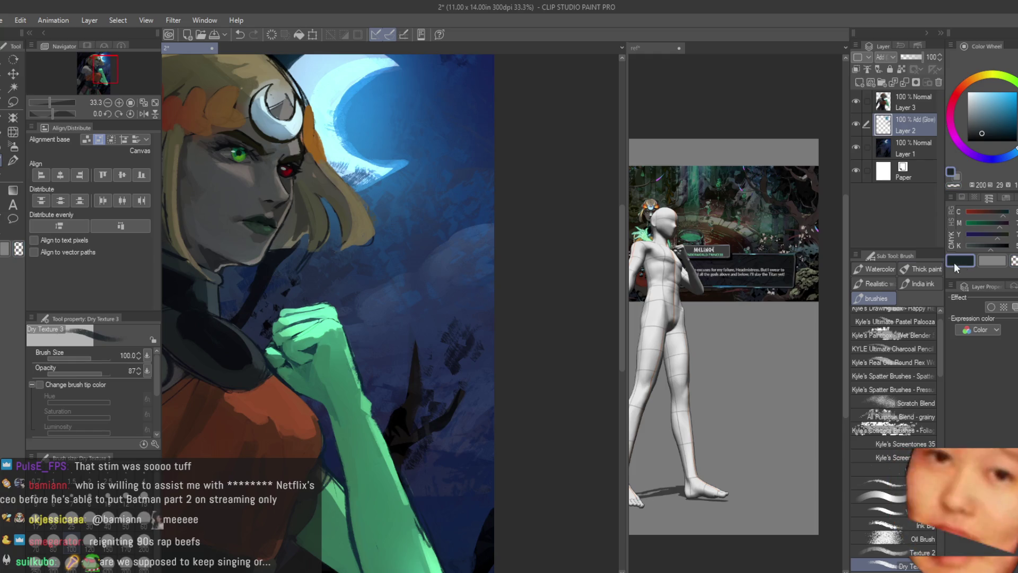
pyautogui.scroll(1, 447, 255)
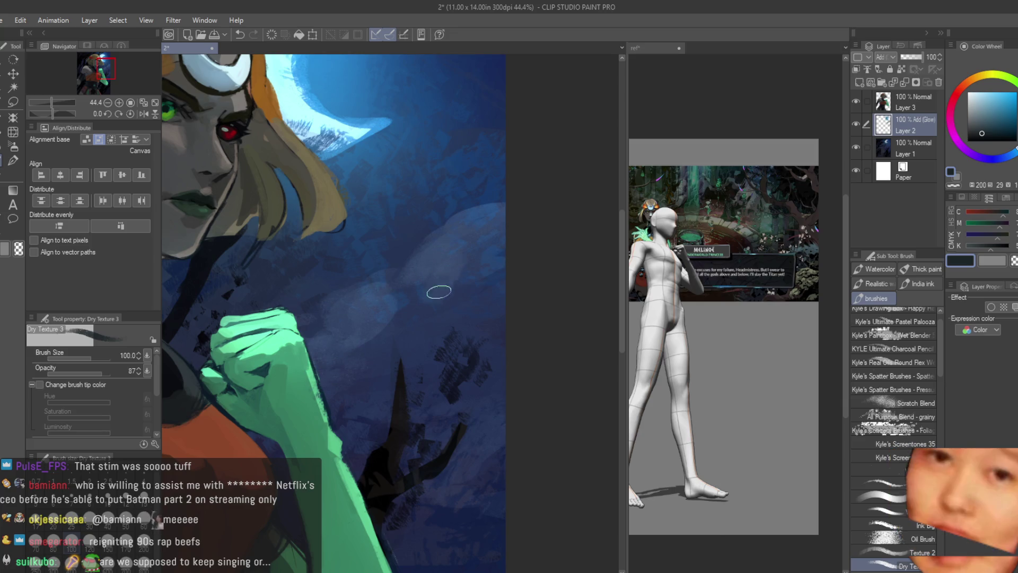
pyautogui.scroll(-1, 445, 217)
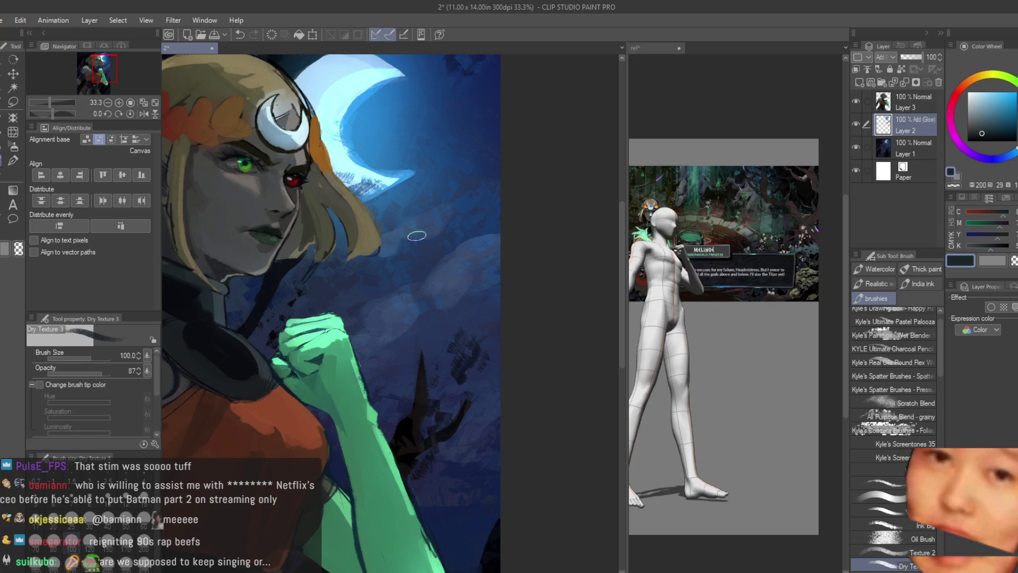
# Erase patches of glow in the sky beside the face using transparent colour
pyautogui.press('c')
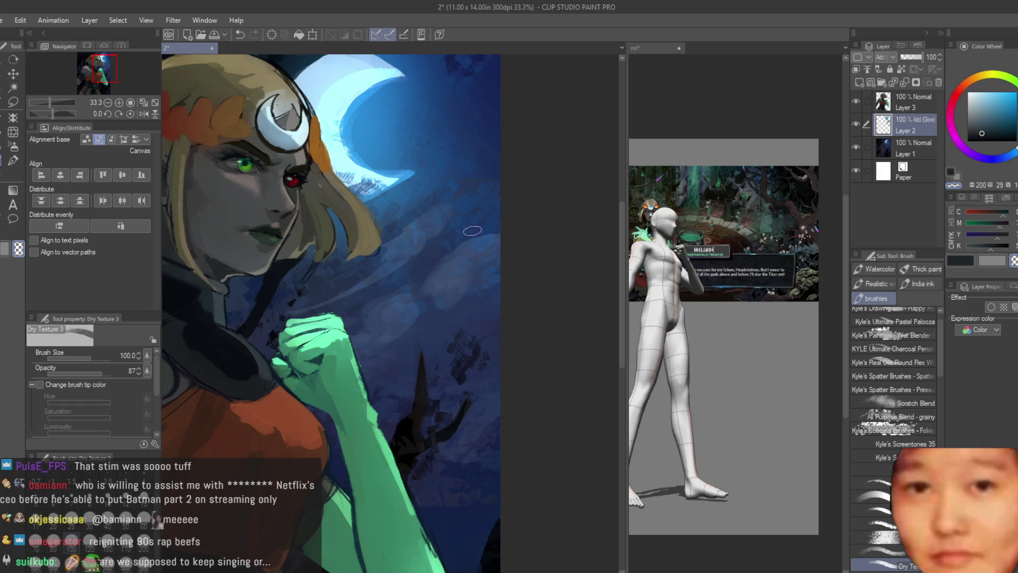
pyautogui.moveTo(469, 241); pyautogui.dragTo(427, 286)
pyautogui.press('[')
pyautogui.press('[')
pyautogui.press('[')
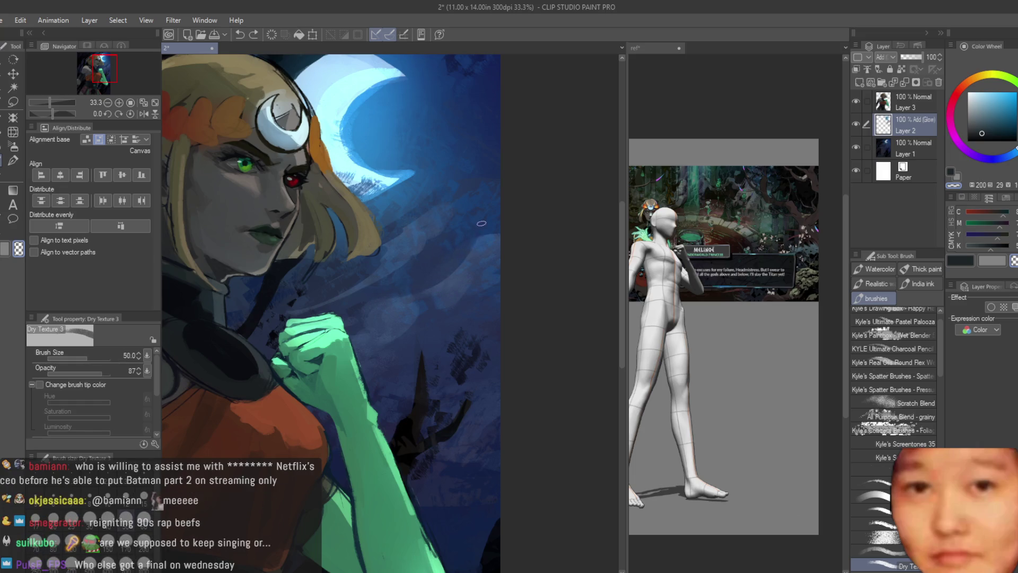
pyautogui.moveTo(504, 194); pyautogui.dragTo(463, 253)
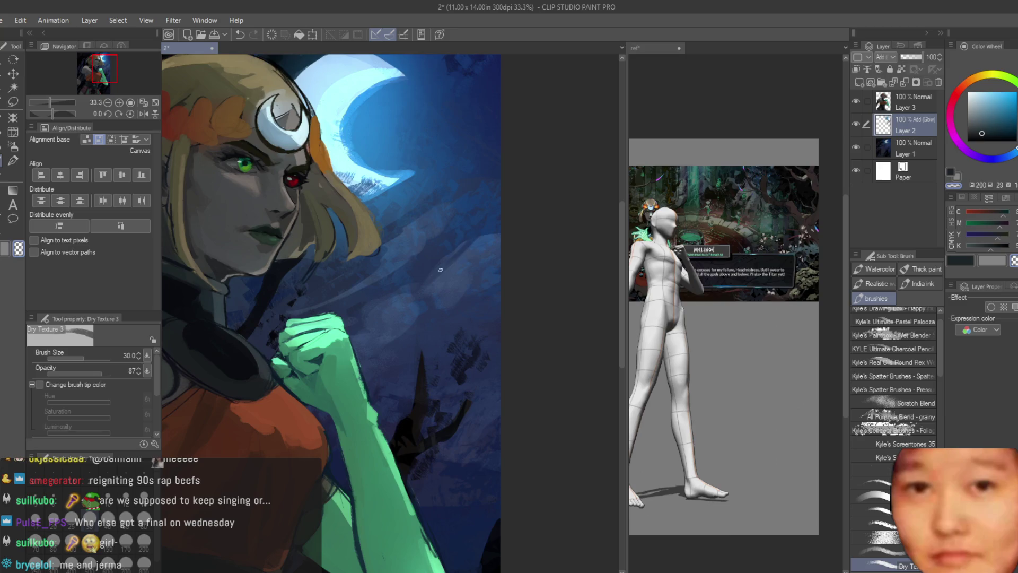
pyautogui.scroll(-5, 440, 269)
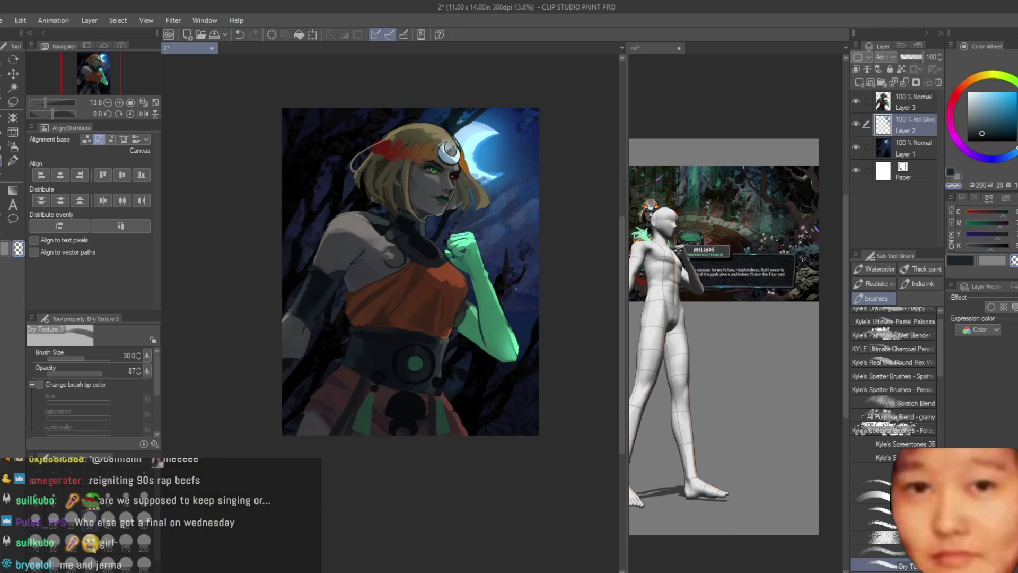
# Mirror the canvas view back and forth to check the composition
pyautogui.press('h')
pyautogui.press('h')
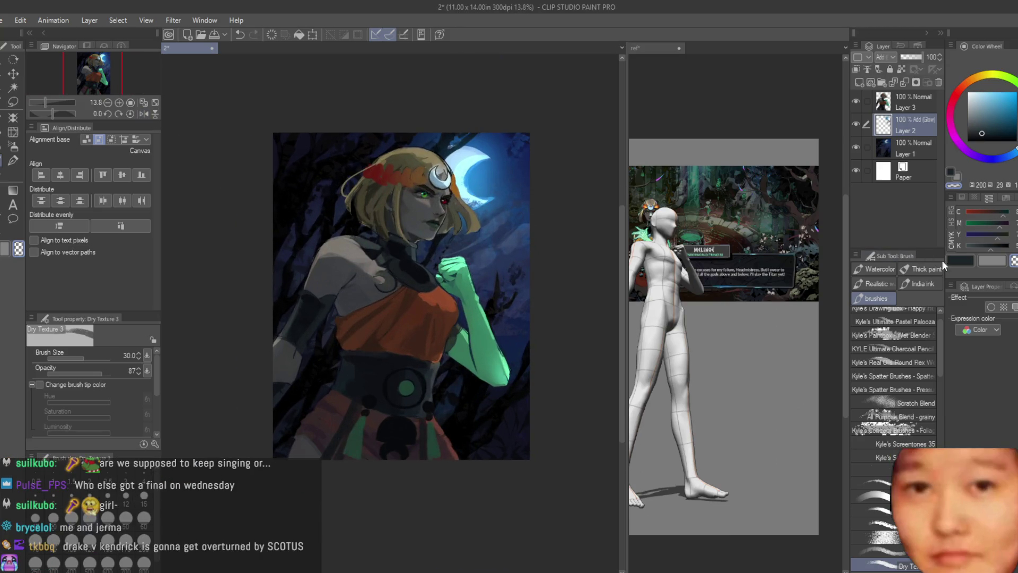
pyautogui.scroll(2, 456, 293)
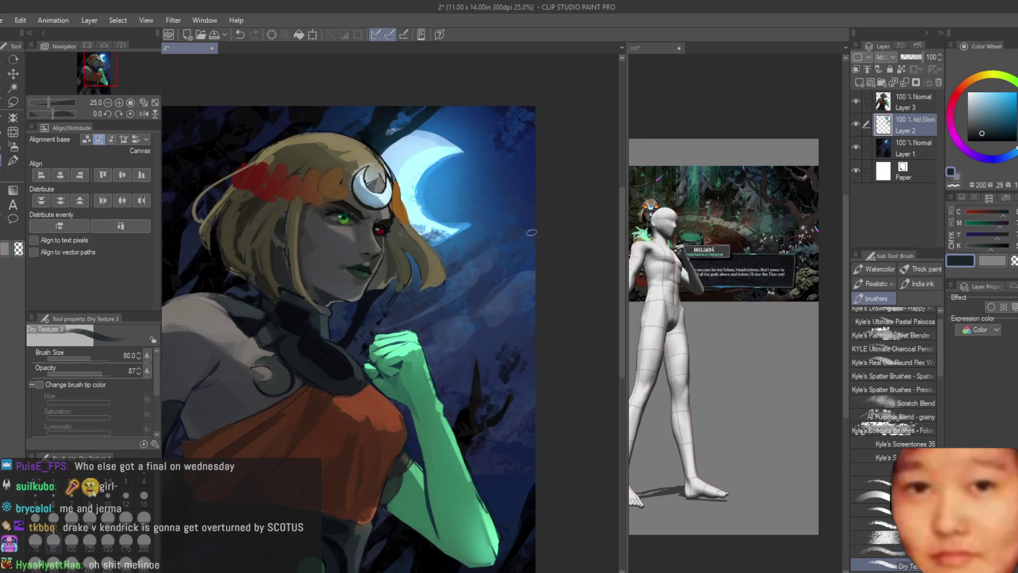
pyautogui.scroll(1, 502, 169)
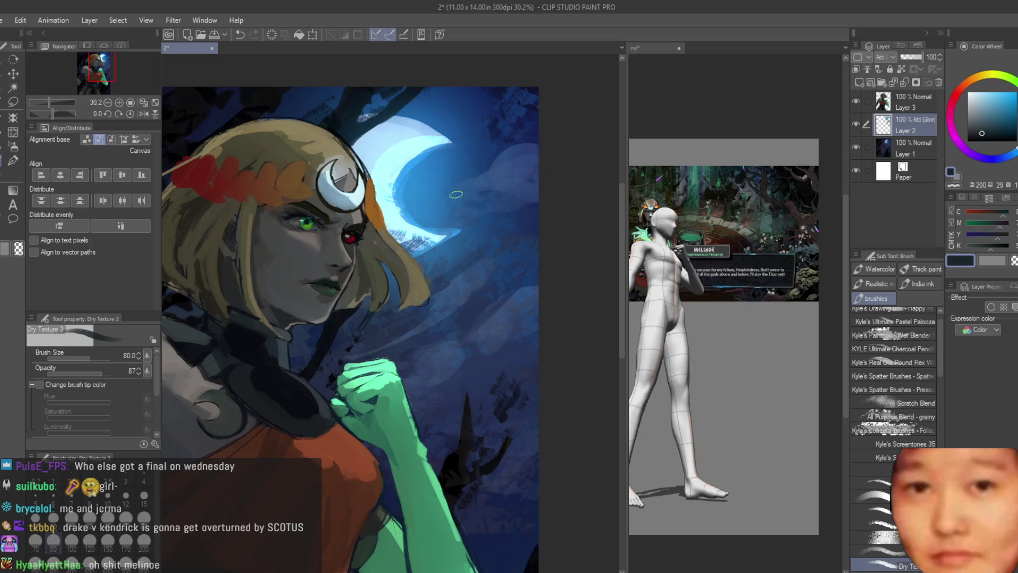
pyautogui.scroll(-5, 566, 162)
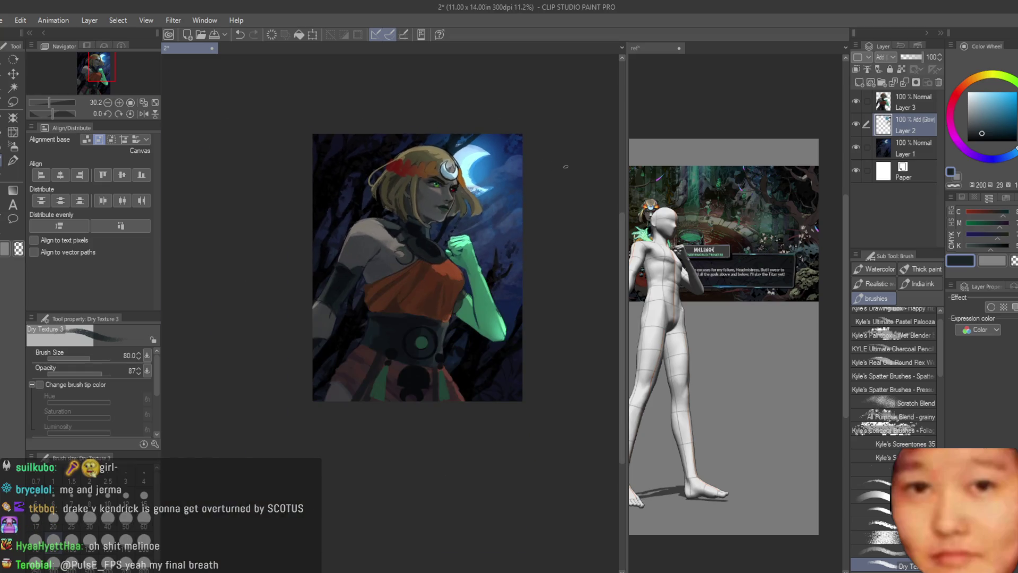
pyautogui.press('h')
pyautogui.press('h')
pyautogui.scroll(5, 468, 208)
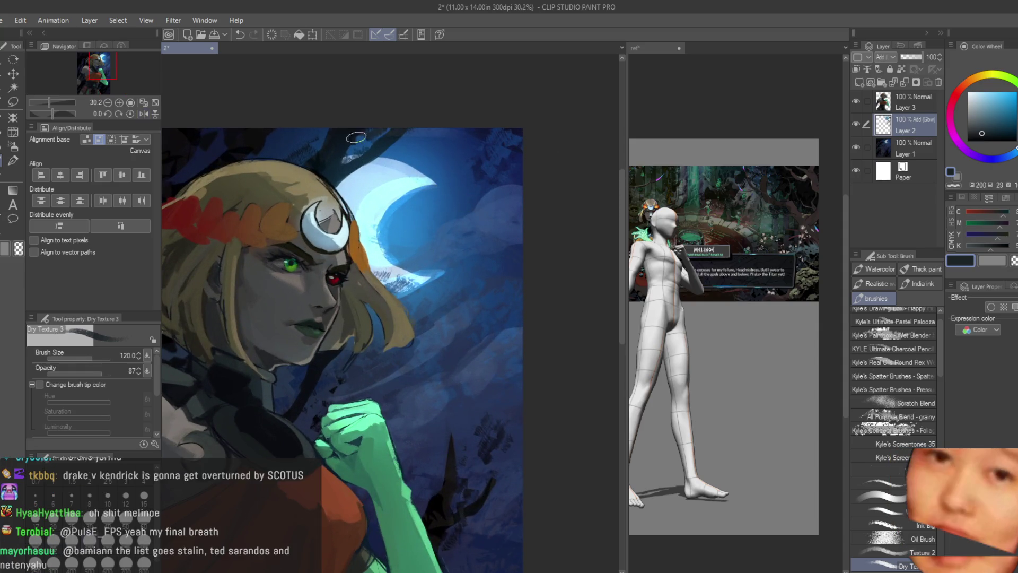
# Paint dark blue over the crescent moon's upper edge
pyautogui.moveTo(373, 167); pyautogui.dragTo(425, 158)
pyautogui.scroll(-5, 308, 161)
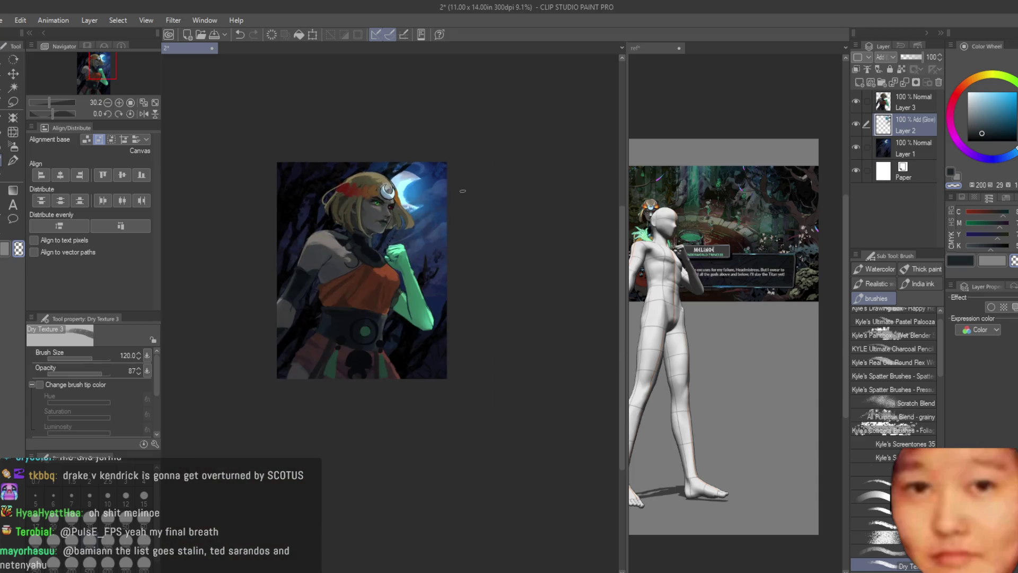
pyautogui.scroll(4, 473, 183)
pyautogui.scroll(2, 369, 104)
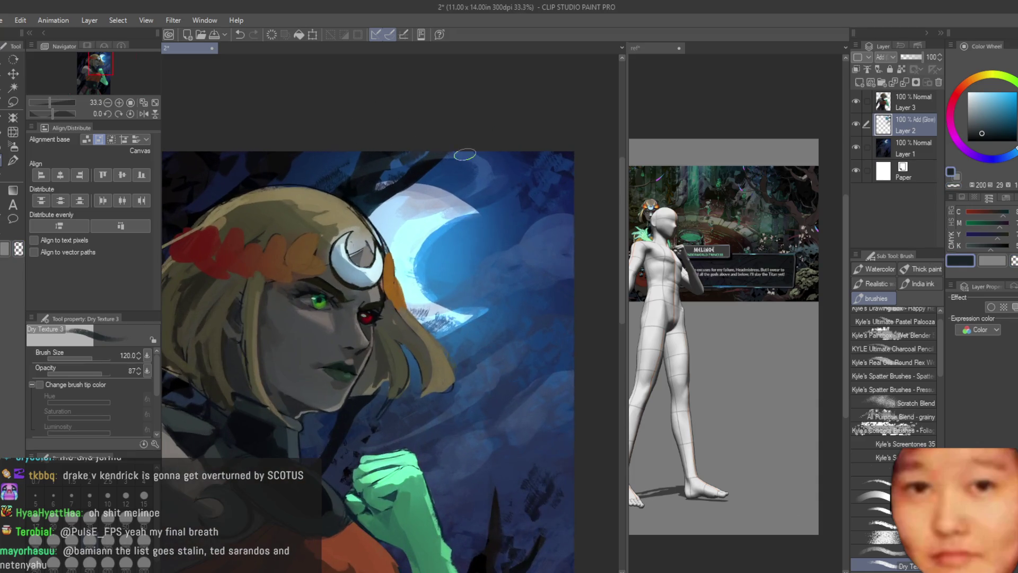
pyautogui.scroll(-3, 497, 298)
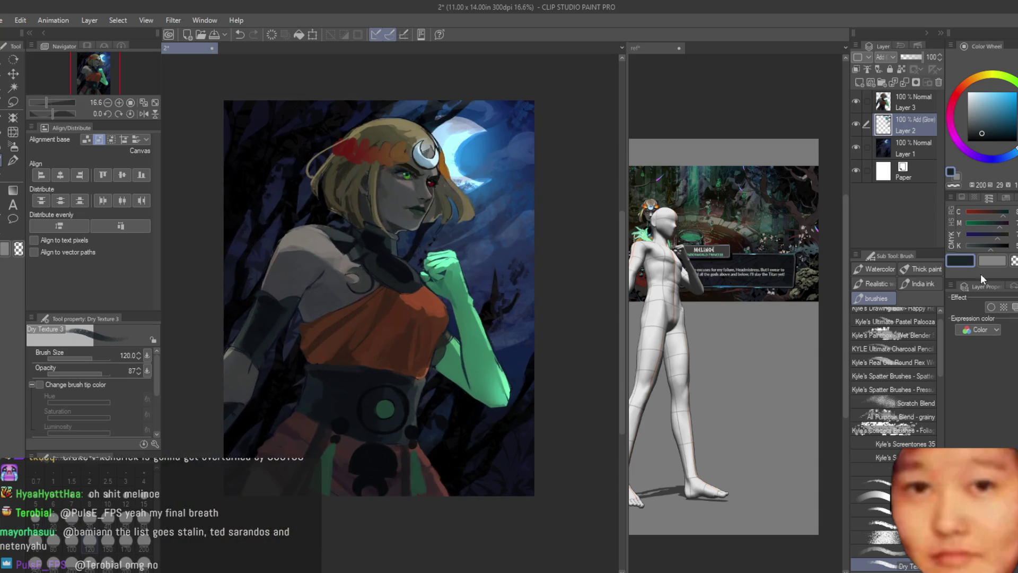
pyautogui.scroll(1, 545, 309)
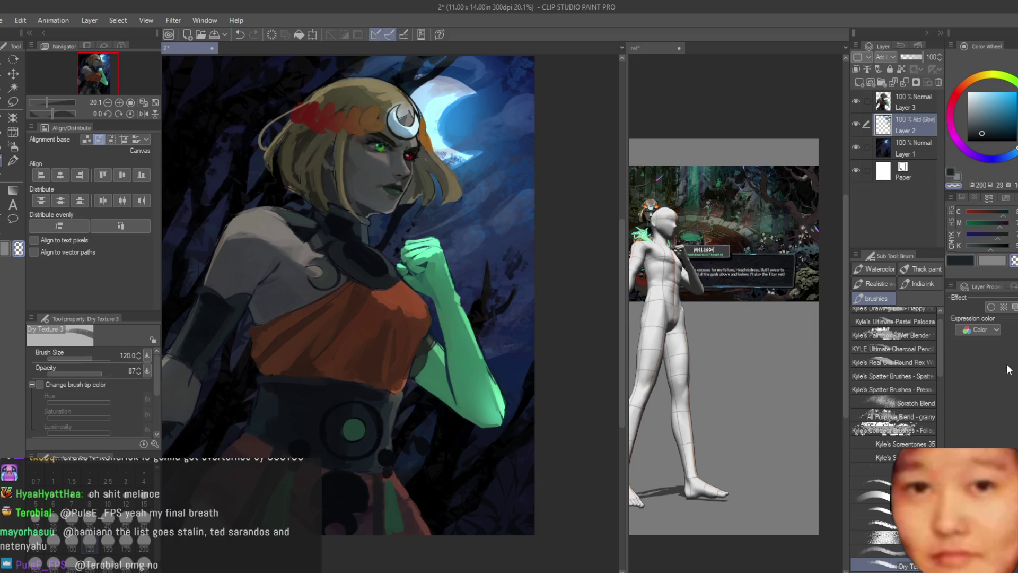
# Merge the glow layer down into Layer 1 with Ctrl+E
pyautogui.hotkey('ctrl', 'e')
pyautogui.scroll(2, 531, 235)
pyautogui.keyDown('alt'); pyautogui.click(531, 235); pyautogui.keyUp('alt')
# Eyedrop a series of lighter and darker navy shades from the night sky
pyautogui.keyDown('alt'); pyautogui.click(528, 359); pyautogui.keyUp('alt')
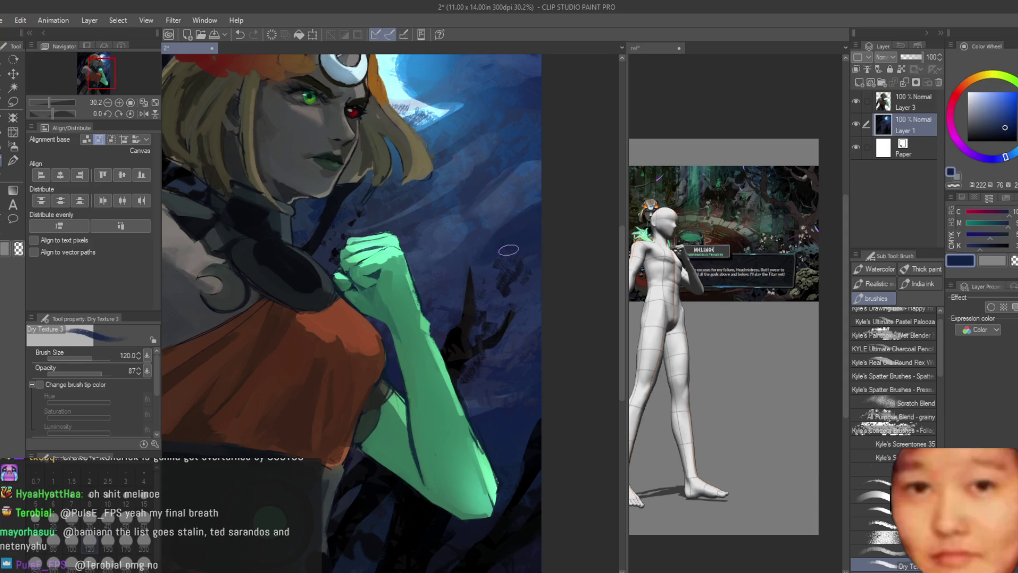
pyautogui.keyDown('alt'); pyautogui.click(436, 250); pyautogui.keyUp('alt')
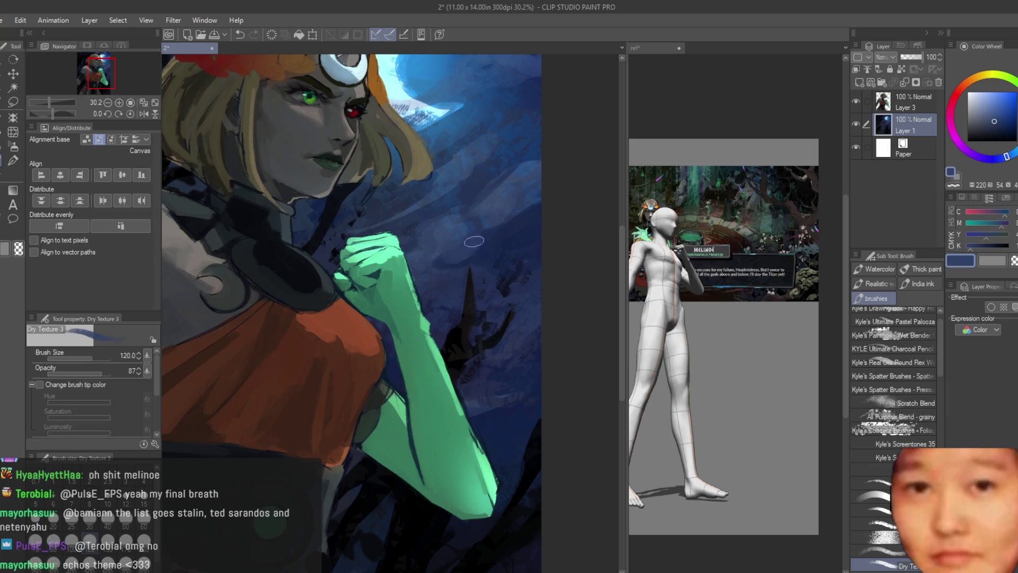
pyautogui.keyDown('alt'); pyautogui.click(491, 241); pyautogui.keyUp('alt')
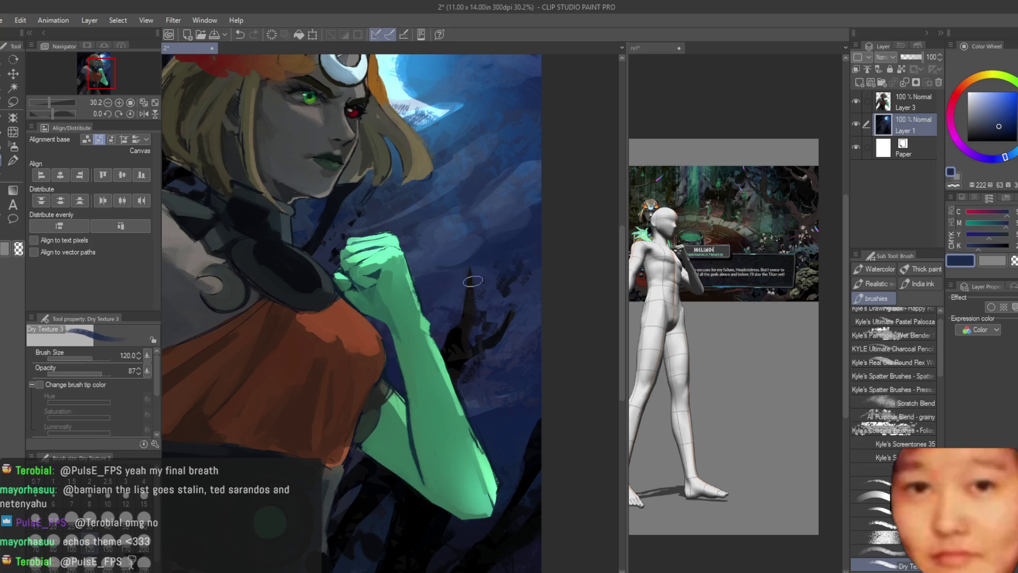
pyautogui.keyDown('alt'); pyautogui.click(477, 348); pyautogui.keyUp('alt')
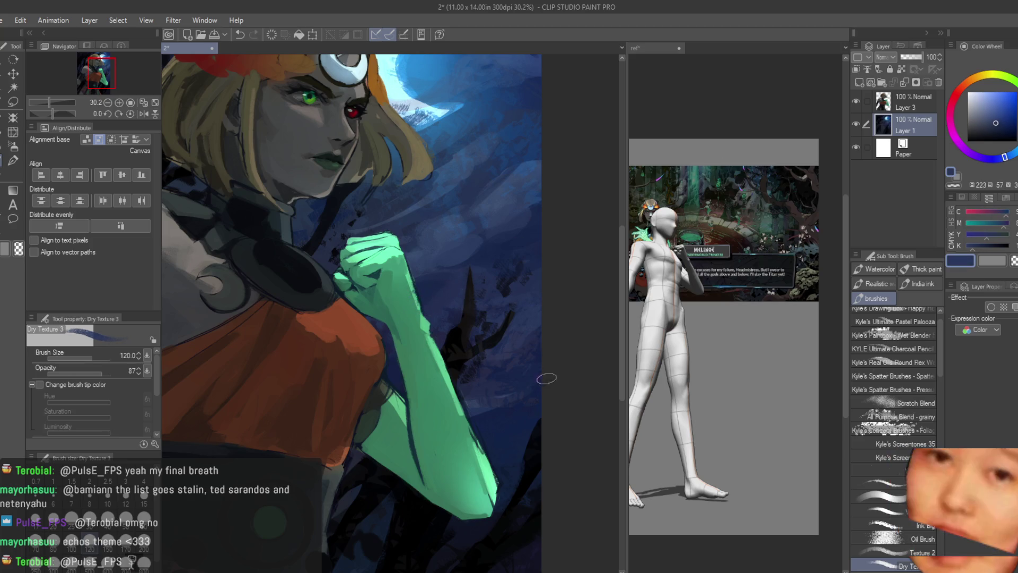
pyautogui.keyDown('alt'); pyautogui.click(493, 411); pyautogui.keyUp('alt')
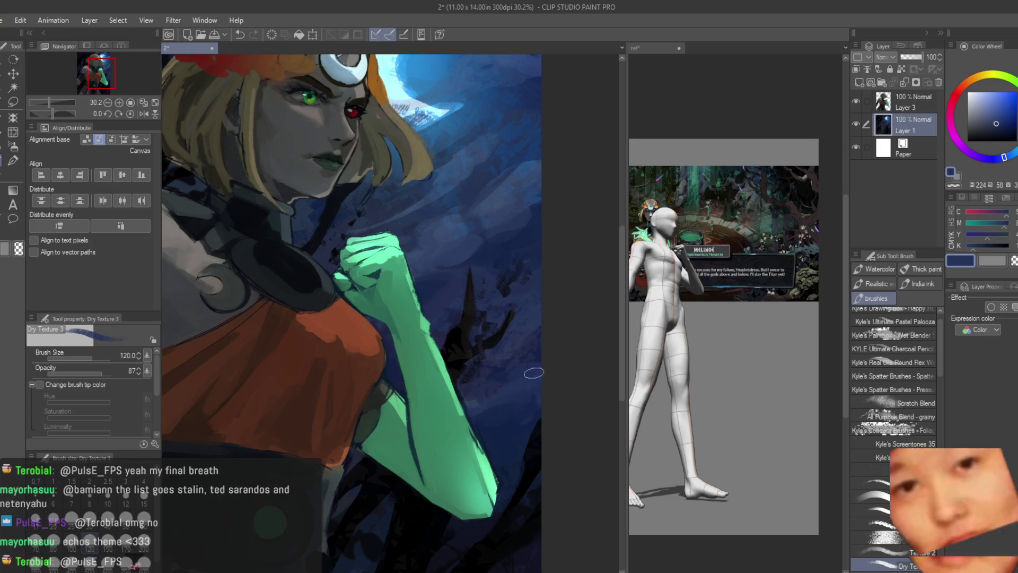
pyautogui.keyDown('alt'); pyautogui.click(543, 352); pyautogui.keyUp('alt')
pyautogui.keyDown('alt'); pyautogui.click(529, 206); pyautogui.keyUp('alt')
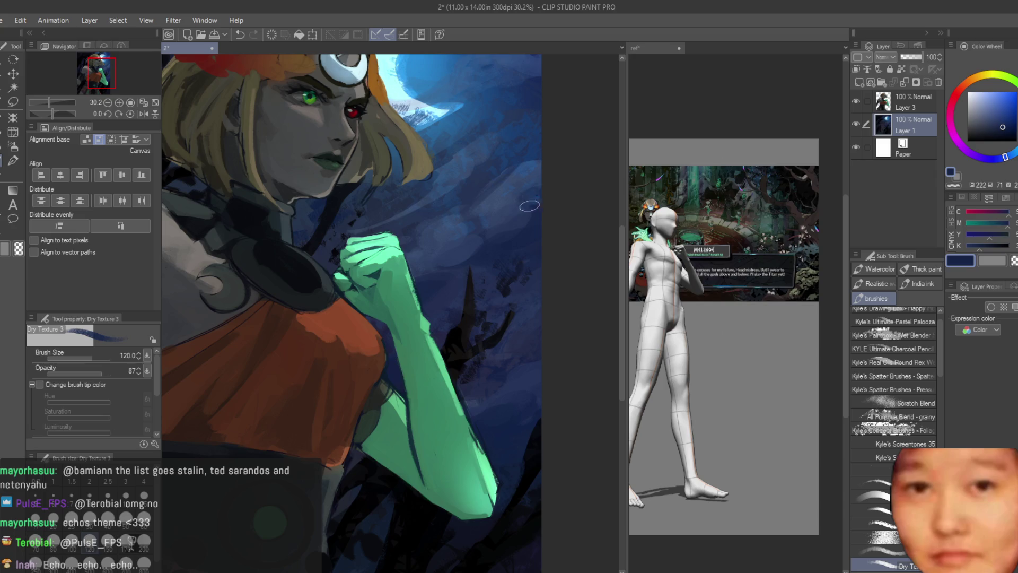
pyautogui.keyDown('alt'); pyautogui.click(483, 123); pyautogui.keyUp('alt')
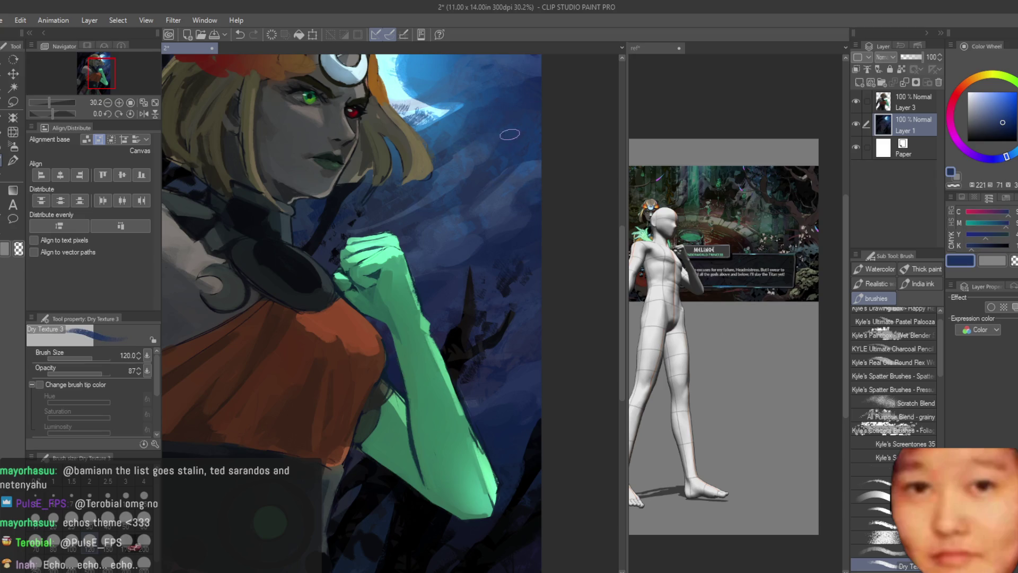
# Sample further navy tones from the painting around the figure
pyautogui.scroll(-1, 509, 156)
pyautogui.keyDown('alt'); pyautogui.click(493, 239); pyautogui.keyUp('alt')
pyautogui.keyDown('alt'); pyautogui.click(521, 254); pyautogui.keyUp('alt')
pyautogui.scroll(1, 349, 281)
pyautogui.keyDown('alt'); pyautogui.click(349, 282); pyautogui.keyUp('alt')
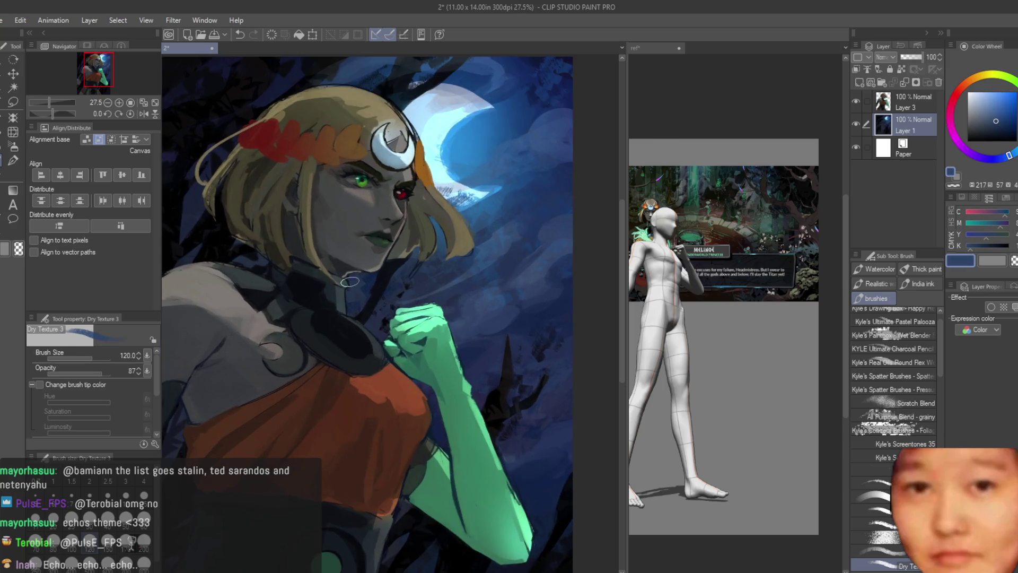
pyautogui.keyDown('alt'); pyautogui.click(402, 289); pyautogui.keyUp('alt')
pyautogui.keyDown('alt'); pyautogui.click(411, 276); pyautogui.keyUp('alt')
# Choose a light teal and brush a stroke down the moon's inner edge
pyautogui.scroll(-5, 535, 322)
pyautogui.scroll(3, 534, 322)
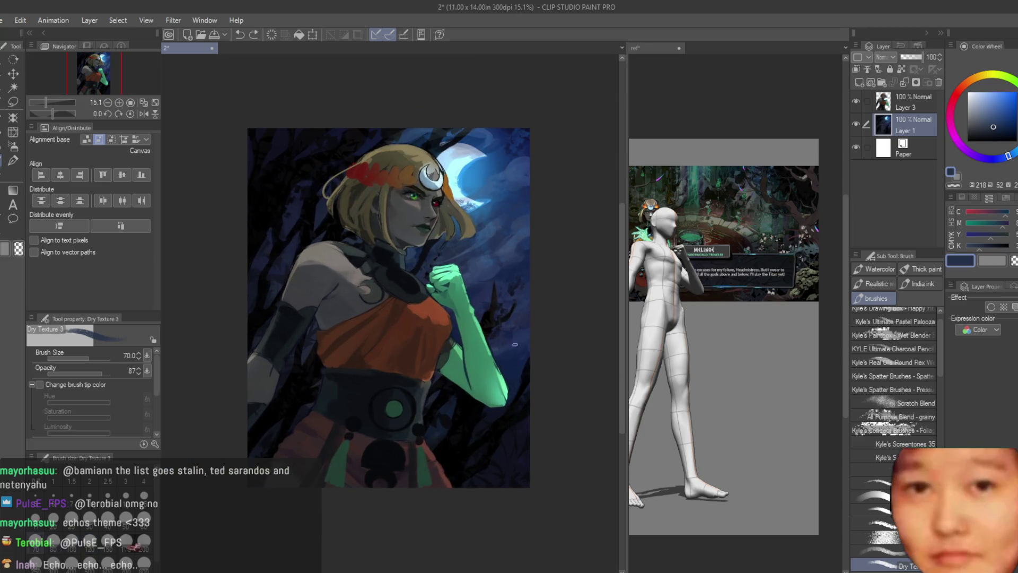
pyautogui.scroll(5, 358, 261)
pyautogui.keyDown('alt'); pyautogui.click(358, 261); pyautogui.keyUp('alt')
pyautogui.moveTo(354, 217); pyautogui.dragTo(370, 304)
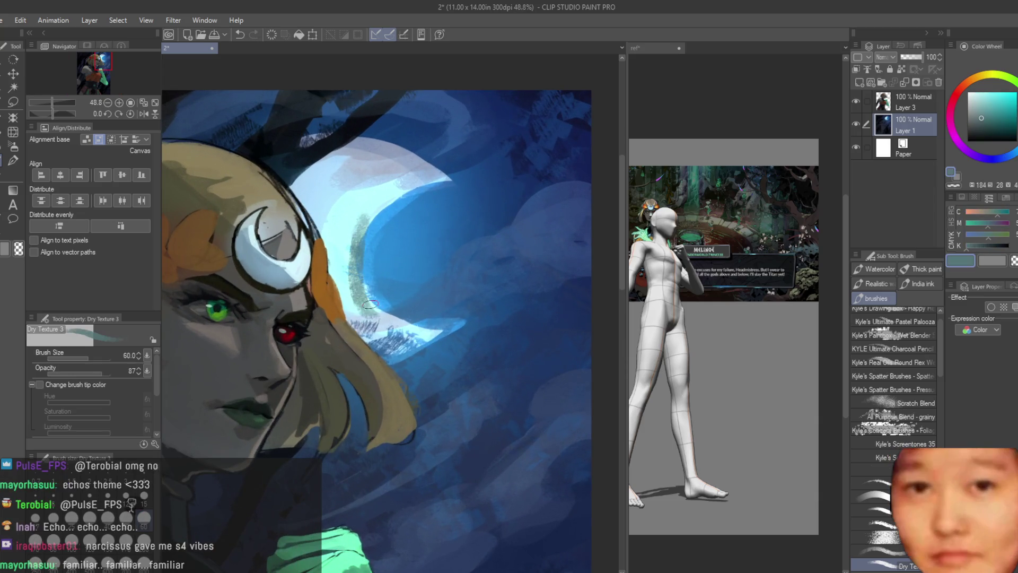
# Undo the teal stroke and repaint the moon's lower edge with sampled blues
pyautogui.hotkey('ctrl', 'z')
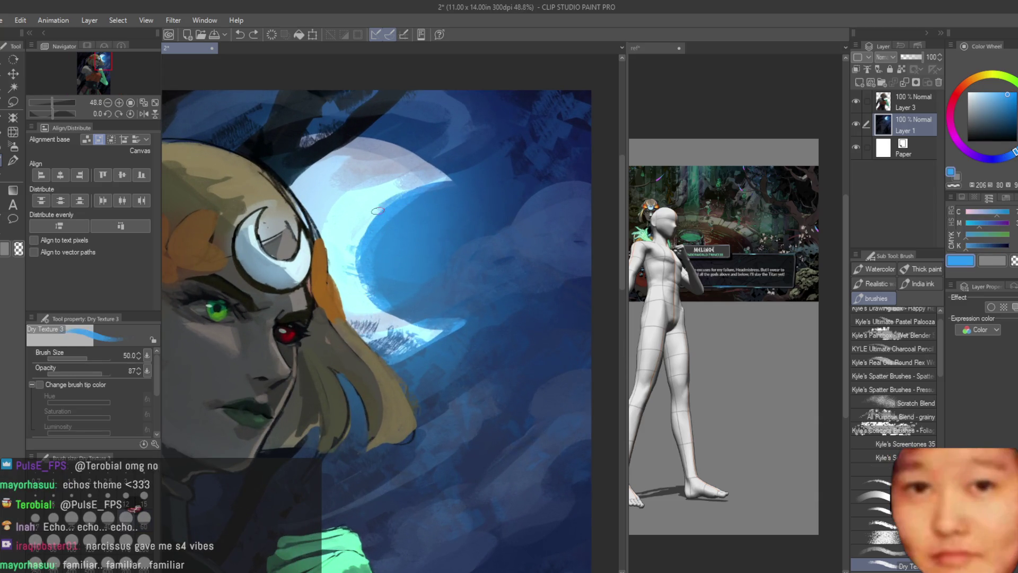
pyautogui.keyDown('alt'); pyautogui.click(431, 330); pyautogui.keyUp('alt')
pyautogui.keyDown('alt'); pyautogui.click(449, 330); pyautogui.keyUp('alt')
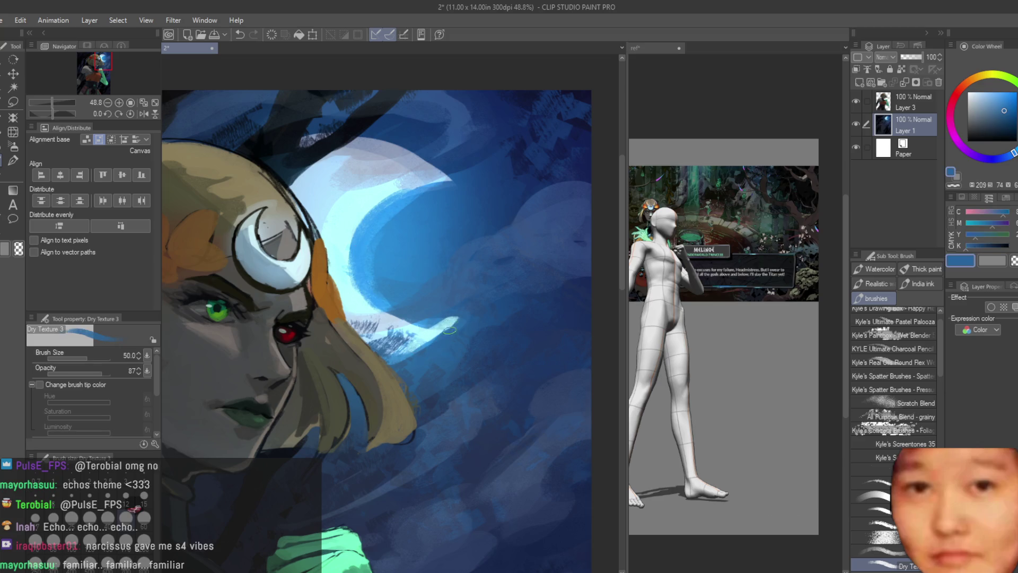
pyautogui.moveTo(455, 315); pyautogui.dragTo(417, 353)
pyautogui.keyDown('alt'); pyautogui.click(435, 321); pyautogui.keyUp('alt')
pyautogui.keyDown('alt'); pyautogui.click(450, 330); pyautogui.keyUp('alt')
# Sample new blues and hatch dark strokes along the moon's lower edge
pyautogui.keyDown('alt'); pyautogui.click(419, 175); pyautogui.keyUp('alt')
pyautogui.scroll(-5, 456, 201)
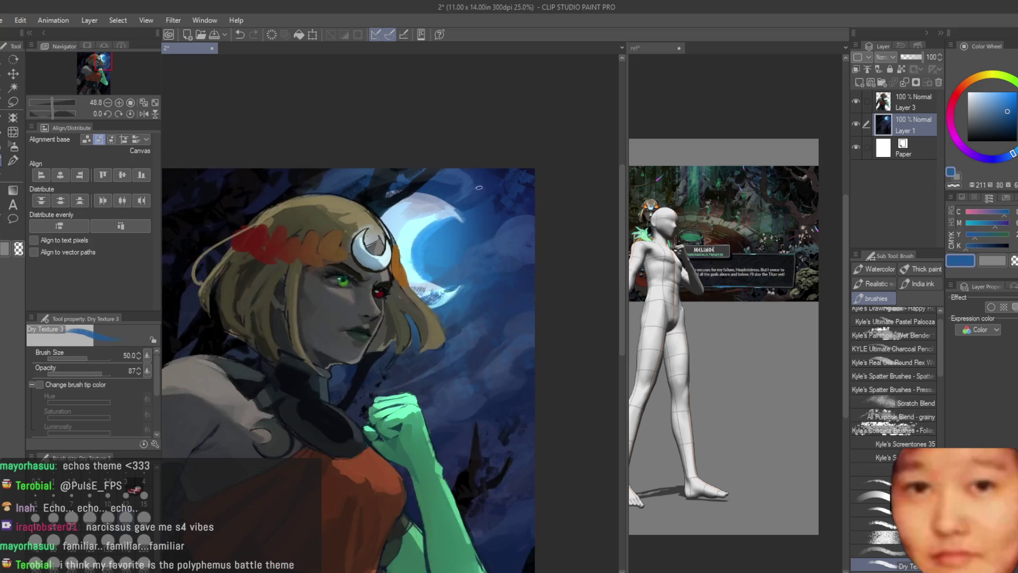
pyautogui.scroll(6, 480, 245)
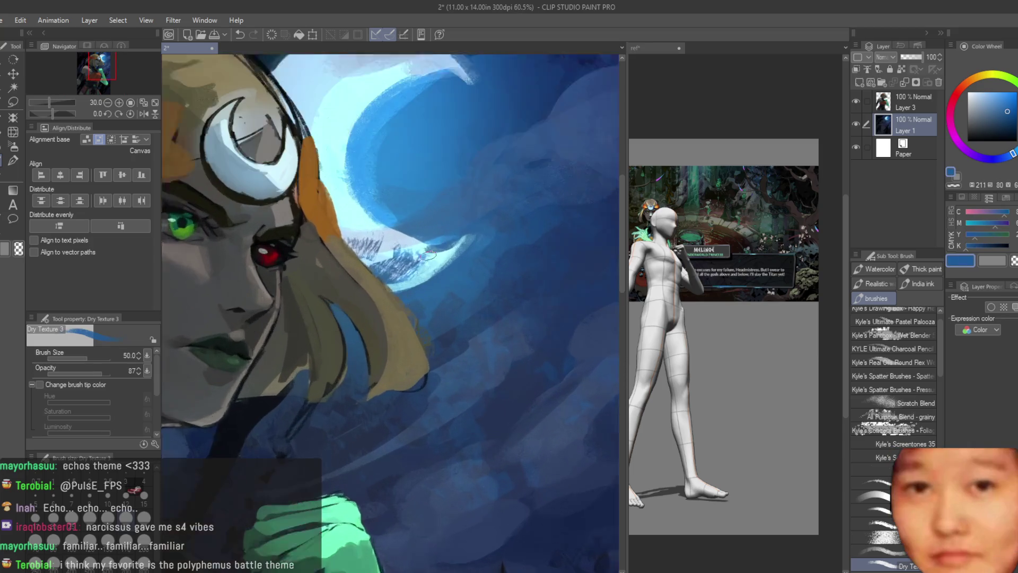
pyautogui.keyDown('alt'); pyautogui.click(419, 251); pyautogui.keyUp('alt')
pyautogui.scroll(-5, 418, 252)
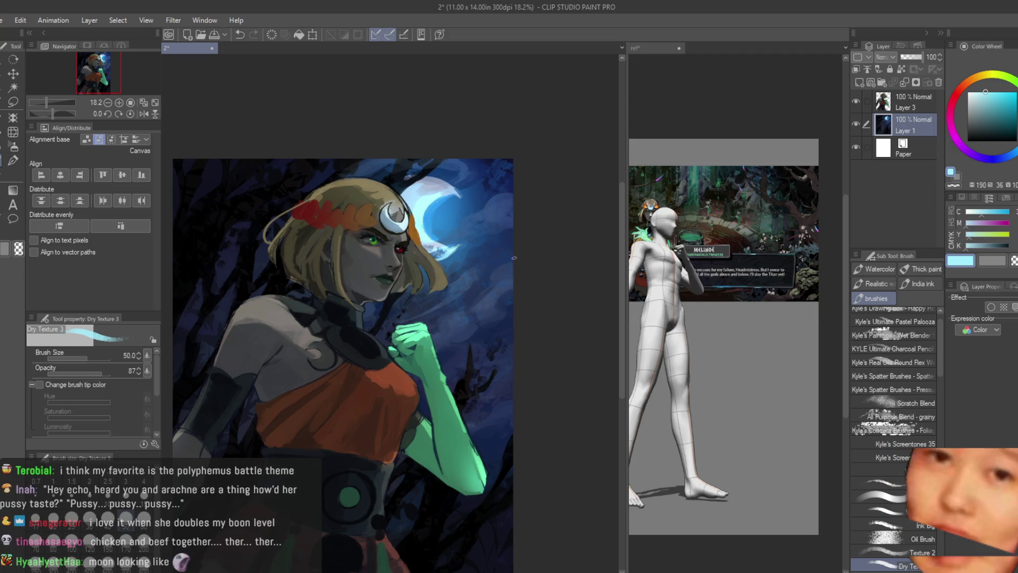
pyautogui.scroll(4, 443, 215)
pyautogui.scroll(4, 442, 215)
pyautogui.moveTo(389, 252); pyautogui.dragTo(469, 281)
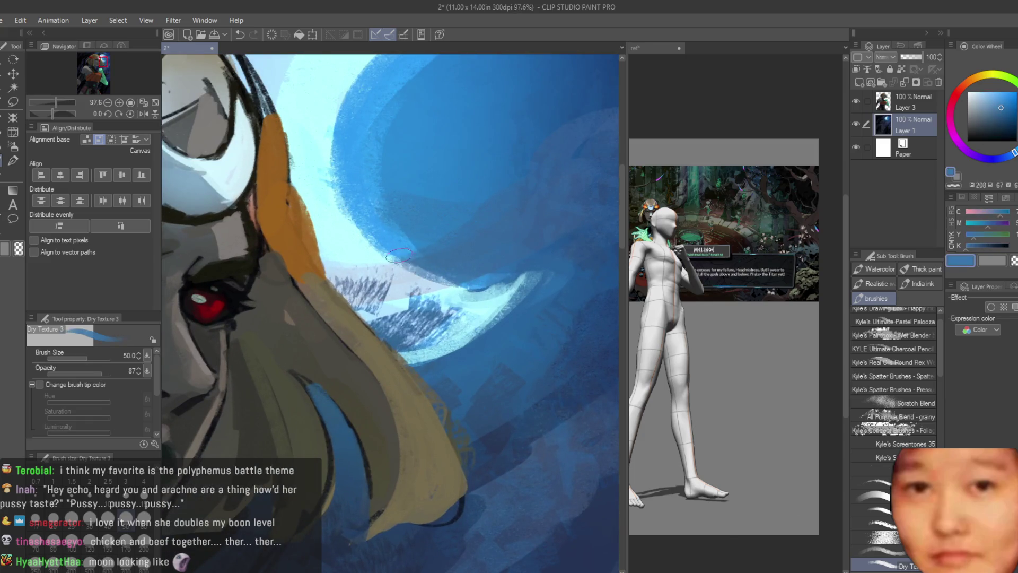
# Sample a light blue from the moon and paint light-blue strokes on its edge
pyautogui.scroll(-2, 448, 323)
pyautogui.scroll(-2, 446, 323)
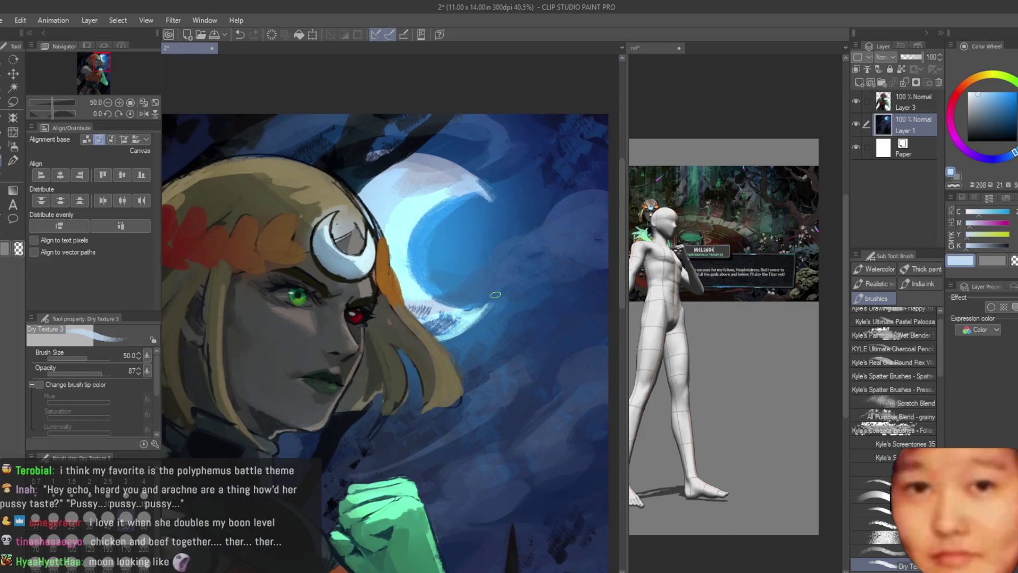
pyautogui.scroll(4, 499, 292)
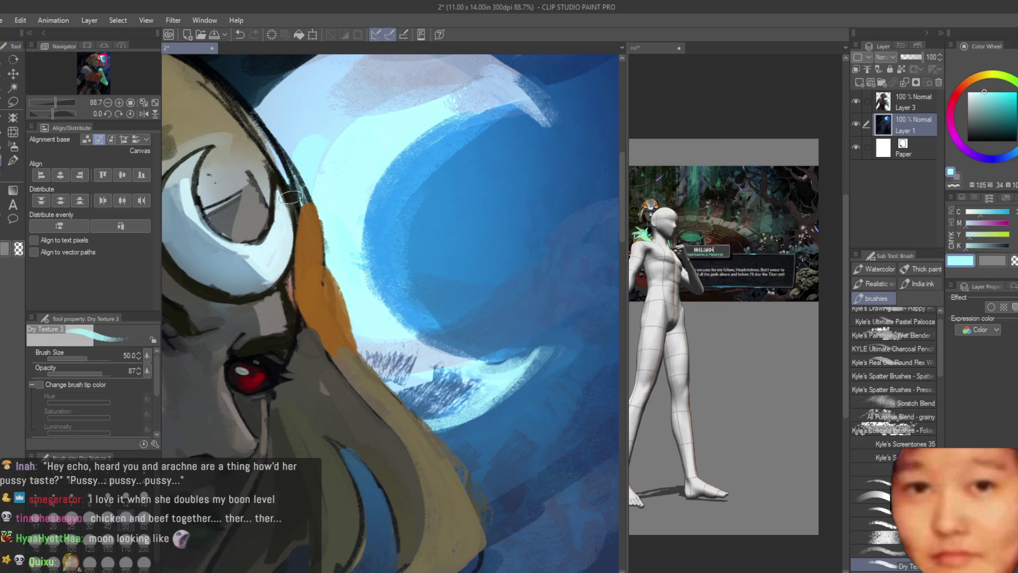
pyautogui.keyDown('alt'); pyautogui.click(342, 137); pyautogui.keyUp('alt')
pyautogui.moveTo(339, 138)
pyautogui.mouseDown()
pyautogui.moveTo(329, 202)
pyautogui.moveTo(368, 171)
pyautogui.mouseUp()
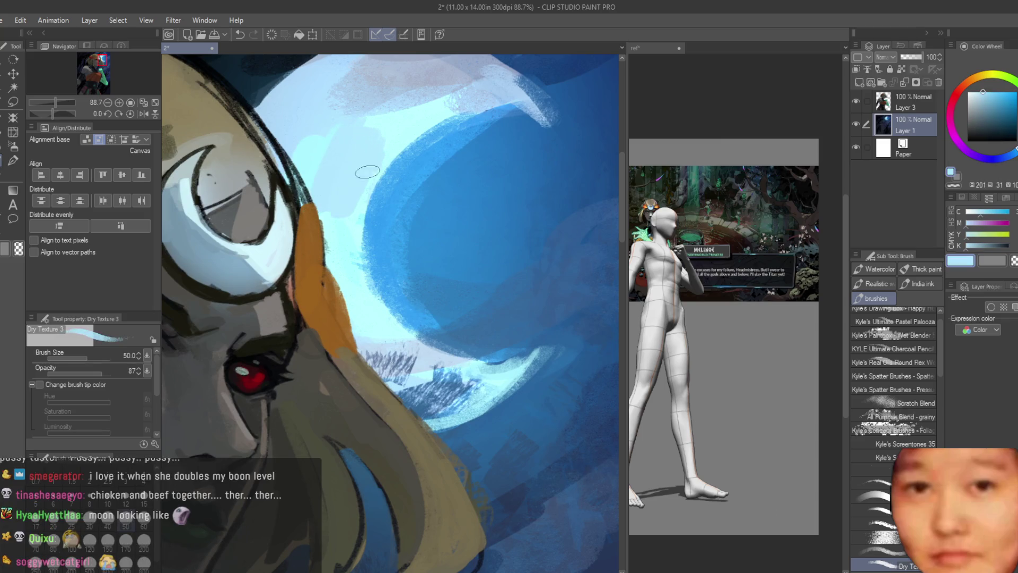
# Scumble textured sky-blue strokes and dabs into the sky below the moon
pyautogui.scroll(-3, 379, 134)
pyautogui.scroll(-2, 458, 203)
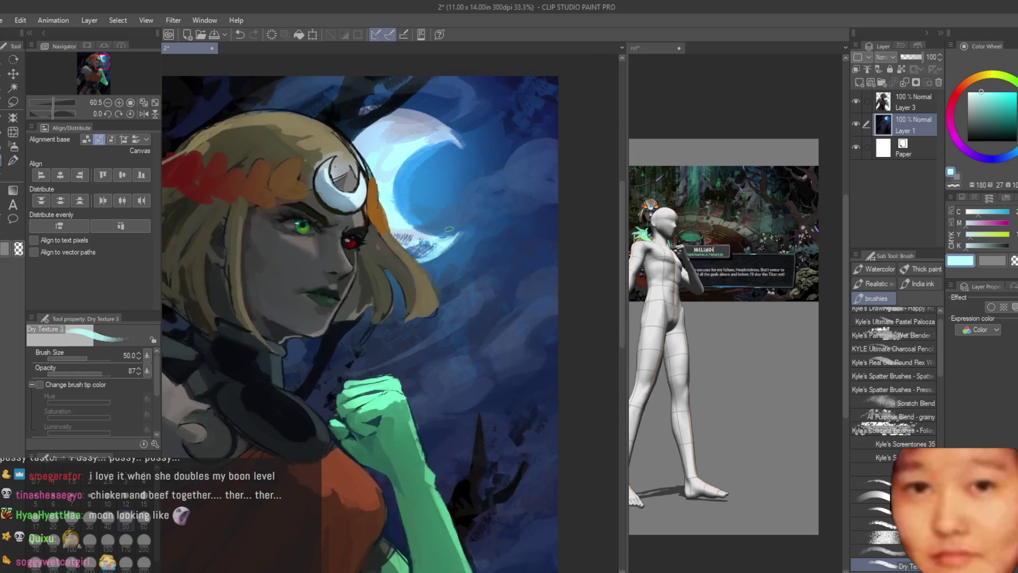
pyautogui.scroll(-2, 445, 183)
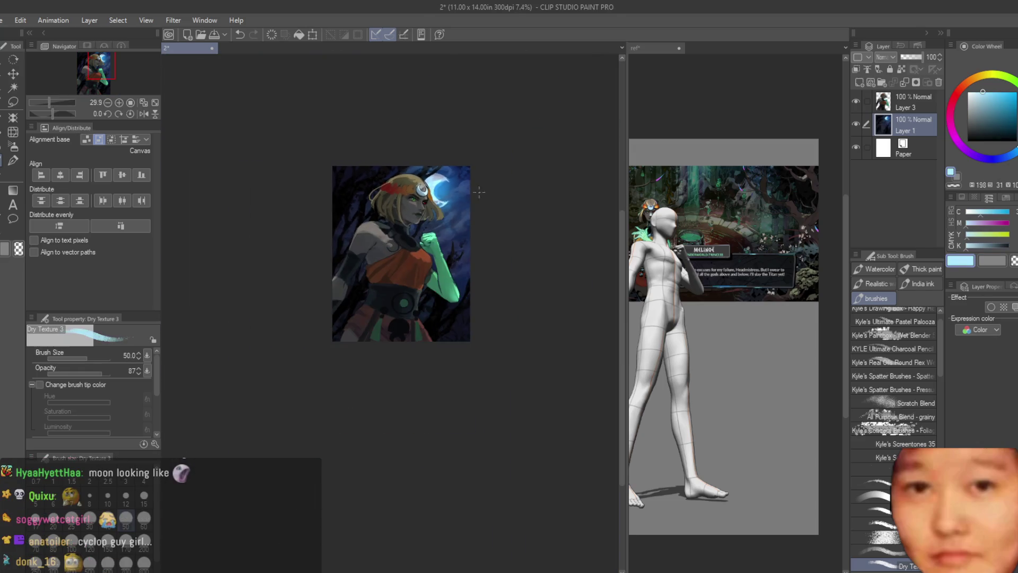
pyautogui.scroll(8, 437, 202)
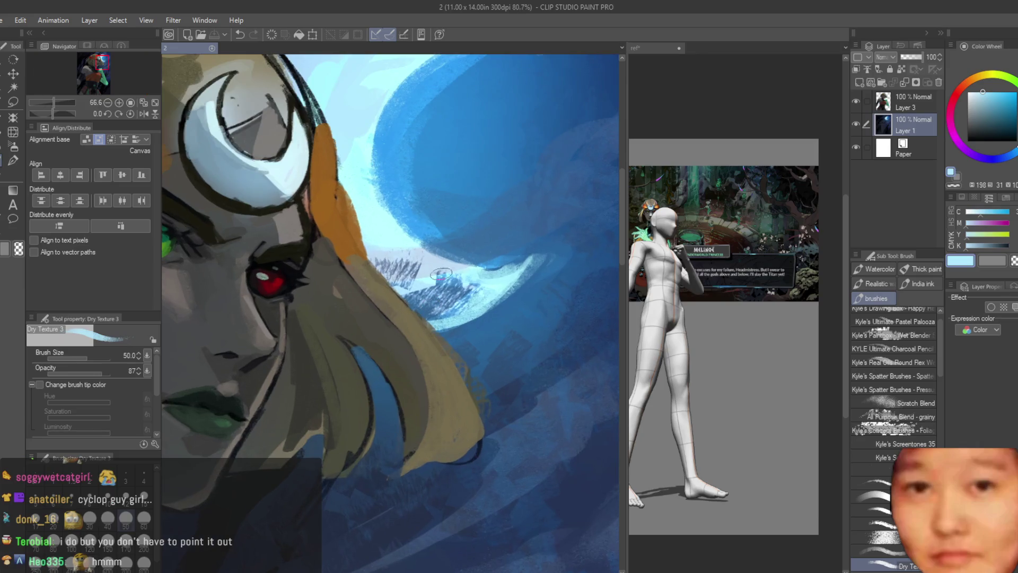
pyautogui.keyDown('alt'); pyautogui.click(445, 284); pyautogui.keyUp('alt')
pyautogui.moveTo(440, 297)
pyautogui.mouseDown()
pyautogui.moveTo(458, 324)
pyautogui.moveTo(477, 313)
pyautogui.mouseUp()
pyautogui.keyDown('alt'); pyautogui.click(462, 305); pyautogui.keyUp('alt')
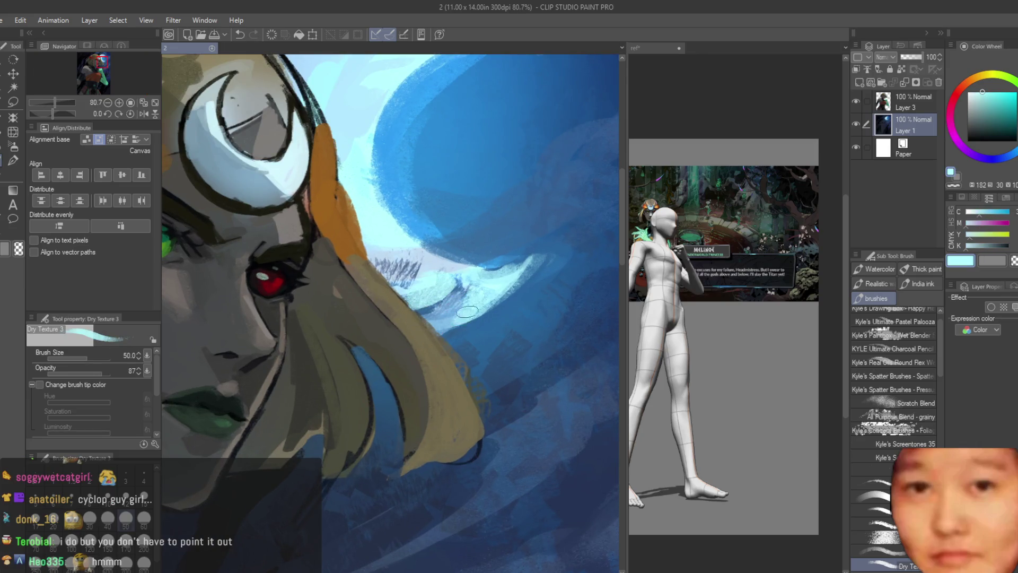
pyautogui.scroll(-1, 423, 332)
pyautogui.keyDown('alt'); pyautogui.click(423, 332); pyautogui.keyUp('alt')
pyautogui.scroll(-3, 418, 334)
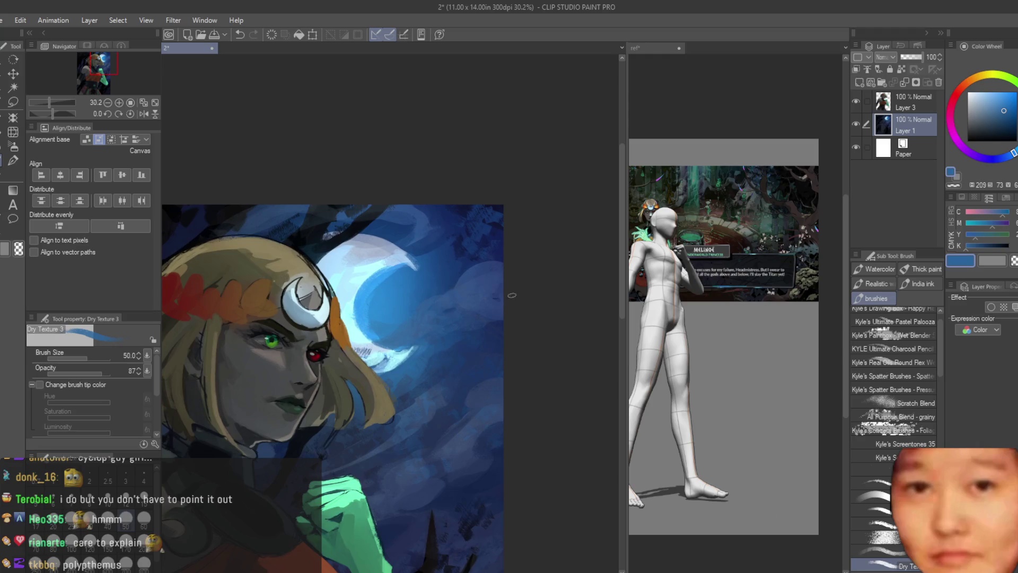
# Sample slightly different, lighter sky blues beside the moon
pyautogui.keyDown('alt'); pyautogui.click(408, 322); pyautogui.keyUp('alt')
pyautogui.keyDown('alt'); pyautogui.click(418, 327); pyautogui.keyUp('alt')
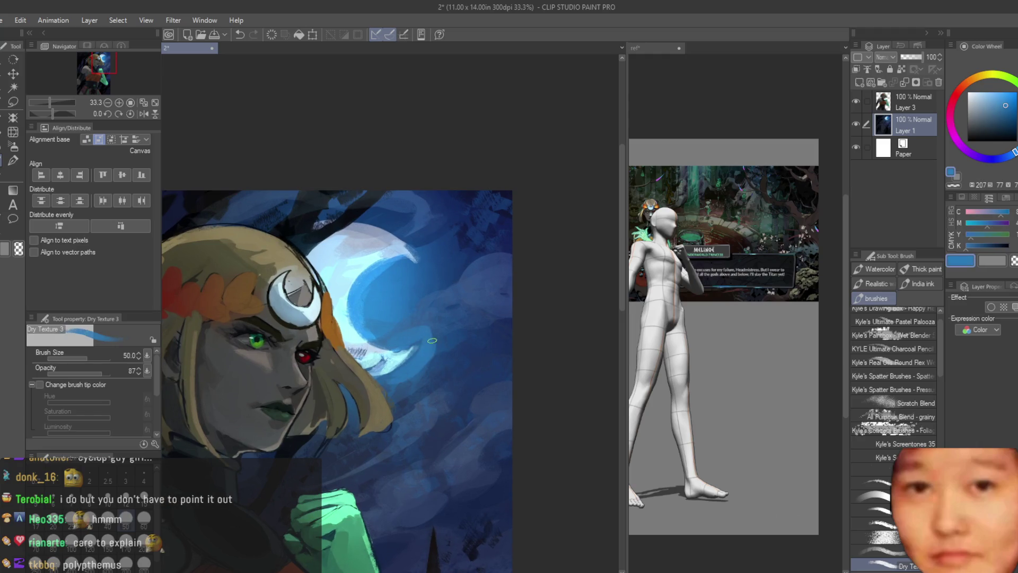
pyautogui.keyDown('alt'); pyautogui.click(427, 371); pyautogui.keyUp('alt')
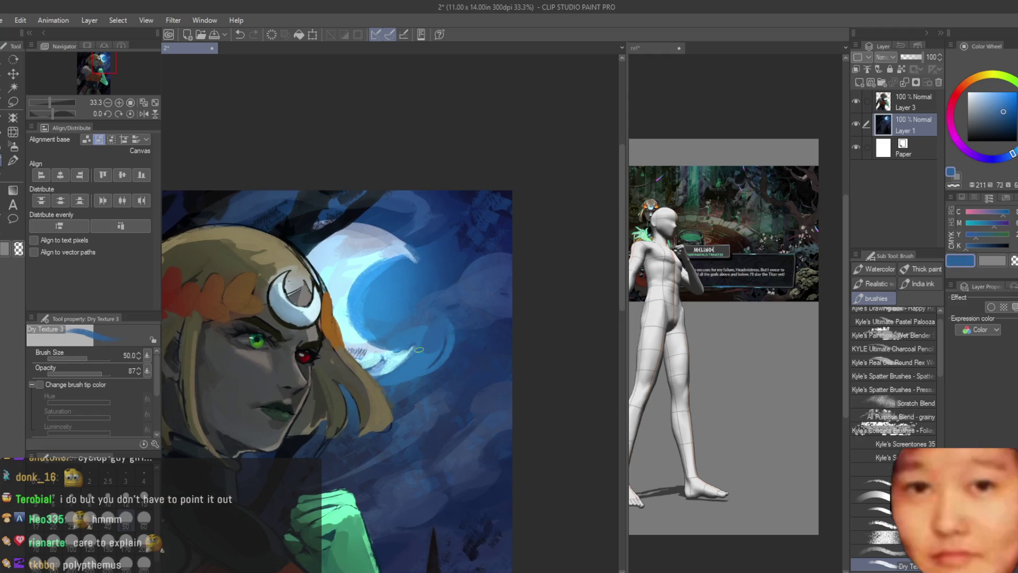
pyautogui.scroll(-3, 402, 366)
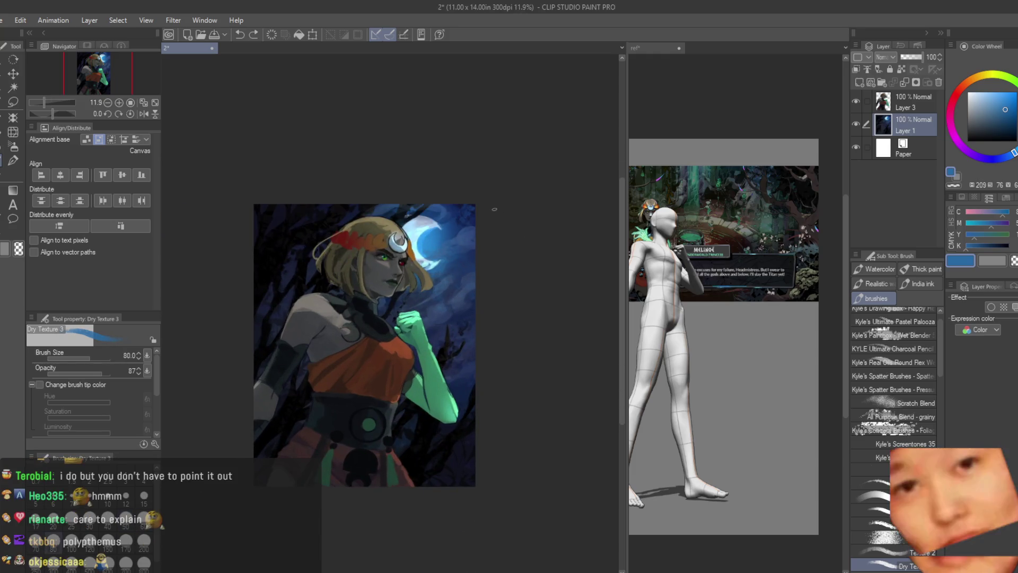
# Sample darker blue-grey tones from the background shadows
pyautogui.scroll(5, 299, 271)
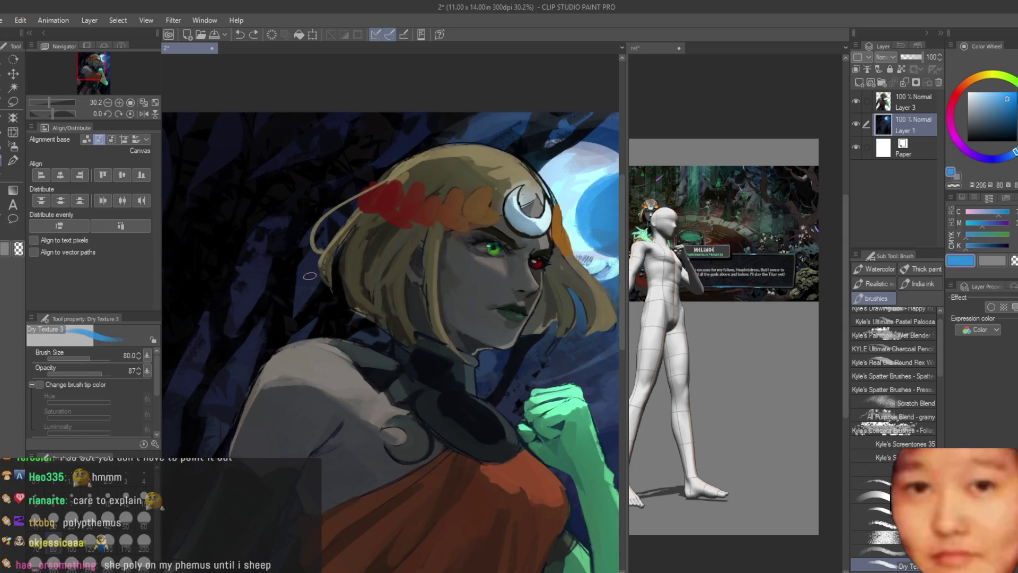
pyautogui.keyDown('alt'); pyautogui.click(312, 277); pyautogui.keyUp('alt')
pyautogui.keyDown('alt'); pyautogui.click(305, 290); pyautogui.keyUp('alt')
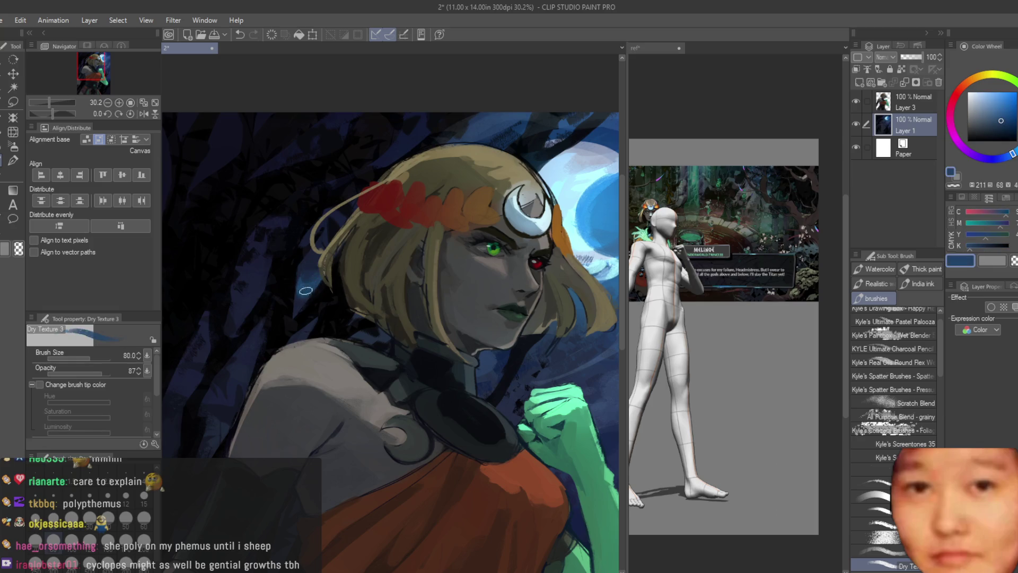
pyautogui.keyDown('alt'); pyautogui.click(255, 283); pyautogui.keyUp('alt')
pyautogui.keyDown('alt'); pyautogui.click(250, 299); pyautogui.keyUp('alt')
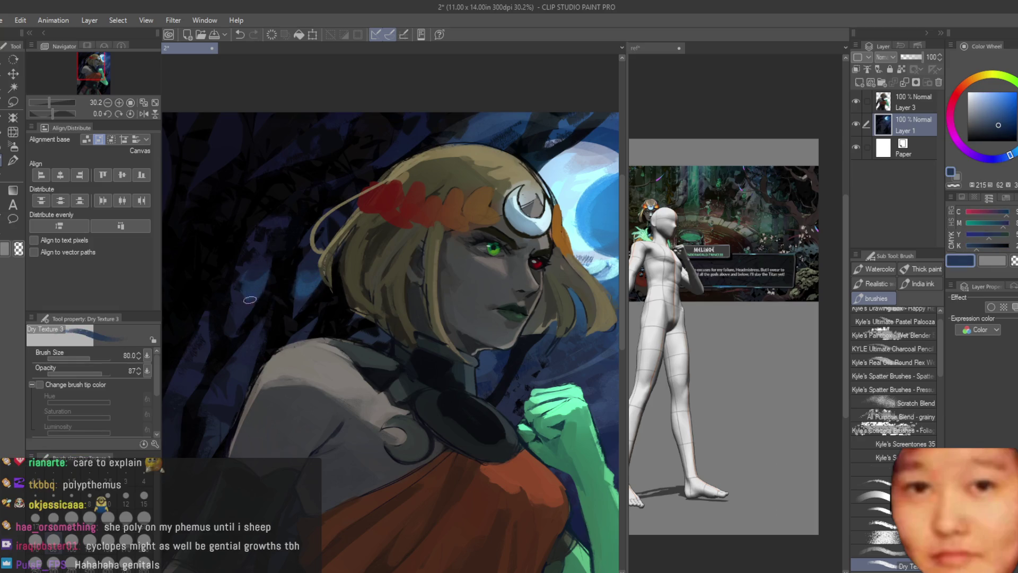
pyautogui.keyDown('alt'); pyautogui.click(310, 265); pyautogui.keyUp('alt')
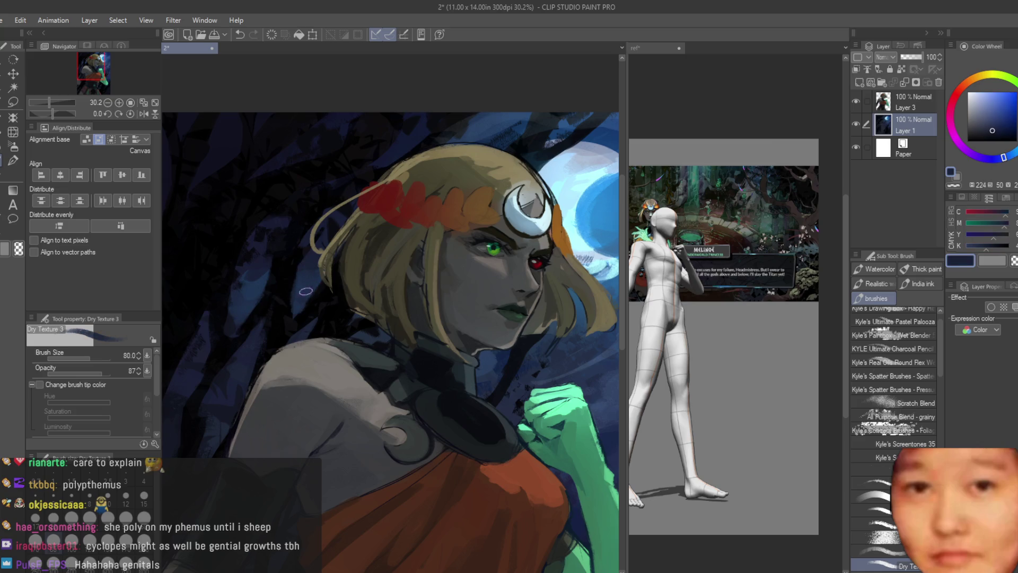
# Resample a dark navy background blue and save the painting
pyautogui.scroll(1, 261, 281)
pyautogui.scroll(-3, 286, 265)
pyautogui.scroll(3, 320, 245)
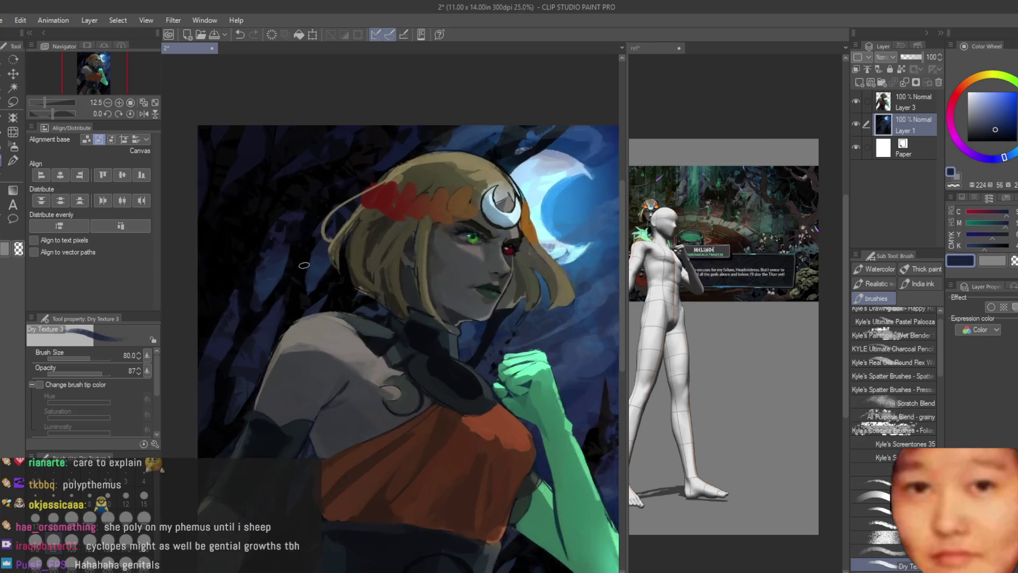
pyautogui.keyDown('alt'); pyautogui.click(319, 276); pyautogui.keyUp('alt')
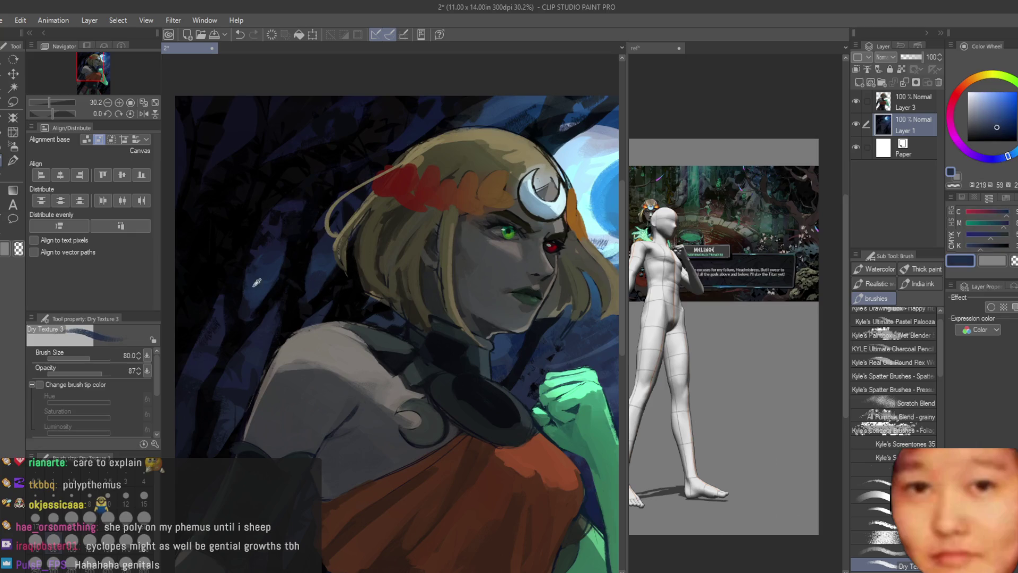
pyautogui.keyDown('alt'); pyautogui.click(238, 304); pyautogui.keyUp('alt')
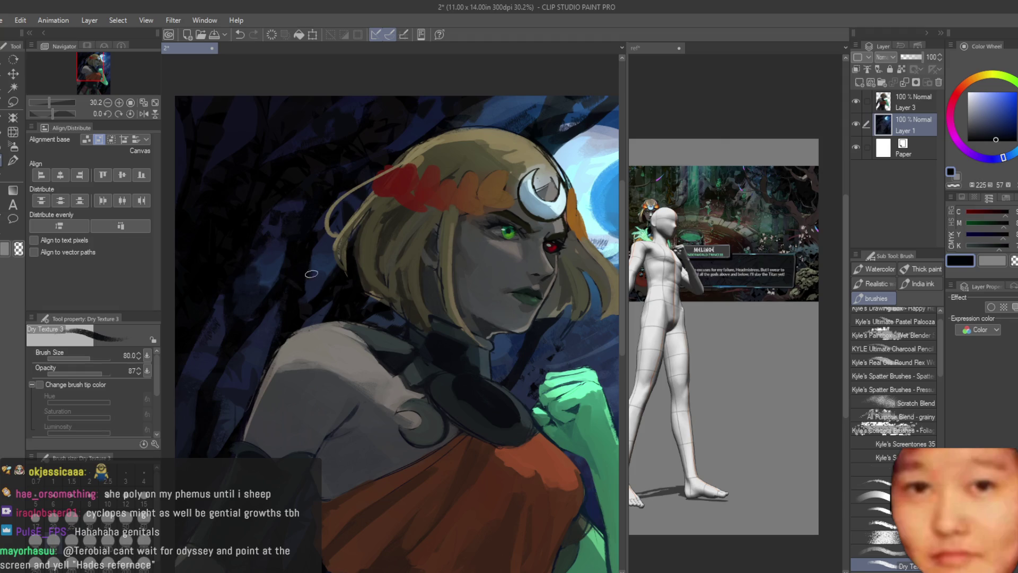
pyautogui.scroll(-4, 338, 223)
pyautogui.scroll(4, 424, 238)
pyautogui.scroll(-5, 477, 254)
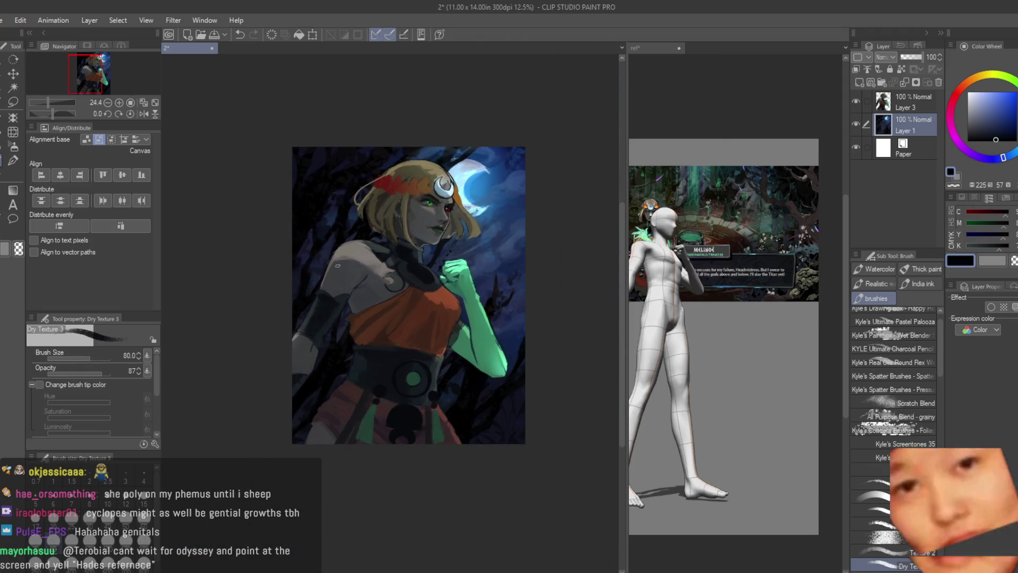
pyautogui.hotkey('ctrl', 's')
# Mirror the canvas to check the composition, then flip it back
pyautogui.scroll(3, 493, 250)
pyautogui.scroll(-4, 519, 223)
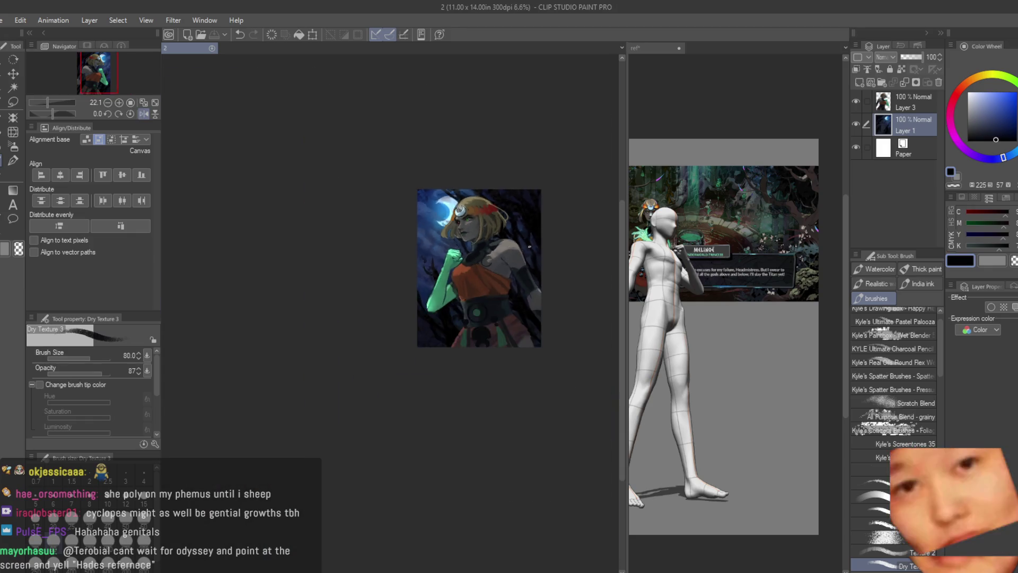
pyautogui.scroll(3, 526, 212)
pyautogui.press('h')
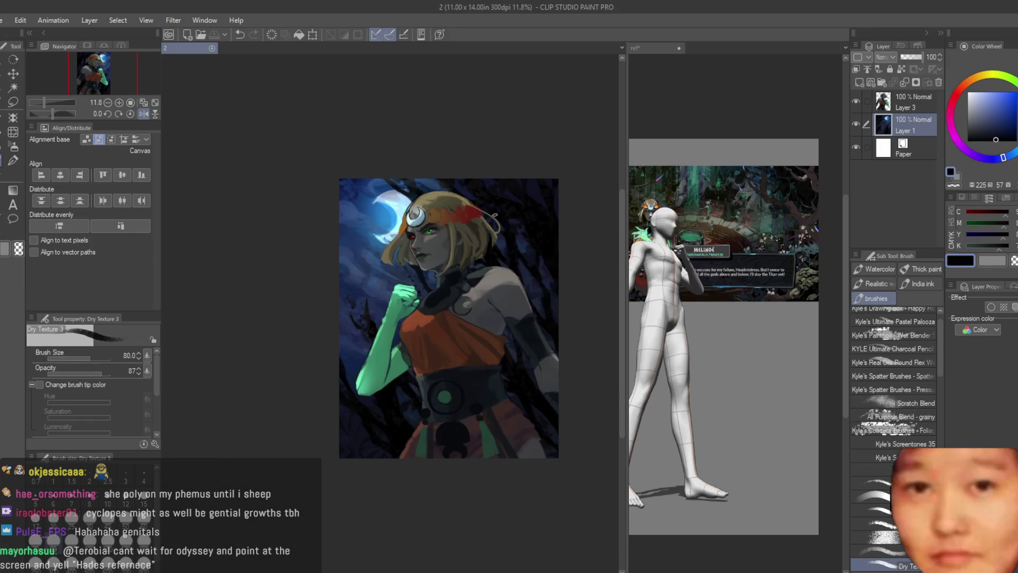
pyautogui.press('h')
pyautogui.scroll(3, 494, 215)
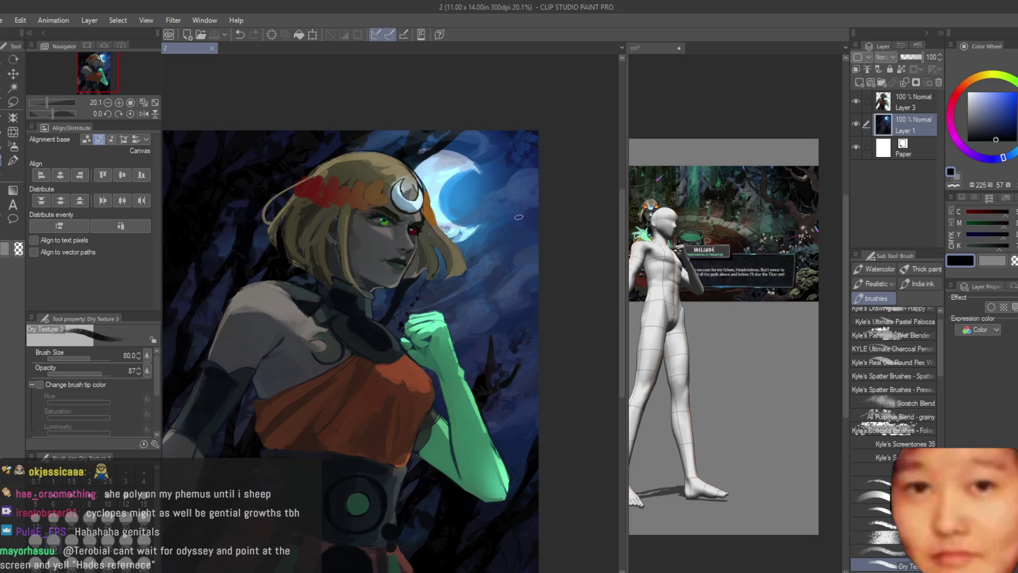
pyautogui.scroll(4, 518, 217)
# Add a small sampled-blue stroke in the sky beside the moon and save again
pyautogui.keyDown('alt'); pyautogui.click(477, 197); pyautogui.keyUp('alt')
pyautogui.moveTo(472, 188); pyautogui.dragTo(492, 197)
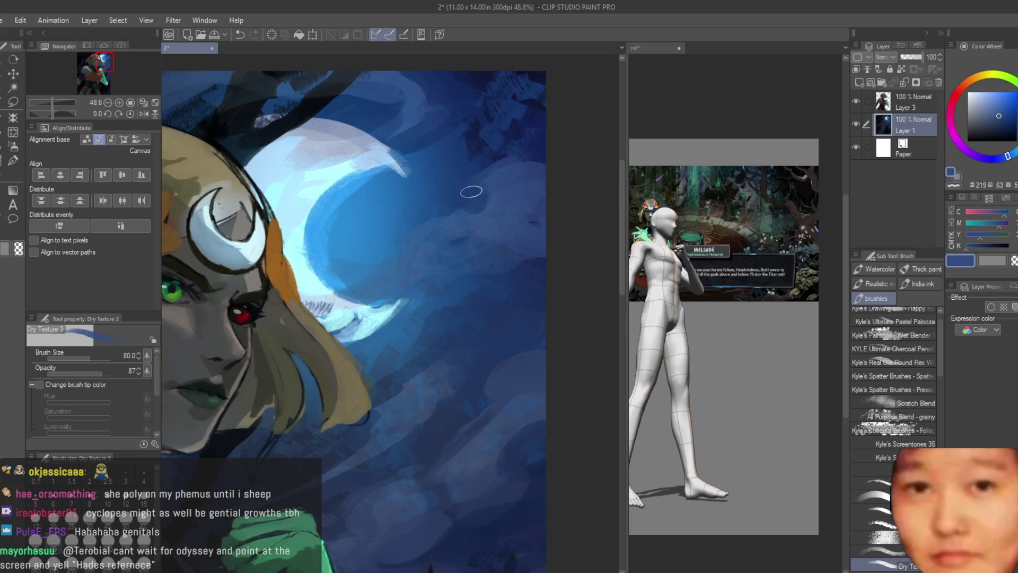
pyautogui.keyDown('alt'); pyautogui.click(470, 191); pyautogui.keyUp('alt')
pyautogui.scroll(-4, 471, 192)
pyautogui.hotkey('ctrl', 's')
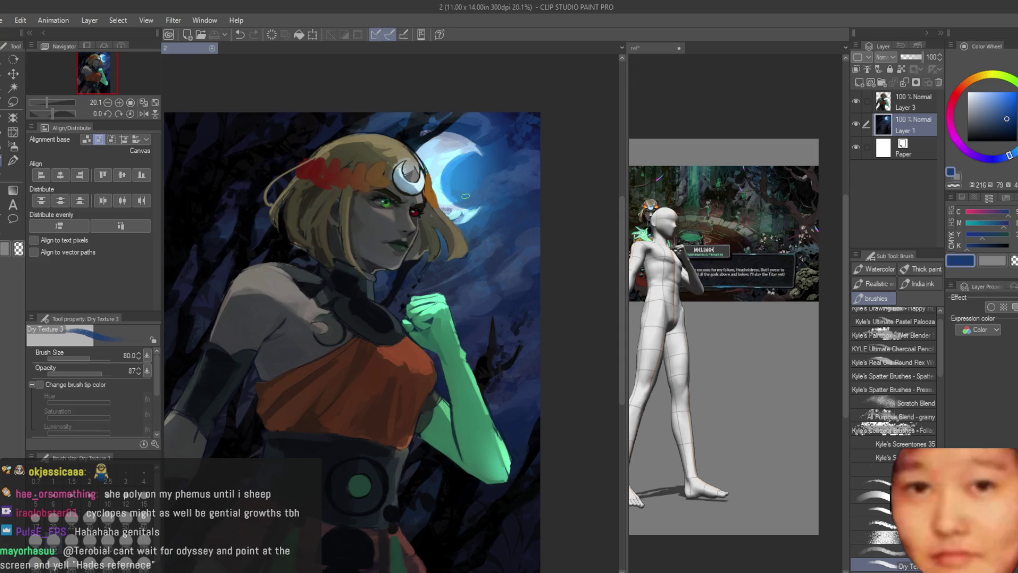
pyautogui.scroll(-1, 488, 178)
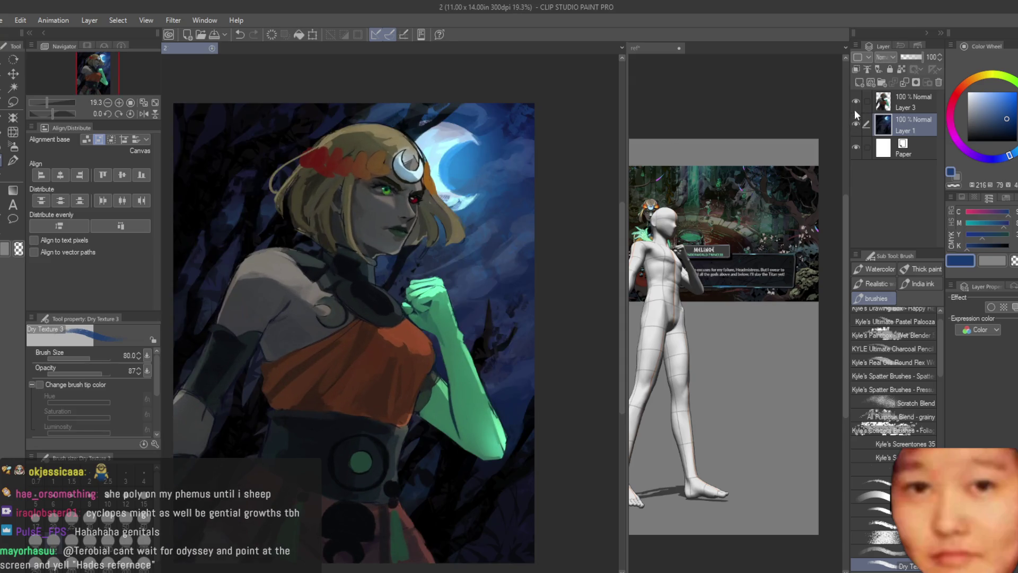
# Hide the background painting layer briefly, then show it again
pyautogui.click(856, 123)
pyautogui.scroll(-2, 455, 179)
pyautogui.scroll(-1, 525, 197)
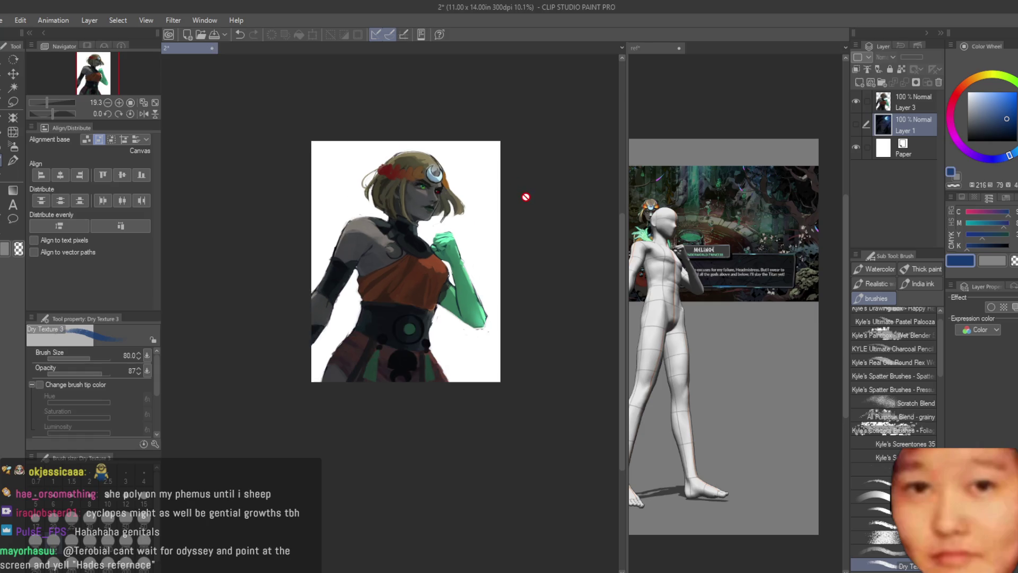
pyautogui.scroll(2, 525, 196)
pyautogui.moveTo(855, 123); pyautogui.dragTo(853, 100)
pyautogui.click(853, 101)
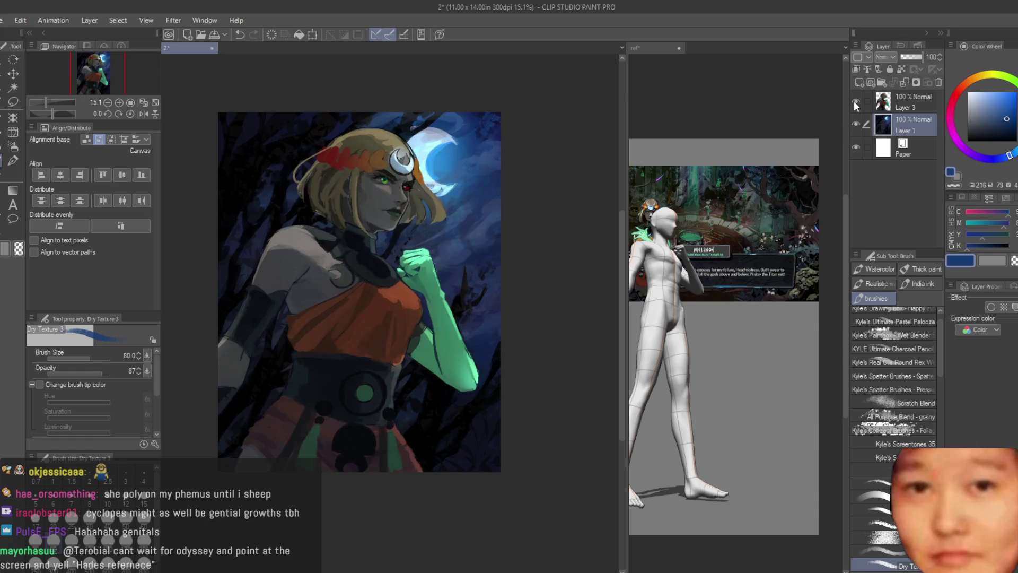
# Add a new glow layer at the top and lasso the moon-facing hair edge
pyautogui.click(860, 82)
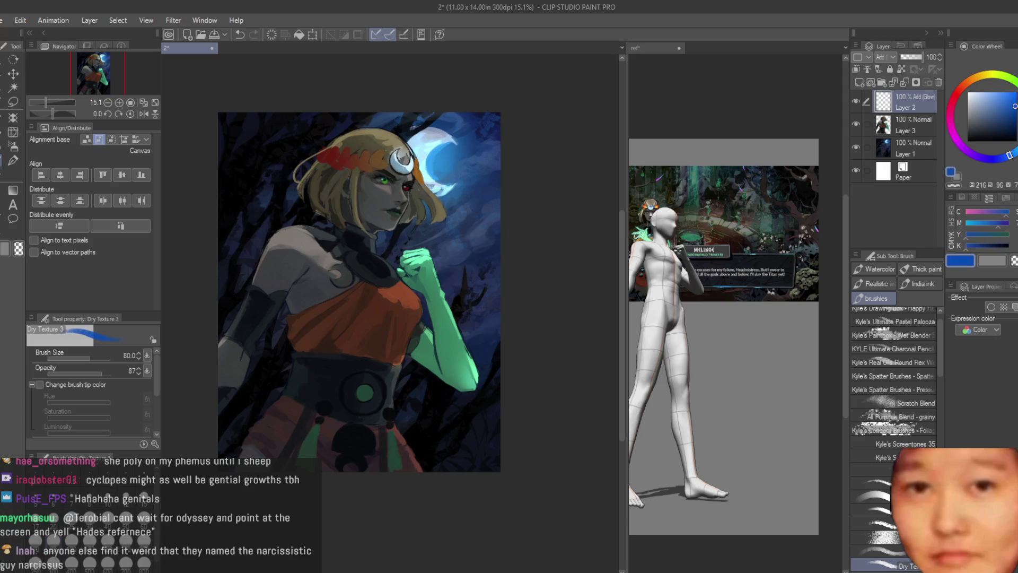
pyautogui.scroll(1, 395, 139)
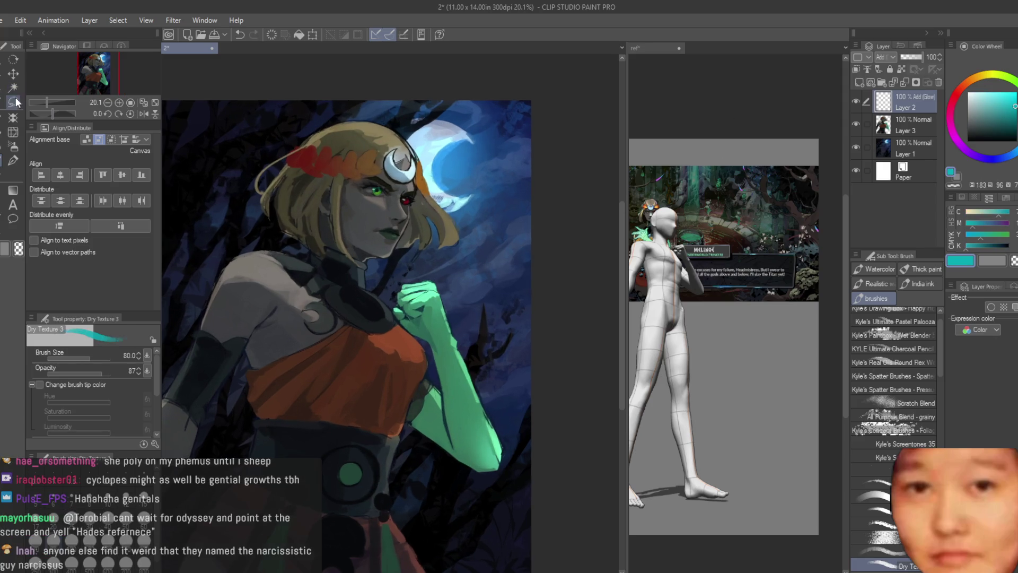
pyautogui.click(16, 102)
pyautogui.scroll(5, 373, 130)
pyautogui.moveTo(297, 98)
pyautogui.mouseDown()
pyautogui.moveTo(408, 114)
pyautogui.moveTo(593, 382)
pyautogui.moveTo(329, 82)
pyautogui.mouseUp()
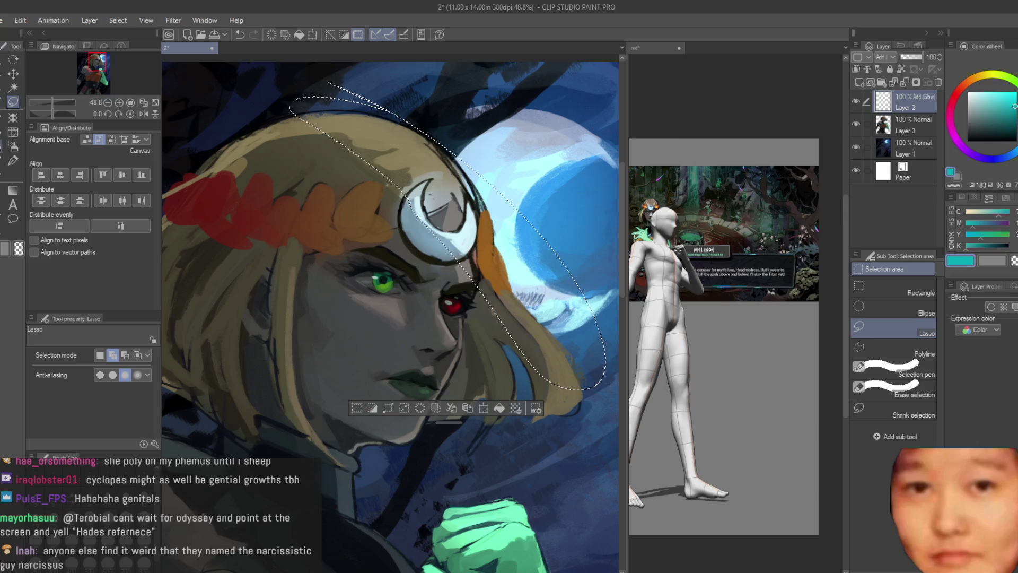
# Spray a soft cyan airbrush glow over the selected hair
pyautogui.press('b')
pyautogui.moveTo(371, 114); pyautogui.dragTo(562, 329)
pyautogui.scroll(-3, 399, 231)
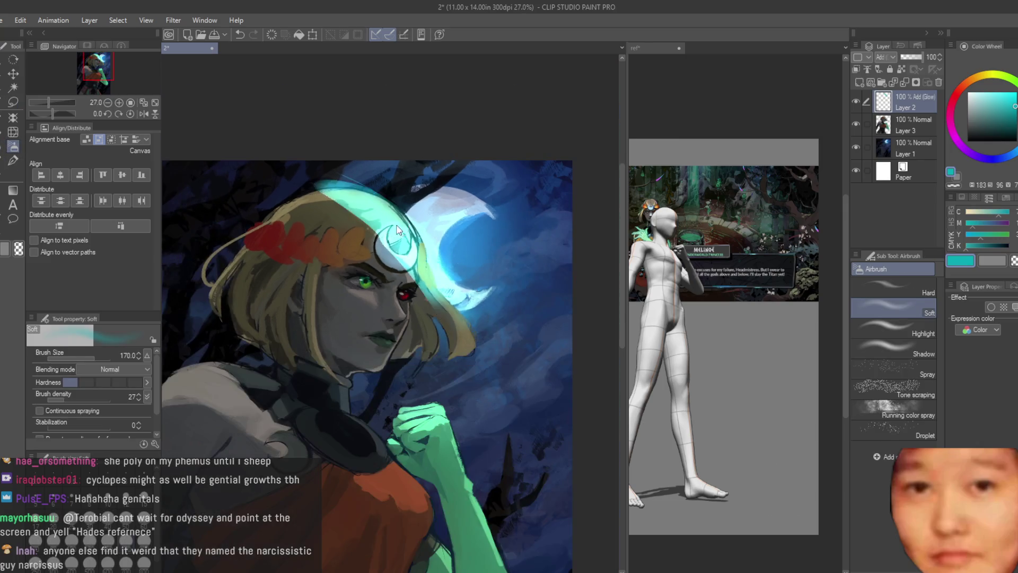
pyautogui.scroll(-3, 399, 231)
pyautogui.scroll(3, 437, 182)
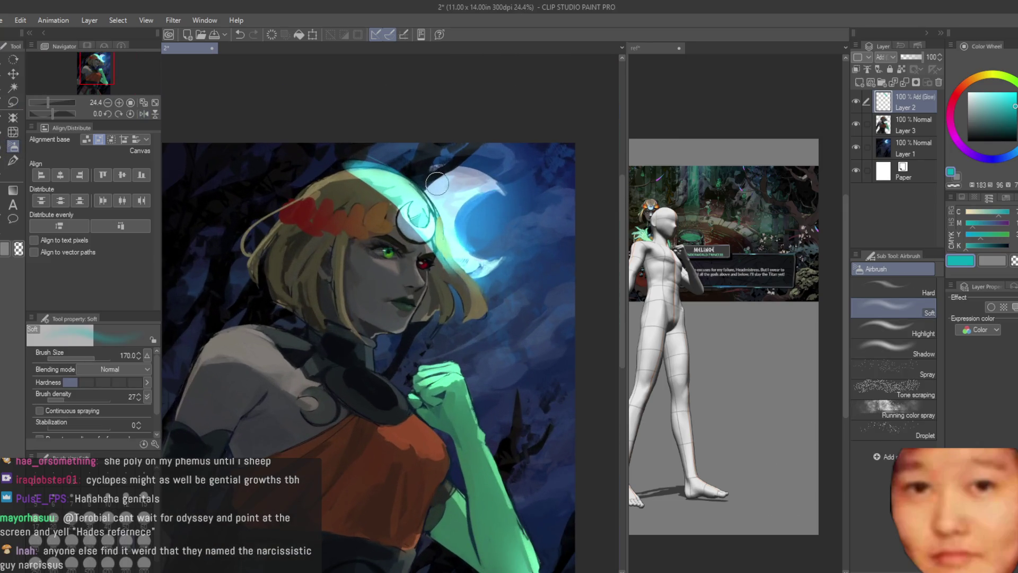
# Undo the airbrush glow, then paint light cyan with the Turnip pen at size 200 inside the selection
pyautogui.hotkey('ctrl', 'z')
pyautogui.hotkey('ctrl', 'z')
pyautogui.hotkey('ctrl', 'z')
pyautogui.scroll(2, 457, 231)
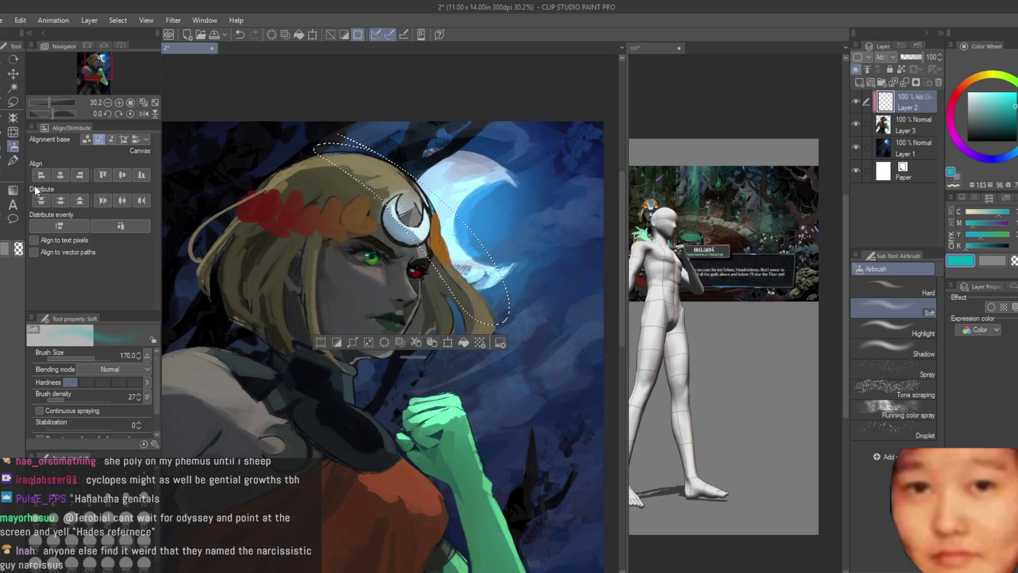
pyautogui.press('m')
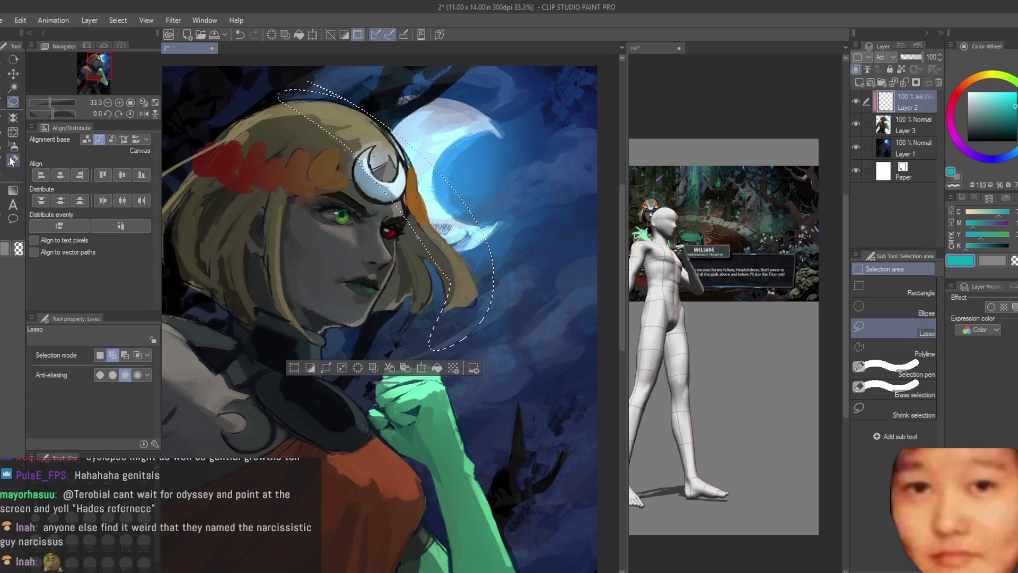
pyautogui.click(12, 160)
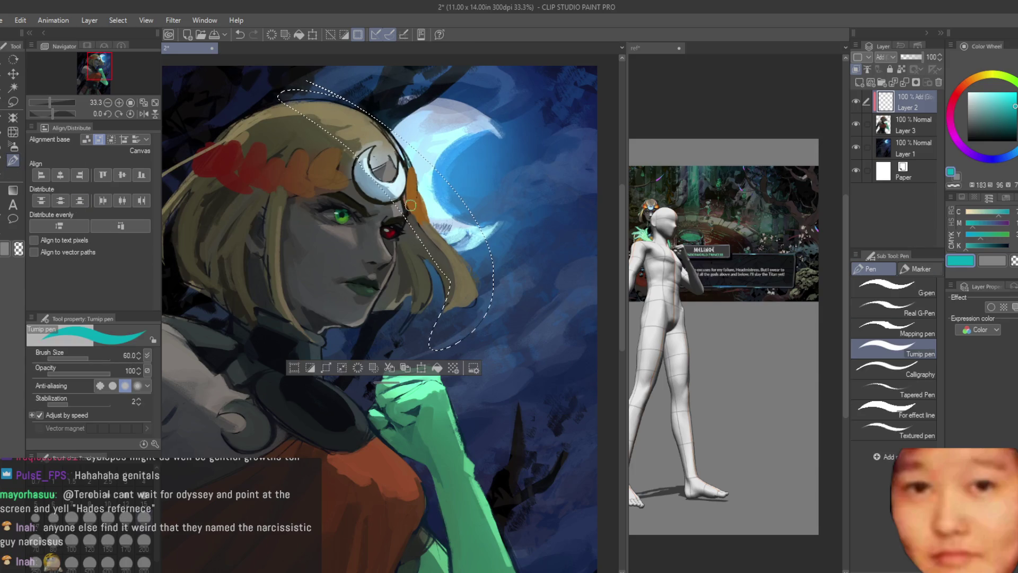
pyautogui.press(']')
pyautogui.press(']')
pyautogui.press(']')
pyautogui.keyDown('alt'); pyautogui.click(319, 90); pyautogui.keyUp('alt')
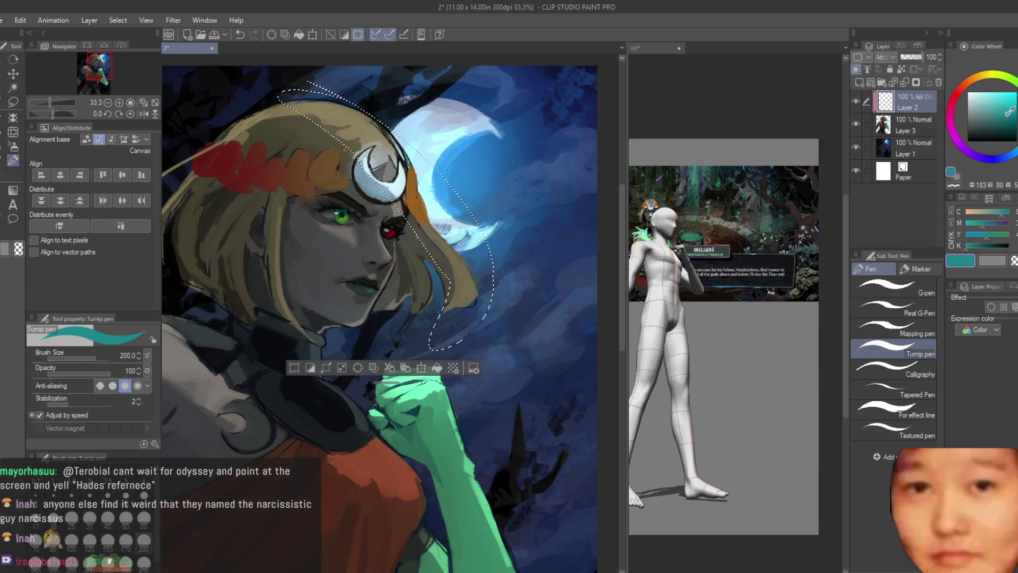
pyautogui.moveTo(281, 95)
pyautogui.mouseDown()
pyautogui.moveTo(371, 159)
pyautogui.moveTo(467, 297)
pyautogui.mouseUp()
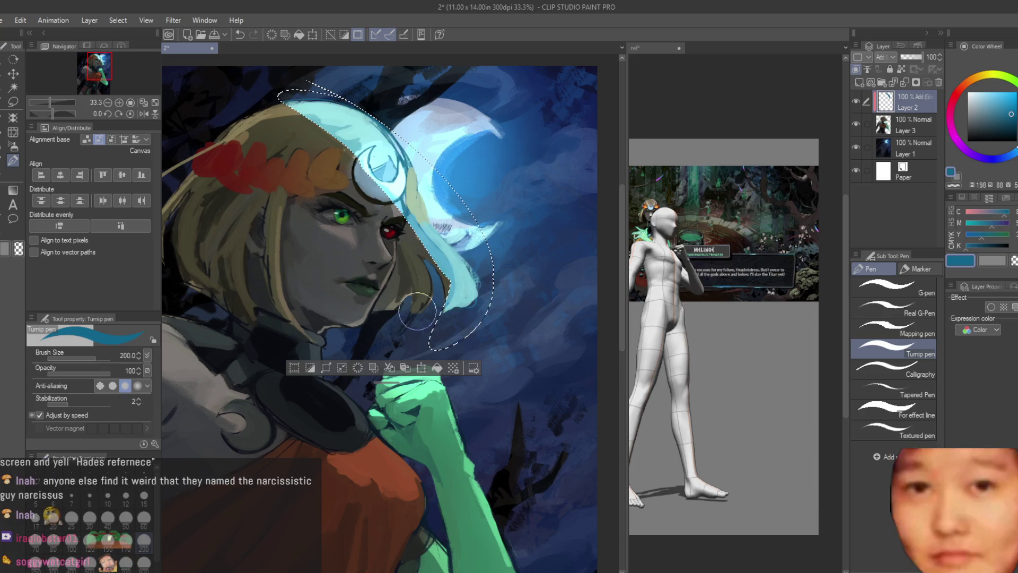
pyautogui.hotkey('ctrl', 'd')
# Zoom out to the whole painting and switch to the eraser to clean up the glow
pyautogui.hotkey('ctrl', '-')
pyautogui.hotkey('ctrl', '-')
pyautogui.click(2, 179)
pyautogui.scroll(5, 381, 188)
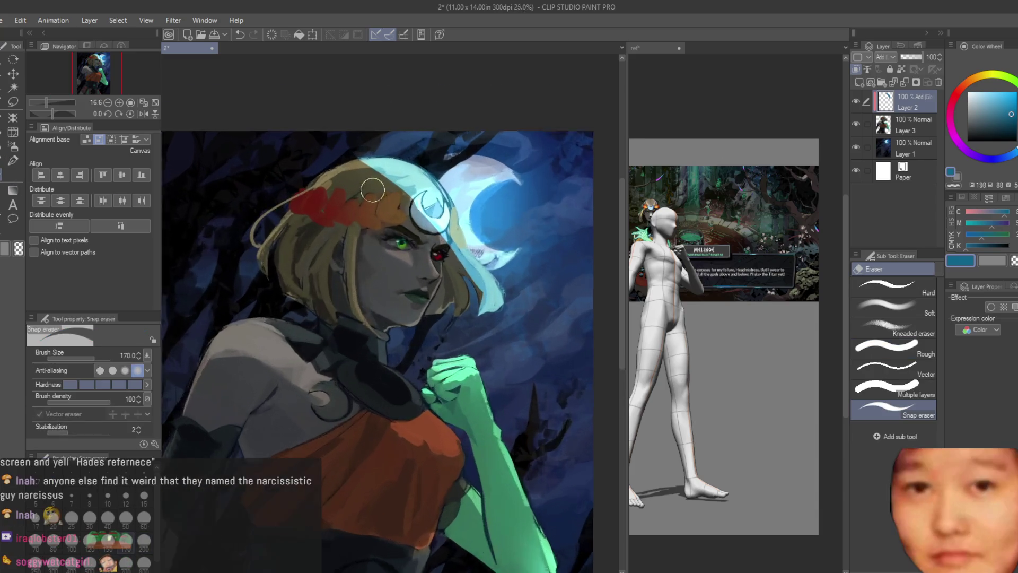
pyautogui.scroll(1, 469, 259)
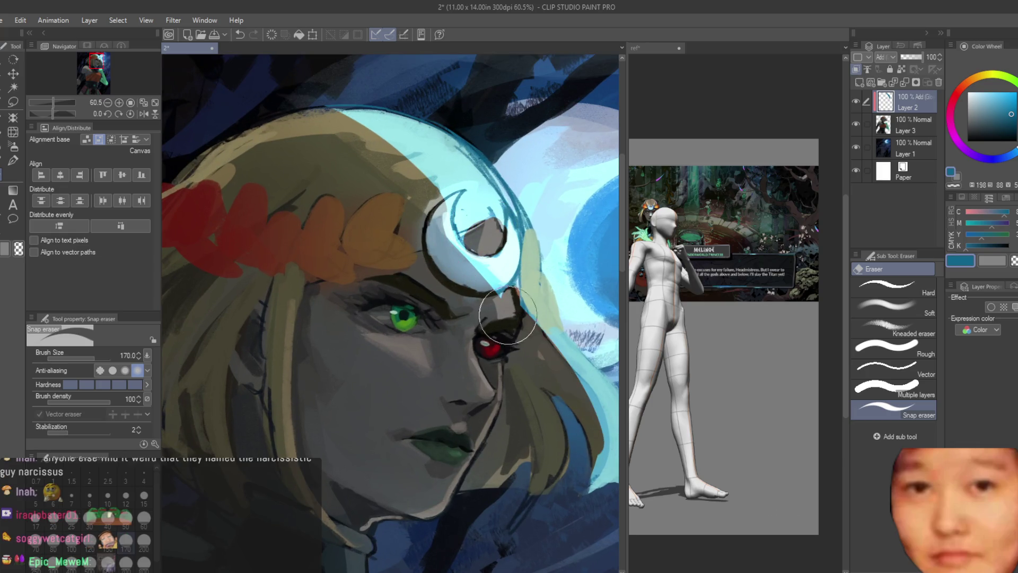
pyautogui.scroll(-7, 528, 419)
pyautogui.scroll(4, 529, 420)
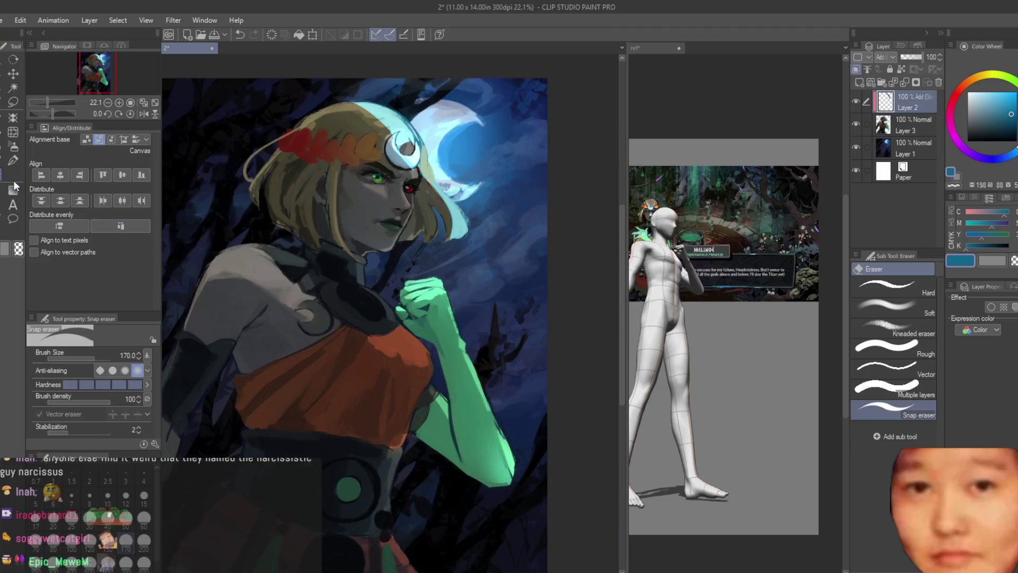
# Paint light cyan strokes along the green arm's edge with the Turnip pen
pyautogui.press('p')
pyautogui.scroll(-1, 394, 241)
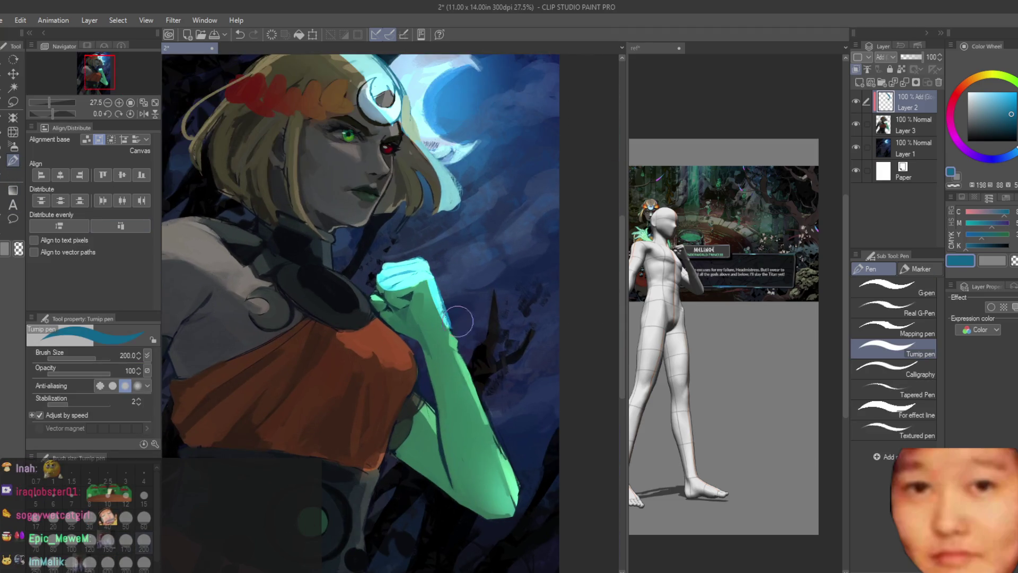
pyautogui.moveTo(469, 359)
pyautogui.mouseDown()
pyautogui.moveTo(510, 450)
pyautogui.moveTo(517, 511)
pyautogui.moveTo(411, 439)
pyautogui.mouseUp()
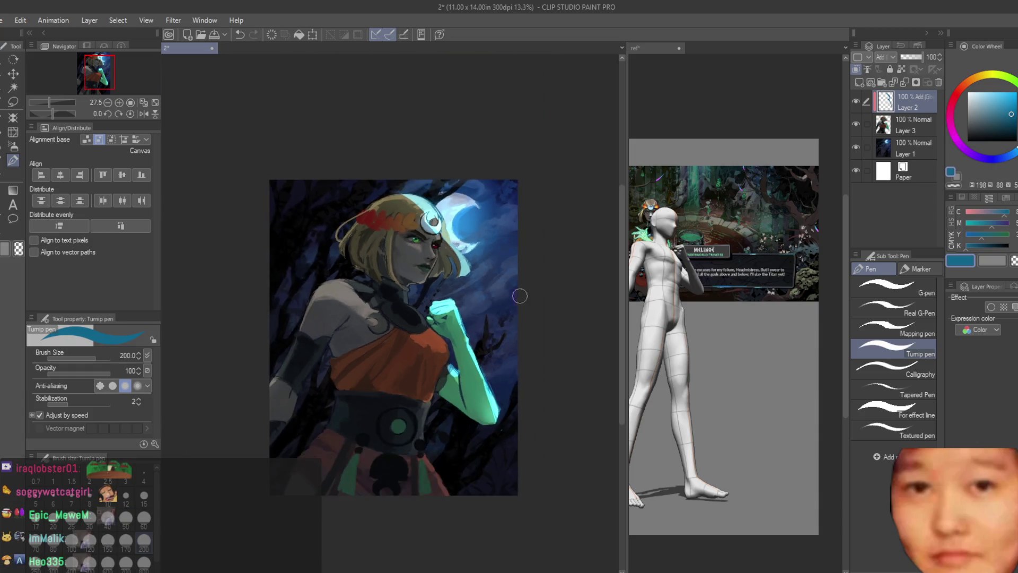
pyautogui.scroll(-5, 559, 374)
pyautogui.scroll(5, 559, 374)
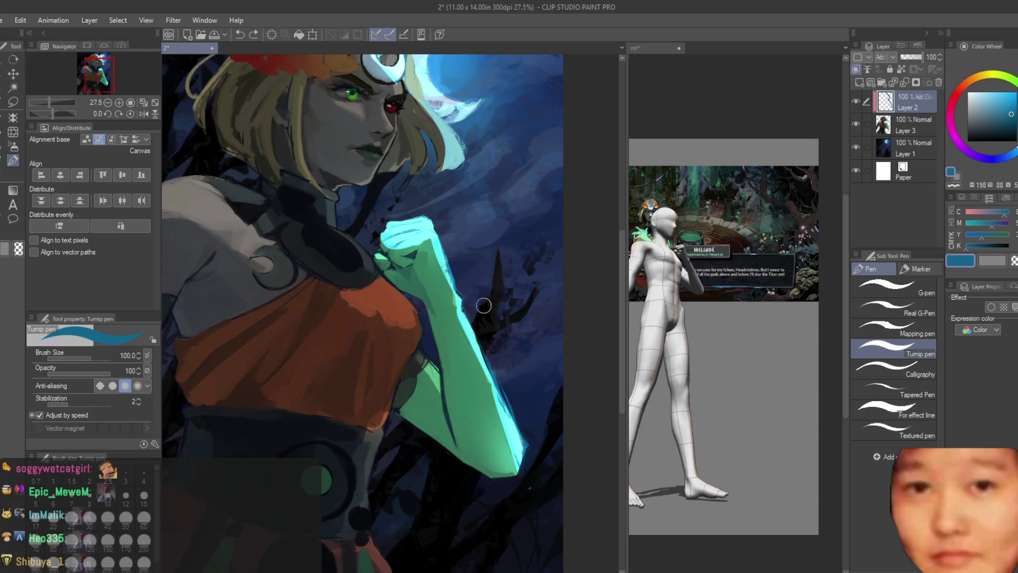
pyautogui.scroll(3, 443, 339)
pyautogui.scroll(-3, 420, 364)
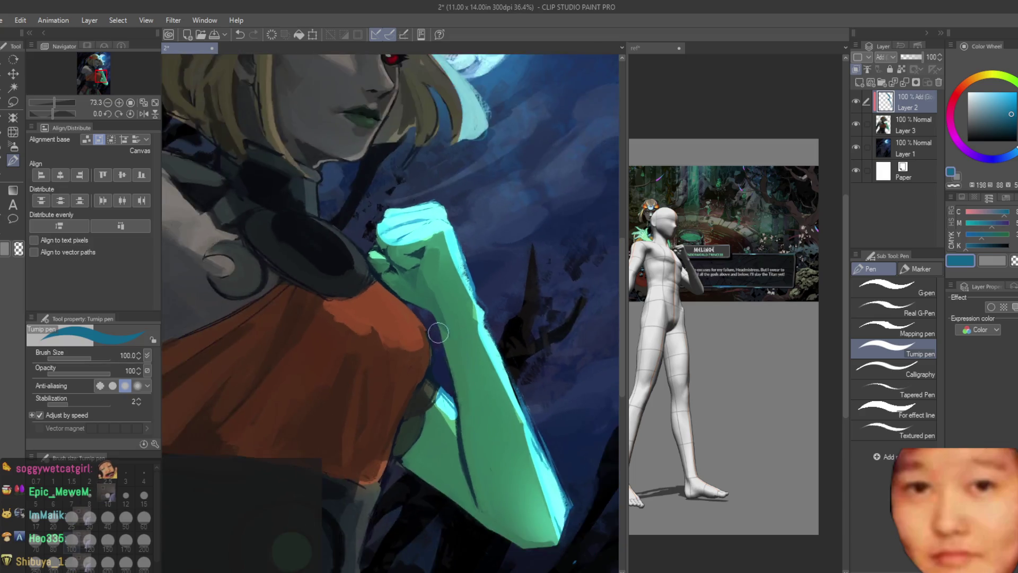
pyautogui.scroll(1, 372, 261)
pyautogui.scroll(1, 372, 261)
# Add cyan rim strokes along the collar and fist edges, then flip the canvas to check
pyautogui.moveTo(416, 318); pyautogui.dragTo(405, 347)
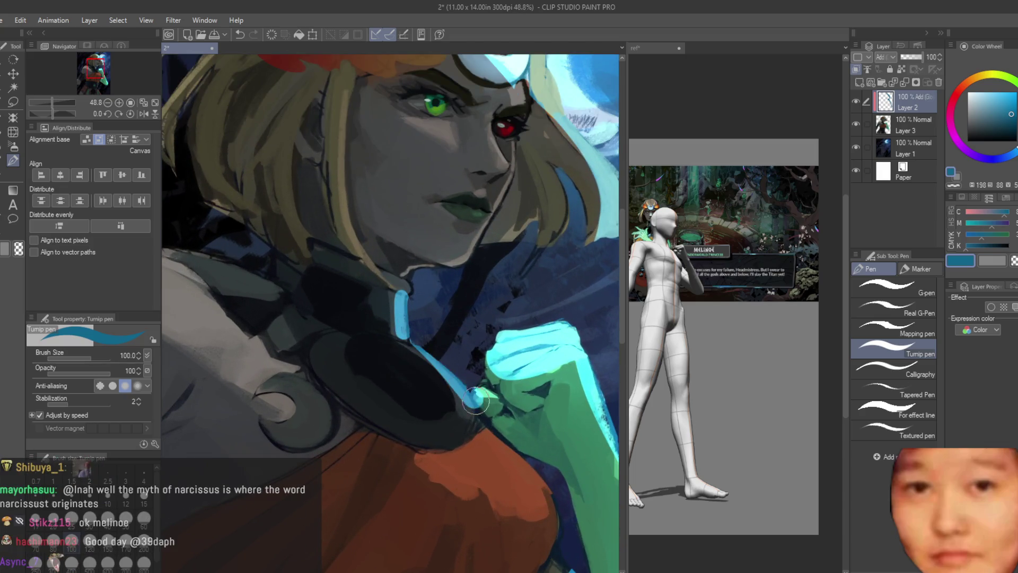
pyautogui.moveTo(480, 342); pyautogui.dragTo(416, 410)
pyautogui.scroll(-2, 458, 282)
pyautogui.scroll(3, 458, 283)
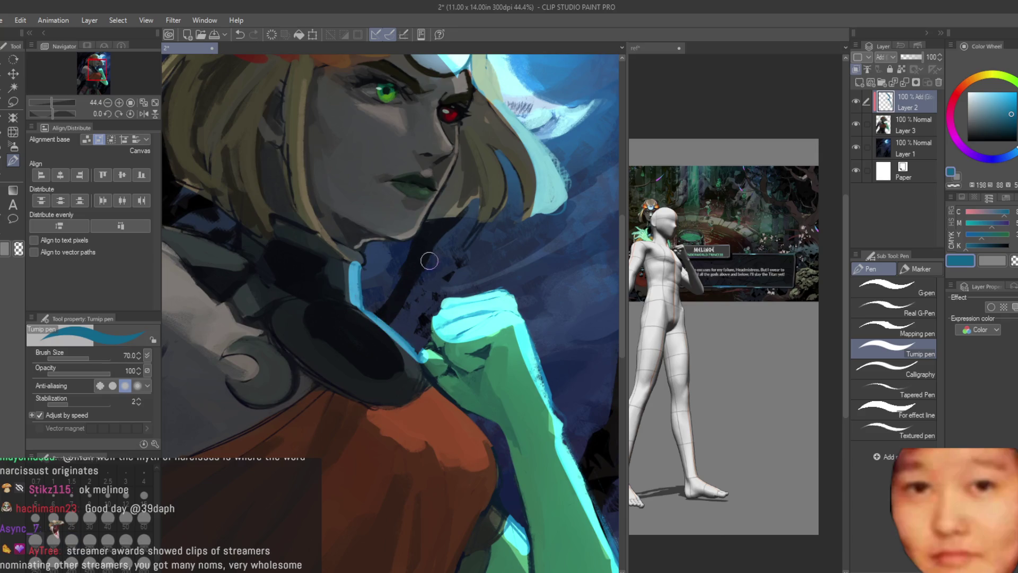
pyautogui.scroll(2, 419, 249)
pyautogui.moveTo(421, 220); pyautogui.dragTo(366, 249)
pyautogui.scroll(-5, 329, 264)
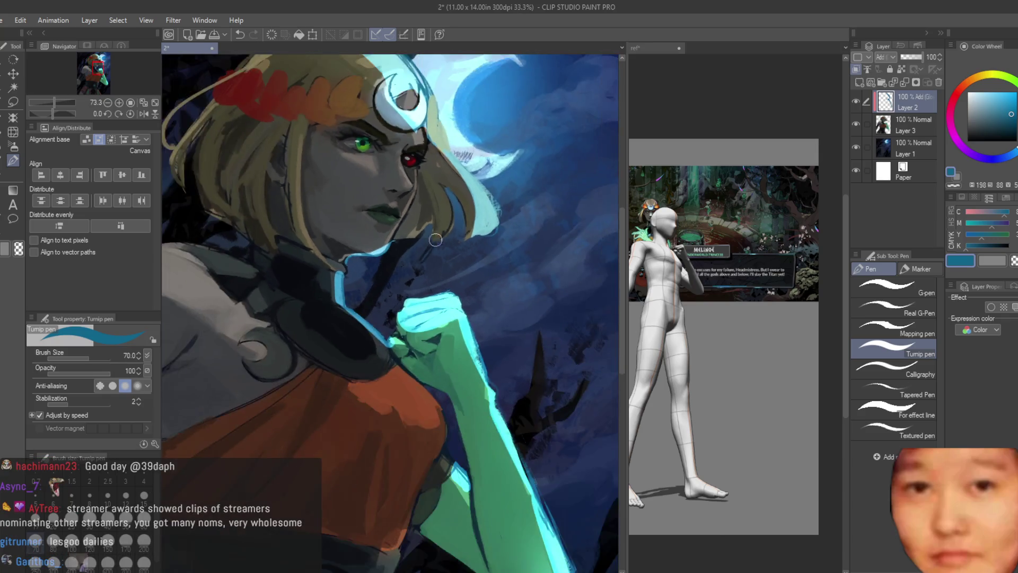
pyautogui.press('h')
pyautogui.press('h')
pyautogui.scroll(6, 489, 231)
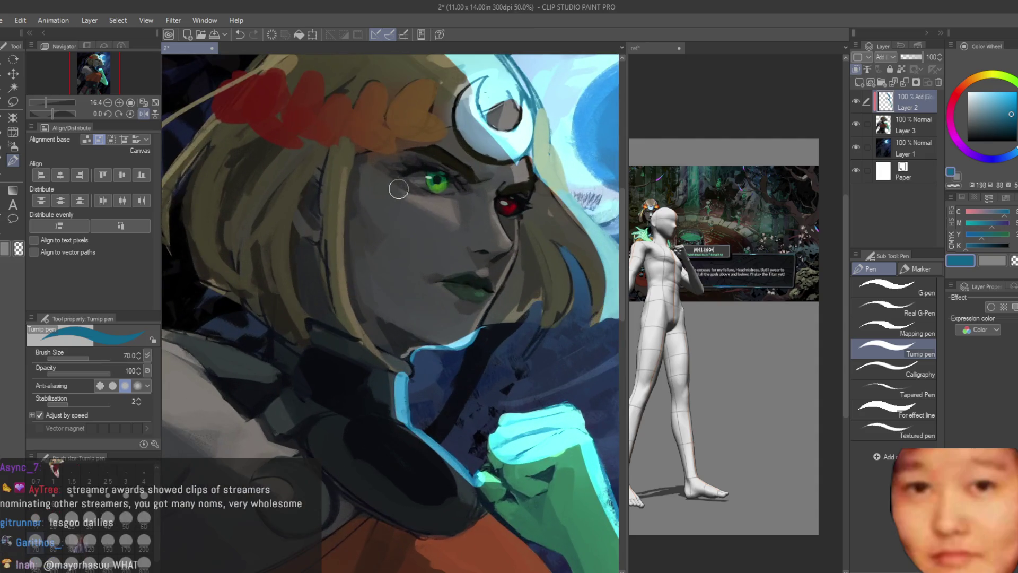
# Darken the jawline at brush size 50, then paint a shoulder rim light at size 40
pyautogui.press('[')
pyautogui.press('[')
pyautogui.moveTo(390, 424)
pyautogui.mouseDown()
pyautogui.moveTo(476, 399)
pyautogui.moveTo(447, 415)
pyautogui.mouseUp()
pyautogui.press('[')
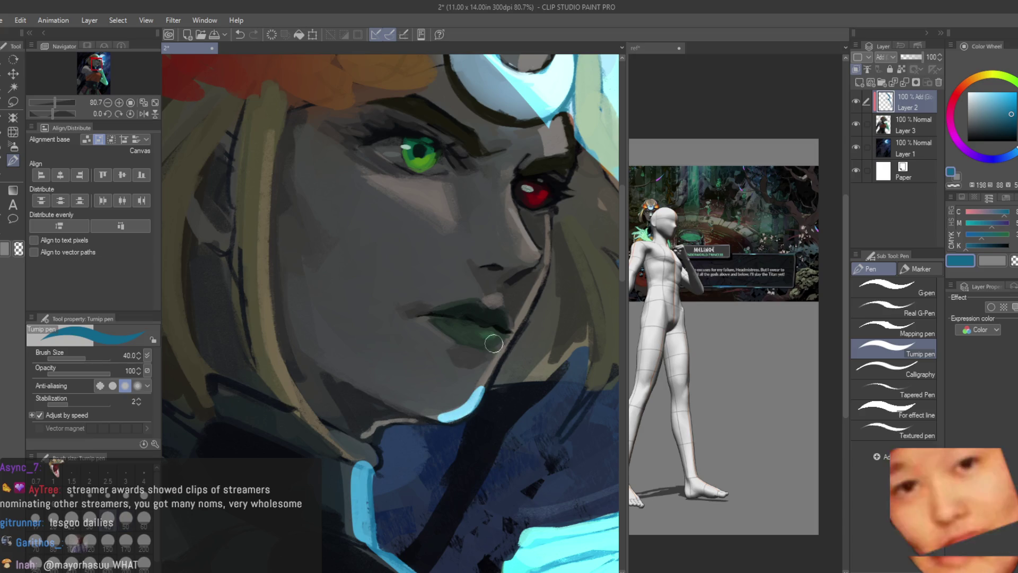
pyautogui.scroll(-3, 466, 251)
pyautogui.scroll(-3, 466, 251)
pyautogui.scroll(4, 282, 295)
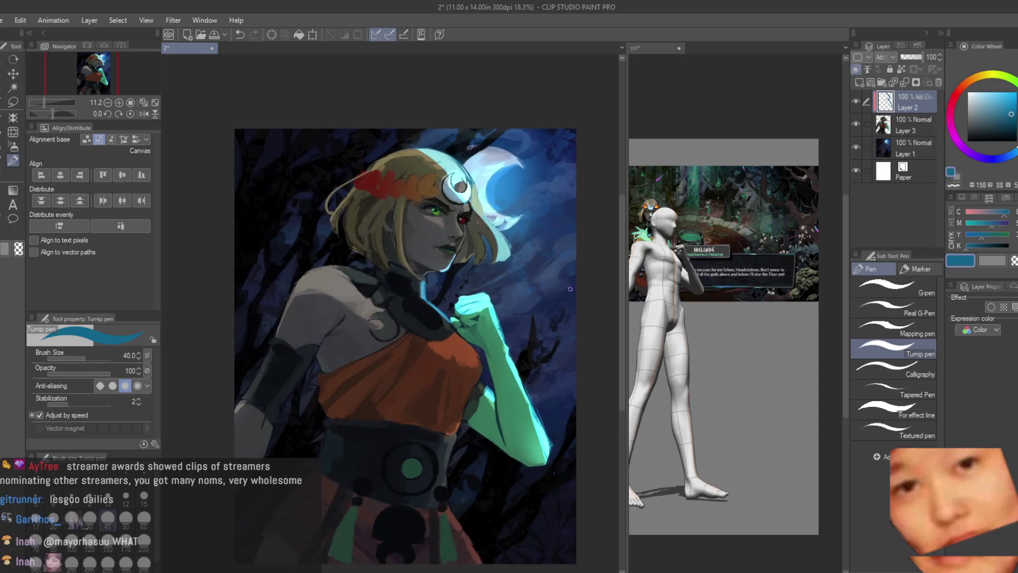
pyautogui.moveTo(260, 357); pyautogui.dragTo(296, 274)
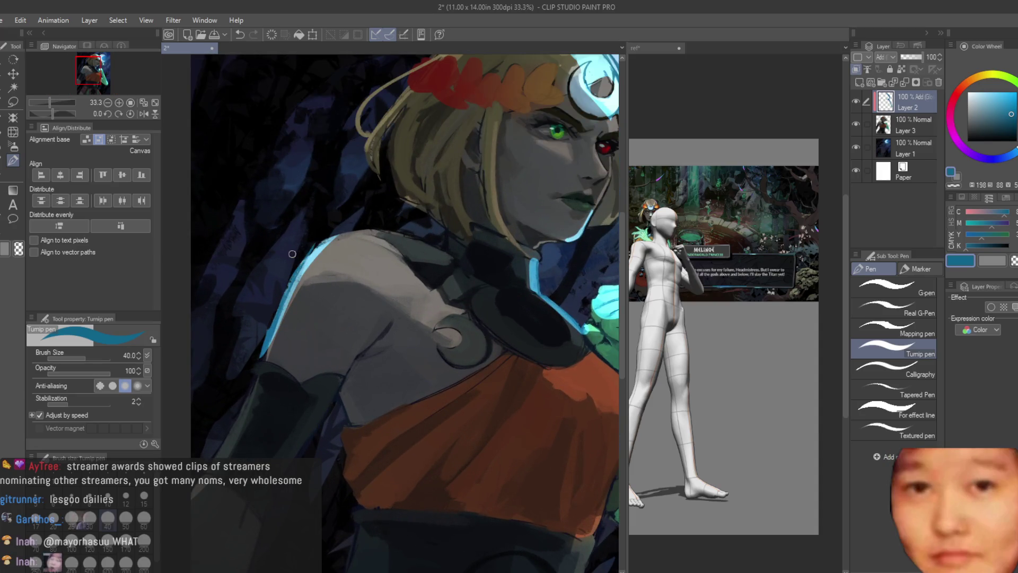
pyautogui.moveTo(340, 240); pyautogui.dragTo(369, 224)
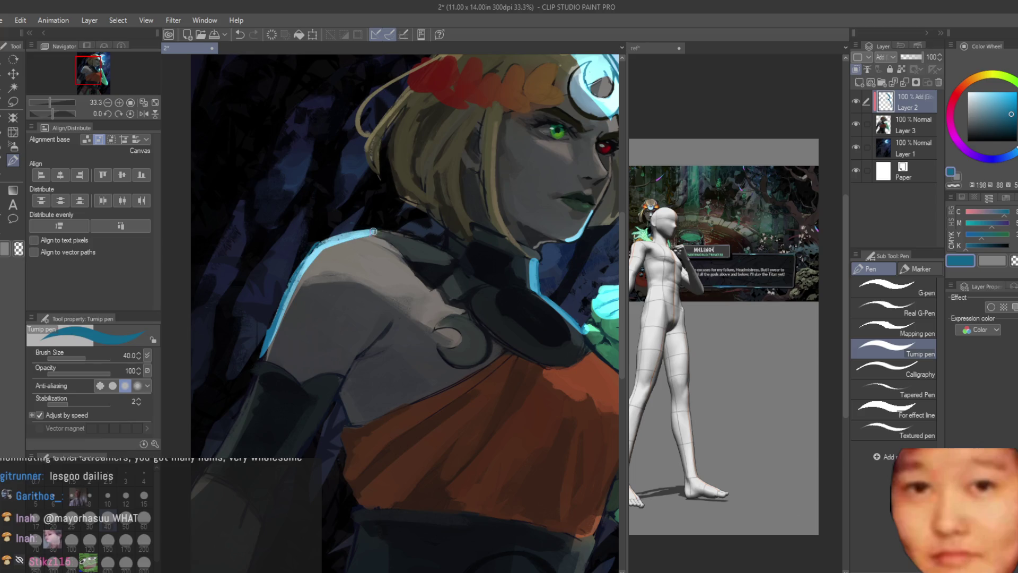
pyautogui.scroll(-5, 373, 232)
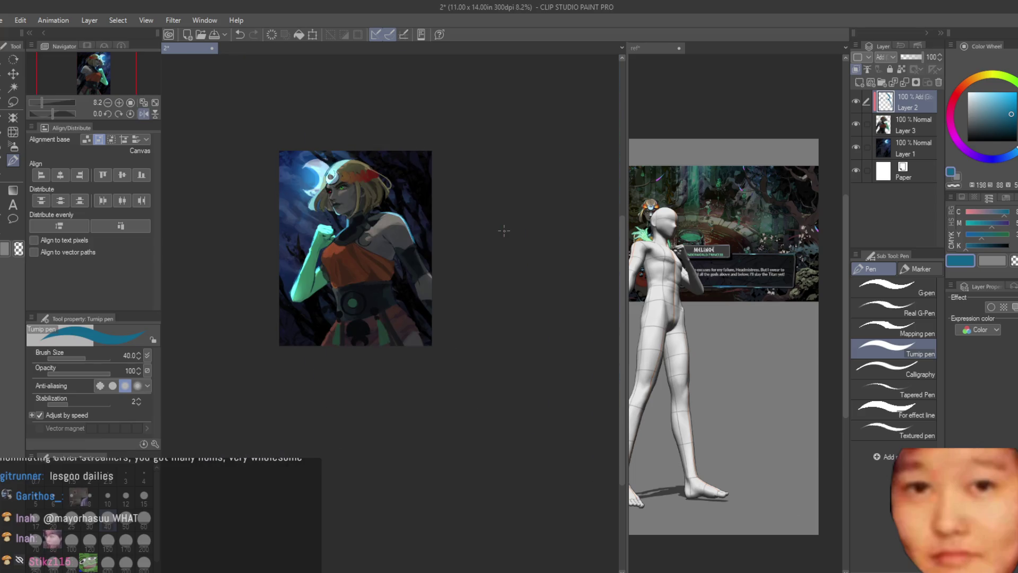
# Flip the view back and paint light-blue highlights down the arm and along its lower edge
pyautogui.press('h')
pyautogui.scroll(6, 305, 233)
pyautogui.moveTo(352, 350); pyautogui.dragTo(325, 439)
pyautogui.moveTo(328, 395); pyautogui.dragTo(318, 530)
pyautogui.scroll(-1, 318, 530)
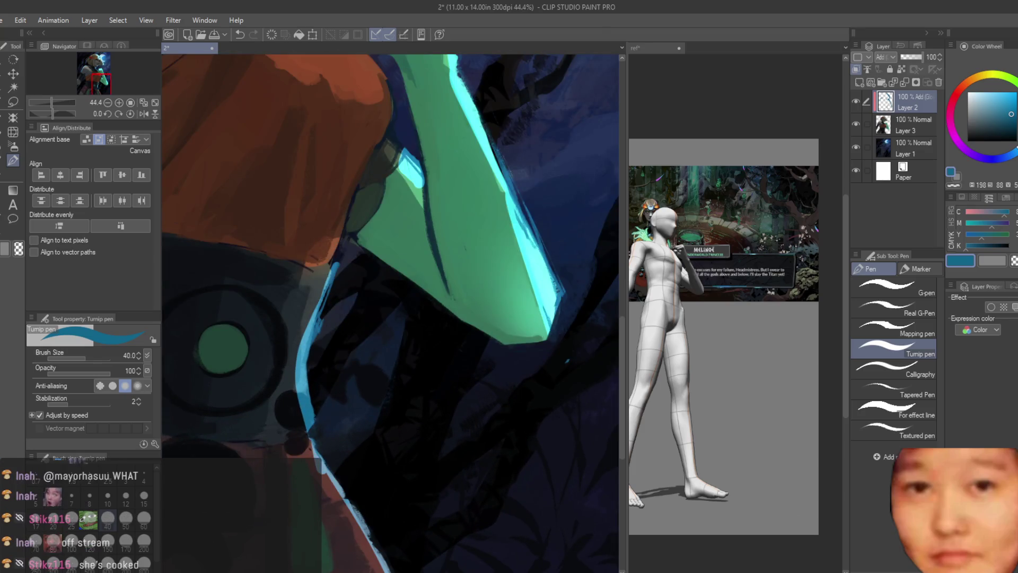
pyautogui.moveTo(360, 240)
pyautogui.mouseDown()
pyautogui.moveTo(419, 270)
pyautogui.moveTo(508, 344)
pyautogui.mouseUp()
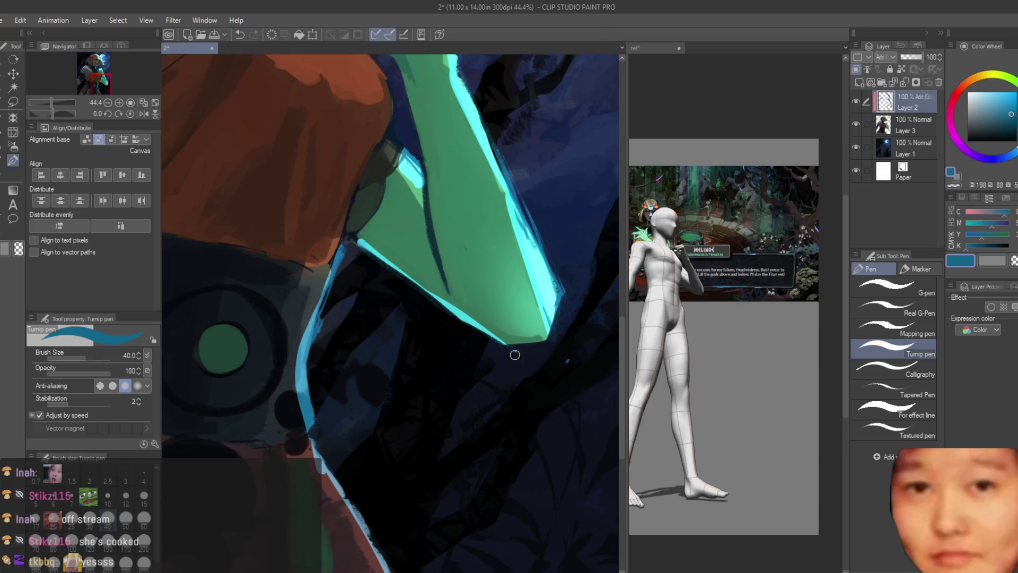
pyautogui.scroll(-5, 535, 349)
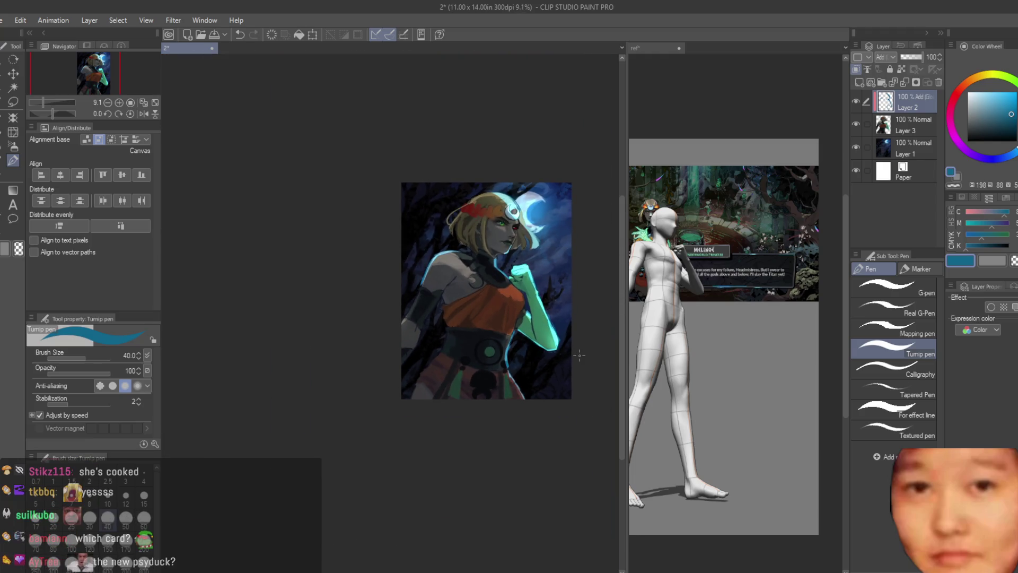
# Paint a blue rim stroke down the belt's left edge and below it, checking with a mirrored view
pyautogui.scroll(2, 570, 362)
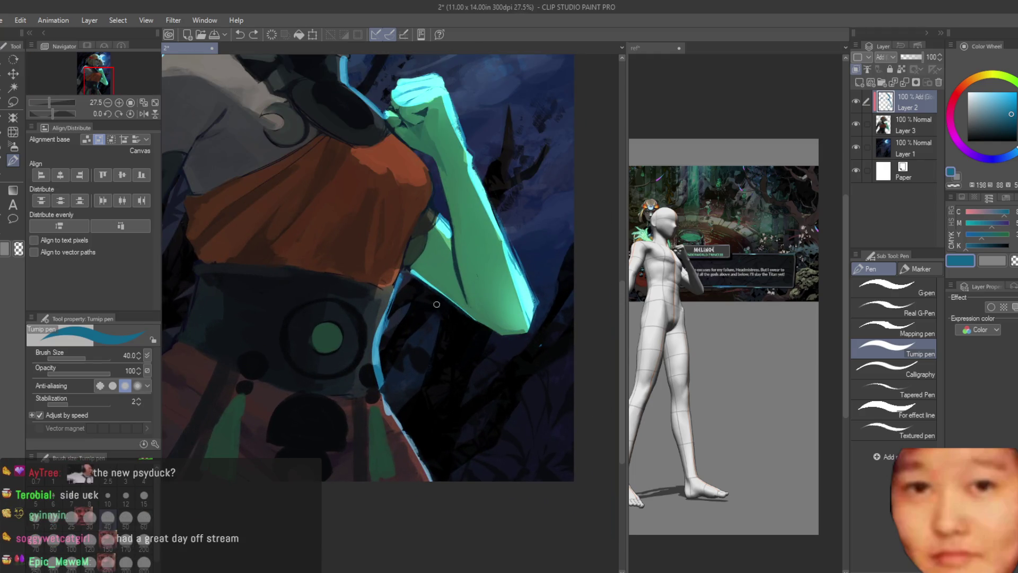
pyautogui.scroll(-4, 540, 342)
pyautogui.scroll(5, 419, 359)
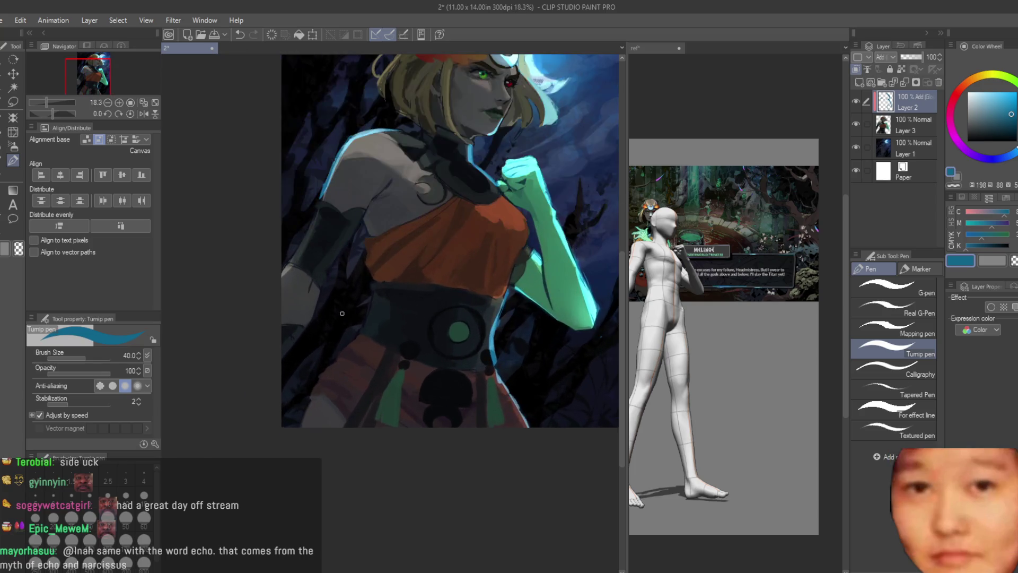
pyautogui.moveTo(394, 276); pyautogui.dragTo(377, 374)
pyautogui.moveTo(332, 407); pyautogui.dragTo(295, 456)
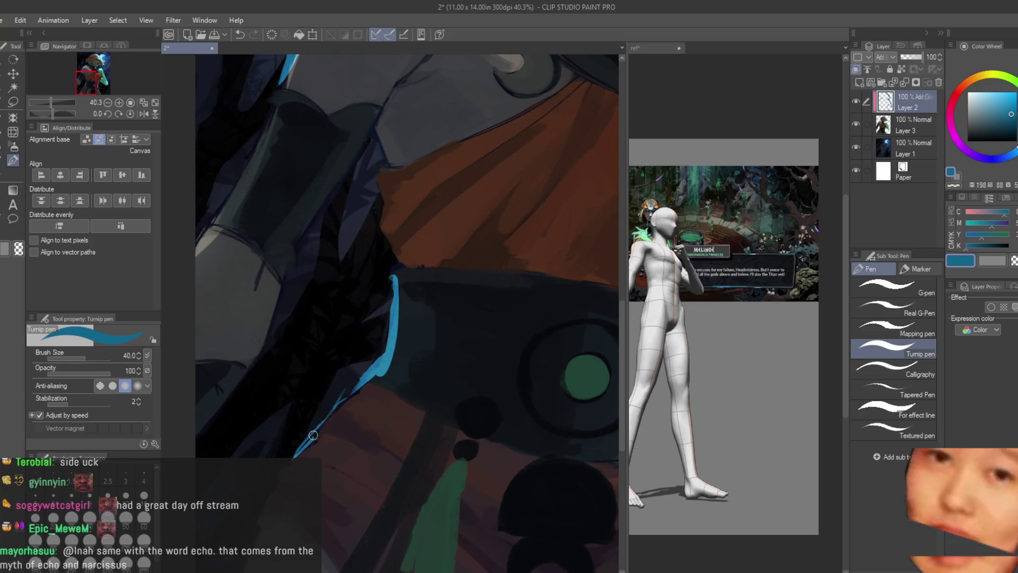
pyautogui.scroll(-2, 244, 480)
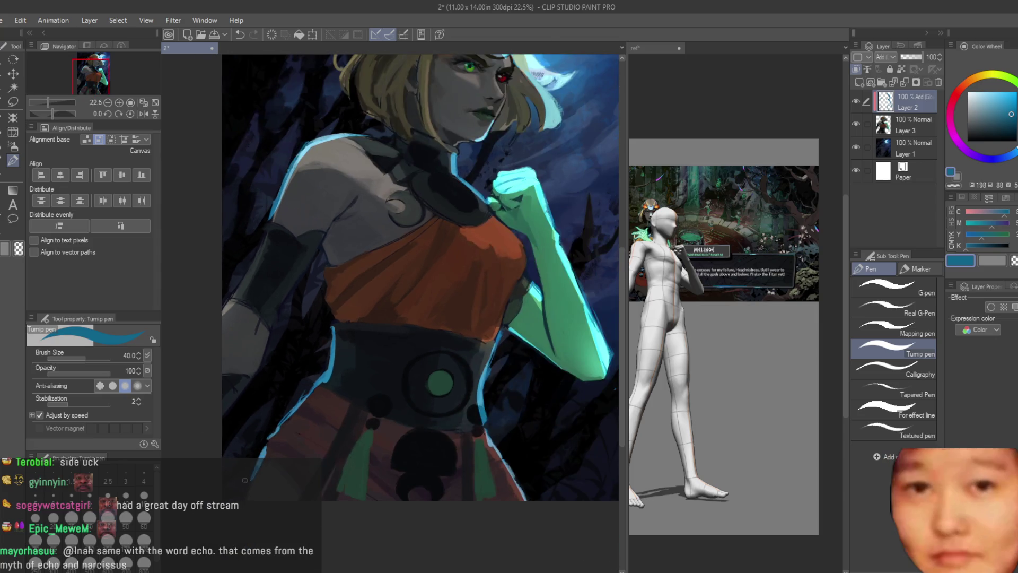
pyautogui.scroll(-3, 406, 304)
pyautogui.press('h')
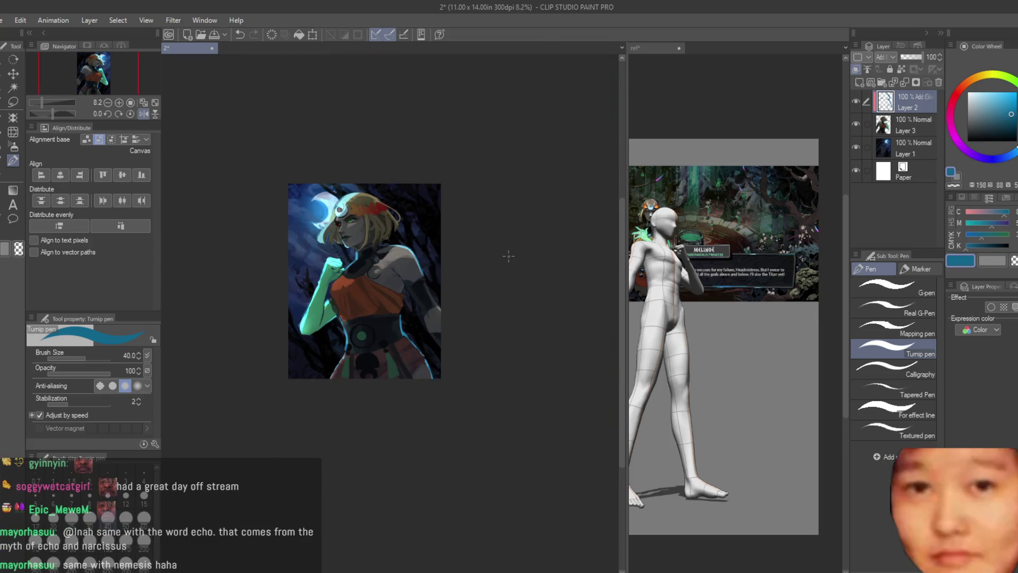
pyautogui.press('h')
pyautogui.scroll(3, 388, 261)
pyautogui.scroll(4, 407, 360)
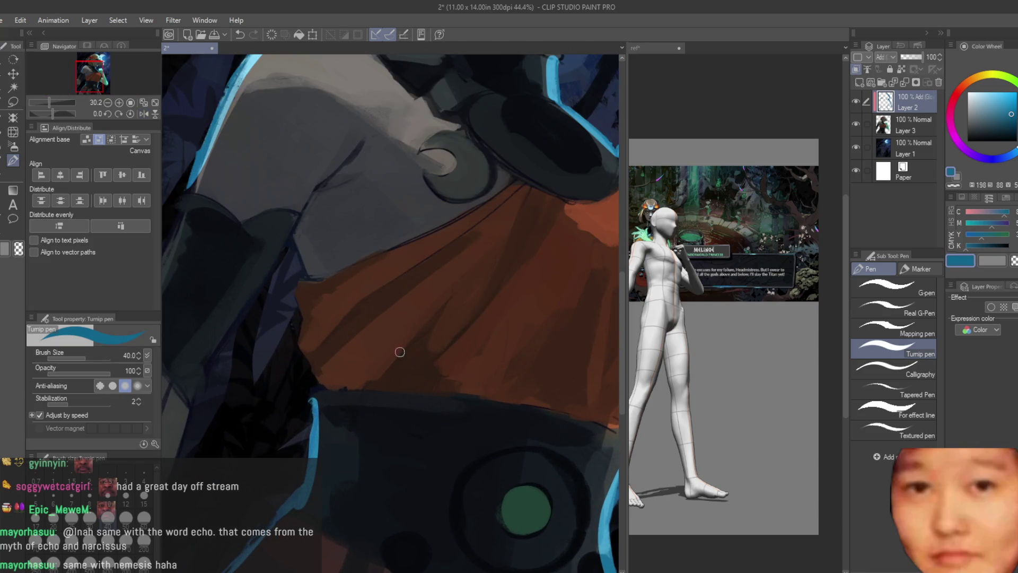
# Paint a blue rim light along the cloak edge and extend it downward
pyautogui.moveTo(308, 265); pyautogui.dragTo(286, 191)
pyautogui.scroll(-3, 441, 347)
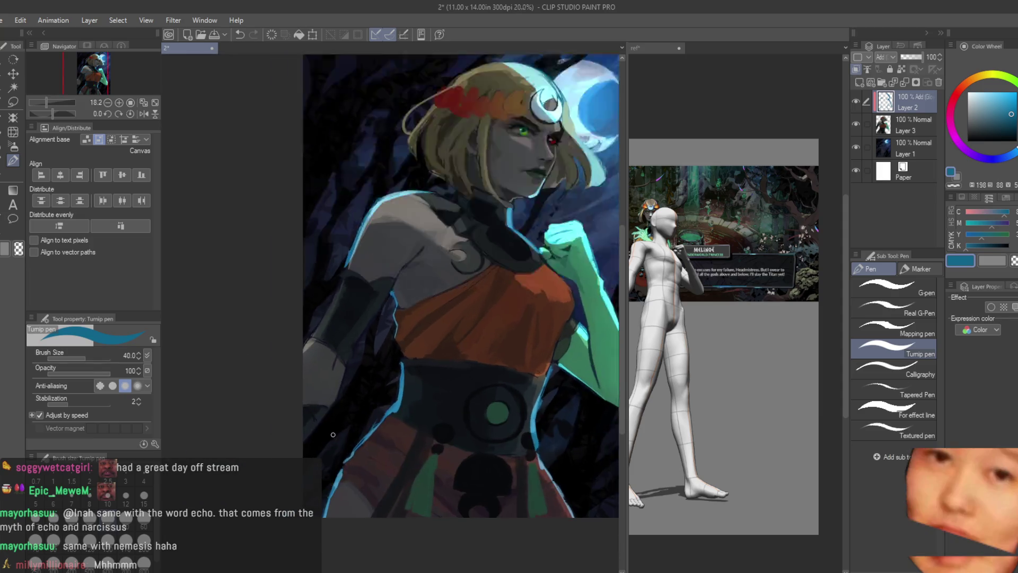
pyautogui.scroll(3, 374, 243)
pyautogui.moveTo(361, 267); pyautogui.dragTo(343, 311)
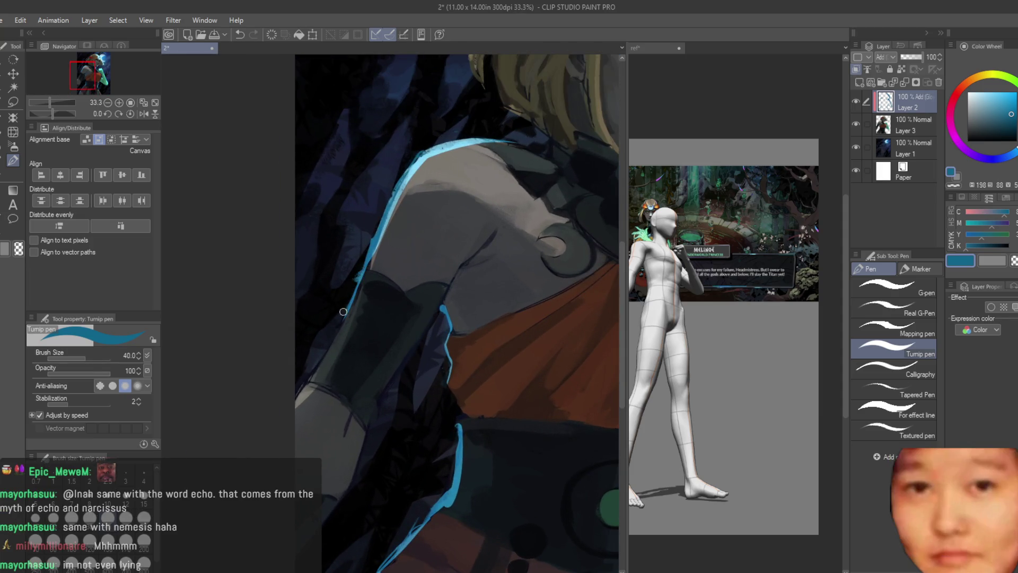
pyautogui.scroll(-3, 270, 415)
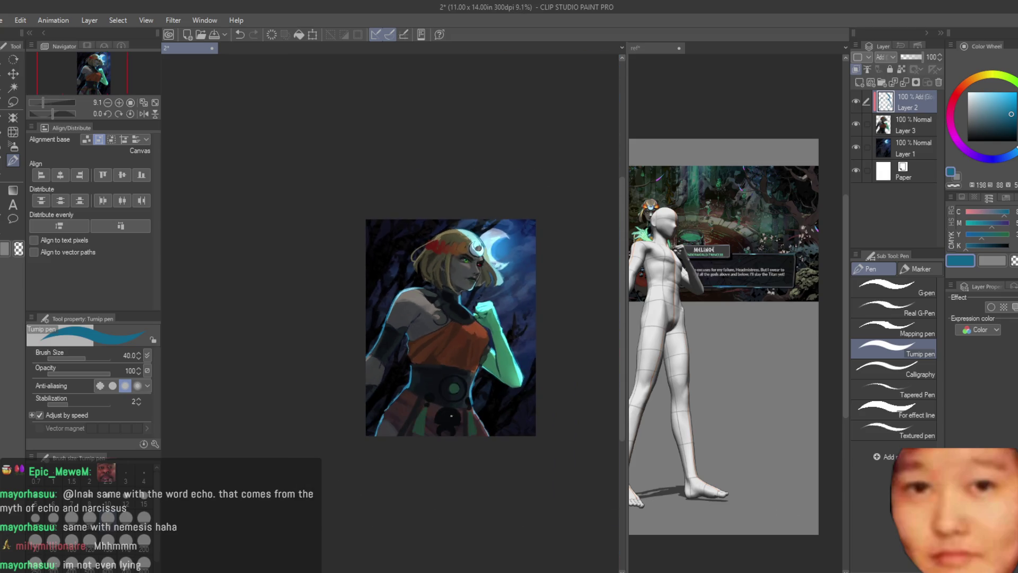
pyautogui.scroll(1, 444, 341)
pyautogui.scroll(5, 371, 223)
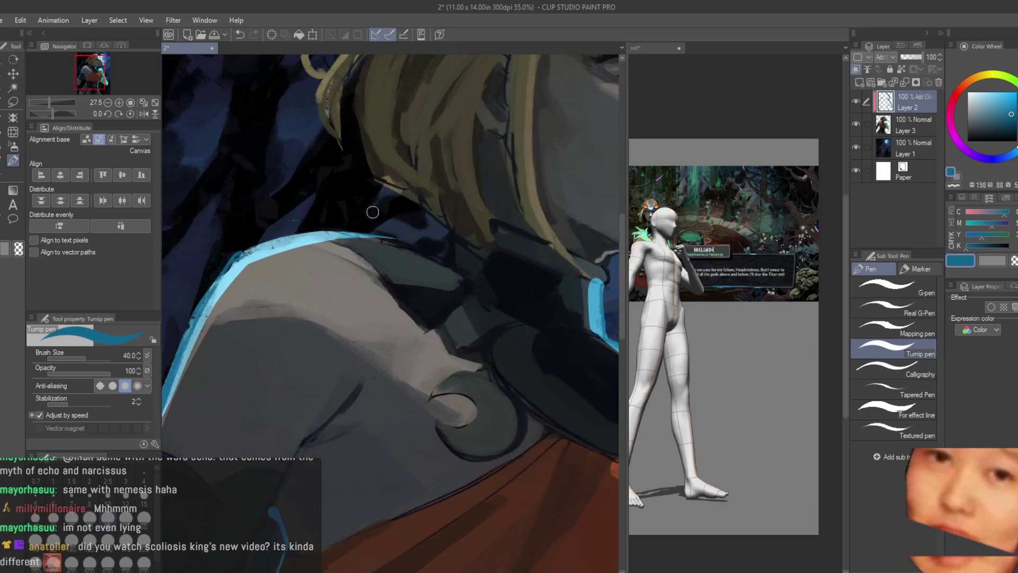
pyautogui.scroll(-3, 347, 305)
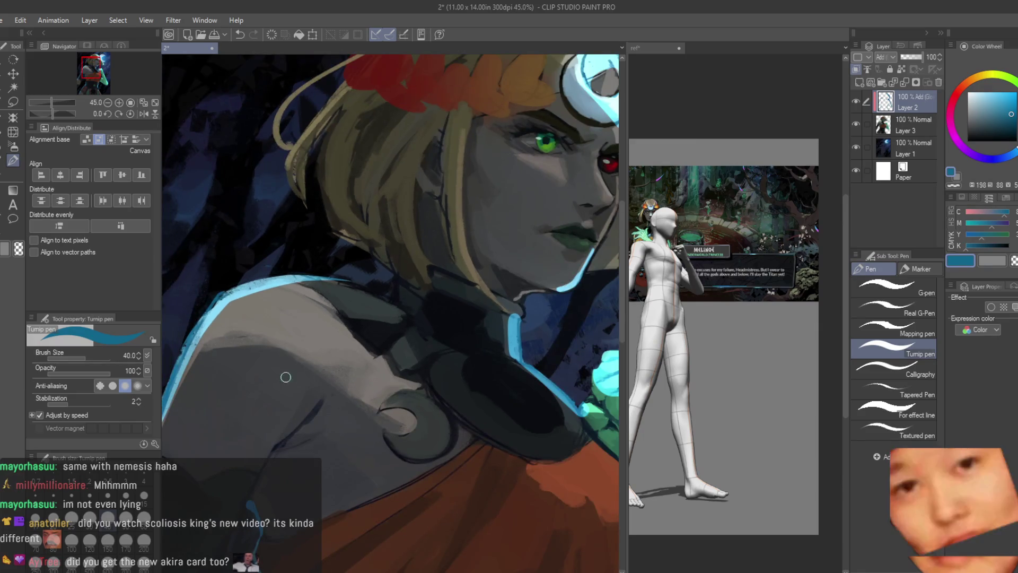
pyautogui.scroll(4, 284, 375)
pyautogui.scroll(-3, 424, 308)
pyautogui.scroll(2, 370, 270)
# Add short cyan highlights beside the hair and on the left hair tip
pyautogui.moveTo(353, 257); pyautogui.dragTo(370, 269)
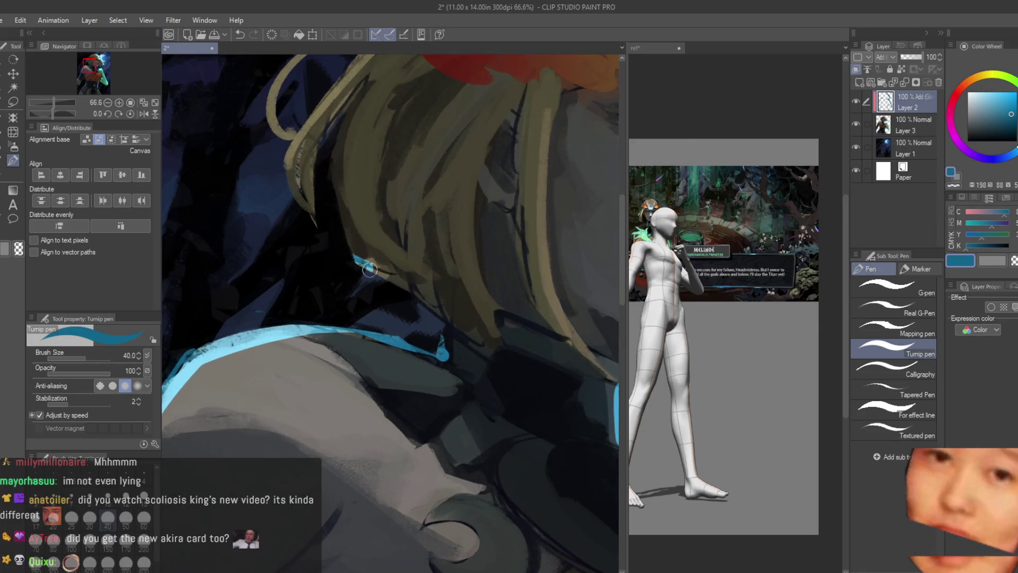
pyautogui.scroll(-3, 352, 261)
pyautogui.scroll(3, 342, 327)
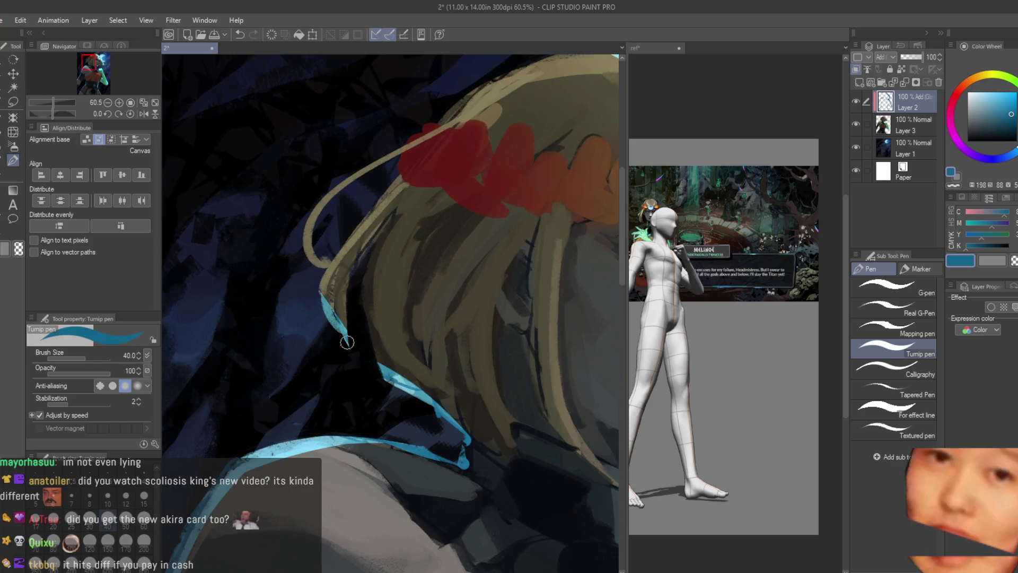
pyautogui.moveTo(307, 243); pyautogui.dragTo(322, 266)
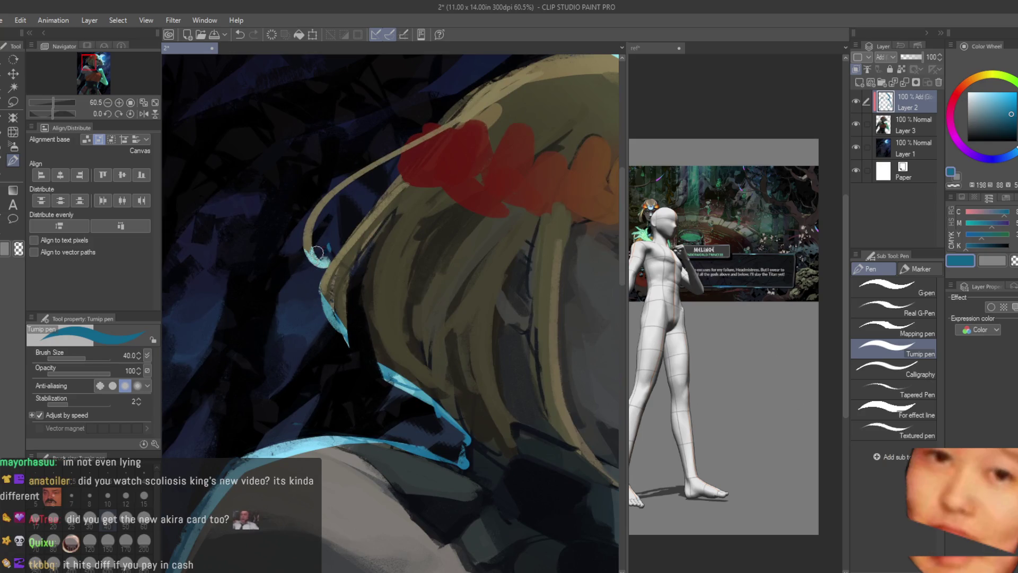
pyautogui.scroll(-4, 327, 240)
pyautogui.scroll(3, 423, 324)
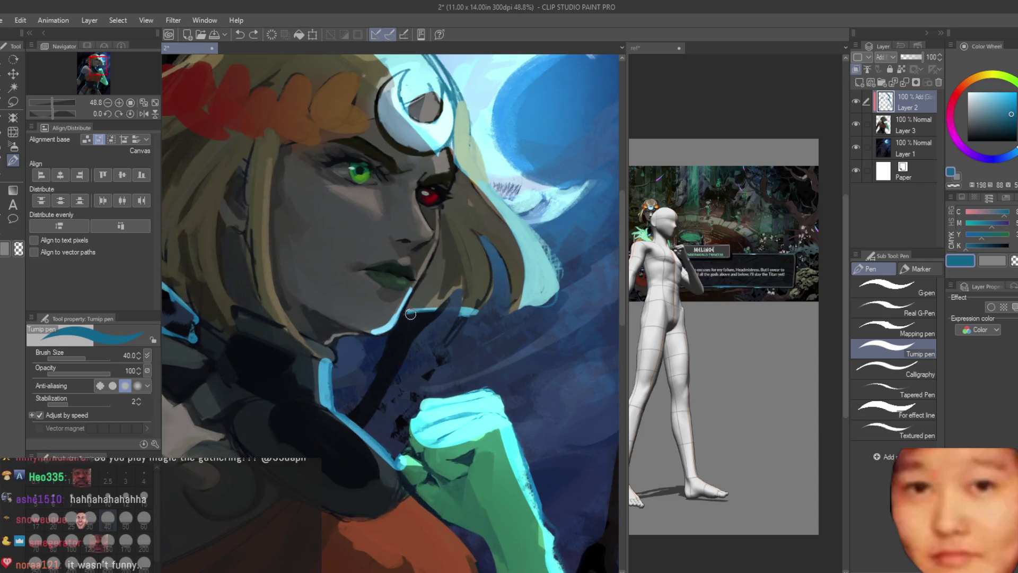
pyautogui.scroll(-2, 508, 358)
pyautogui.scroll(2, 281, 207)
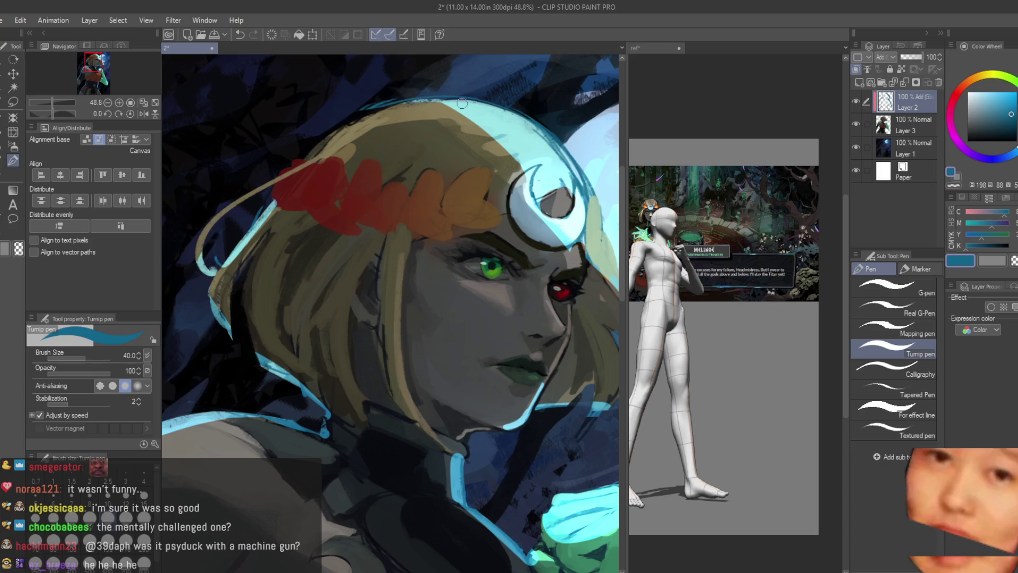
# Check the composition mirrored, then undo the dark patch covering the arm outline
pyautogui.scroll(-8, 462, 104)
pyautogui.press('h')
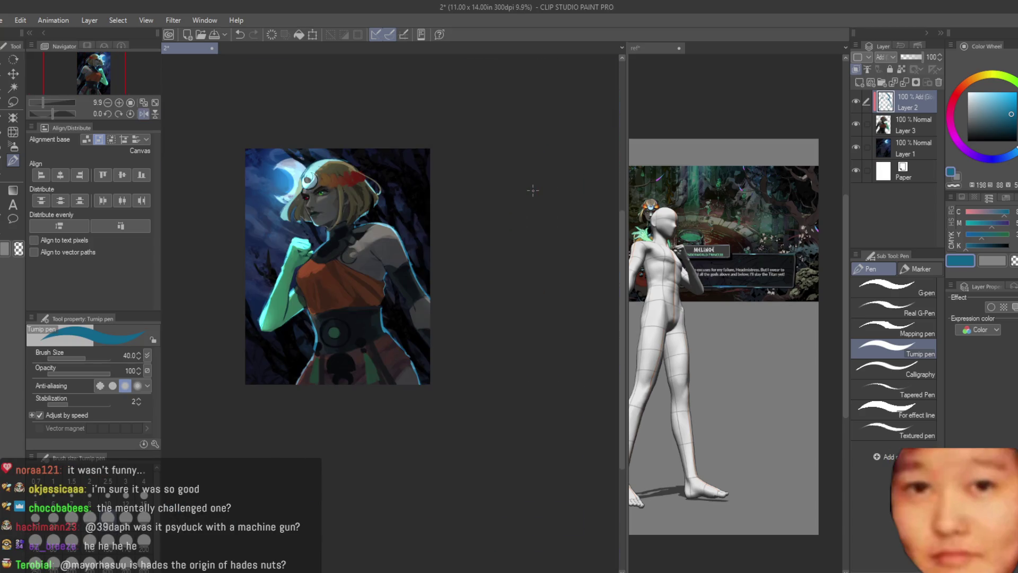
pyautogui.press('h')
pyautogui.scroll(4, 533, 190)
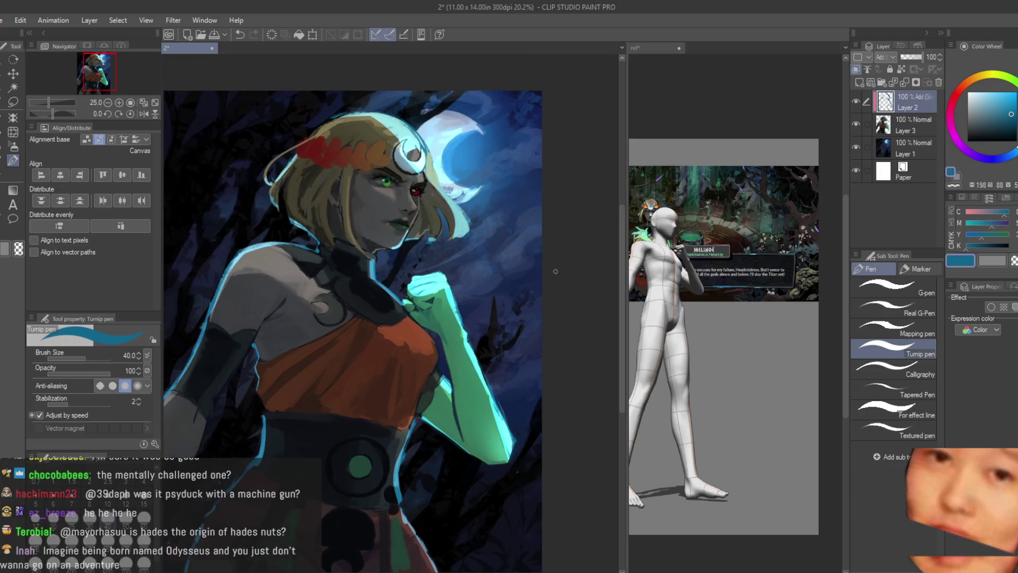
pyautogui.scroll(3, 457, 396)
pyautogui.scroll(-3, 428, 365)
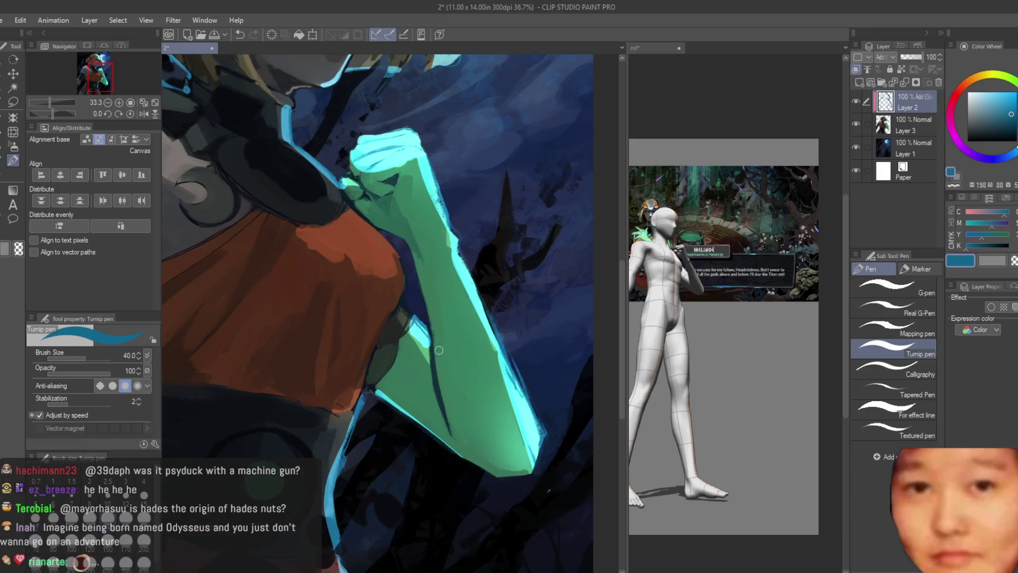
pyautogui.scroll(1, 329, 375)
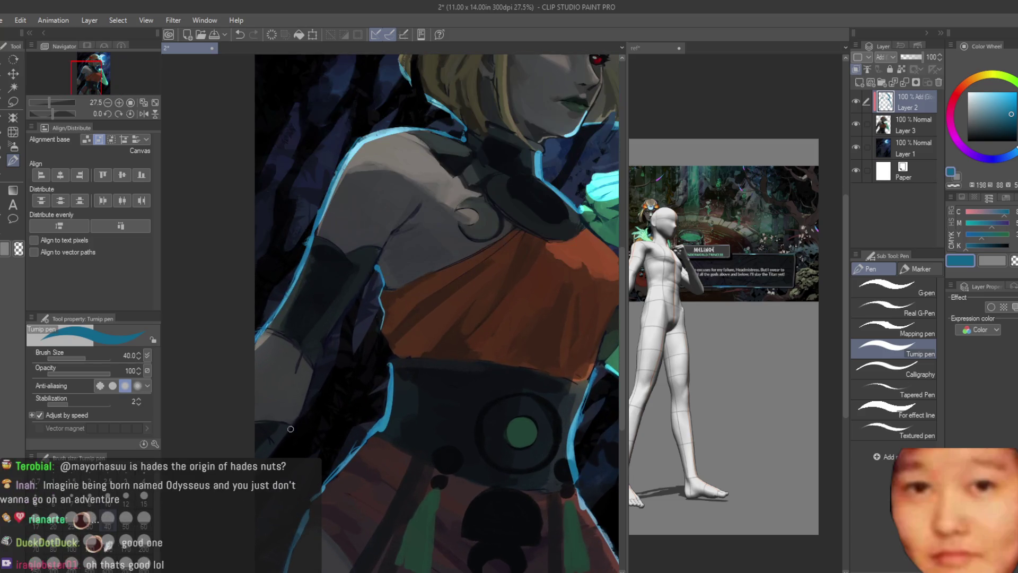
pyautogui.scroll(1, 352, 380)
pyautogui.hotkey('ctrl', 'z')
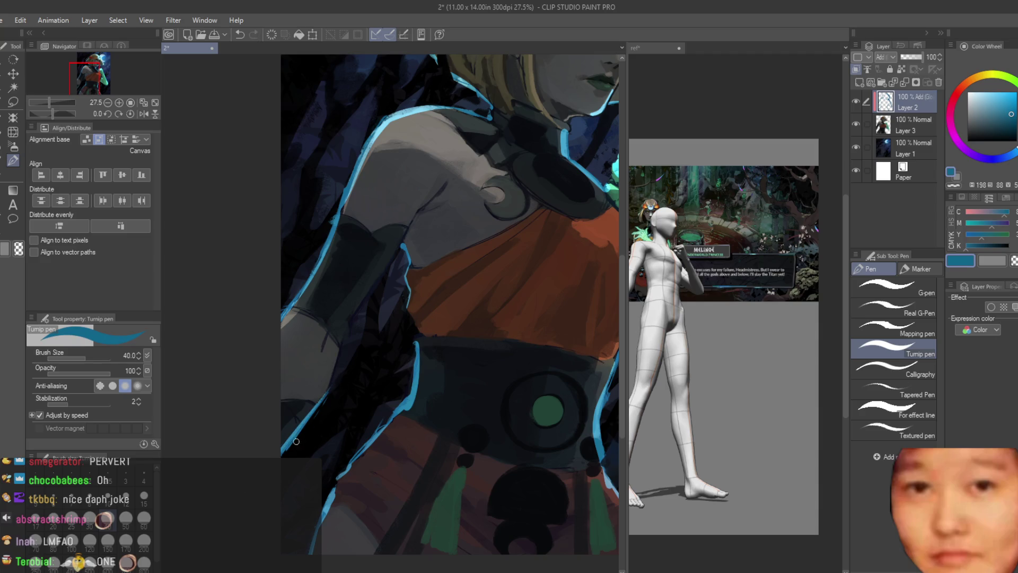
pyautogui.click(310, 427)
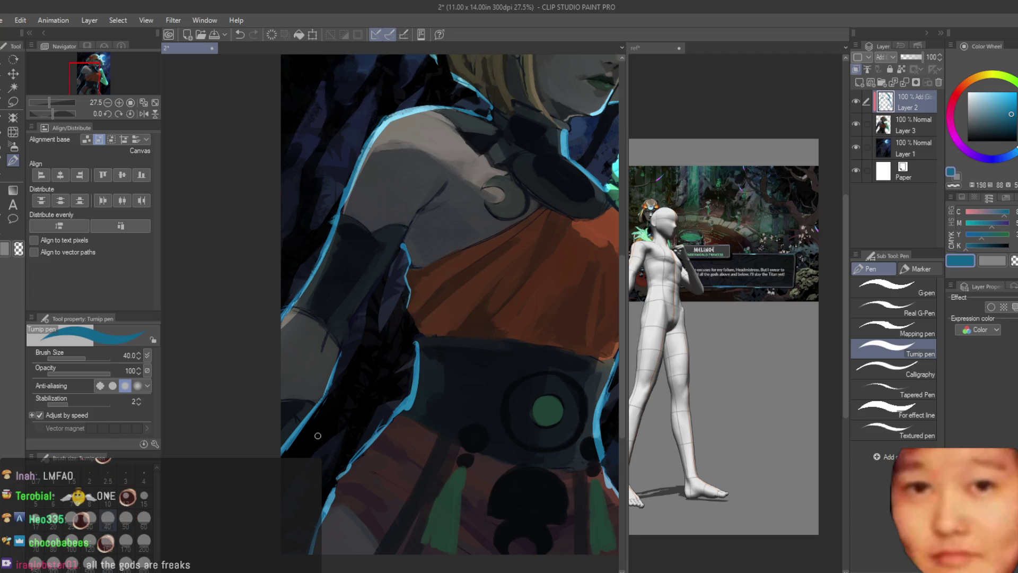
# Undo the long blue edge line and paint a short light-blue rim light by the arm
pyautogui.scroll(-4, 255, 322)
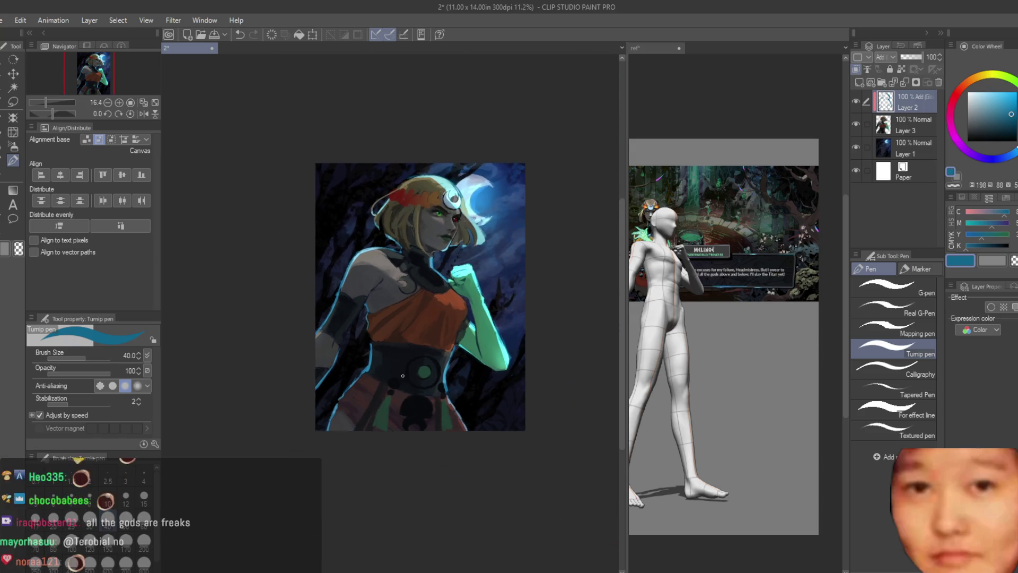
pyautogui.scroll(6, 310, 316)
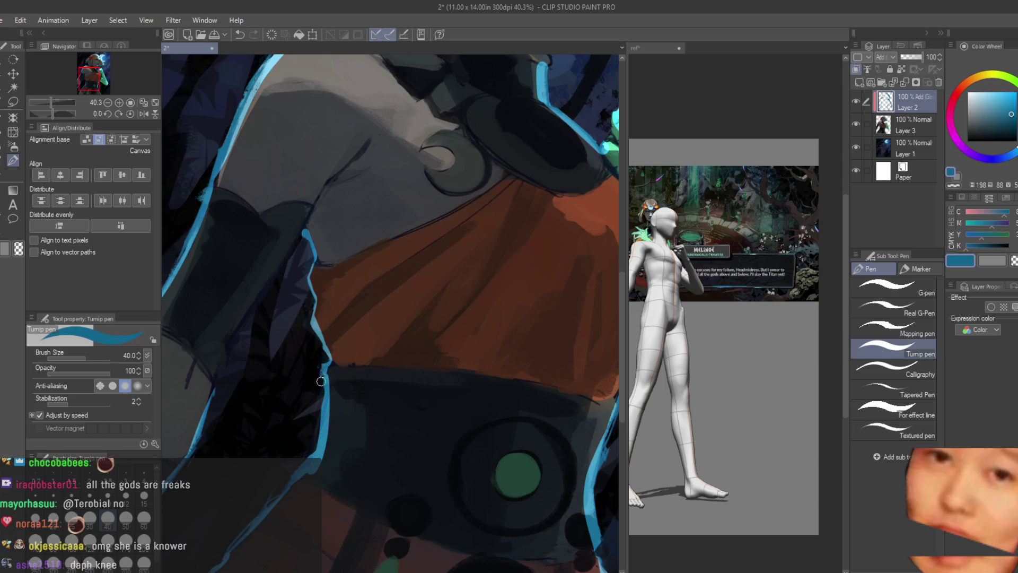
pyautogui.scroll(-3, 316, 366)
pyautogui.scroll(4, 416, 368)
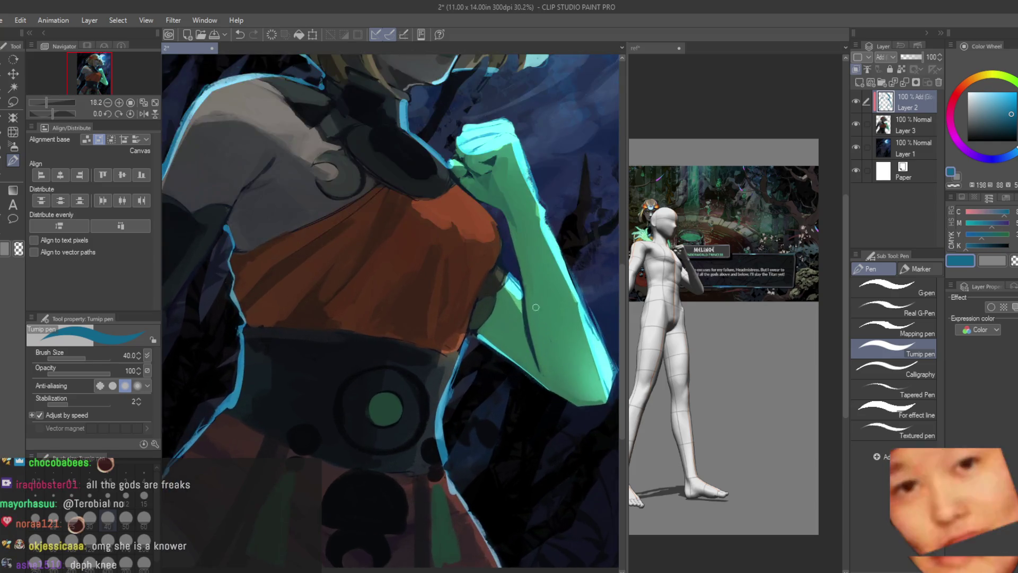
pyautogui.hotkey('ctrl', 'z')
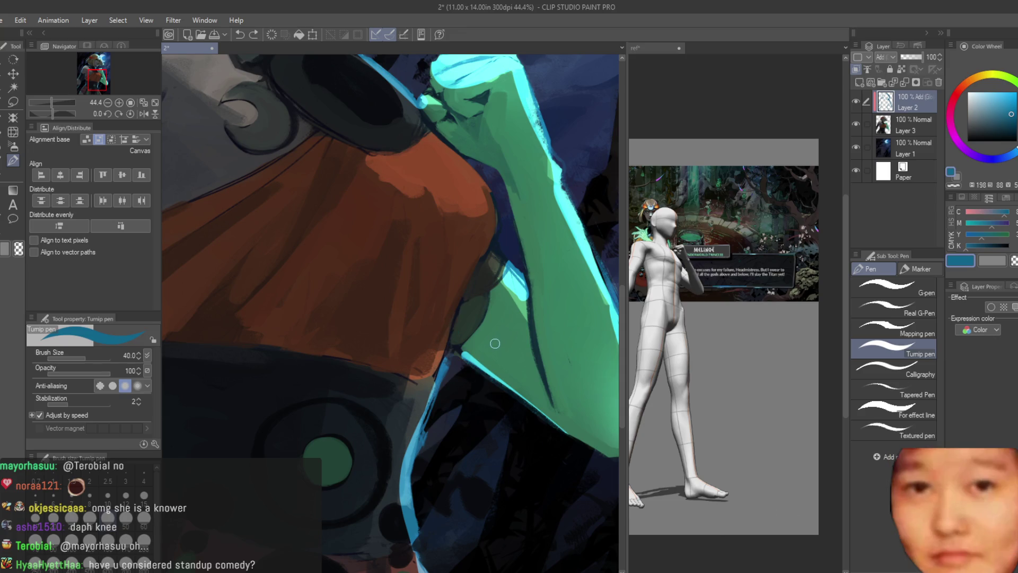
pyautogui.scroll(4, 488, 342)
pyautogui.moveTo(447, 149); pyautogui.dragTo(481, 199)
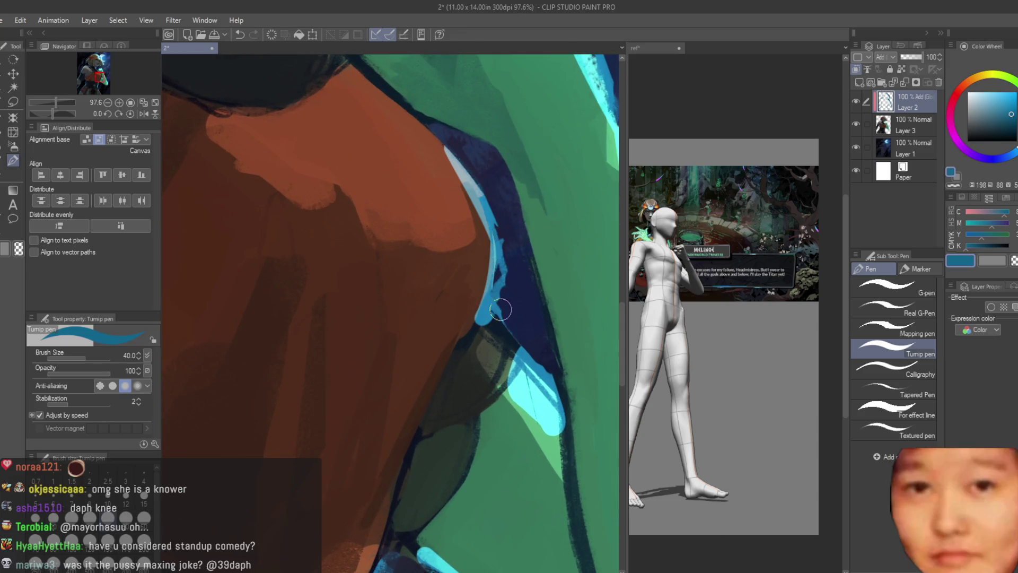
pyautogui.scroll(-2, 477, 254)
pyautogui.scroll(-6, 477, 175)
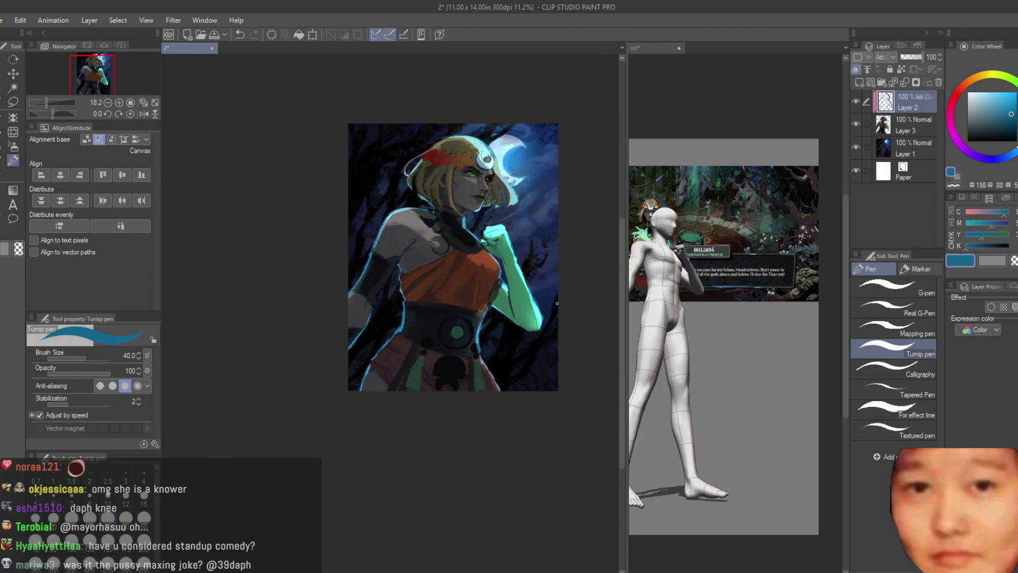
pyautogui.scroll(-2, 477, 212)
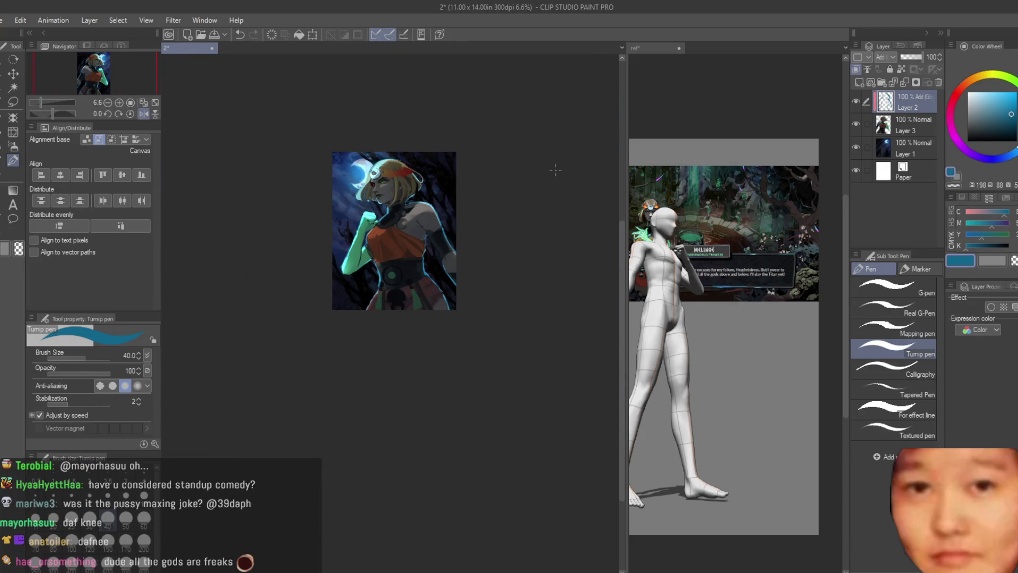
pyautogui.scroll(3, 404, 155)
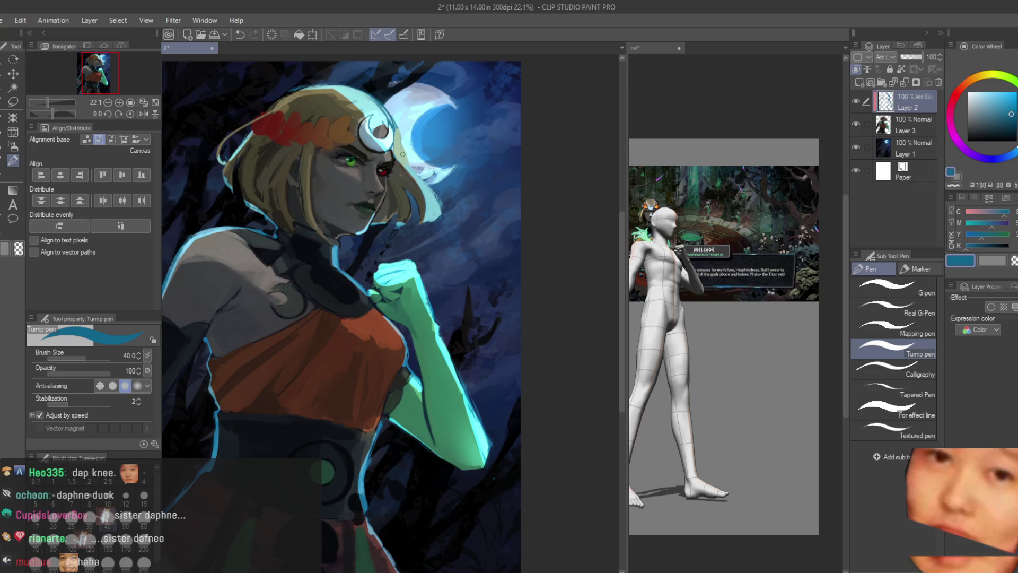
# Undo the last light stroke on the blonde hair's edge, then zoom around to inspect the face
pyautogui.scroll(4, 512, 209)
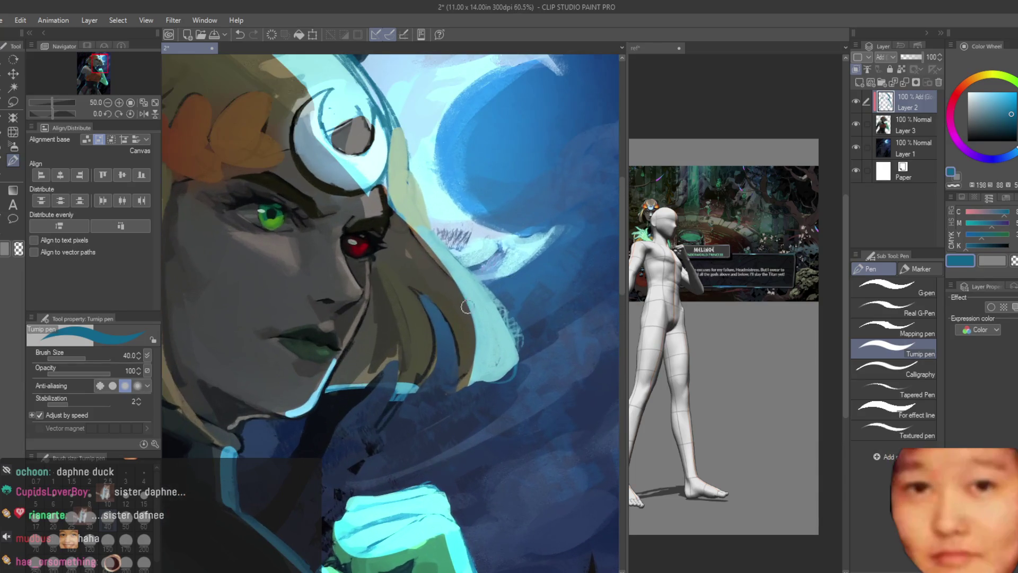
pyautogui.hotkey('ctrl', 'z')
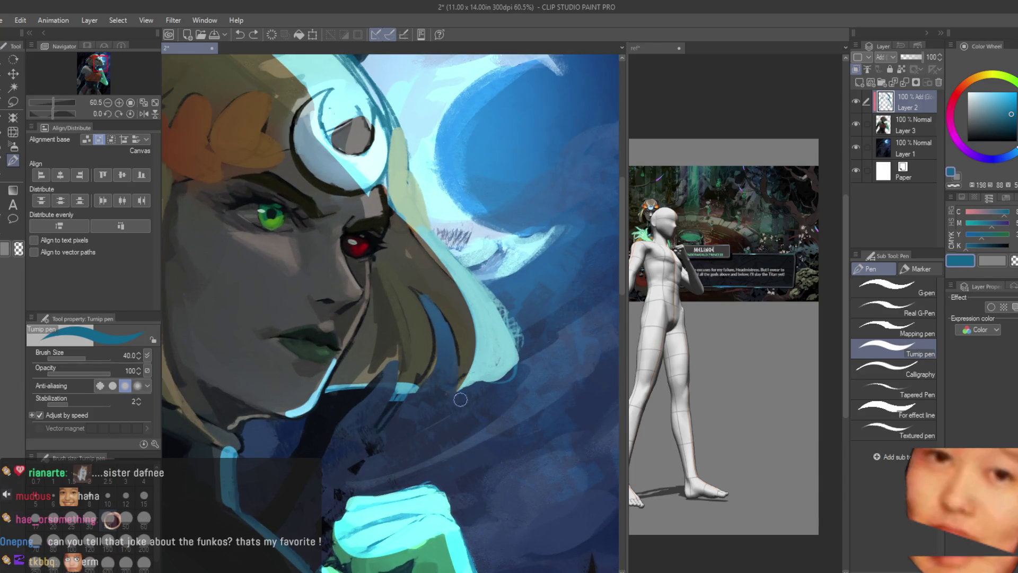
pyautogui.scroll(-1, 479, 281)
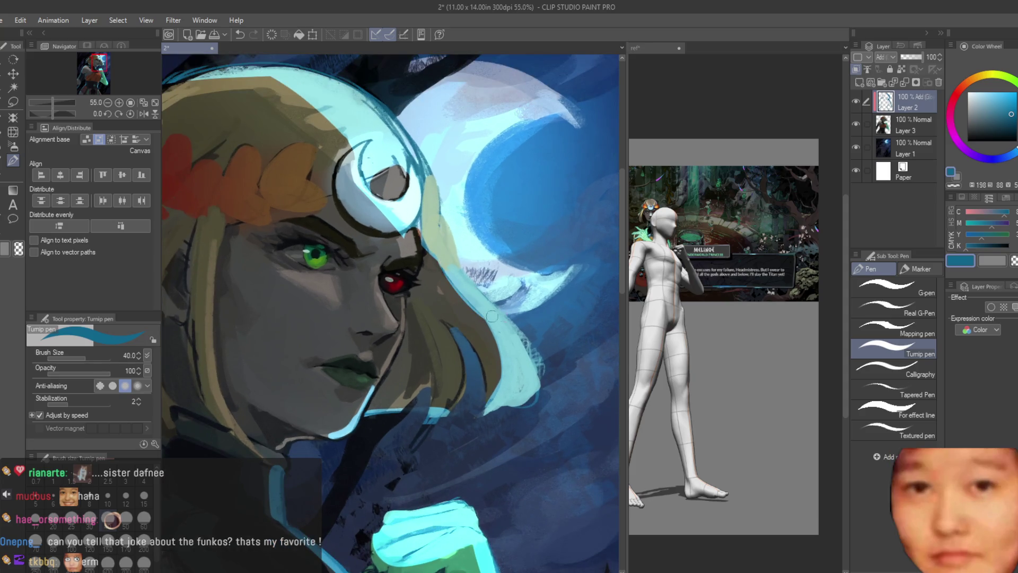
pyautogui.scroll(3, 426, 239)
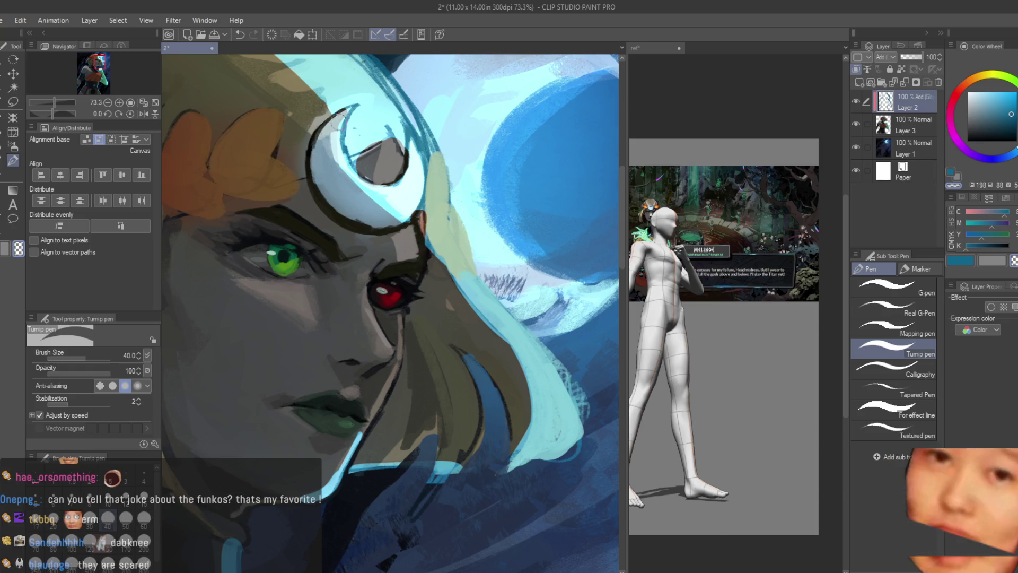
pyautogui.scroll(-4, 334, 179)
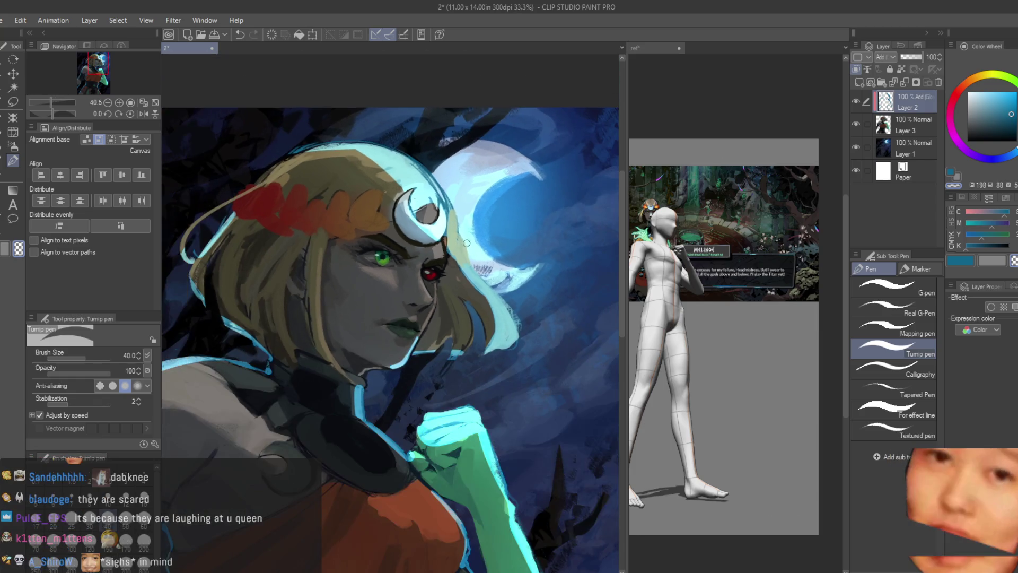
pyautogui.scroll(3, 392, 178)
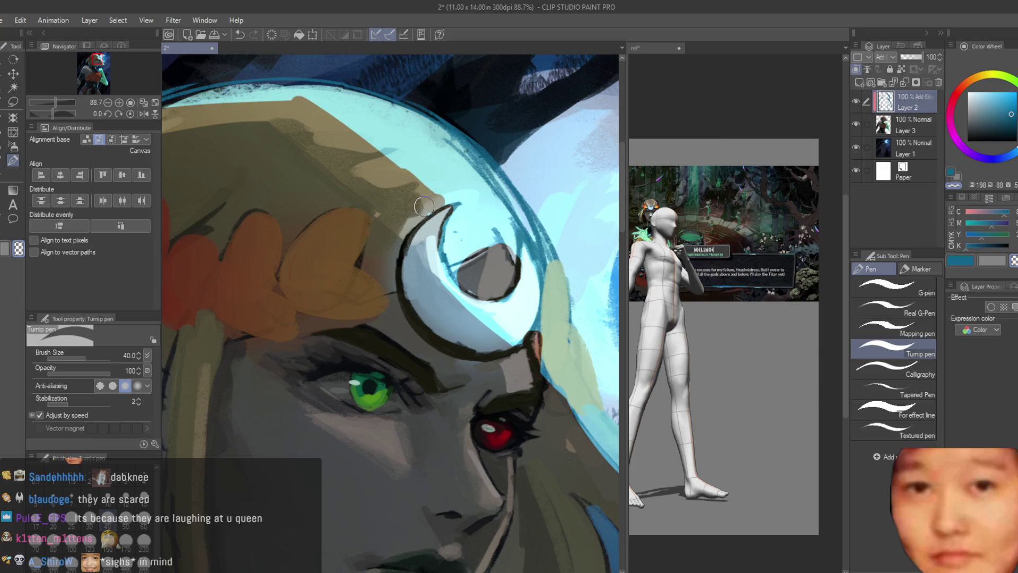
pyautogui.scroll(-3, 431, 189)
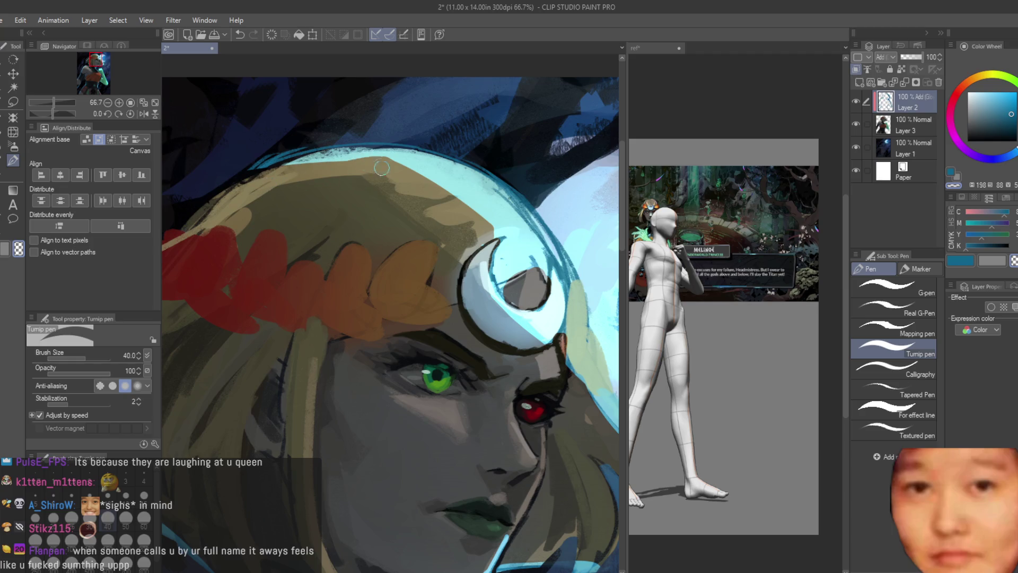
pyautogui.scroll(-5, 382, 168)
pyautogui.scroll(2, 424, 175)
pyautogui.scroll(-3, 479, 174)
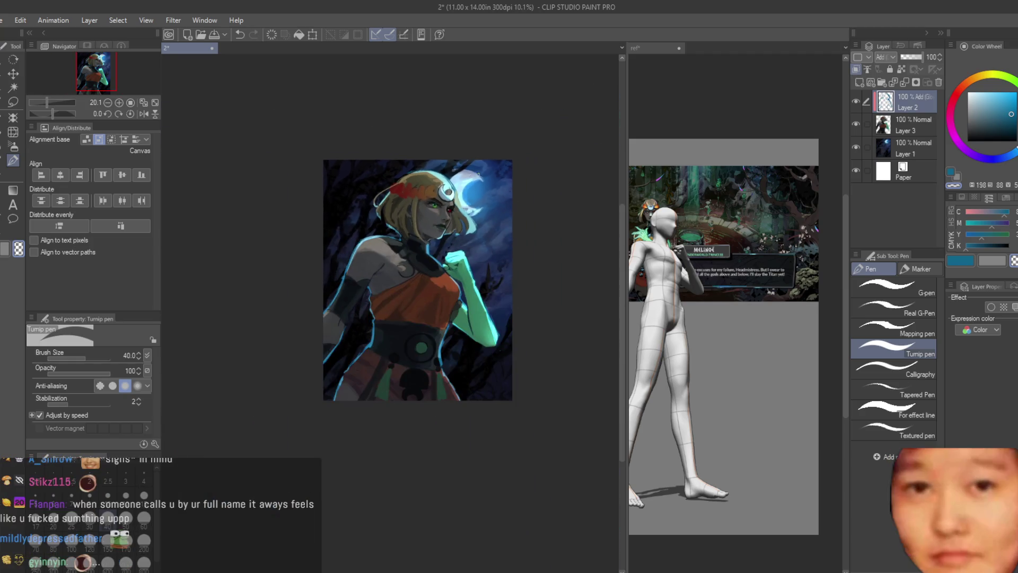
pyautogui.press('h')
pyautogui.press('h')
pyautogui.scroll(2, 496, 294)
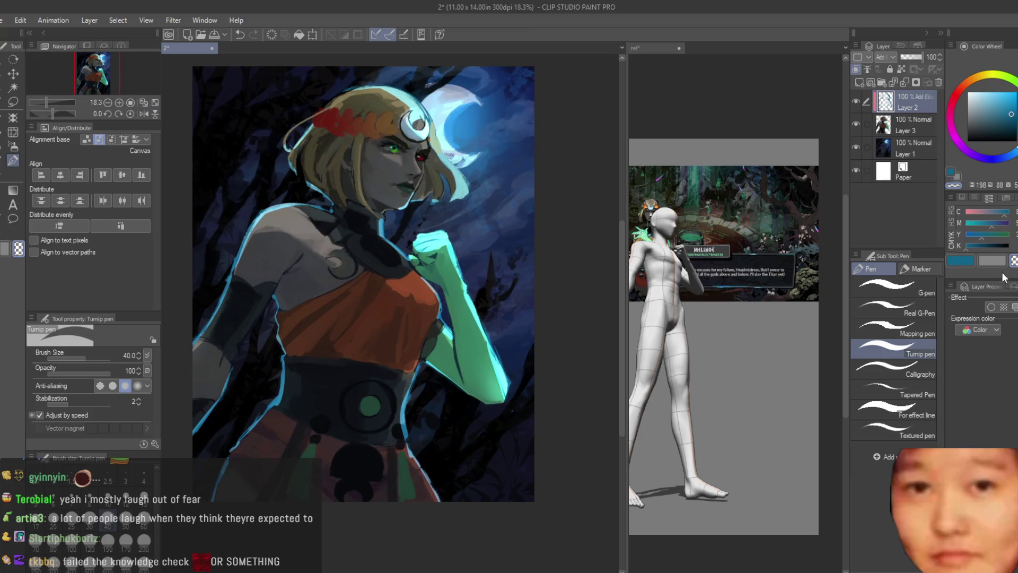
pyautogui.click(957, 261)
pyautogui.hotkey('ctrl', '-')
pyautogui.click(856, 101)
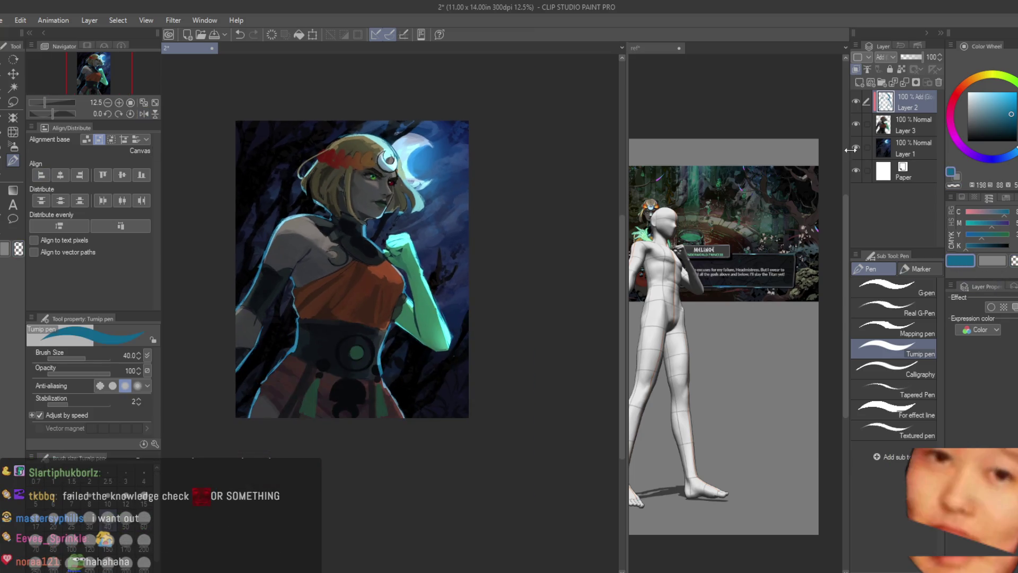
pyautogui.click(856, 102)
pyautogui.scroll(6, 410, 377)
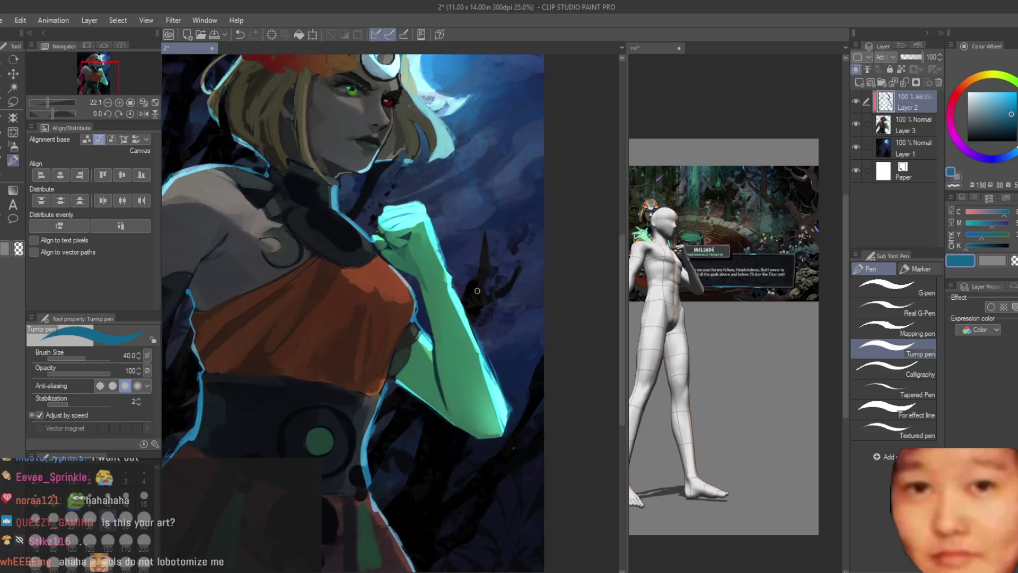
pyautogui.scroll(-1, 395, 277)
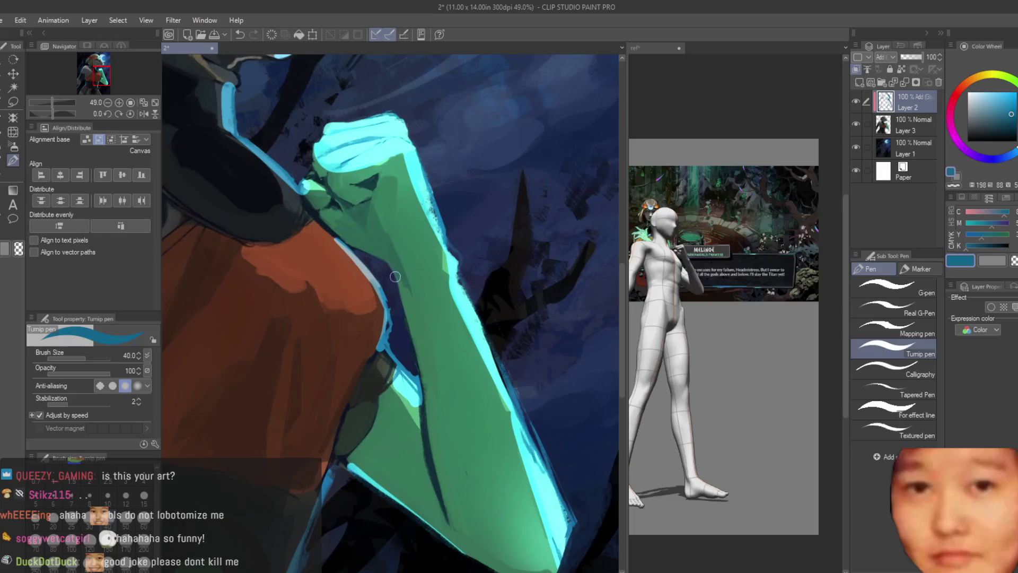
pyautogui.scroll(-5, 381, 259)
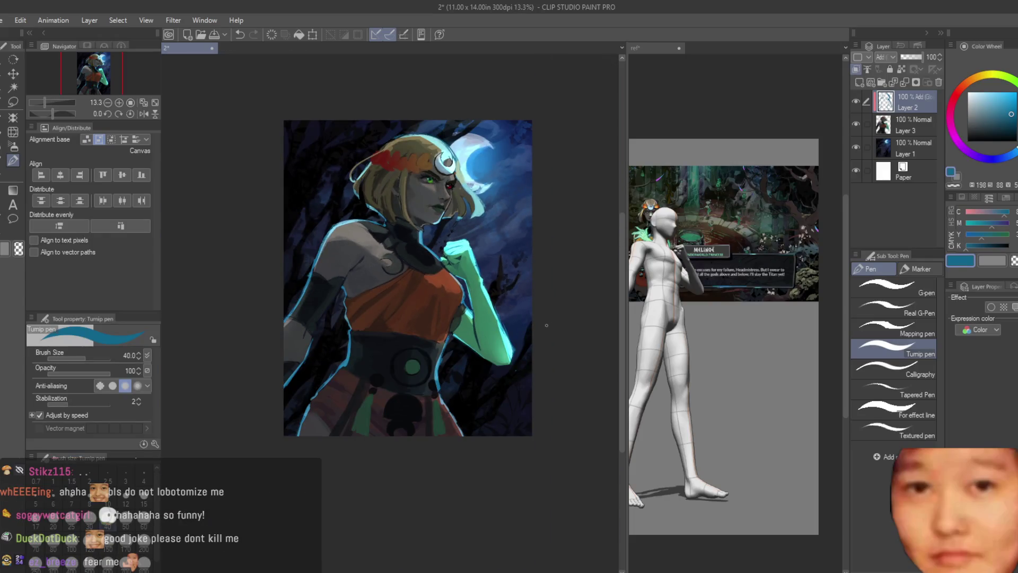
pyautogui.scroll(2, 409, 144)
pyautogui.scroll(1, 456, 166)
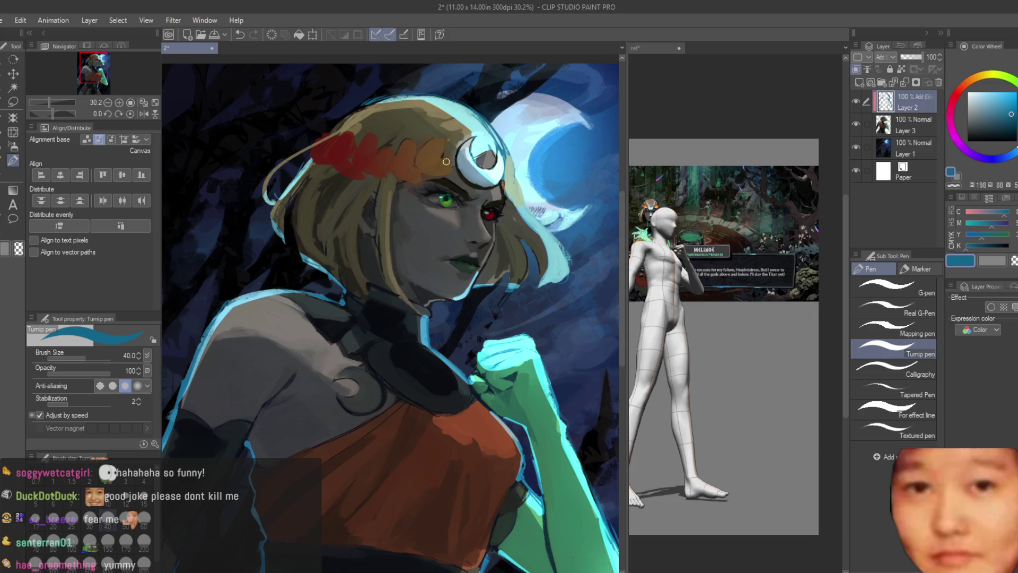
pyautogui.scroll(5, 480, 301)
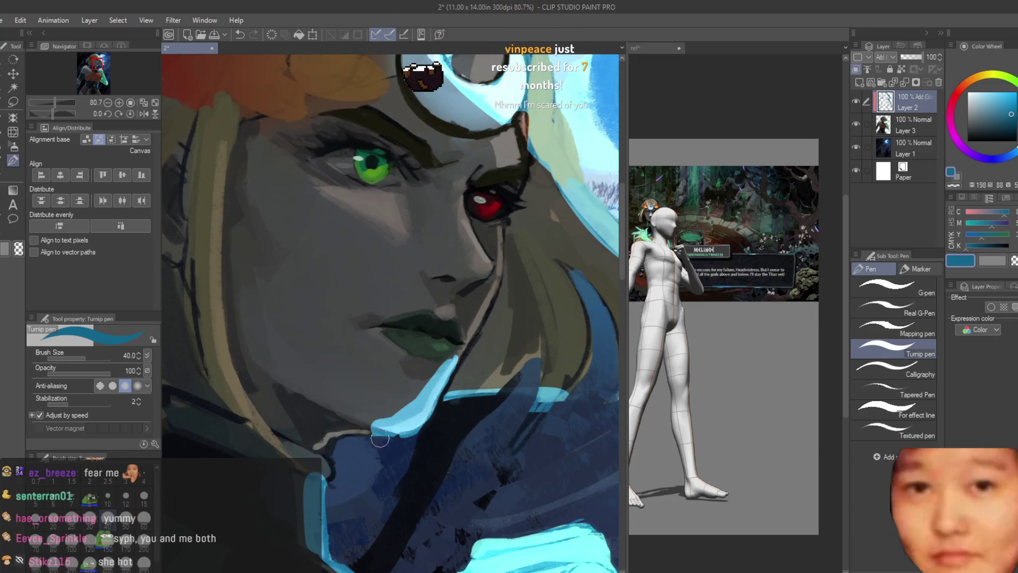
pyautogui.scroll(-8, 379, 439)
pyautogui.scroll(4, 535, 320)
pyautogui.scroll(-1, 535, 320)
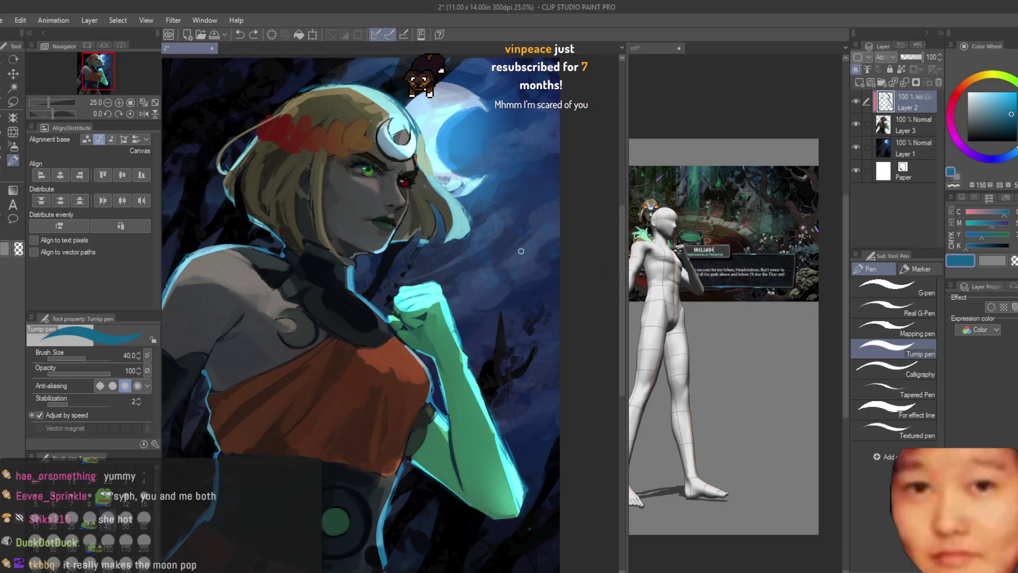
pyautogui.scroll(-2, 499, 244)
pyautogui.scroll(4, 342, 219)
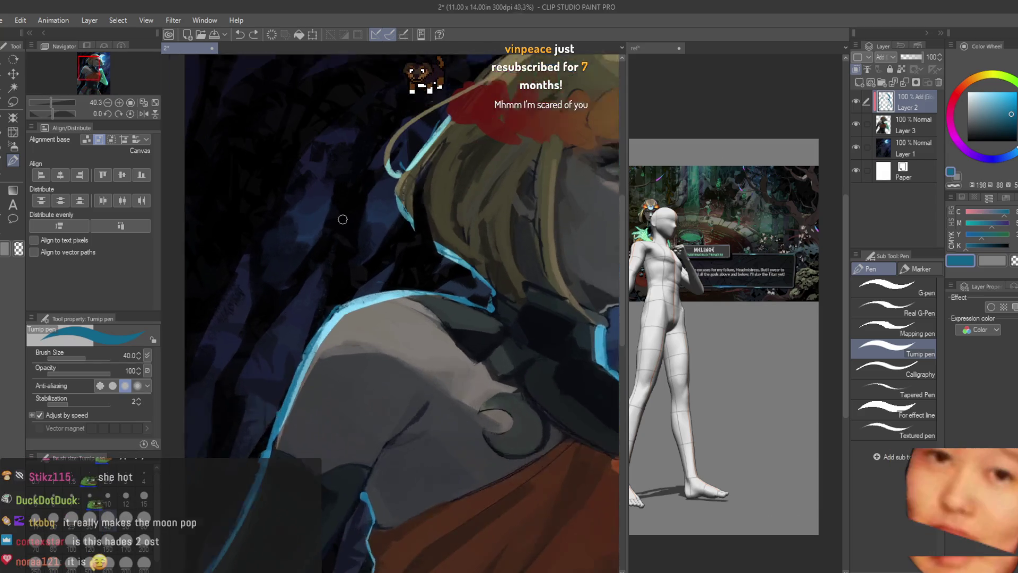
pyautogui.scroll(1, 343, 219)
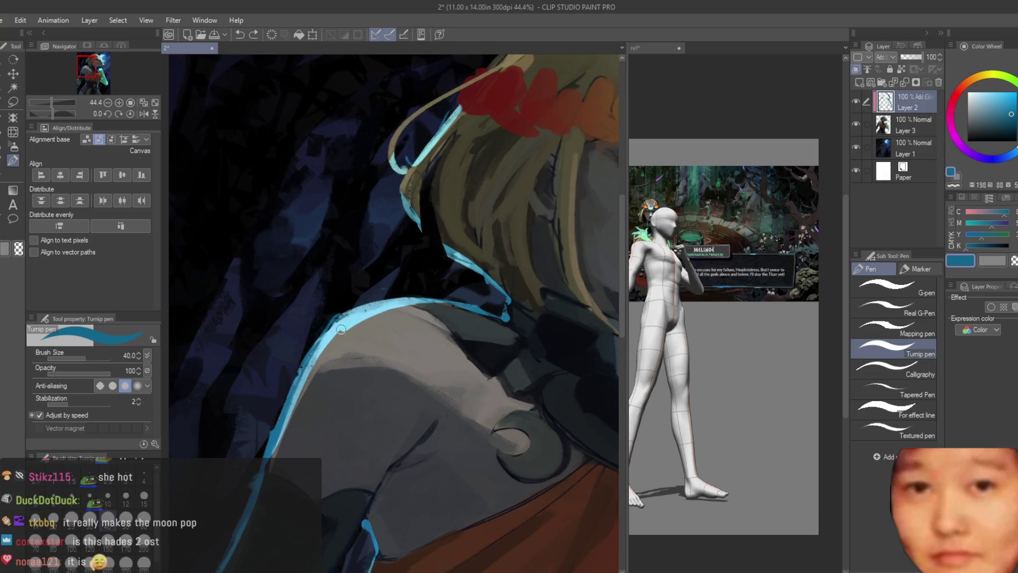
pyautogui.scroll(-4, 289, 406)
pyautogui.scroll(3, 532, 295)
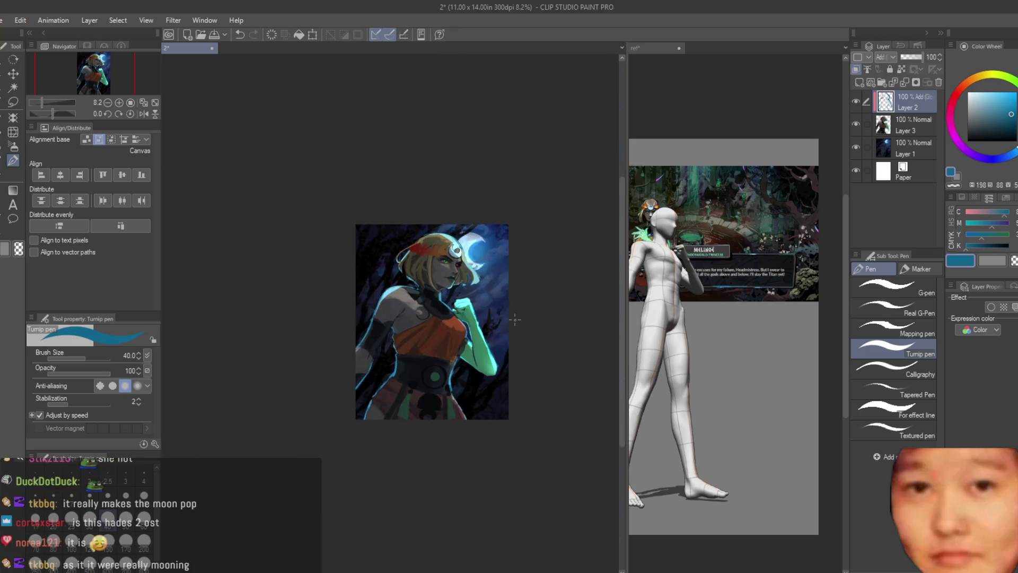
pyautogui.scroll(2, 532, 294)
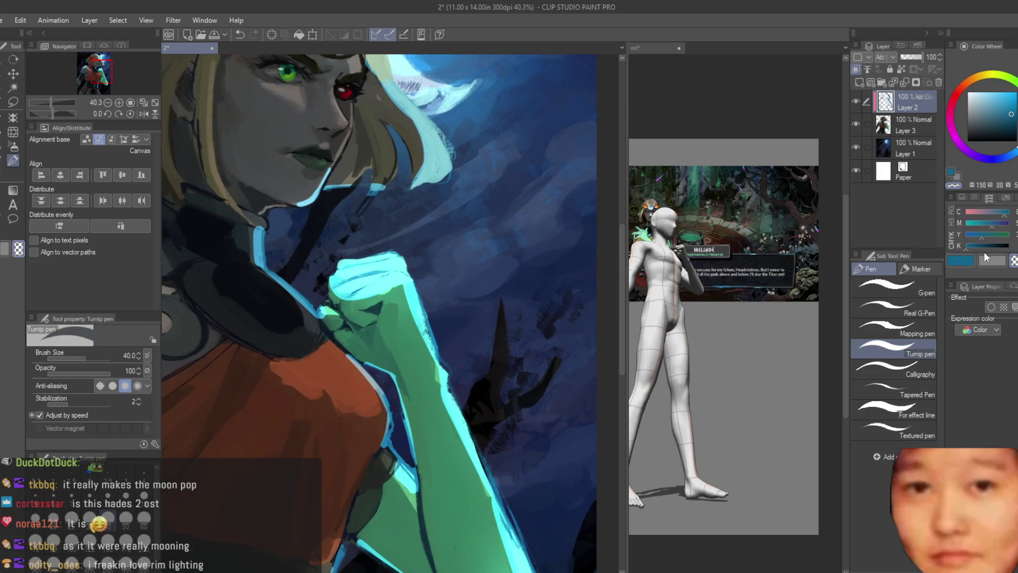
pyautogui.scroll(5, 297, 320)
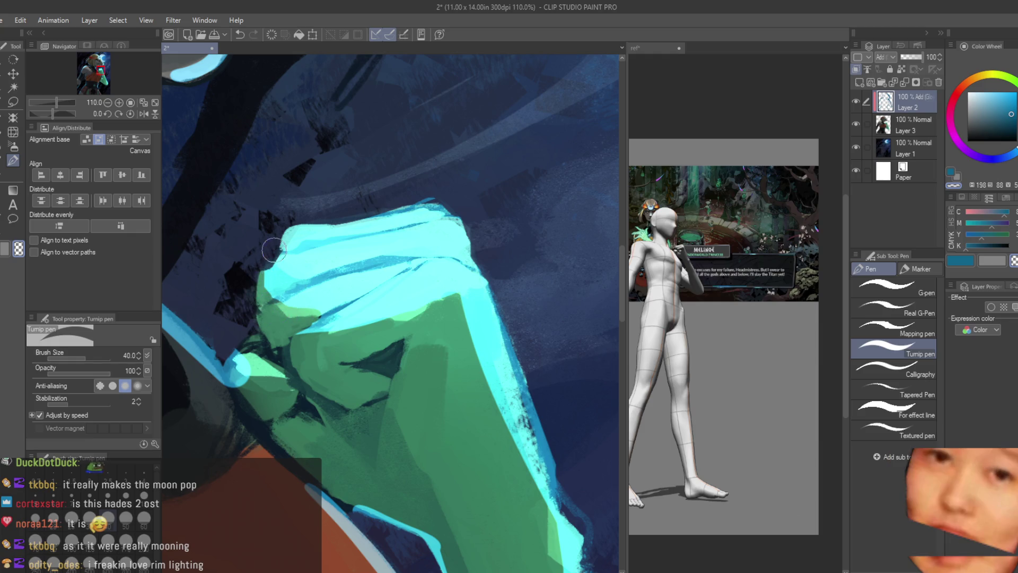
pyautogui.scroll(-5, 463, 257)
pyautogui.scroll(5, 438, 159)
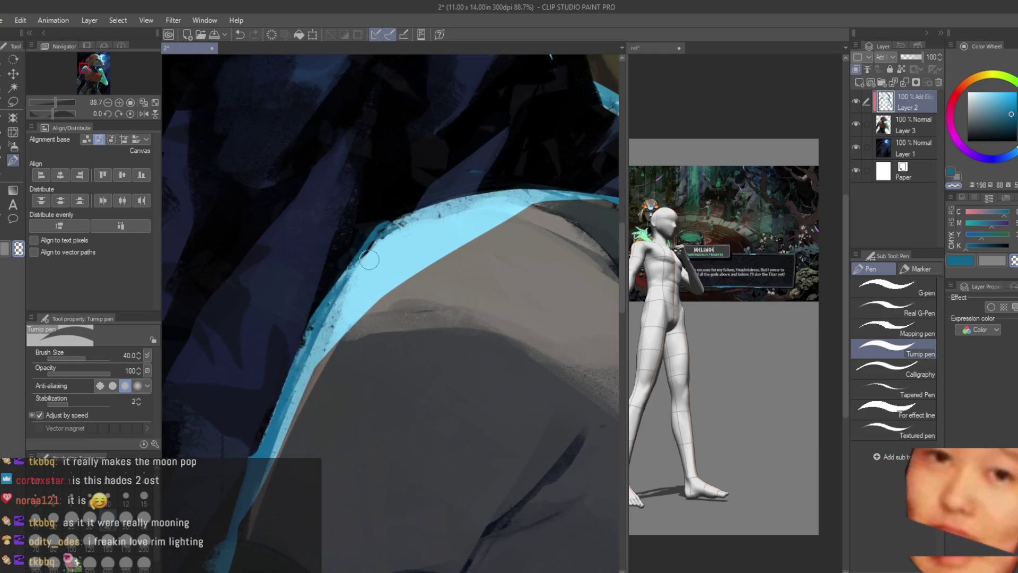
pyautogui.scroll(-5, 369, 260)
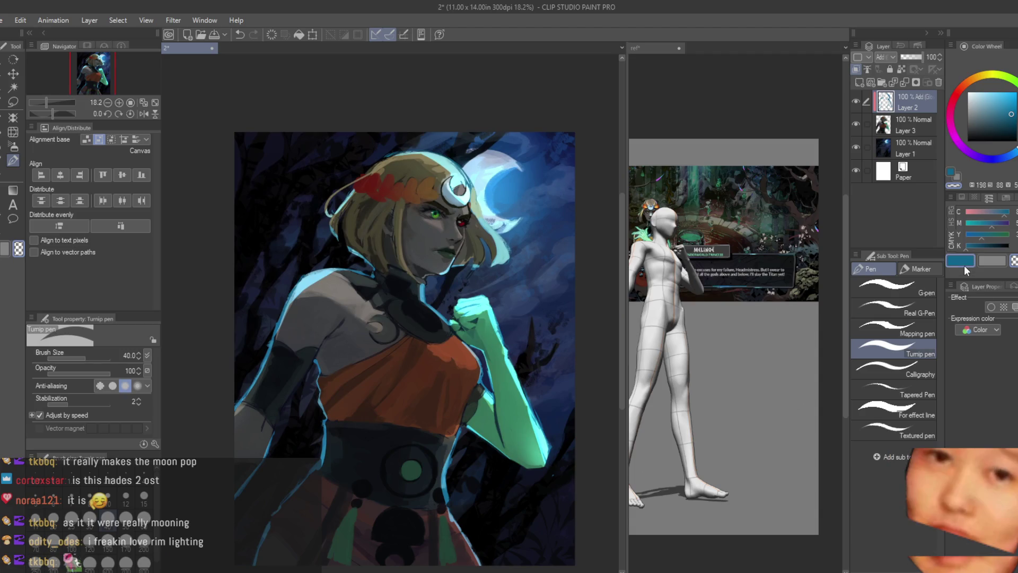
pyautogui.scroll(4, 492, 400)
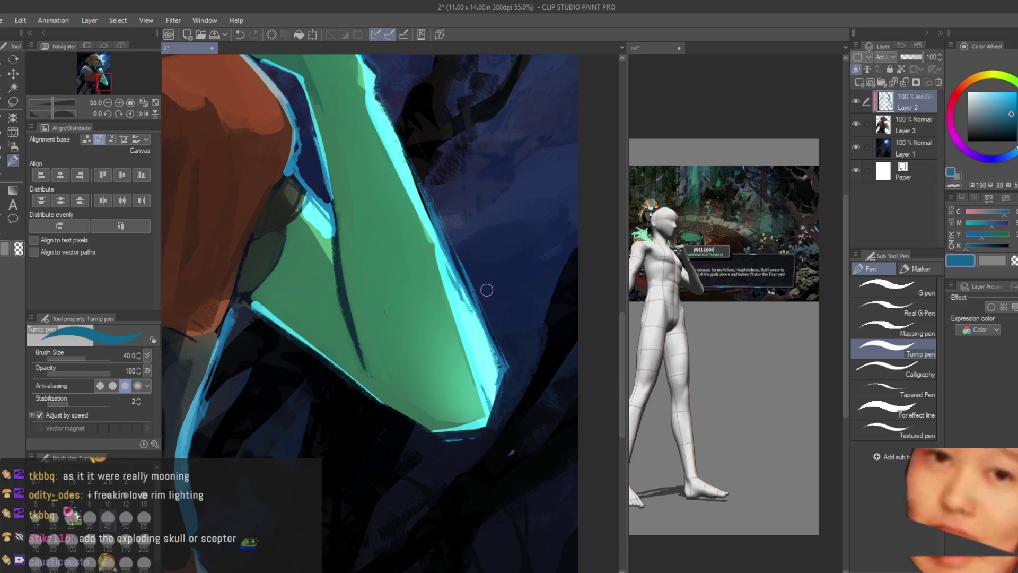
pyautogui.click(909, 125)
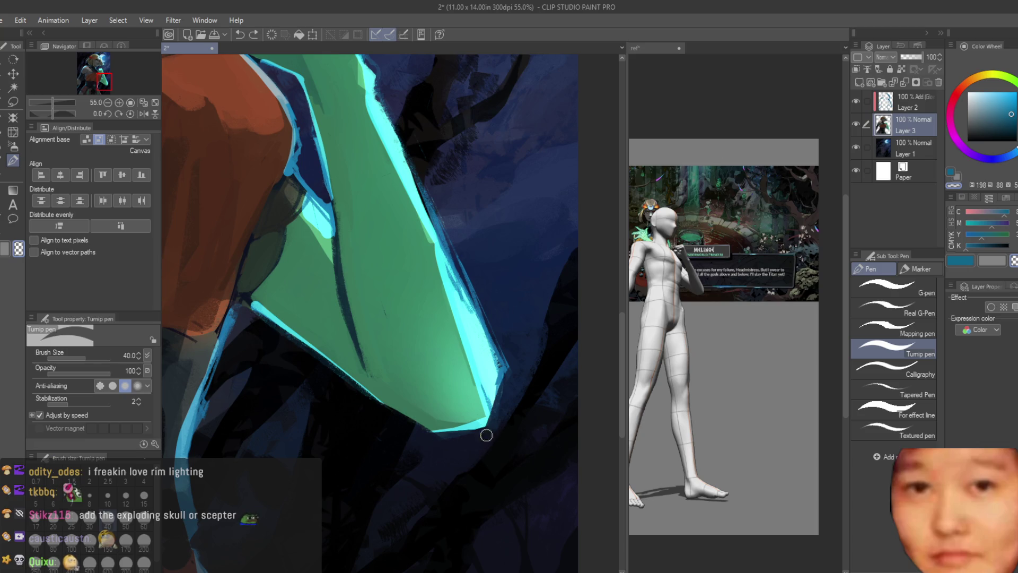
pyautogui.scroll(-5, 486, 435)
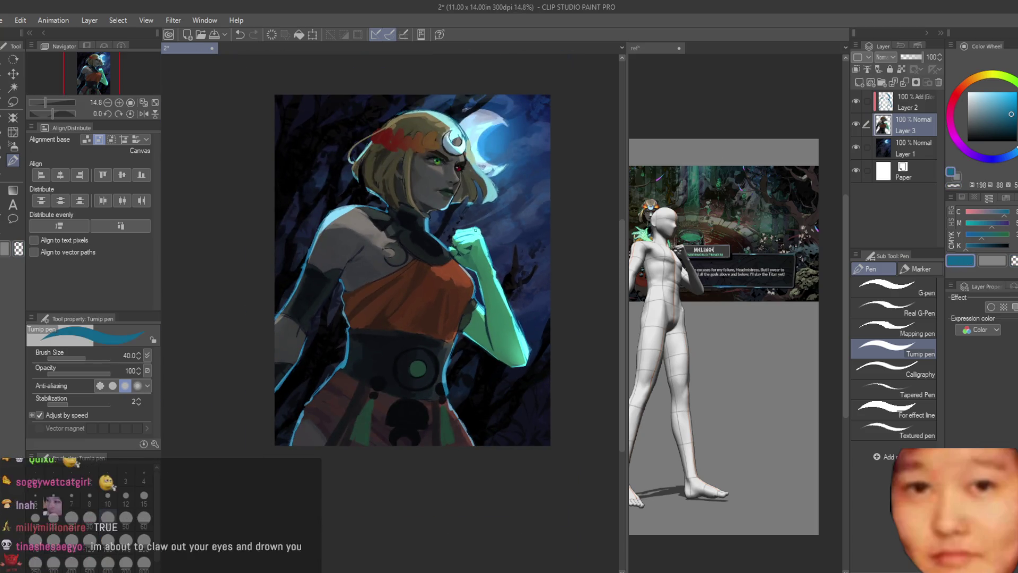
pyautogui.scroll(4, 315, 297)
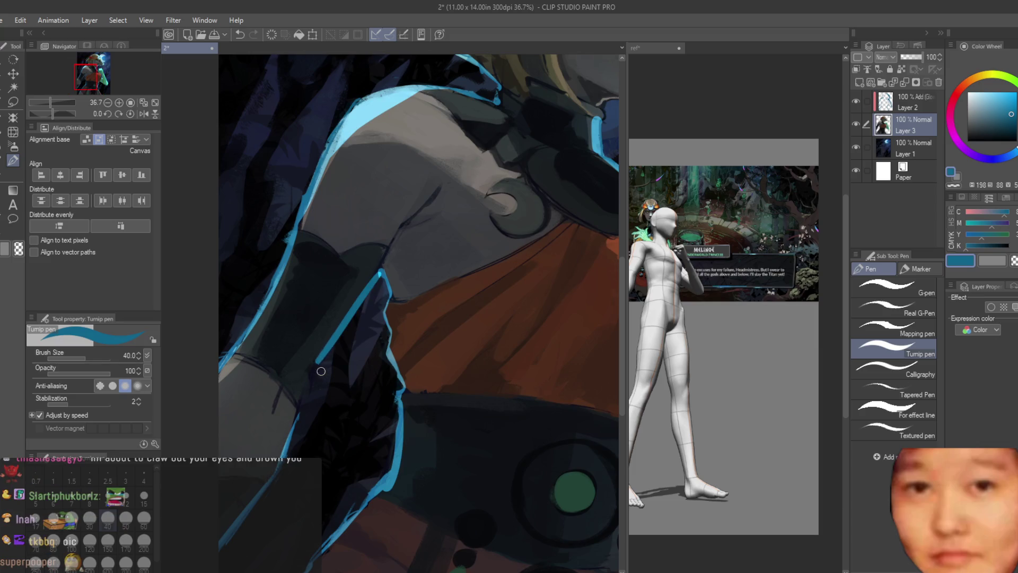
pyautogui.scroll(-1, 321, 371)
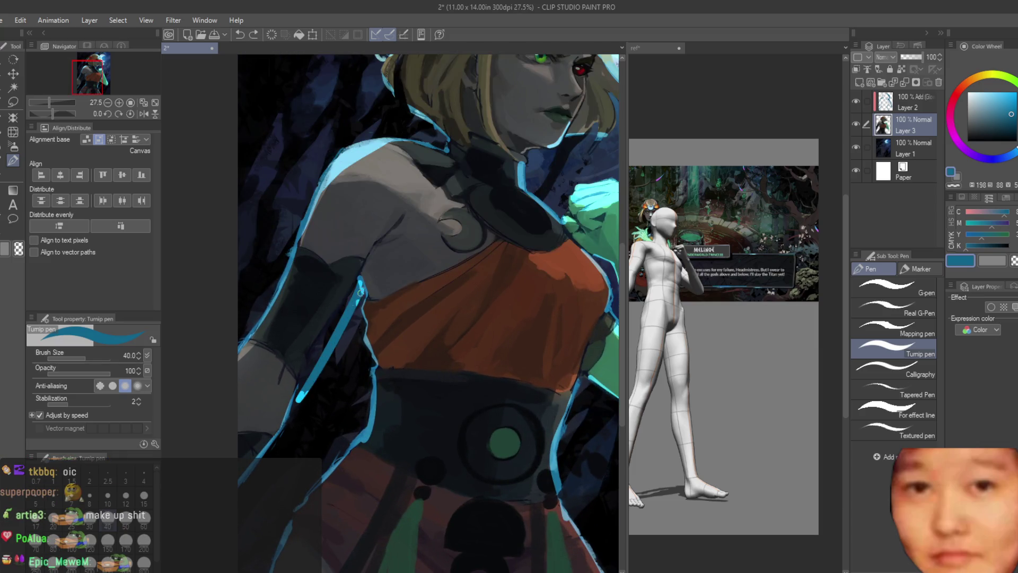